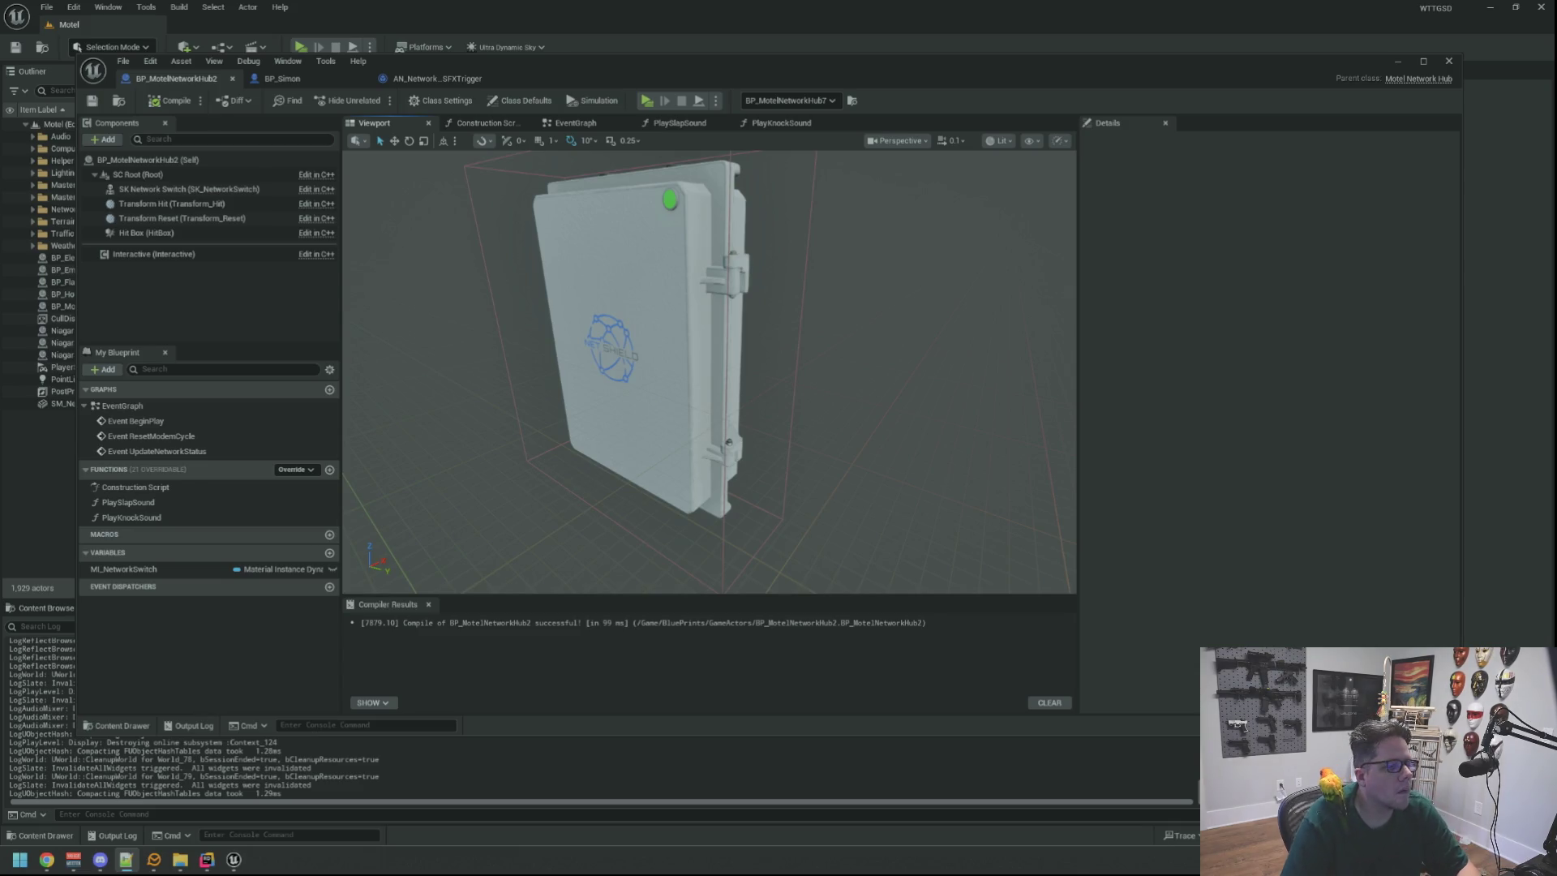
Orbit around the NET SHIELD hub box, then close the BP_MotelNetworkHub2 Blueprint.
mouse_move(879, 334)
mouse_down()
mouse_move(865, 333)
mouse_move(966, 265)
mouse_up()
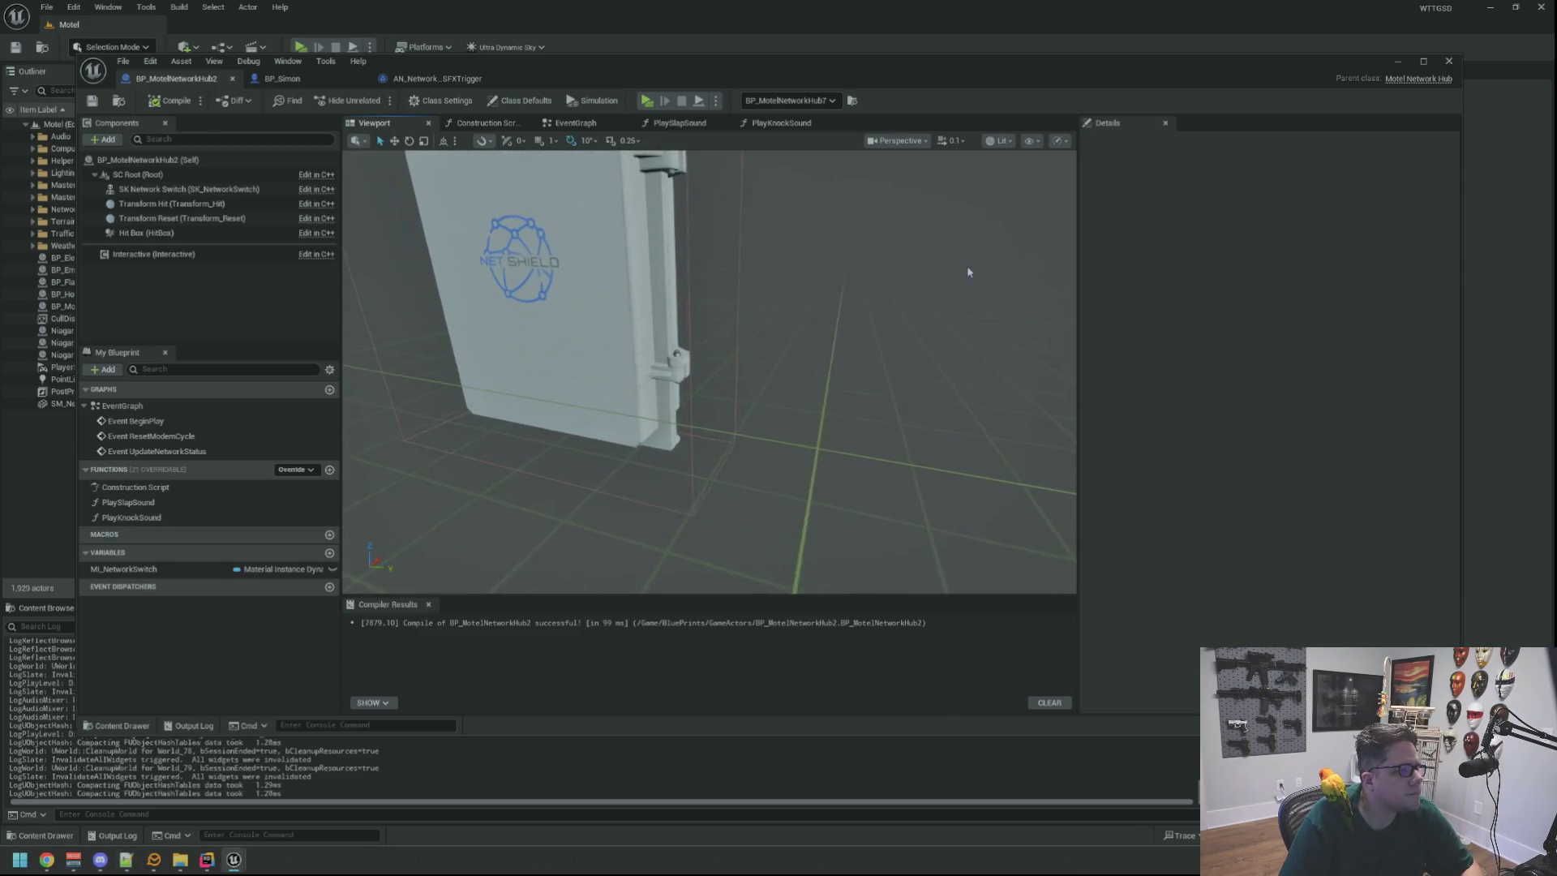
scroll(897, 247, down, 3)
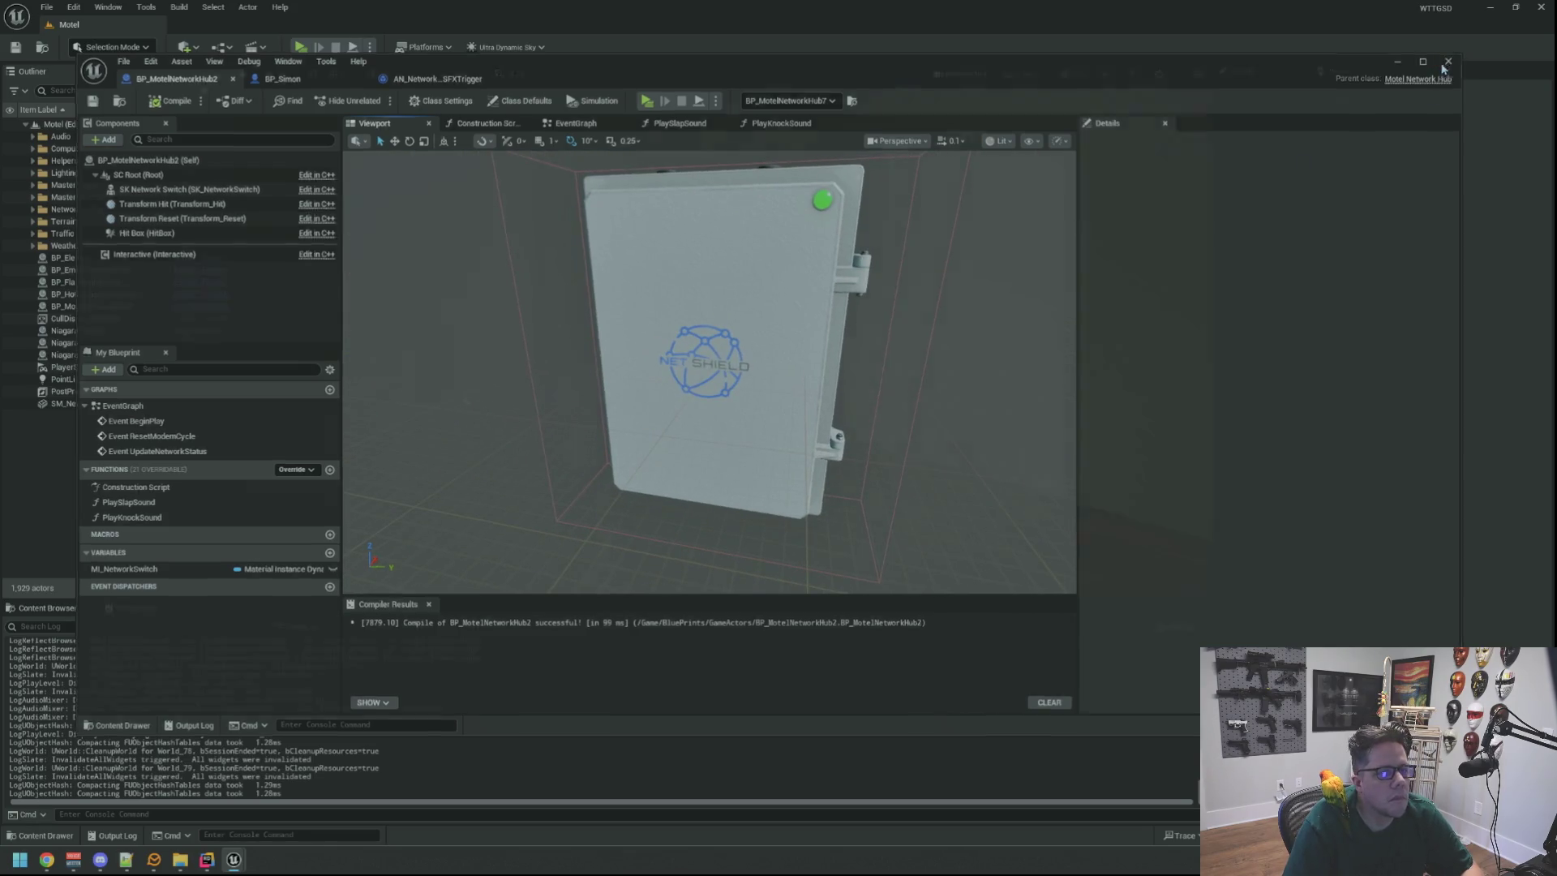
click(1448, 61)
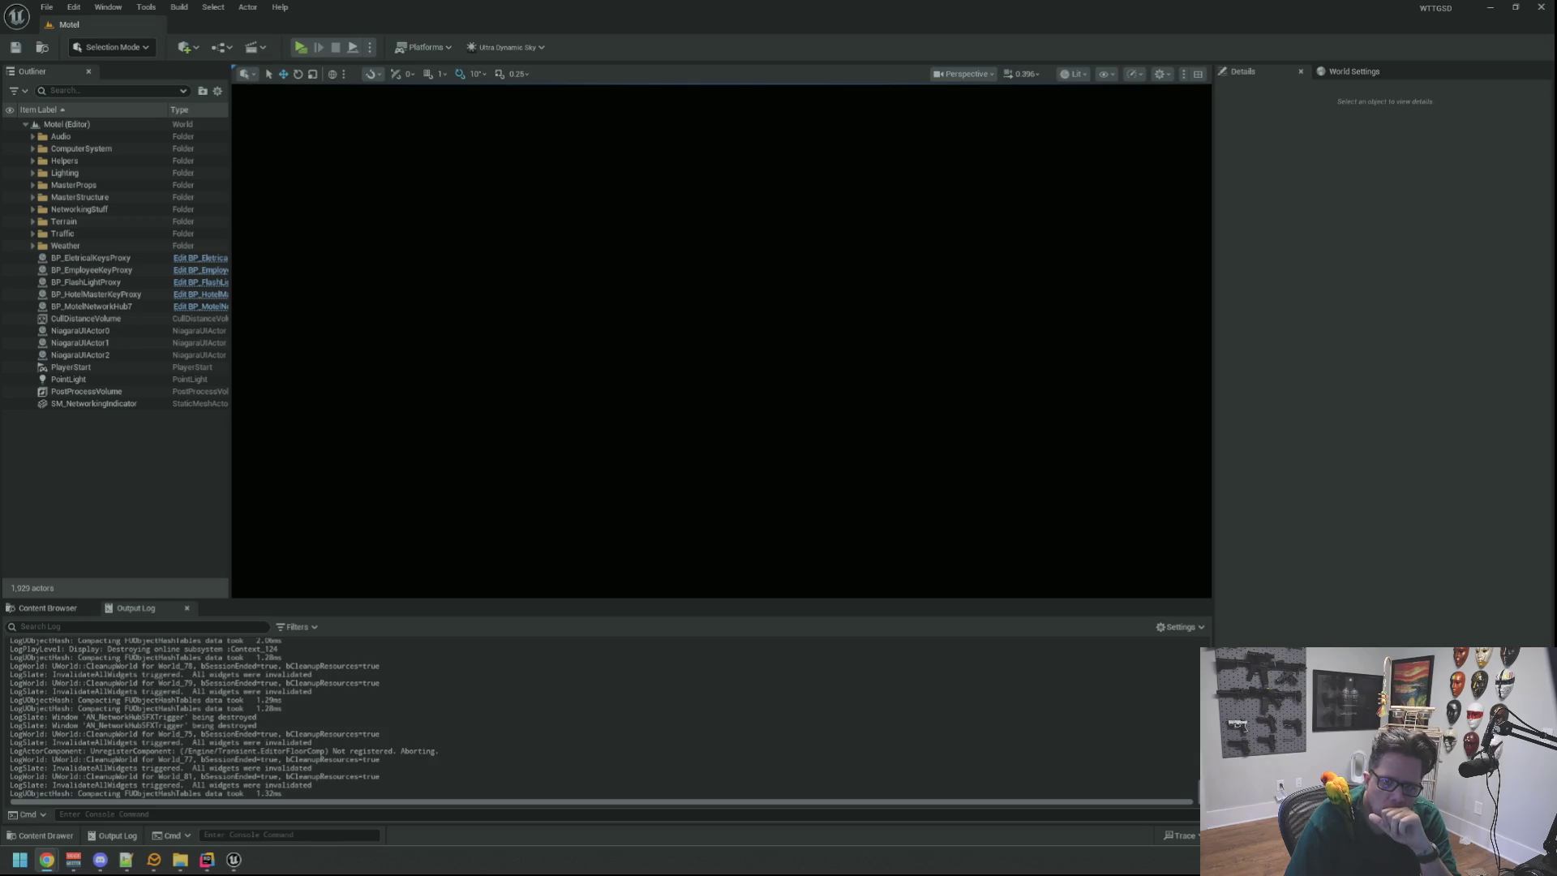
Play the motel level and run DegradeRandomHub from the in-game console.
click(301, 47)
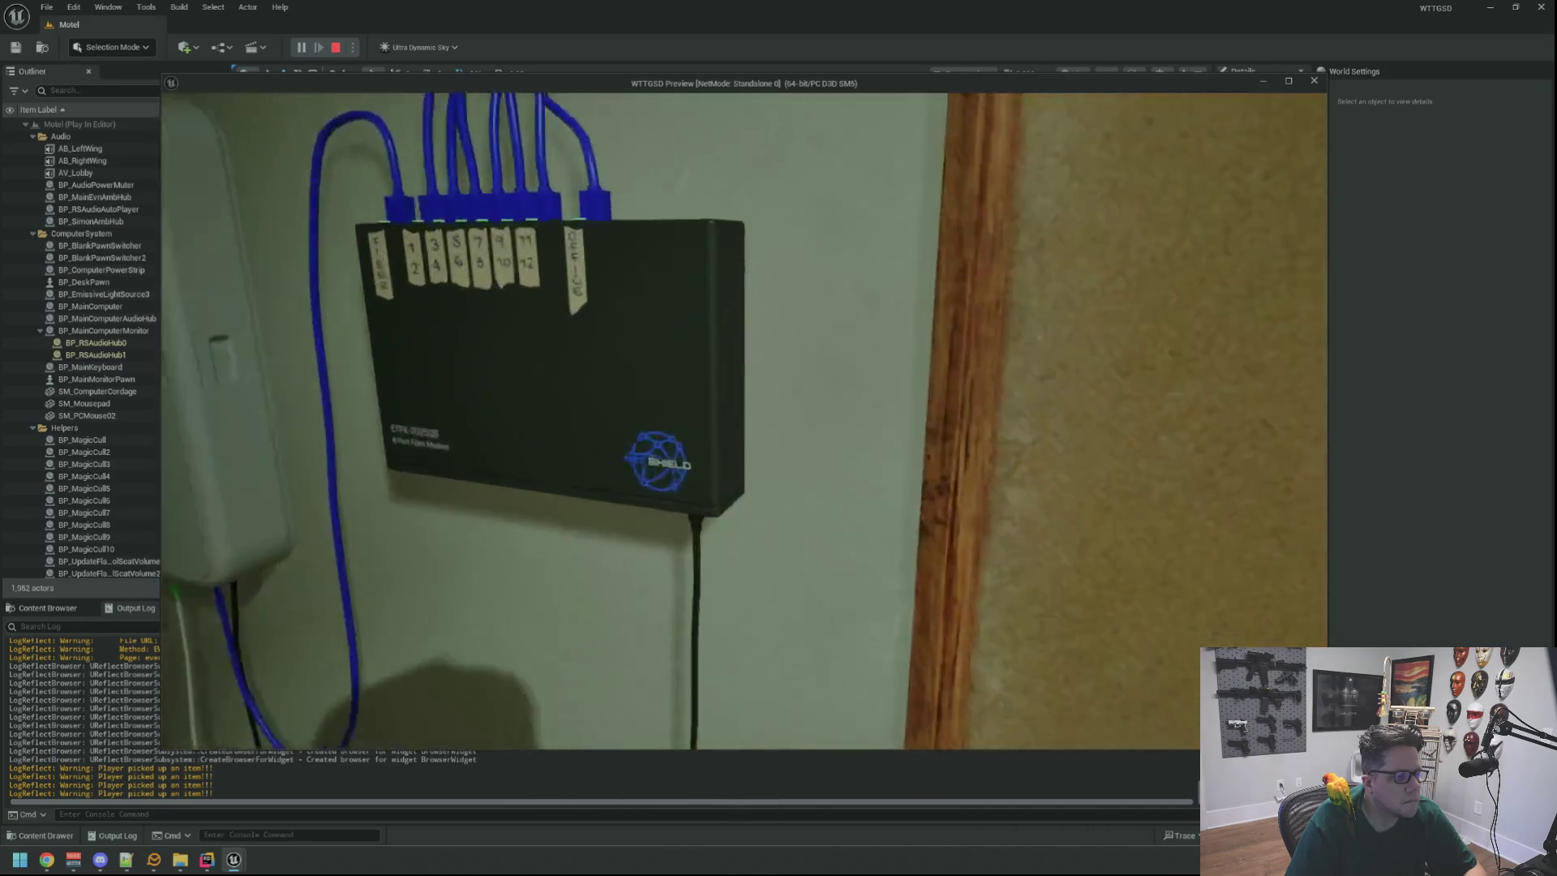
key(grave)
key(Up)
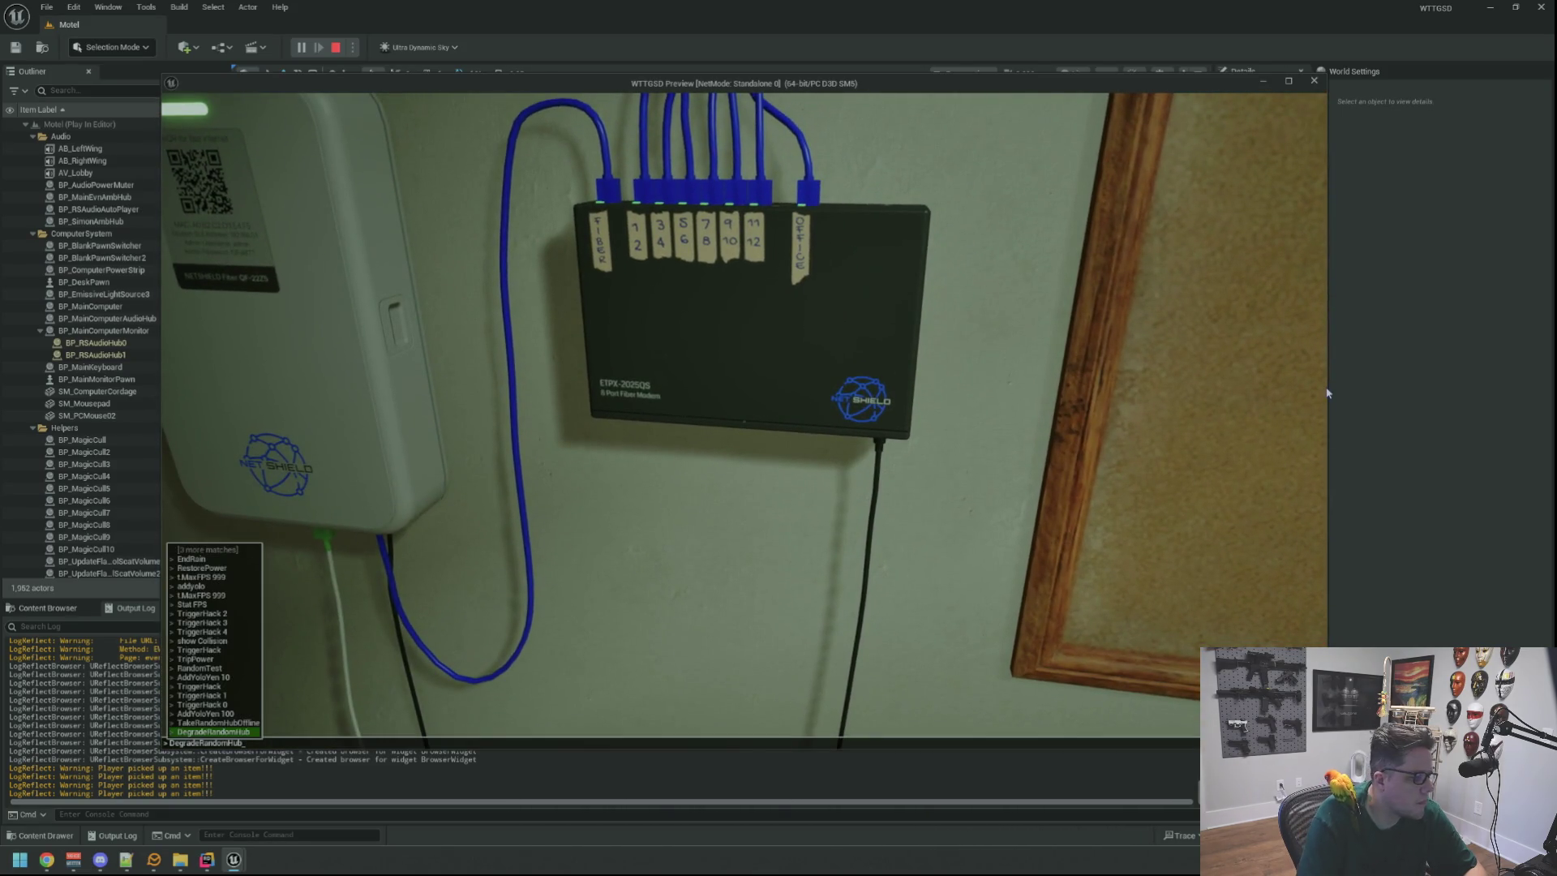
key(Return)
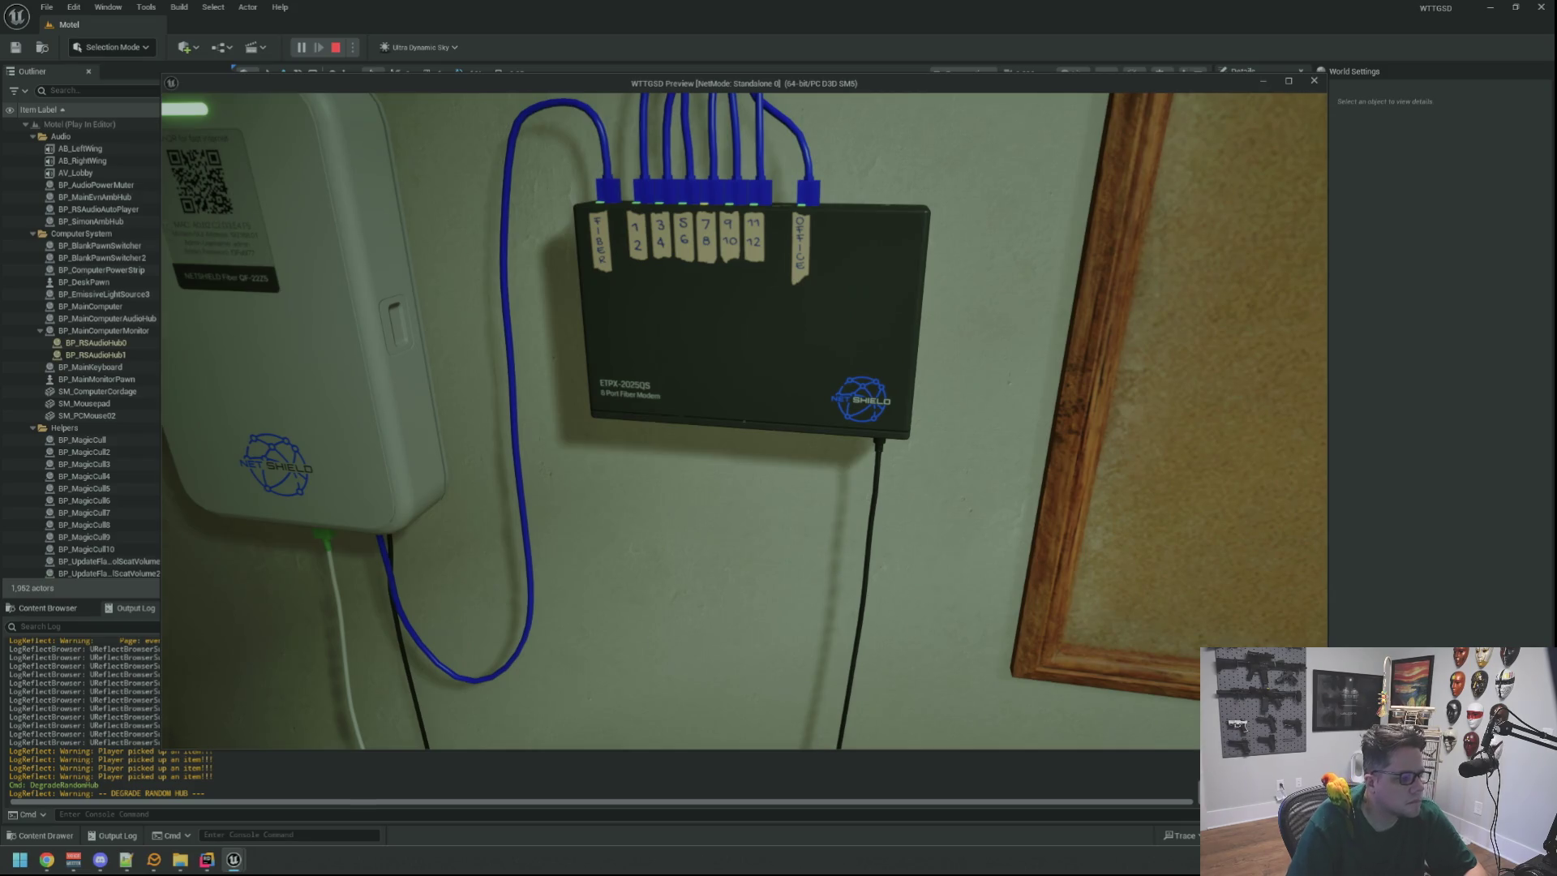
Walk to the NetShield box, slap it, and enter the Electrical Room.
key(w)
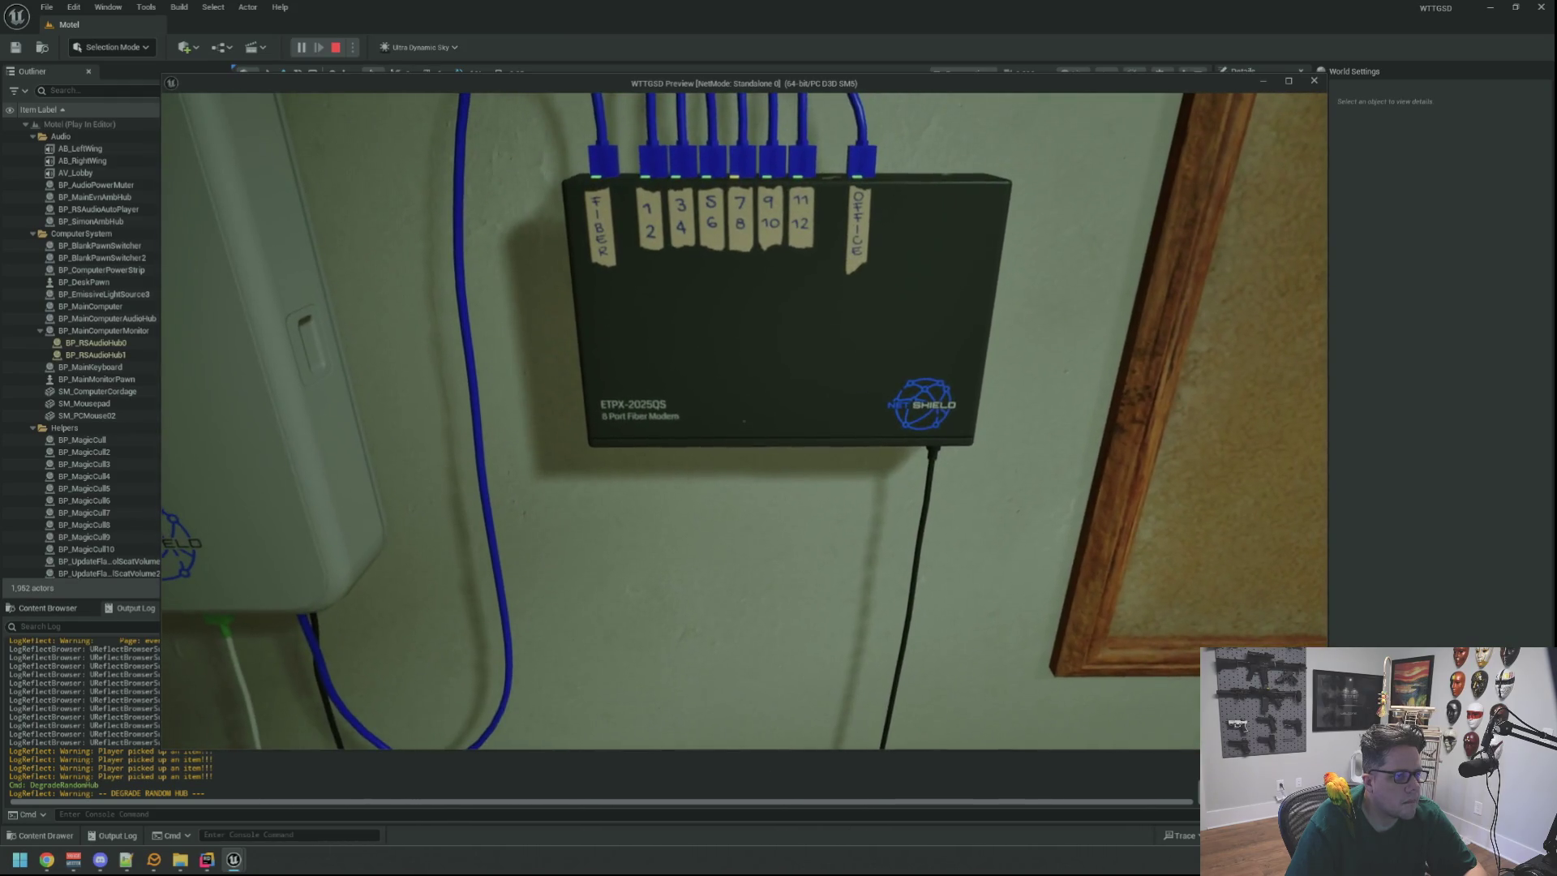
key(s)
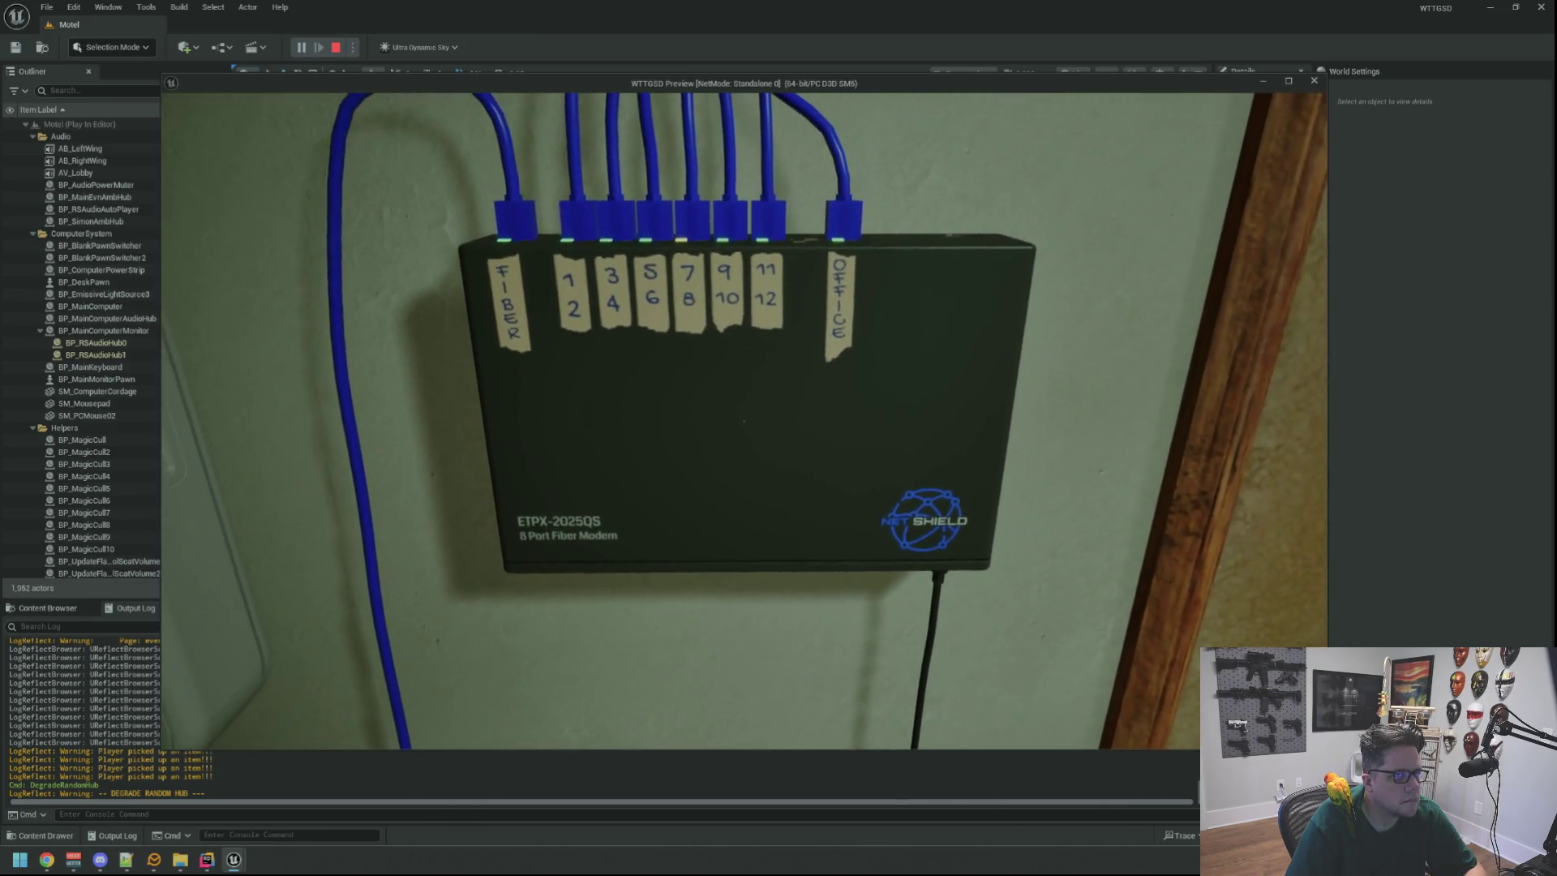
key(w)
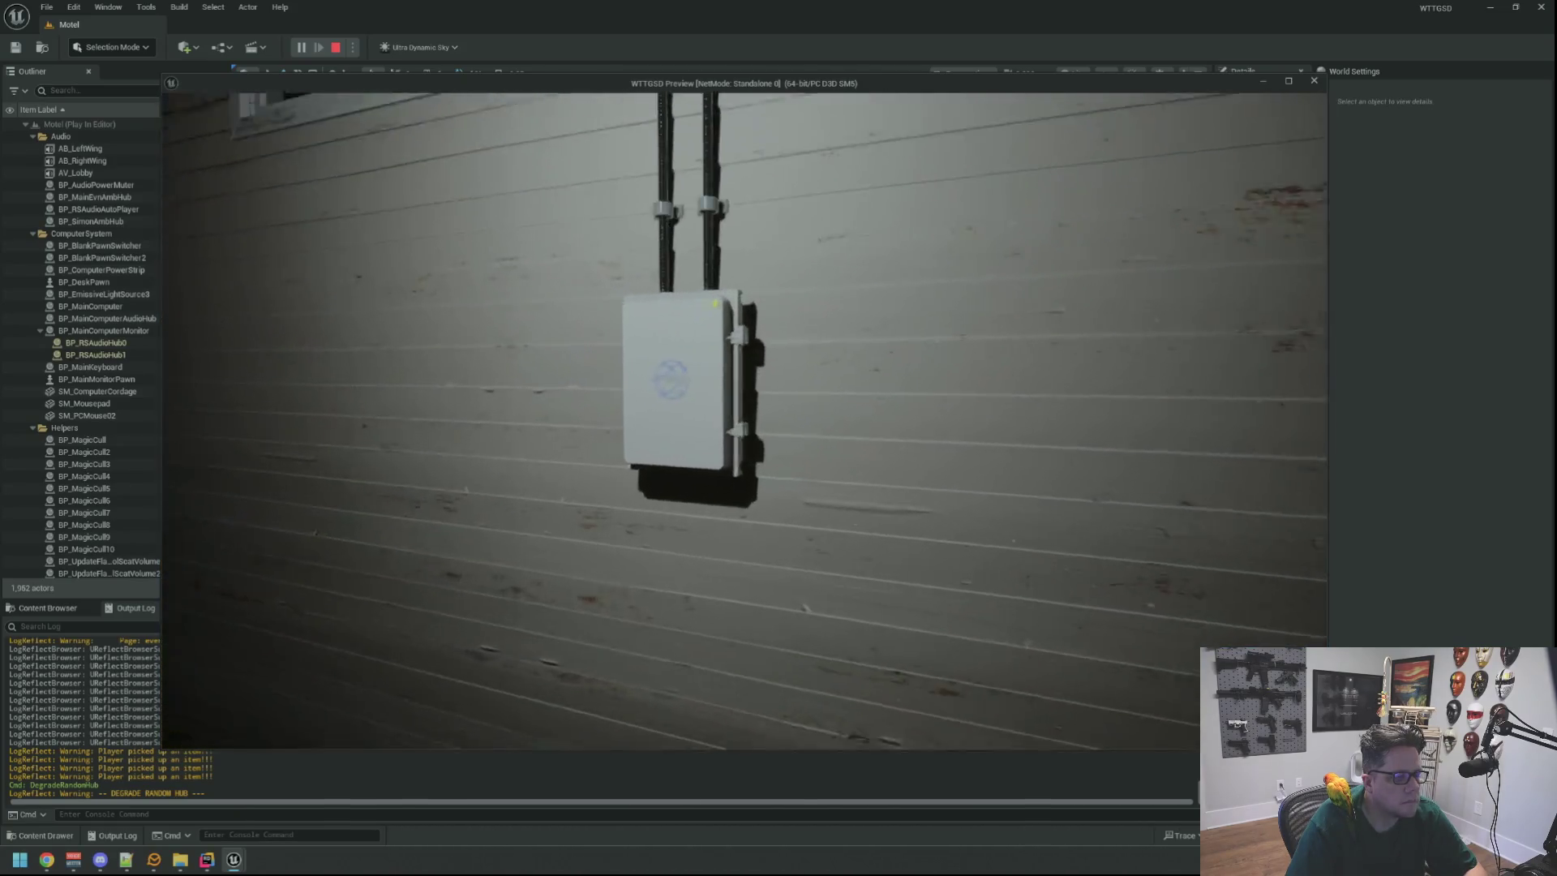
key(w)
key(e)
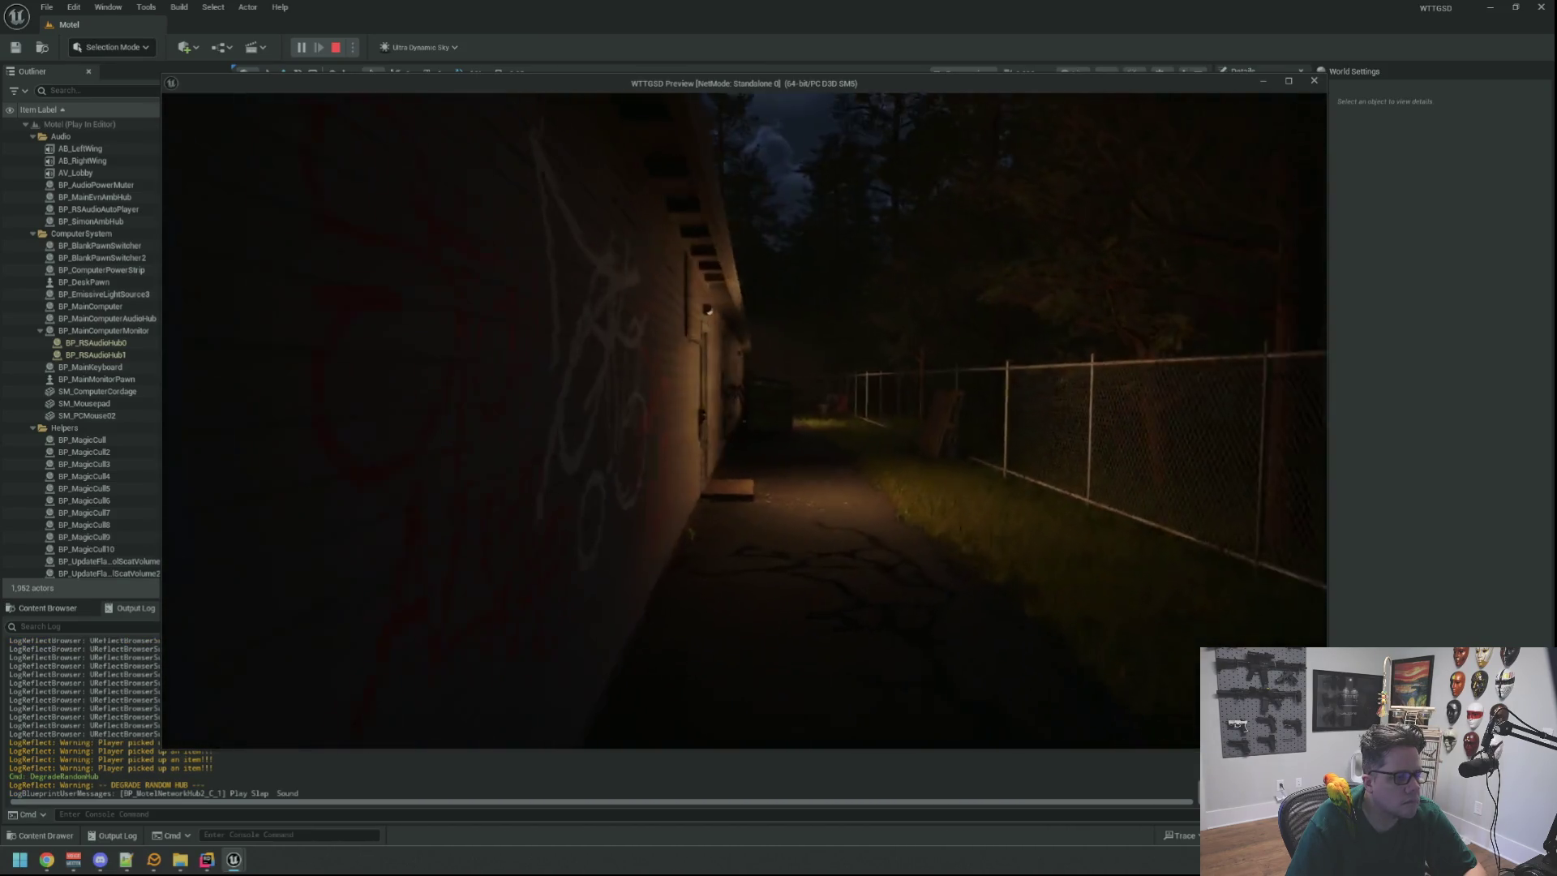
key(w)
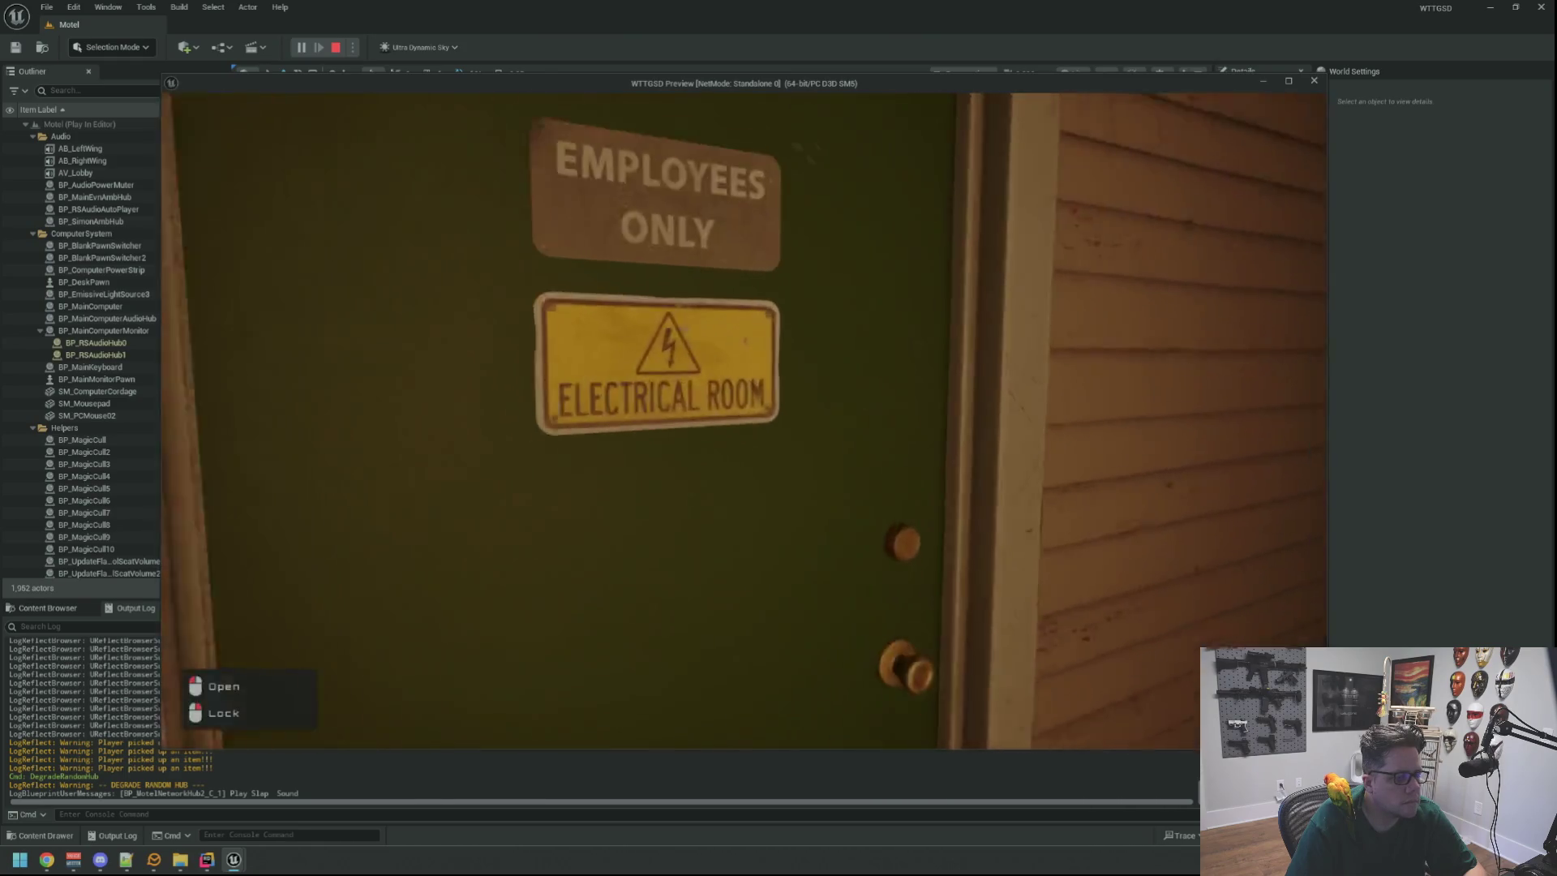
key(e)
key(w)
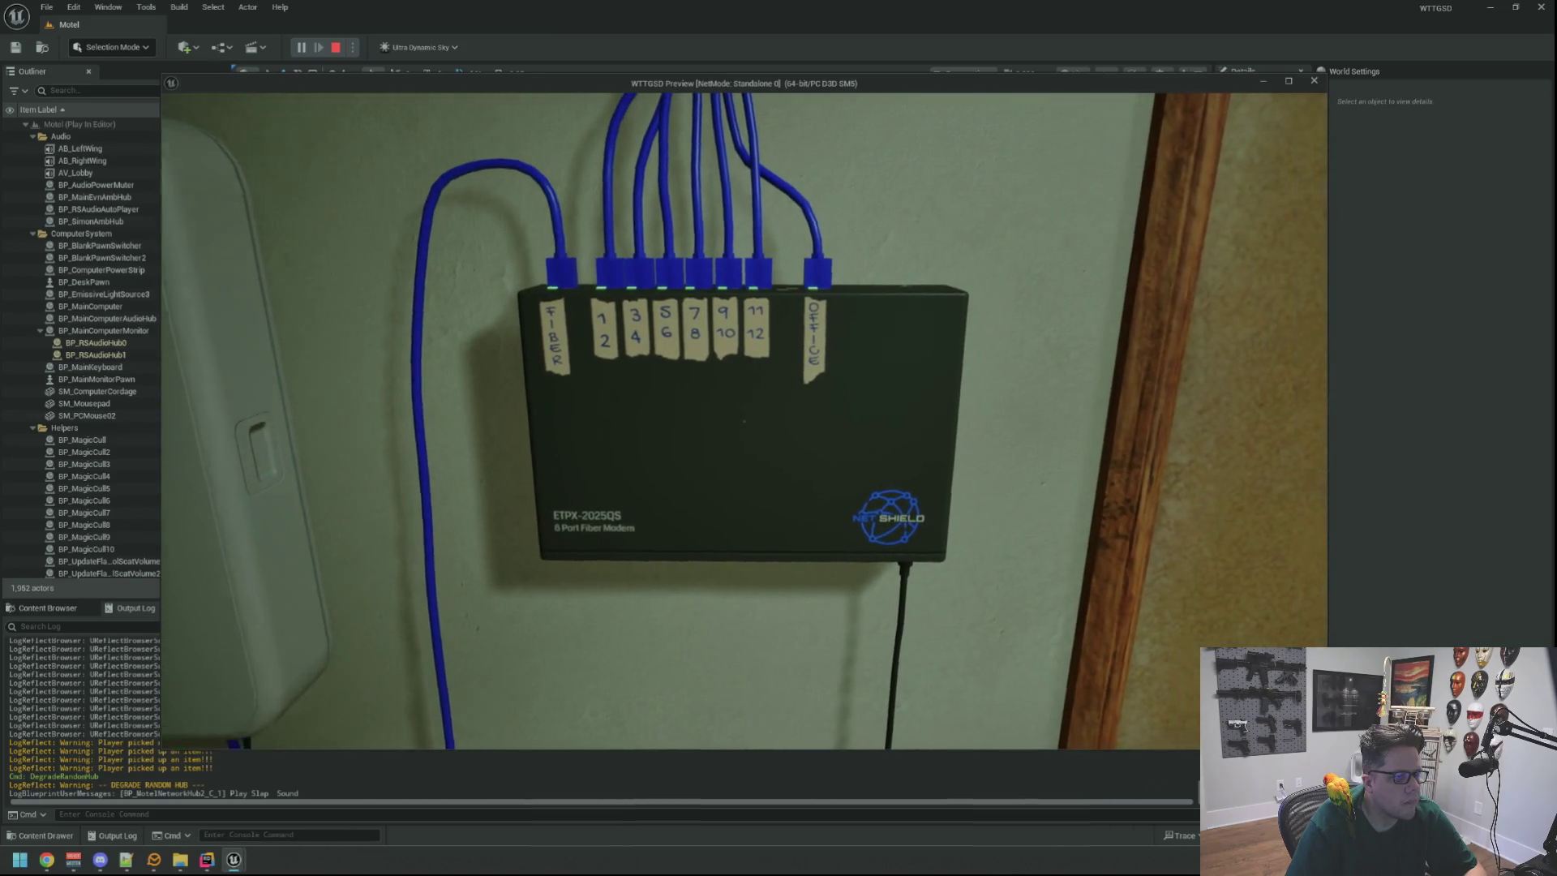
key(e)
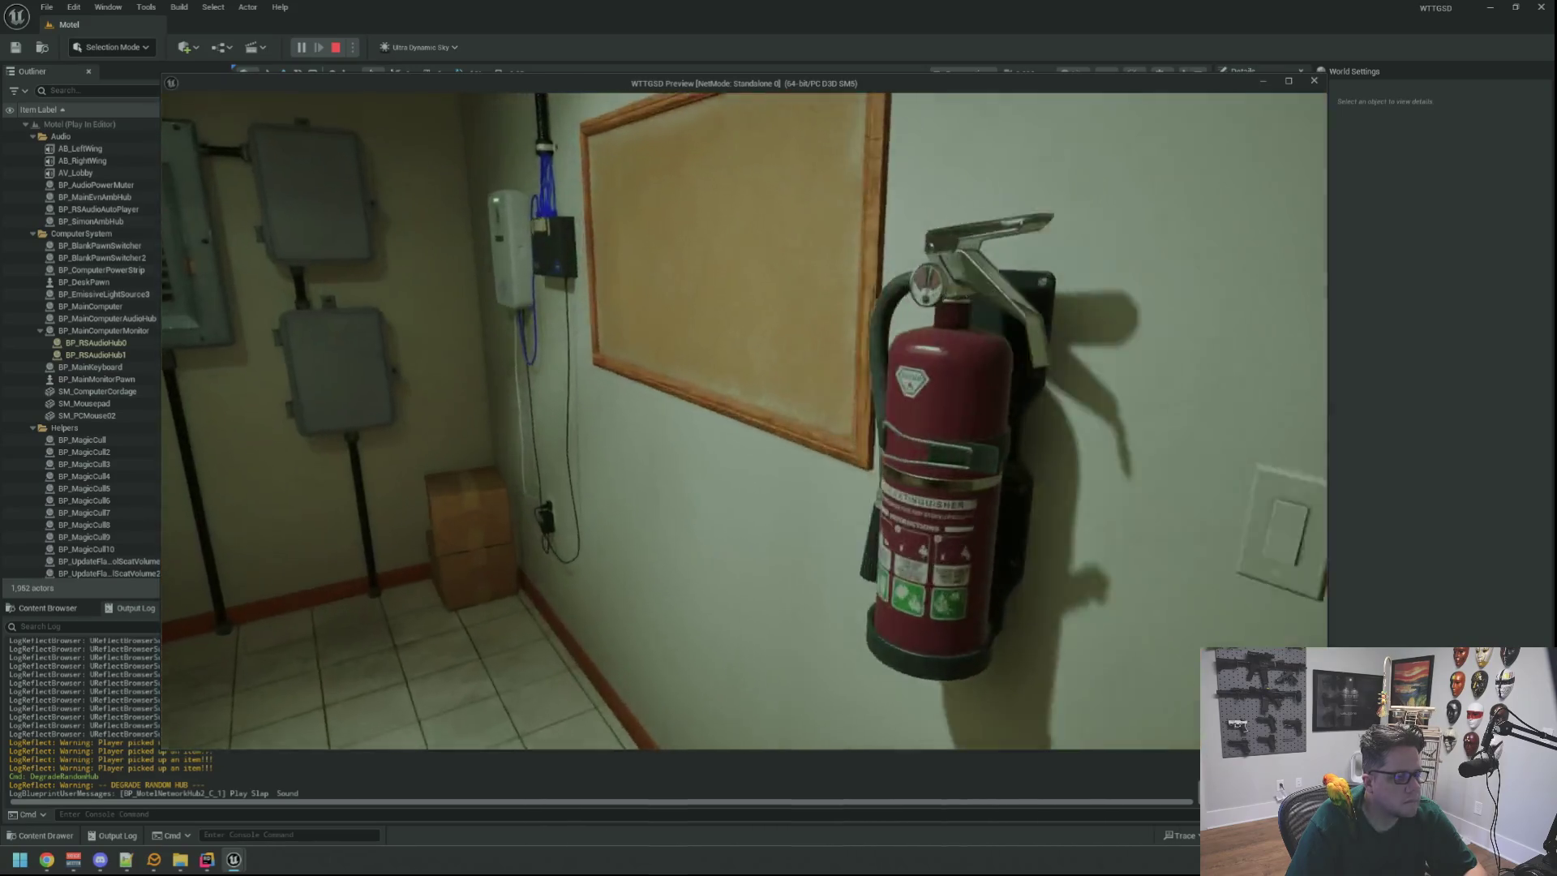
Rerun DegradeRandomHub several times from the console while watching the modem LEDs.
key(grave)
key(Up)
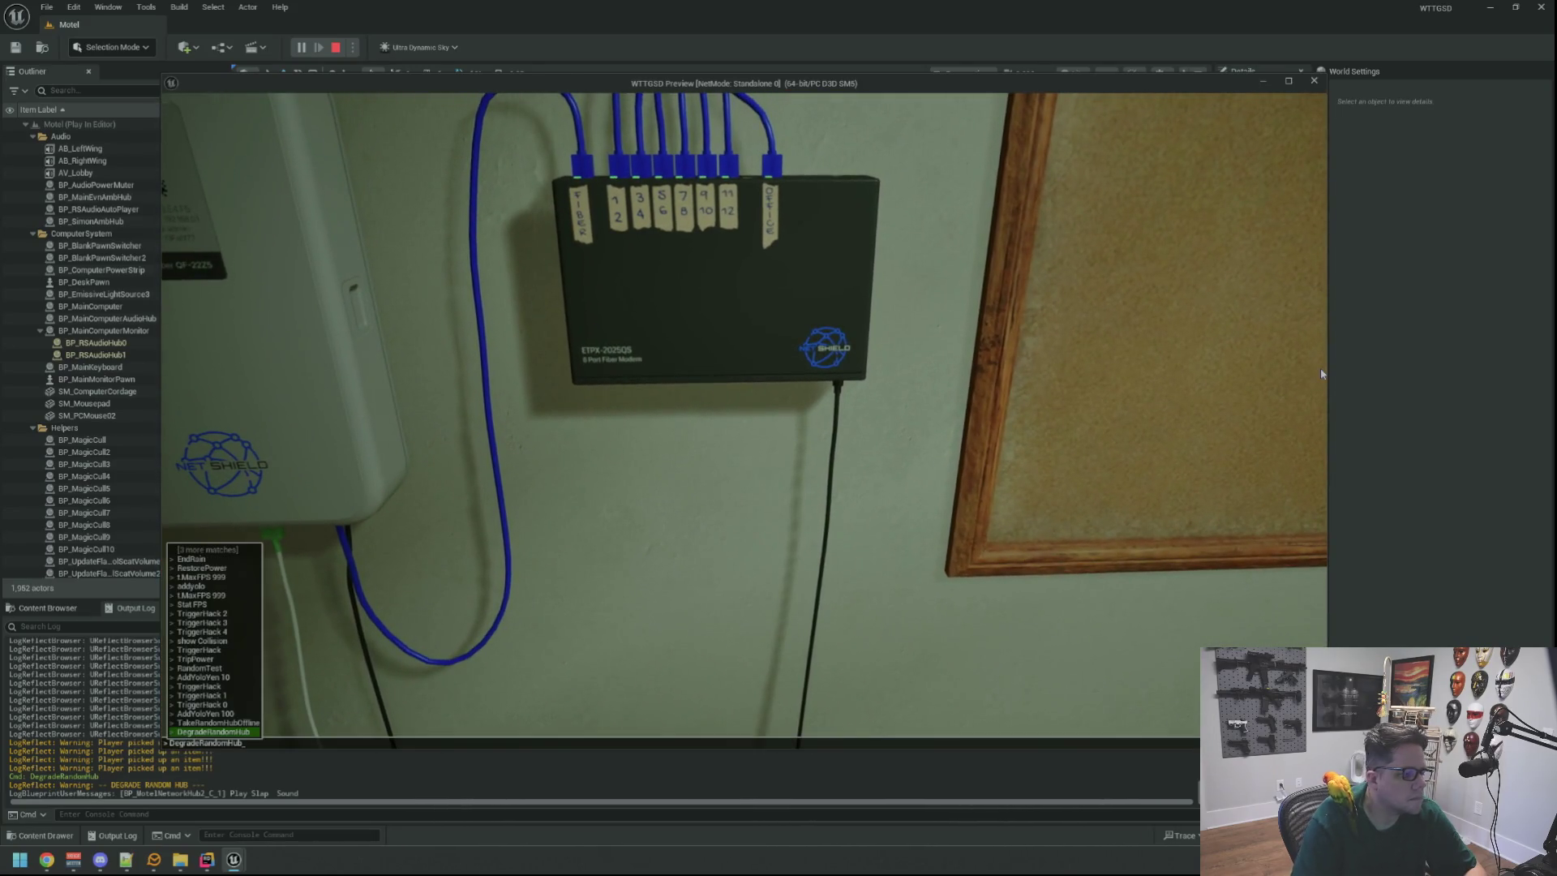
key(Return)
key(grave)
key(Up)
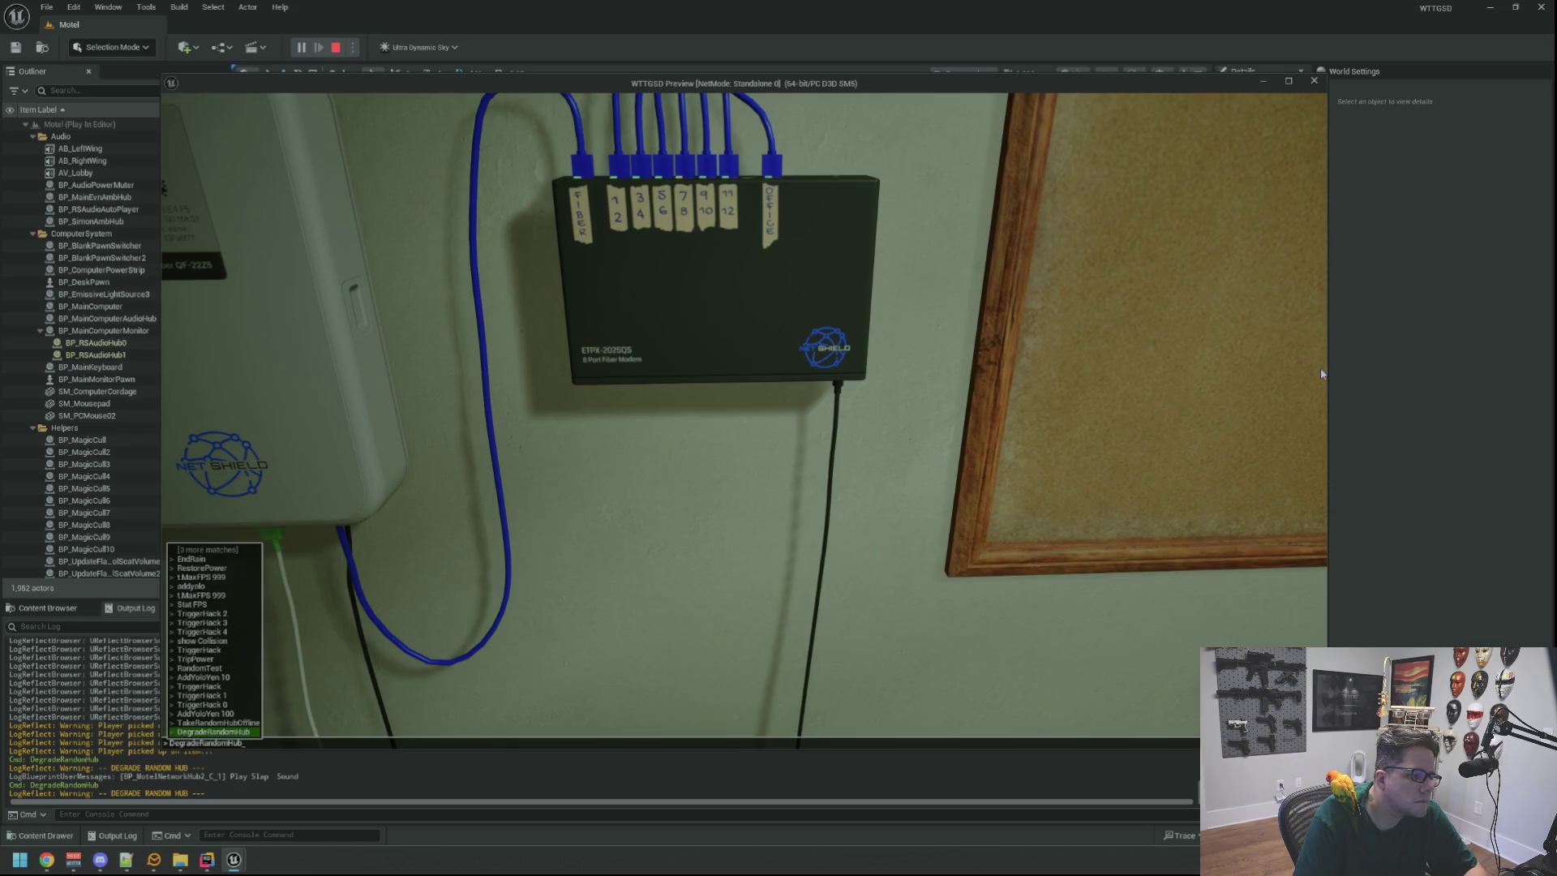
key(Return)
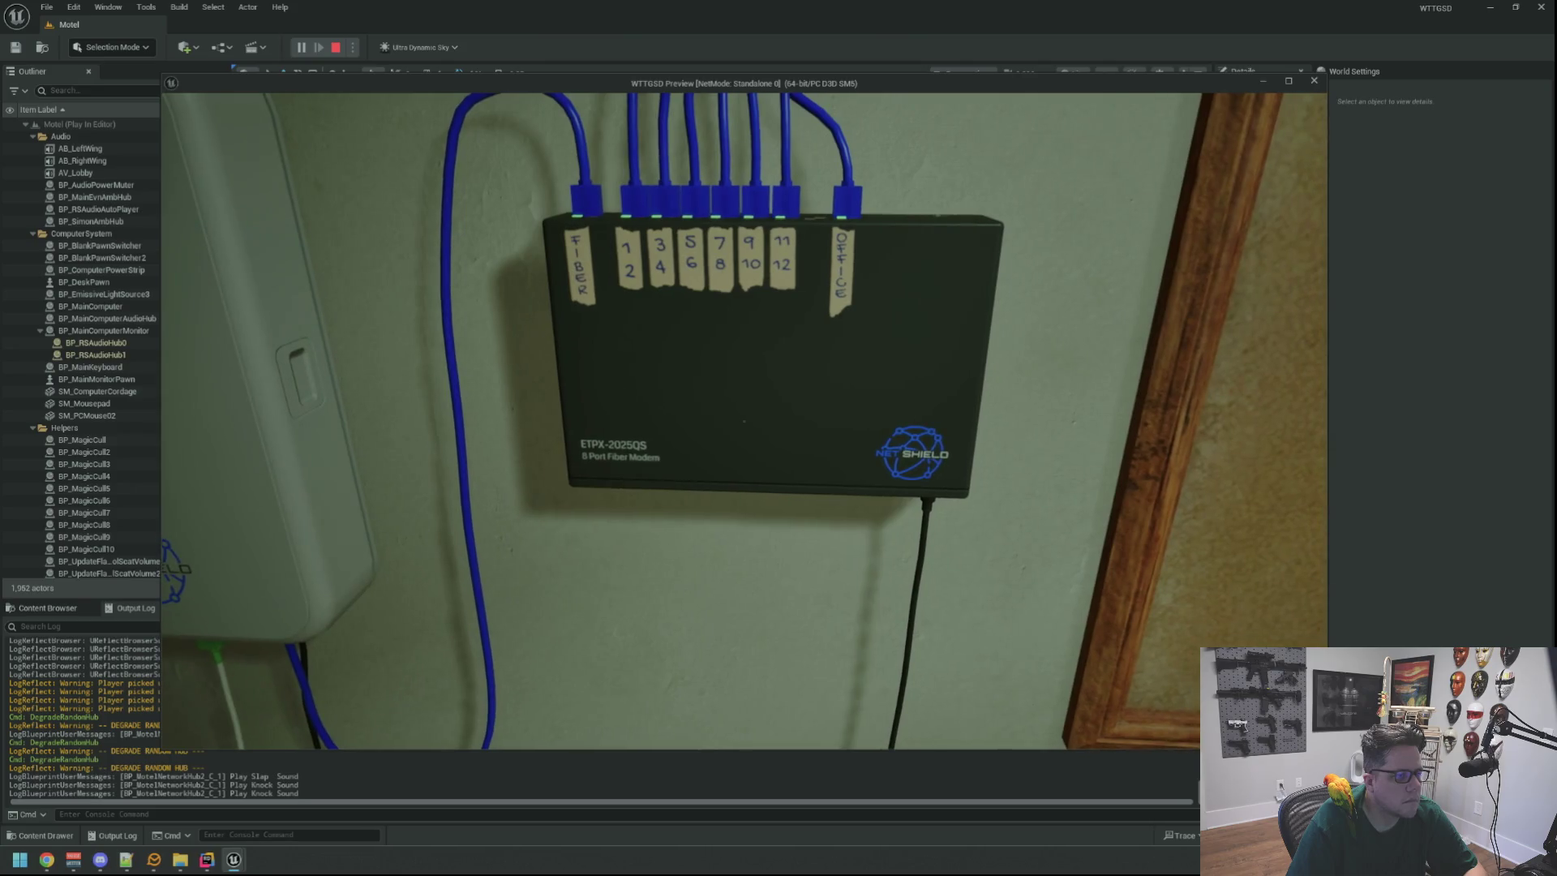
key(Up)
key(Return)
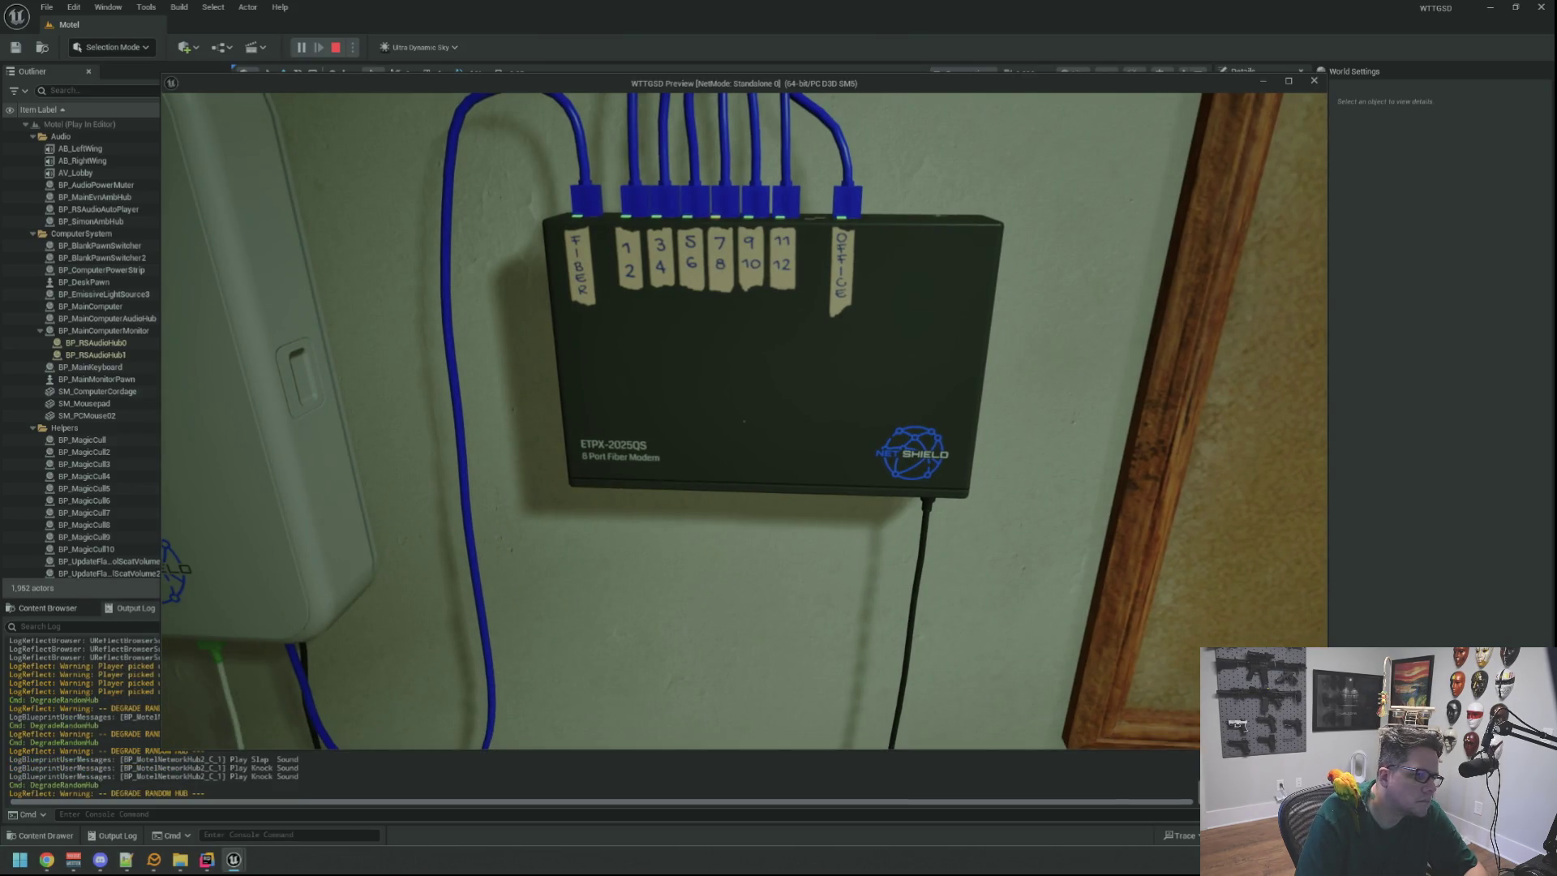
Degrade more ports until the Office port turns orange, then end the play session.
key(Up)
key(Return)
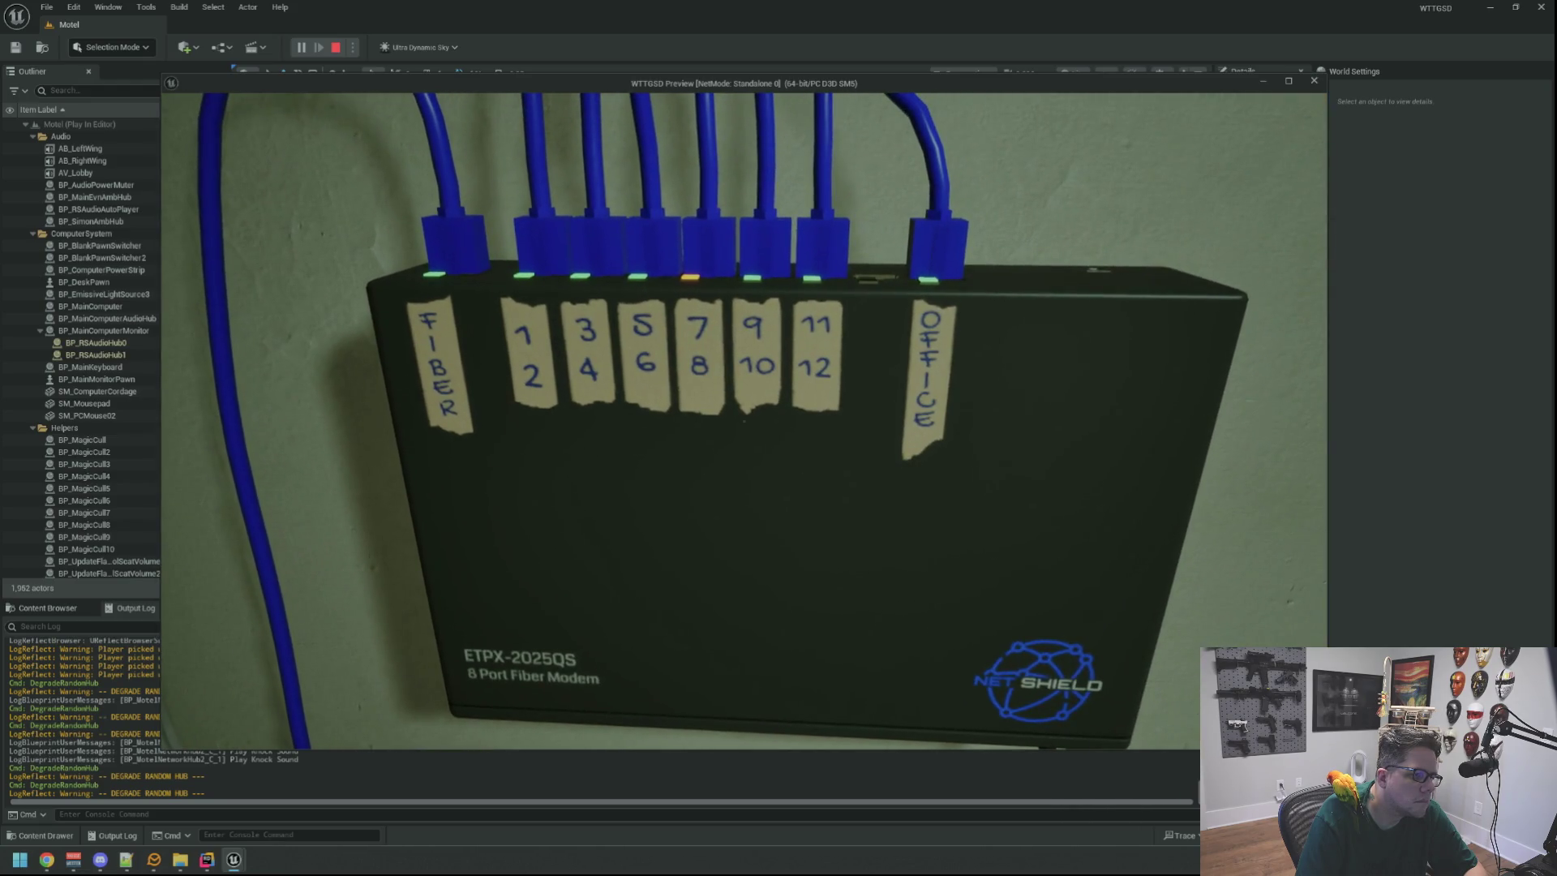
key(Up)
key(Return)
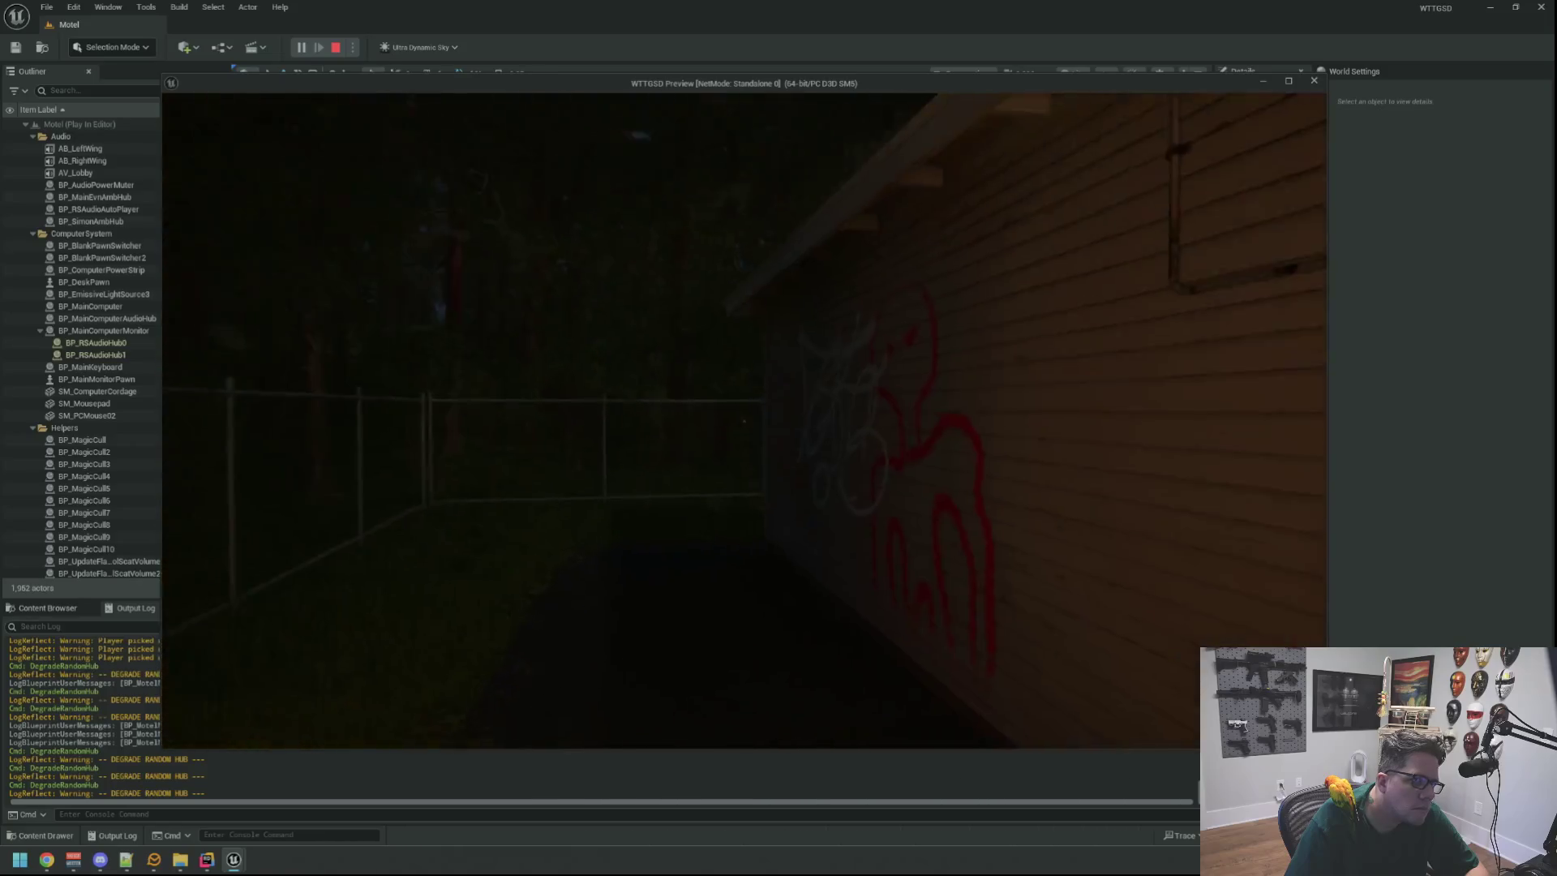
key(Escape)
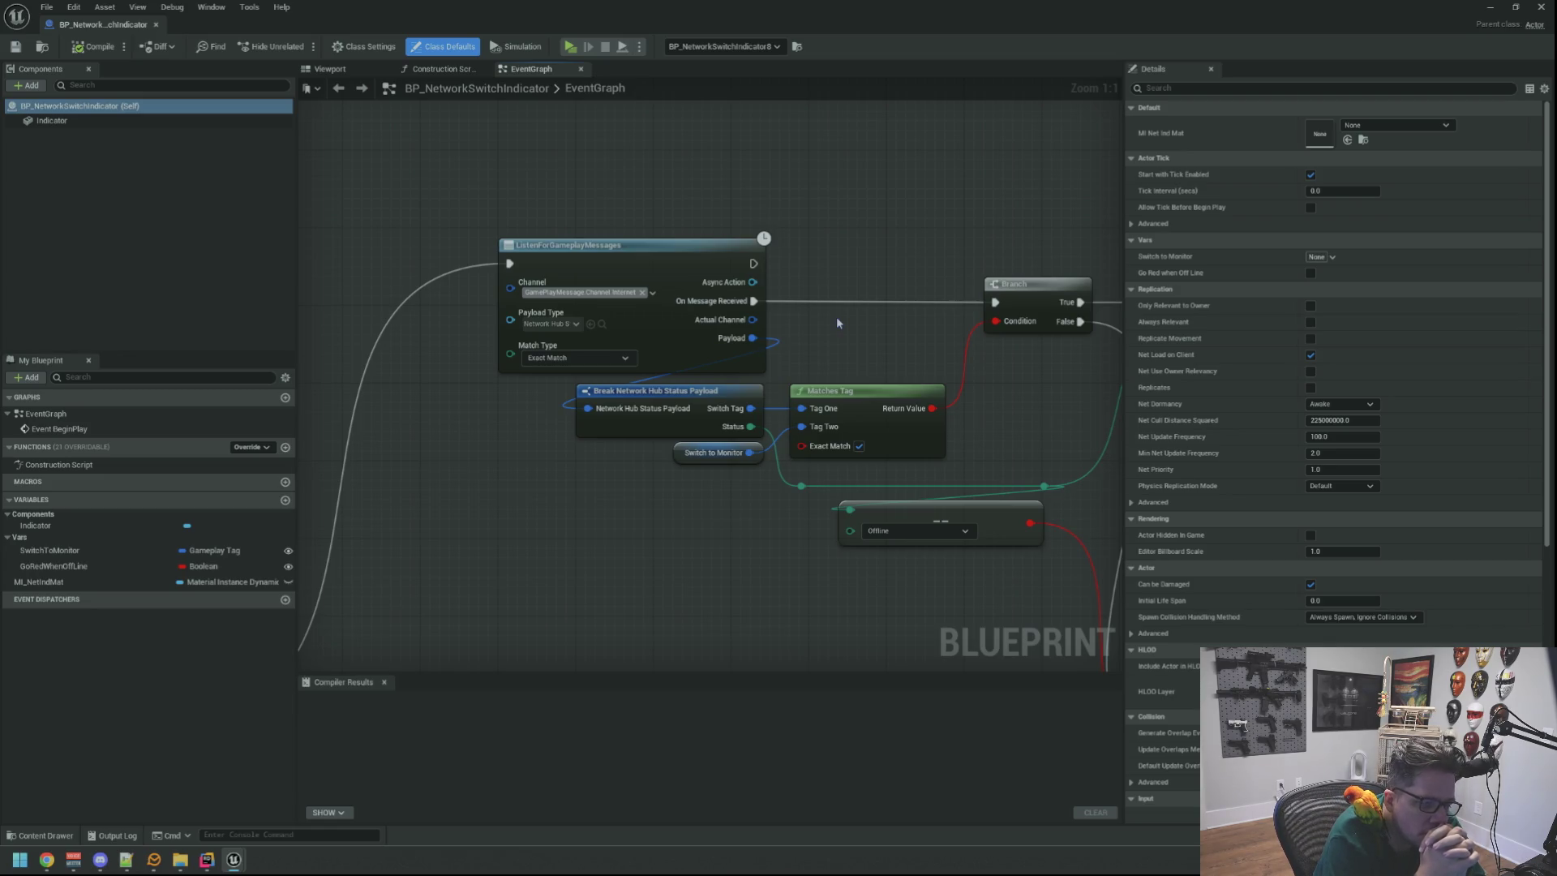
mouse_move(914, 303)
mouse_down()
mouse_move(663, 209)
mouse_move(741, 261)
mouse_move(755, 392)
mouse_move(711, 358)
mouse_move(751, 372)
mouse_move(766, 406)
mouse_move(757, 373)
mouse_up()
scroll(766, 406, down, 1)
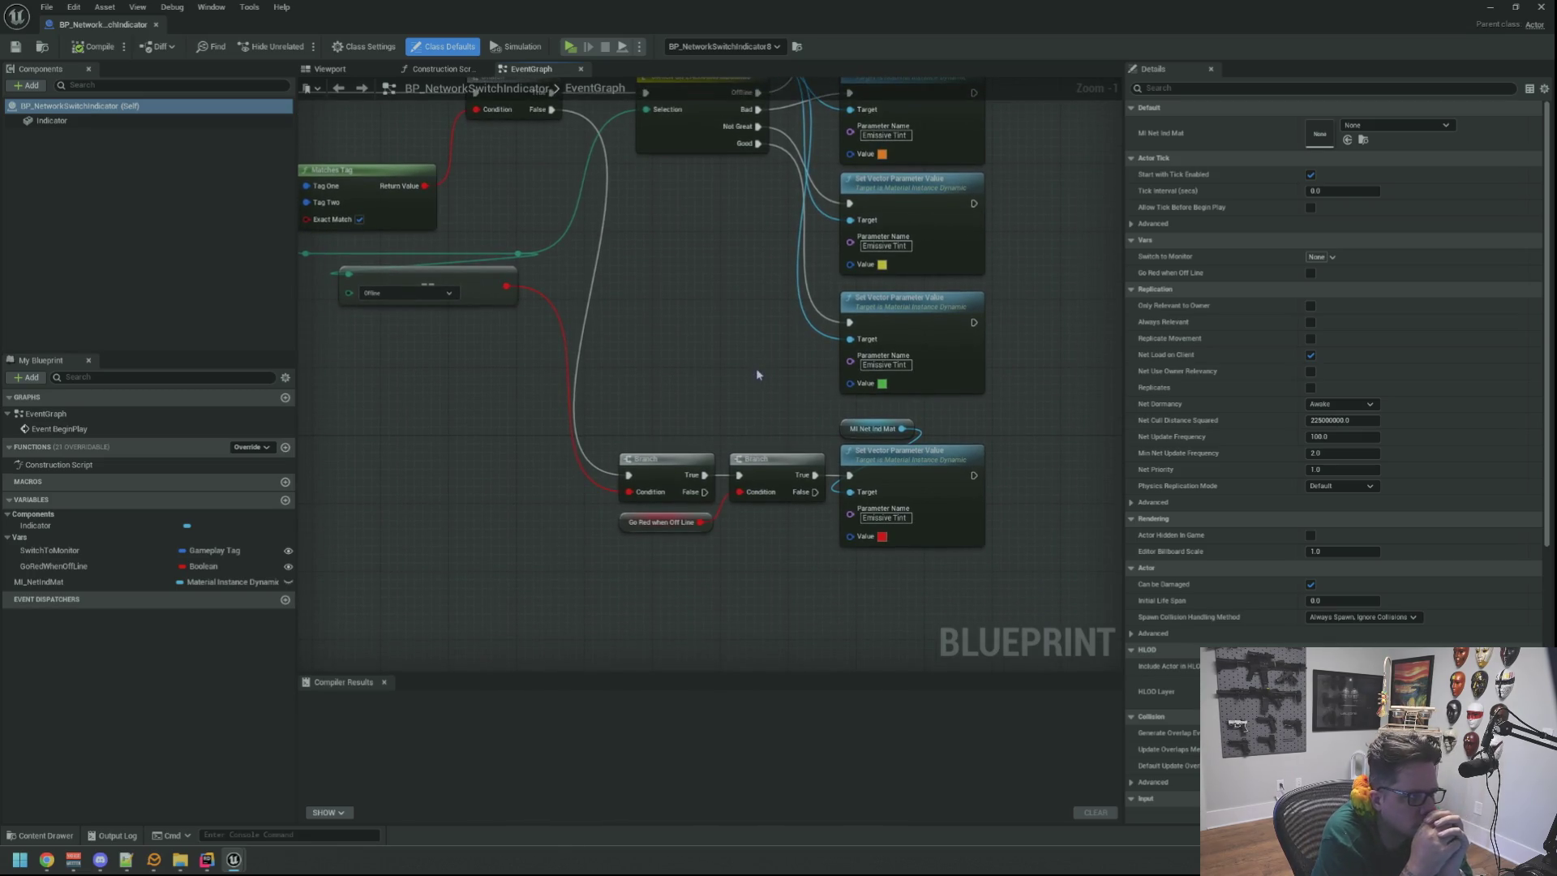
mouse_move(756, 373)
mouse_down()
mouse_move(713, 384)
mouse_move(723, 401)
mouse_move(732, 347)
mouse_move(705, 323)
mouse_move(730, 331)
mouse_move(713, 427)
mouse_move(733, 428)
mouse_up()
scroll(730, 410, down, 1)
scroll(733, 357, up, 1)
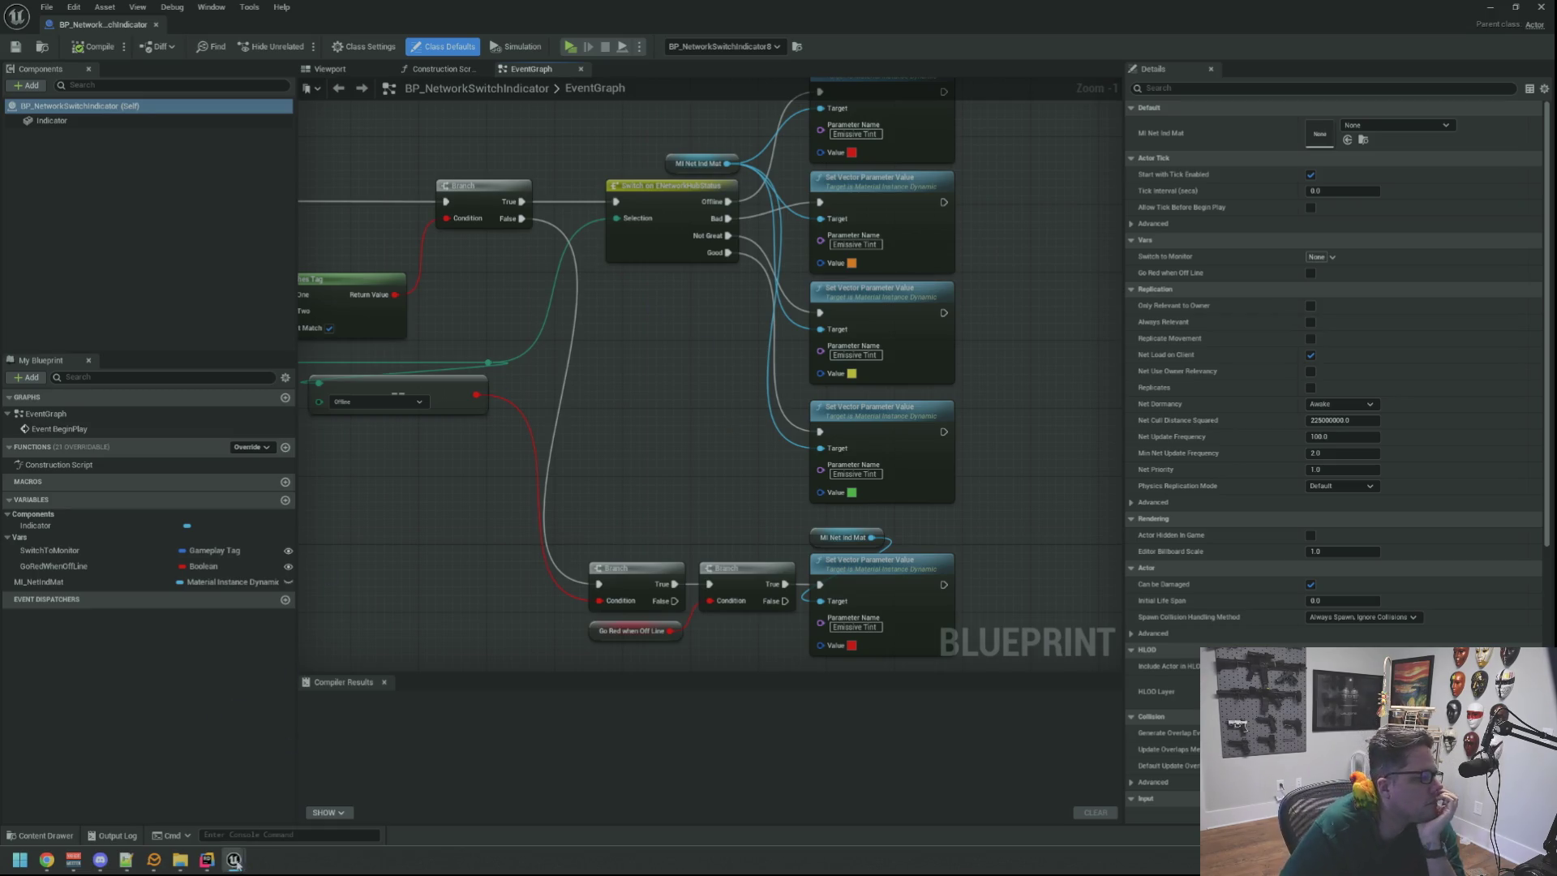
In Rider, follow TakeRandomHubOffline from WTTGSDCheatManager.cpp to its InternetManager.cpp definition, then return to Unreal.
click(207, 859)
click(957, 191)
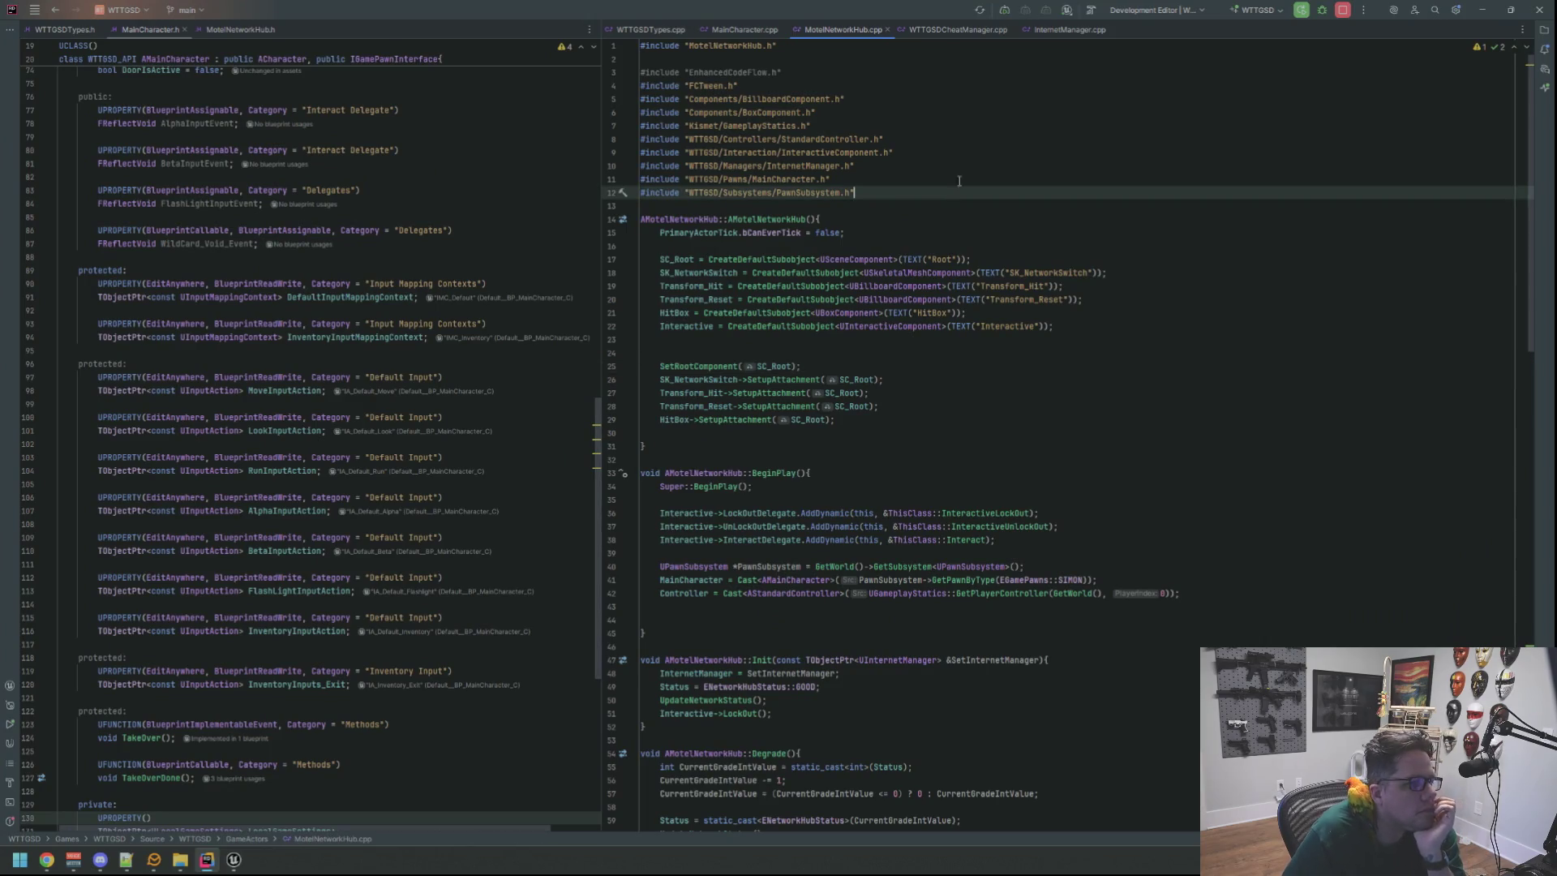
click(944, 30)
click(789, 396)
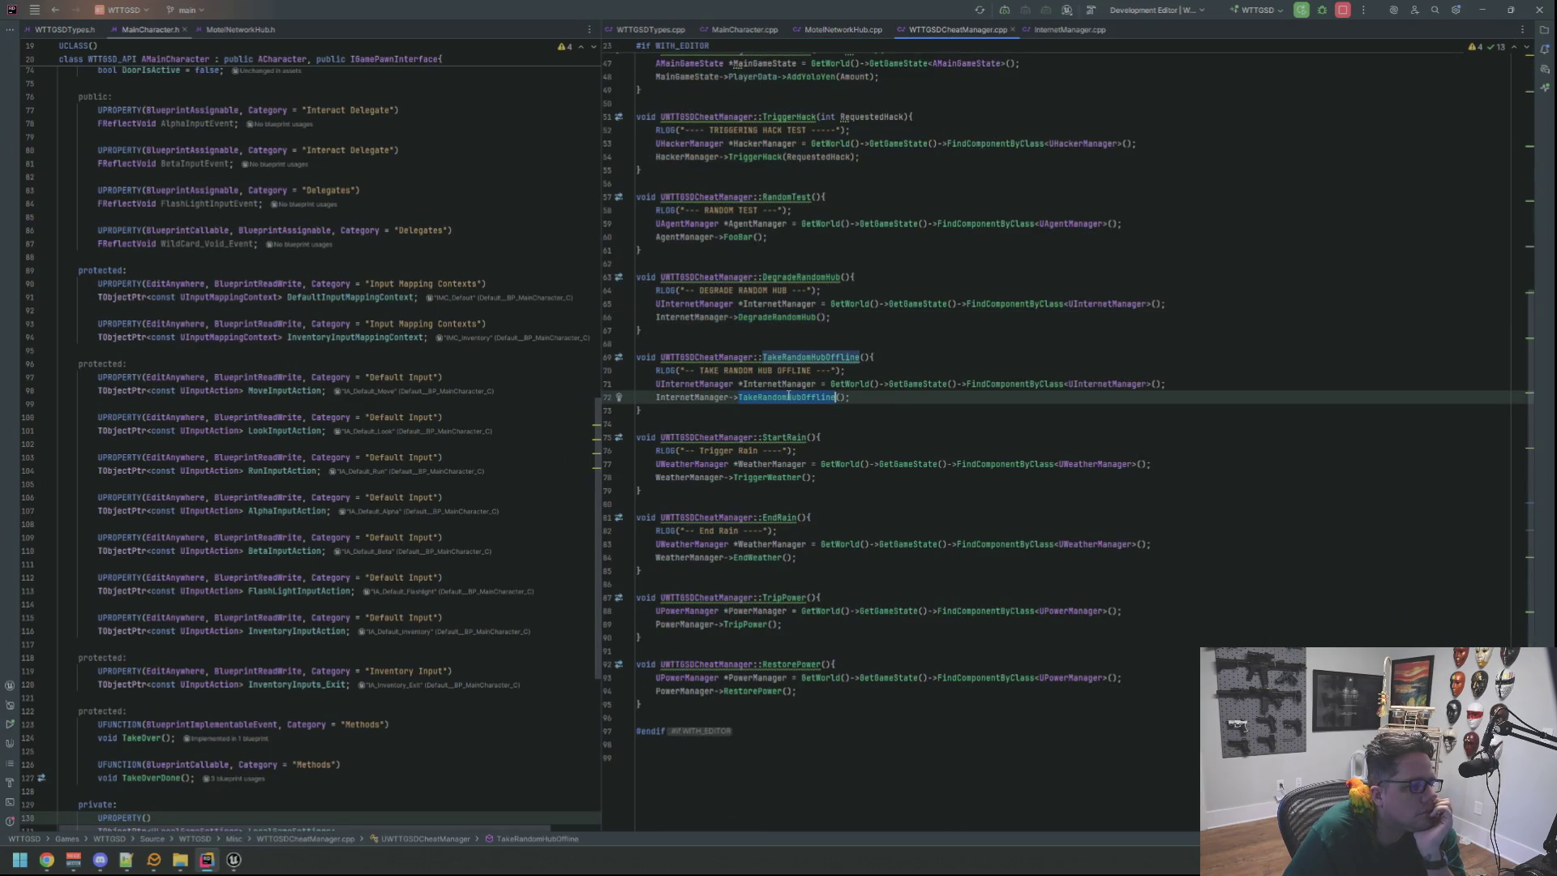
ctrl+click(789, 397)
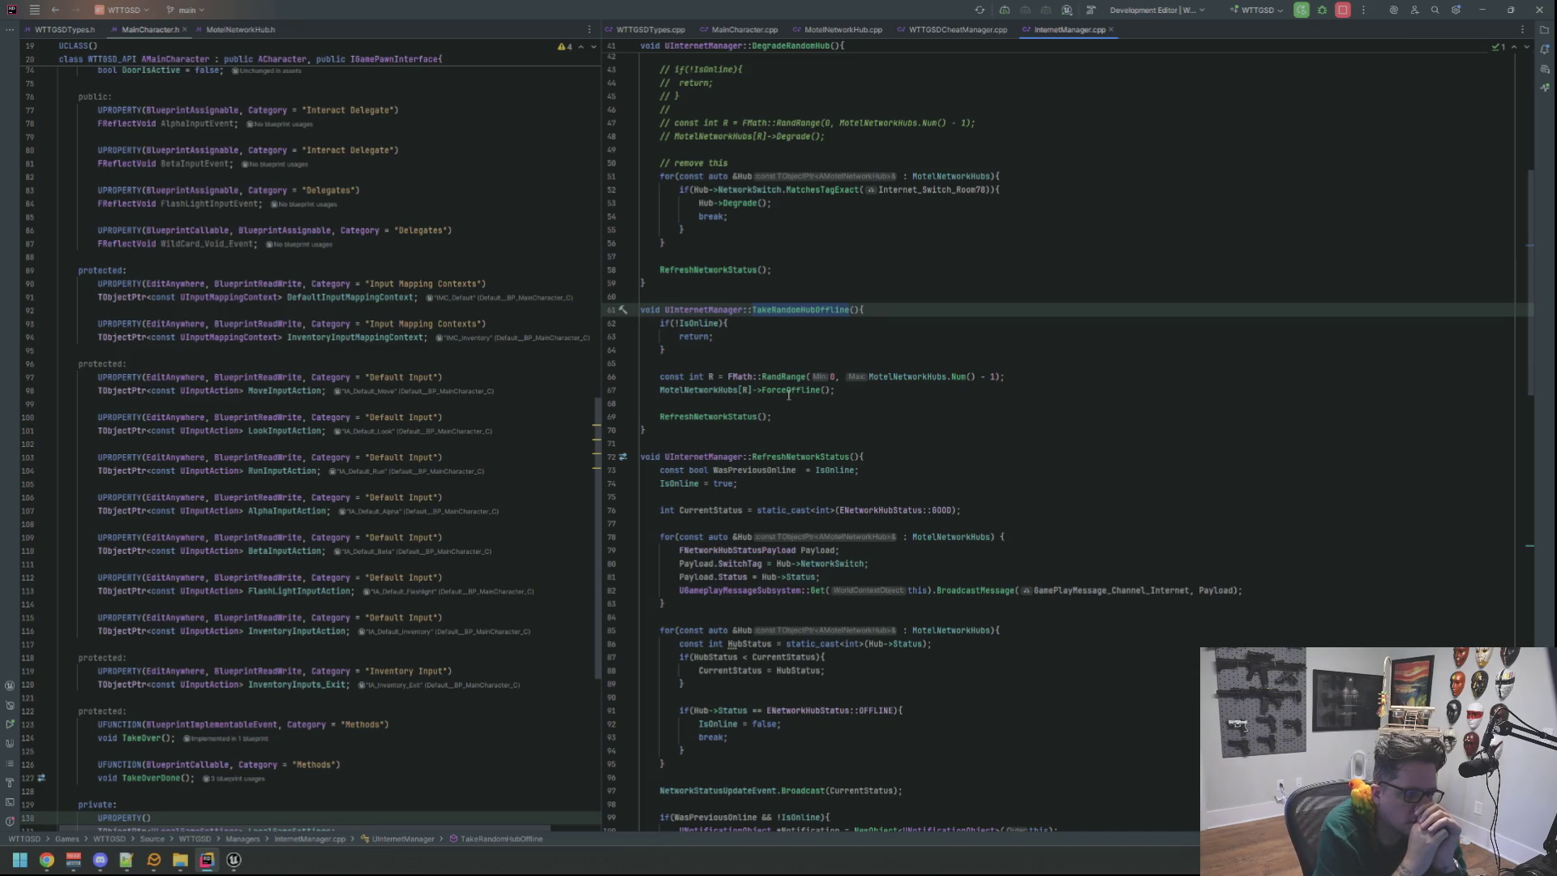
click(1482, 9)
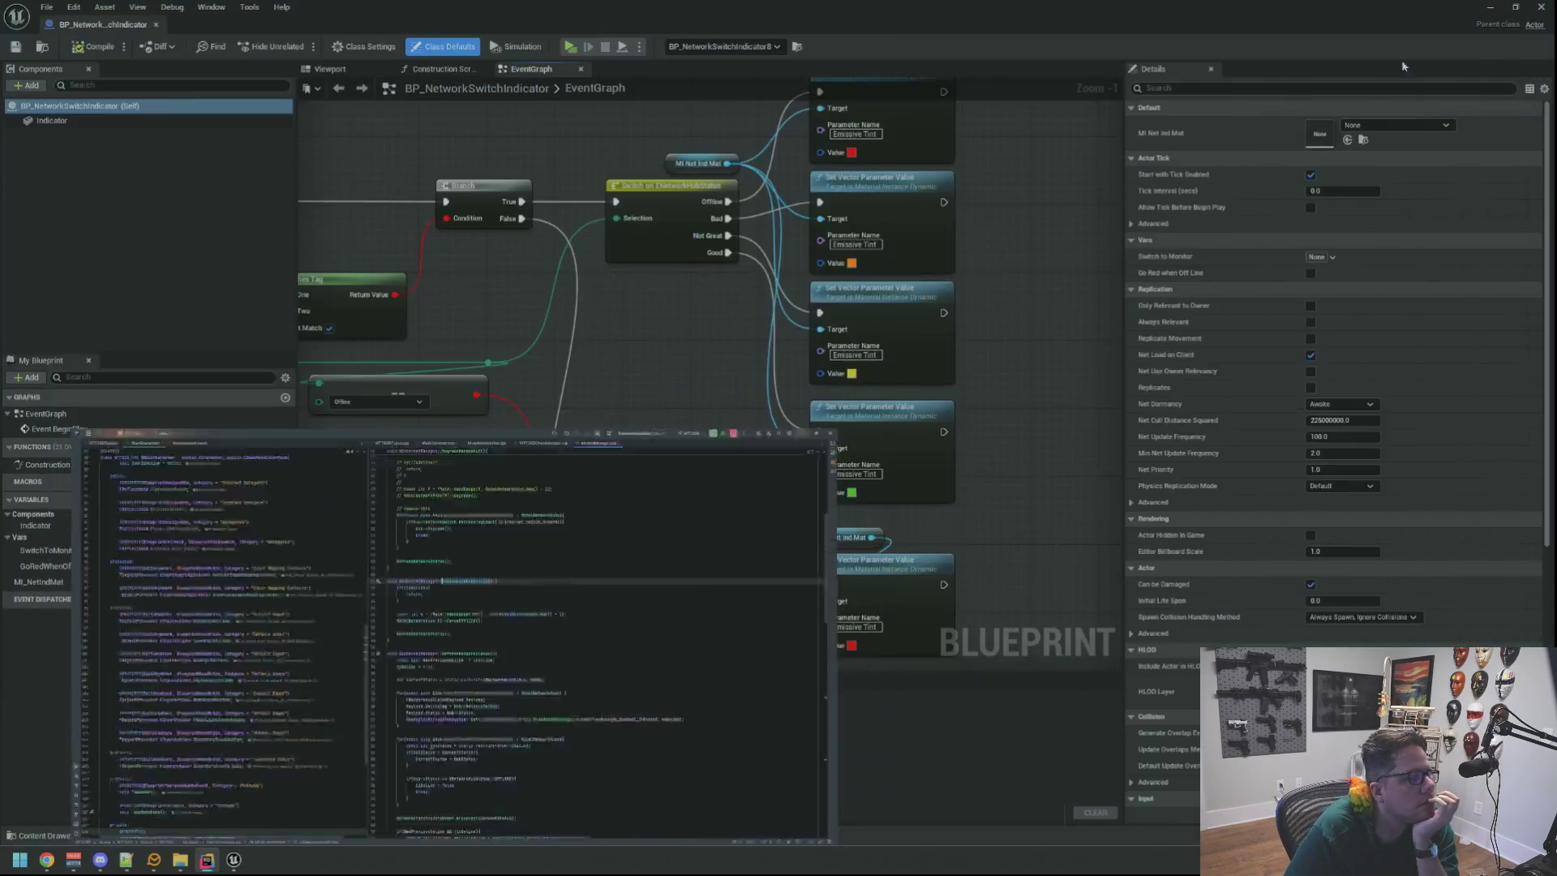
In the Content Browser, expand Content > BluePrints and open the GameActors folder.
click(1517, 7)
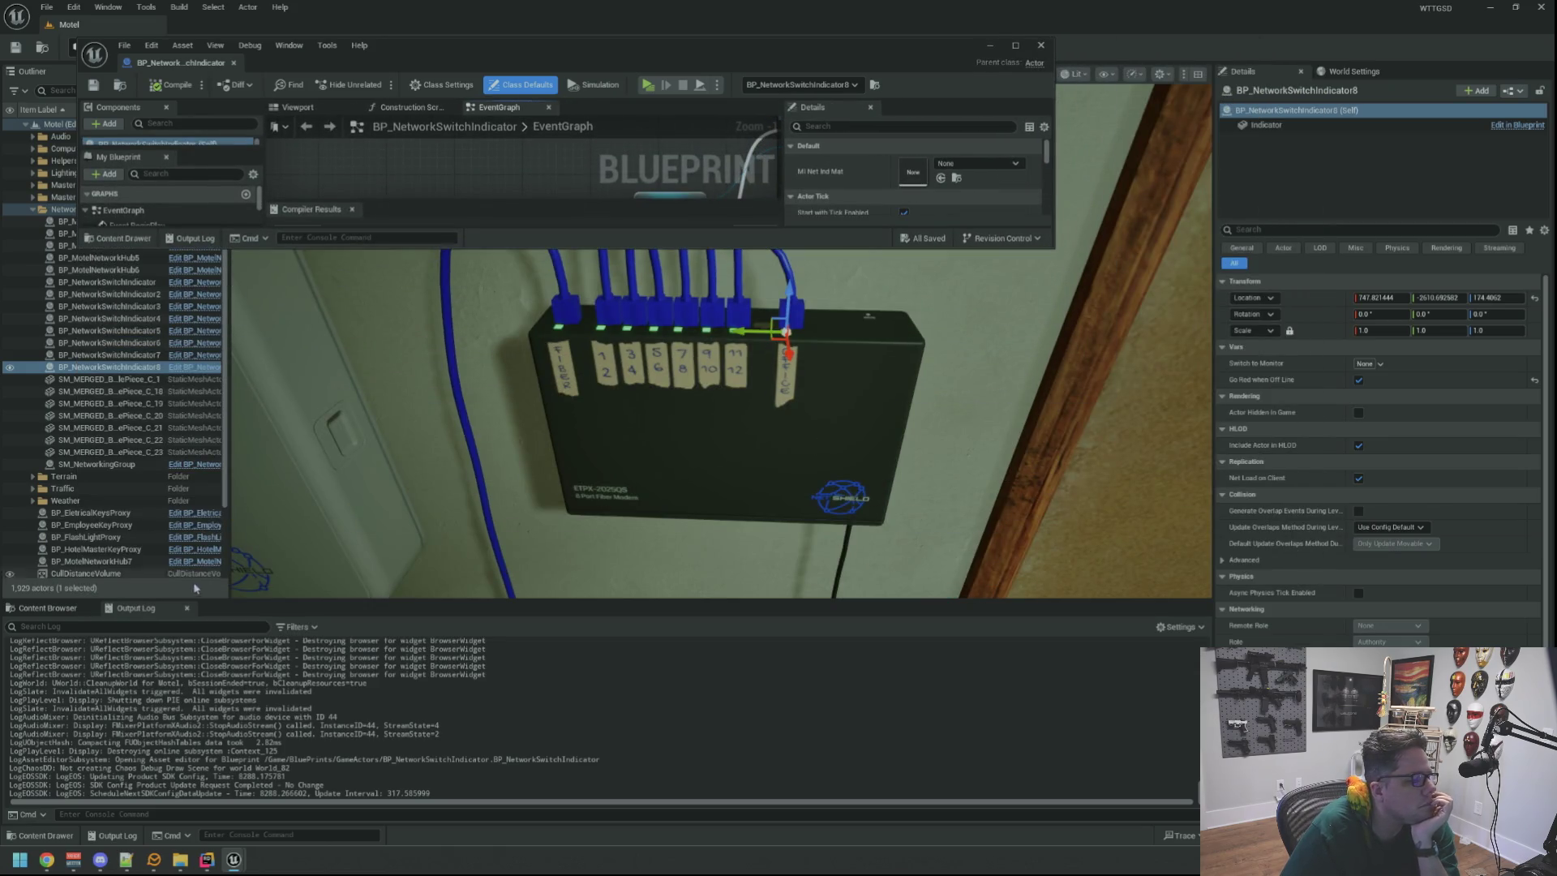
click(48, 608)
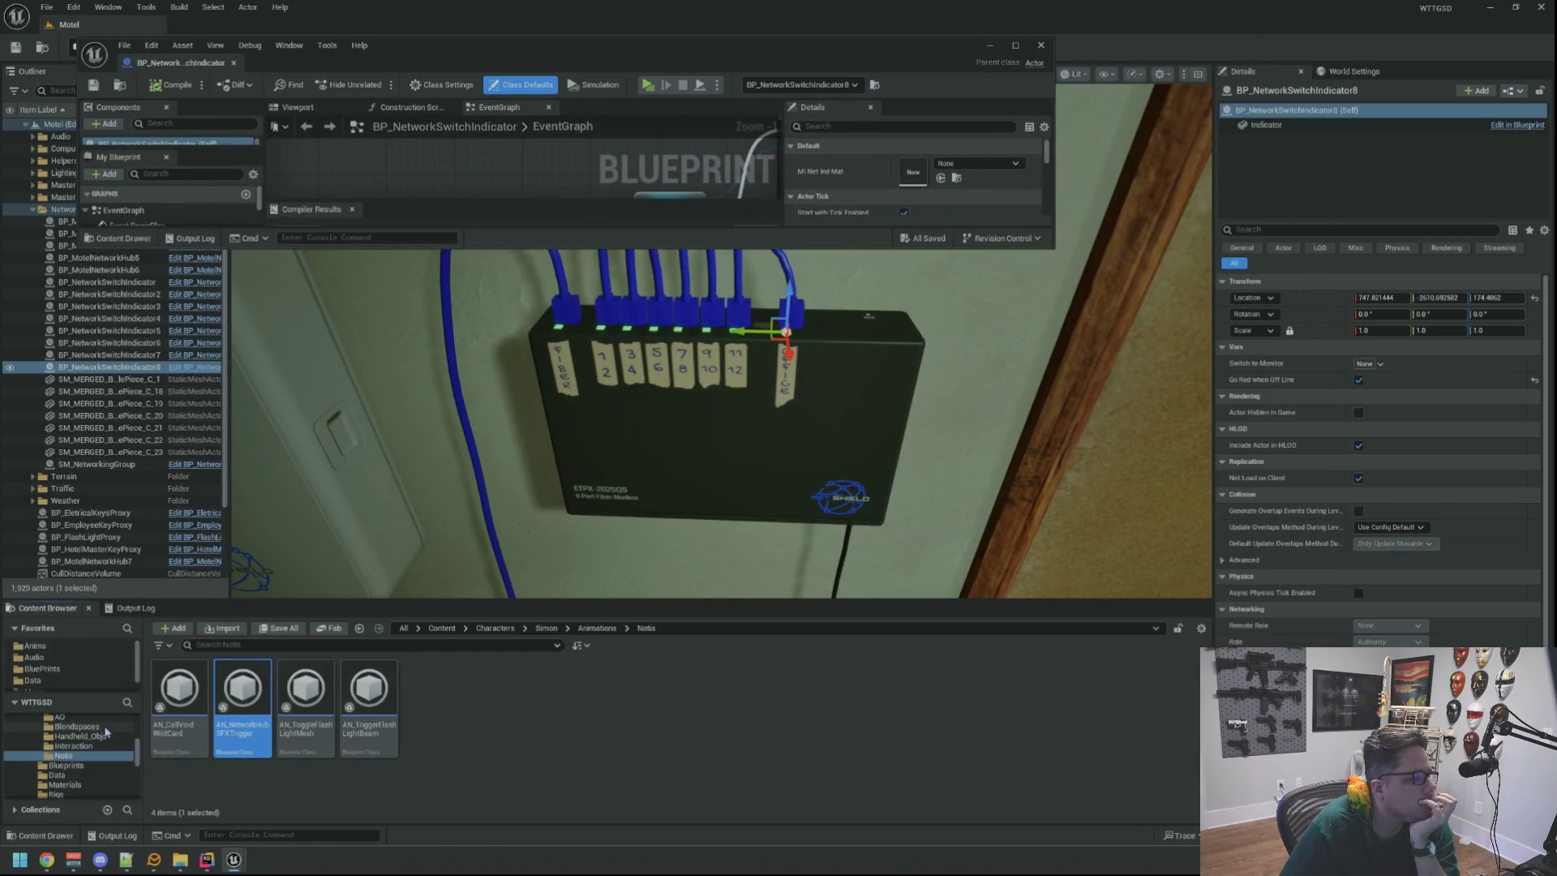
scroll(105, 732, up, 3)
click(76, 670)
click(53, 705)
click(446, 689)
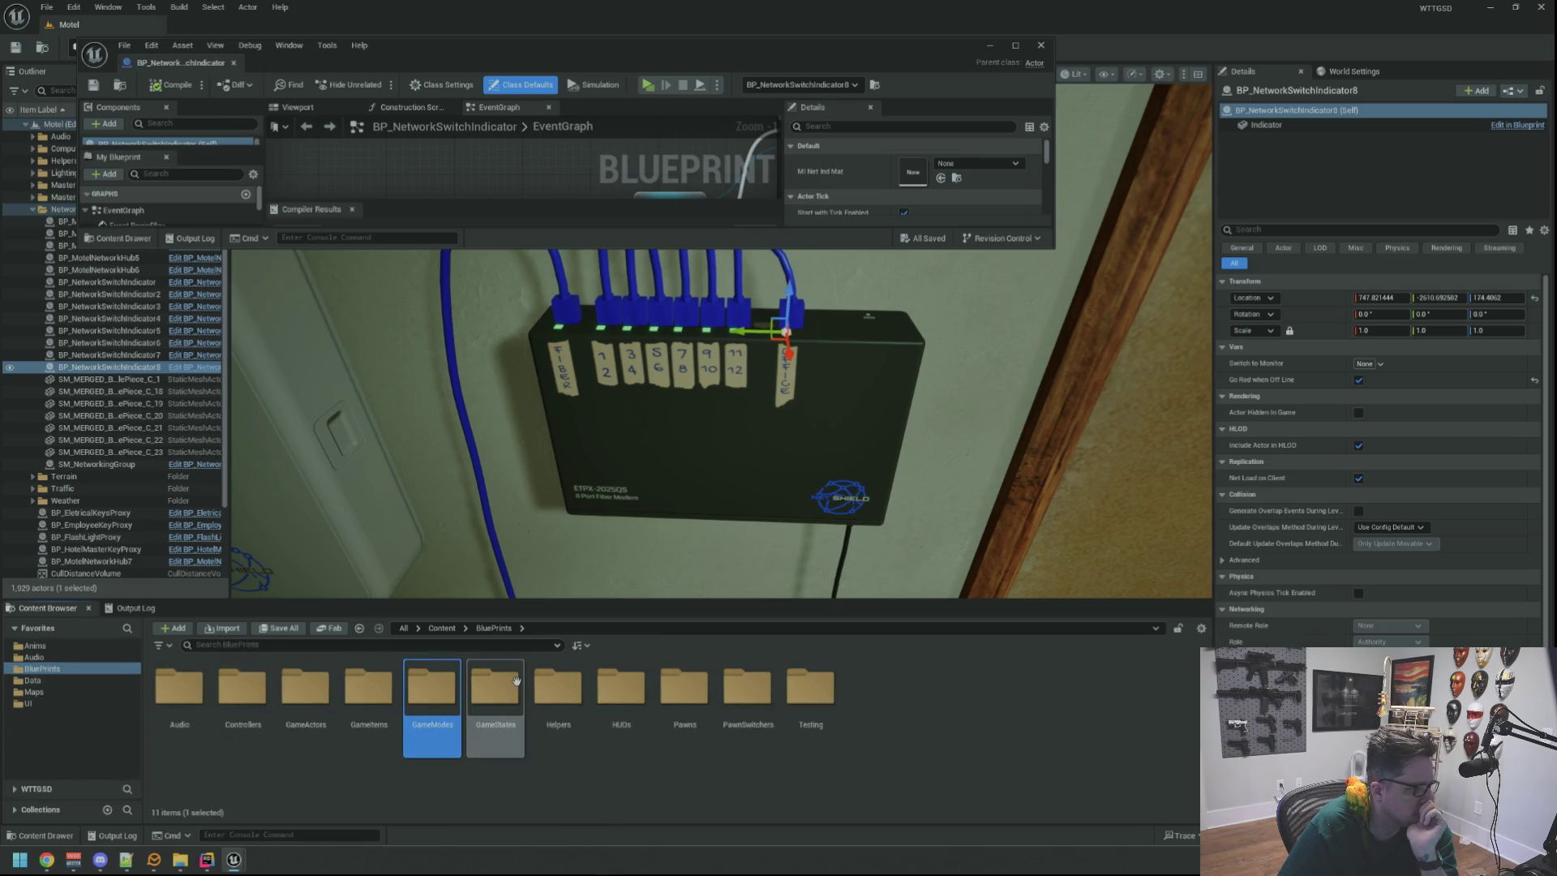
double_click(305, 689)
drag(739, 460, 662, 497)
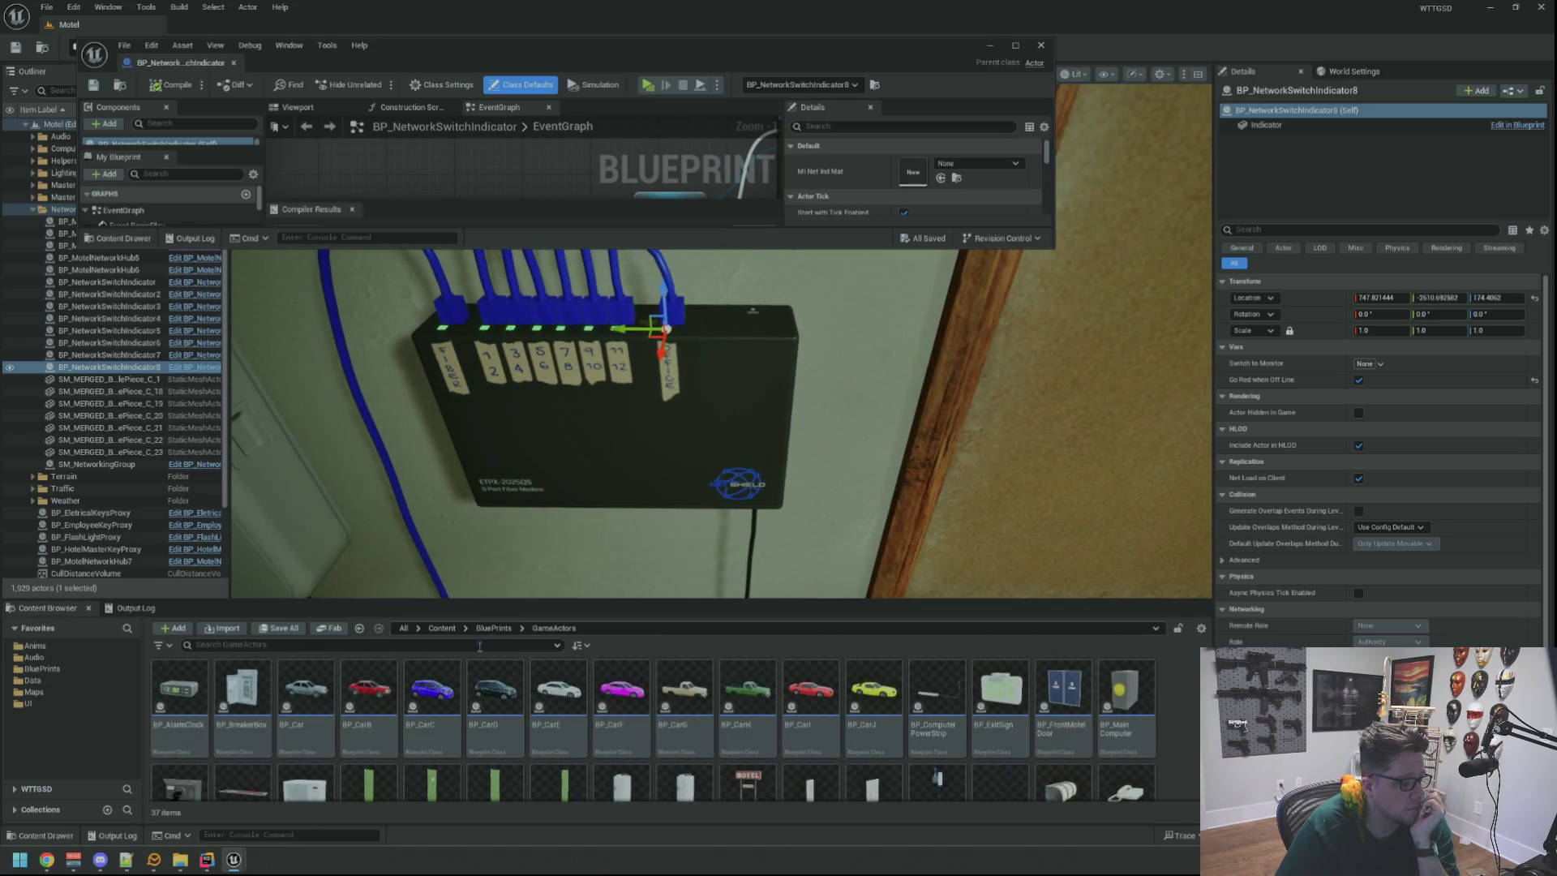
scroll(686, 713, down, 2)
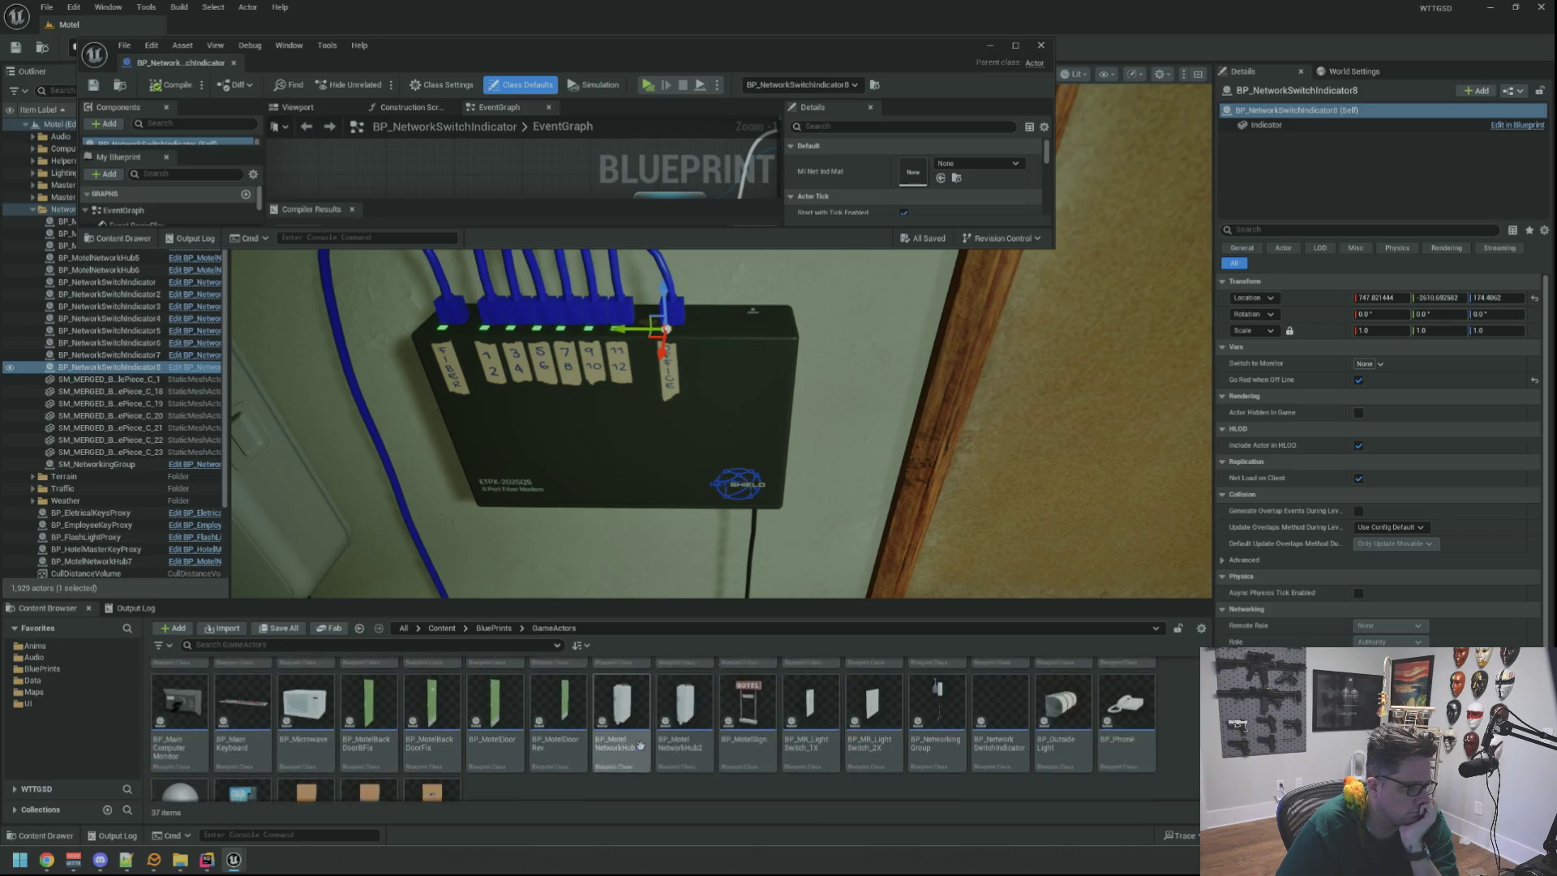
scroll(641, 745, up, 1)
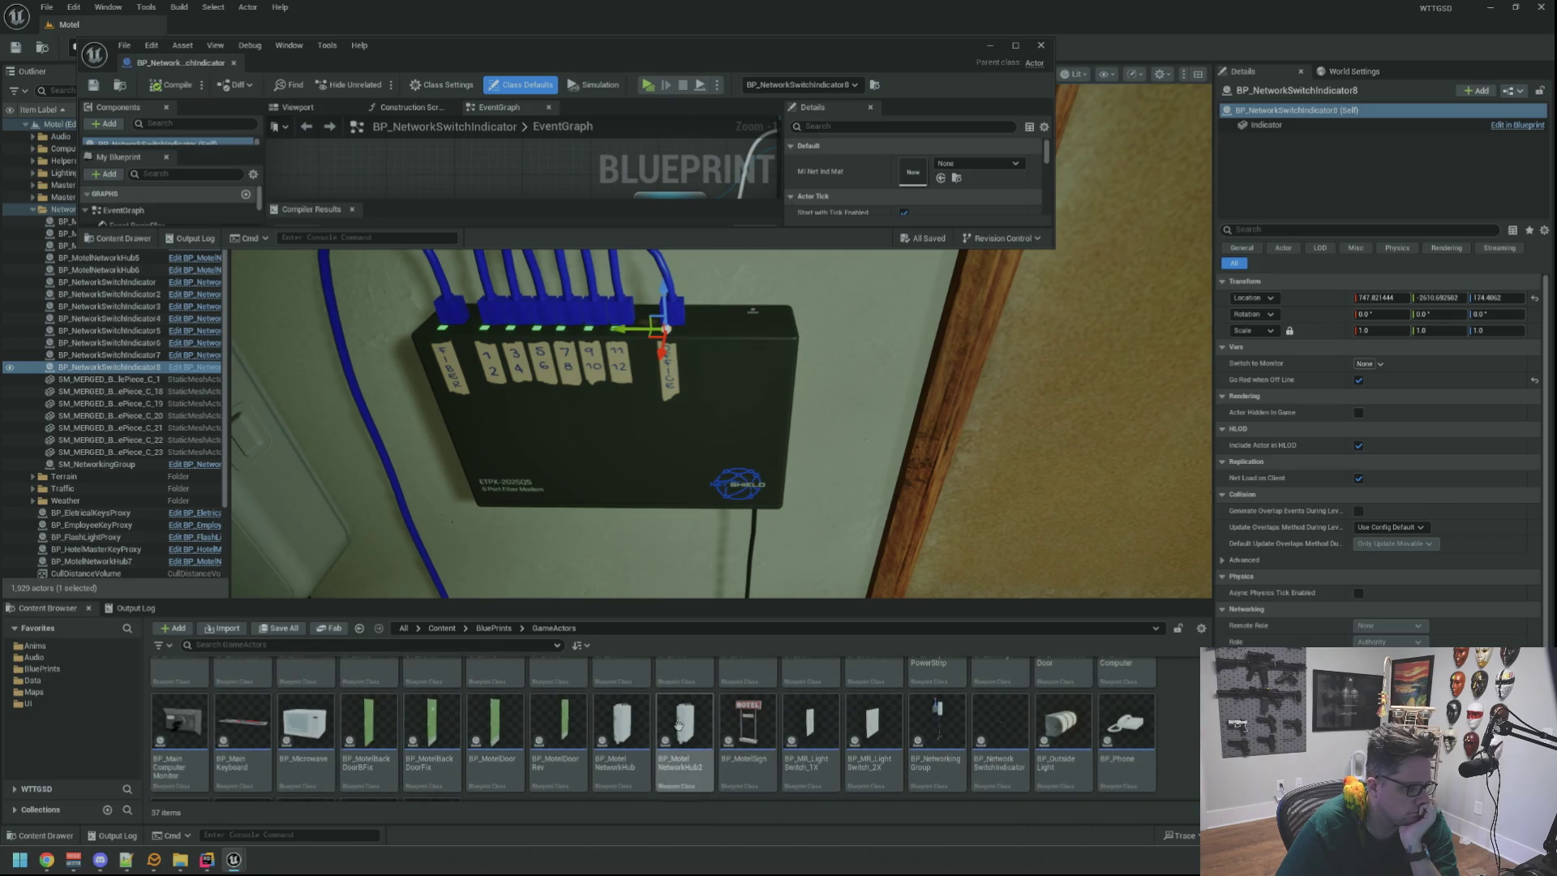
Search 'network' and duplicate the BP_NetworkSwitchIndicator Blueprint.
click(439, 644)
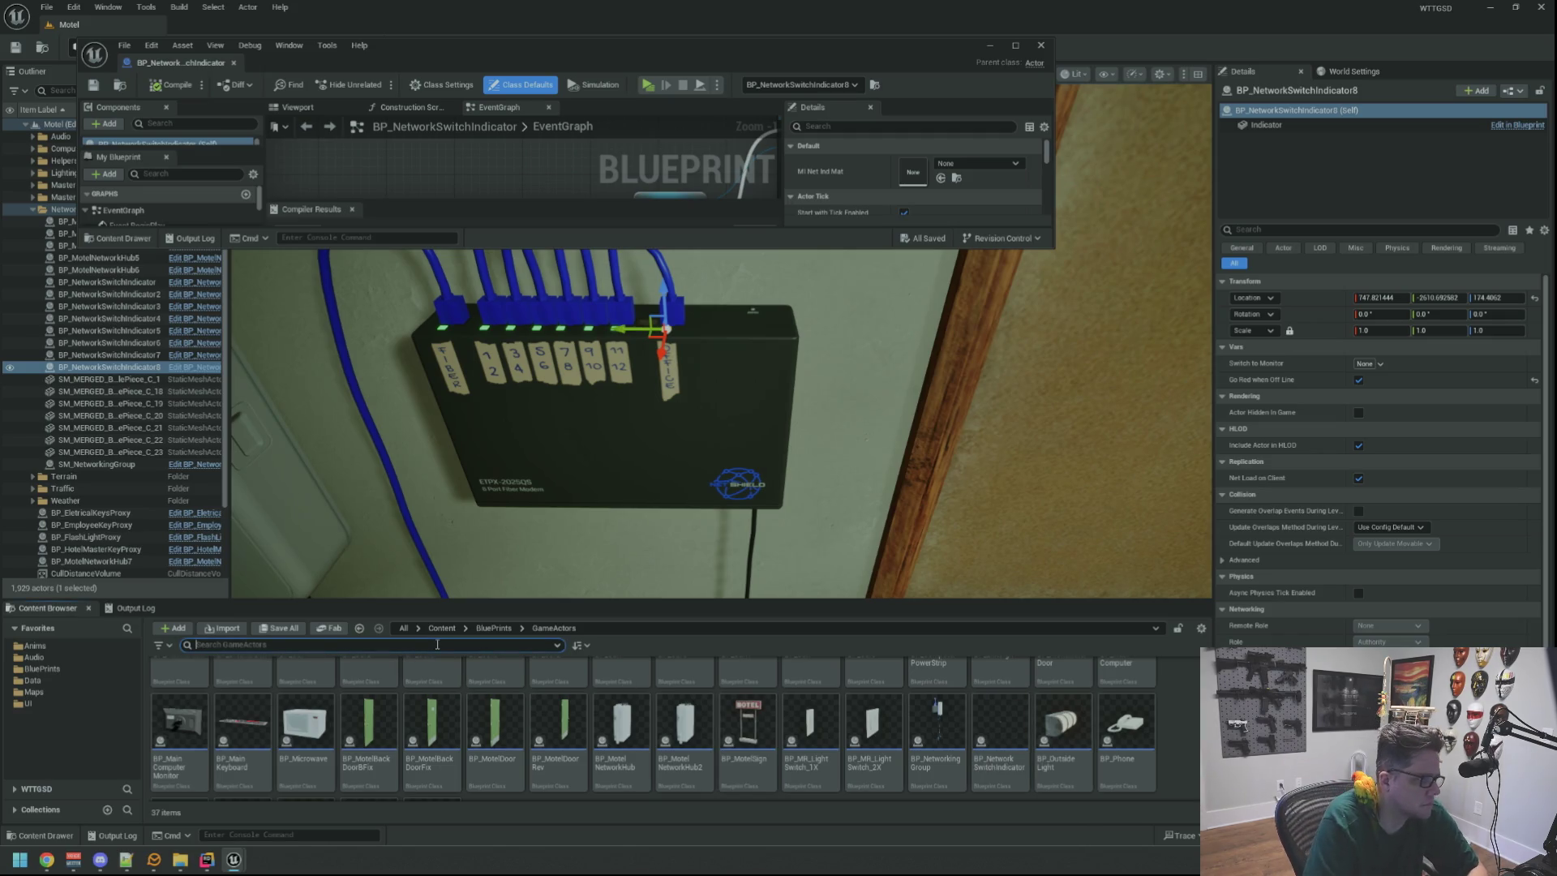
text(network)
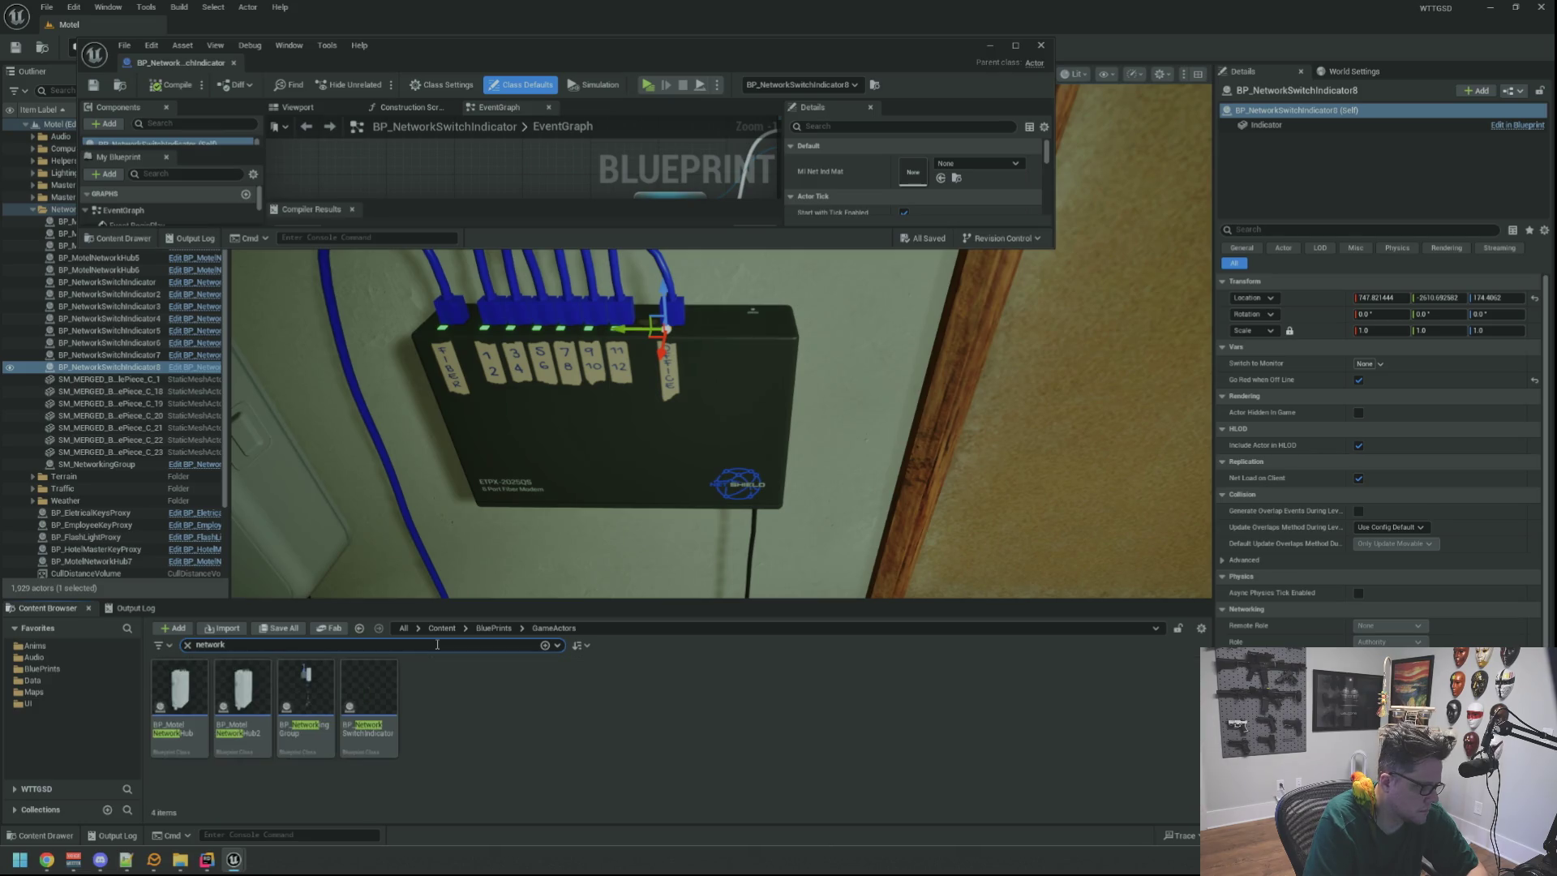
click(374, 694)
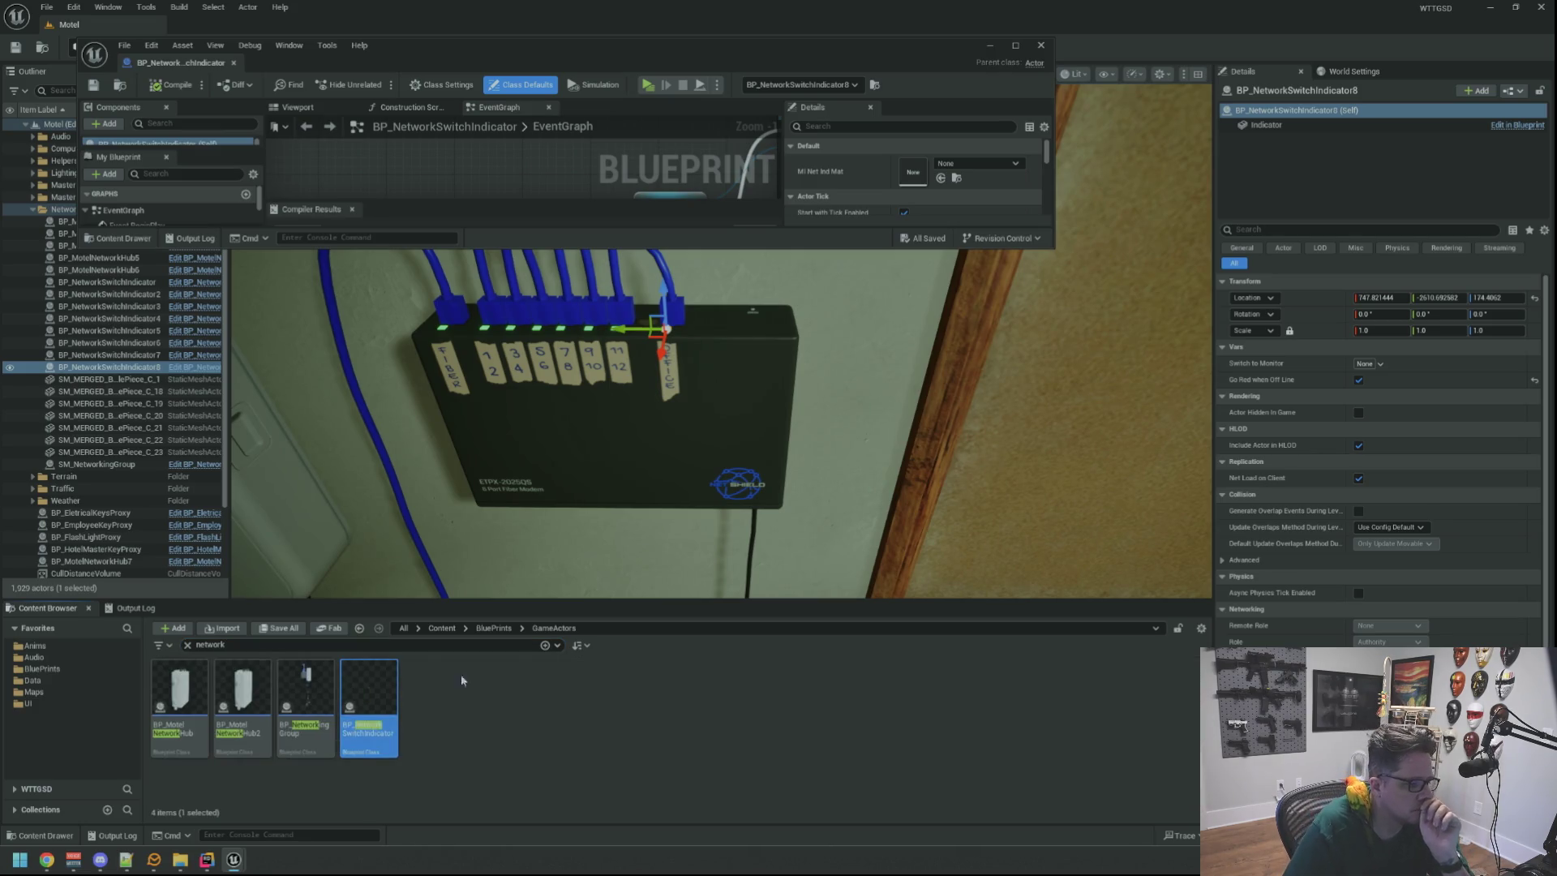
click(187, 645)
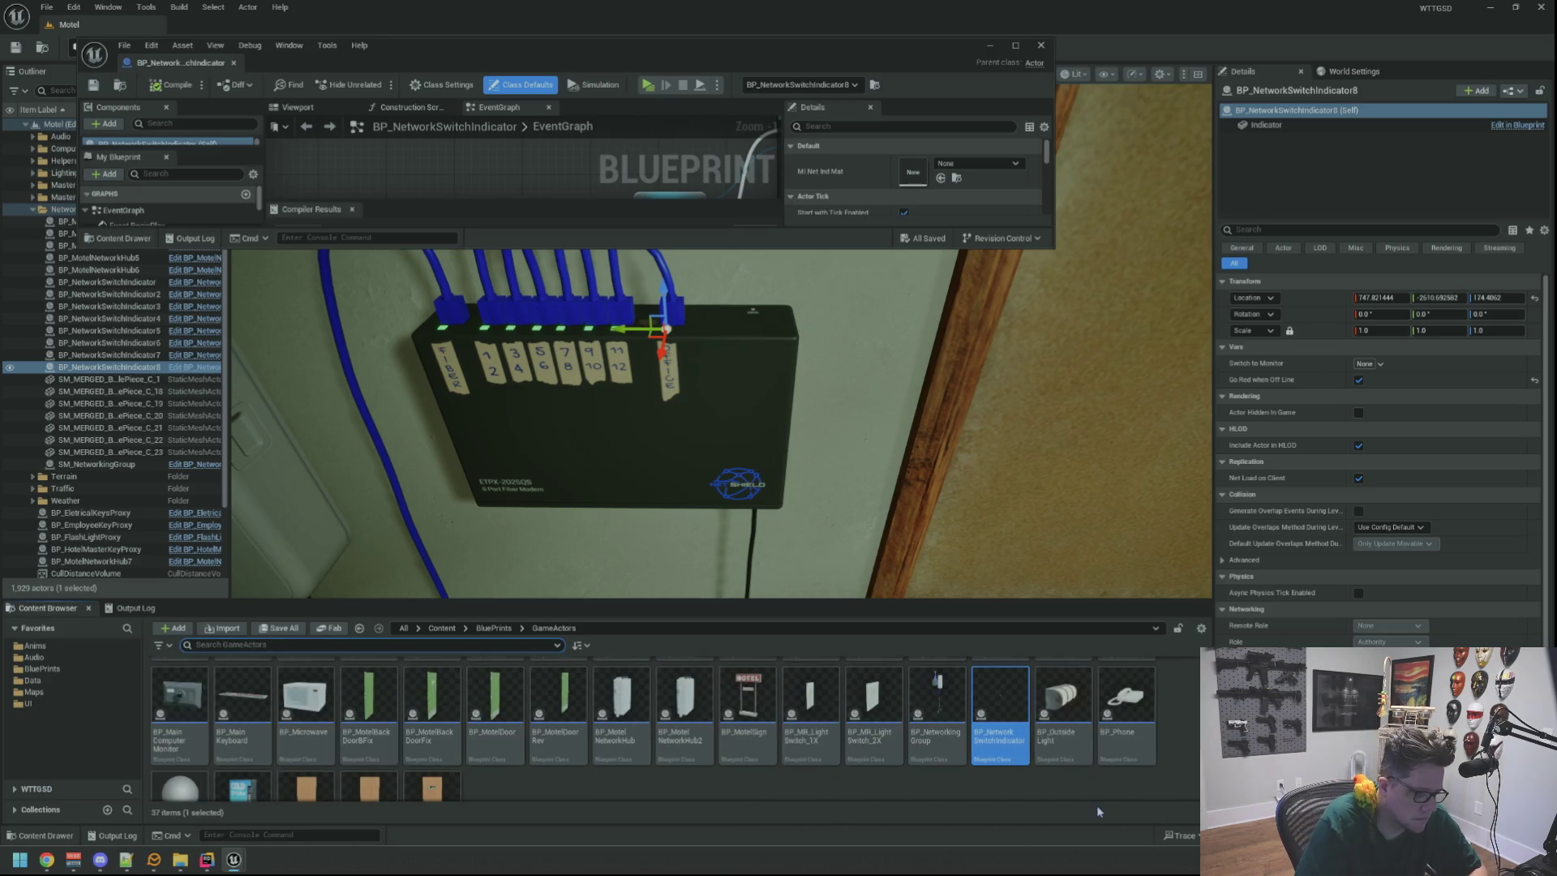
key(ctrl+d)
Name the copy BP_NetworkSwitchOfficeIndicator and open it in the Blueprint editor.
key(BackSpace)
key(ctrl+a)
text(BP_Networ)
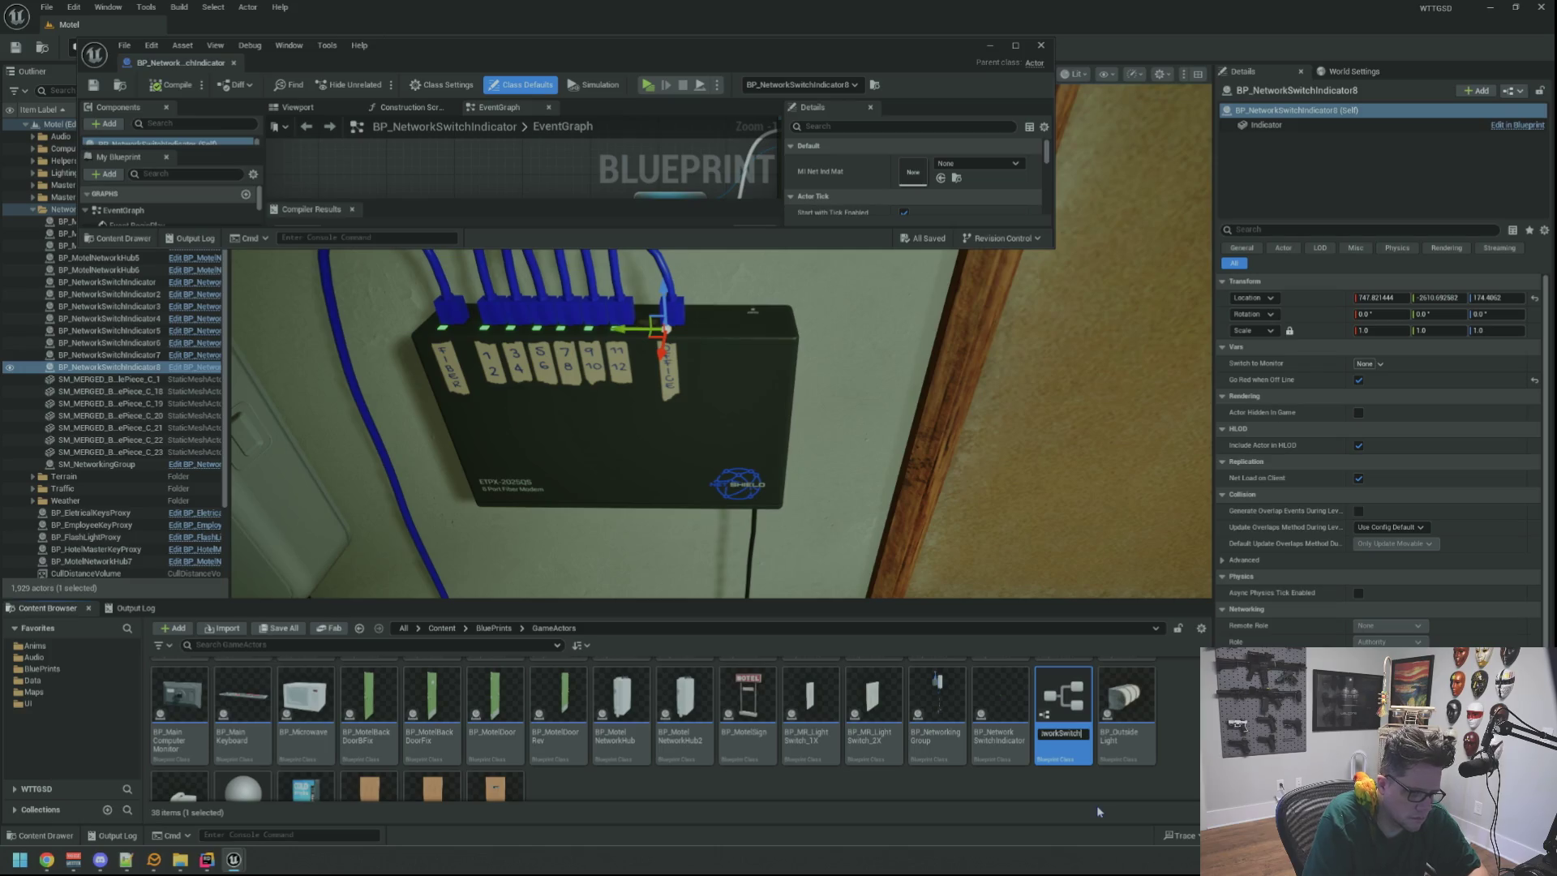
key(BackSpace)
key(BackSpace)
key(BackSpace)
text(BP_)
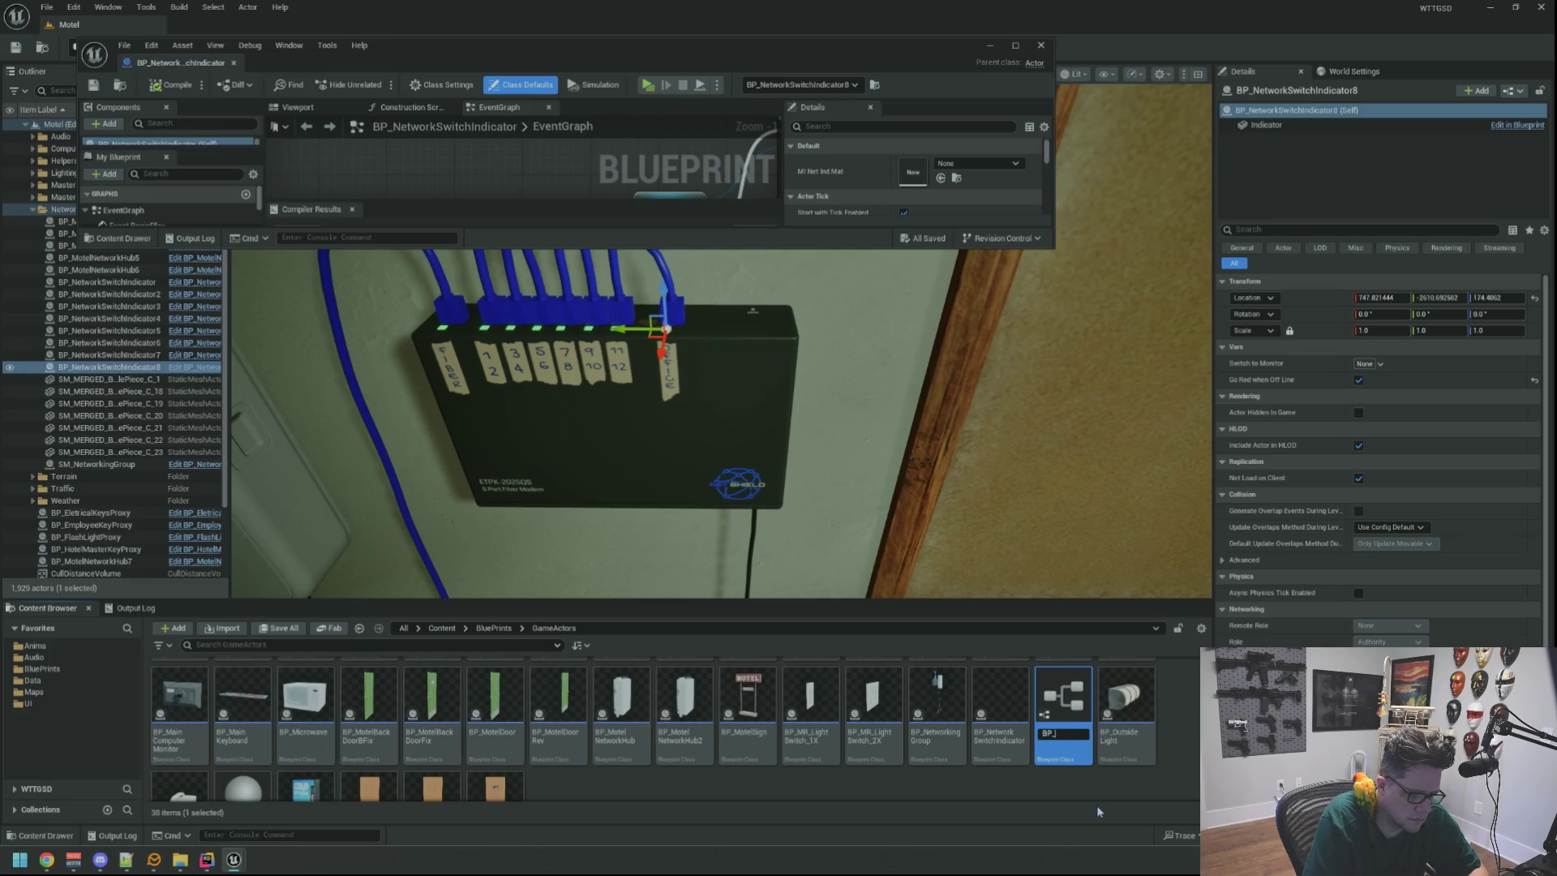
text(Networkin)
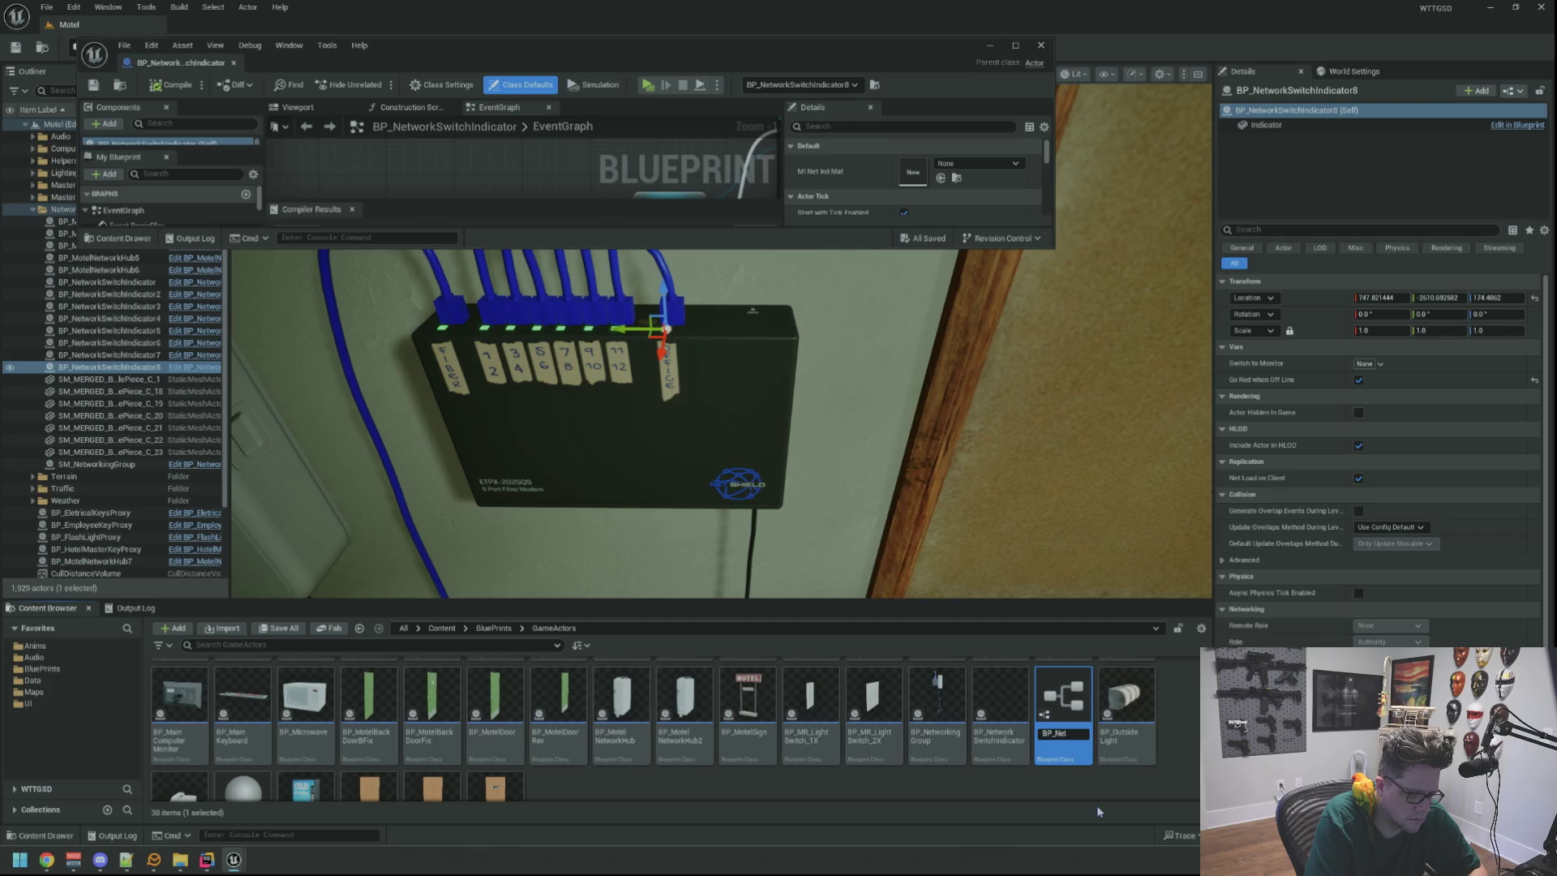
key(BackSpace)
key(BackSpace)
key(BackSpace)
text(tworkSwi)
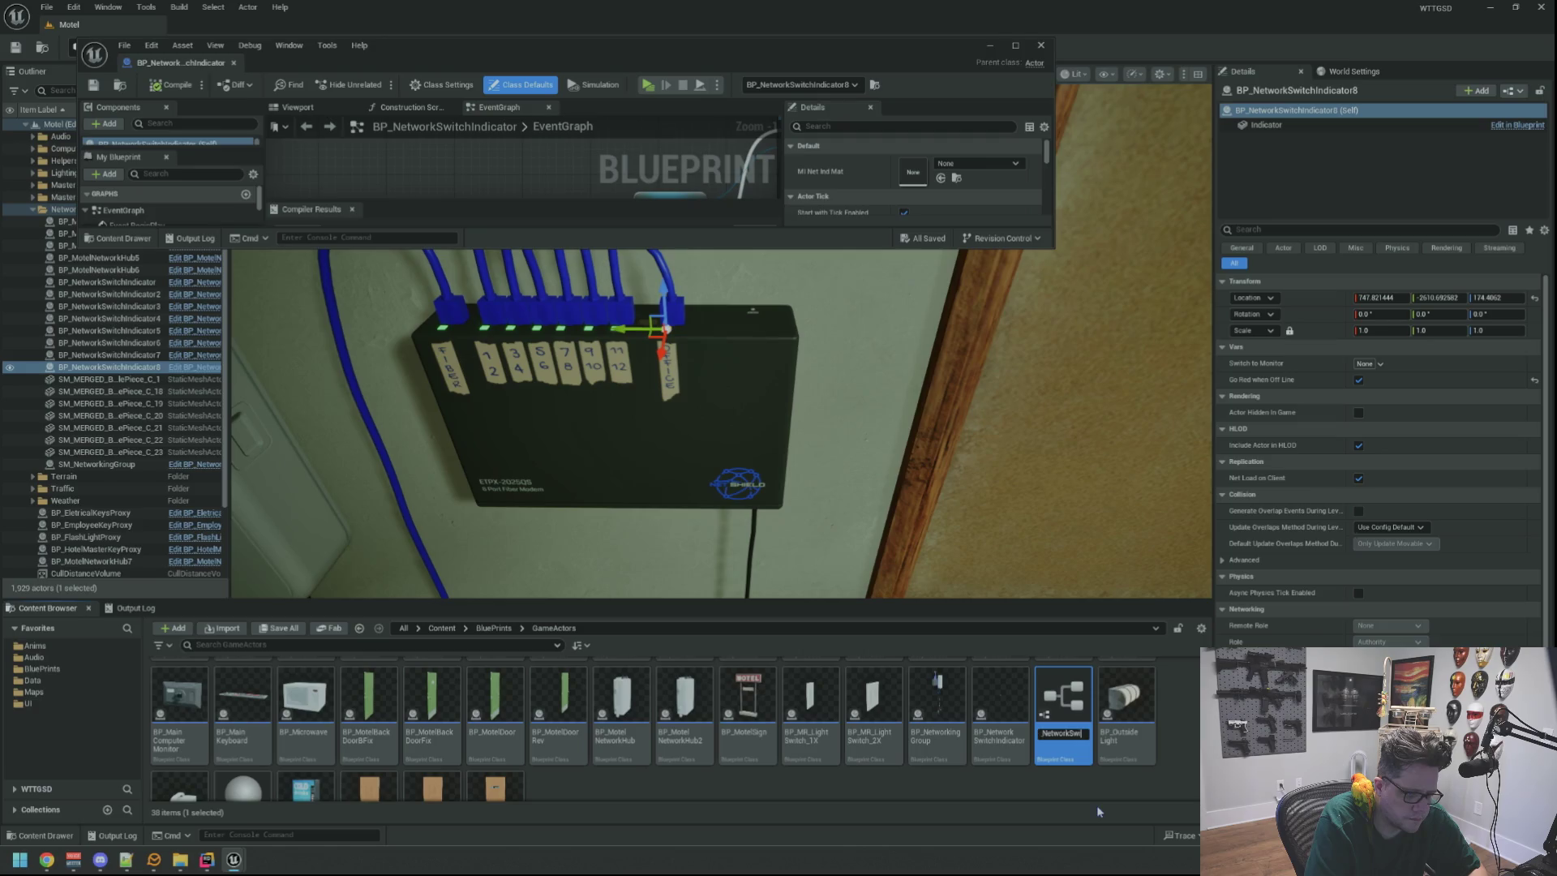
text(tchOffice)
text(Indicator)
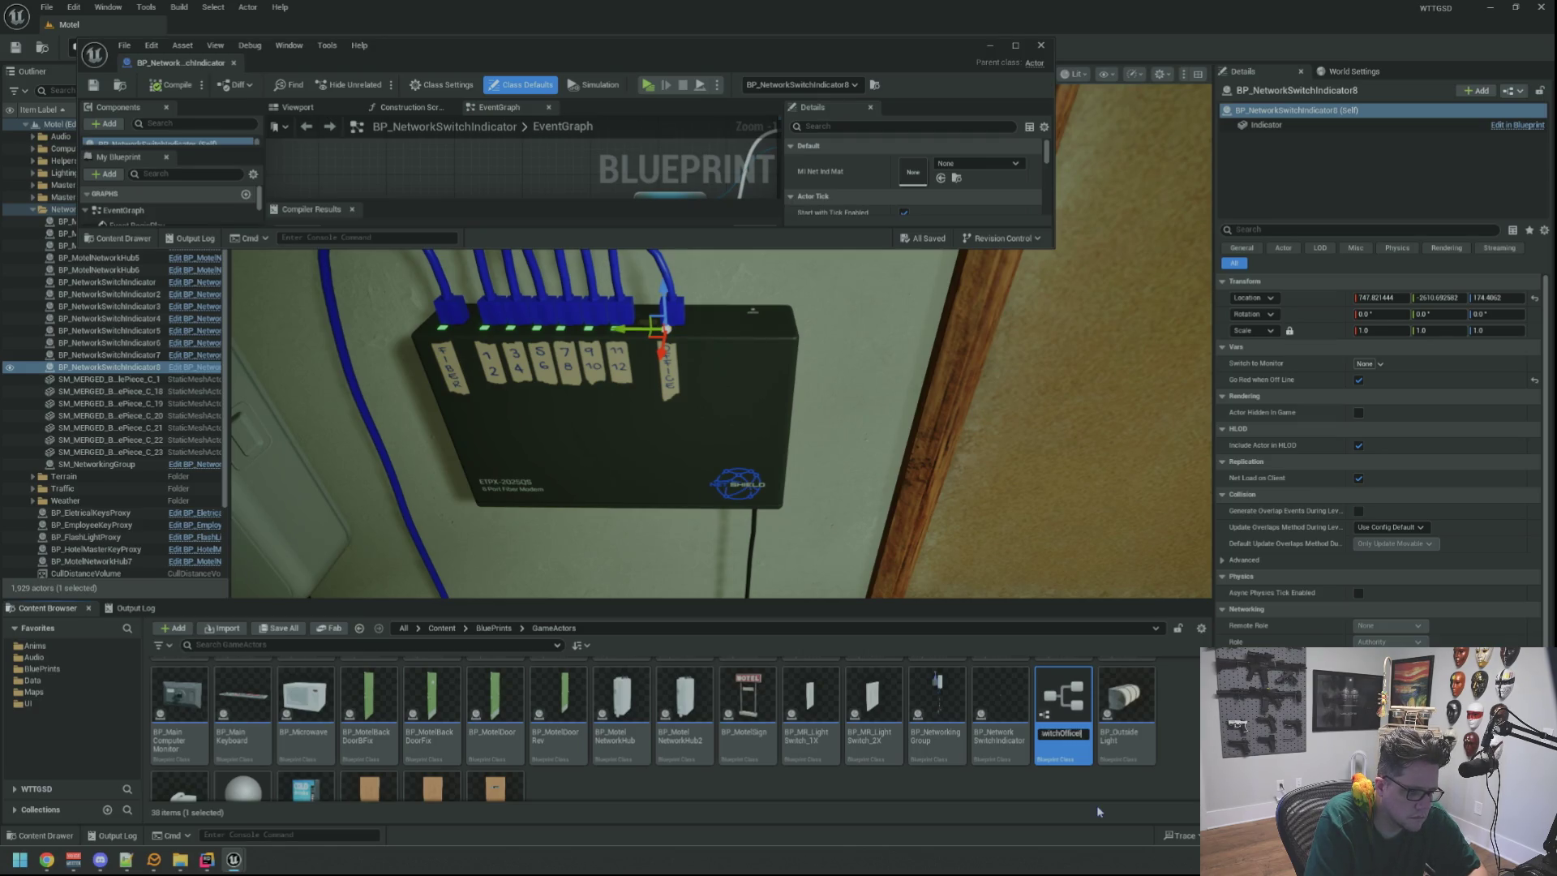
key(Return)
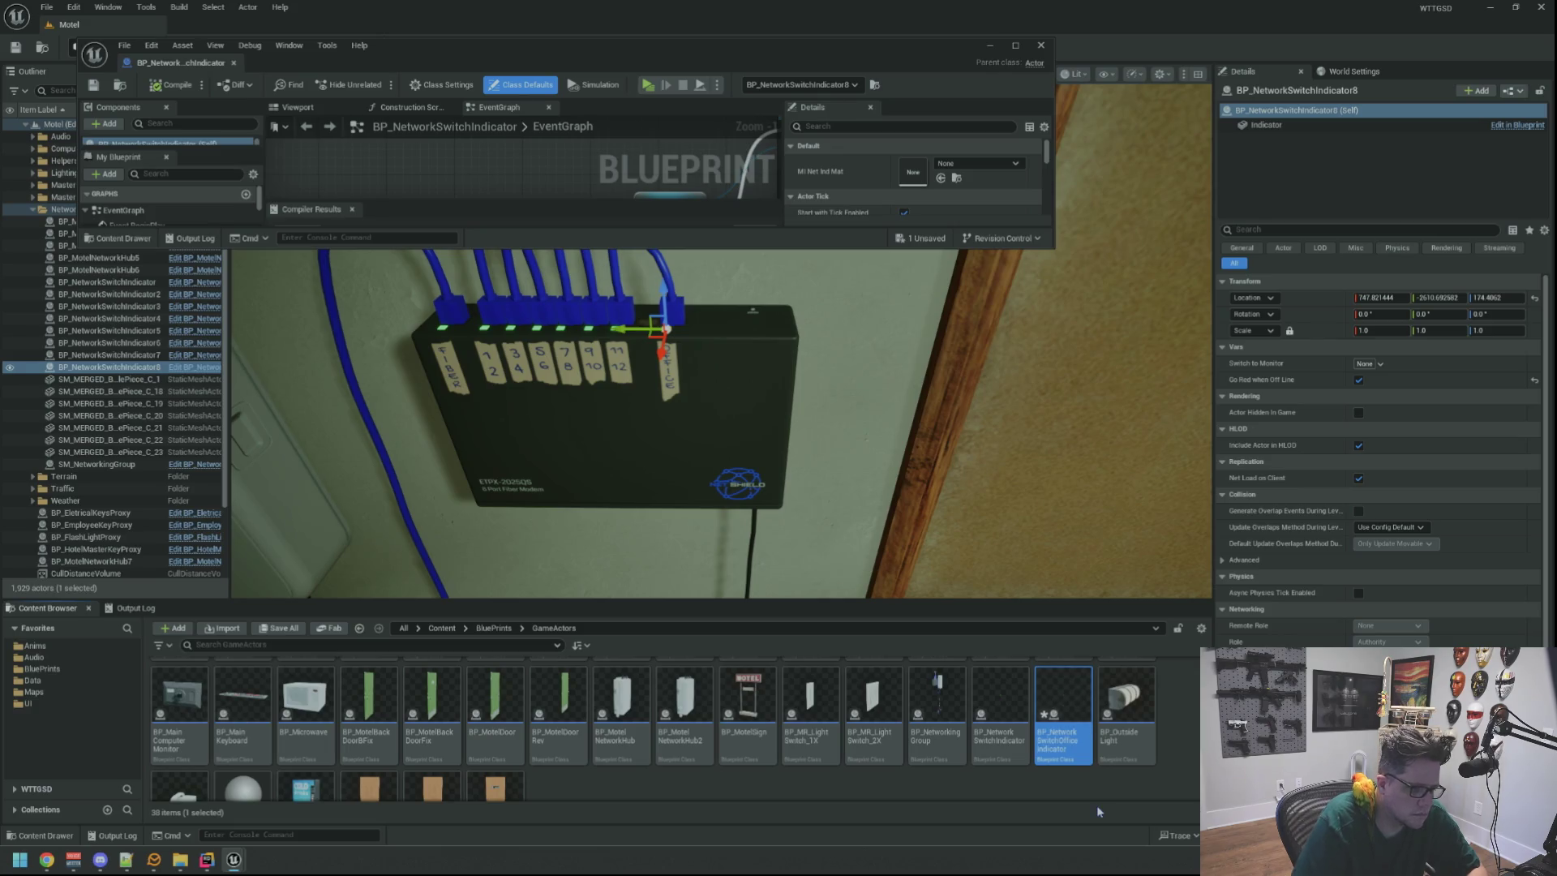
double_click(1064, 714)
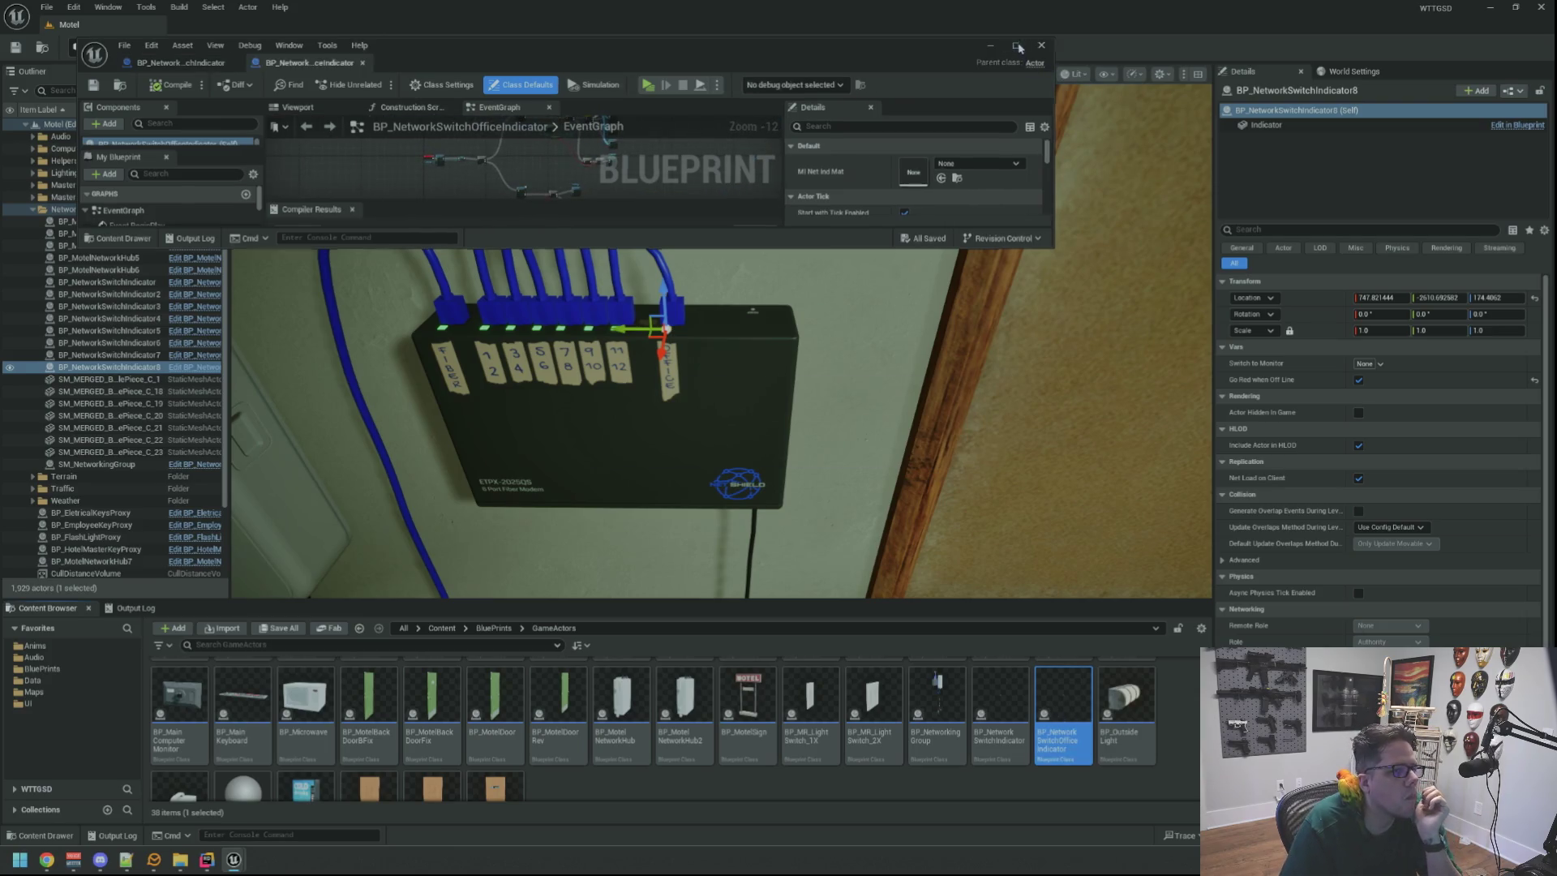
Zoom around the EventGraph and inspect the SwitchToMonitor gameplay tag variable's properties.
scroll(646, 358, up, 5)
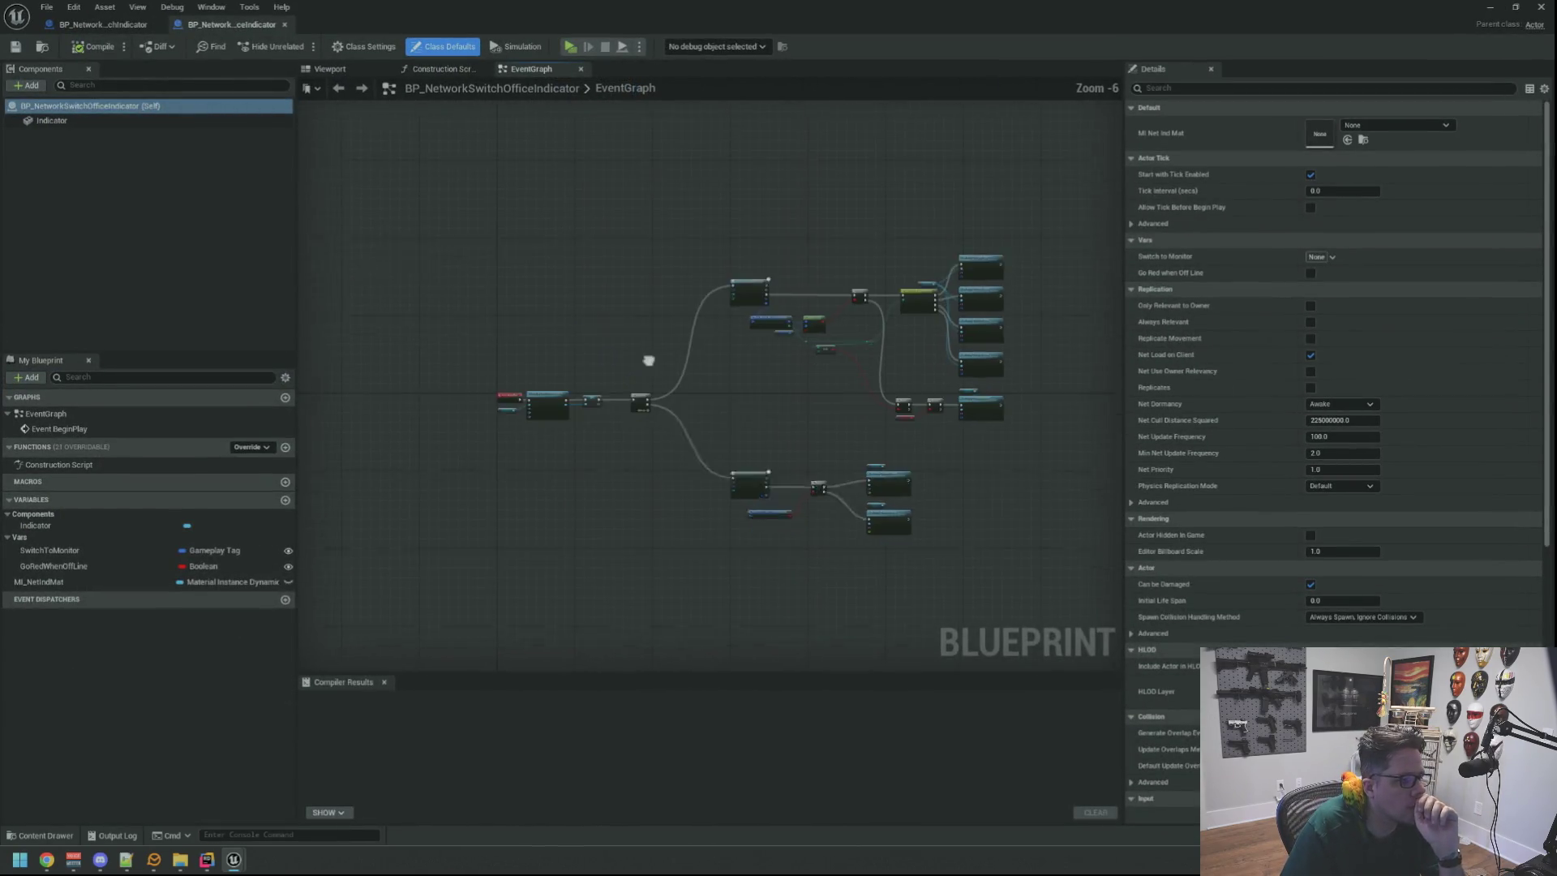
scroll(657, 263, up, 3)
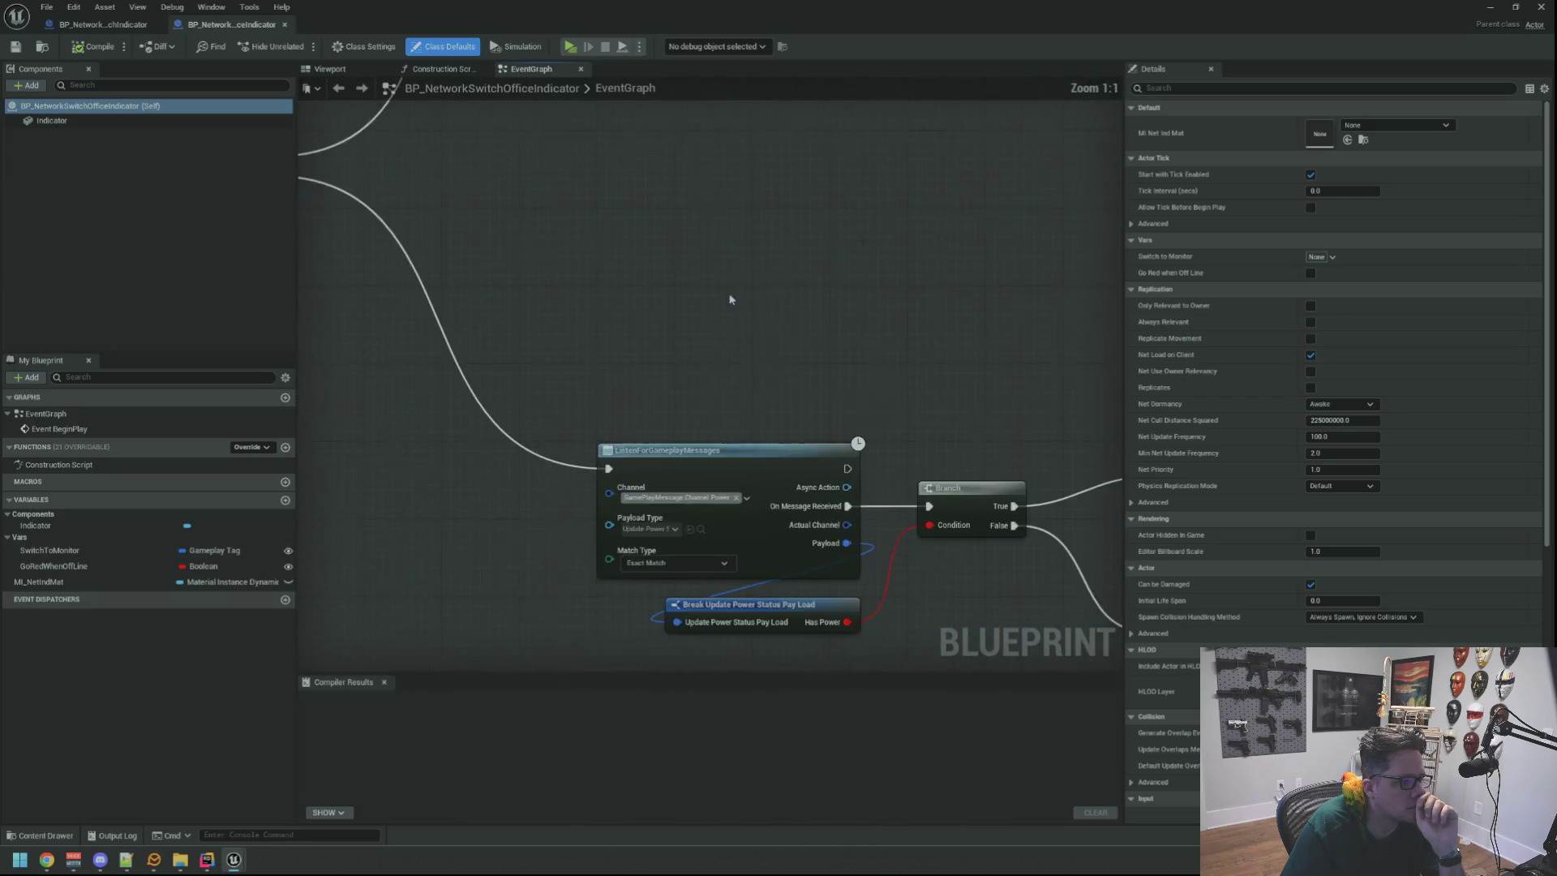
scroll(643, 236, down, 3)
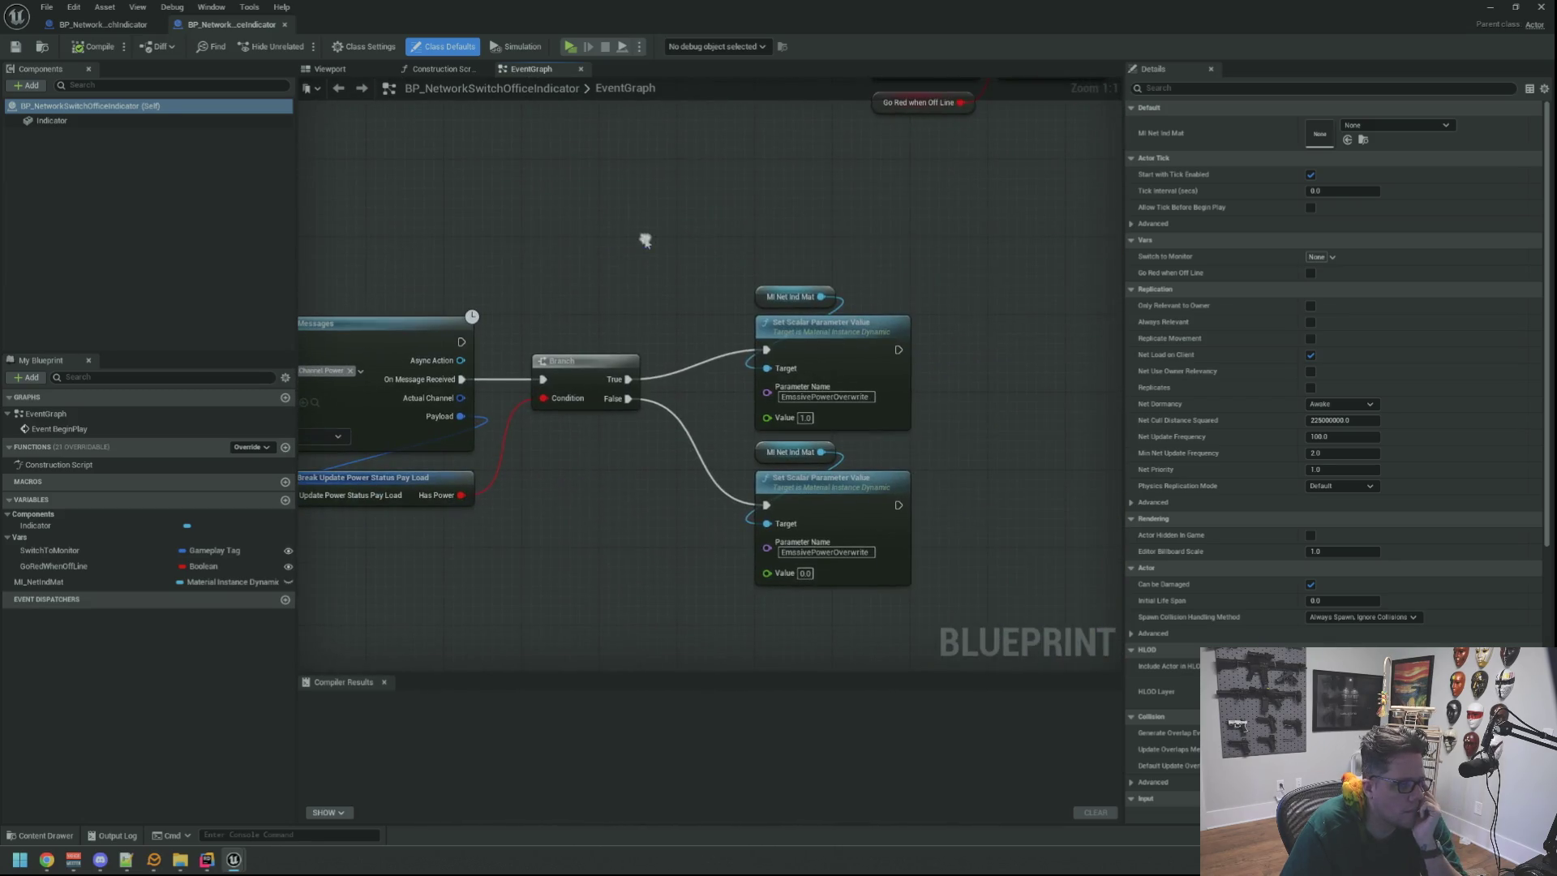
scroll(824, 306, up, 3)
scroll(819, 437, down, 5)
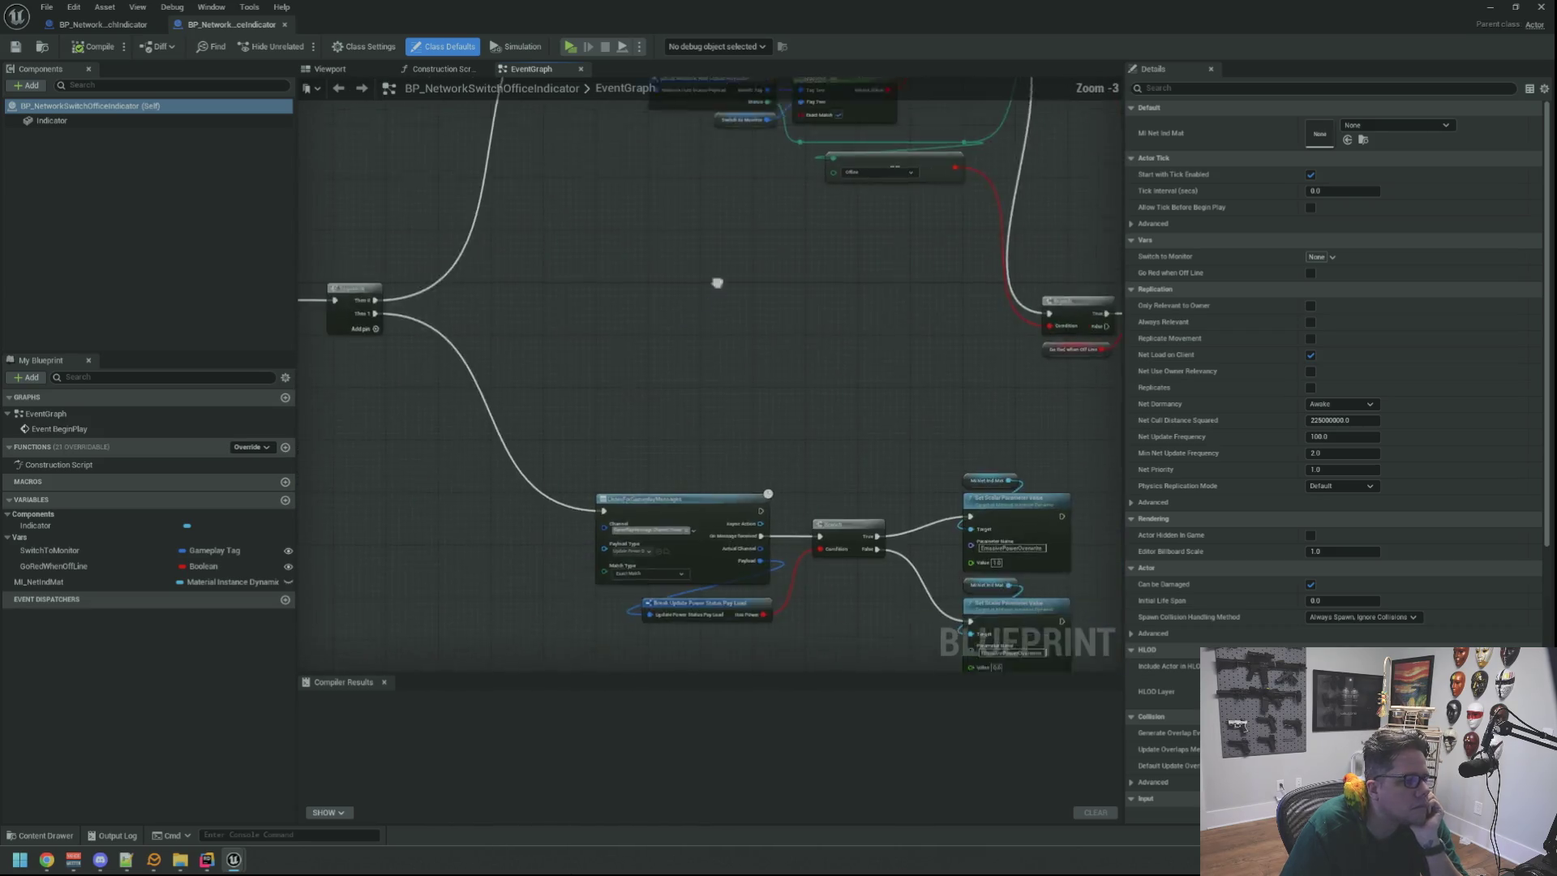
scroll(661, 400, up, 2)
scroll(737, 355, up, 3)
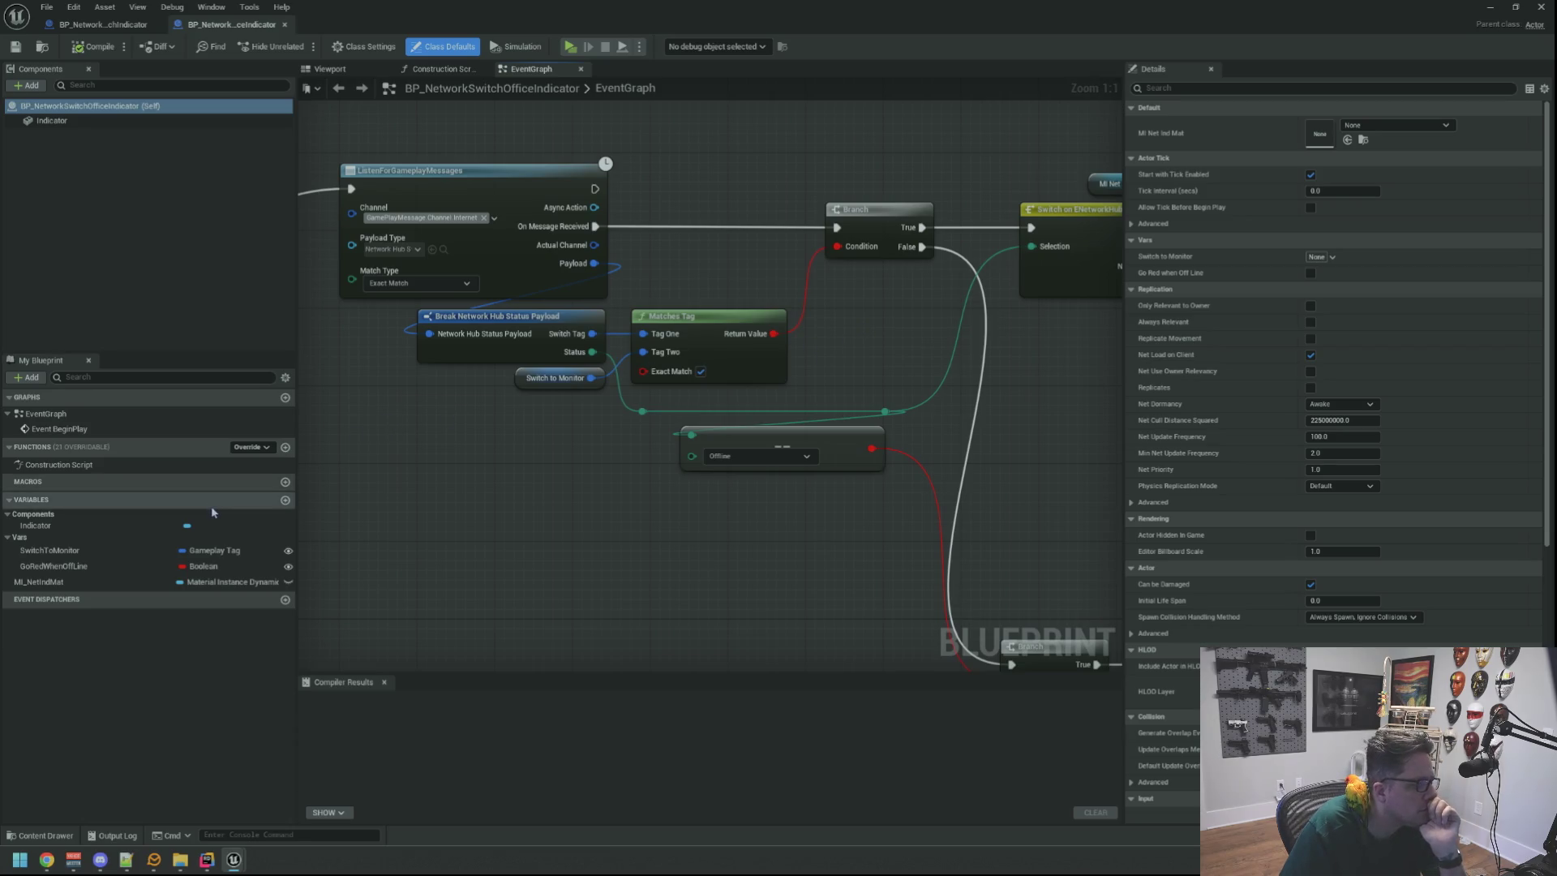
click(95, 552)
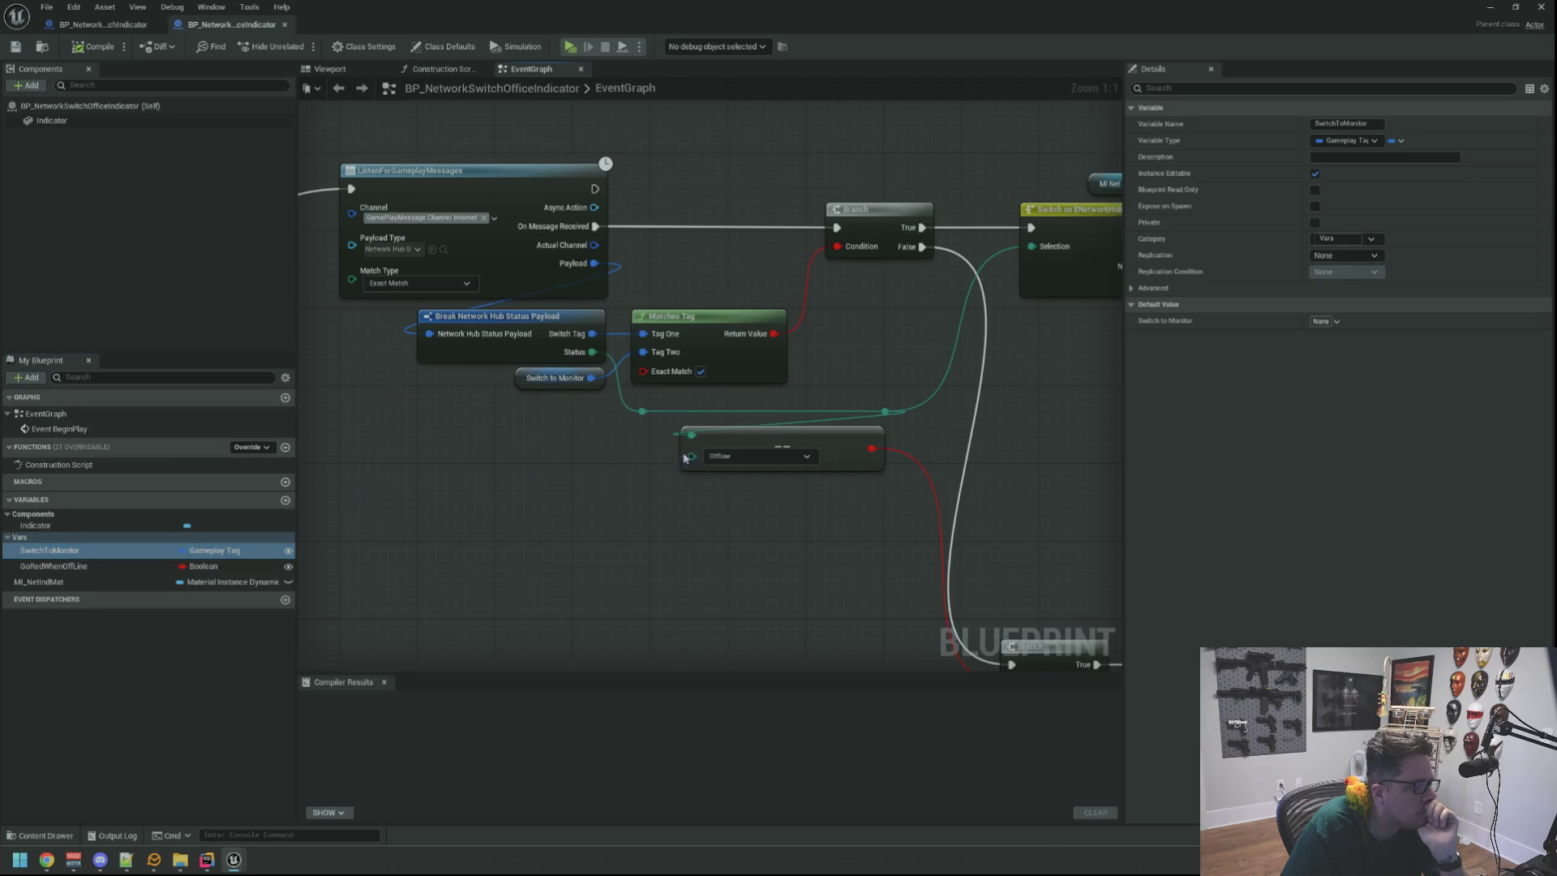
drag(687, 459, 689, 520)
mouse_move(744, 346)
mouse_down()
mouse_move(598, 334)
mouse_move(635, 334)
mouse_move(612, 351)
mouse_move(662, 350)
mouse_move(612, 354)
mouse_move(665, 333)
mouse_move(692, 345)
mouse_up()
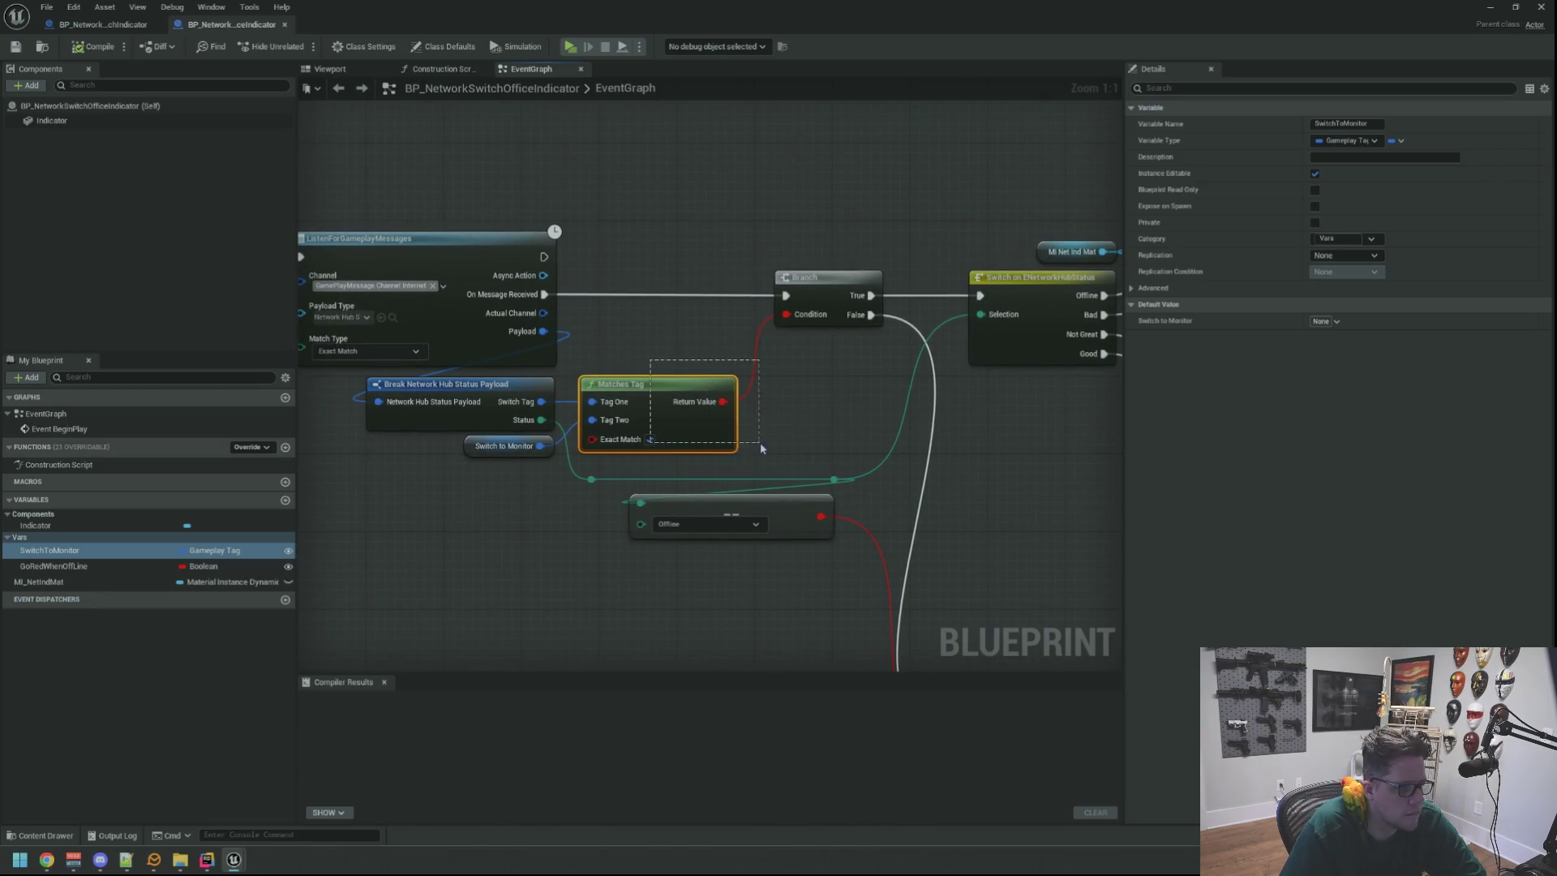
Delete the Matches Tag, Branch and Offline select nodes.
click(679, 430)
key(Delete)
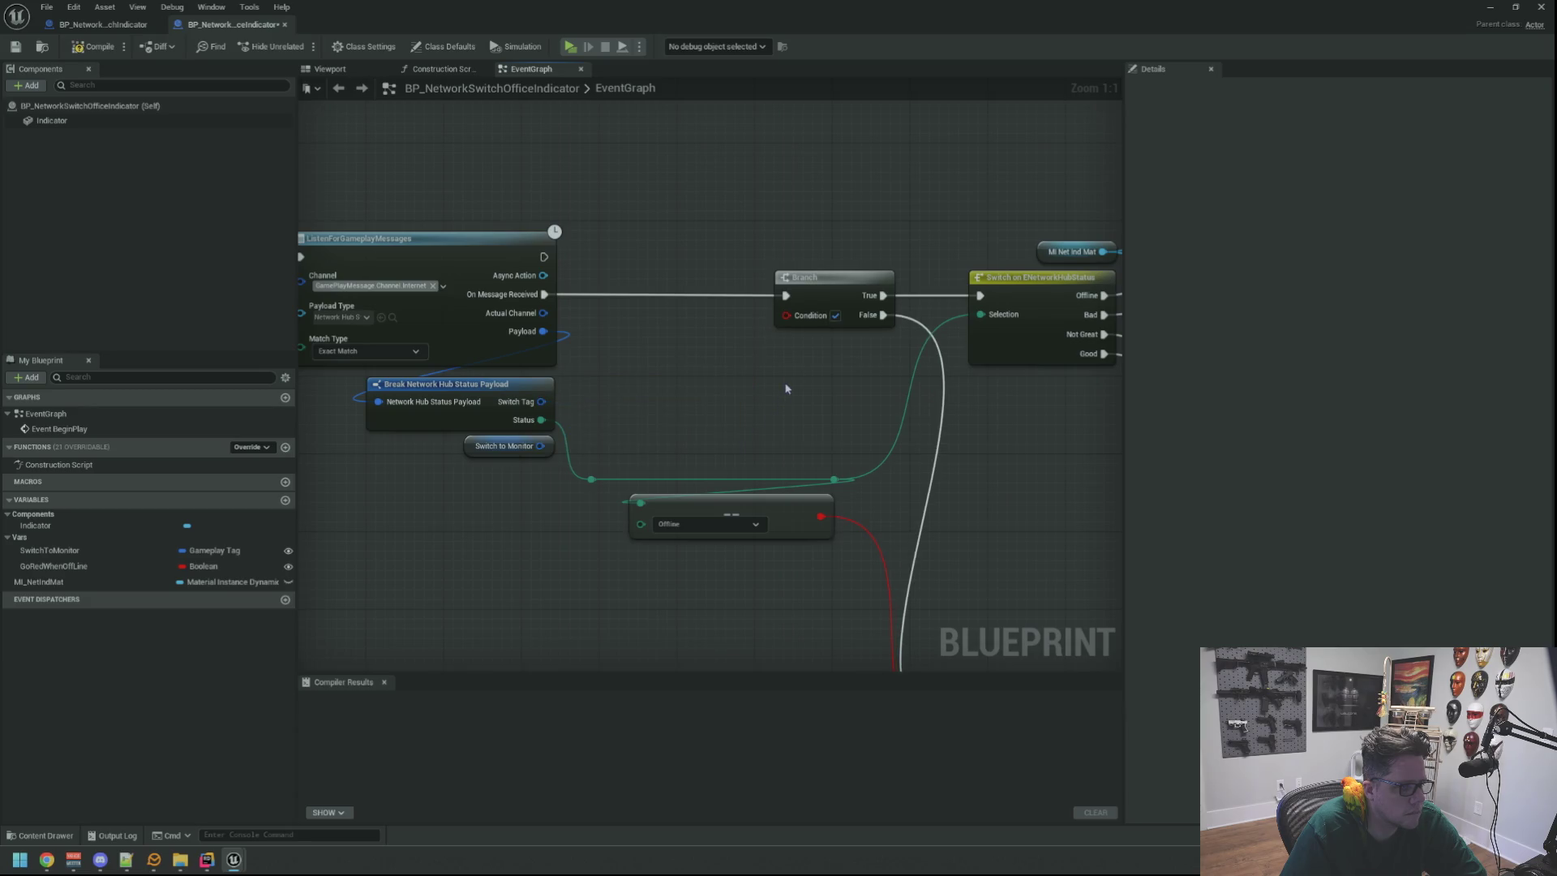
drag(799, 243, 825, 357)
key(Delete)
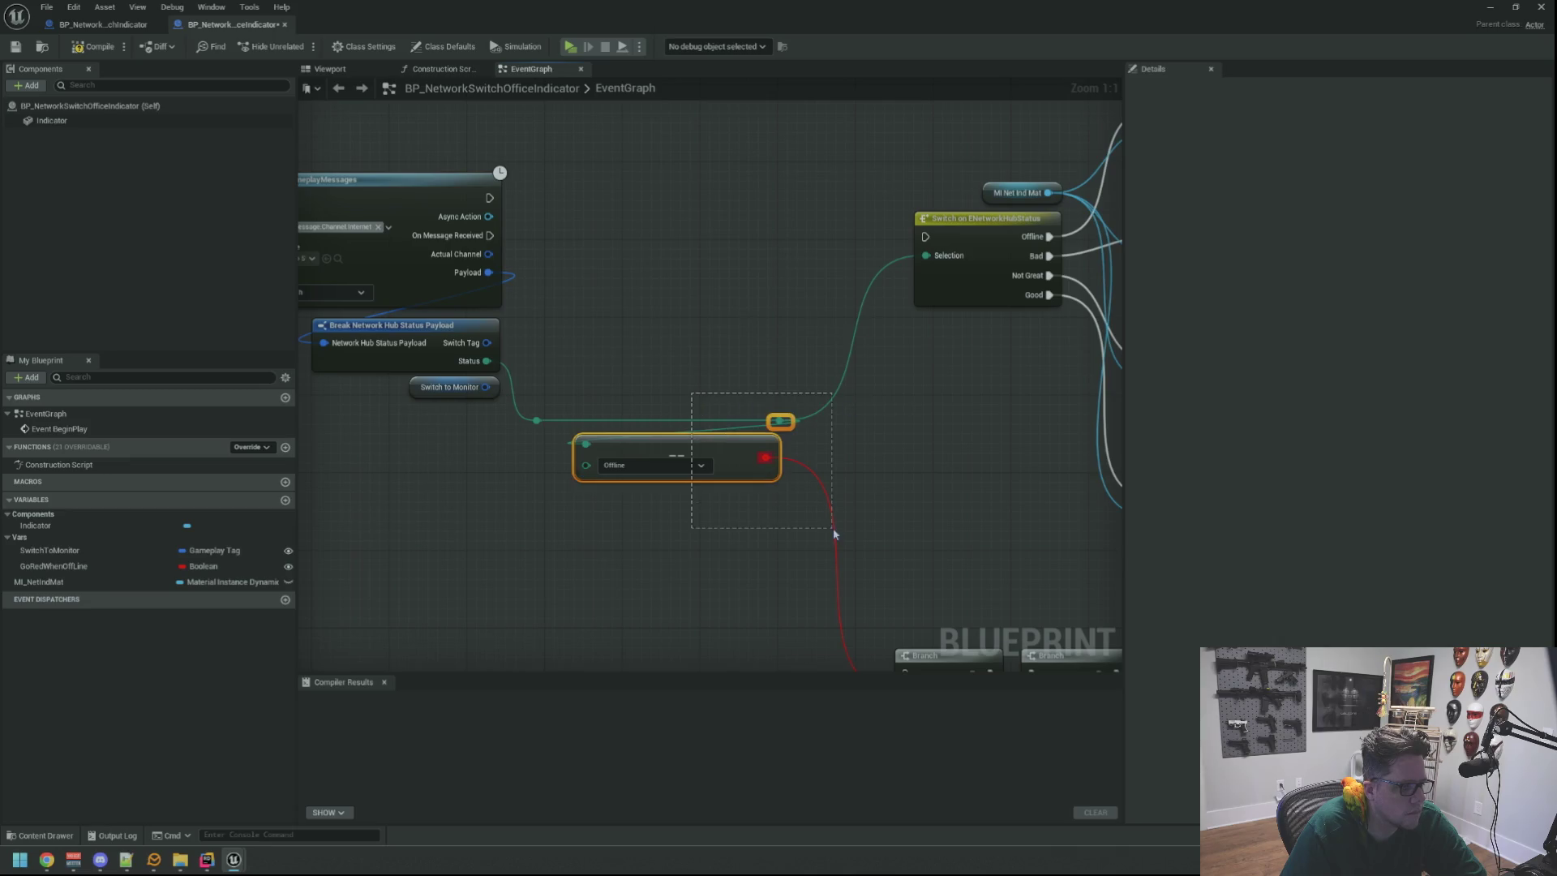
key(Delete)
Move the hub-status Switch node left and bring the listener nodes into view.
scroll(956, 494, down, 3)
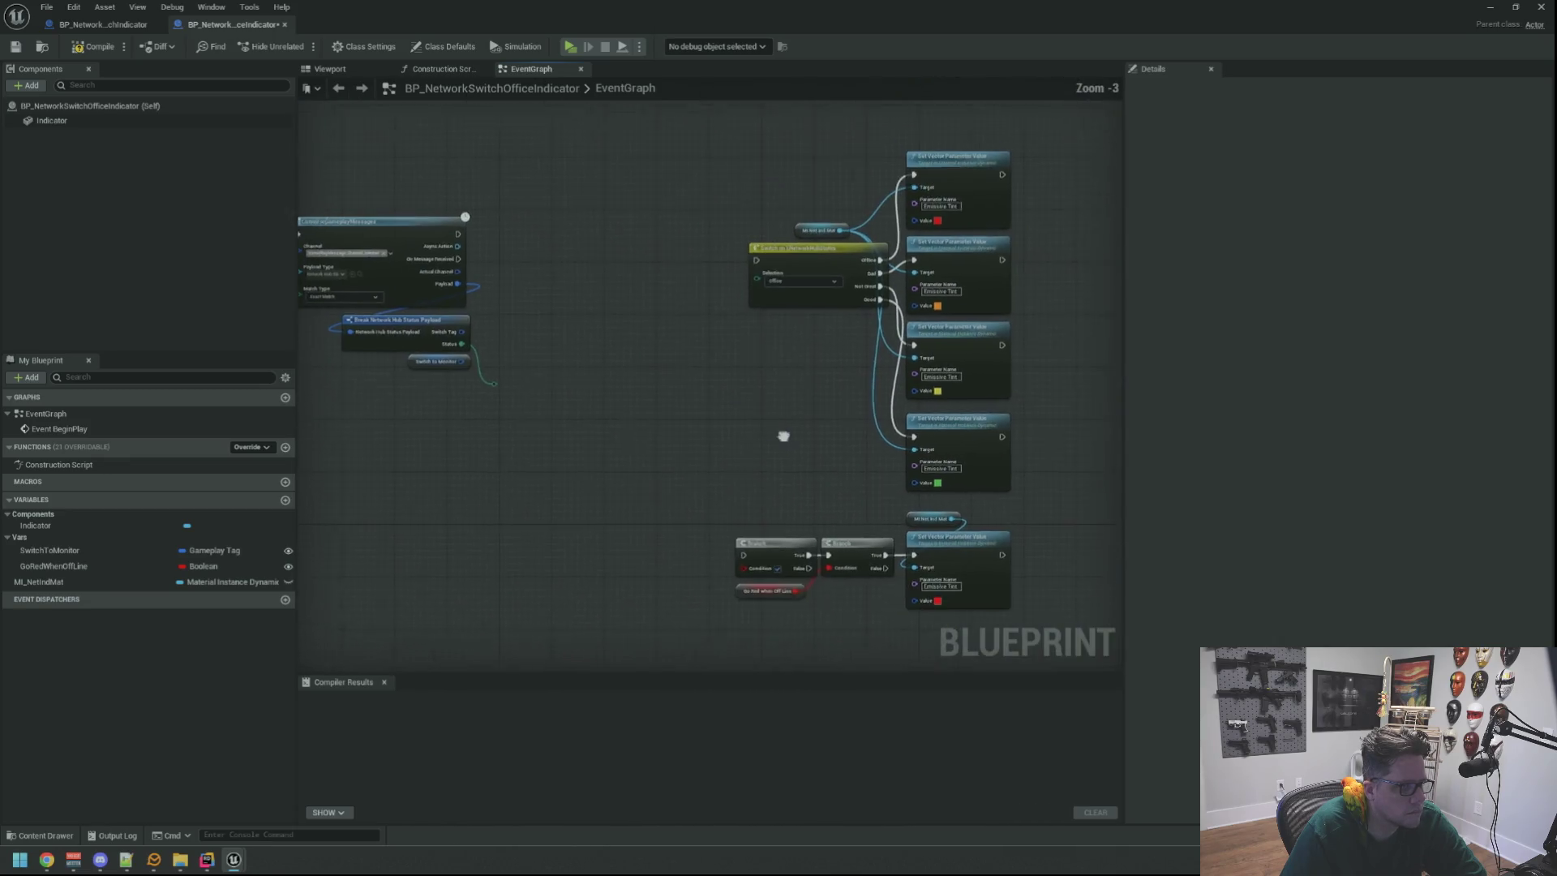
drag(832, 265, 639, 267)
scroll(641, 348, up, 2)
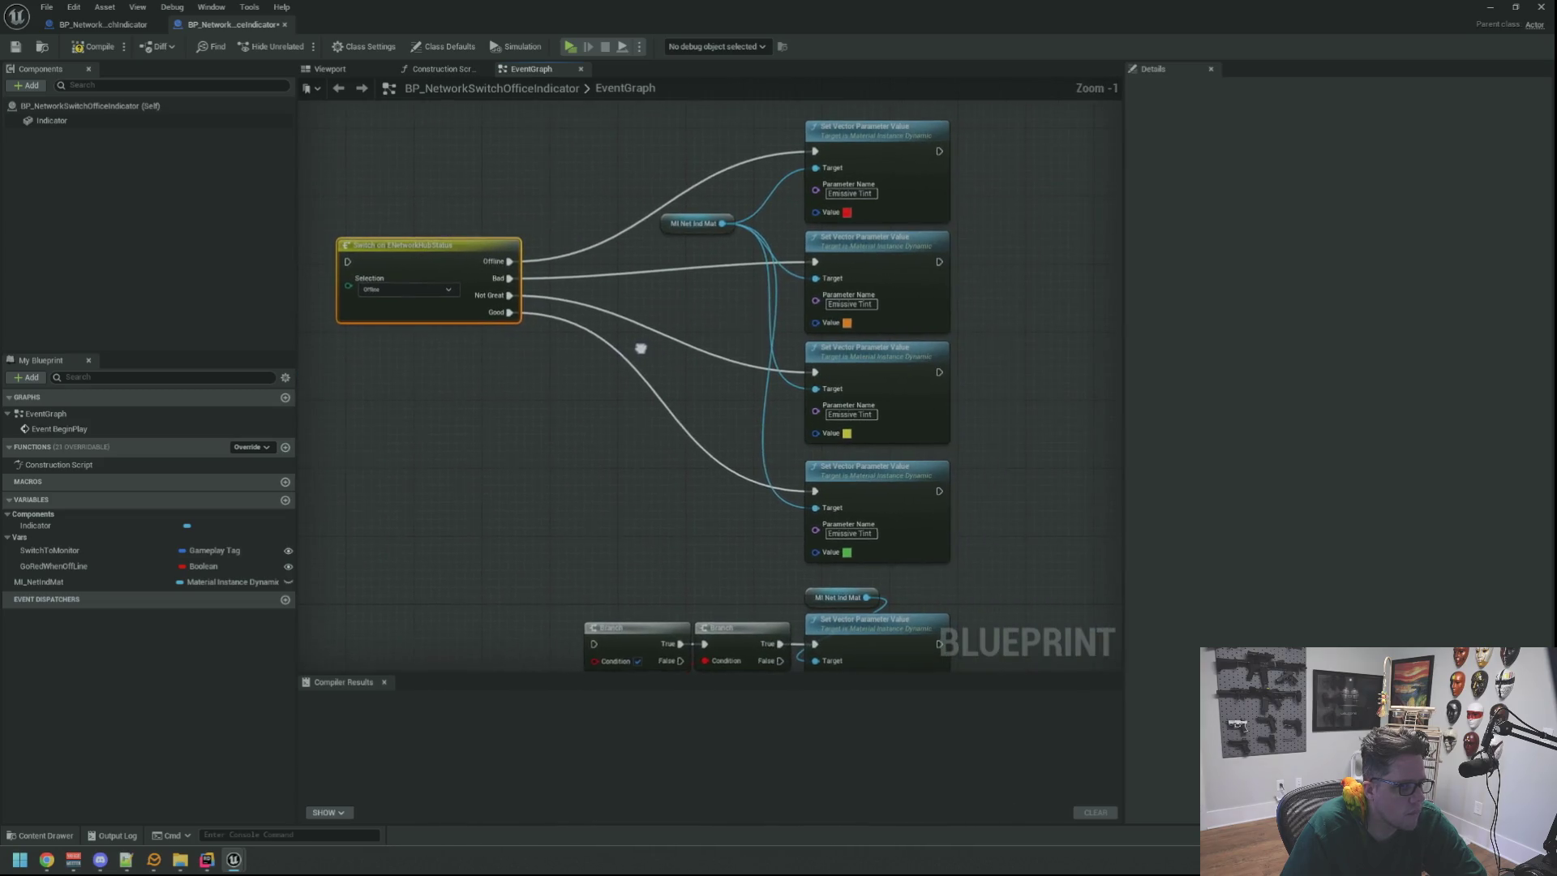
drag(937, 302, 1022, 344)
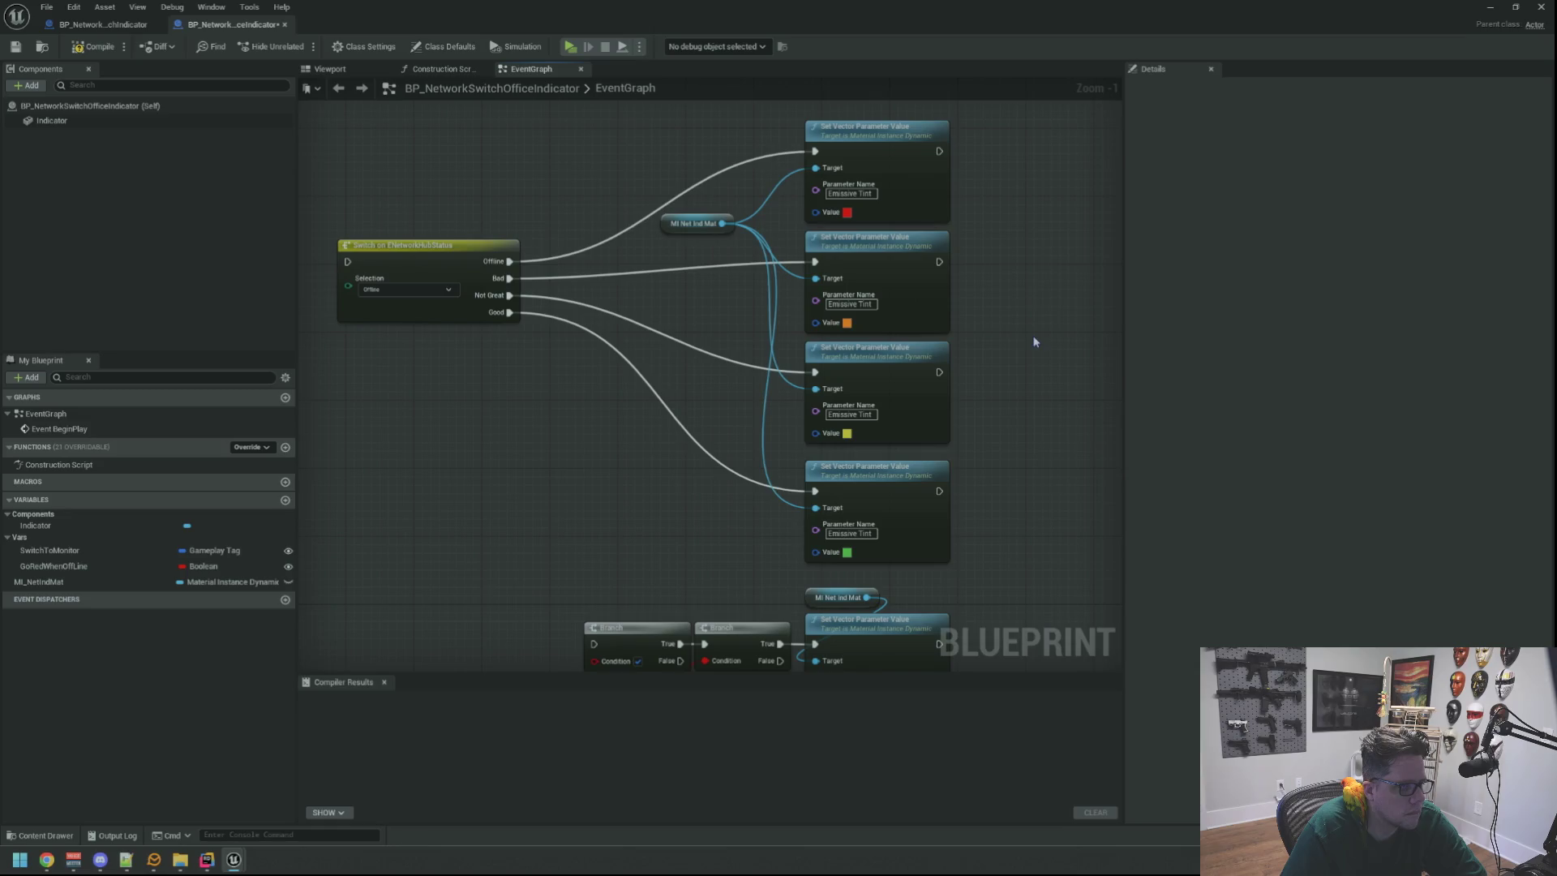
mouse_move(639, 375)
mouse_down()
mouse_move(835, 421)
mouse_move(844, 382)
mouse_move(812, 423)
mouse_move(730, 373)
mouse_up()
scroll(678, 420, down, 1)
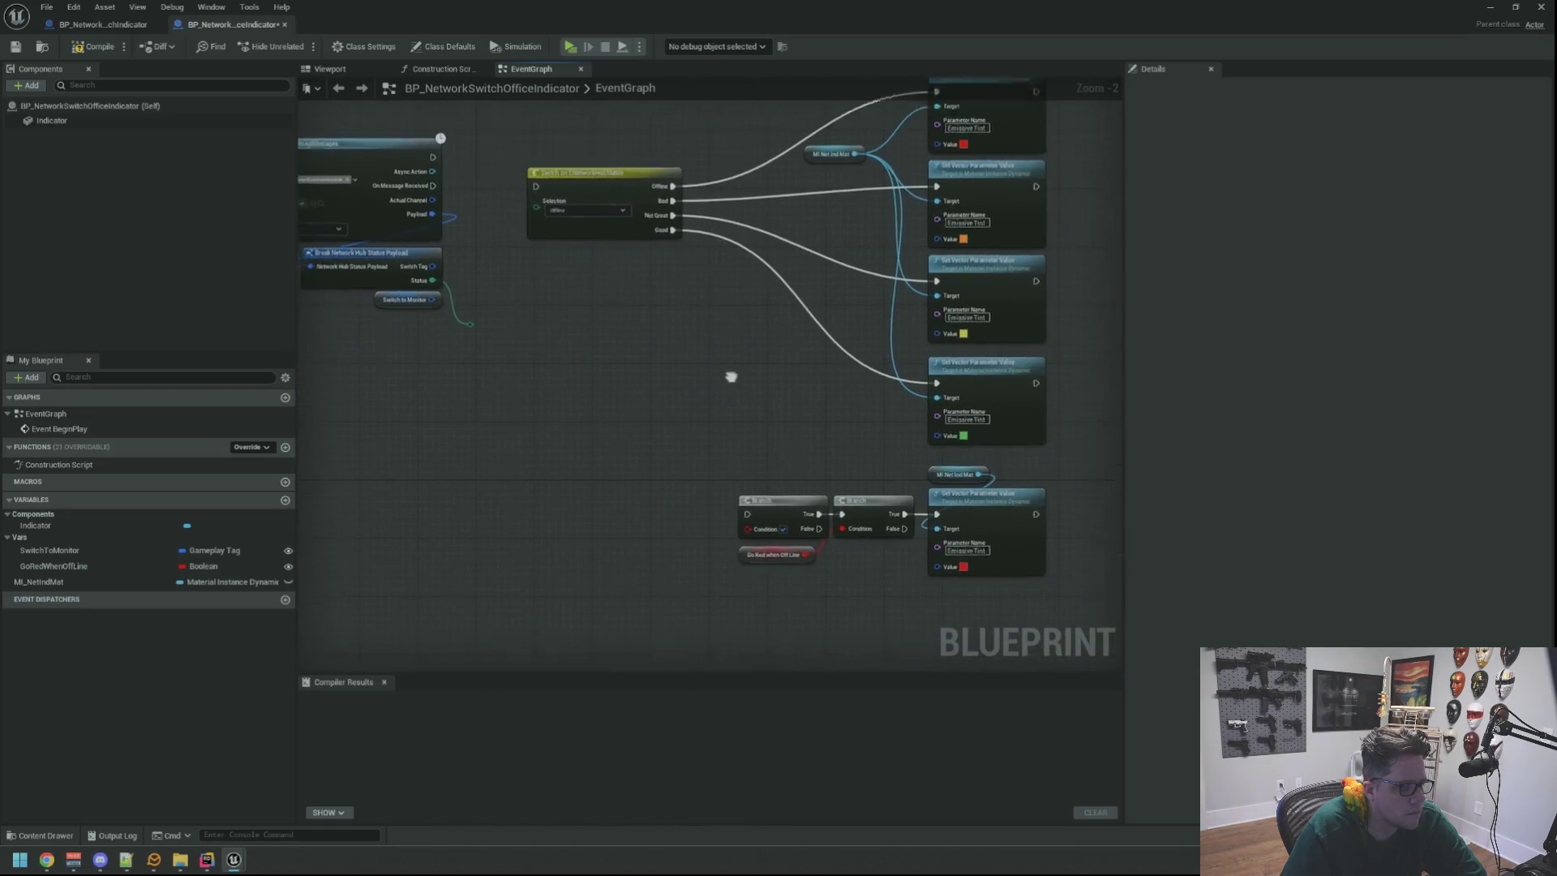
scroll(651, 383, up, 2)
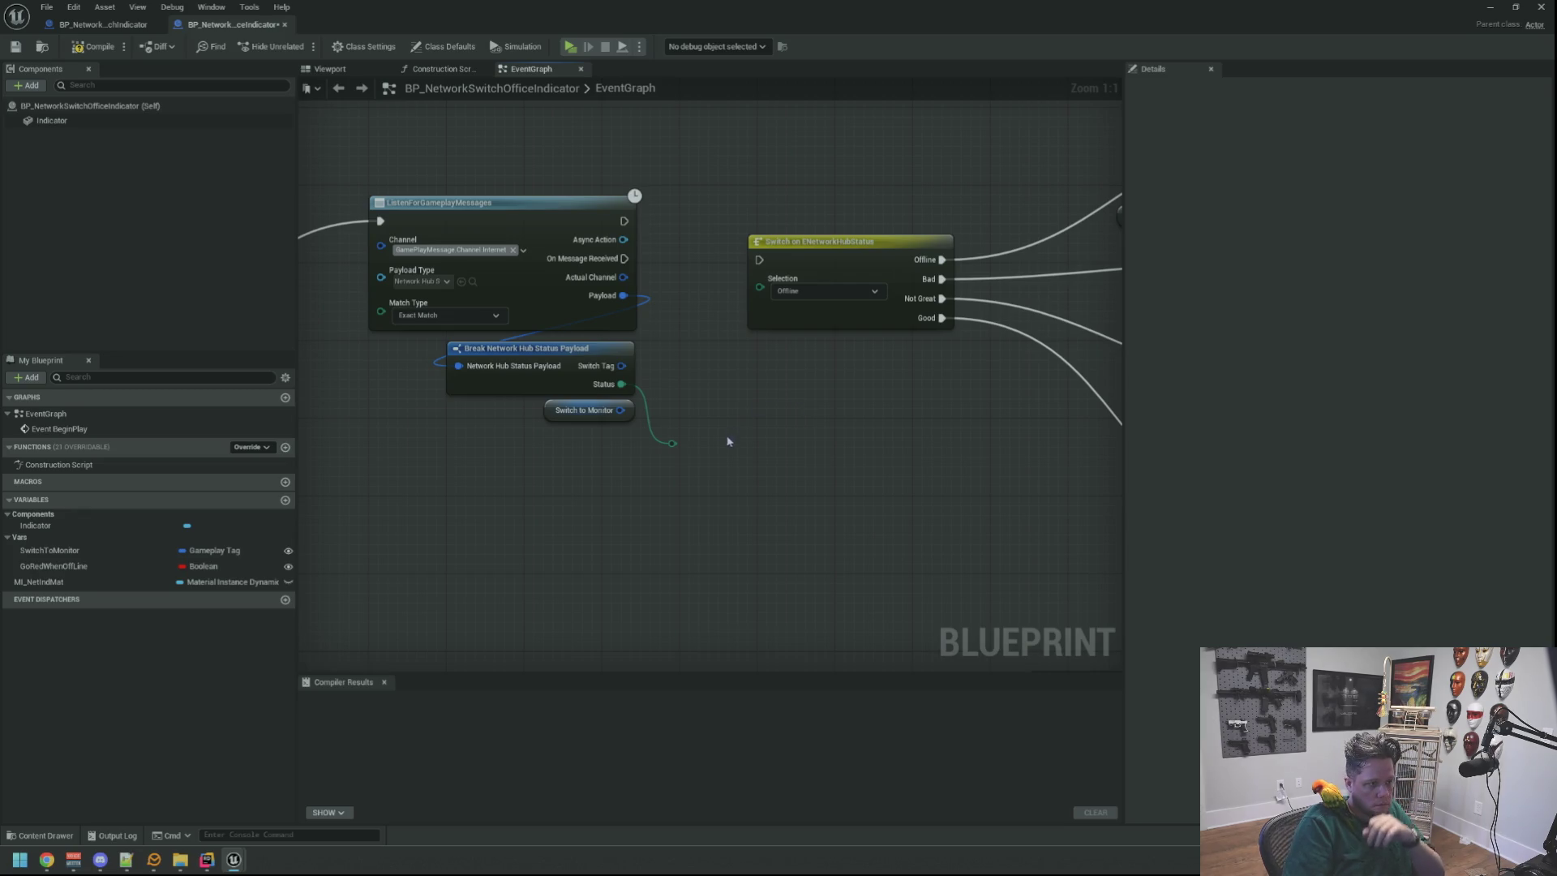
Delete the SwitchToMonitor node and move the lower power-status node group up-left.
key(Delete)
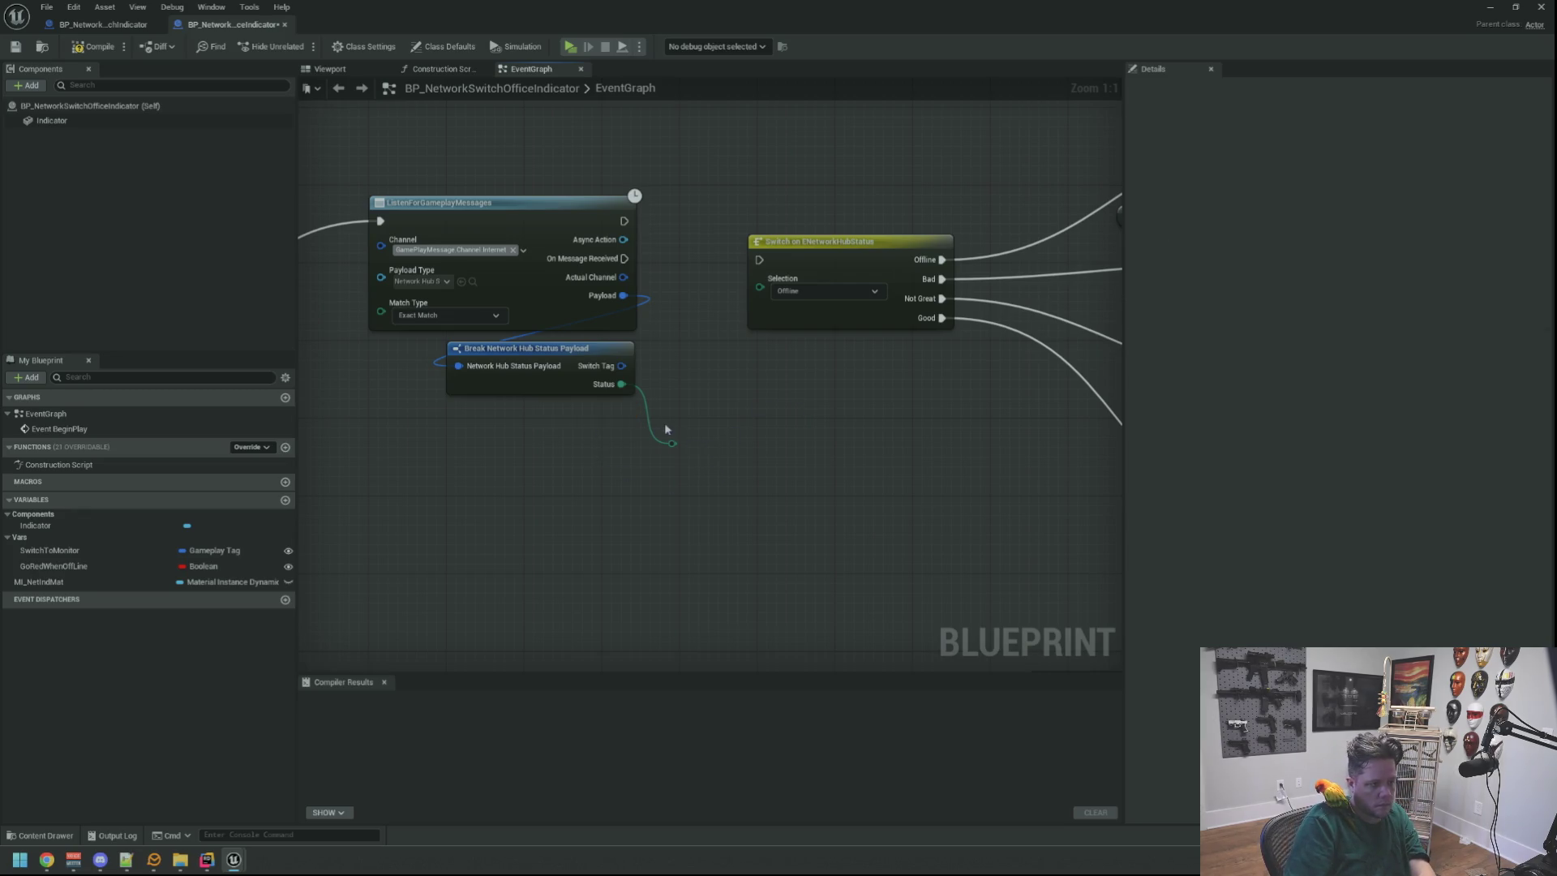
drag(740, 427, 816, 415)
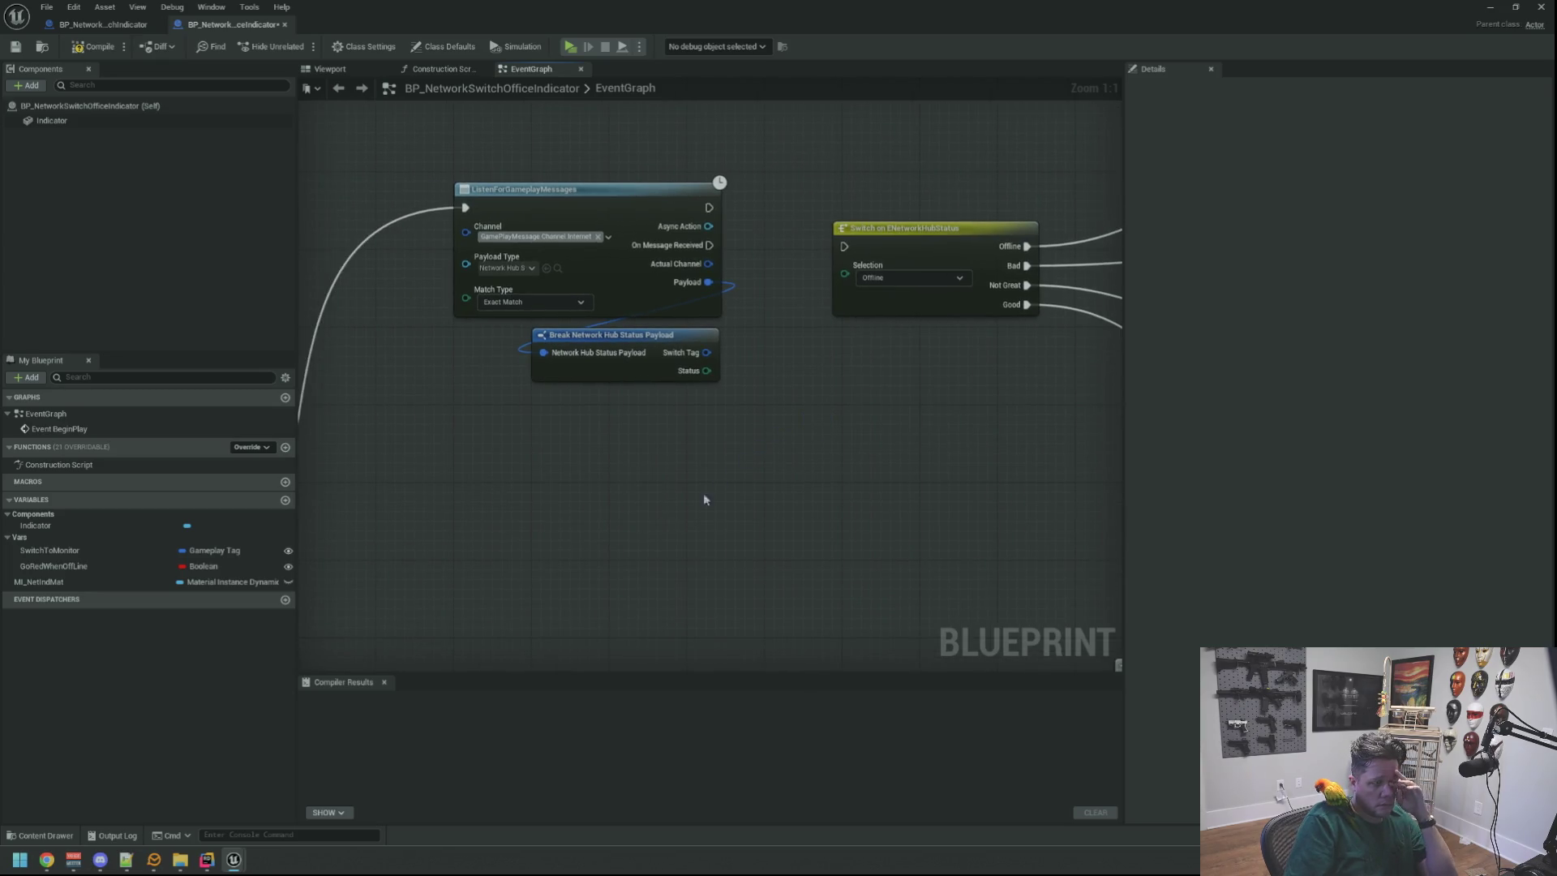
scroll(703, 500, down, 4)
scroll(733, 469, up, 2)
scroll(776, 401, down, 2)
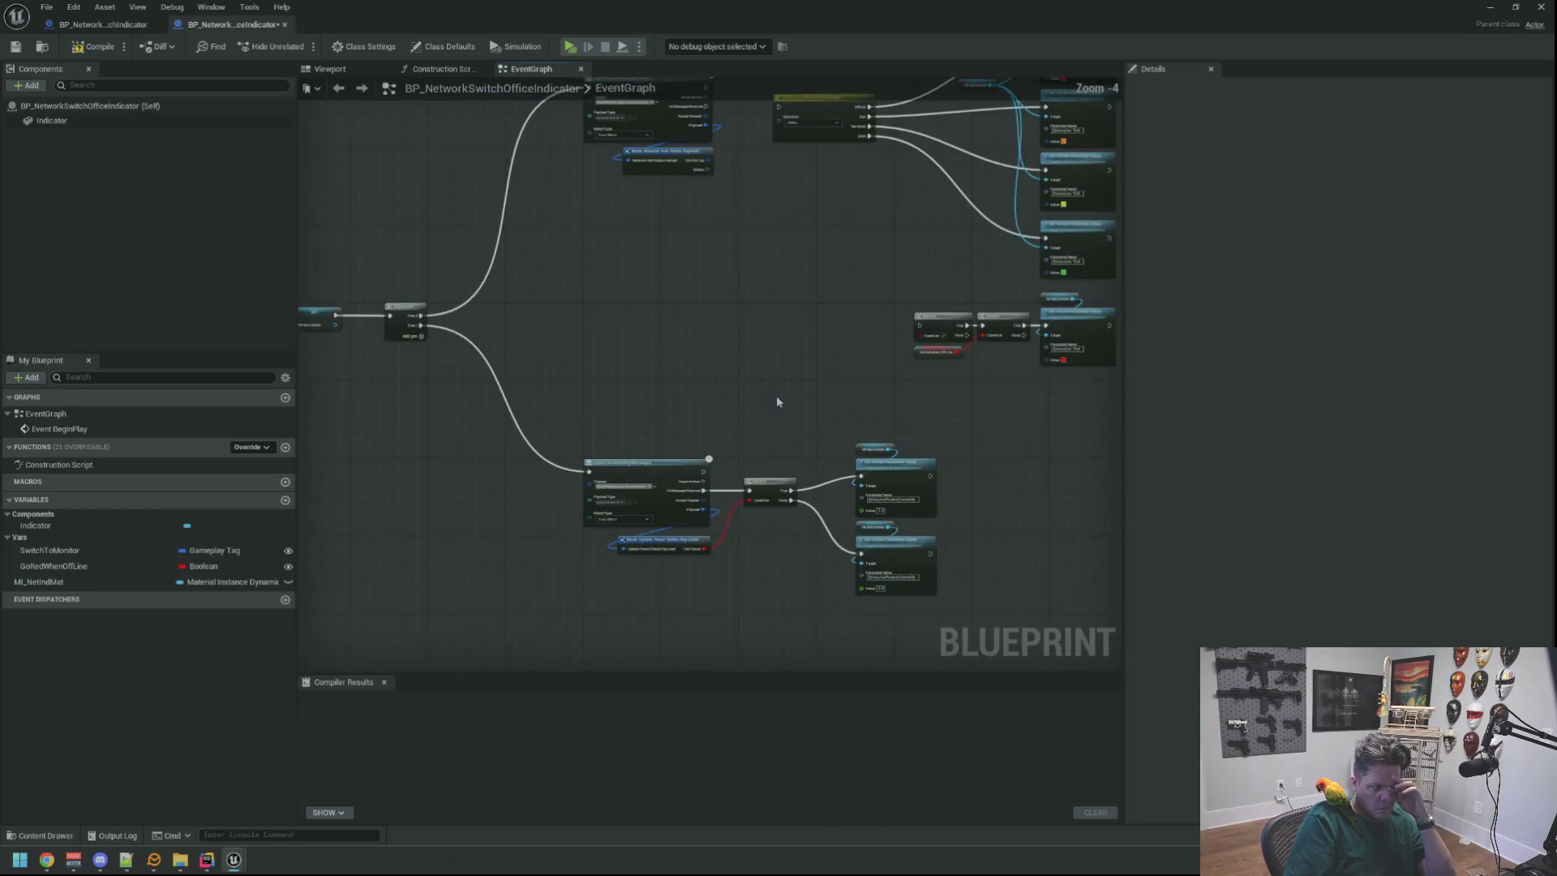
drag(630, 456, 947, 649)
mouse_move(624, 511)
mouse_down()
mouse_move(594, 503)
mouse_move(541, 429)
mouse_up()
click(712, 396)
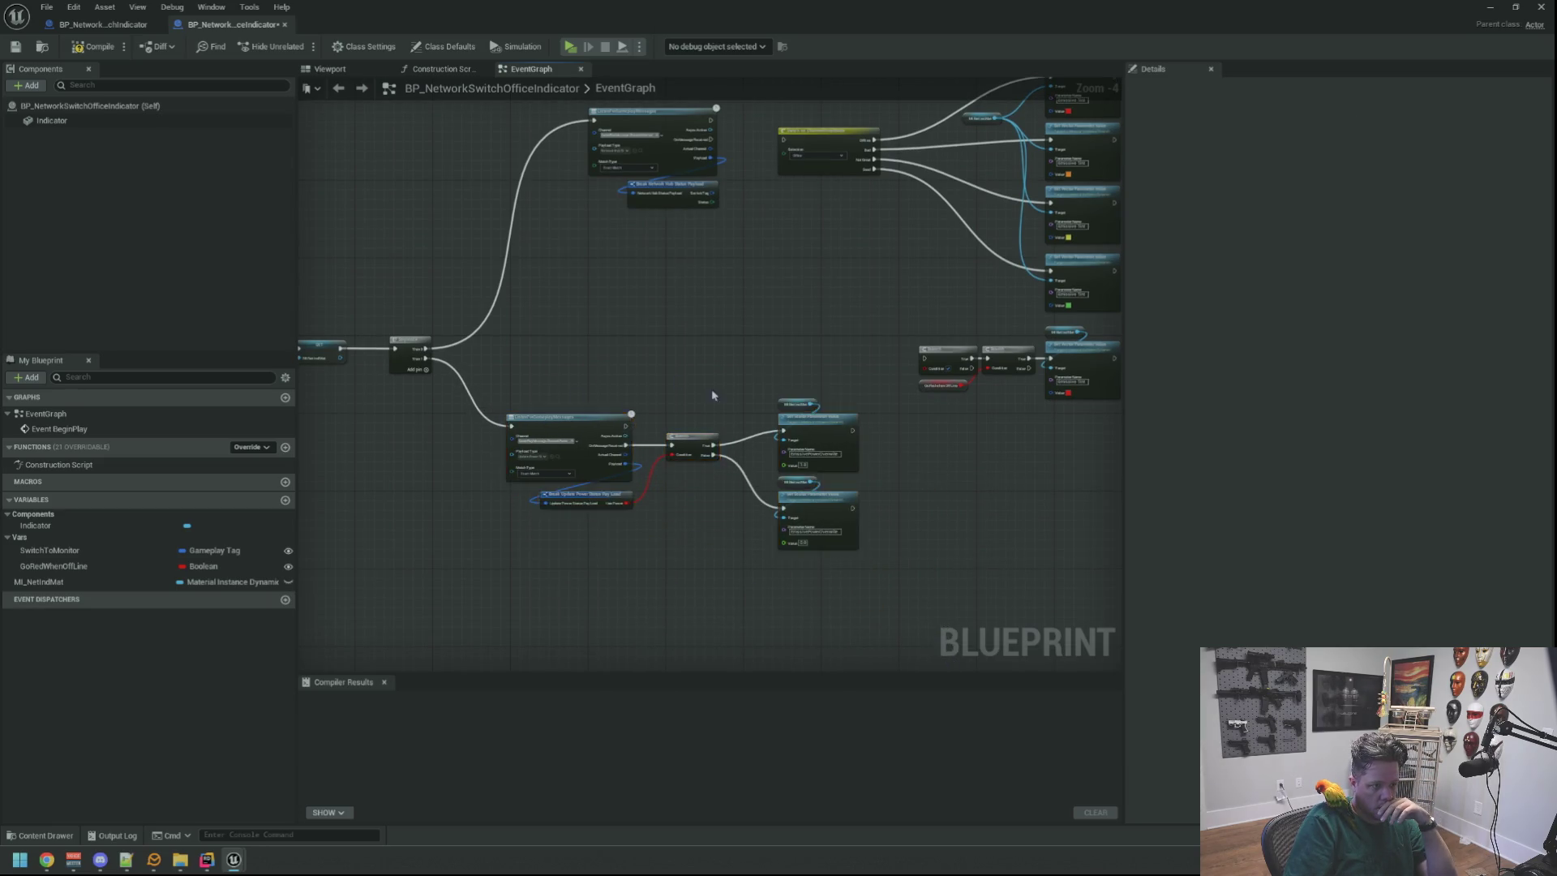
Reposition the lower and upper Set Scalar node pairs into a cleaner layout.
scroll(712, 396, up, 4)
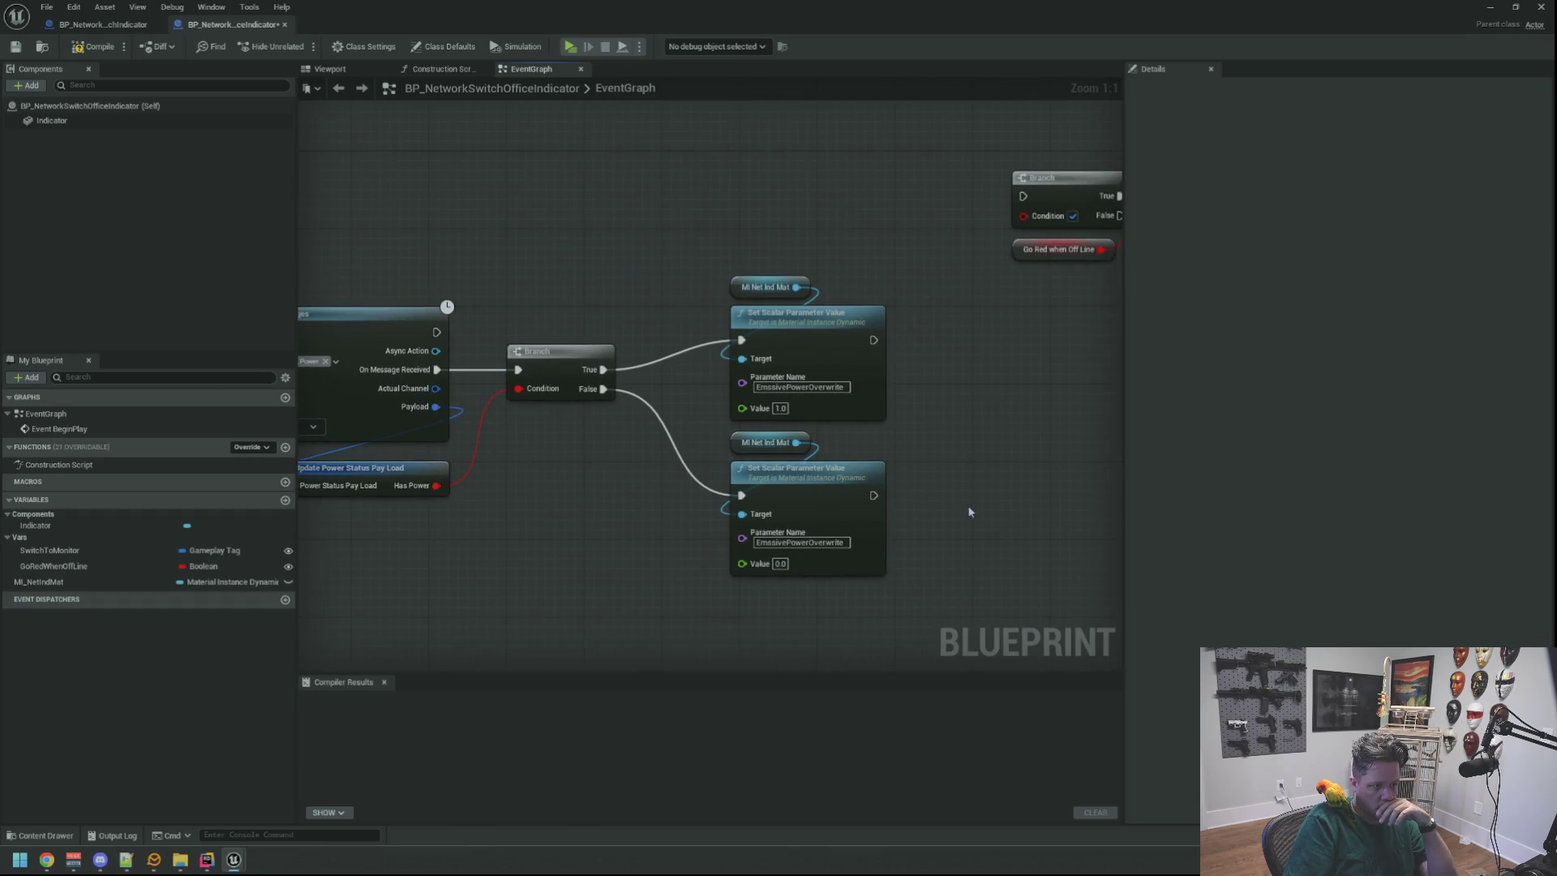
drag(747, 443, 757, 523)
click(766, 454)
drag(714, 271, 893, 426)
drag(799, 314, 799, 344)
click(704, 317)
mouse_move(664, 260)
mouse_down()
mouse_move(811, 357)
mouse_move(758, 318)
mouse_up()
drag(937, 433, 779, 568)
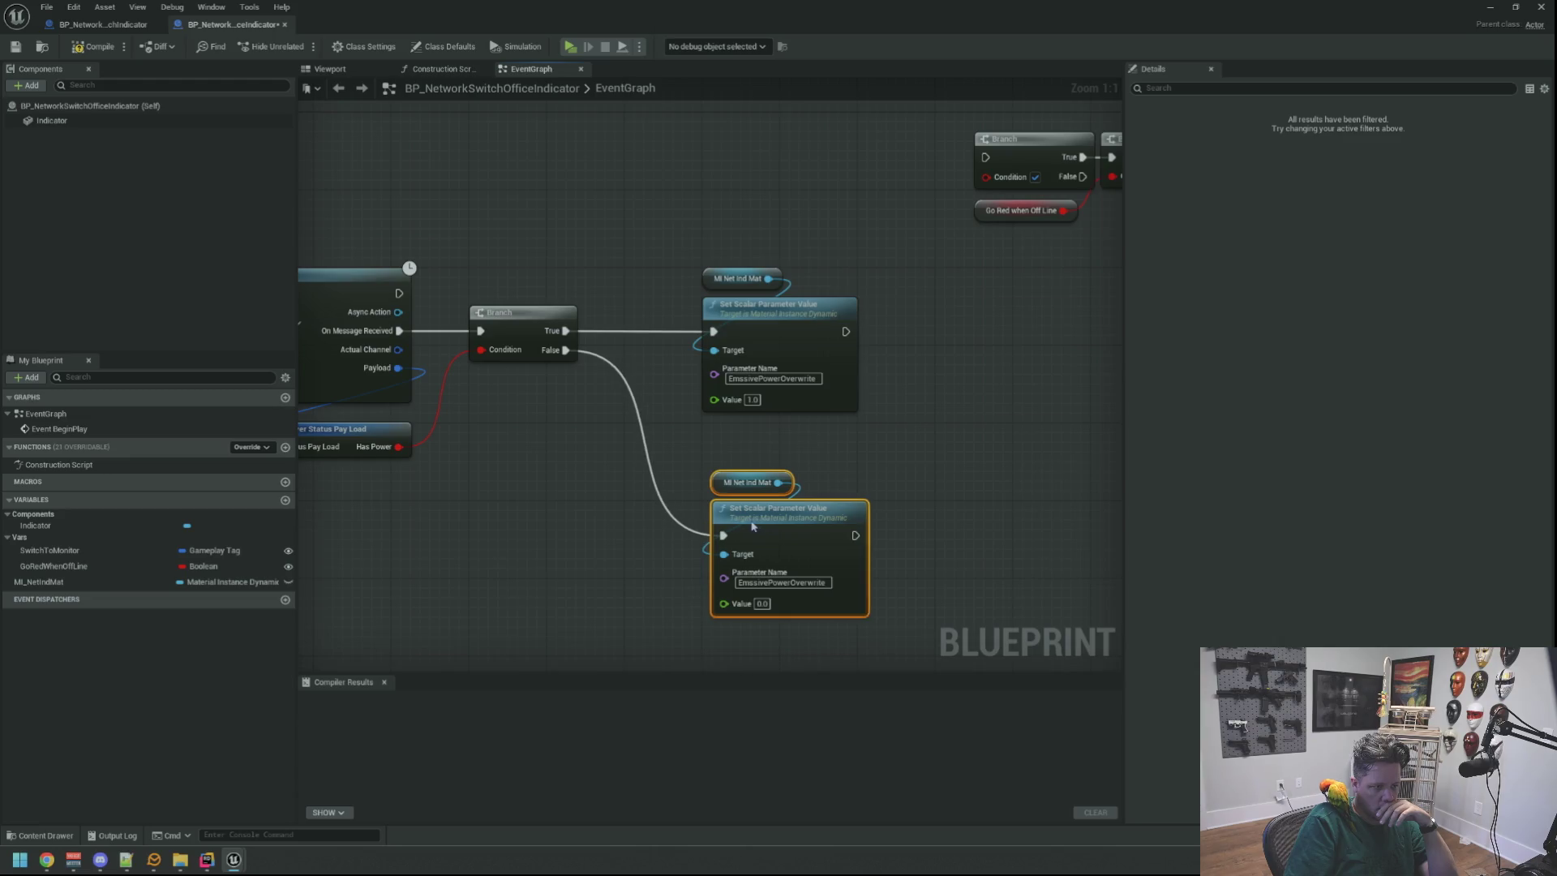
mouse_move(736, 512)
mouse_down()
mouse_move(646, 455)
mouse_move(803, 528)
mouse_move(720, 395)
mouse_move(752, 462)
mouse_move(883, 455)
mouse_up()
scroll(883, 455, down, 2)
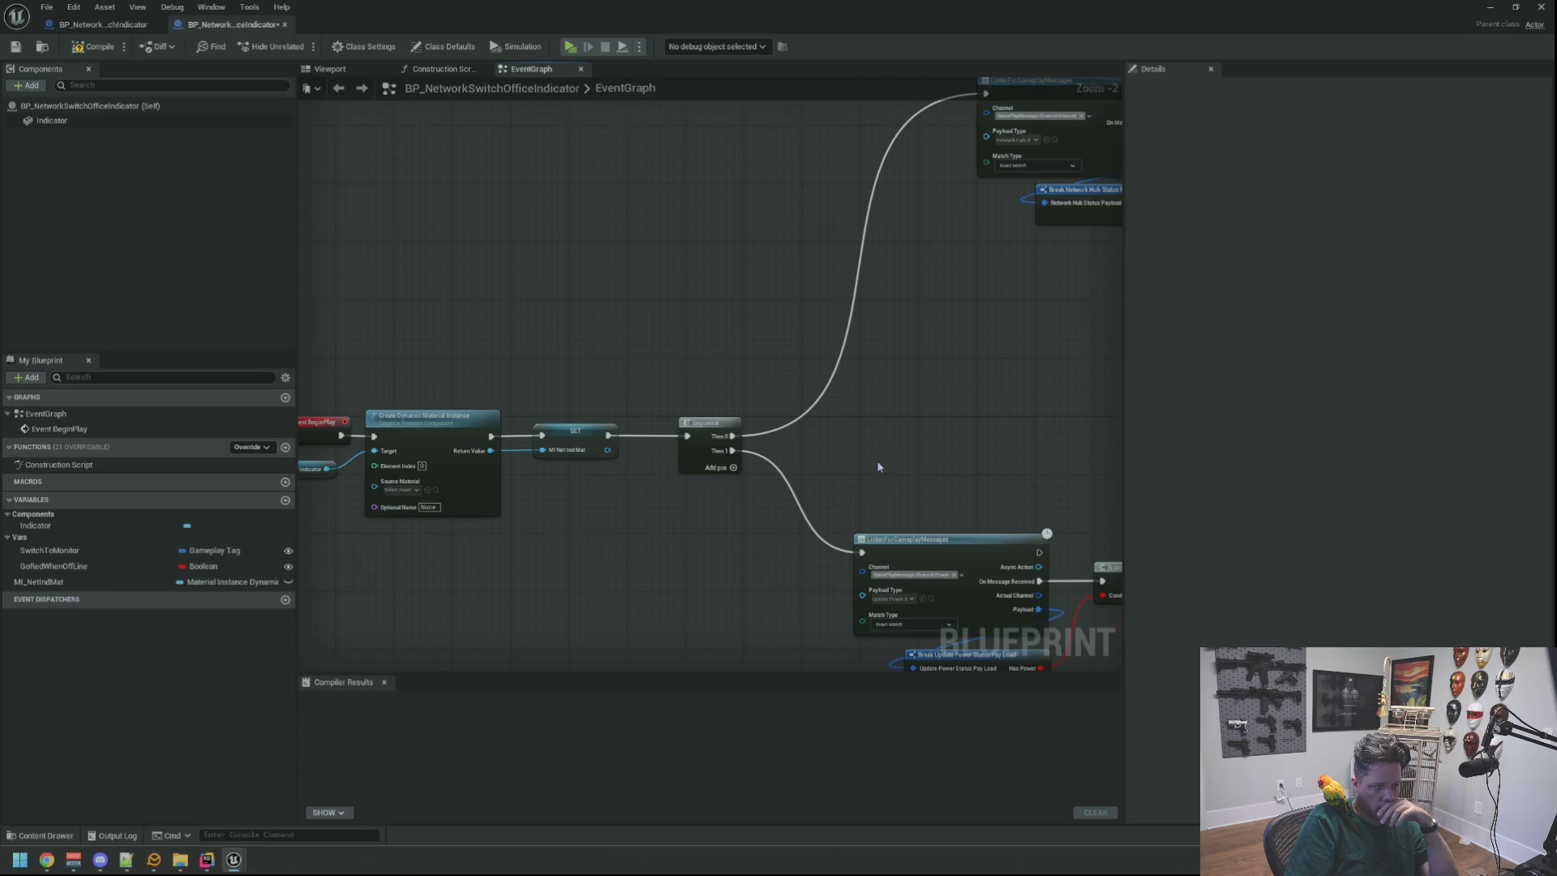
scroll(876, 462, up, 1)
Move the Sequence node beside SET and tidy the BeginPlay chain and Indicator getter.
mouse_move(649, 552)
mouse_down()
mouse_move(747, 455)
mouse_move(759, 493)
mouse_up()
scroll(747, 455, up, 1)
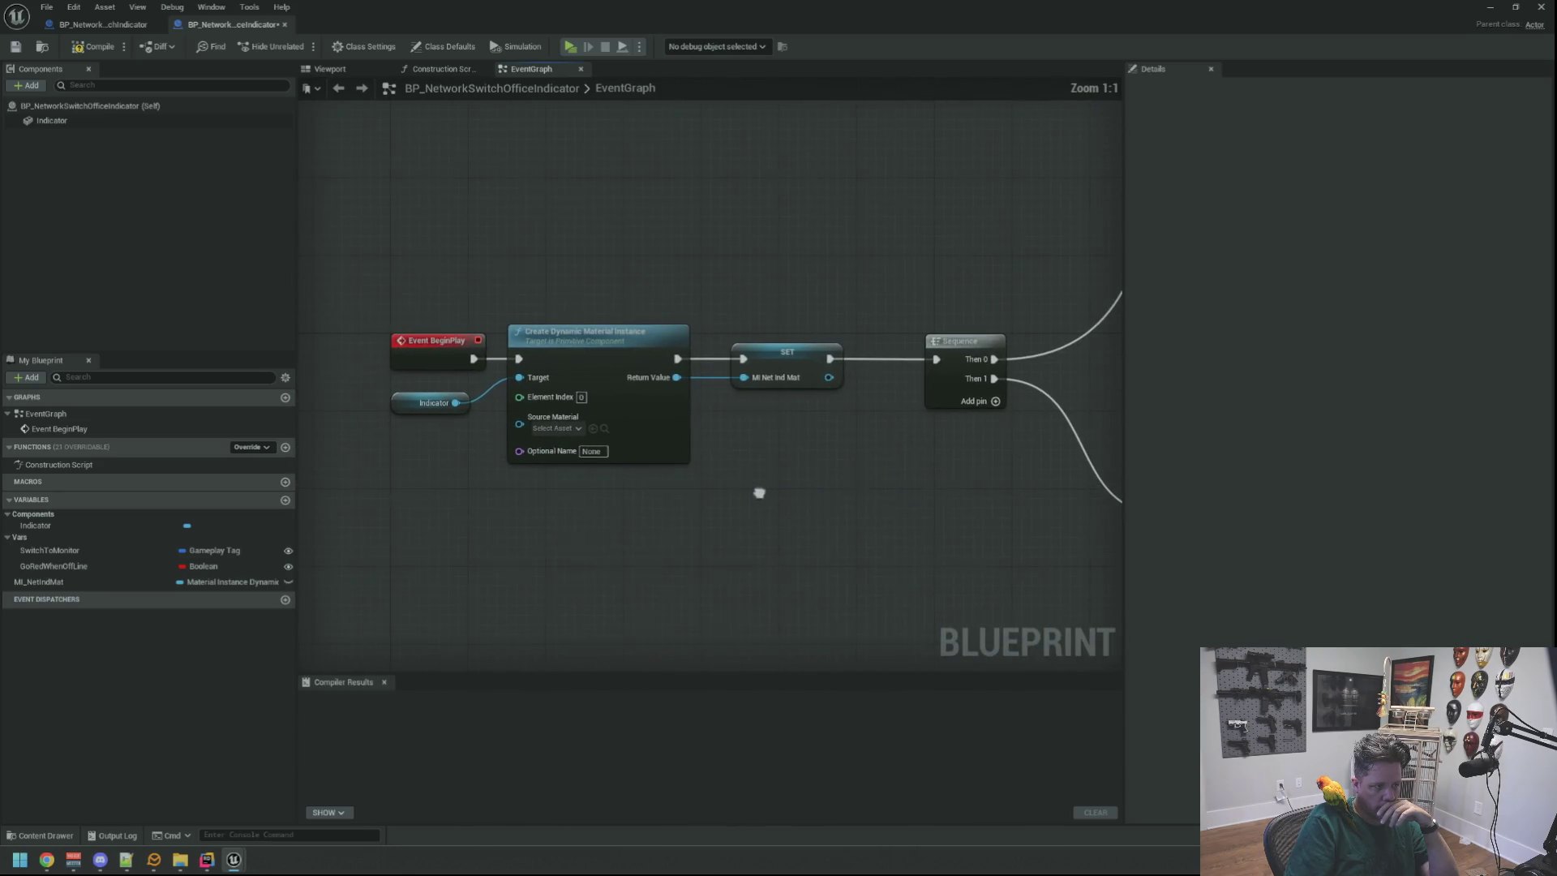
drag(957, 360, 483, 347)
click(887, 299)
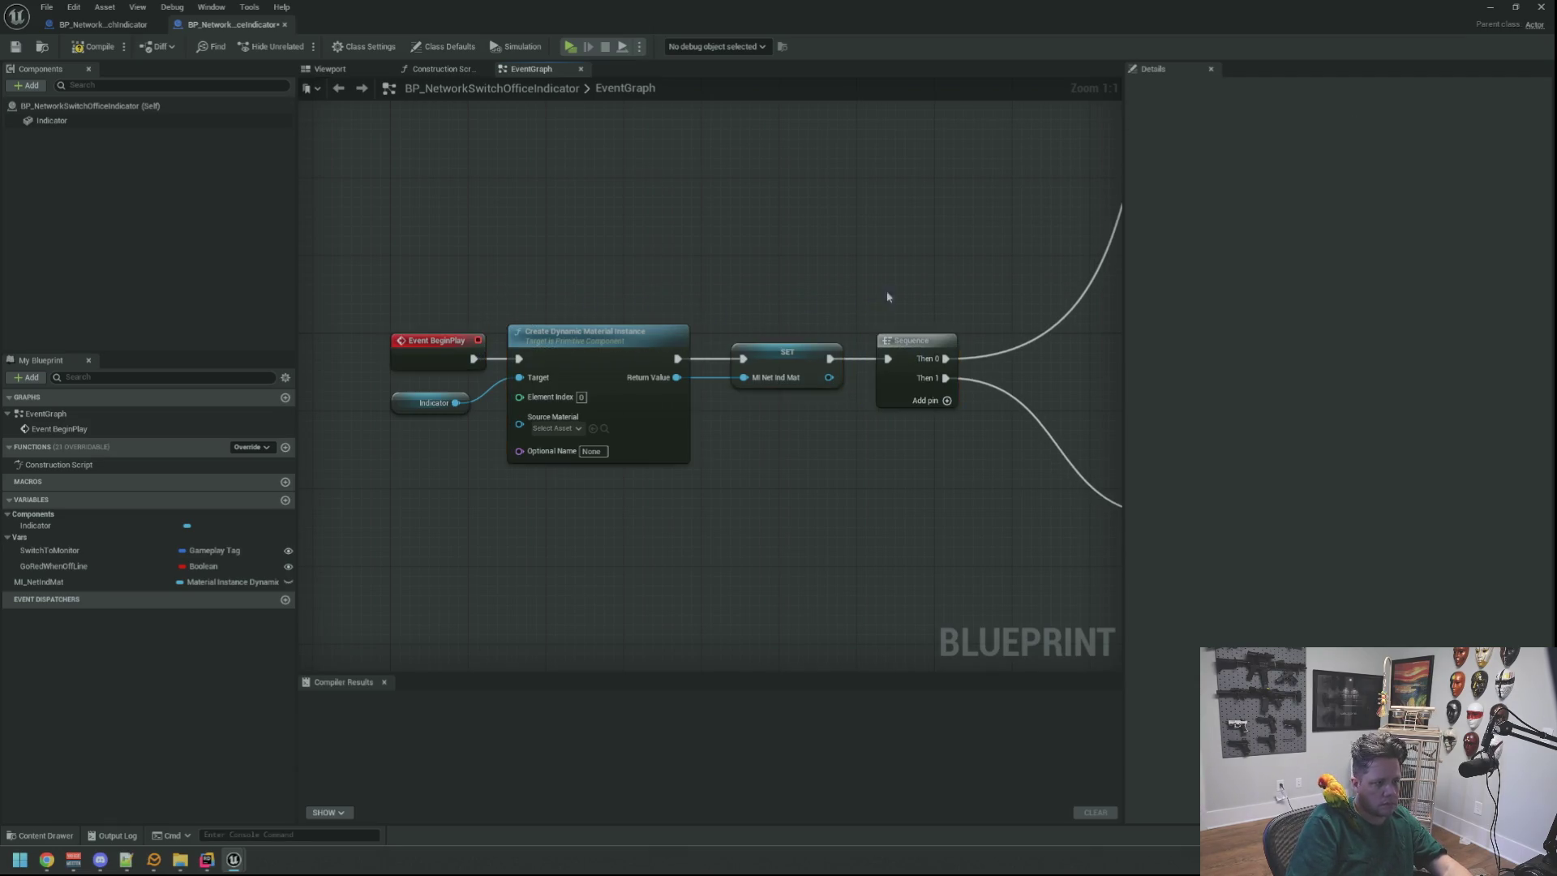
drag(456, 495, 548, 498)
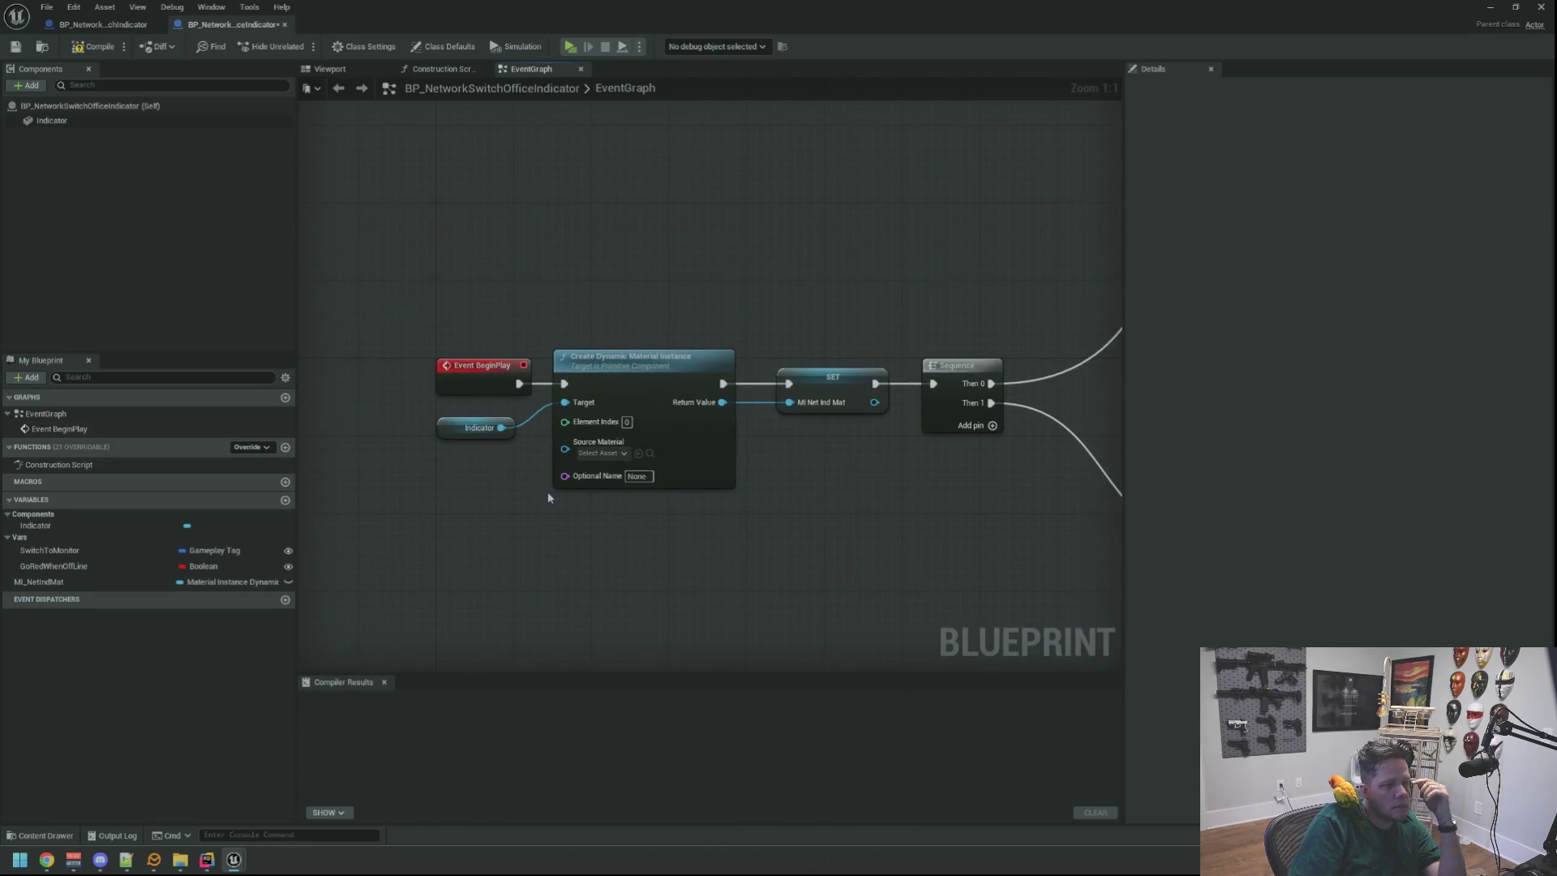
drag(452, 434, 444, 430)
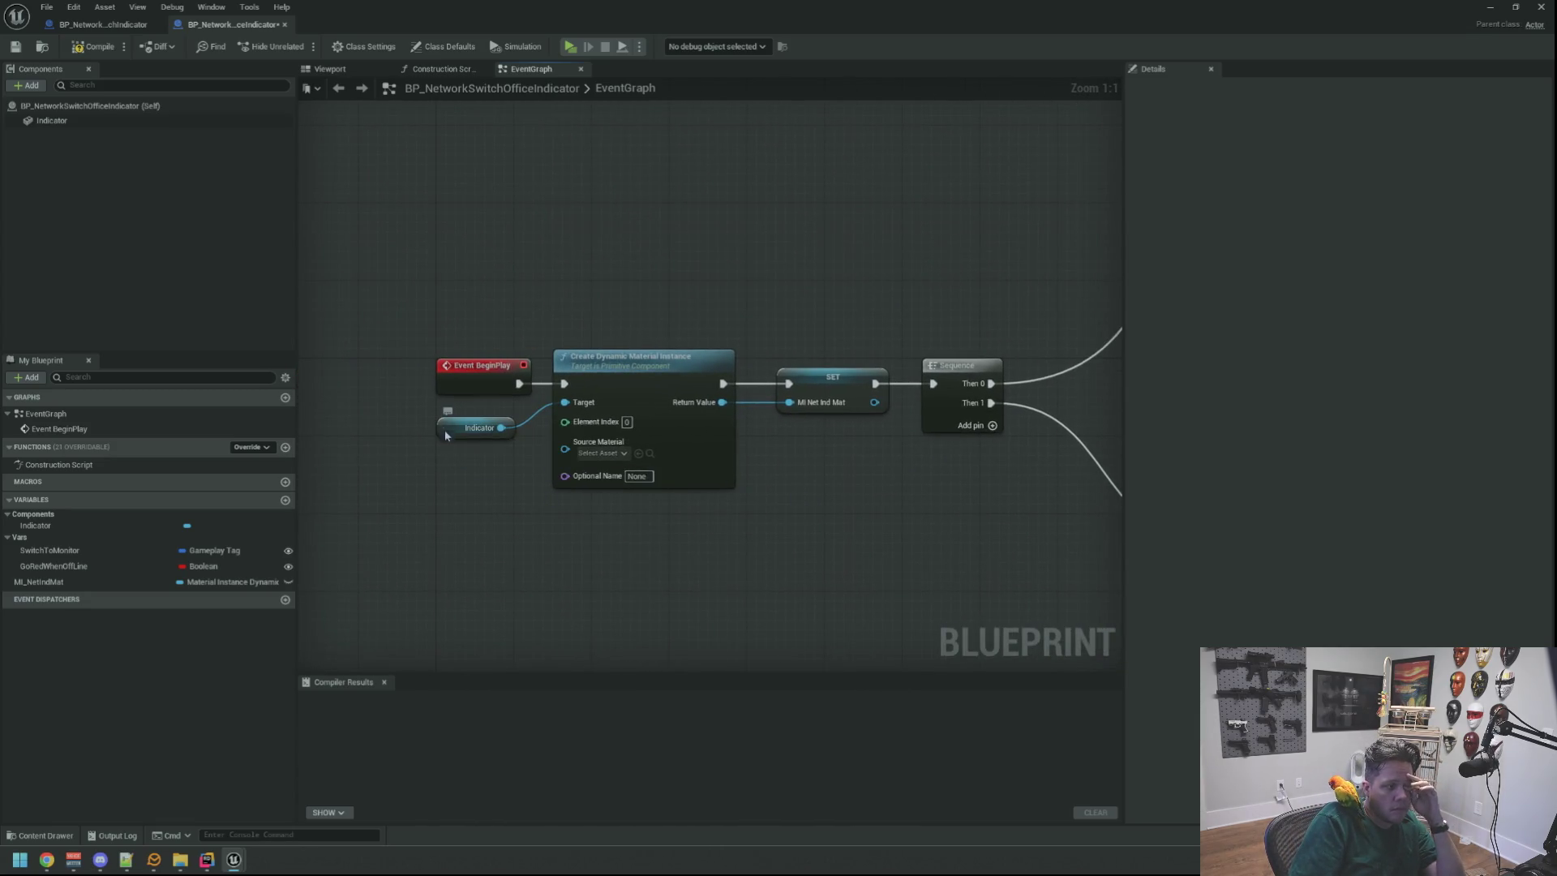
click(557, 303)
drag(556, 303, 431, 308)
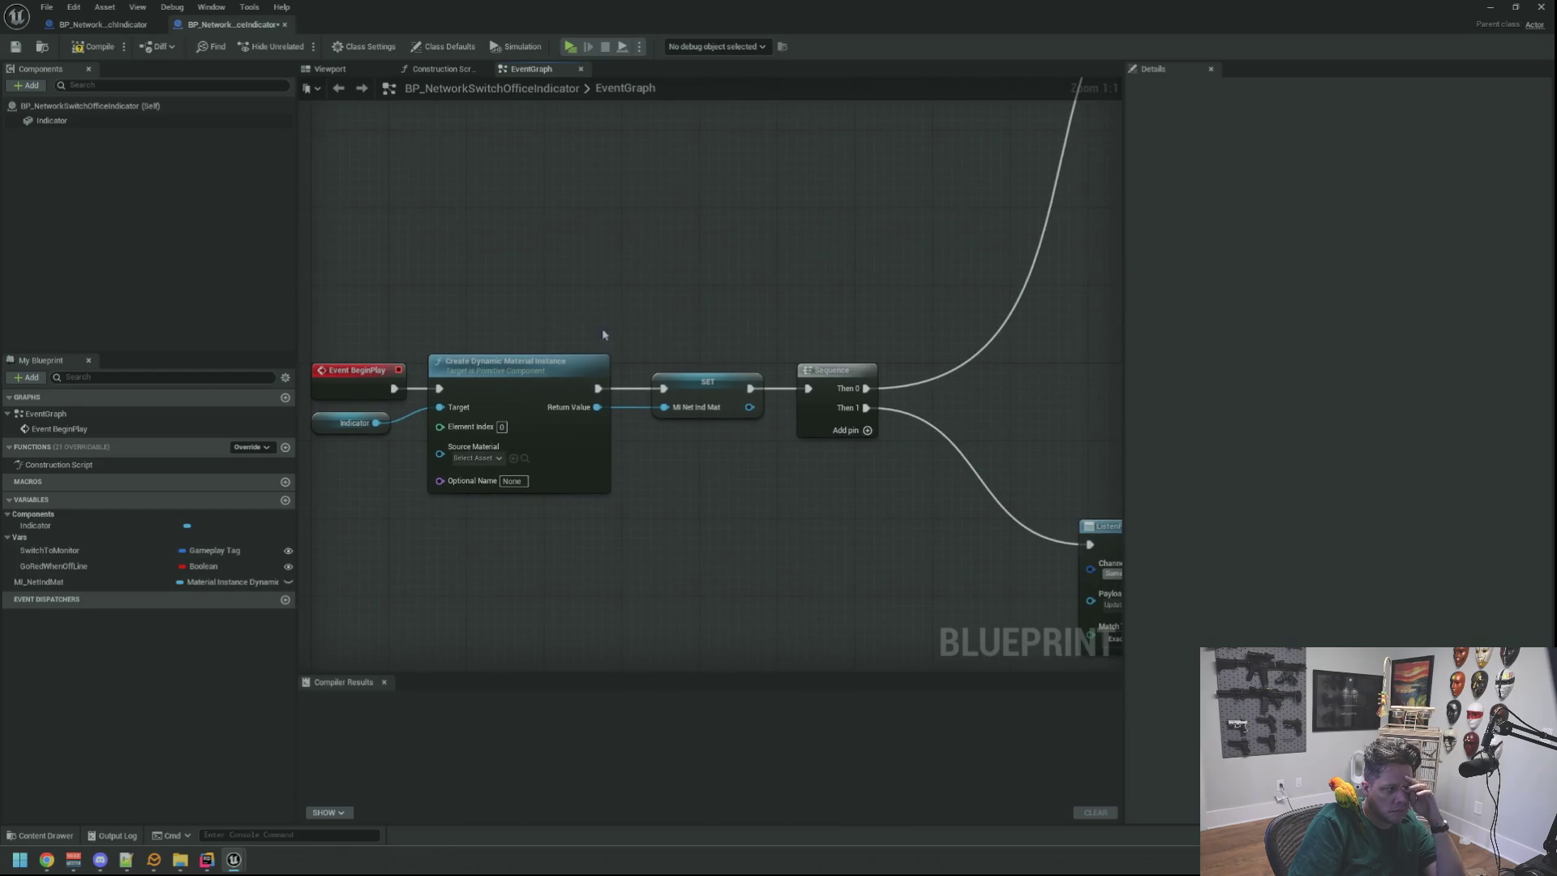
Attempt deleting the in-use GoRedWhenOffLine variable, cancel, and locate its Branch nodes.
click(123, 567)
right_click(123, 567)
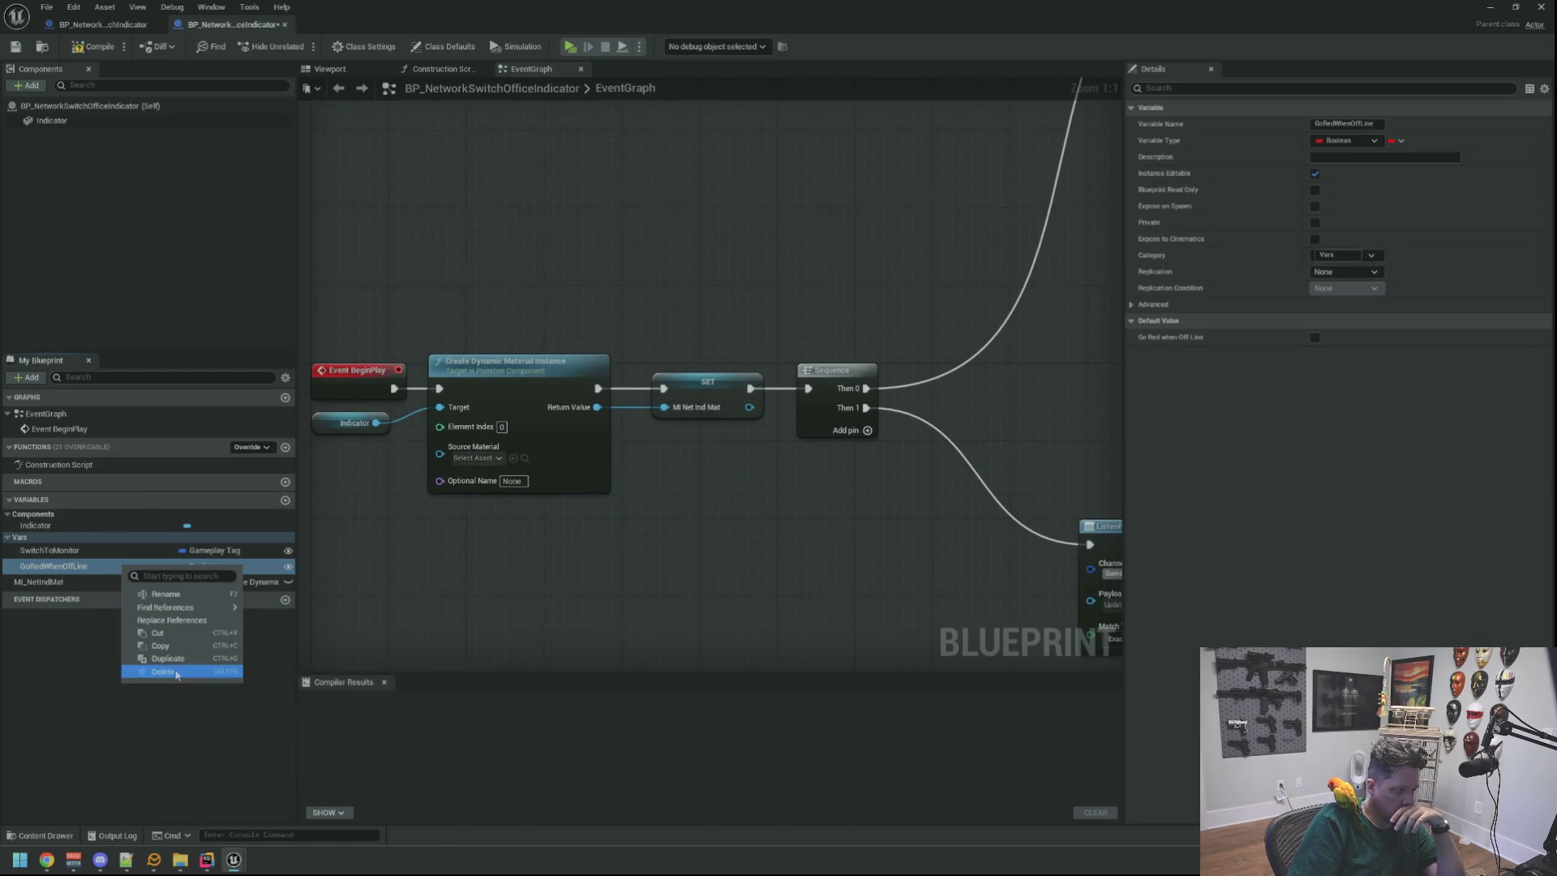
click(177, 673)
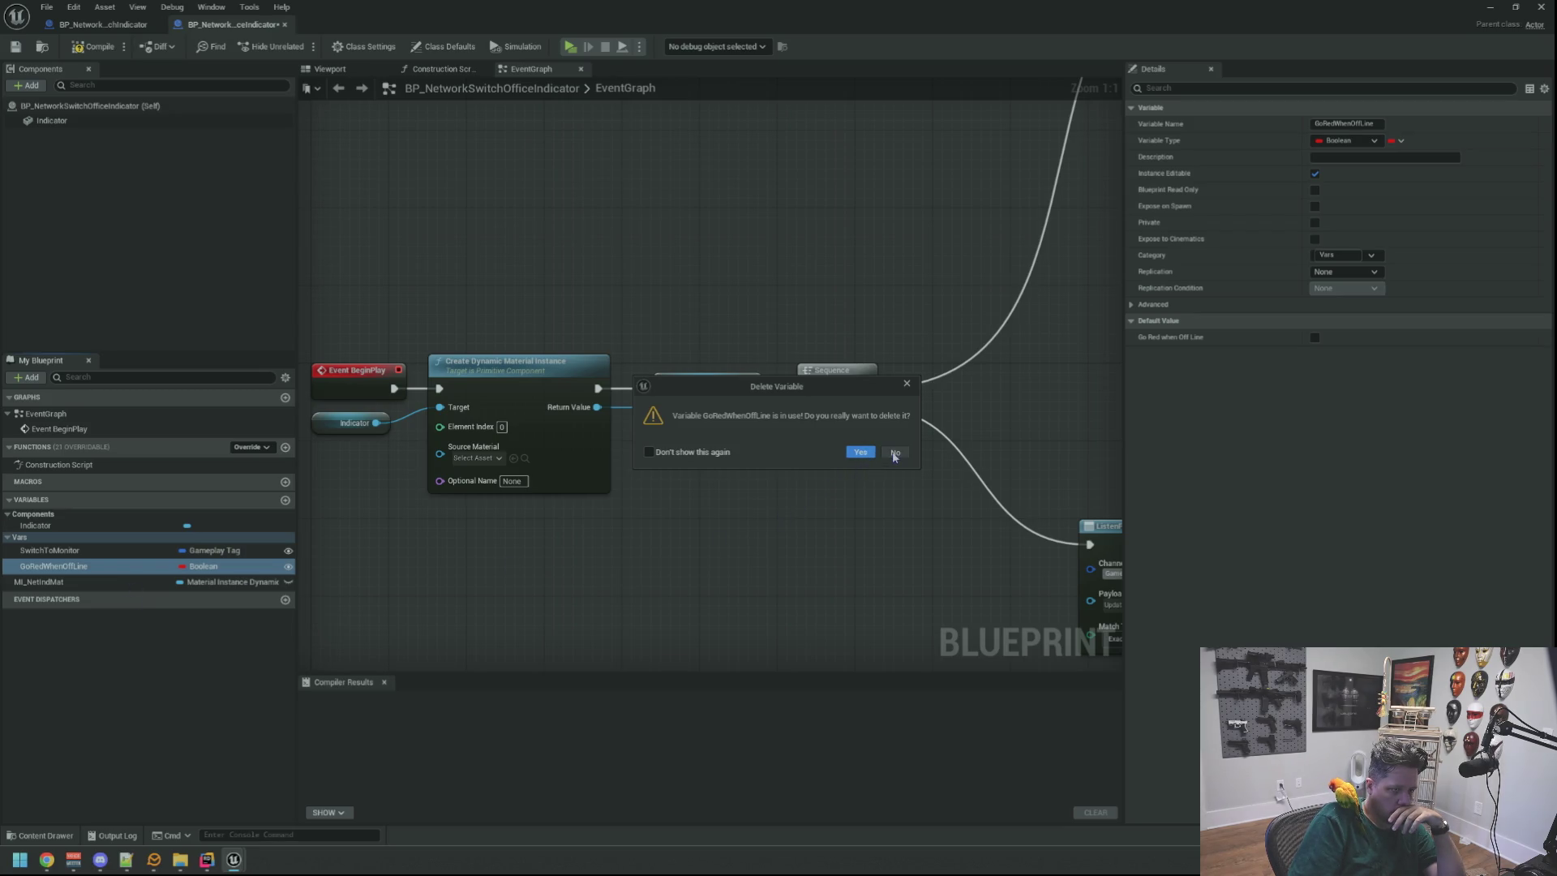
click(896, 454)
drag(1015, 403, 605, 417)
scroll(738, 421, down, 2)
mouse_move(738, 422)
mouse_down()
mouse_move(813, 407)
mouse_move(796, 435)
mouse_move(670, 426)
mouse_up()
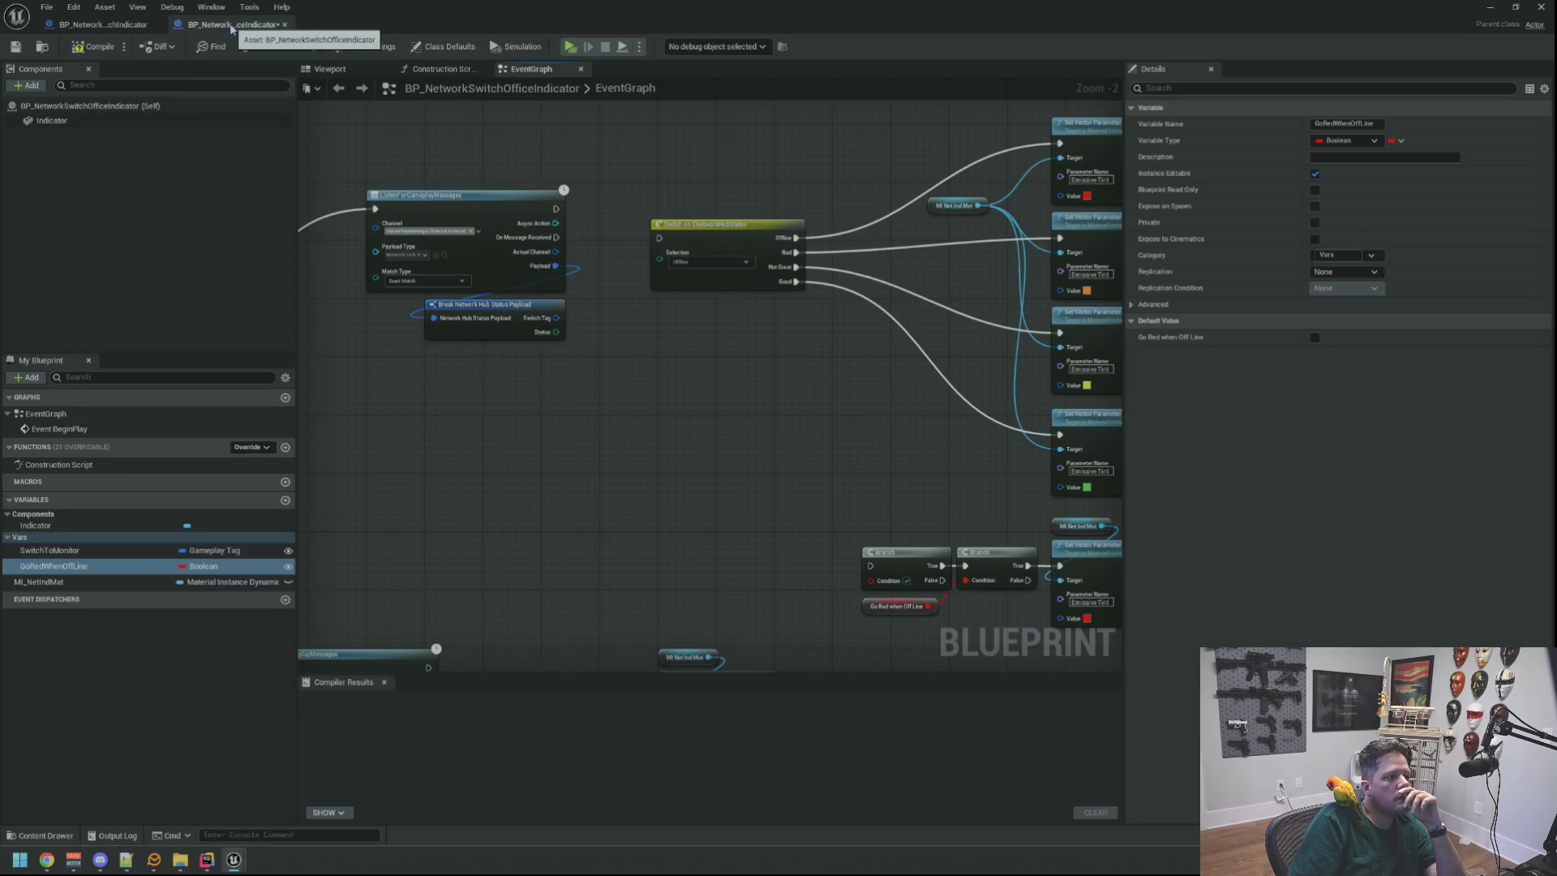
scroll(772, 425, up, 3)
drag(773, 424, 529, 191)
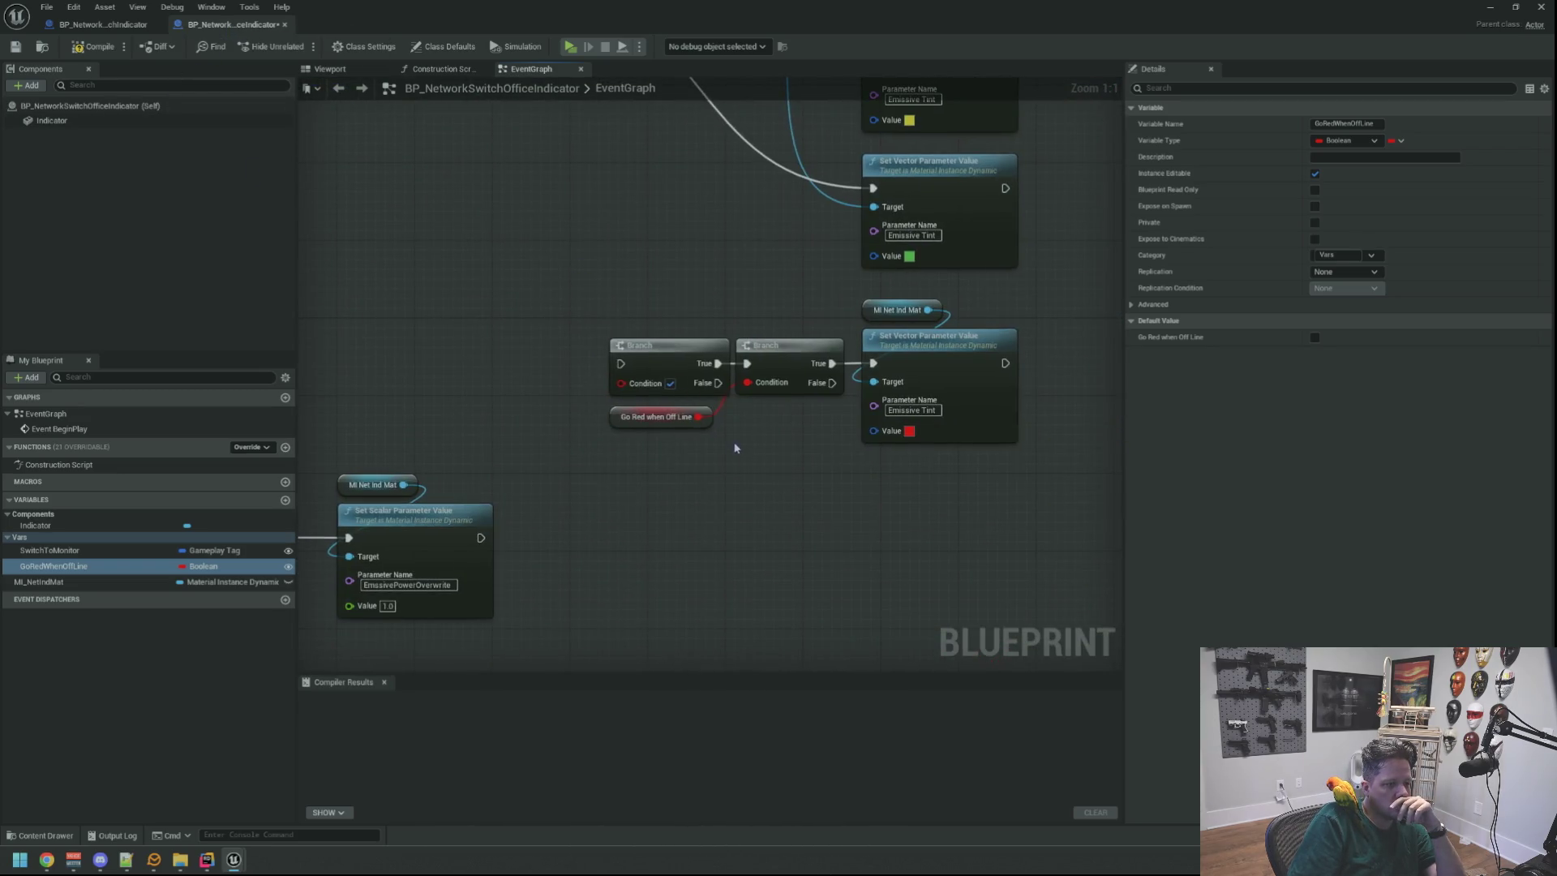
Delete the Branch, Go Red and red Set Vector nodes, remove the unused variables, then compile.
mouse_move(655, 413)
mouse_down()
mouse_move(803, 459)
mouse_move(646, 337)
mouse_up()
key(Delete)
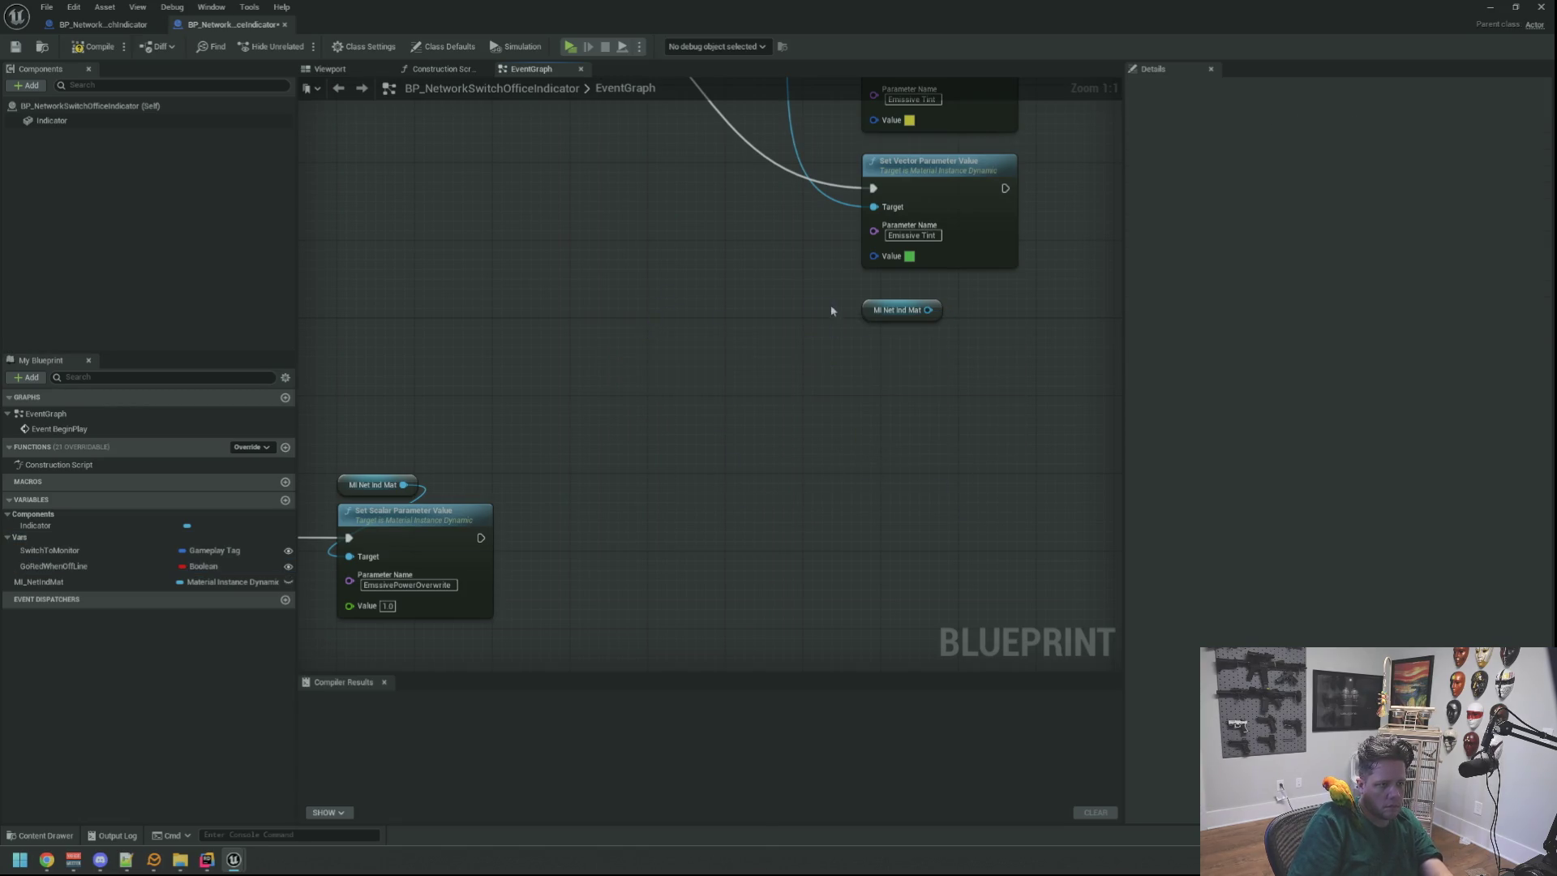
mouse_move(908, 351)
mouse_down()
mouse_move(730, 490)
mouse_move(685, 362)
mouse_move(657, 435)
mouse_move(795, 410)
mouse_move(654, 400)
mouse_move(603, 442)
mouse_up()
click(118, 566)
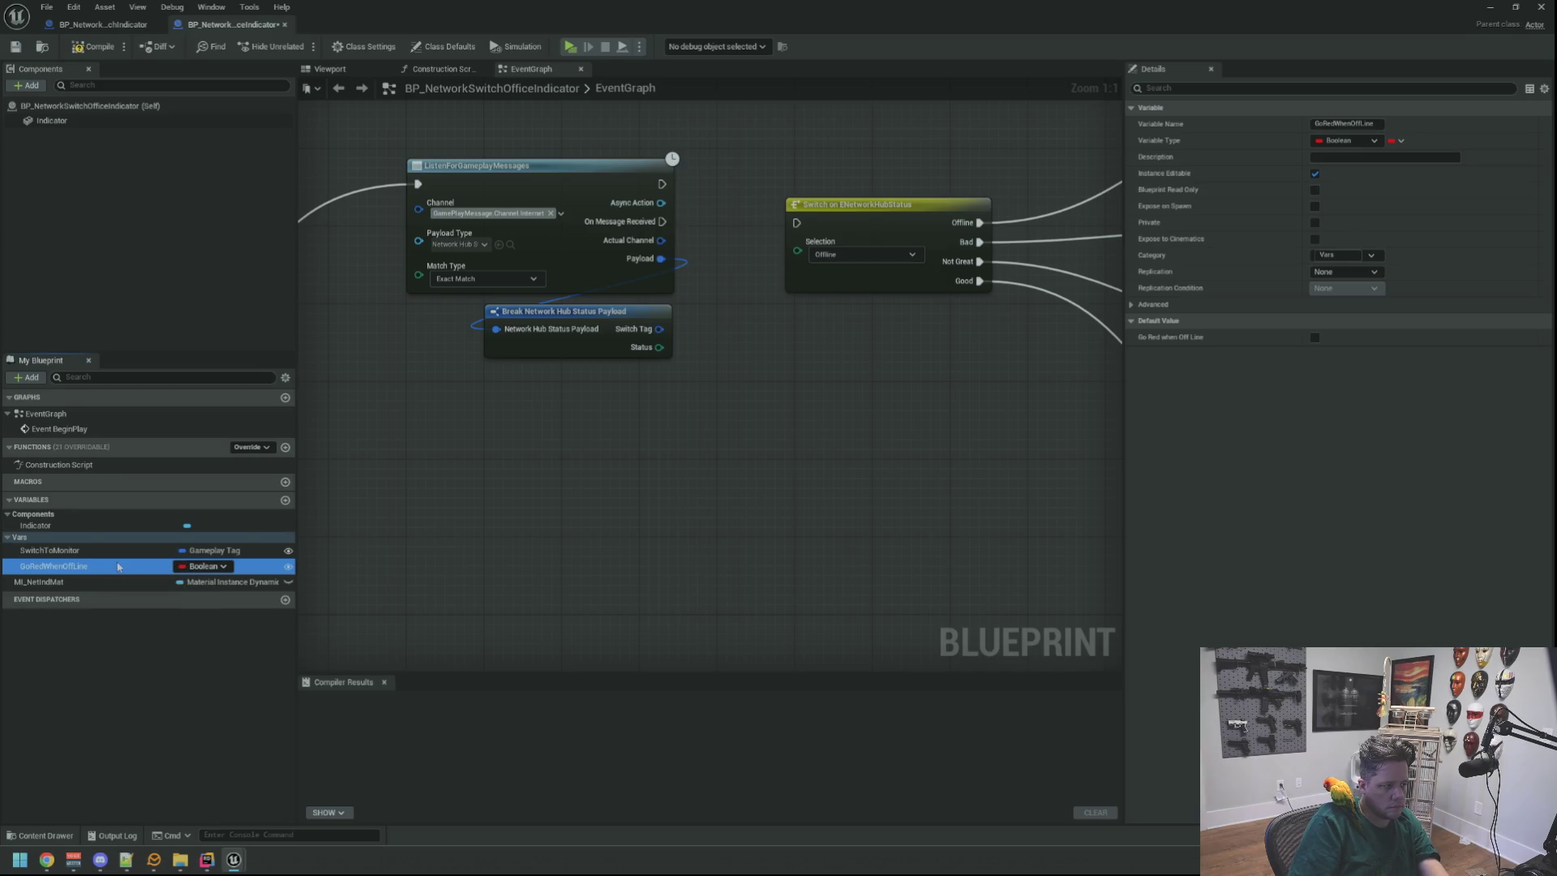
key(ctrl+z)
mouse_move(544, 503)
mouse_down()
mouse_move(517, 472)
mouse_move(549, 457)
mouse_up()
key(Home)
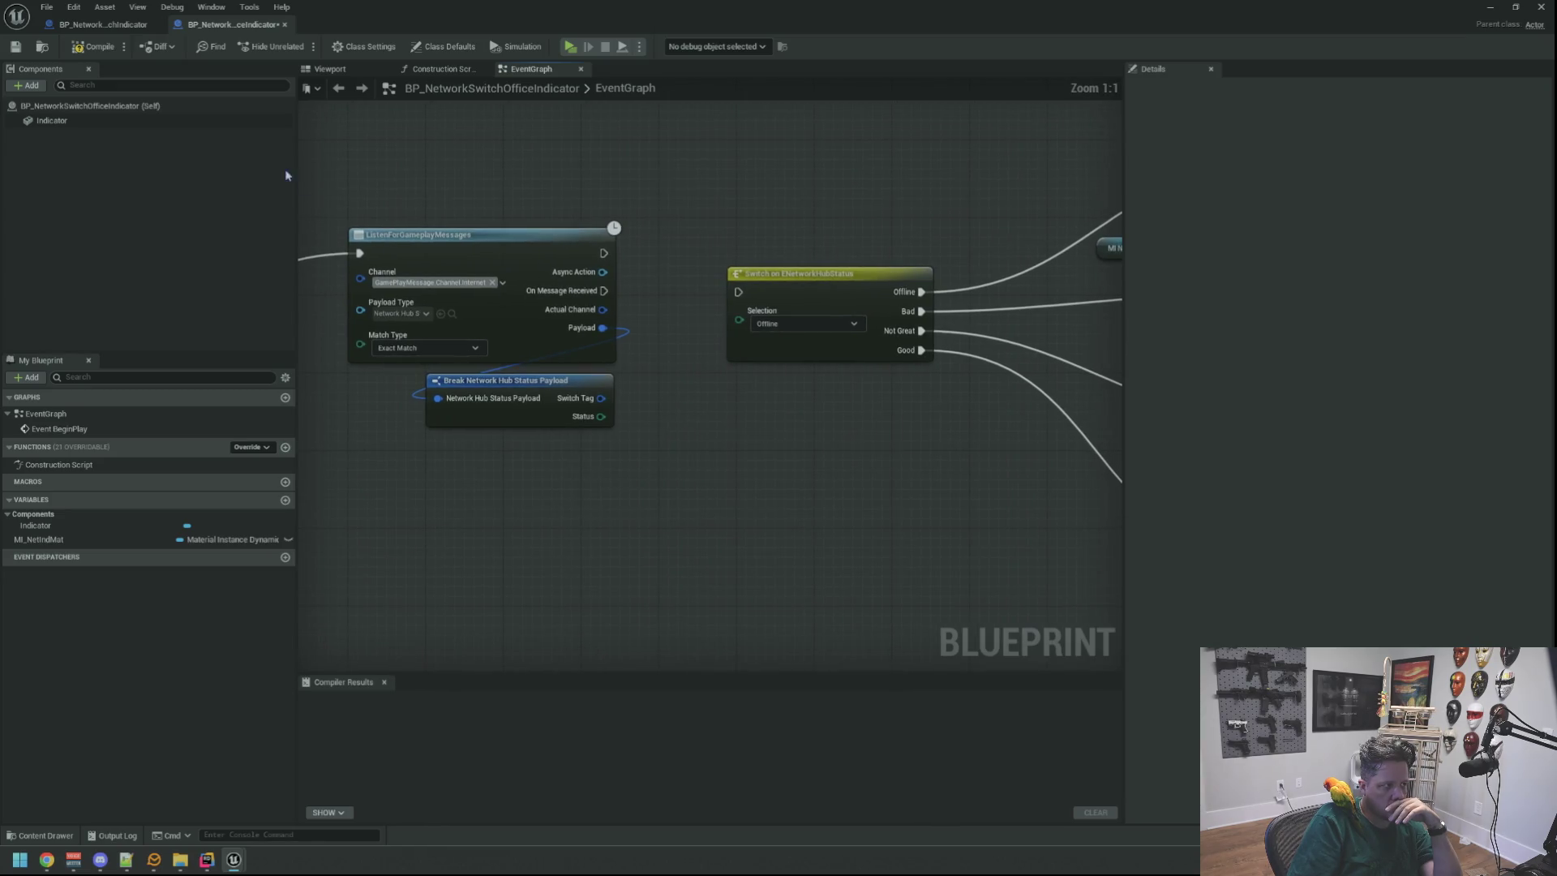
click(104, 49)
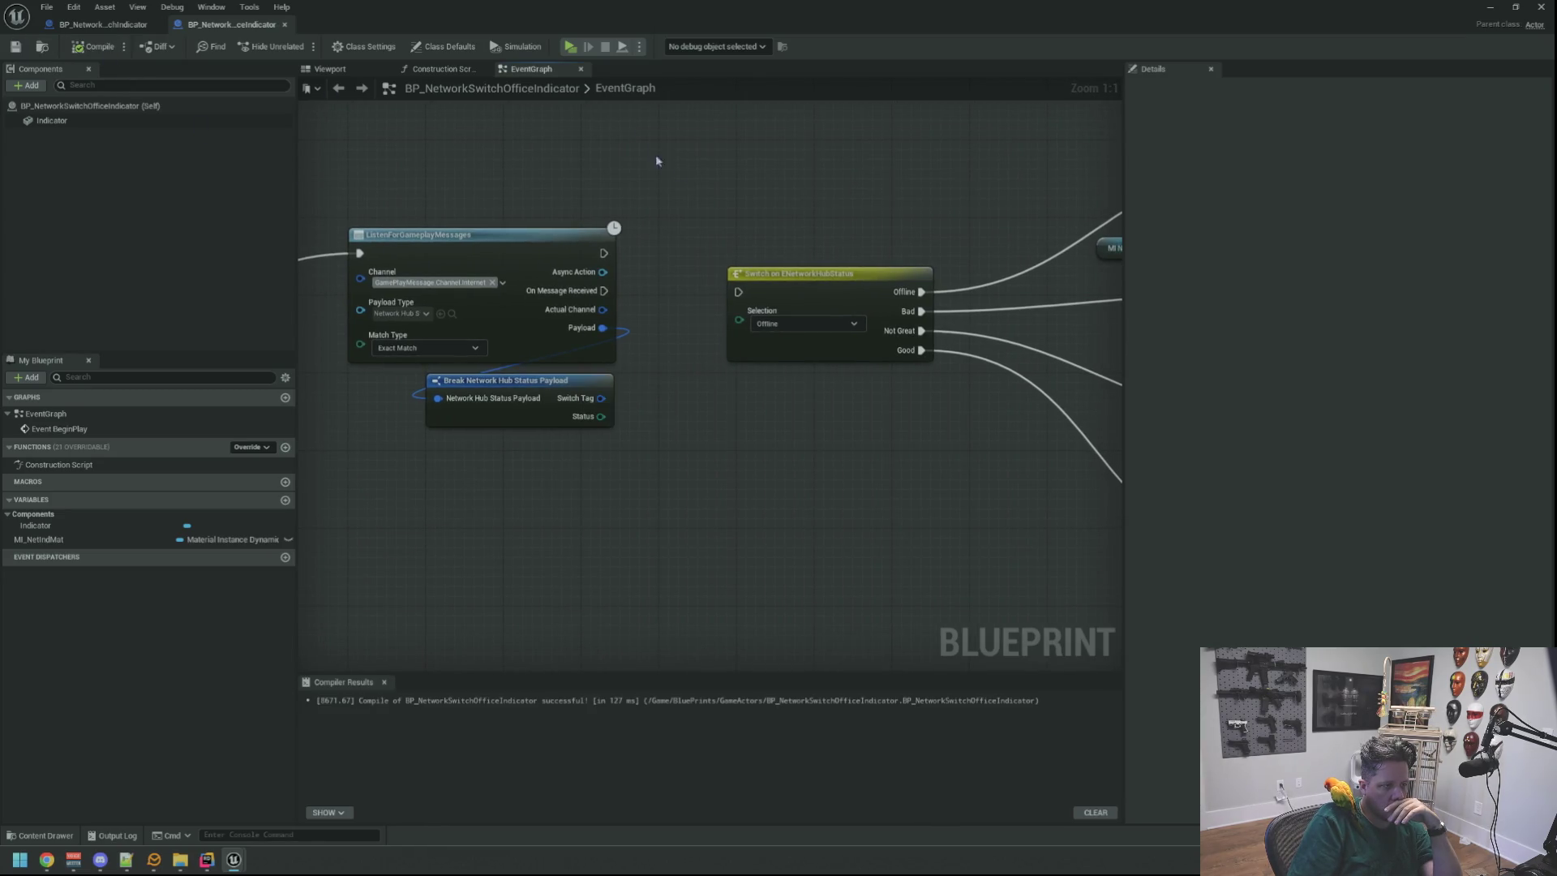
Connect On Message Received to the hub-status Switch's execution input.
drag(657, 160, 590, 196)
scroll(650, 241, down, 4)
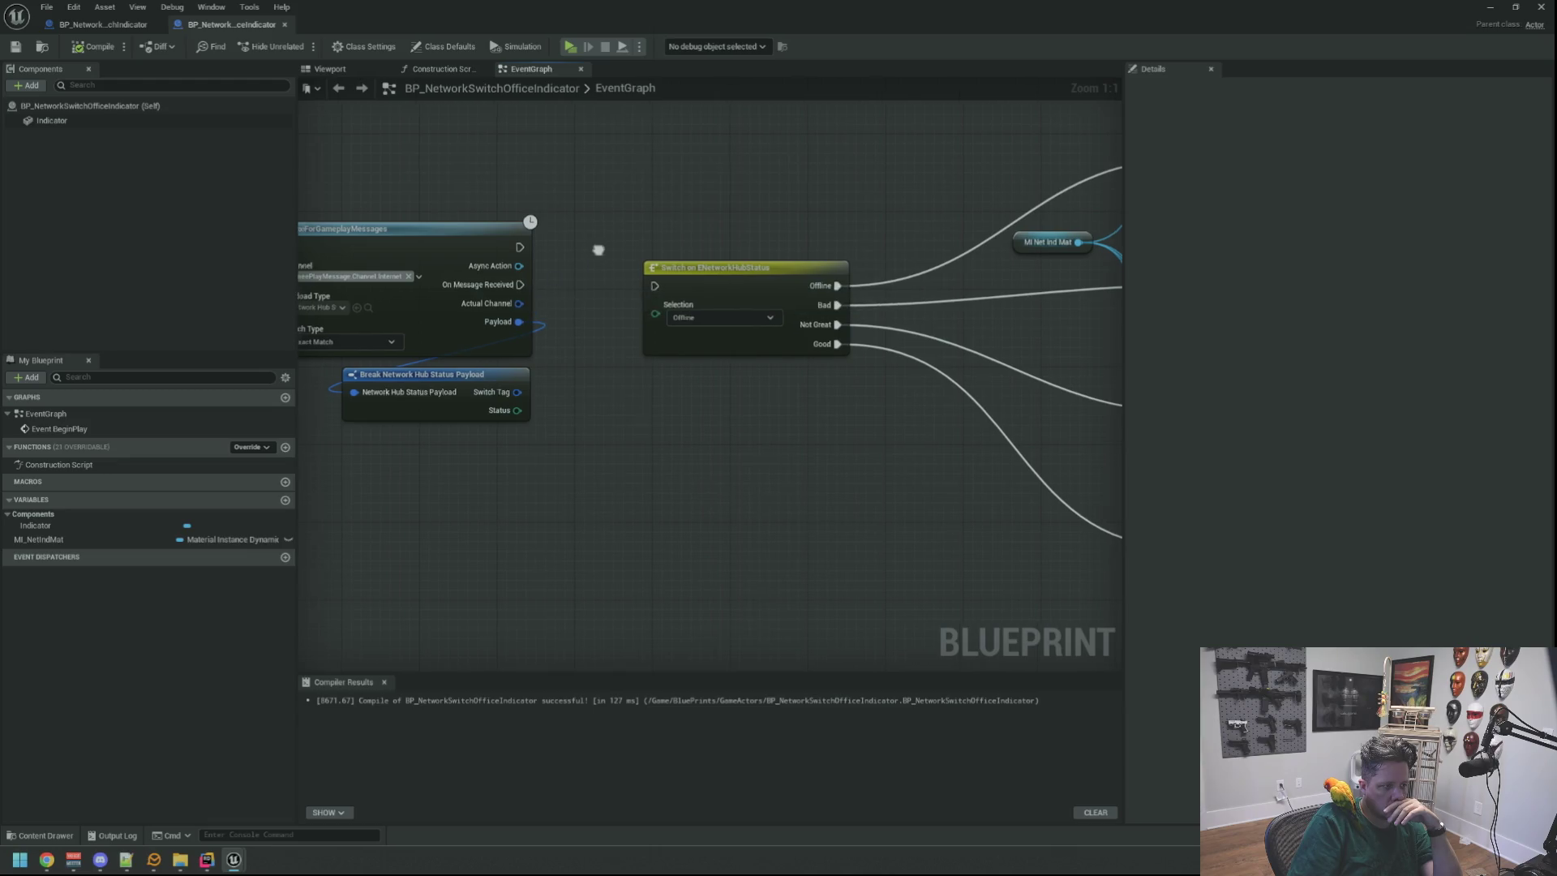
drag(705, 437, 734, 250)
scroll(637, 365, up, 4)
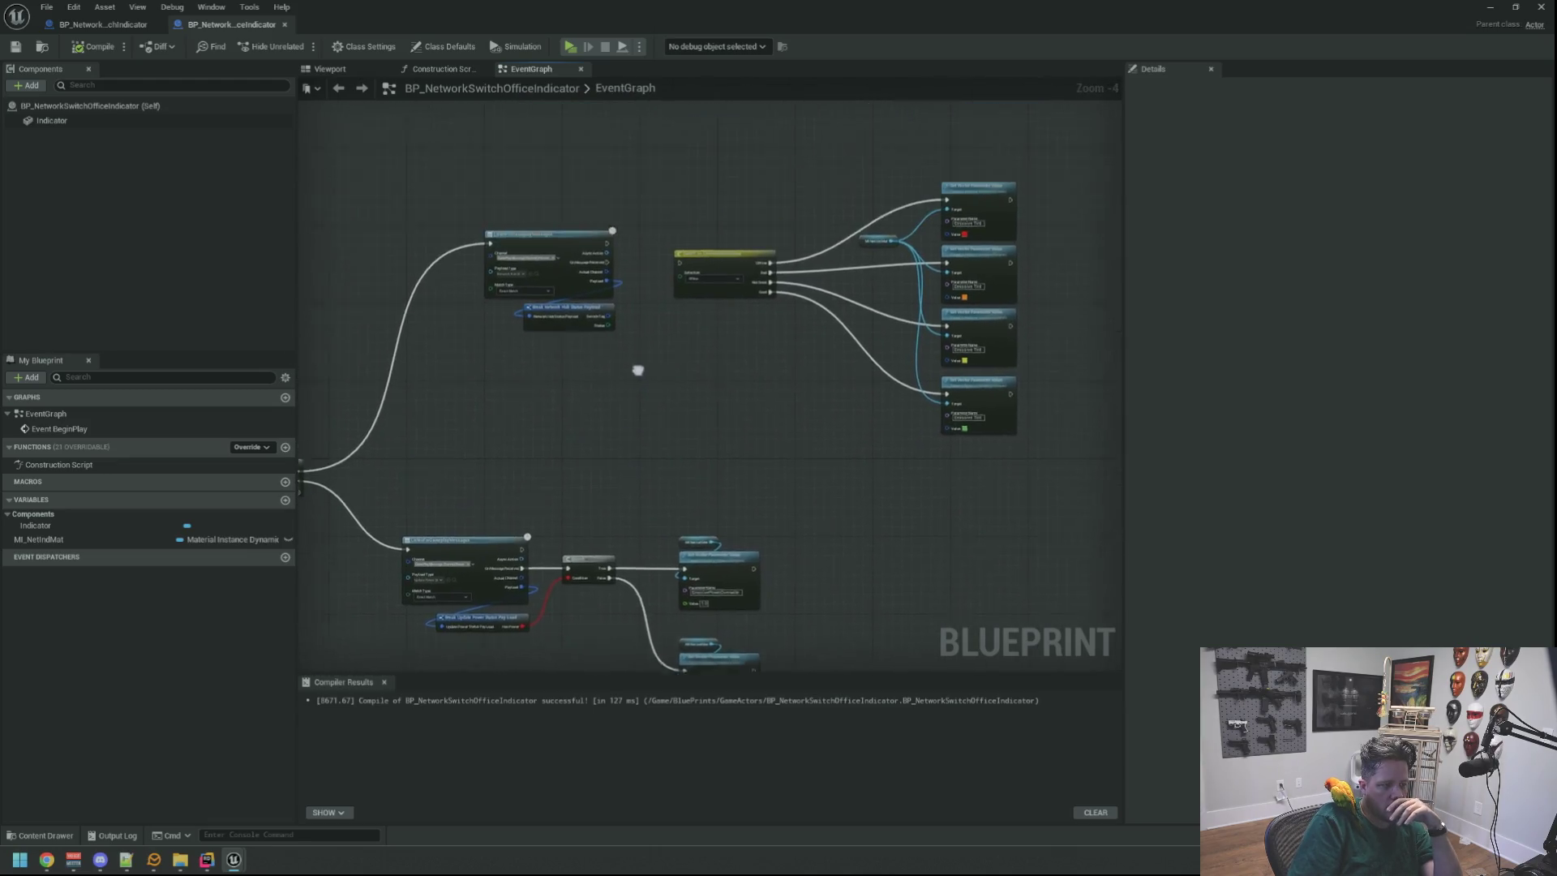
drag(573, 297, 706, 297)
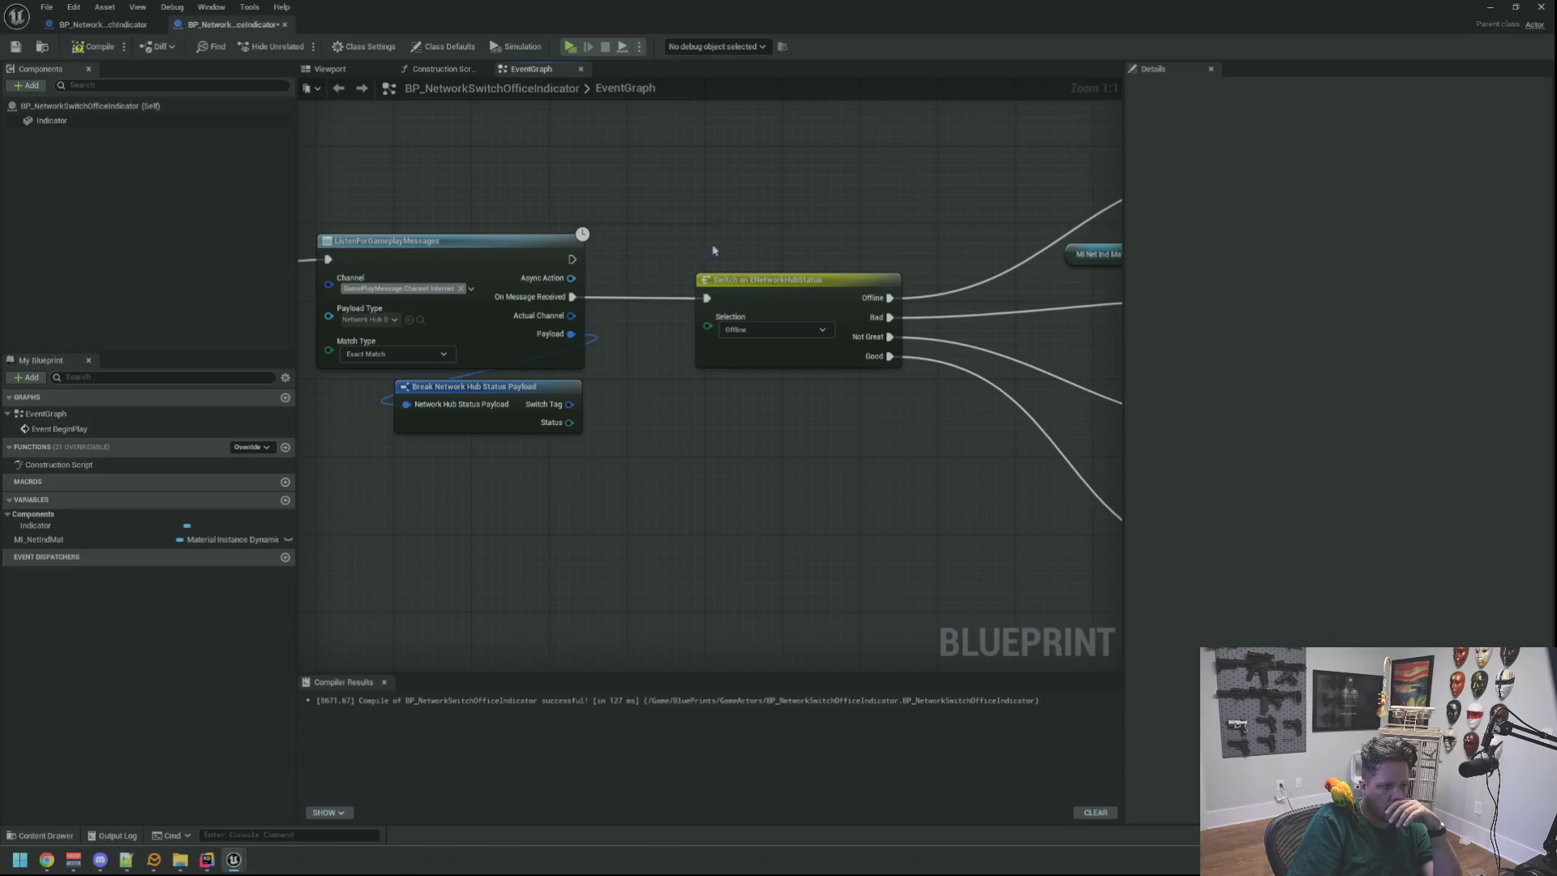
Delete the Bad, Not Great and Good Set Vector colour nodes.
drag(803, 277, 695, 272)
mouse_move(829, 274)
mouse_down()
mouse_move(650, 215)
mouse_move(561, 212)
mouse_move(479, 296)
mouse_up()
drag(760, 273, 755, 276)
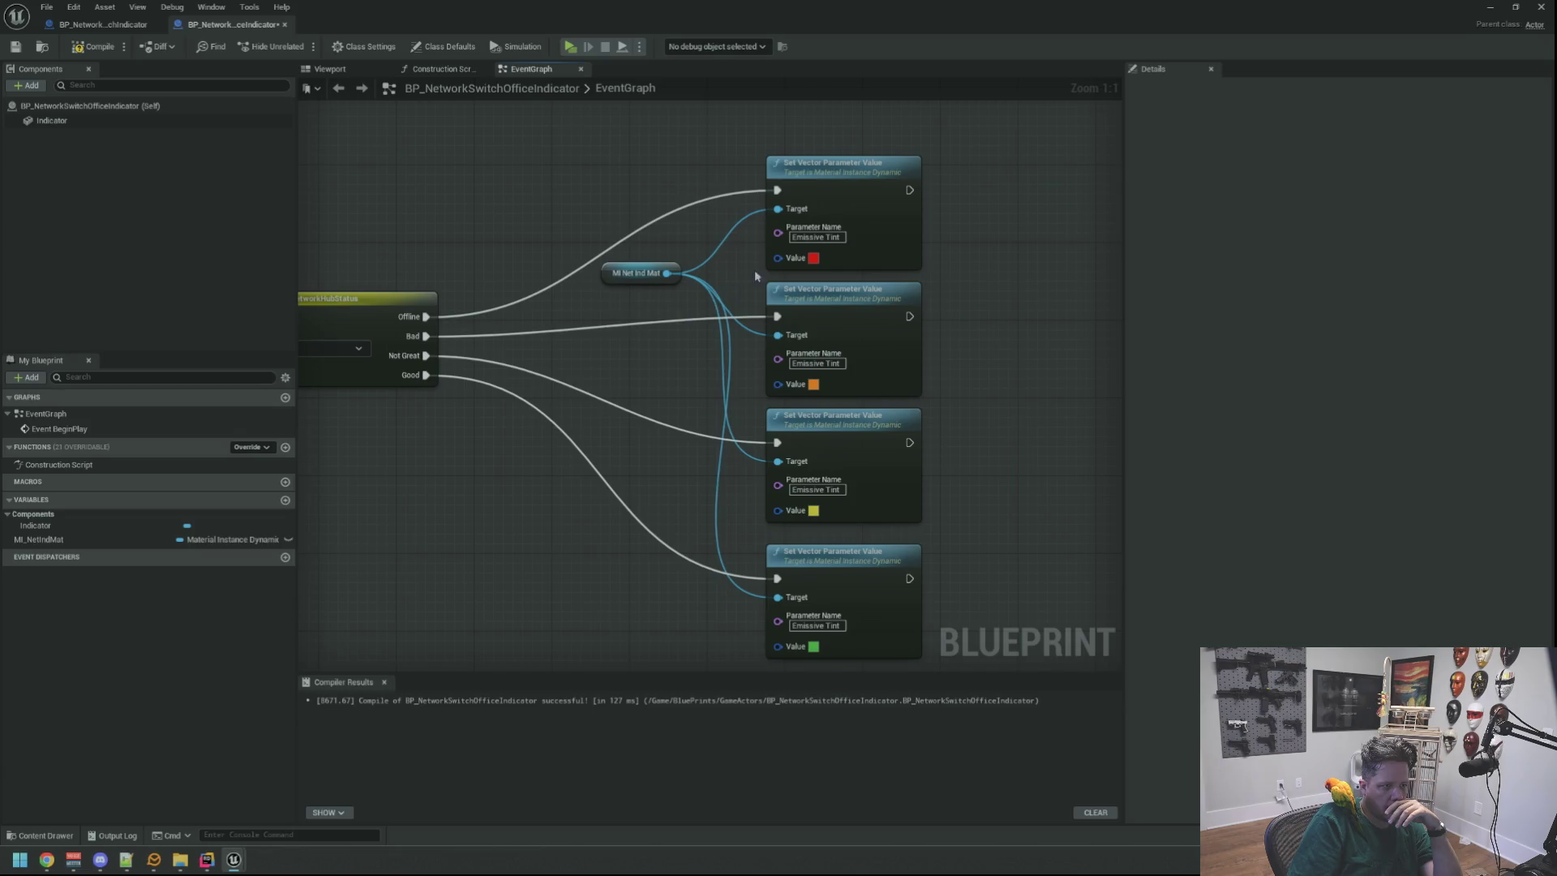
drag(1001, 359, 980, 644)
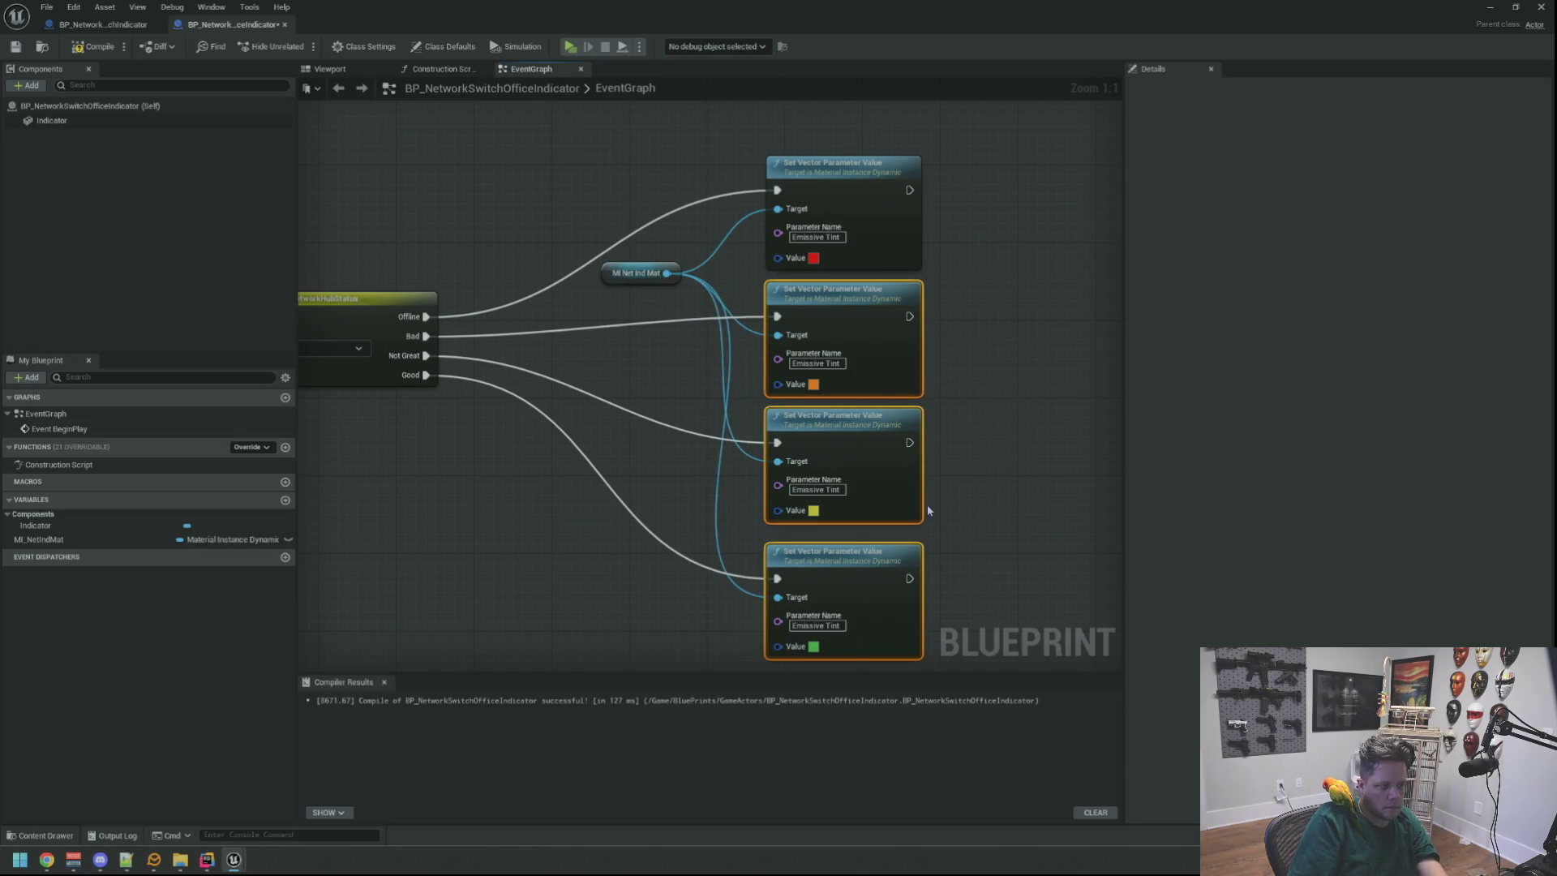
key(Delete)
Place MI Net Ind Mat above the remaining red Offline Set Vector node and shift both left.
drag(816, 442, 831, 518)
mouse_move(632, 344)
mouse_down()
mouse_move(763, 225)
mouse_move(945, 356)
mouse_up()
mouse_move(849, 244)
mouse_down()
mouse_move(636, 249)
mouse_move(634, 223)
mouse_up()
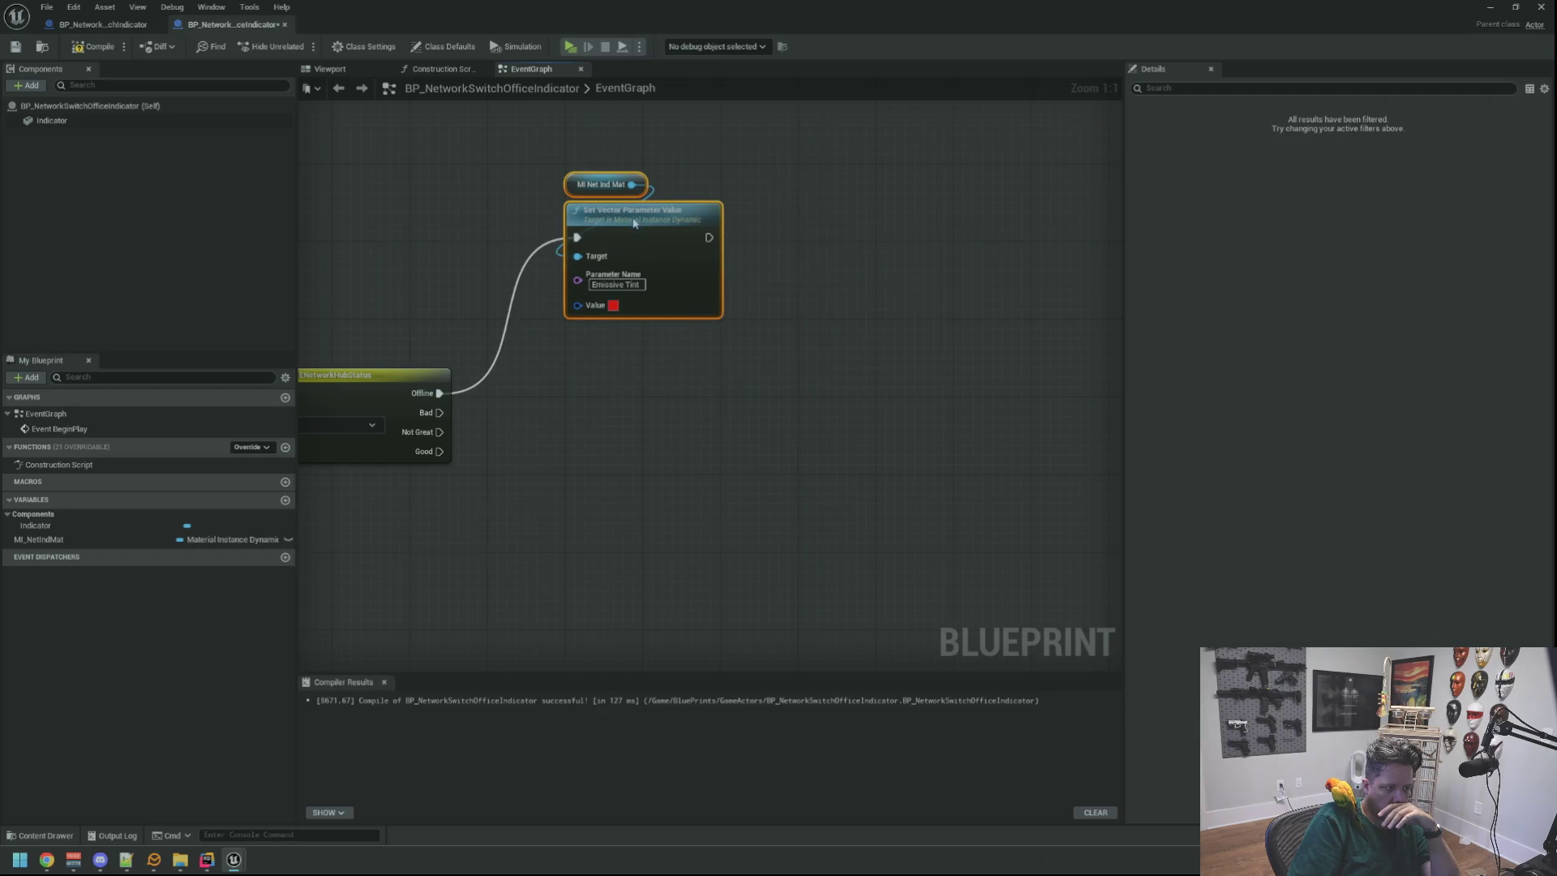
click(650, 386)
Wire the Break Network Hub Status Payload's Status output into the Switch's Selection input.
mouse_move(649, 386)
mouse_down()
mouse_move(782, 406)
mouse_move(807, 479)
mouse_move(743, 397)
mouse_move(593, 407)
mouse_move(616, 415)
mouse_move(727, 301)
mouse_up()
mouse_move(718, 408)
mouse_down()
mouse_move(657, 420)
mouse_move(756, 402)
mouse_up()
scroll(756, 406, down, 4)
scroll(758, 412, up, 2)
Move the four top-chain nodes down and left to tidy the graph.
mouse_move(730, 470)
mouse_down()
mouse_move(754, 365)
mouse_move(793, 365)
mouse_move(754, 370)
mouse_up()
scroll(754, 370, down, 2)
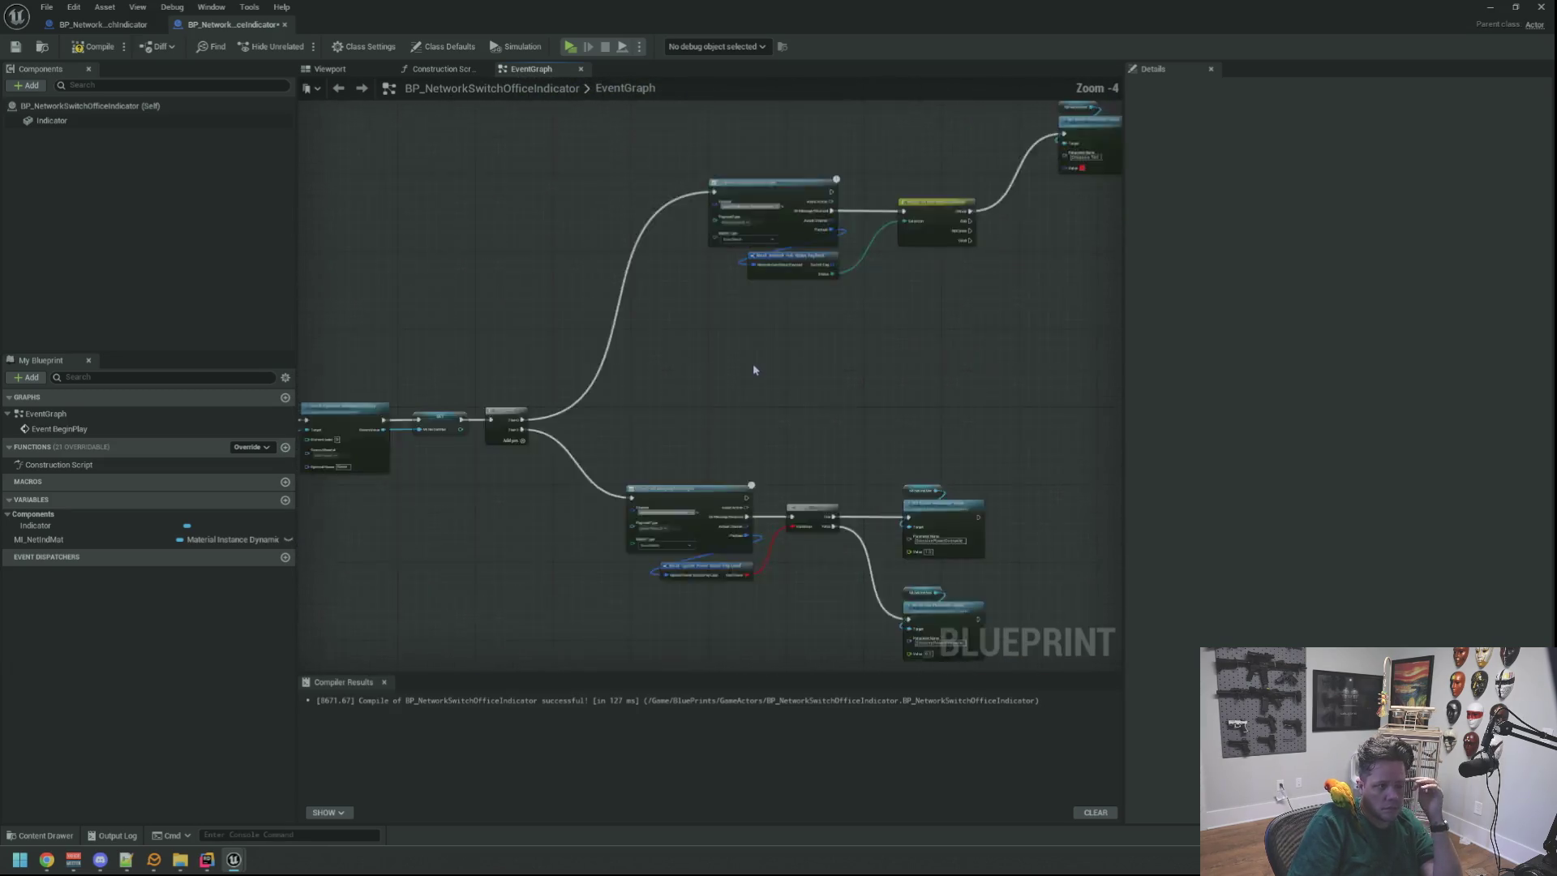
scroll(755, 370, down, 1)
mouse_move(714, 258)
mouse_down()
mouse_move(1043, 317)
mouse_move(1040, 345)
mouse_up()
mouse_move(727, 299)
mouse_down()
mouse_move(718, 287)
mouse_move(722, 367)
mouse_move(717, 339)
mouse_up()
click(897, 423)
scroll(897, 423, up, 5)
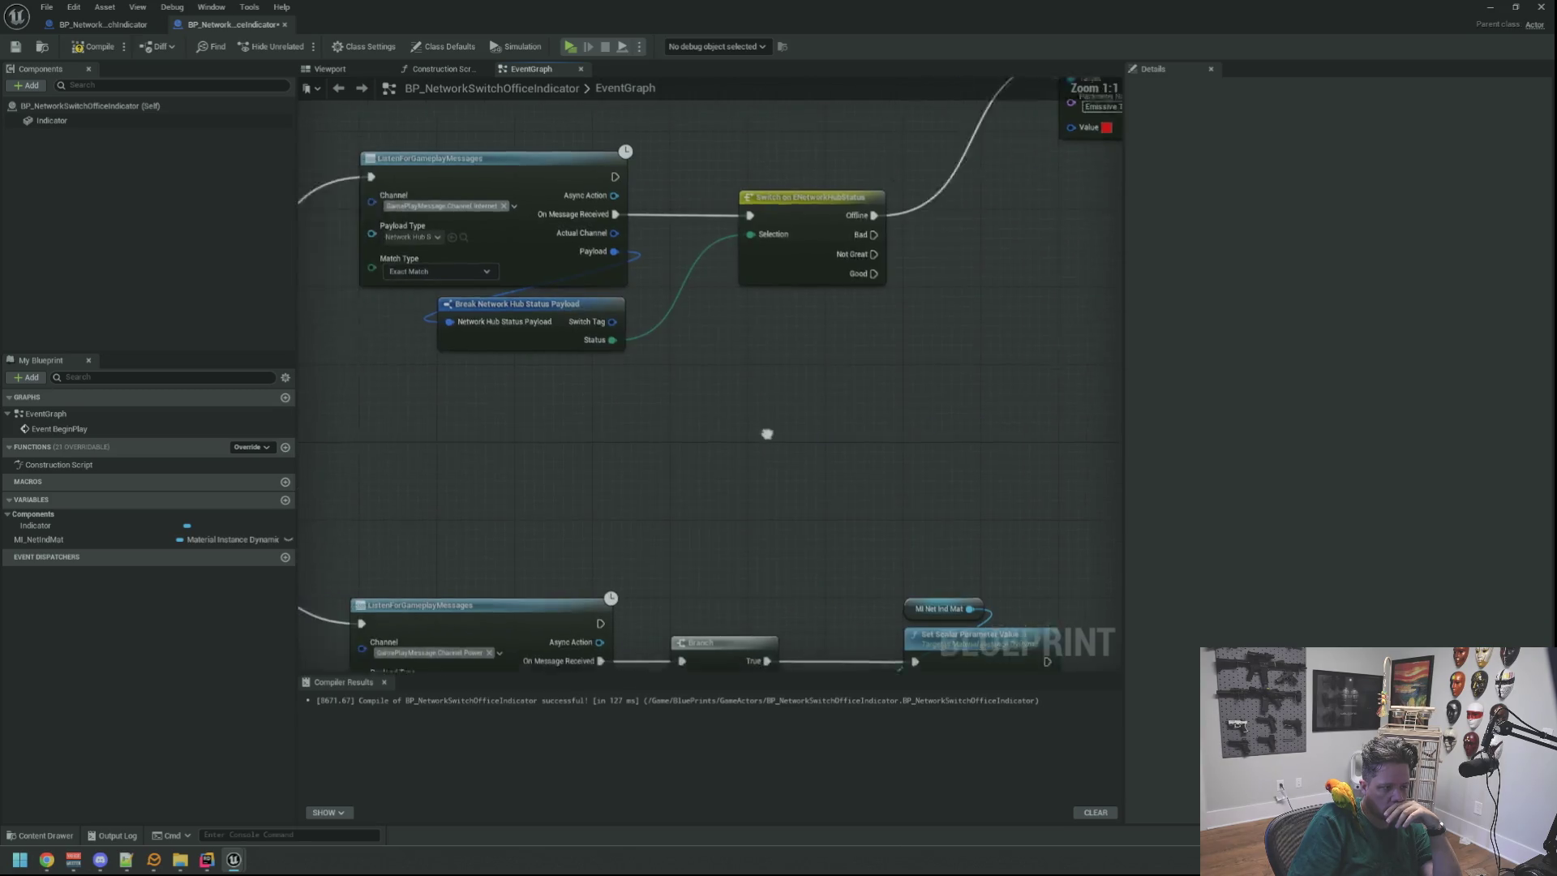
scroll(767, 434, down, 1)
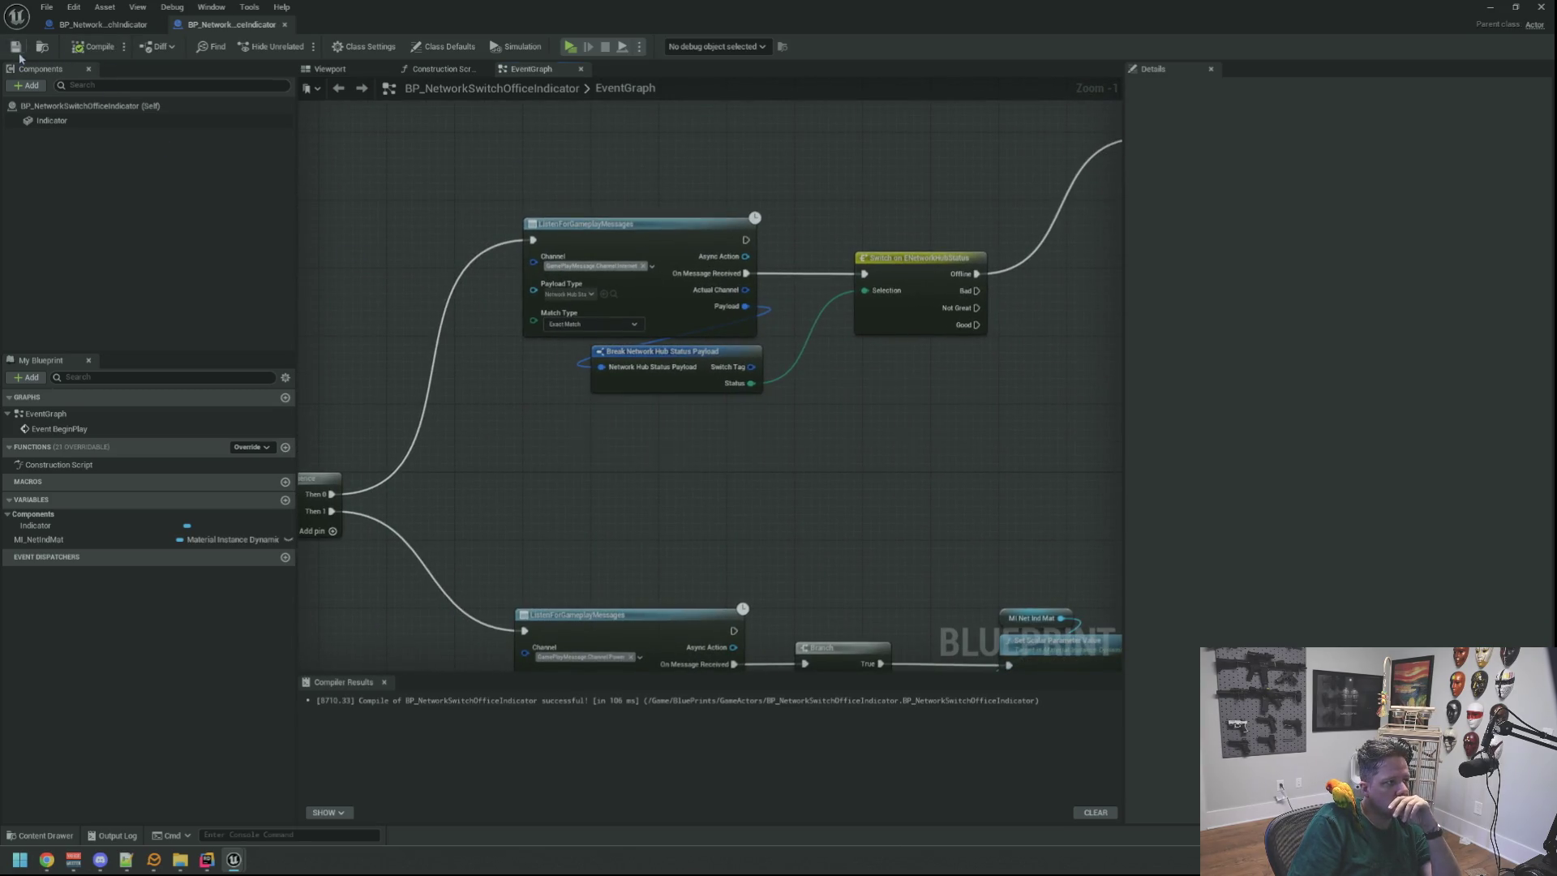
Replace BP_NetworkSwitchIndicator8 in the Outliner with BP_NetworkSwitchOfficeIndicator.
click(1517, 8)
click(990, 45)
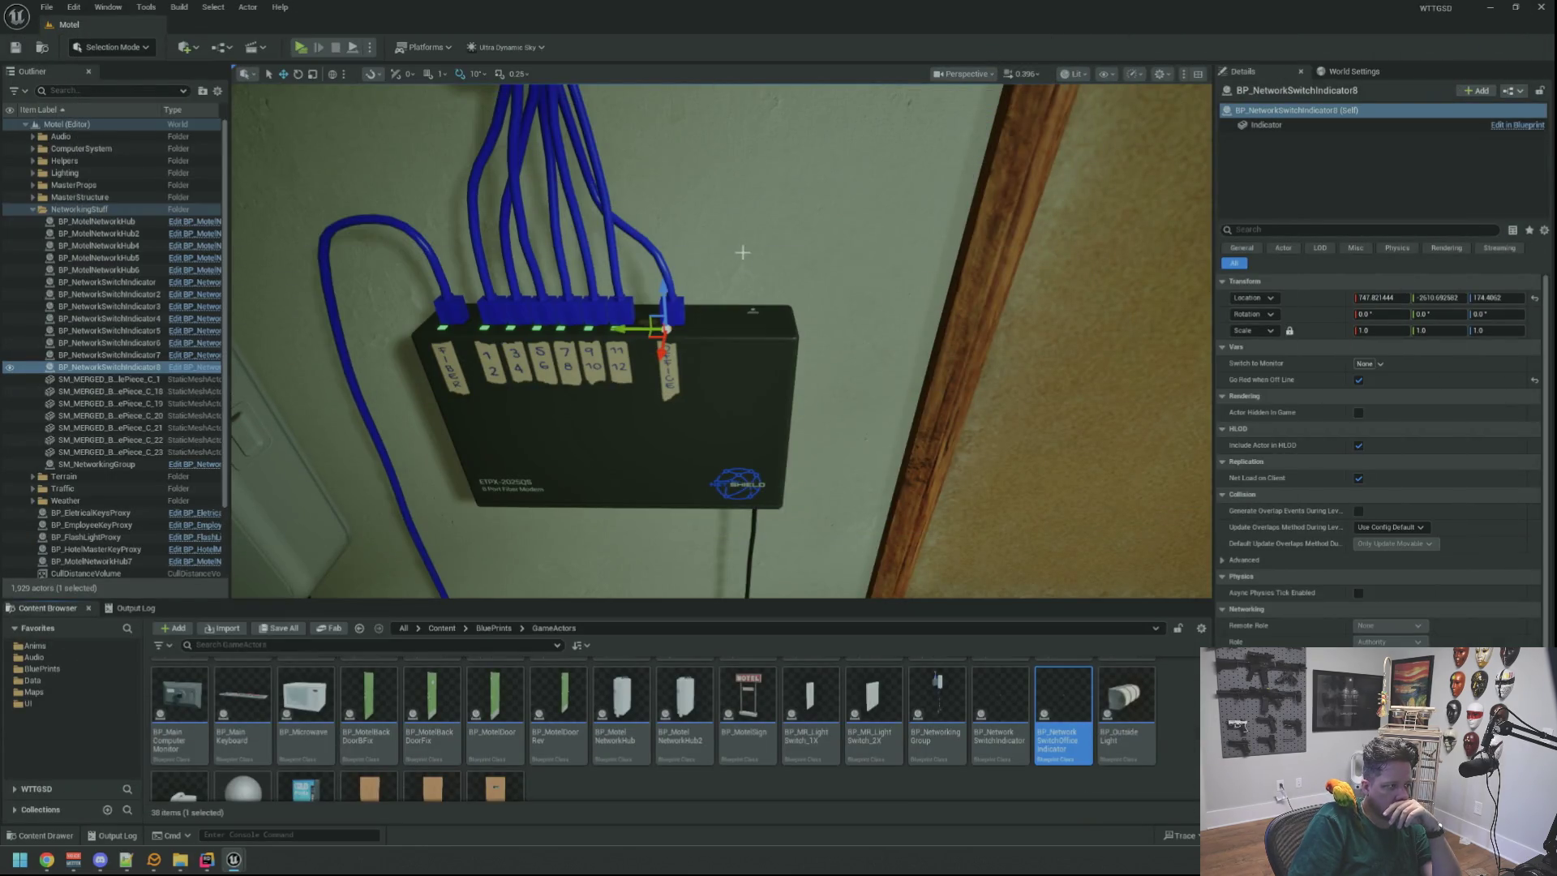
scroll(754, 223, up, 4)
scroll(794, 304, up, 5)
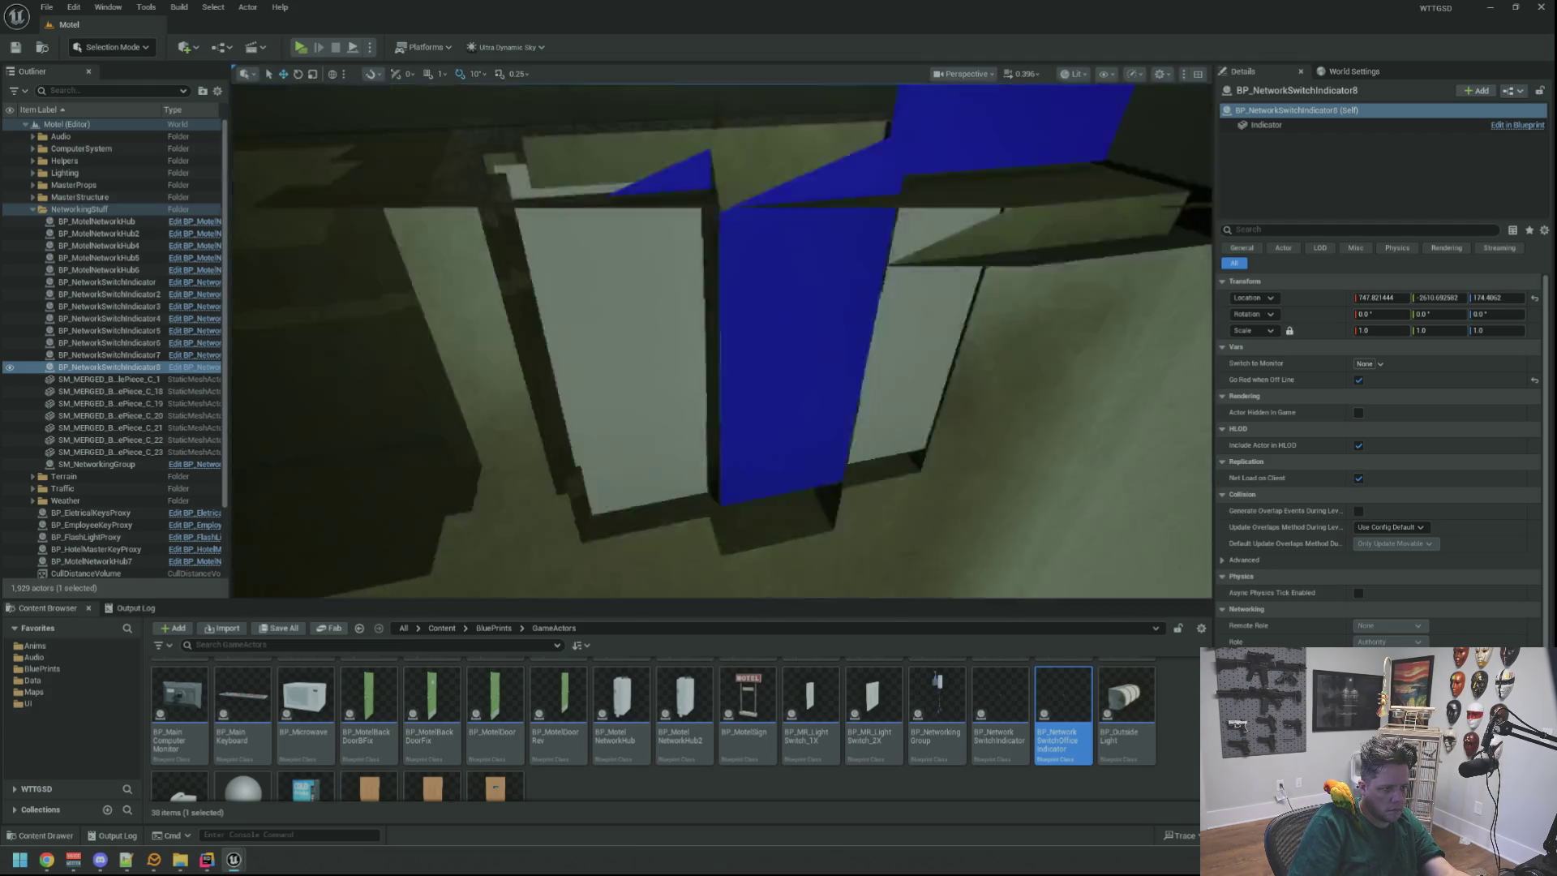
scroll(522, 270, up, 3)
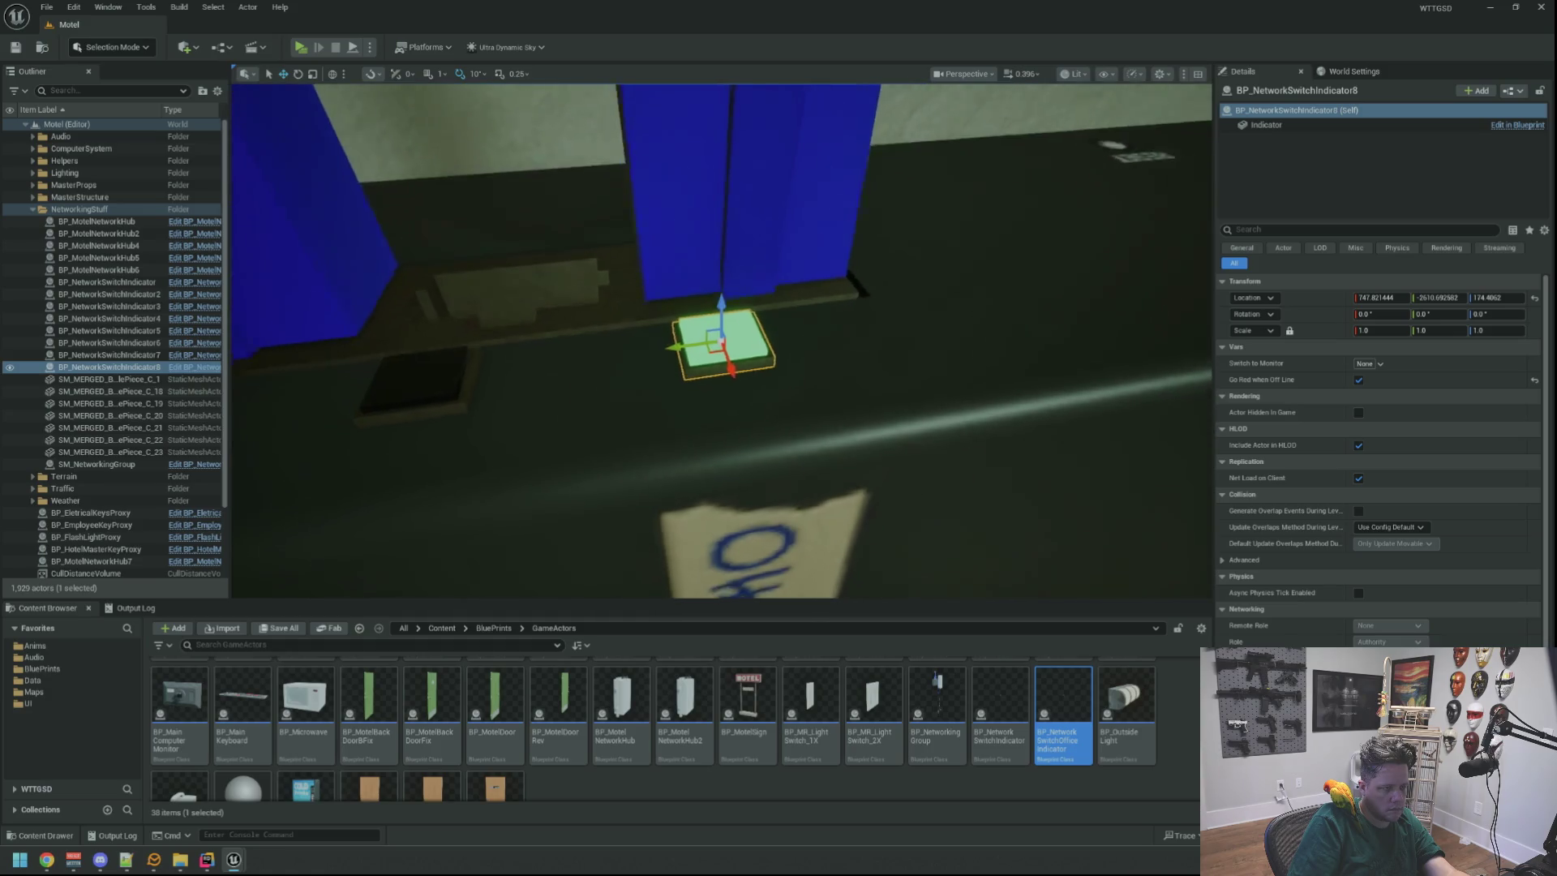
right_click(136, 374)
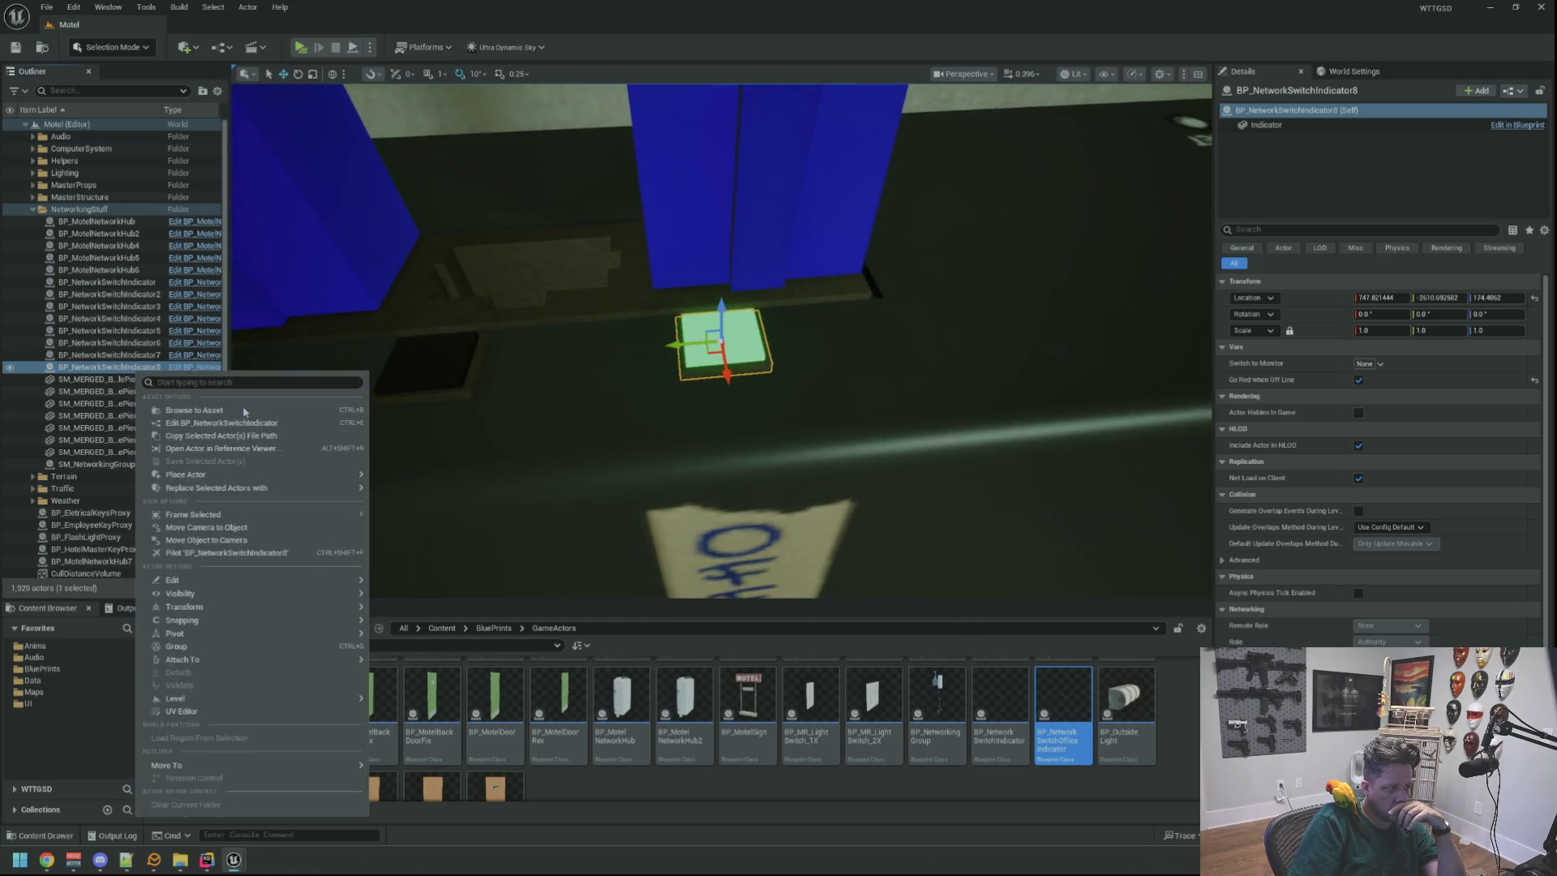
mouse_move(272, 476)
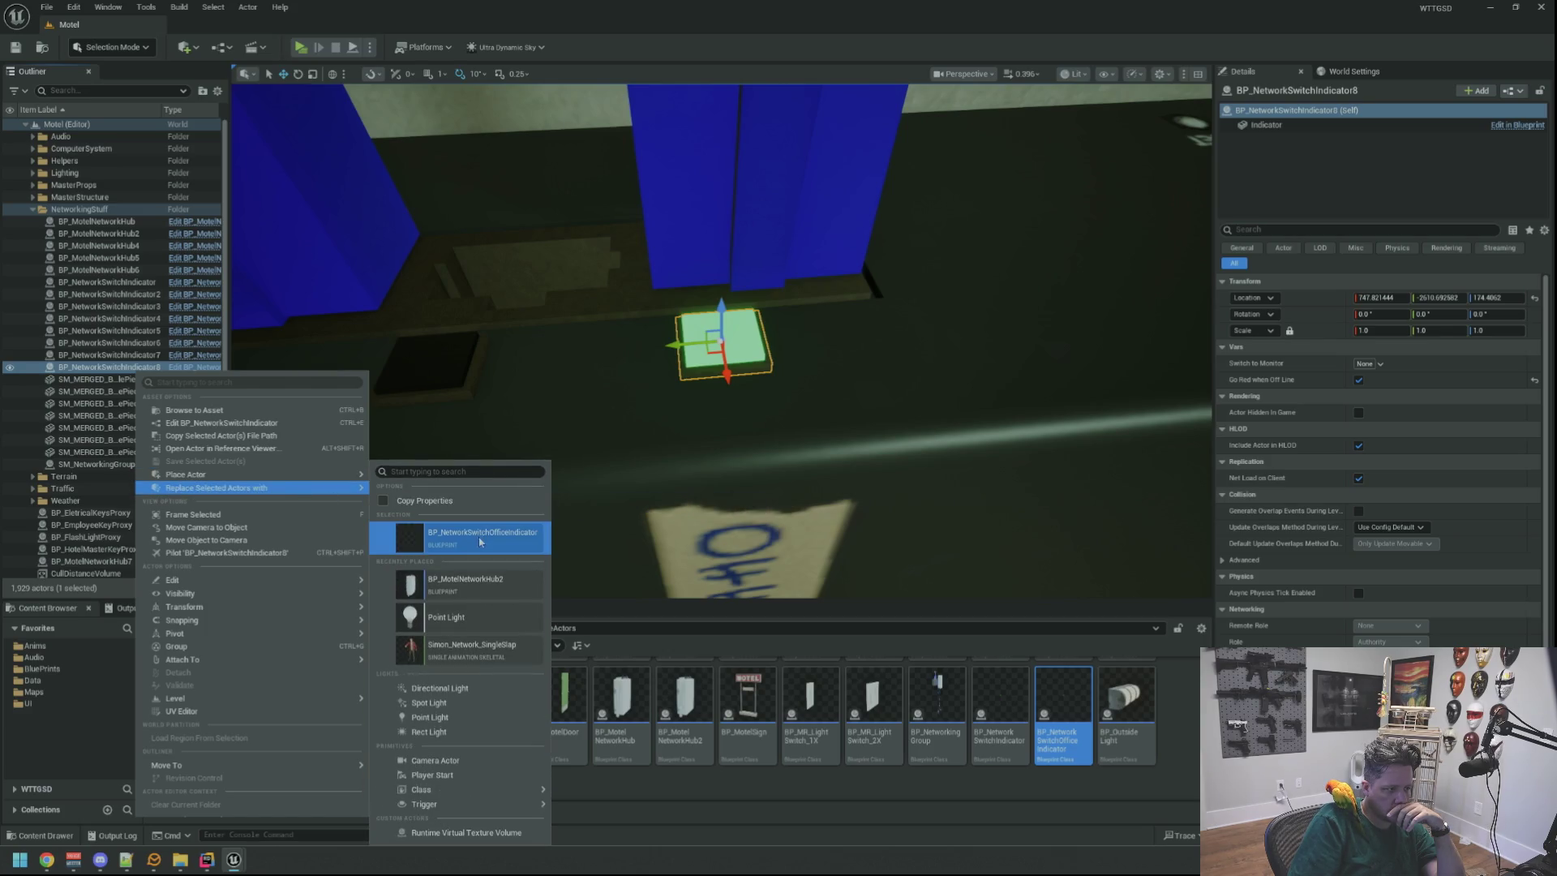
click(481, 537)
Clear the selection and save the Motel map.
scroll(799, 441, up, 2)
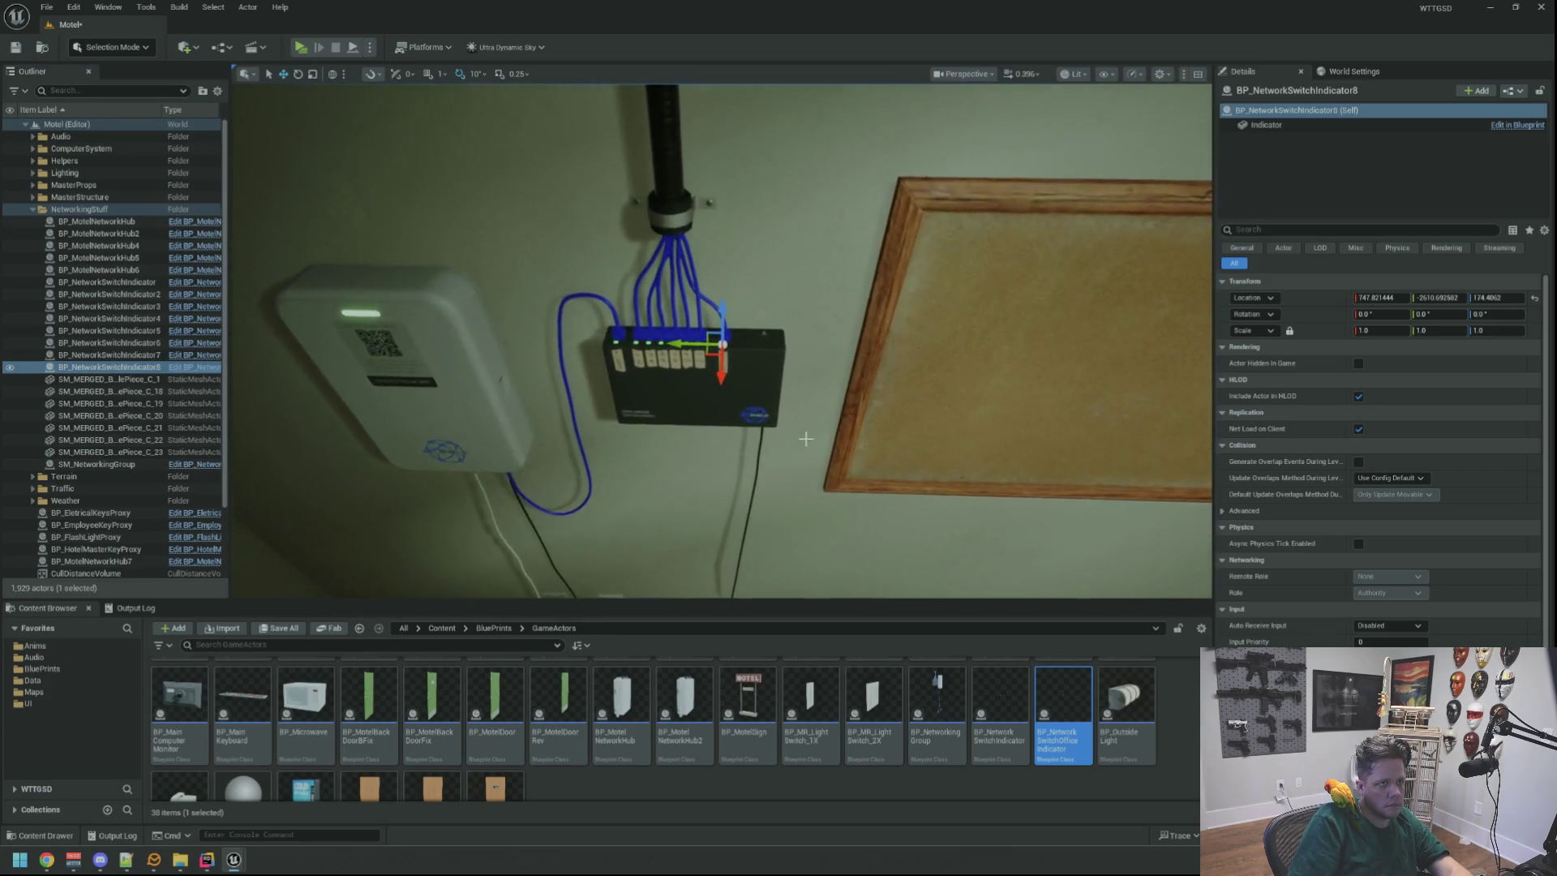
key(Escape)
key(ctrl+s)
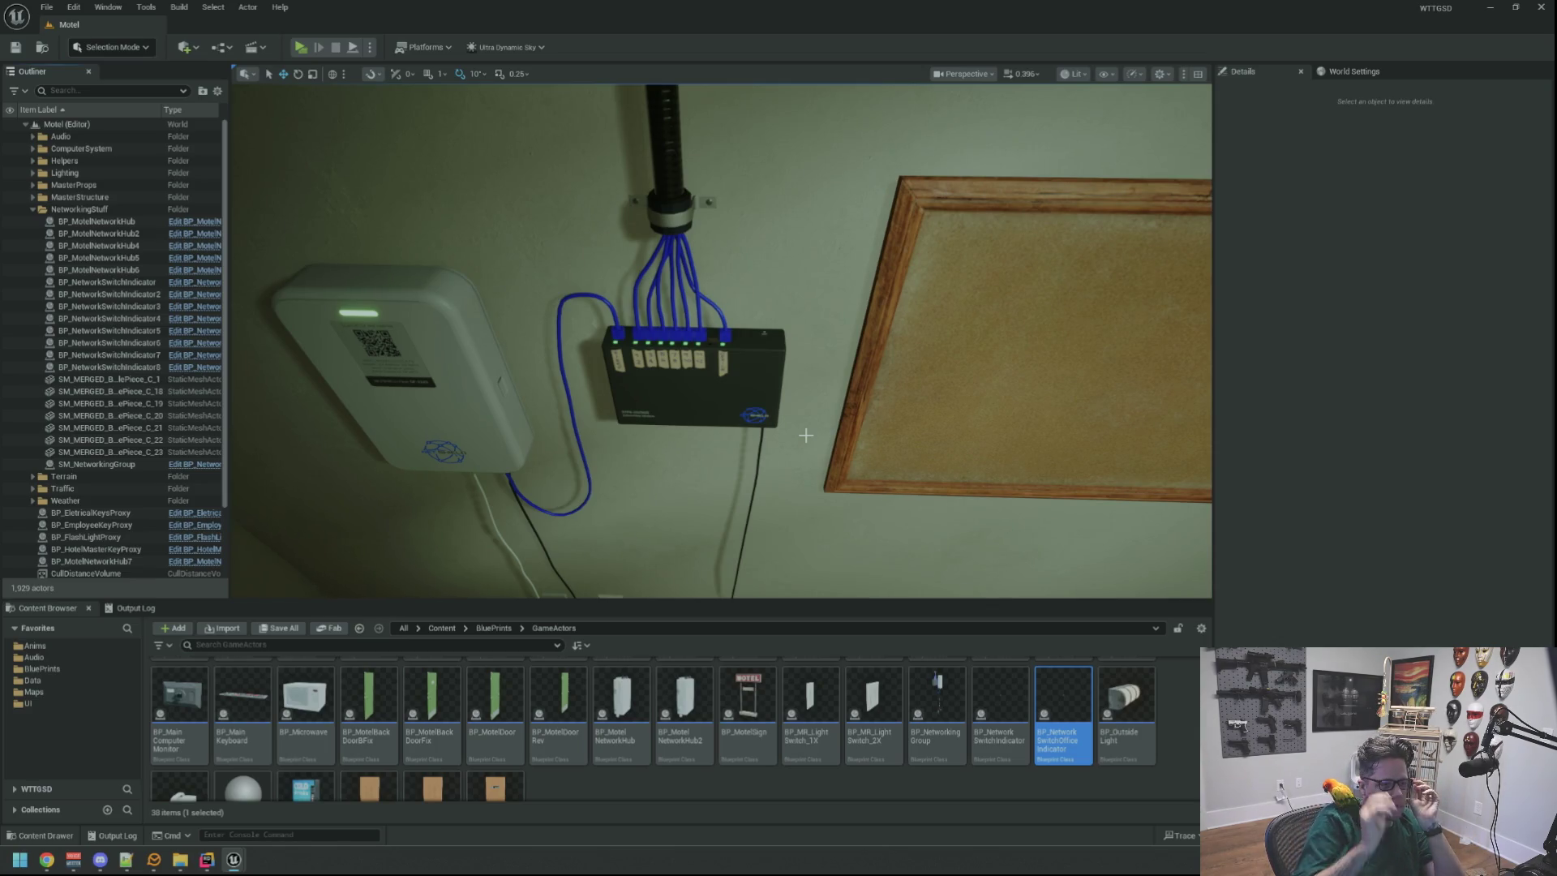
Collapse the NetworkingStuff folder, show the Output Log and frame the switch wall.
mouse_move(805, 435)
mouse_down()
mouse_move(722, 378)
mouse_move(696, 380)
mouse_up()
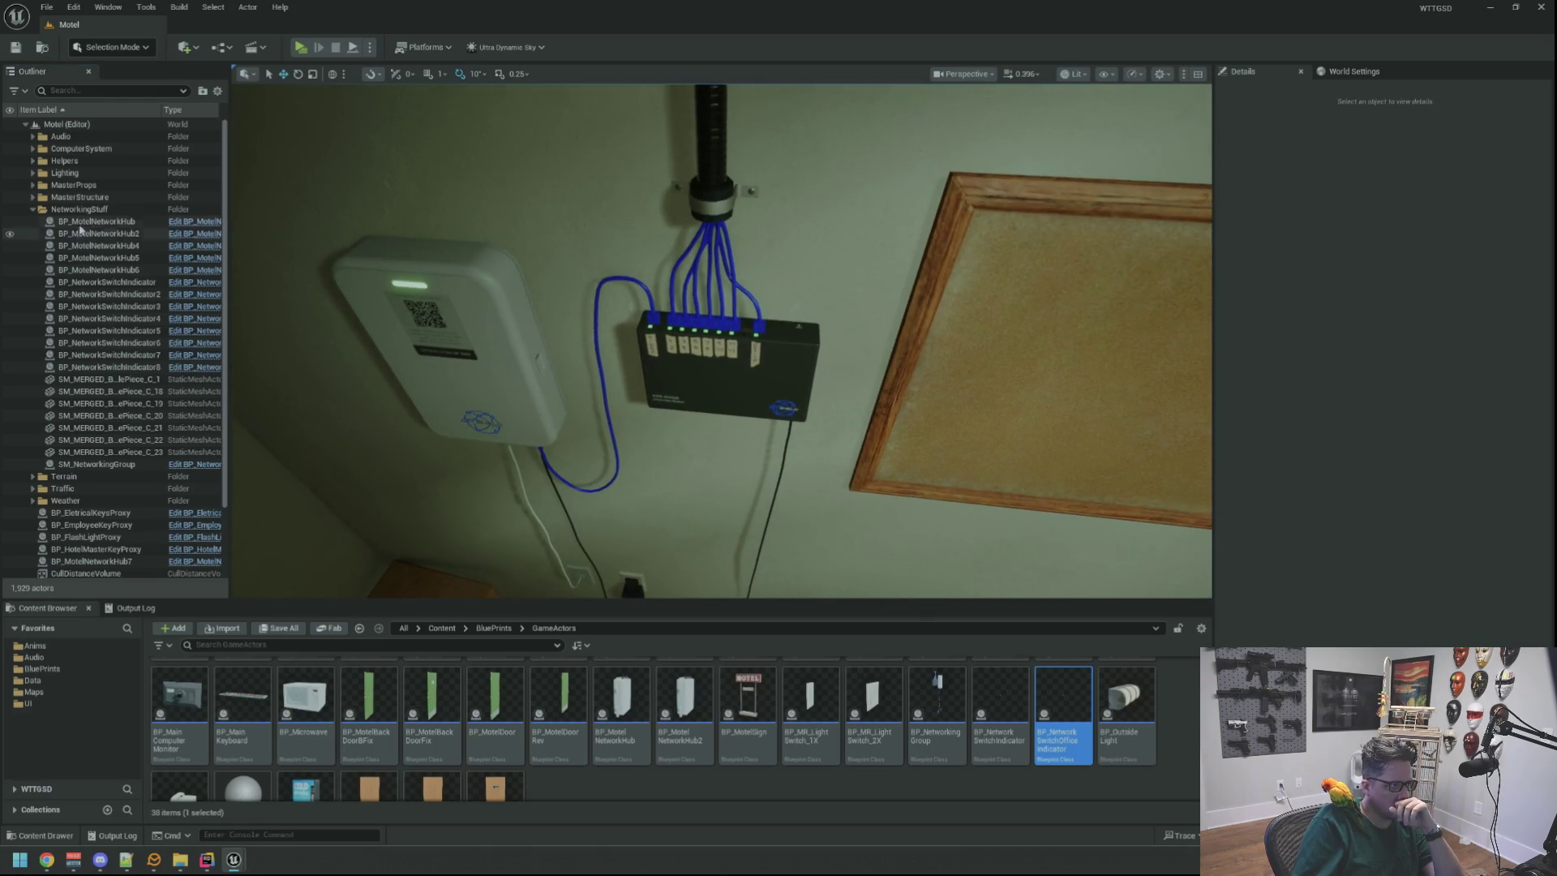
click(32, 209)
drag(369, 393, 349, 357)
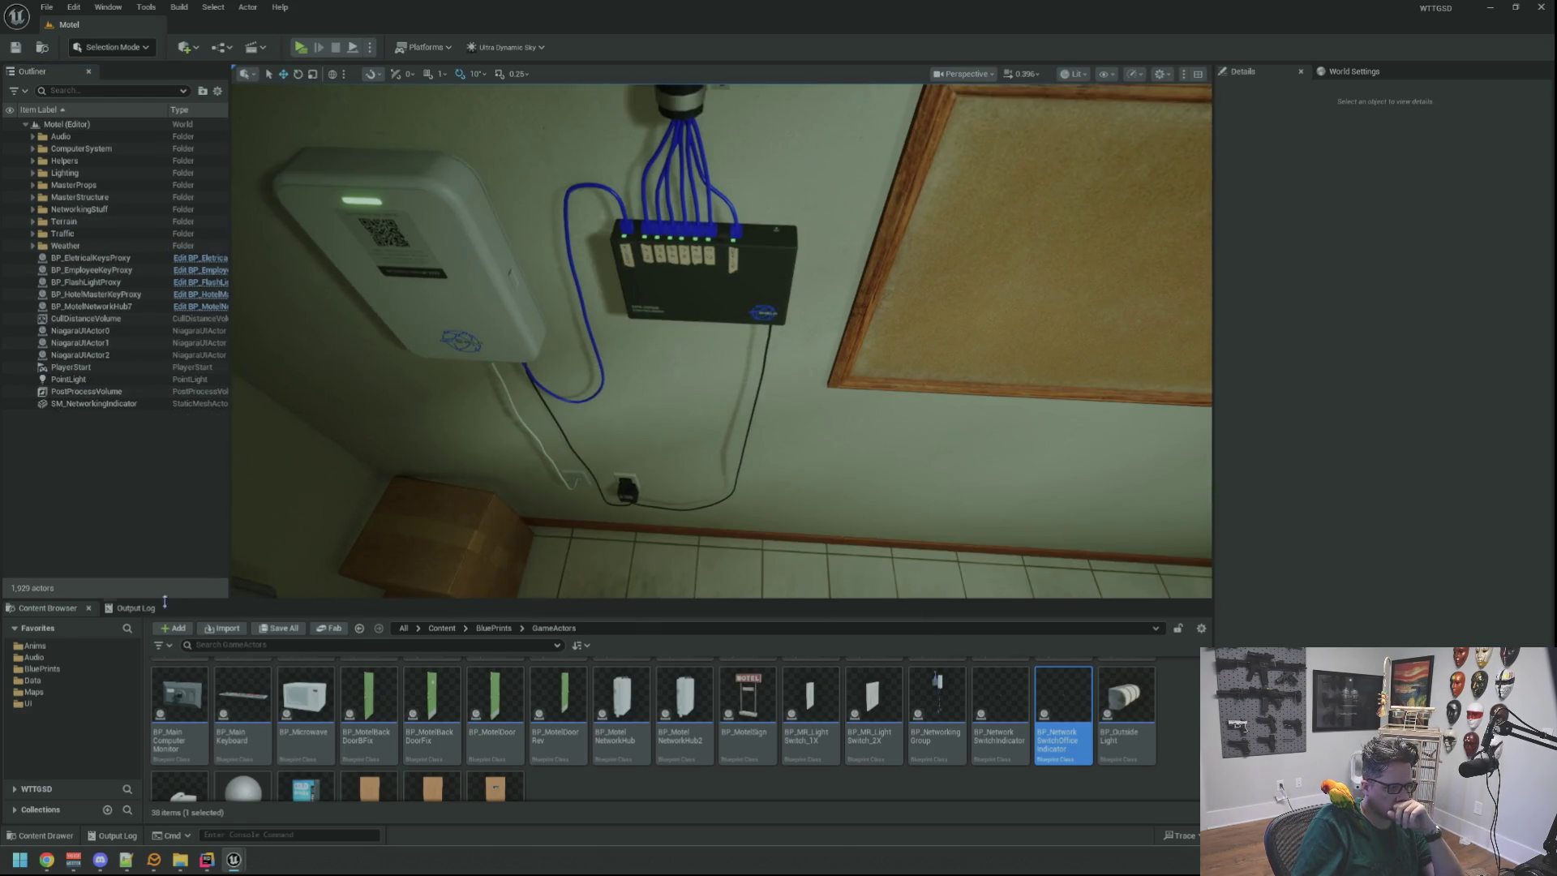
click(136, 607)
drag(552, 398, 545, 362)
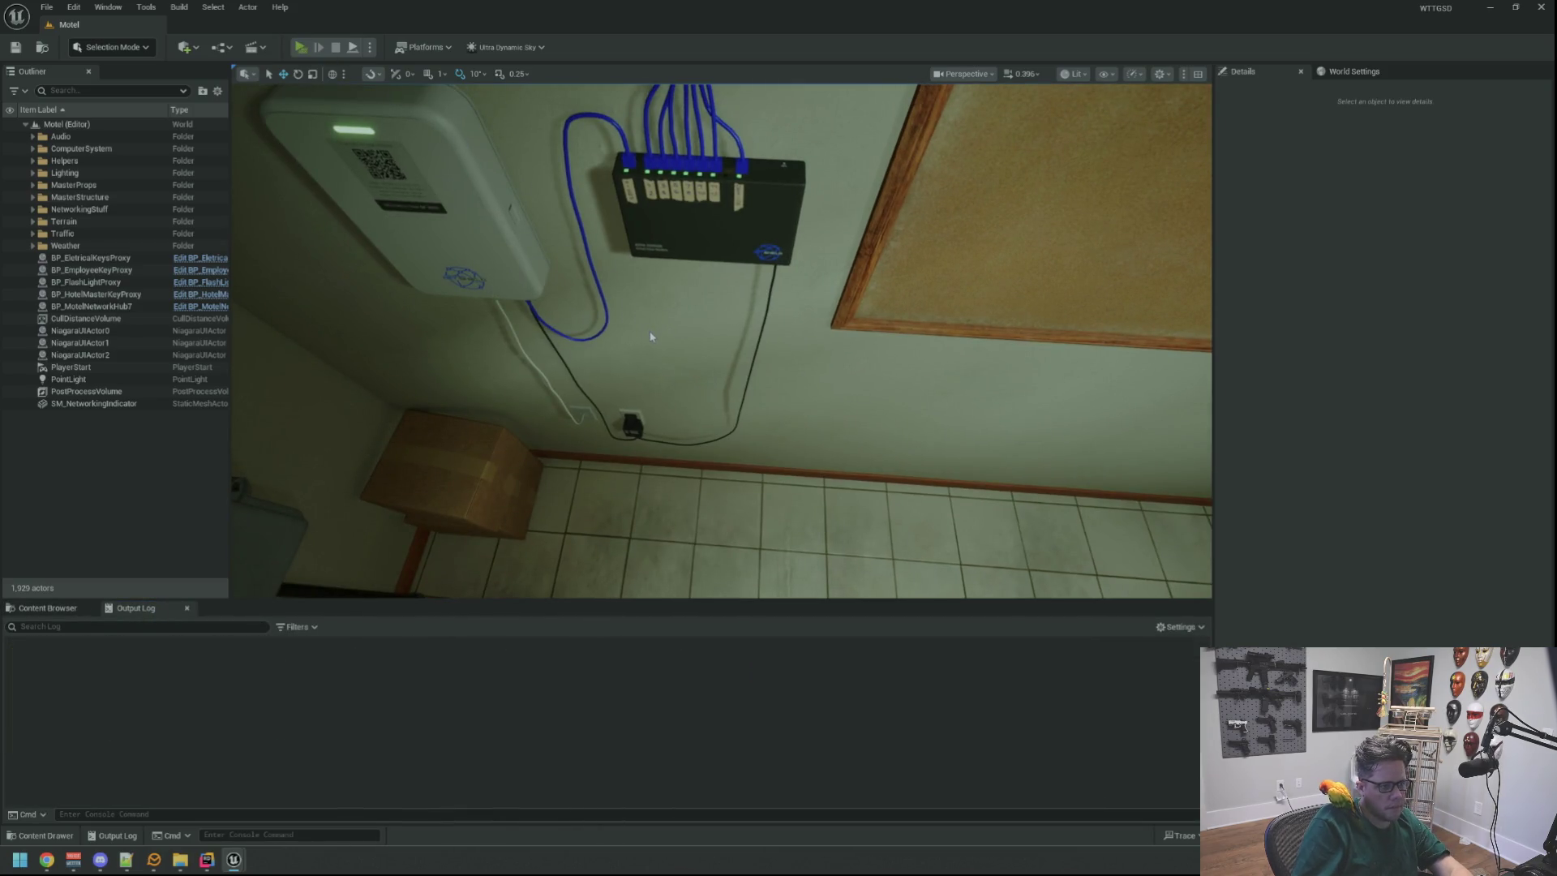
Play the level, pick up the desk keys, run DegradeRandomHub twice, then stop playing.
key(alt+p)
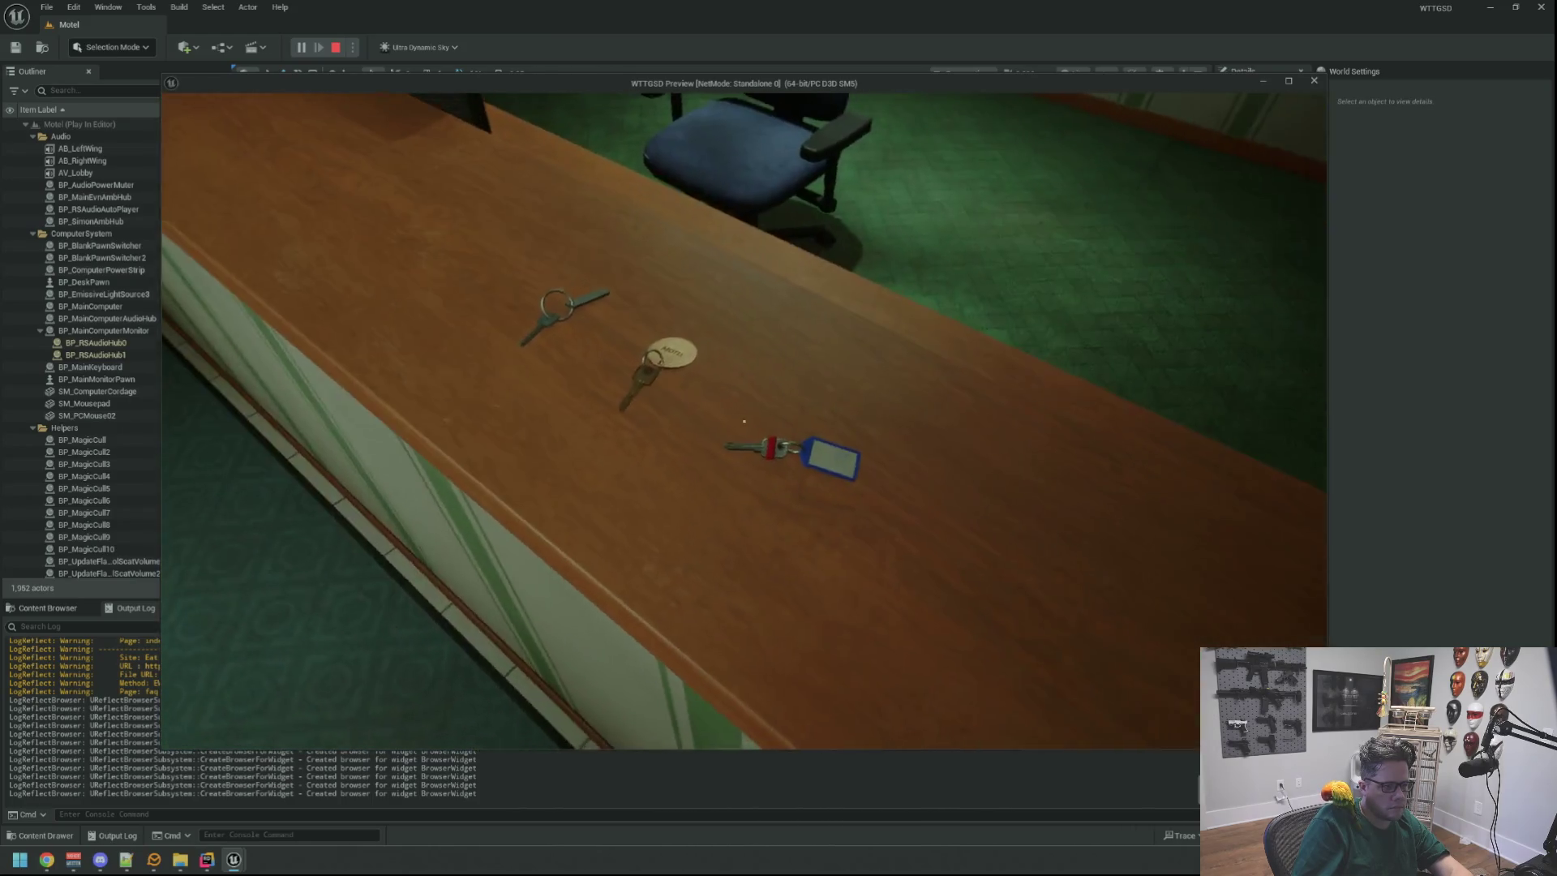
click(744, 421)
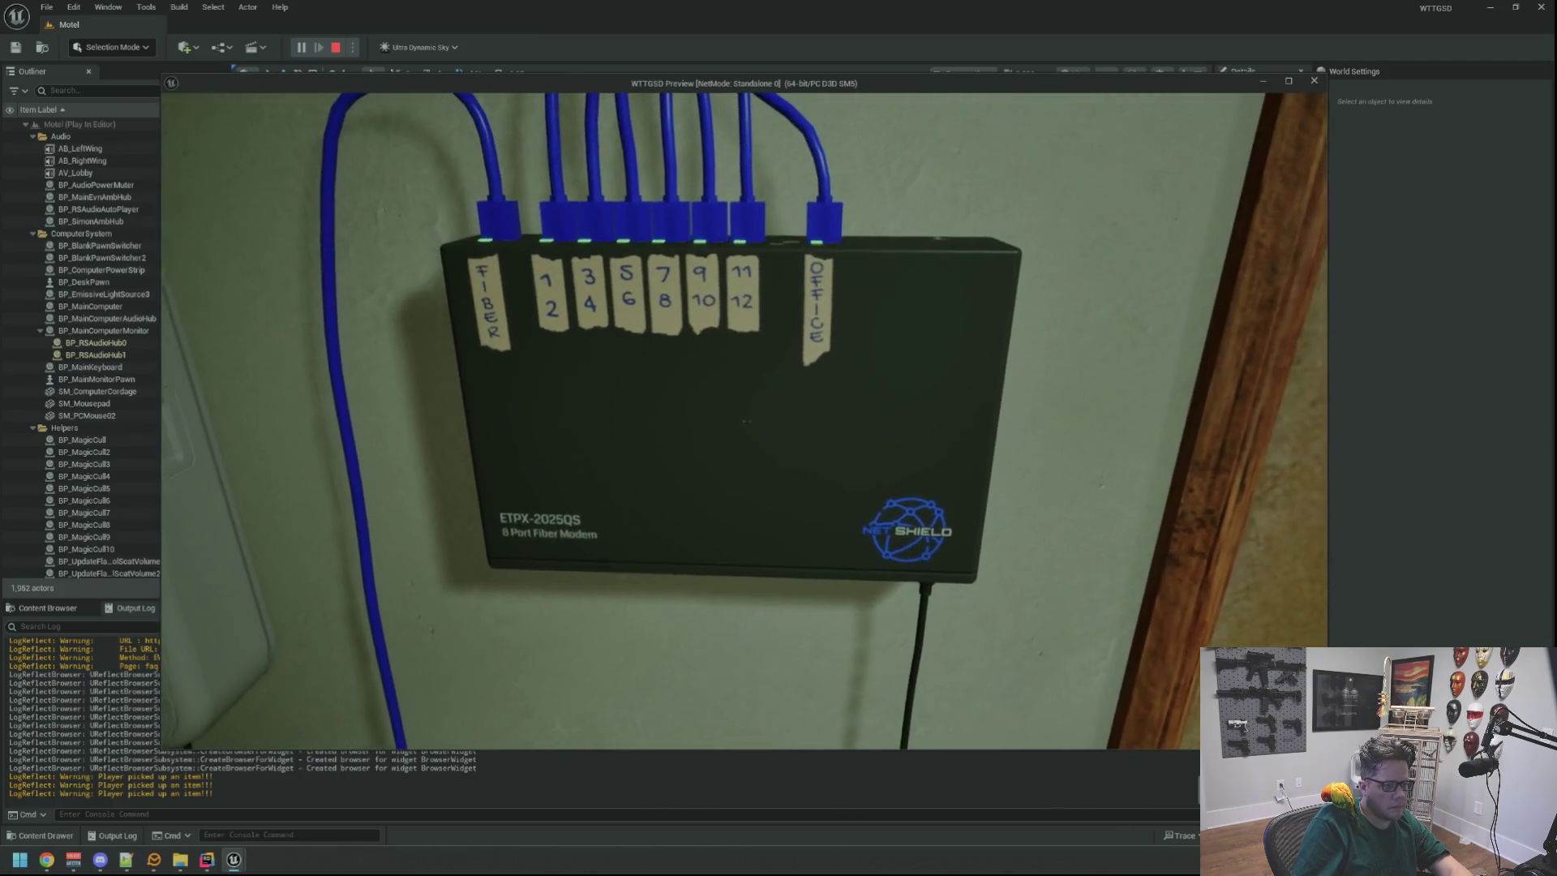
key(Return)
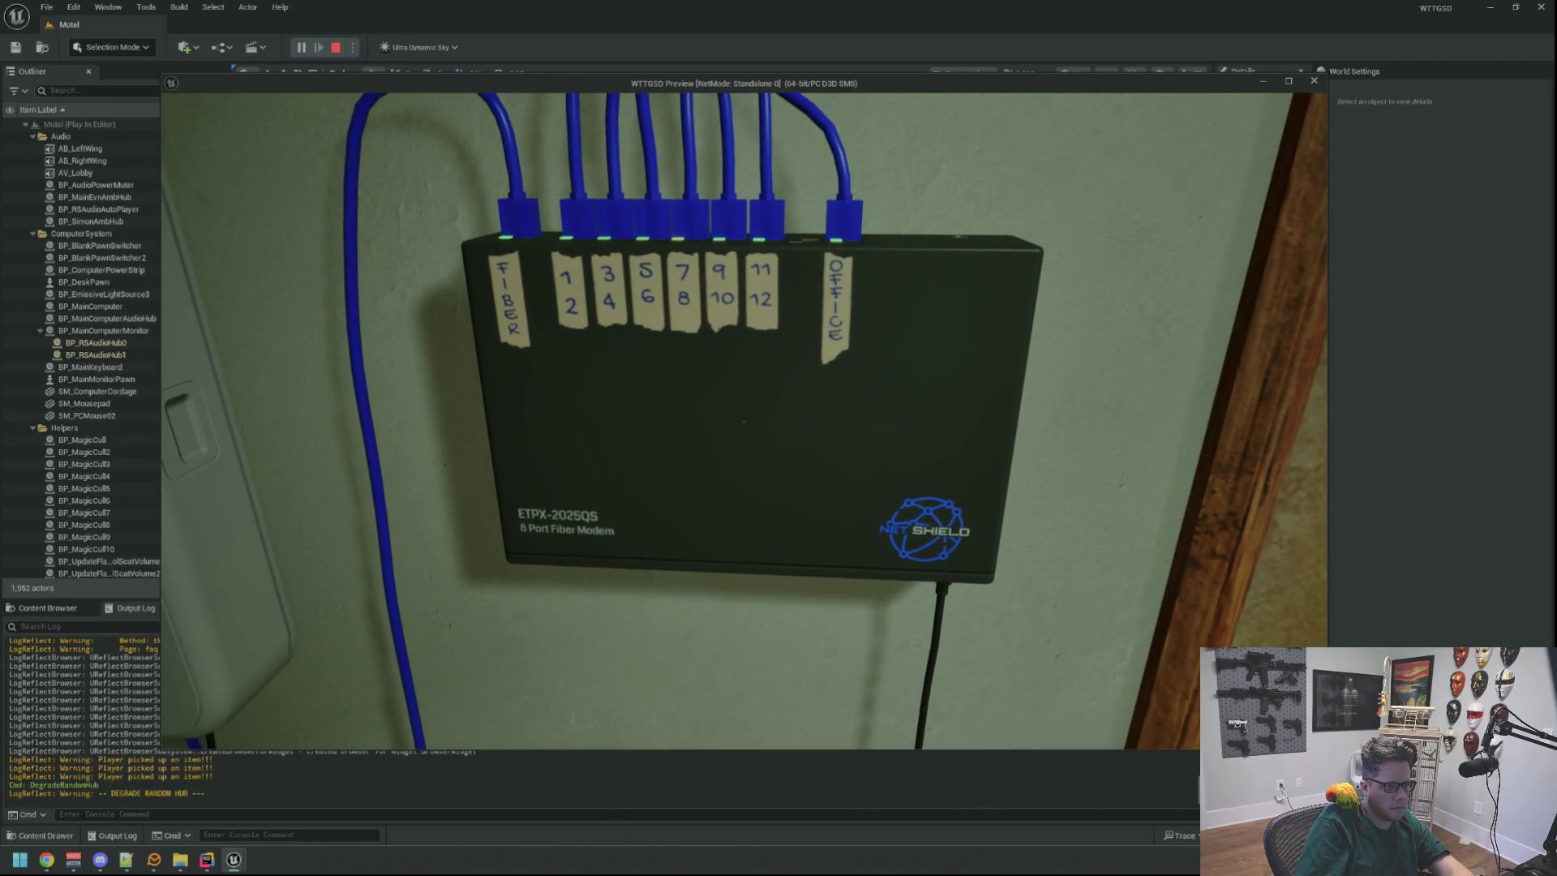
key(Return)
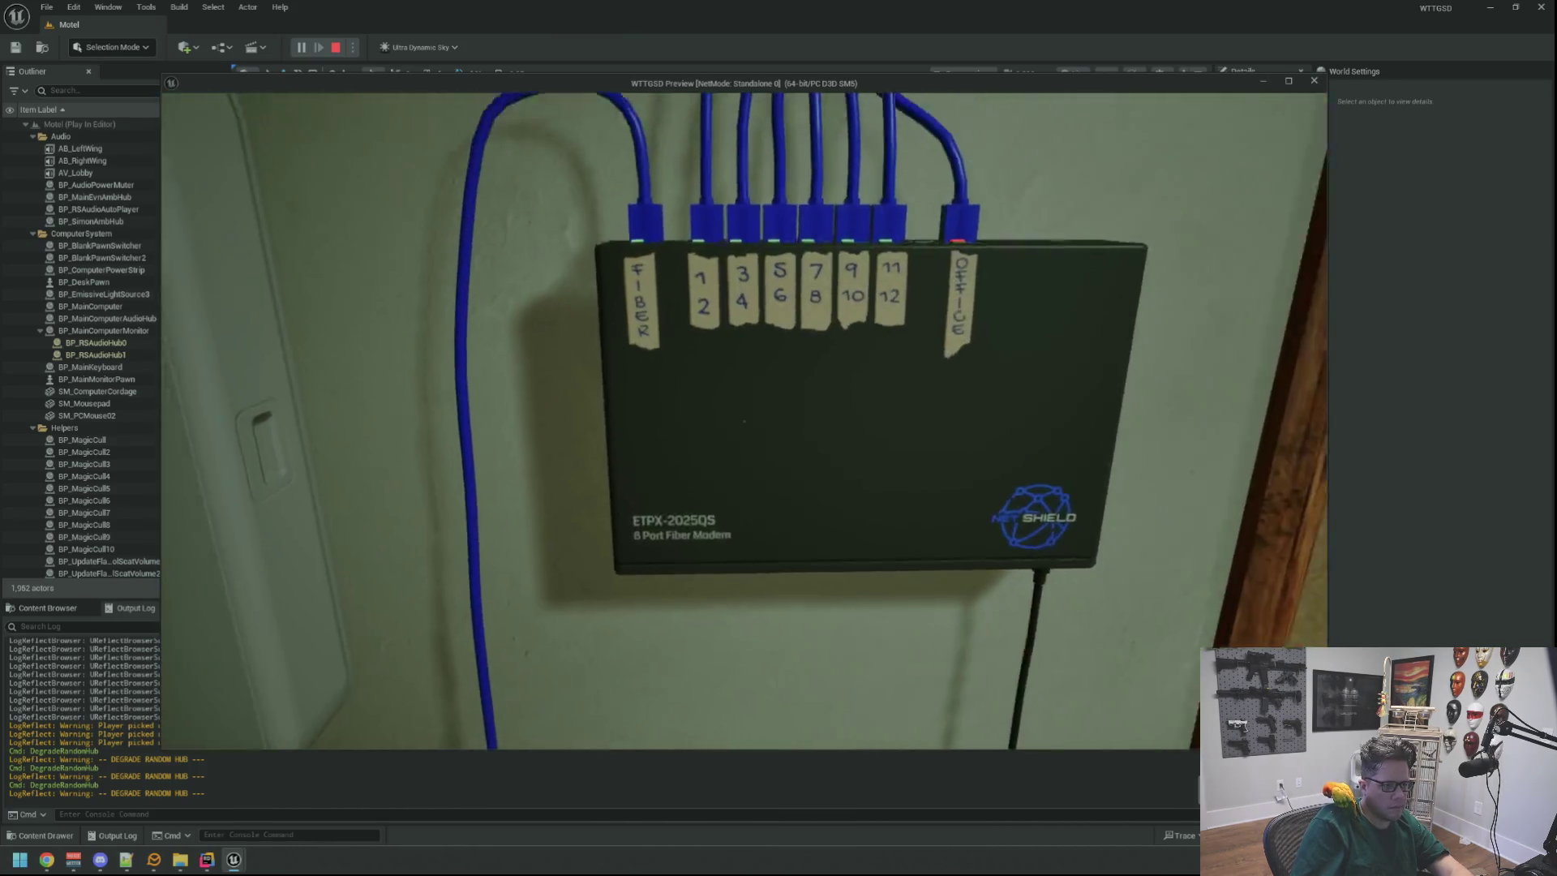
key(Escape)
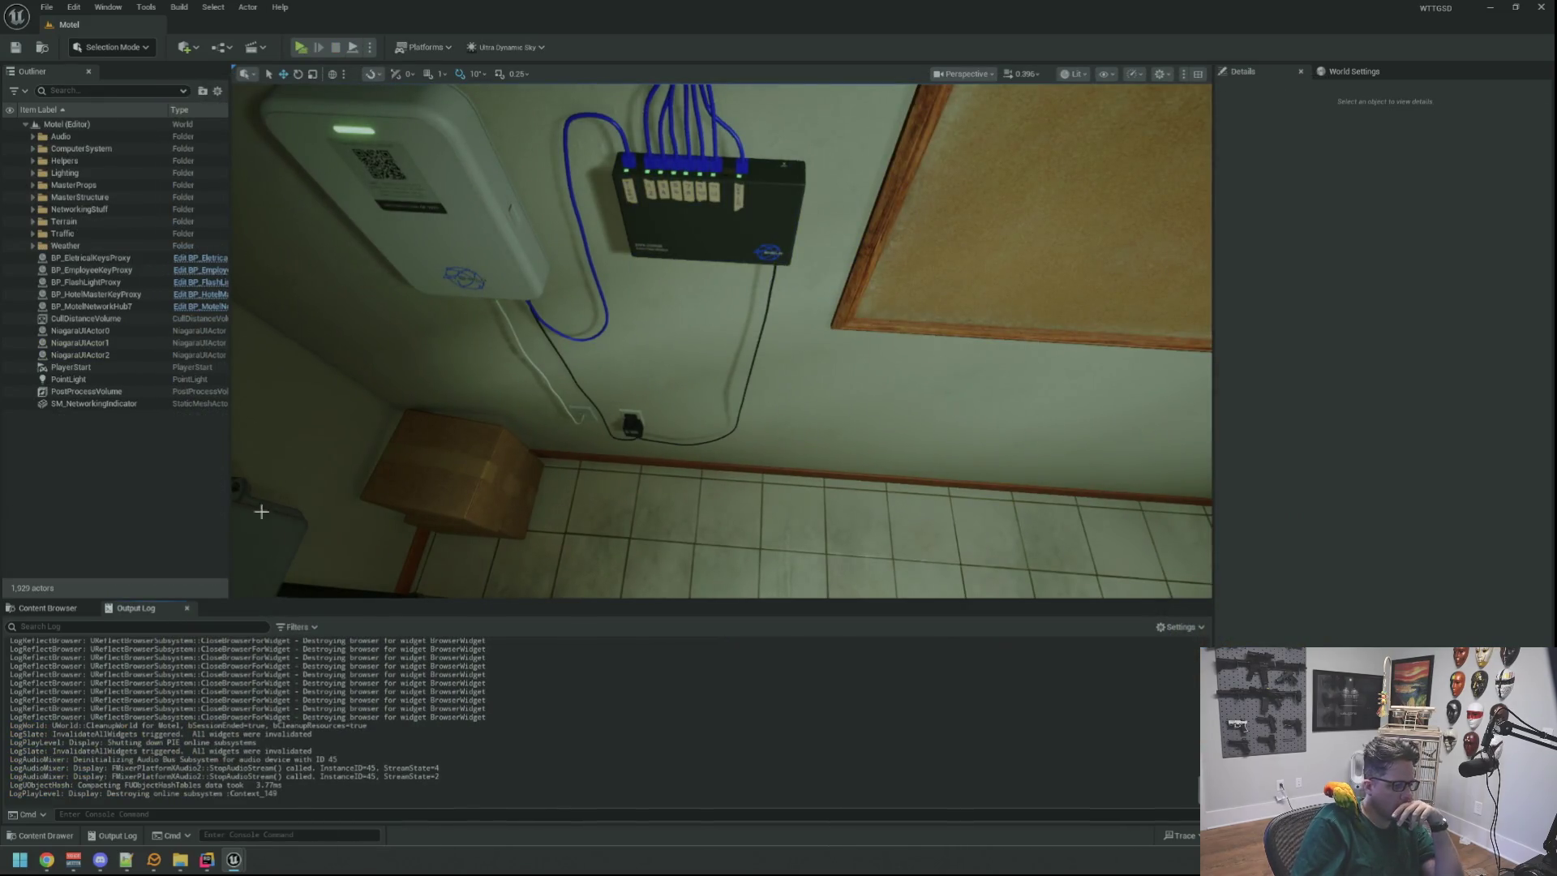
Bring the BP_NetworkSwitchOfficeIndicator Blueprint editor forward and enlarge its window.
mouse_move(235, 858)
click(312, 793)
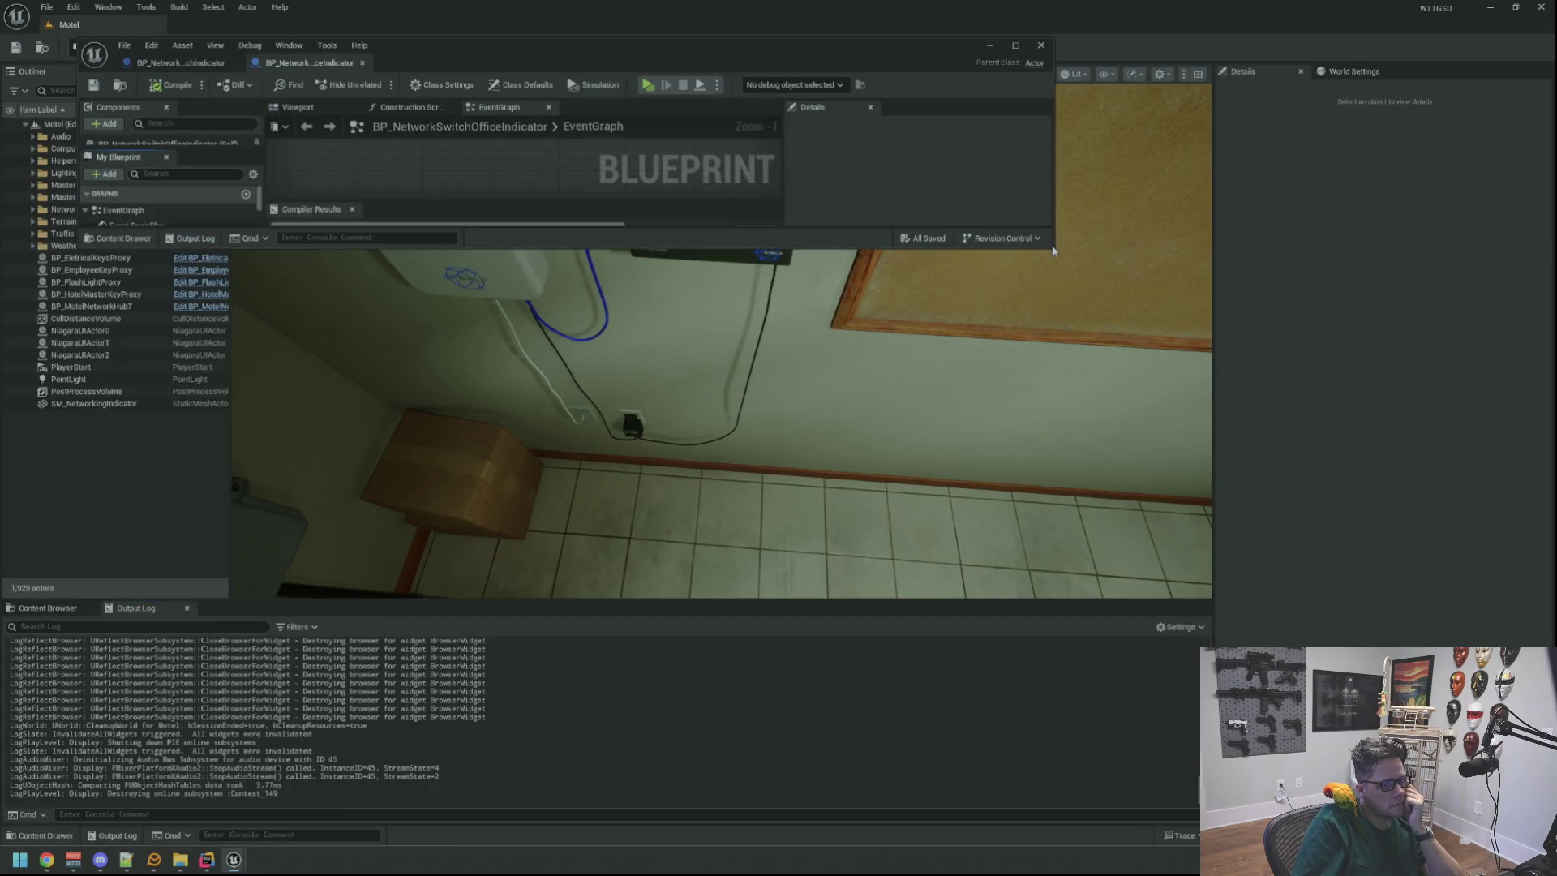
mouse_move(1052, 249)
mouse_down()
mouse_move(1147, 608)
mouse_move(1340, 625)
mouse_up()
scroll(739, 202, down, 3)
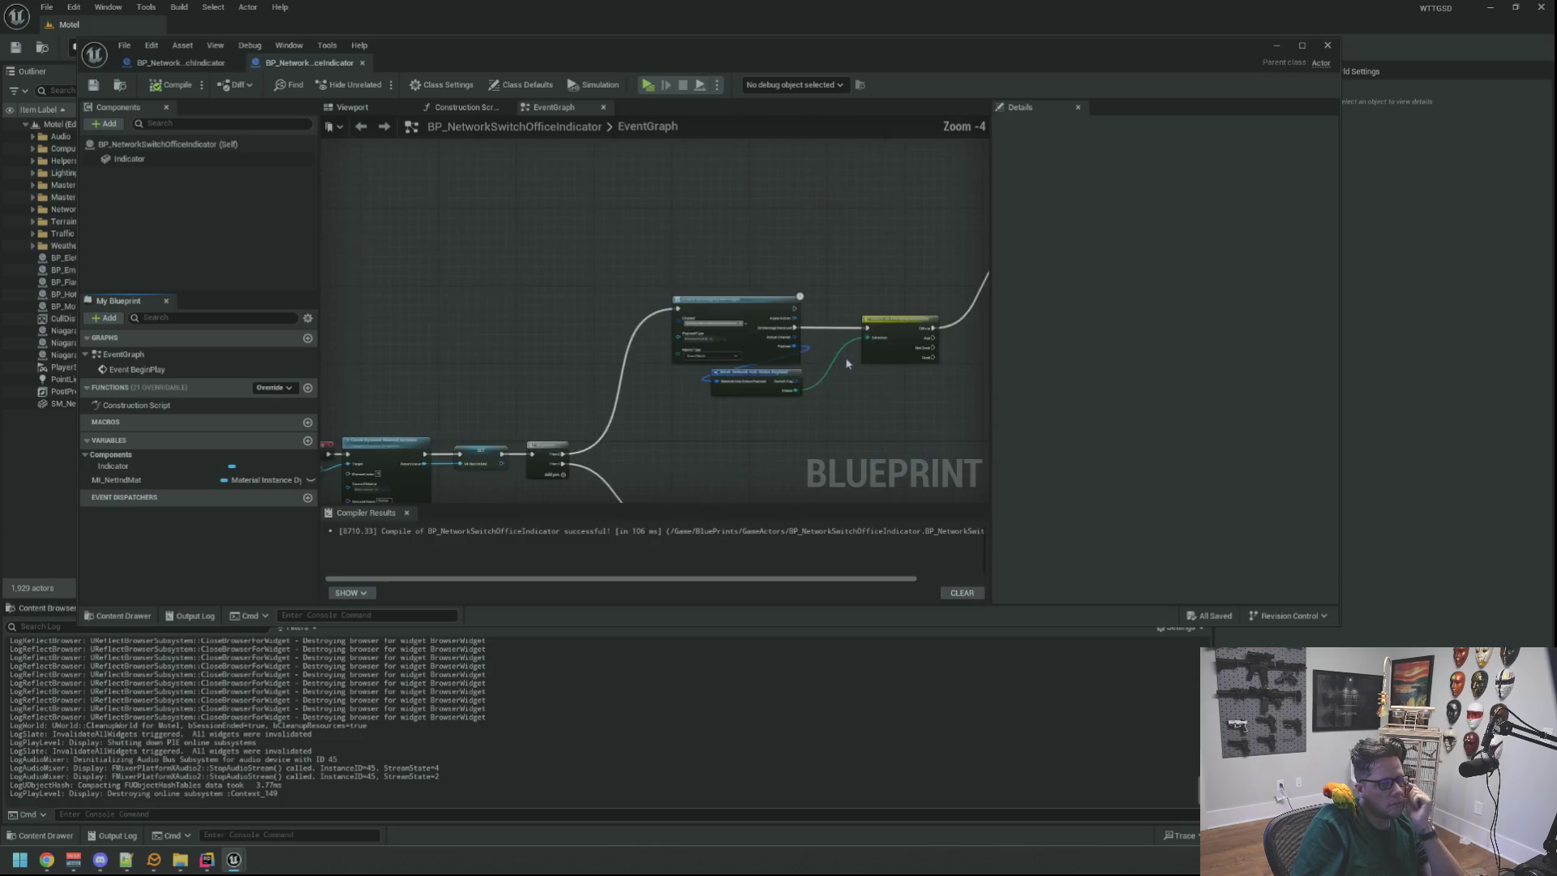
scroll(739, 202, up, 5)
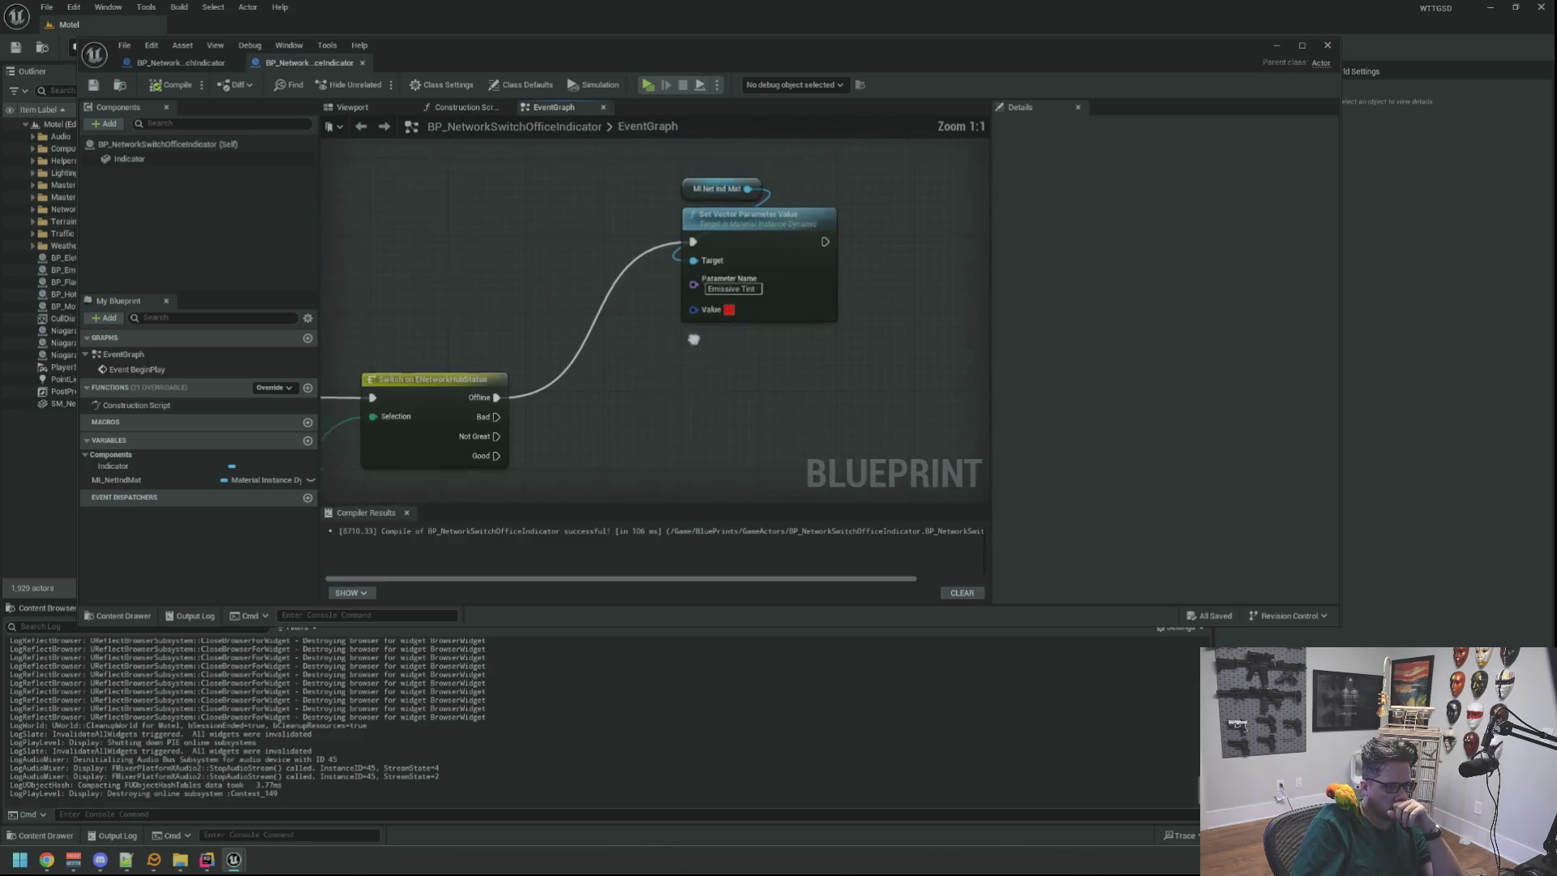
Move the MI Net Ind Mat and Set Vector Parameter Value nodes left and recentre the graph.
drag(690, 200, 897, 337)
drag(811, 227, 733, 217)
click(694, 433)
mouse_move(694, 432)
mouse_down()
mouse_move(751, 316)
mouse_move(625, 243)
mouse_move(654, 232)
mouse_up()
drag(543, 474, 641, 445)
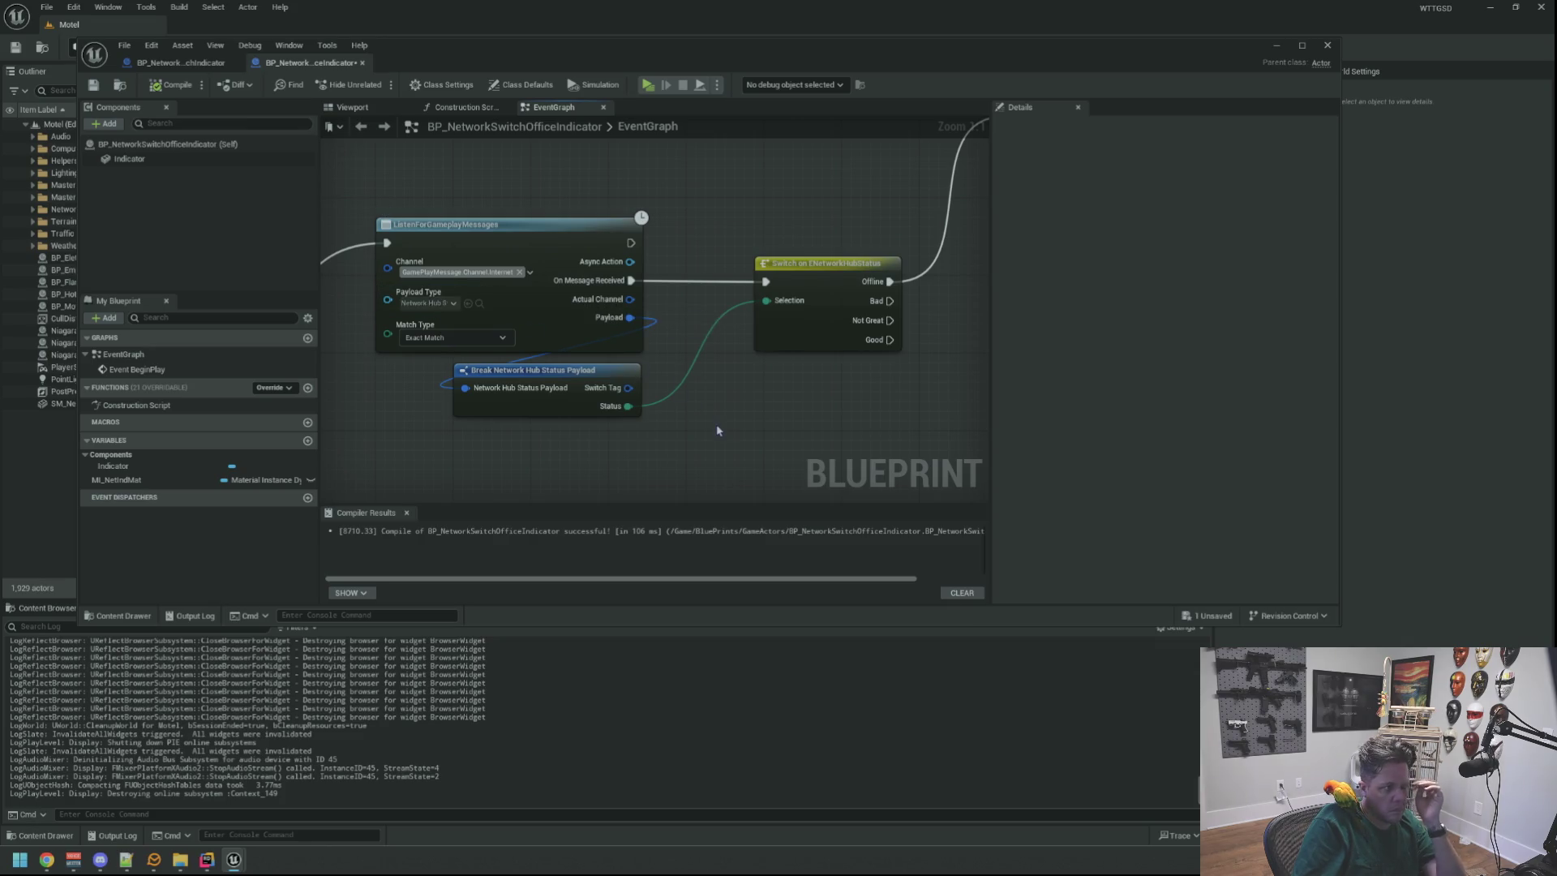
drag(558, 496, 575, 491)
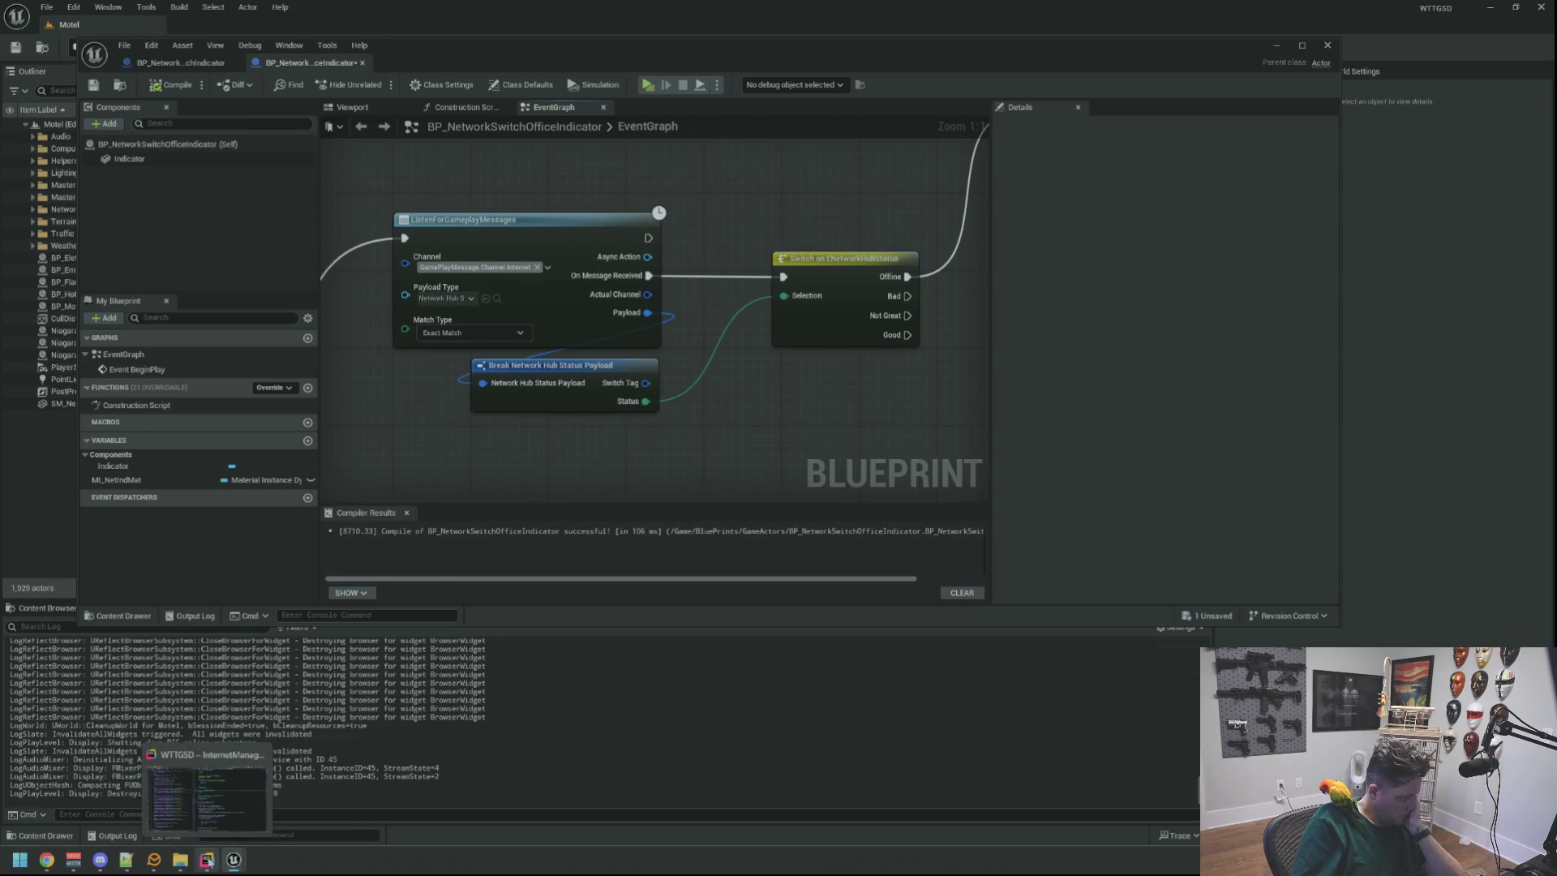
click(207, 860)
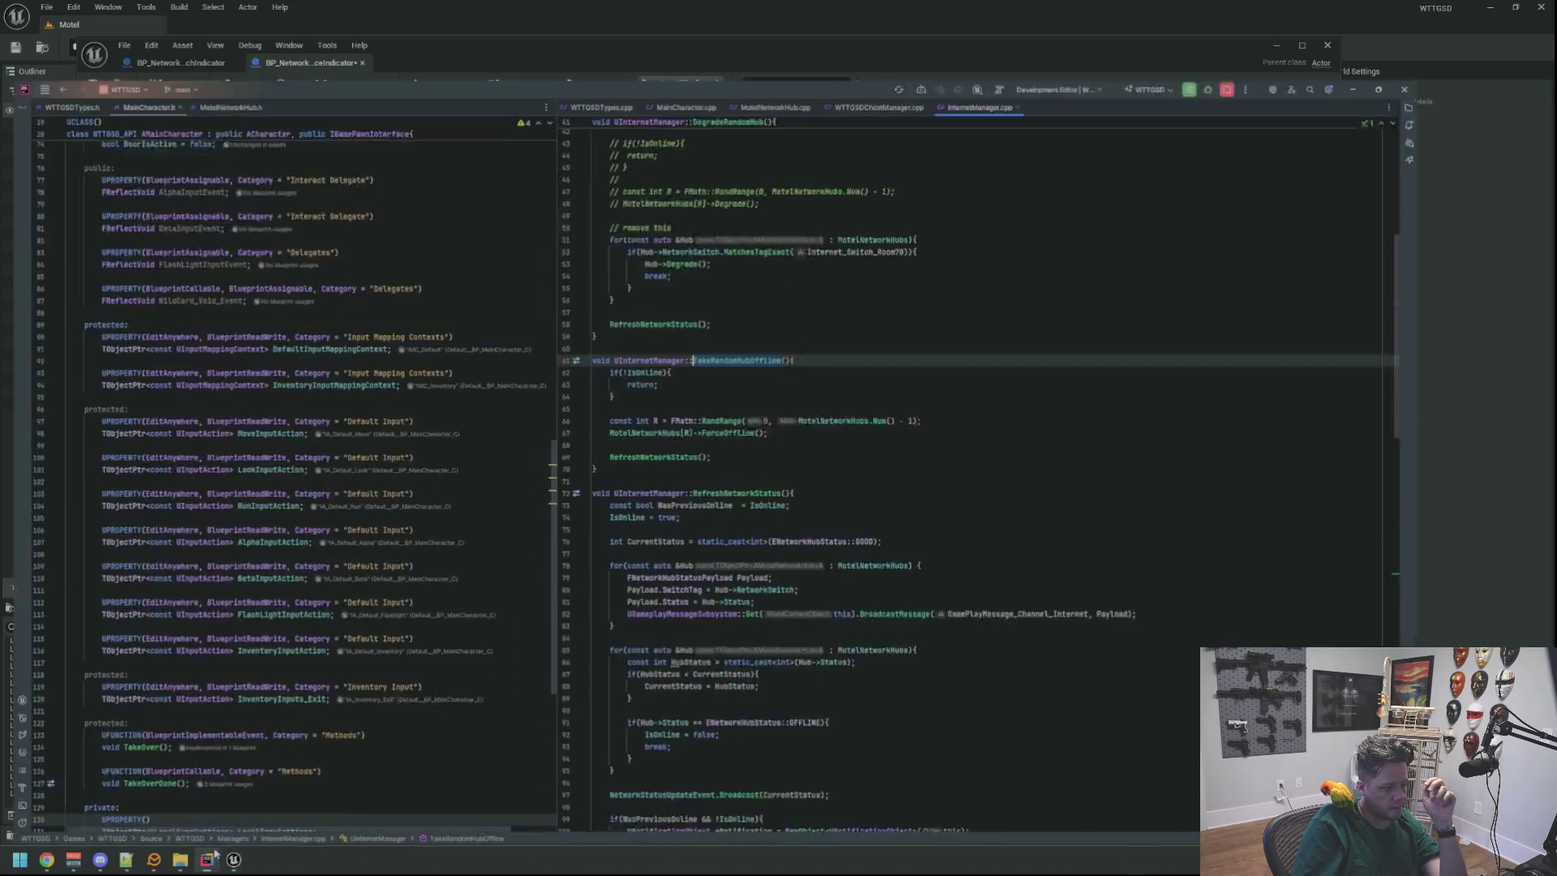
Inspect MotelNetworkHubs usages in InternetManager.cpp and jump to the BeginPlay declaration in InternetManager.h.
click(919, 416)
click(939, 377)
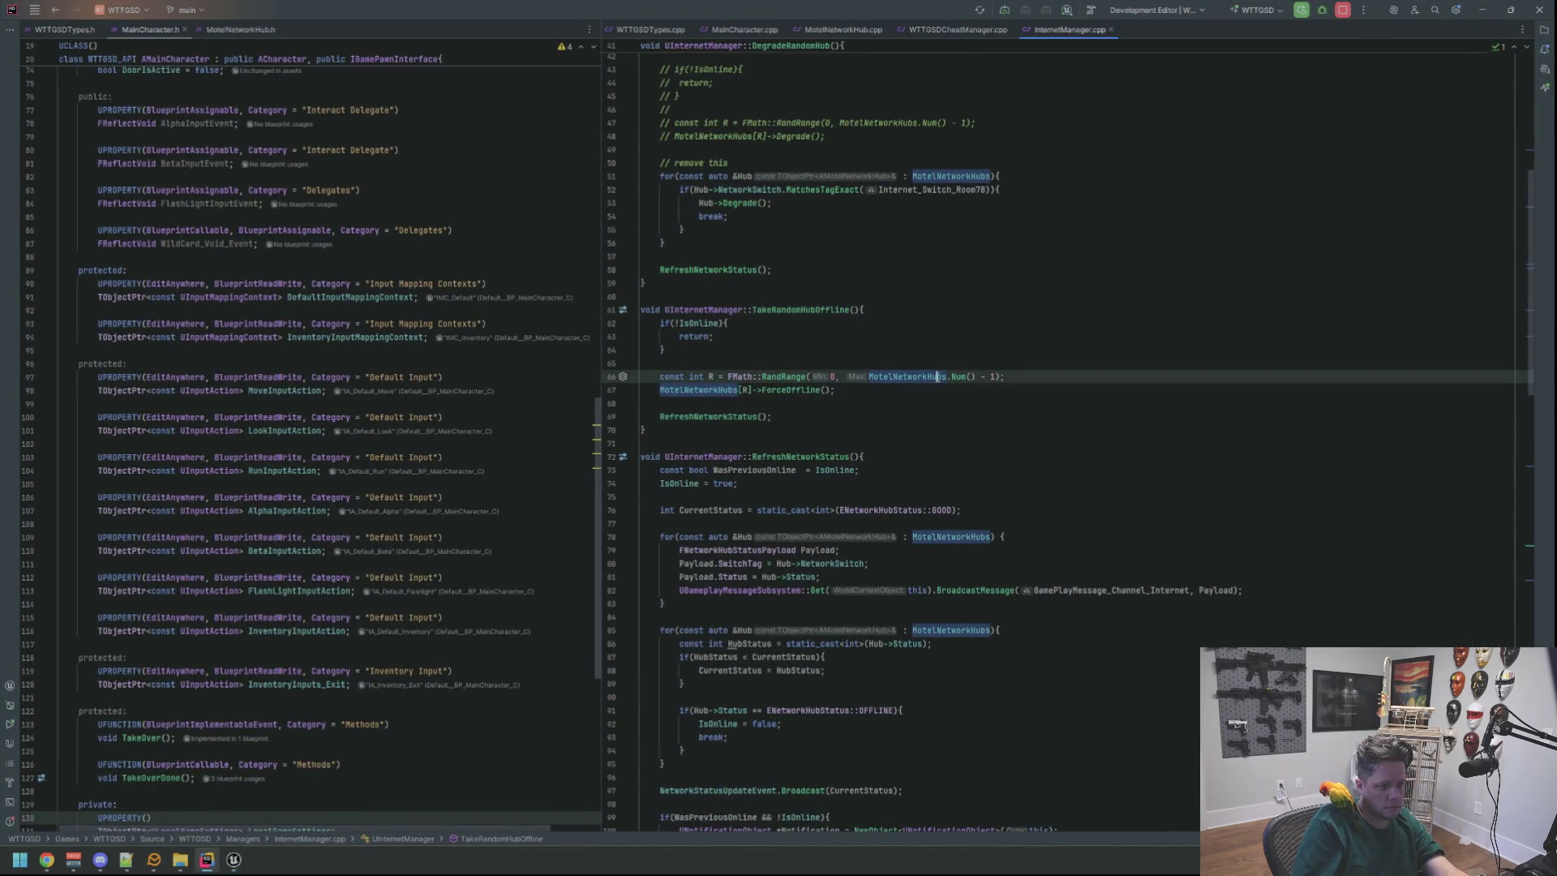
click(861, 311)
scroll(868, 320, up, 10)
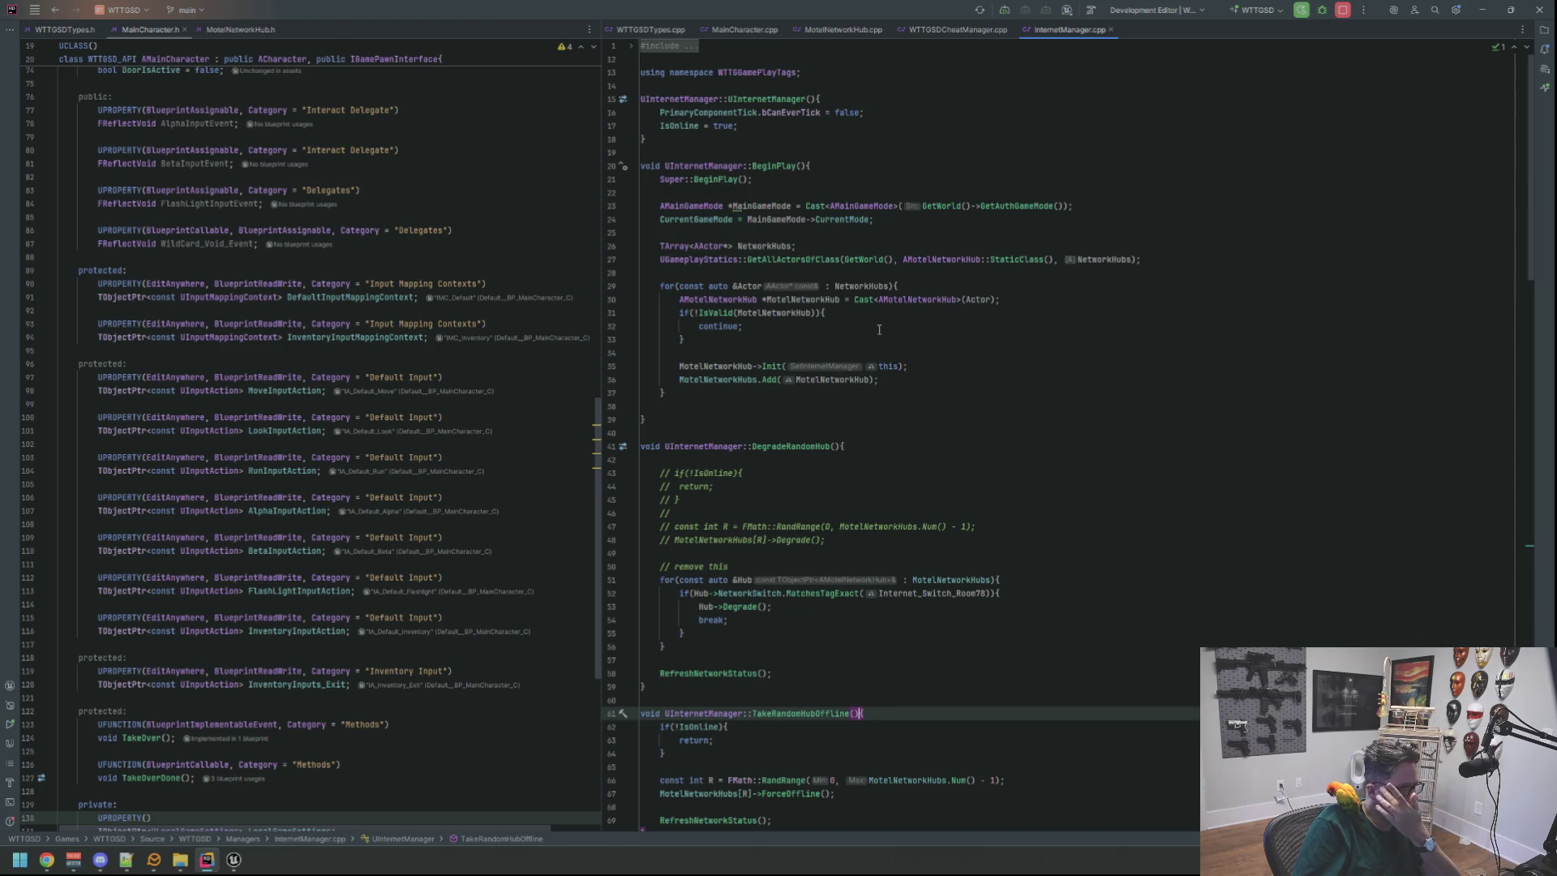
click(679, 47)
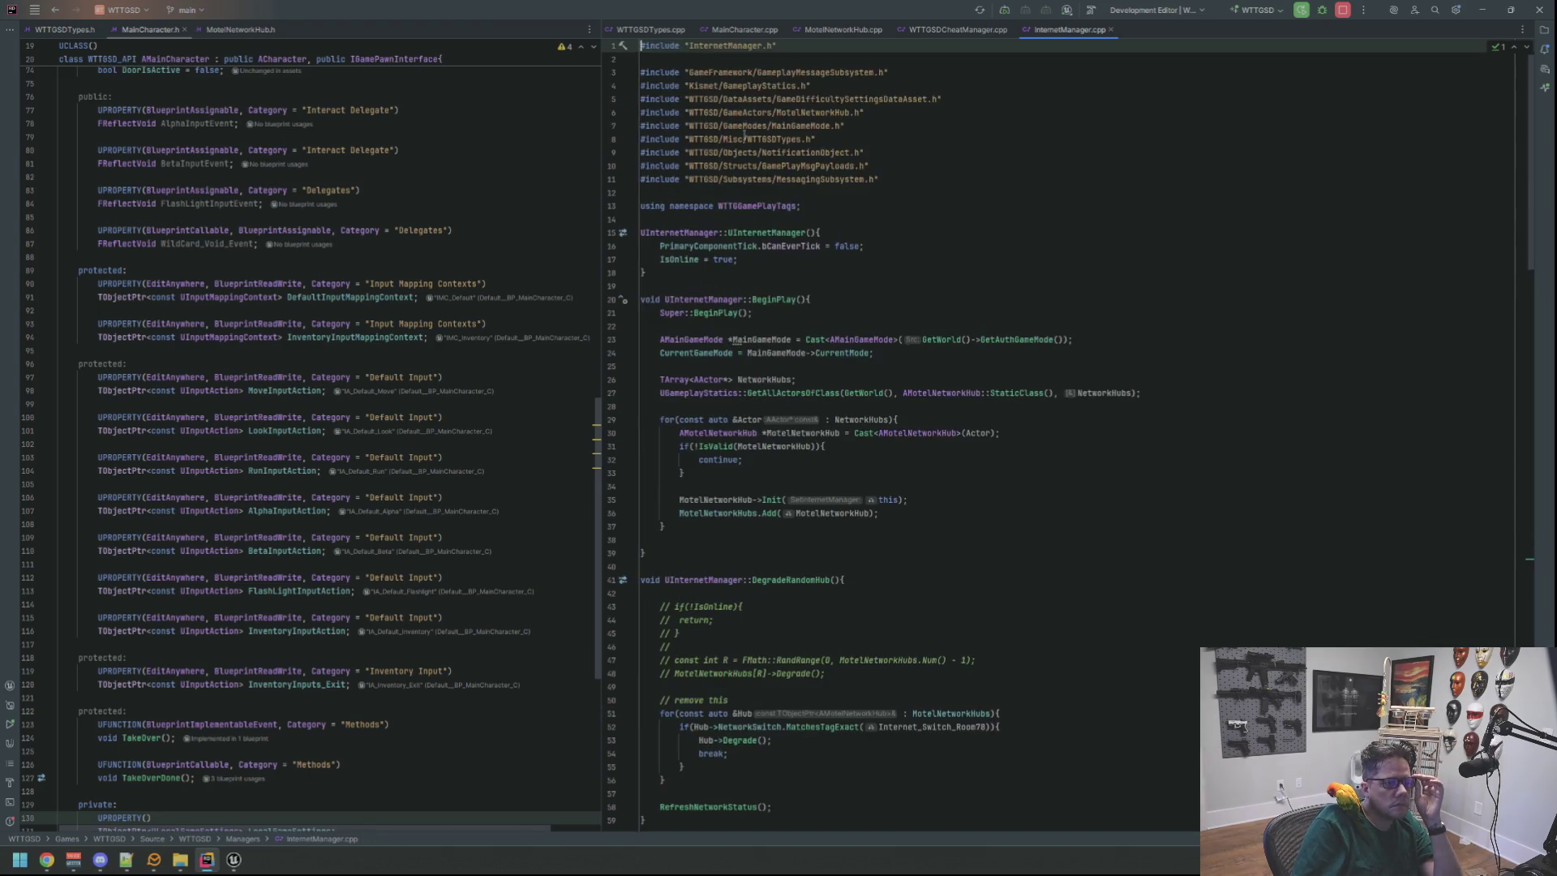
click(780, 299)
ctrl+click(780, 299)
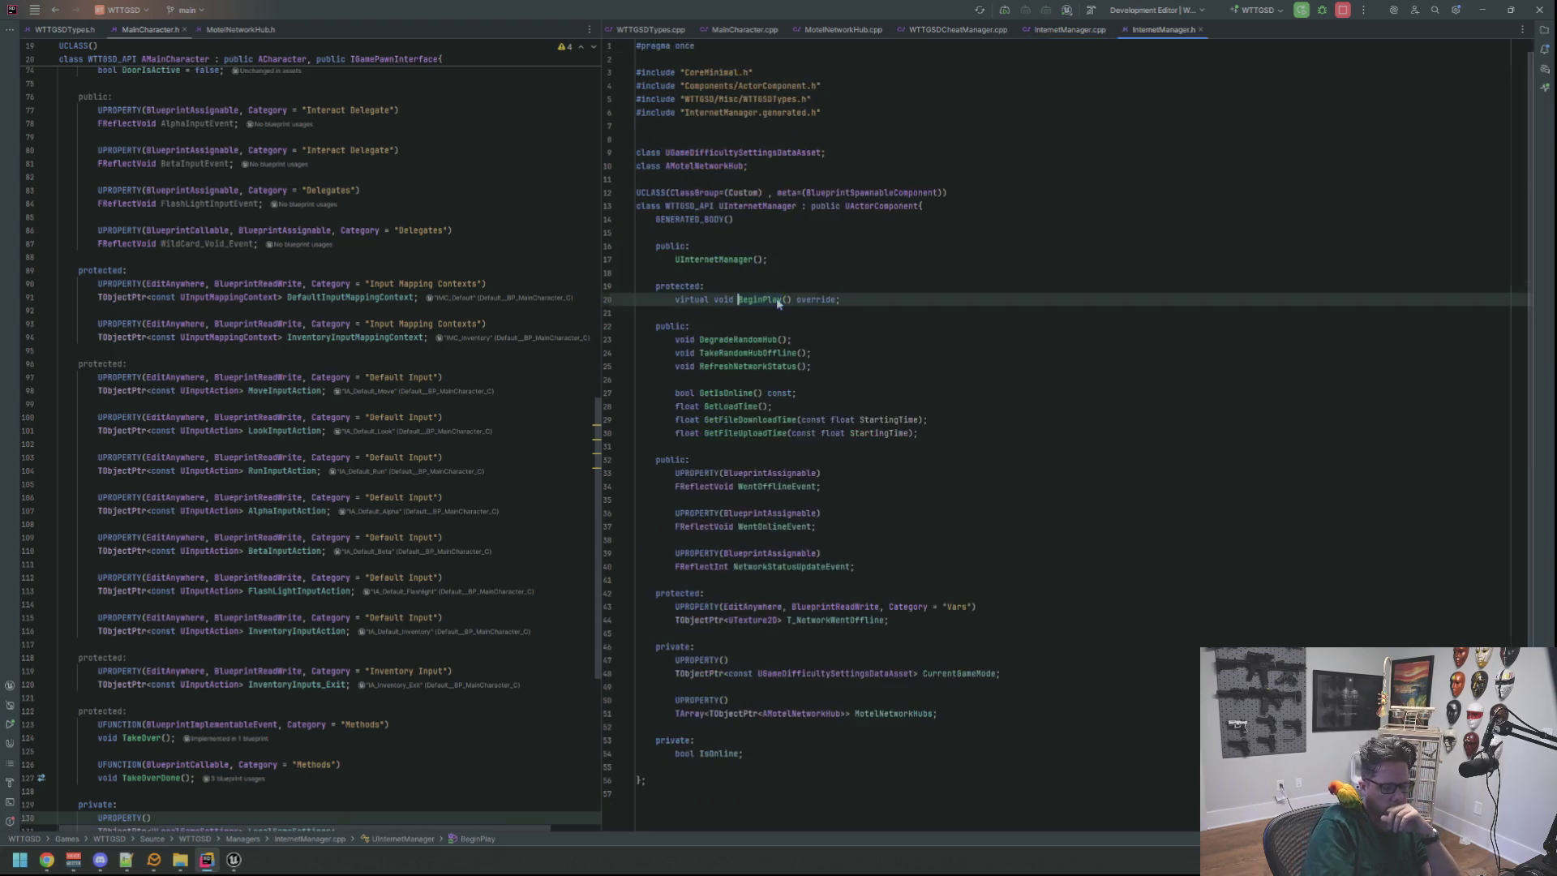
Dock InternetManager.h in a widened left pane beside InternetManager.cpp.
mouse_move(1139, 33)
mouse_down()
mouse_move(325, 203)
mouse_move(341, 29)
mouse_up()
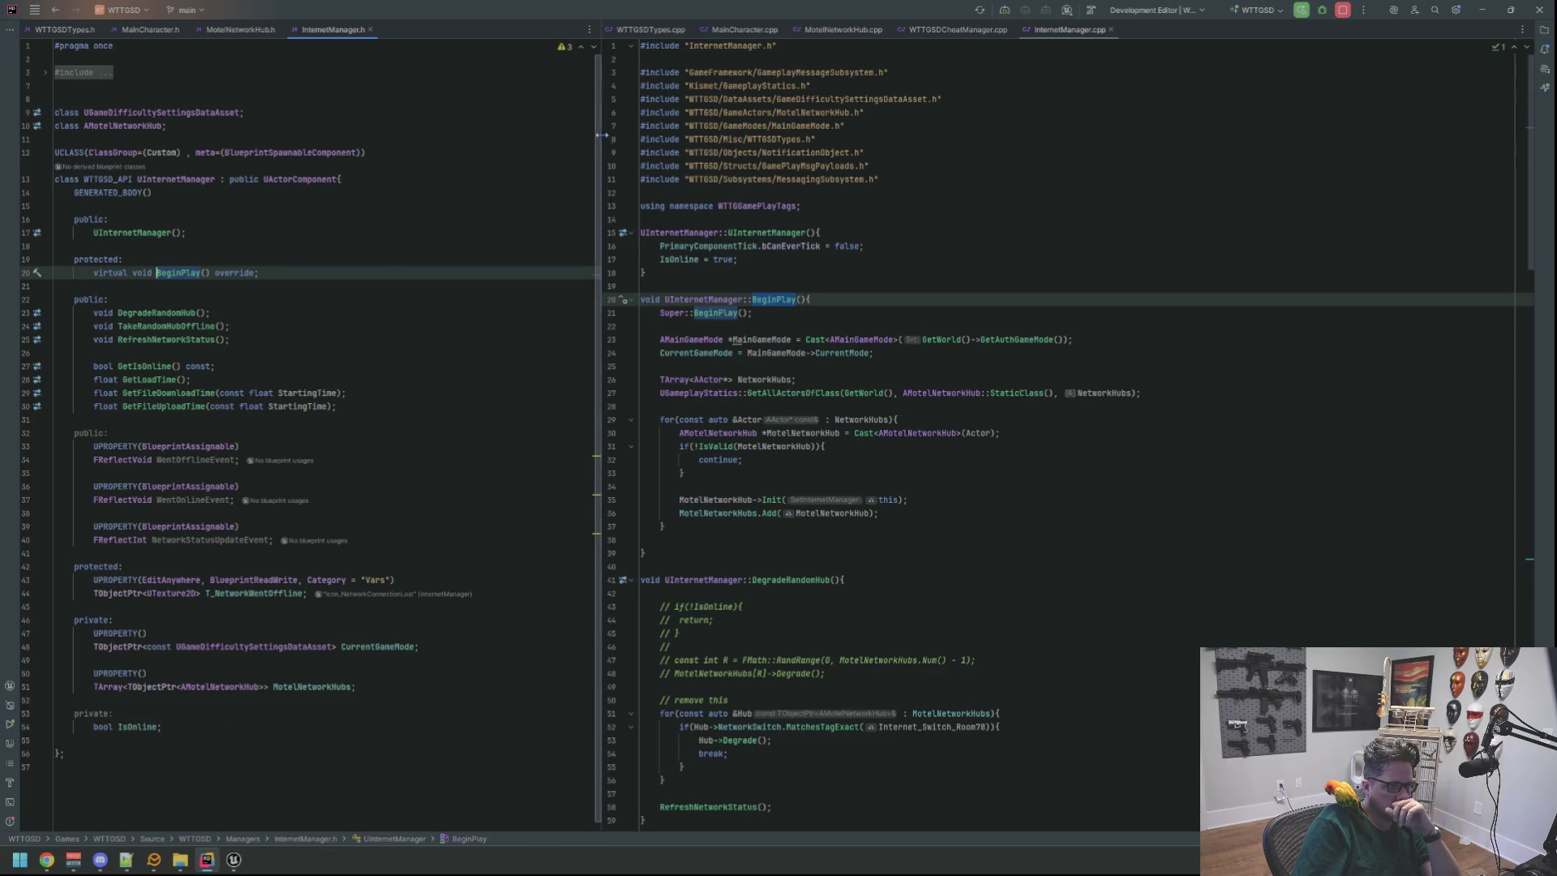
drag(602, 134, 710, 134)
click(122, 206)
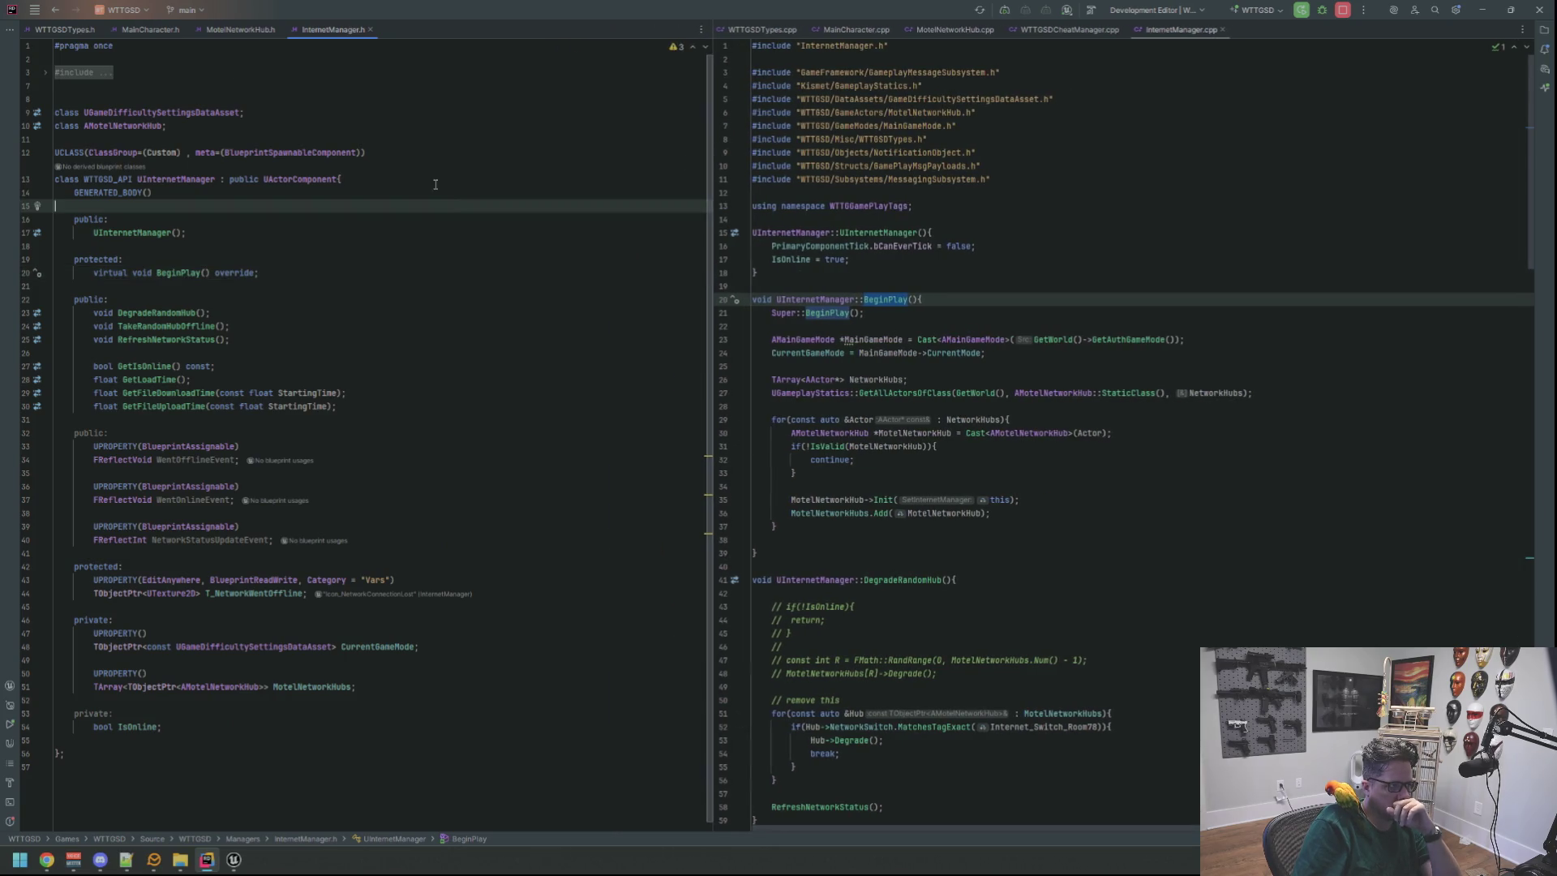
click(108, 83)
click(735, 300)
click(876, 358)
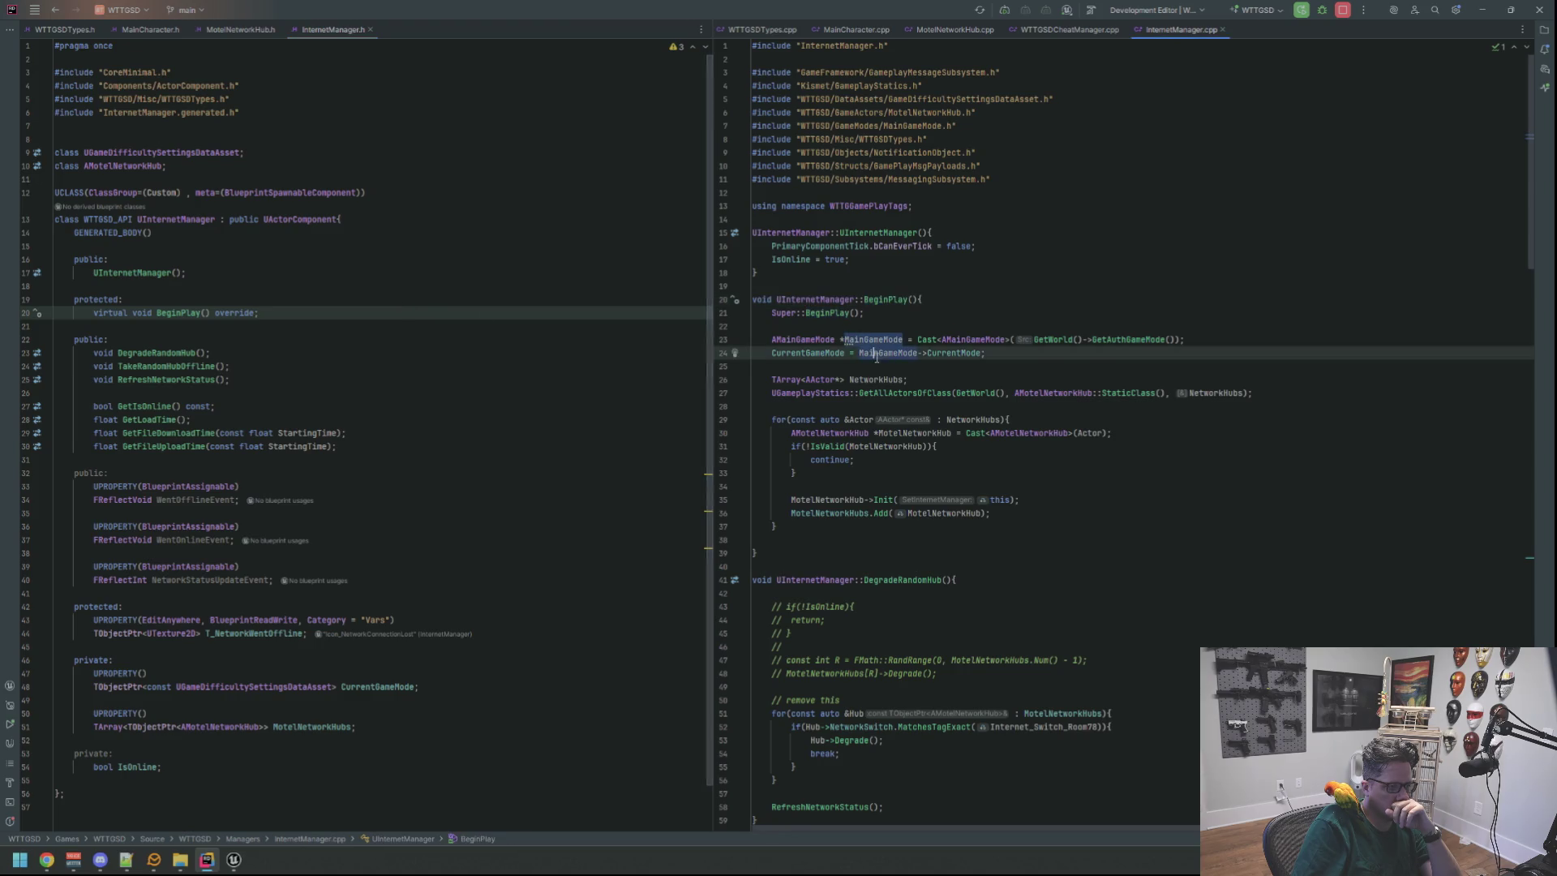
Review DegradeRandomHub, then select the WentOnlineEvent declaration on line 37 of the header.
scroll(877, 357, down, 5)
scroll(892, 350, down, 7)
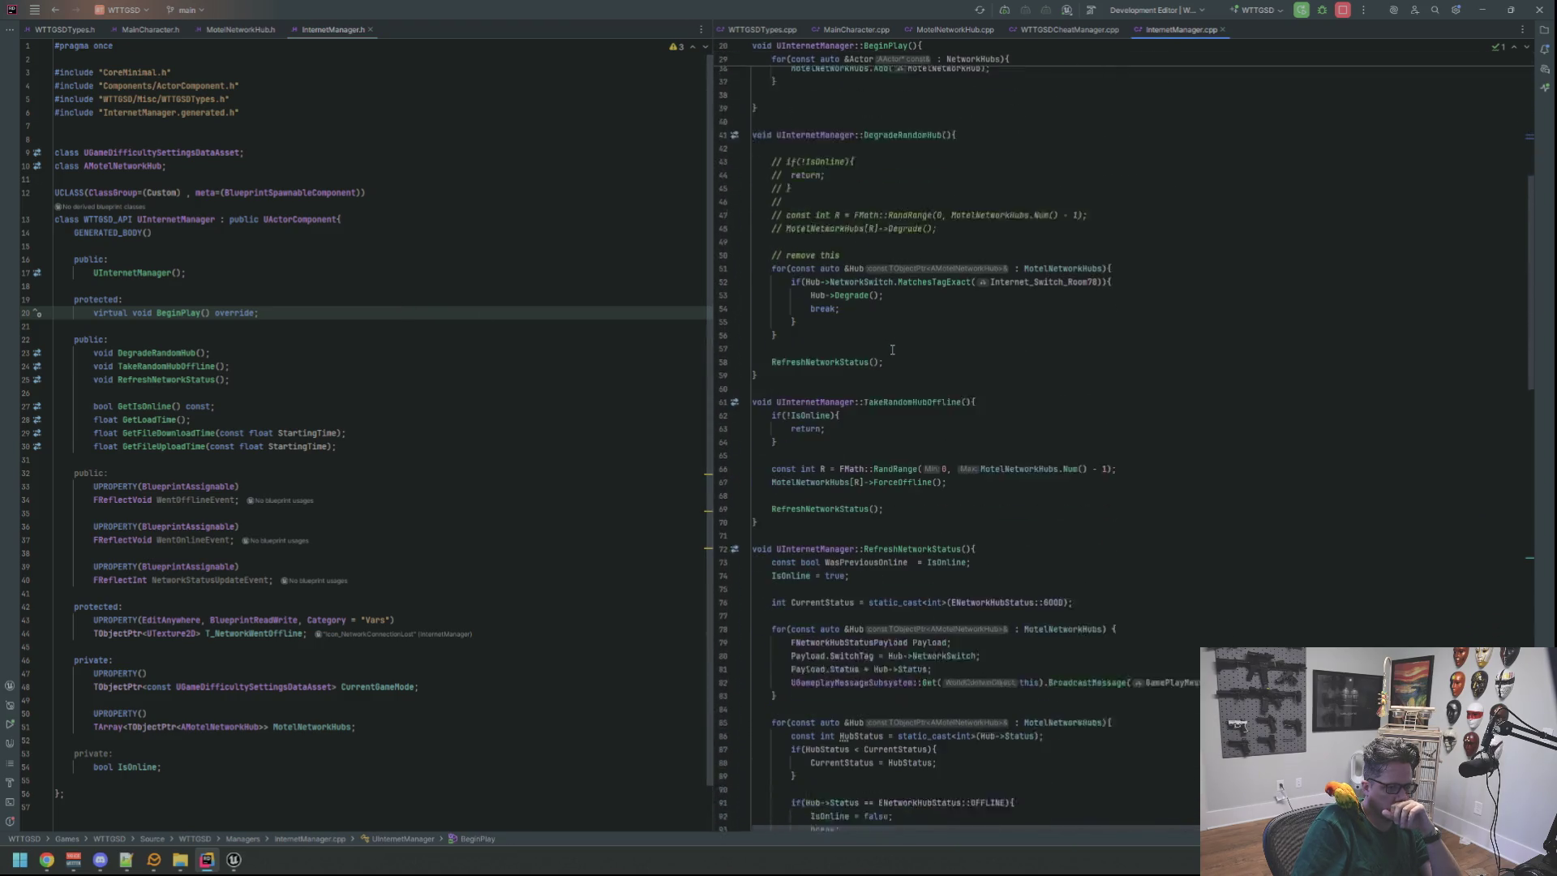
click(946, 235)
click(967, 179)
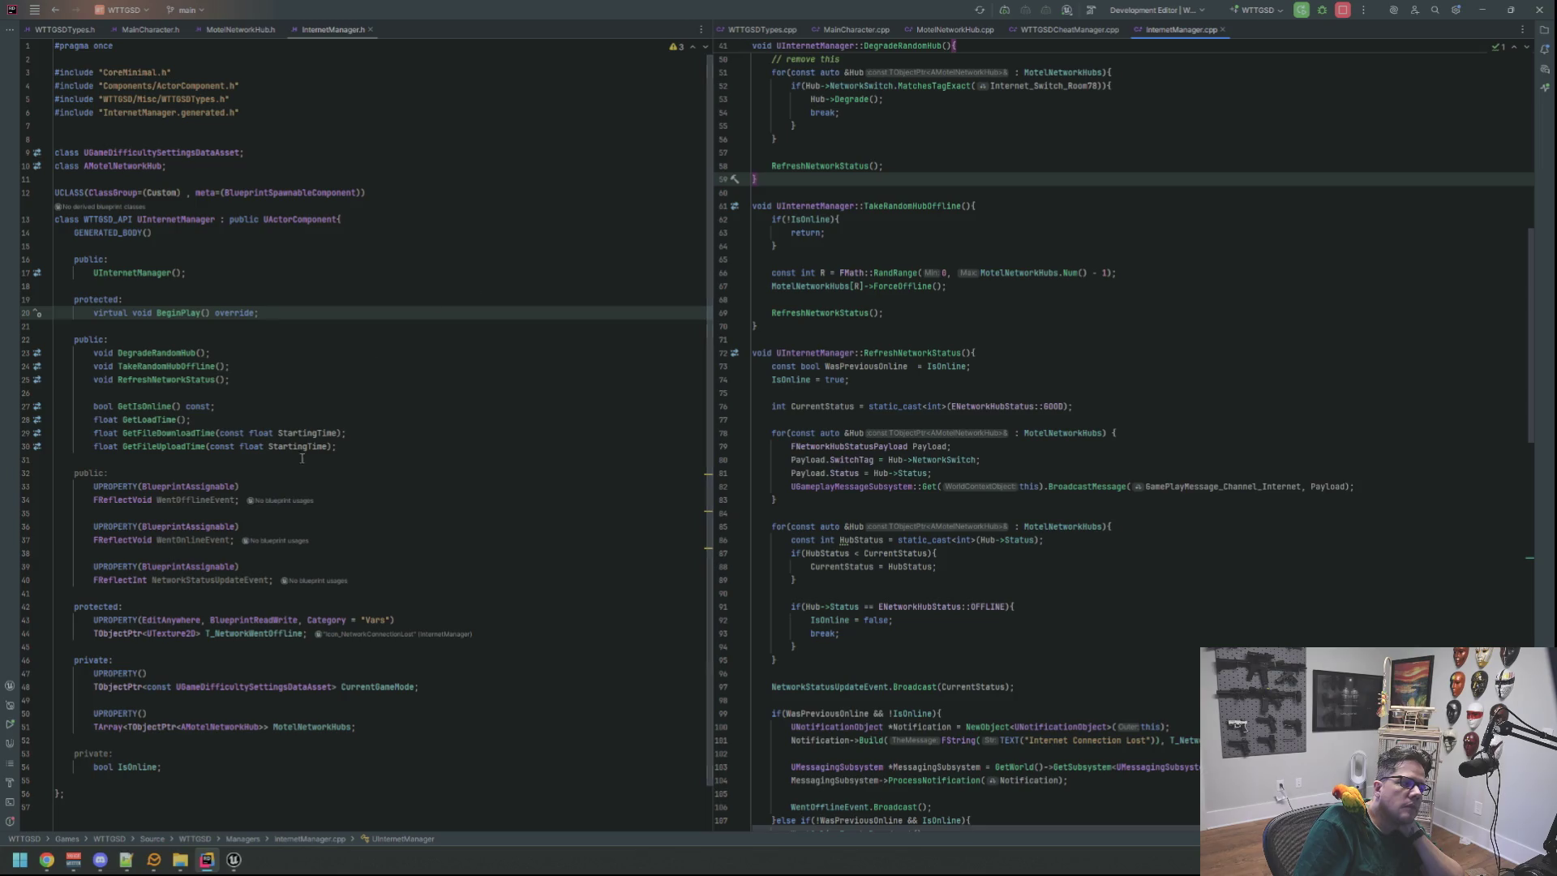
scroll(238, 573, down, 2)
click(192, 490)
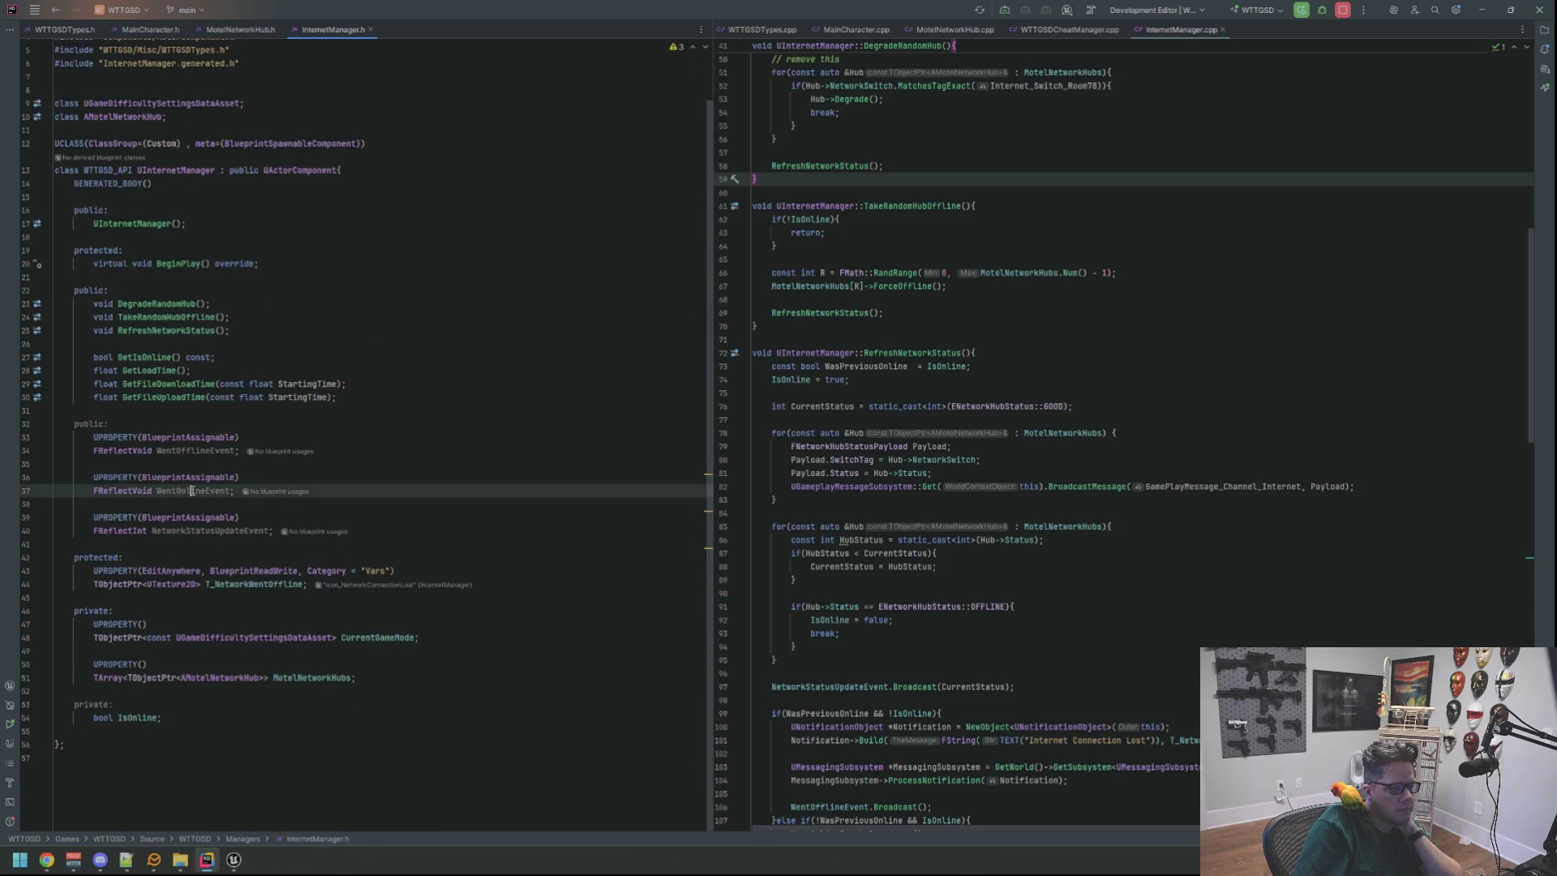
right_click(191, 490)
Find usages of WentOnlineEvent and check the RemoveDynamic binding in ShadowFetchNodes.cpp, then close it.
click(219, 543)
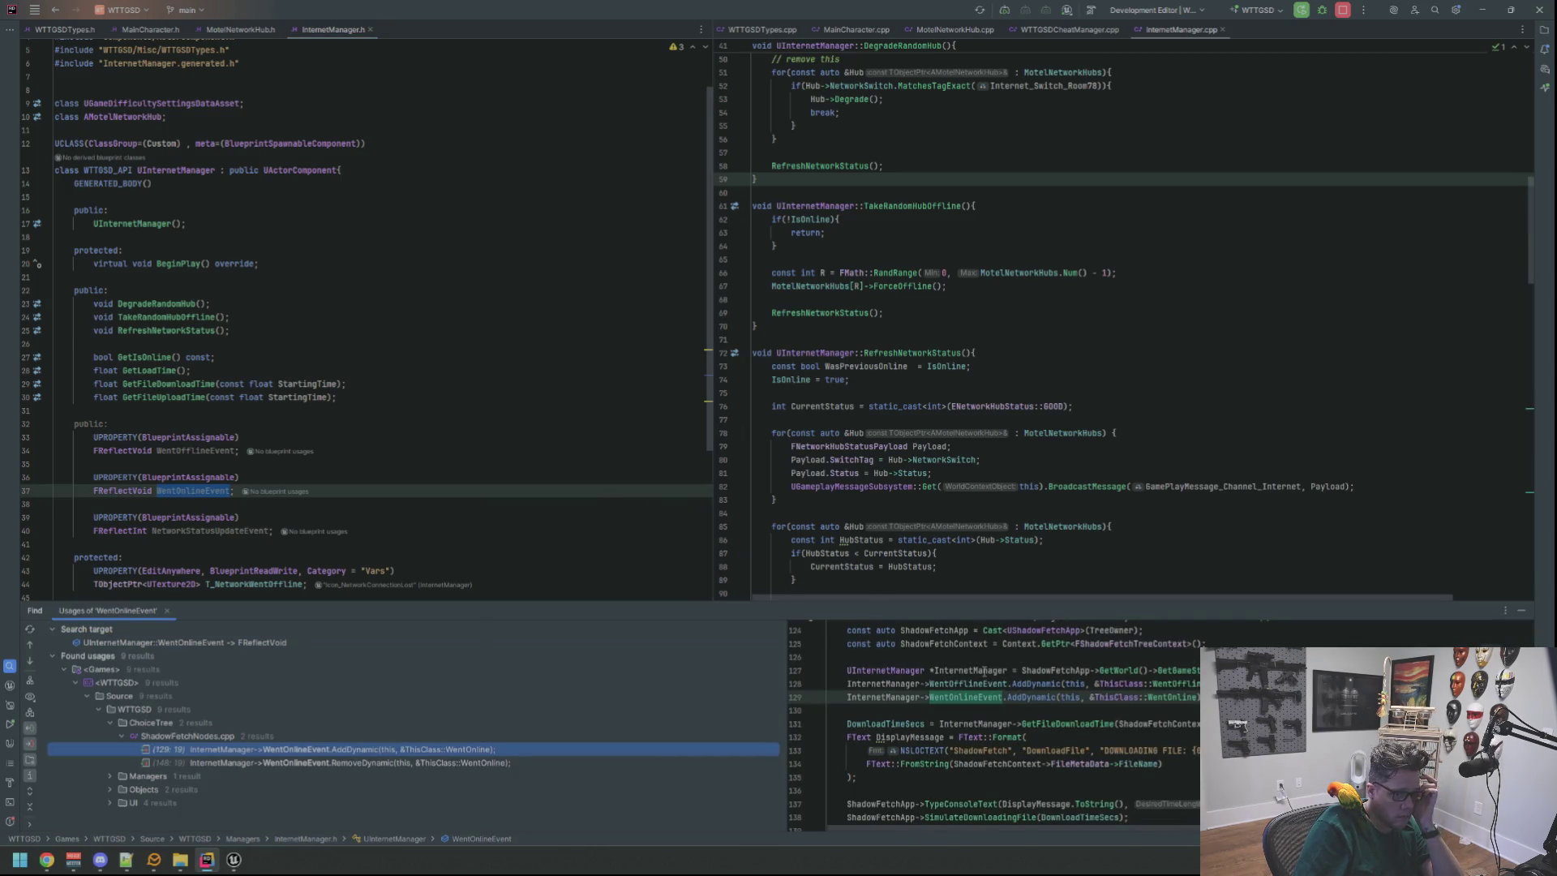
mouse_move(982, 669)
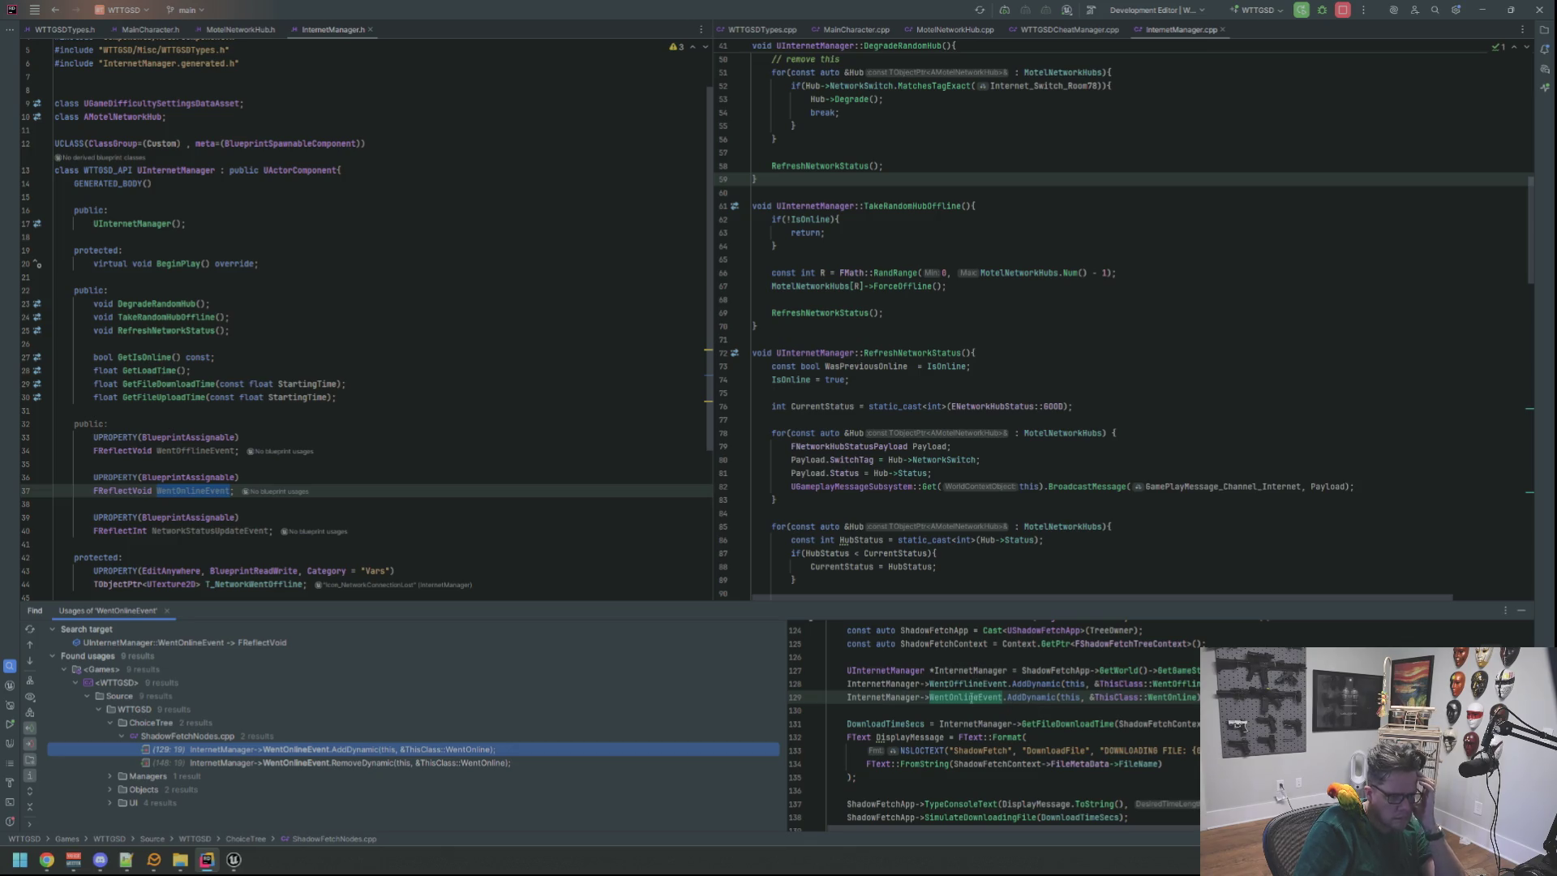
double_click(418, 763)
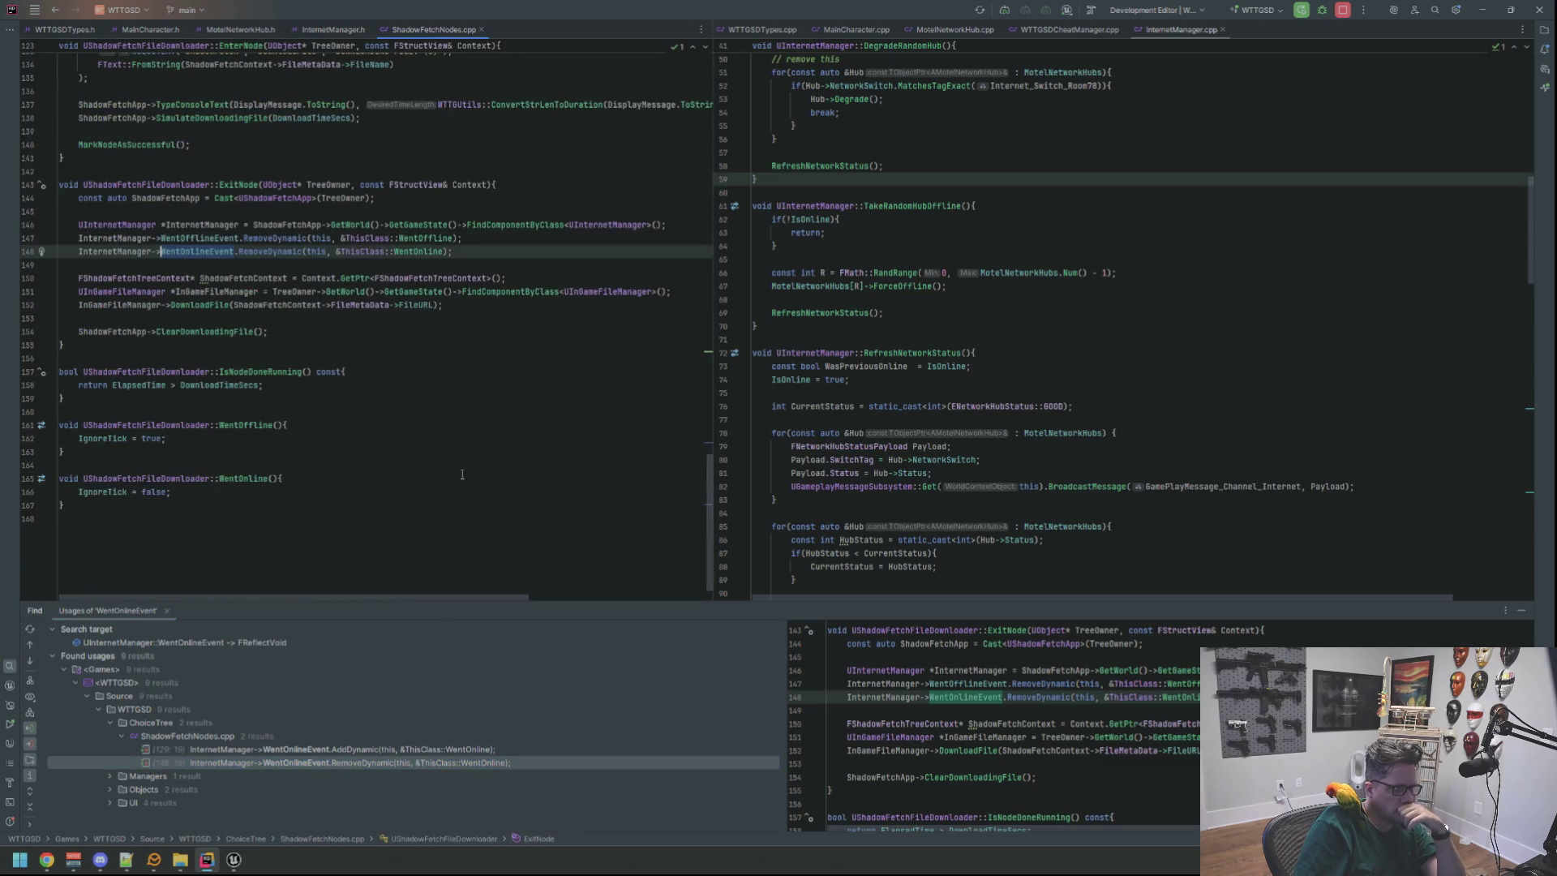
scroll(448, 300, up, 5)
scroll(448, 300, up, 15)
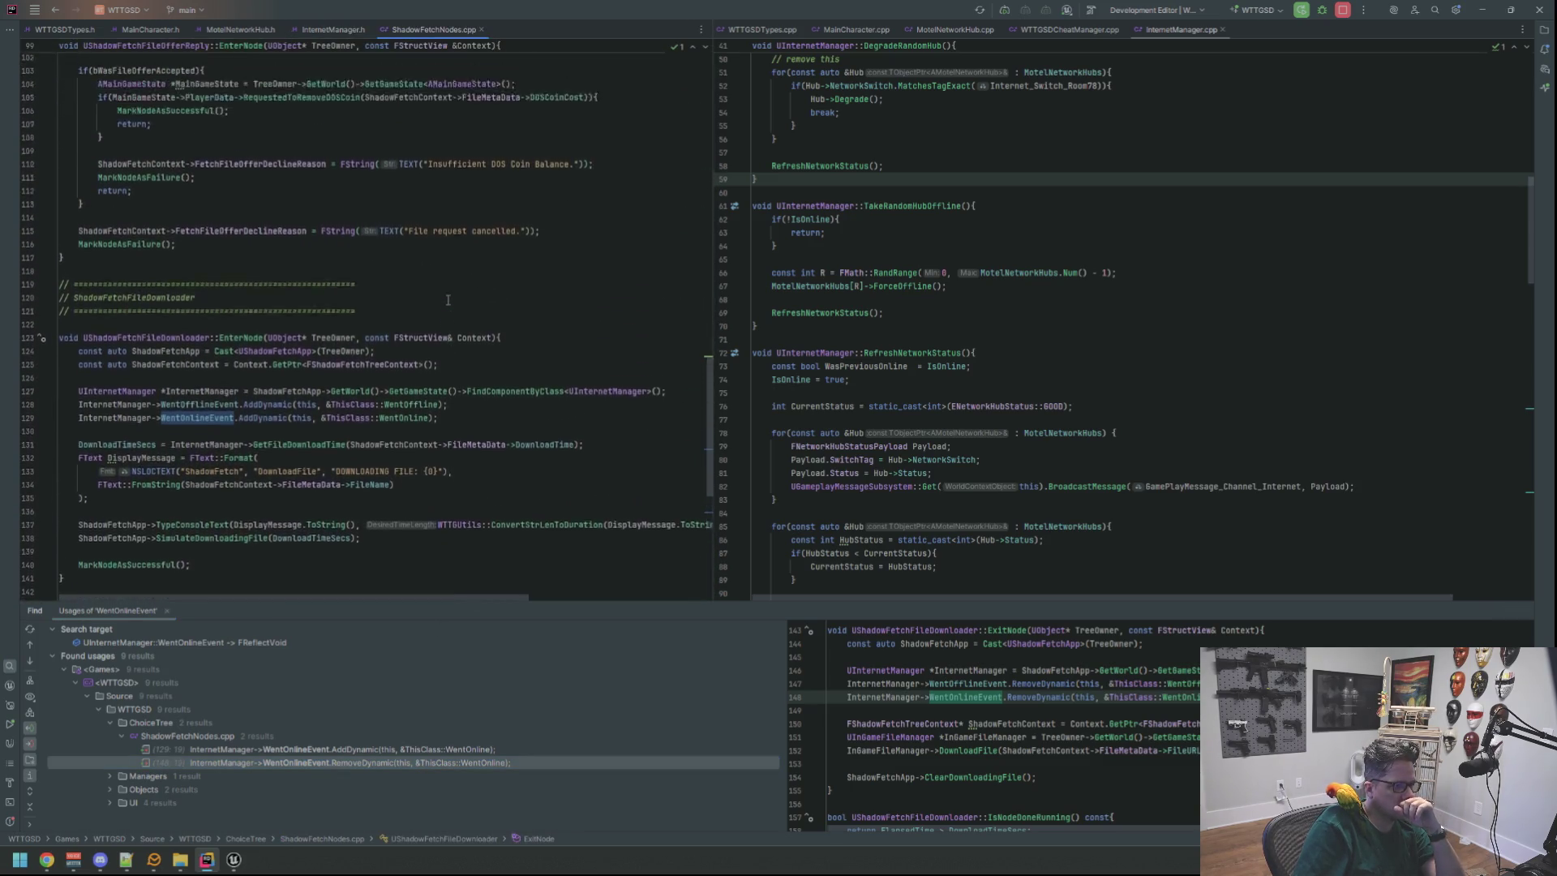
middle_click(443, 30)
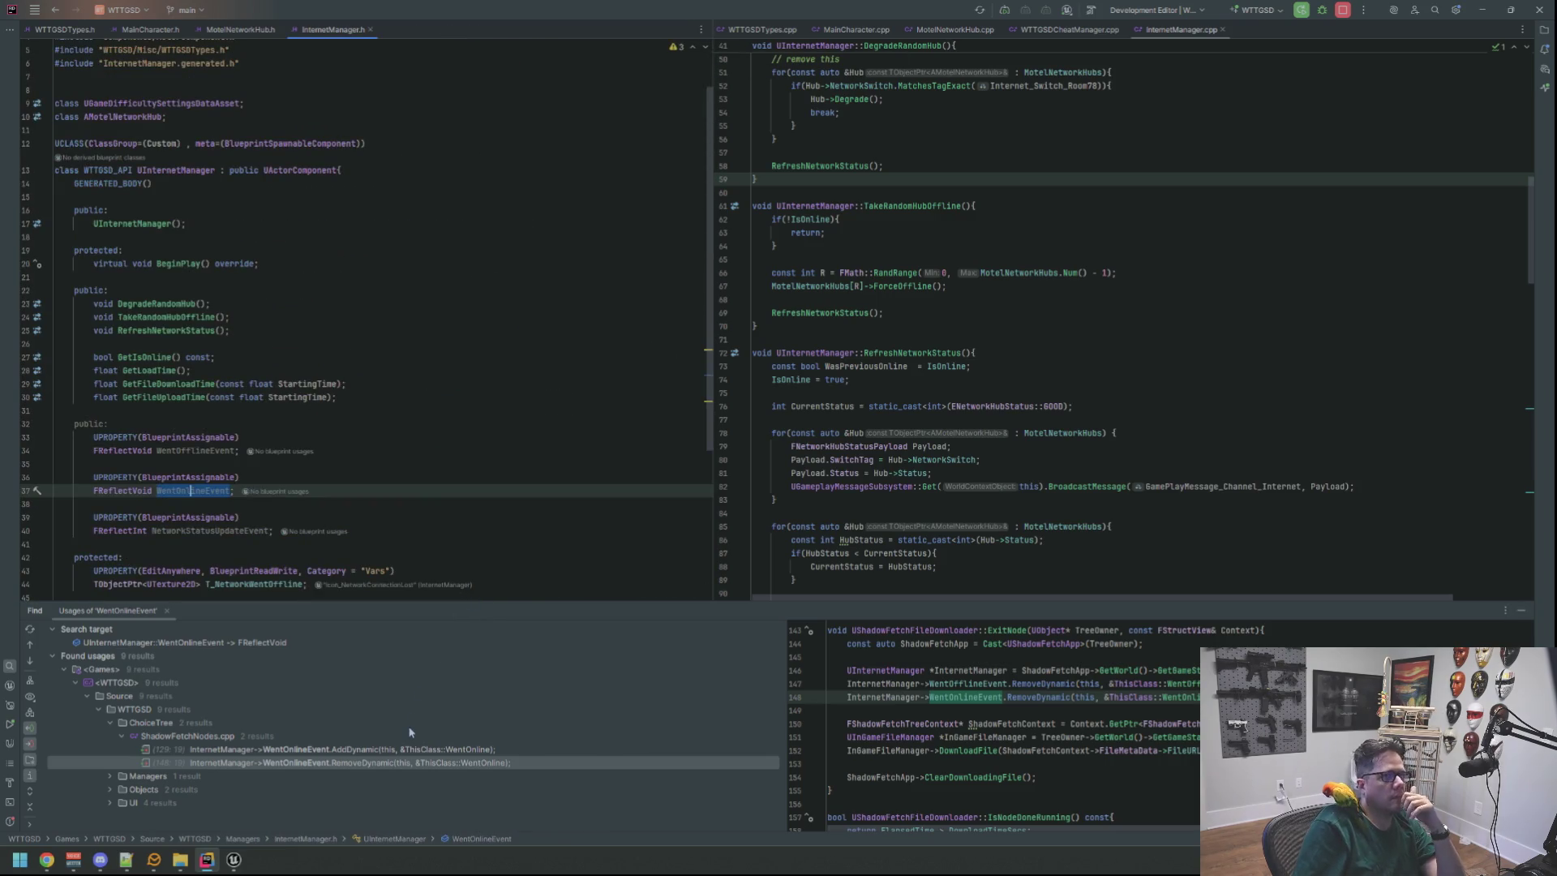
Open the WentOnlineEvent broadcast in InternetManager.cpp and review the WentOfflineEvent broadcast beside it.
click(110, 777)
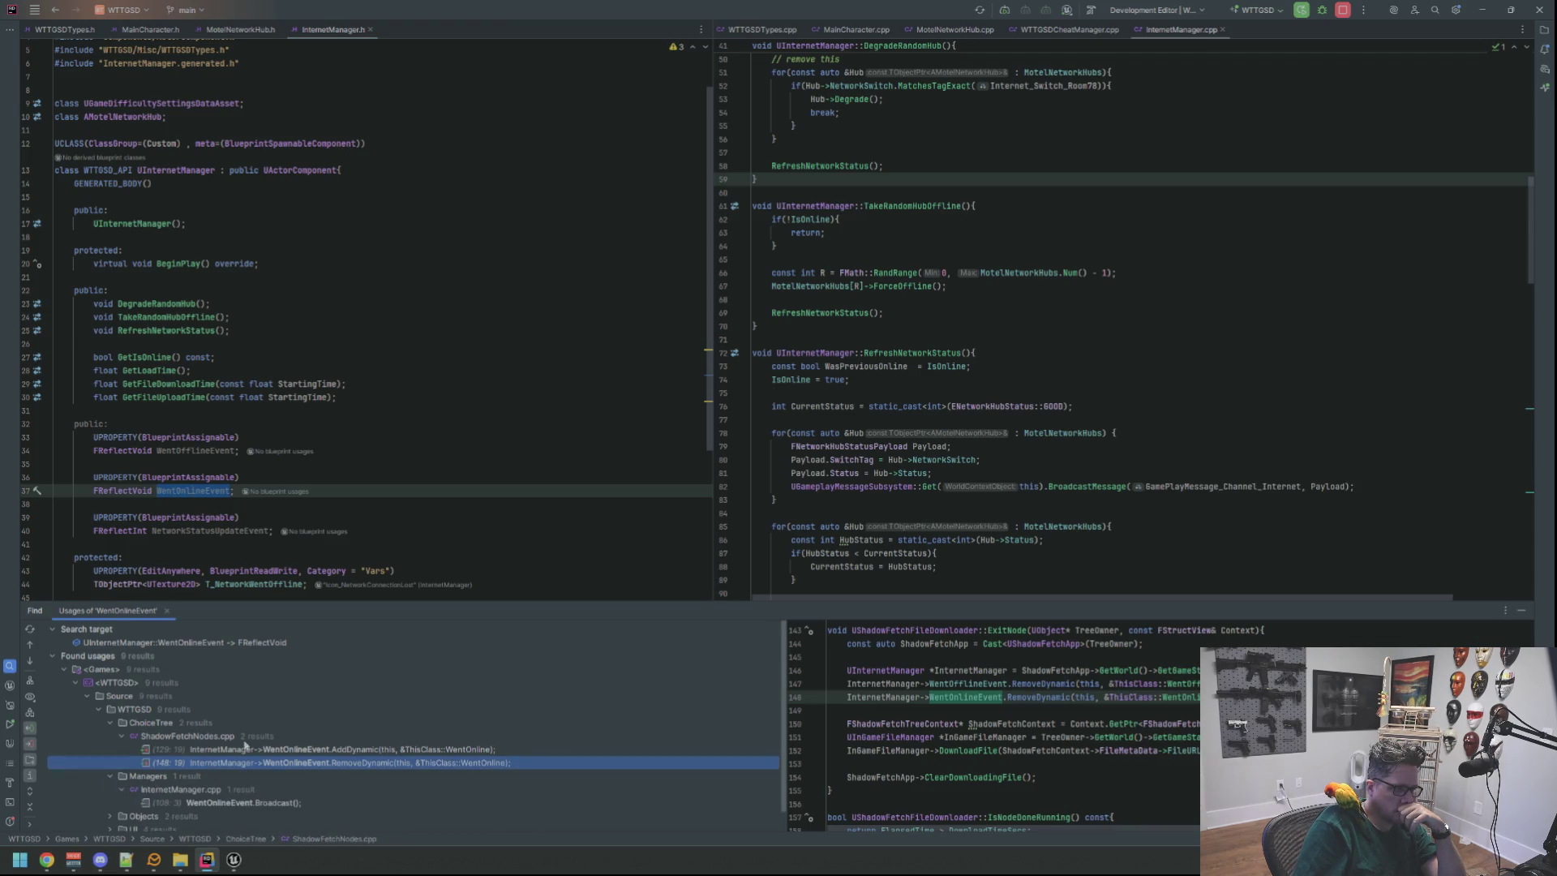
double_click(258, 783)
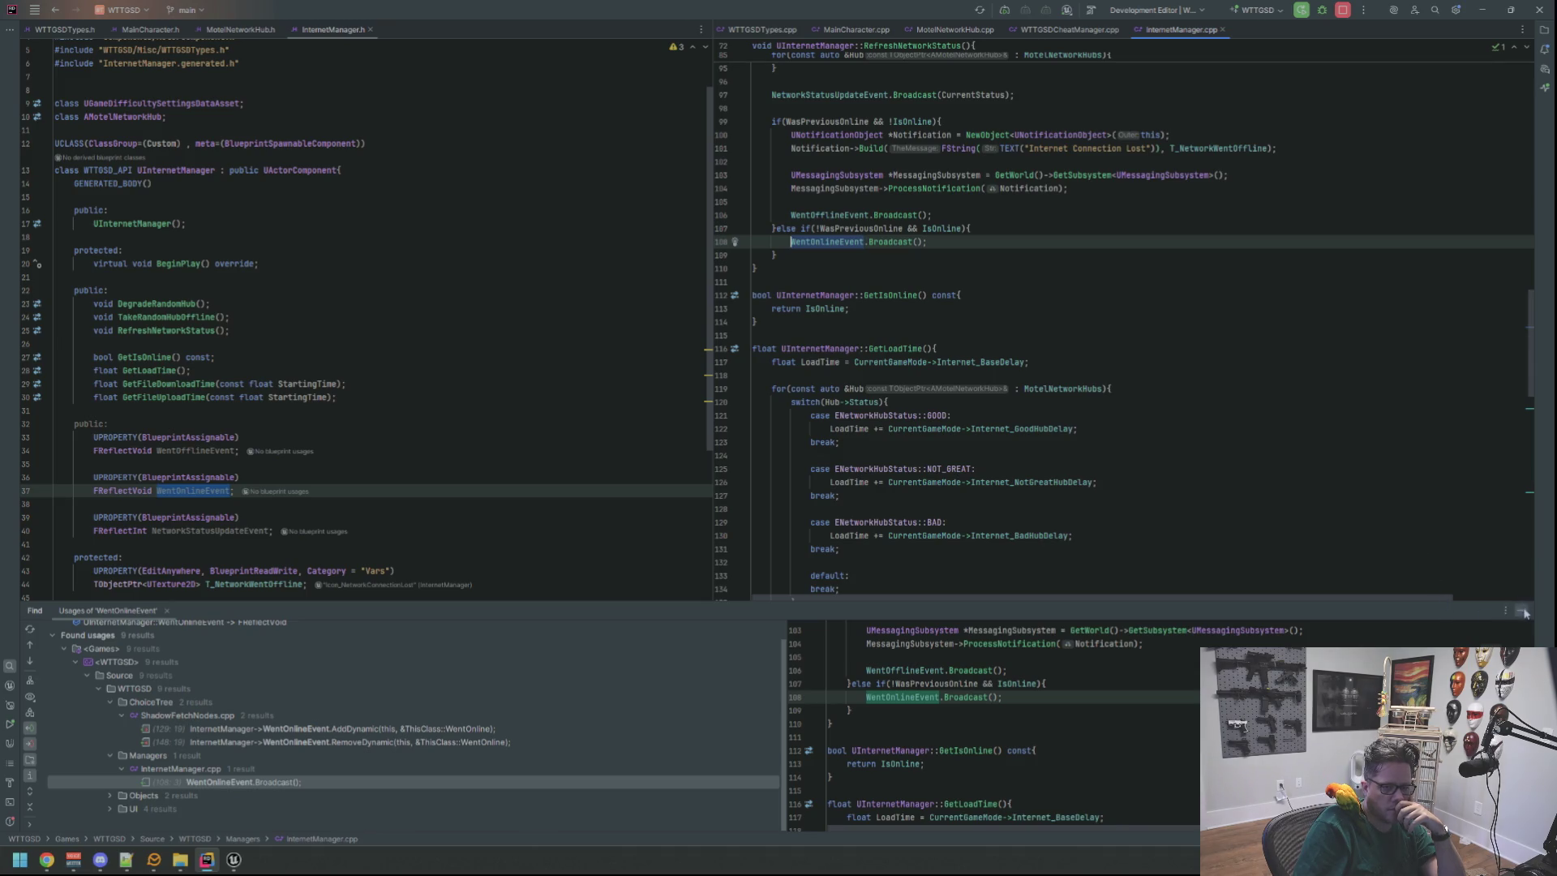
click(1524, 614)
scroll(1101, 480, up, 4)
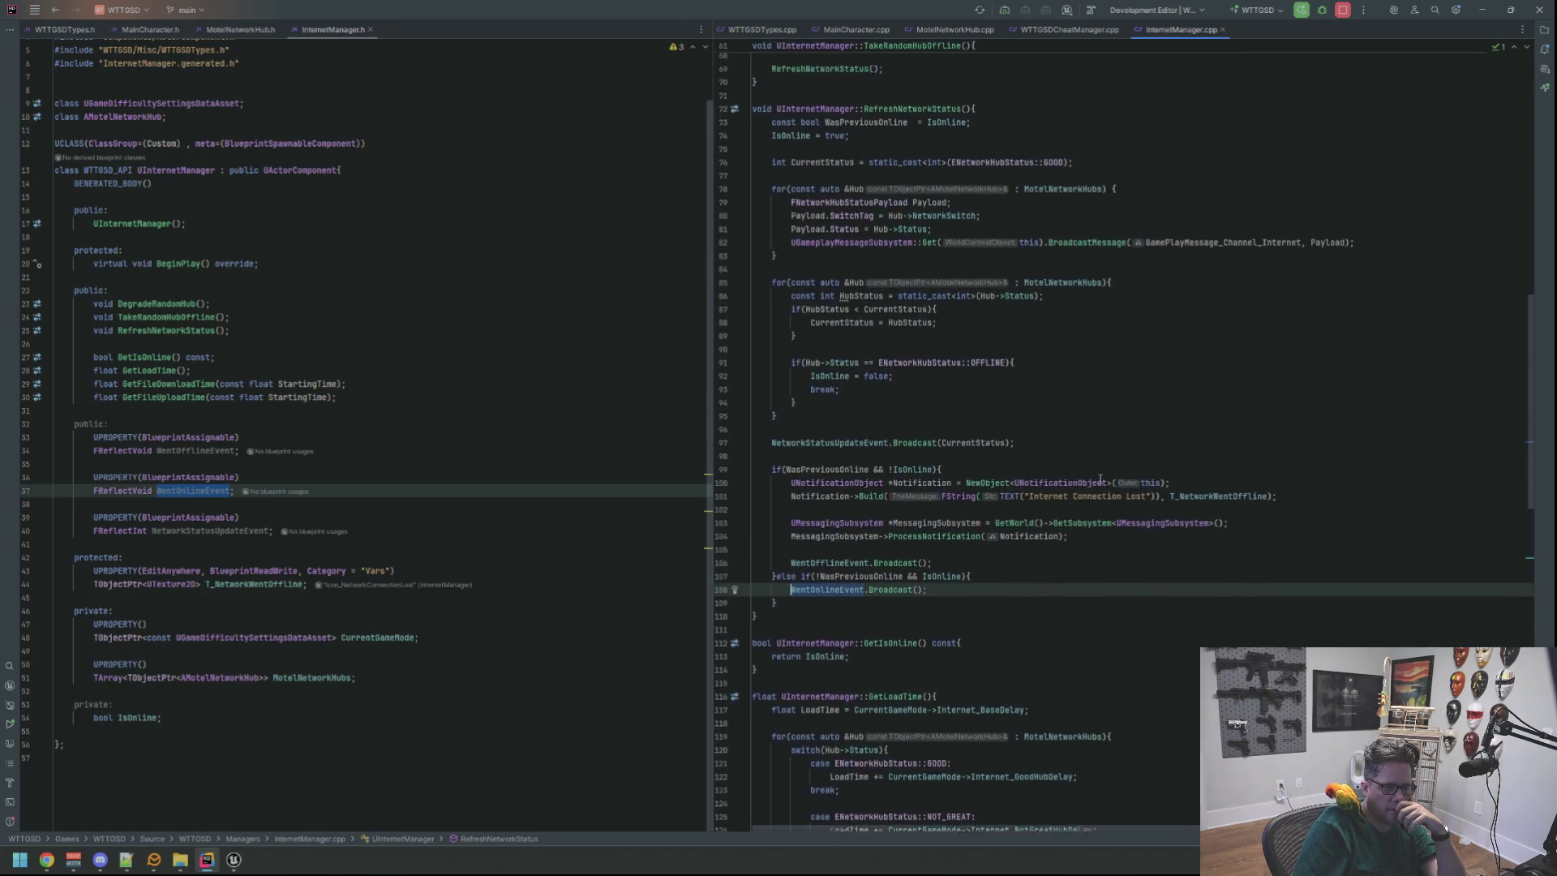
scroll(1101, 481, up, 2)
click(997, 525)
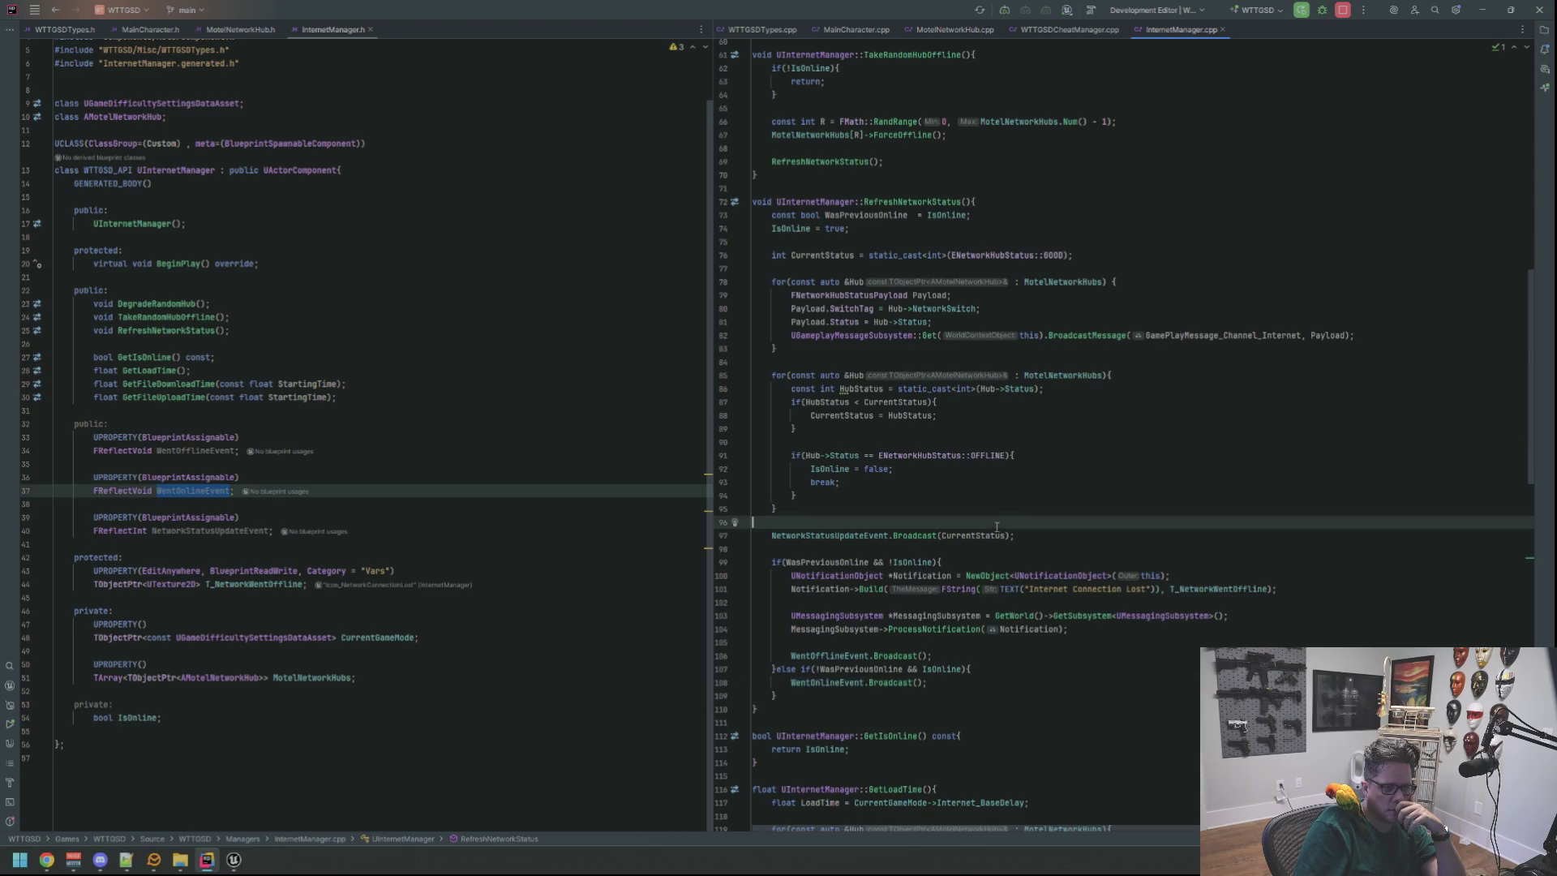
scroll(997, 525, down, 3)
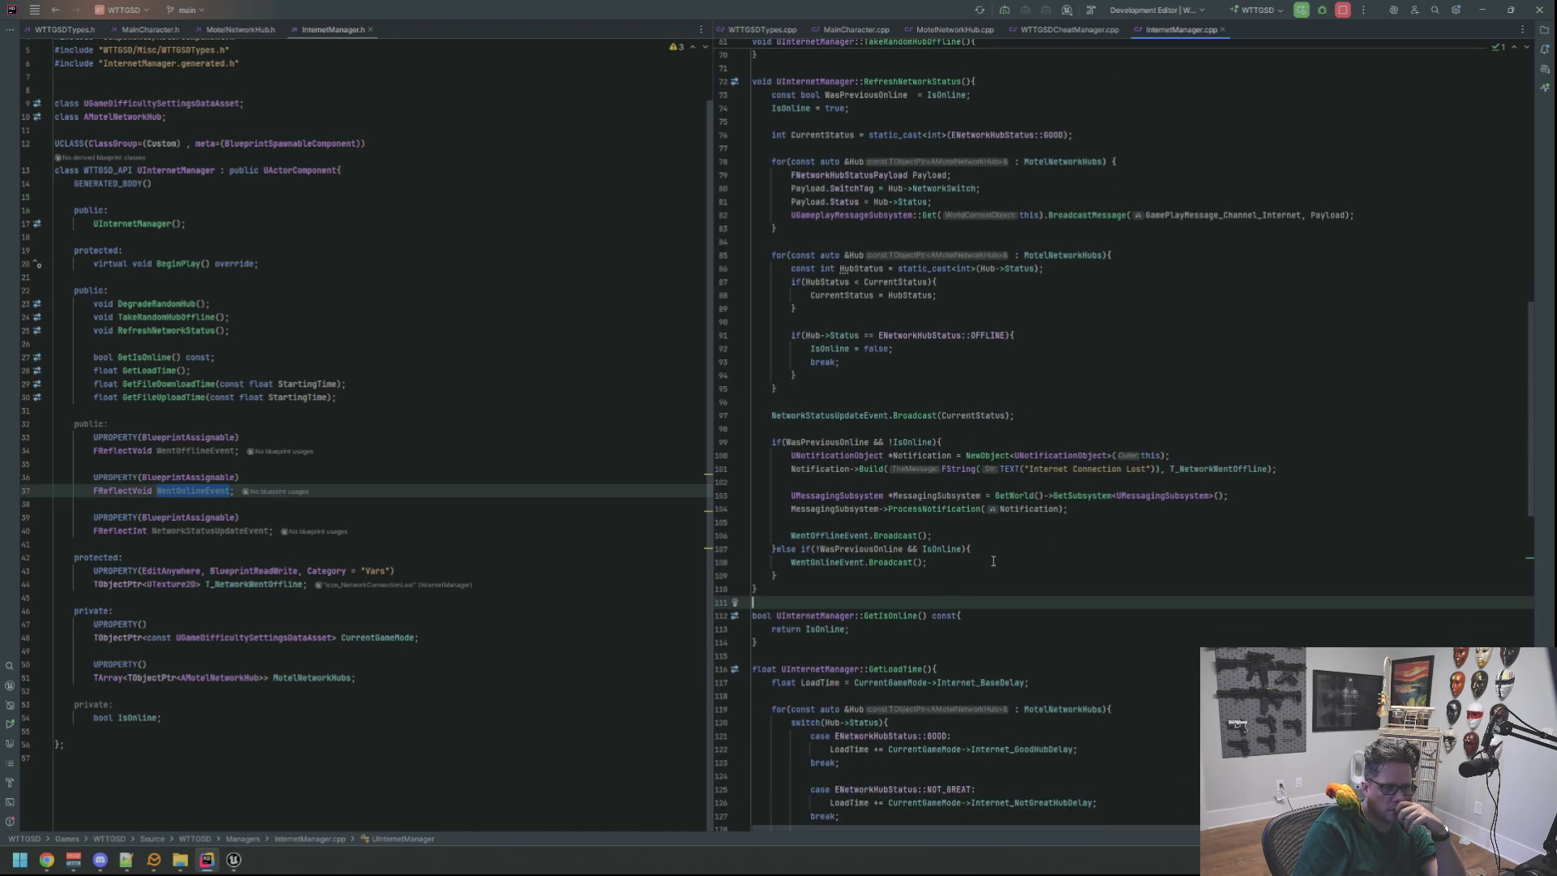
click(981, 601)
click(995, 535)
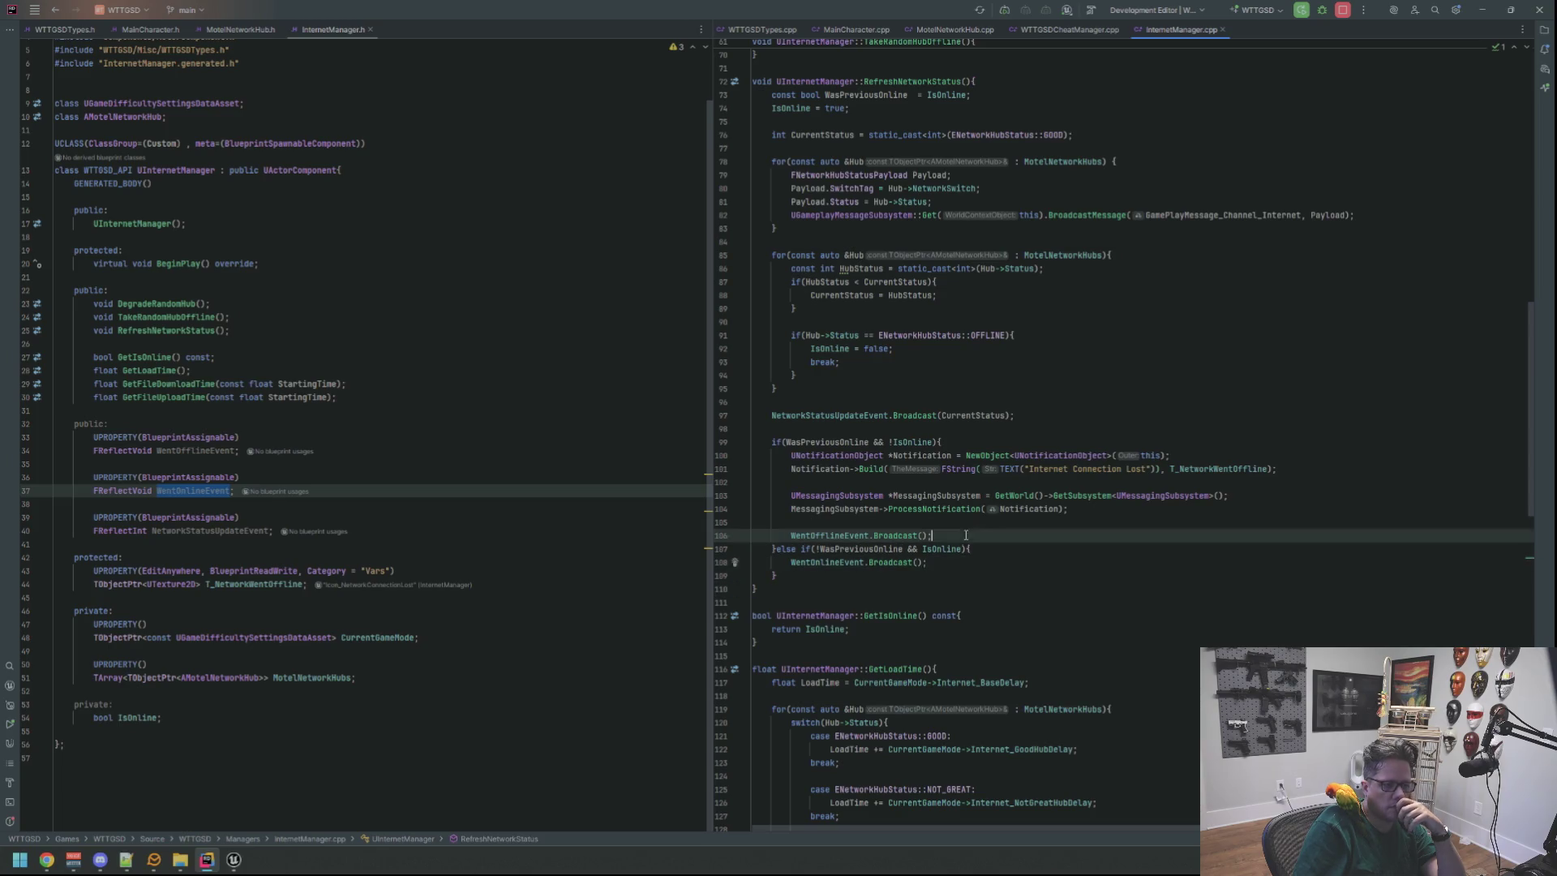
click(575, 303)
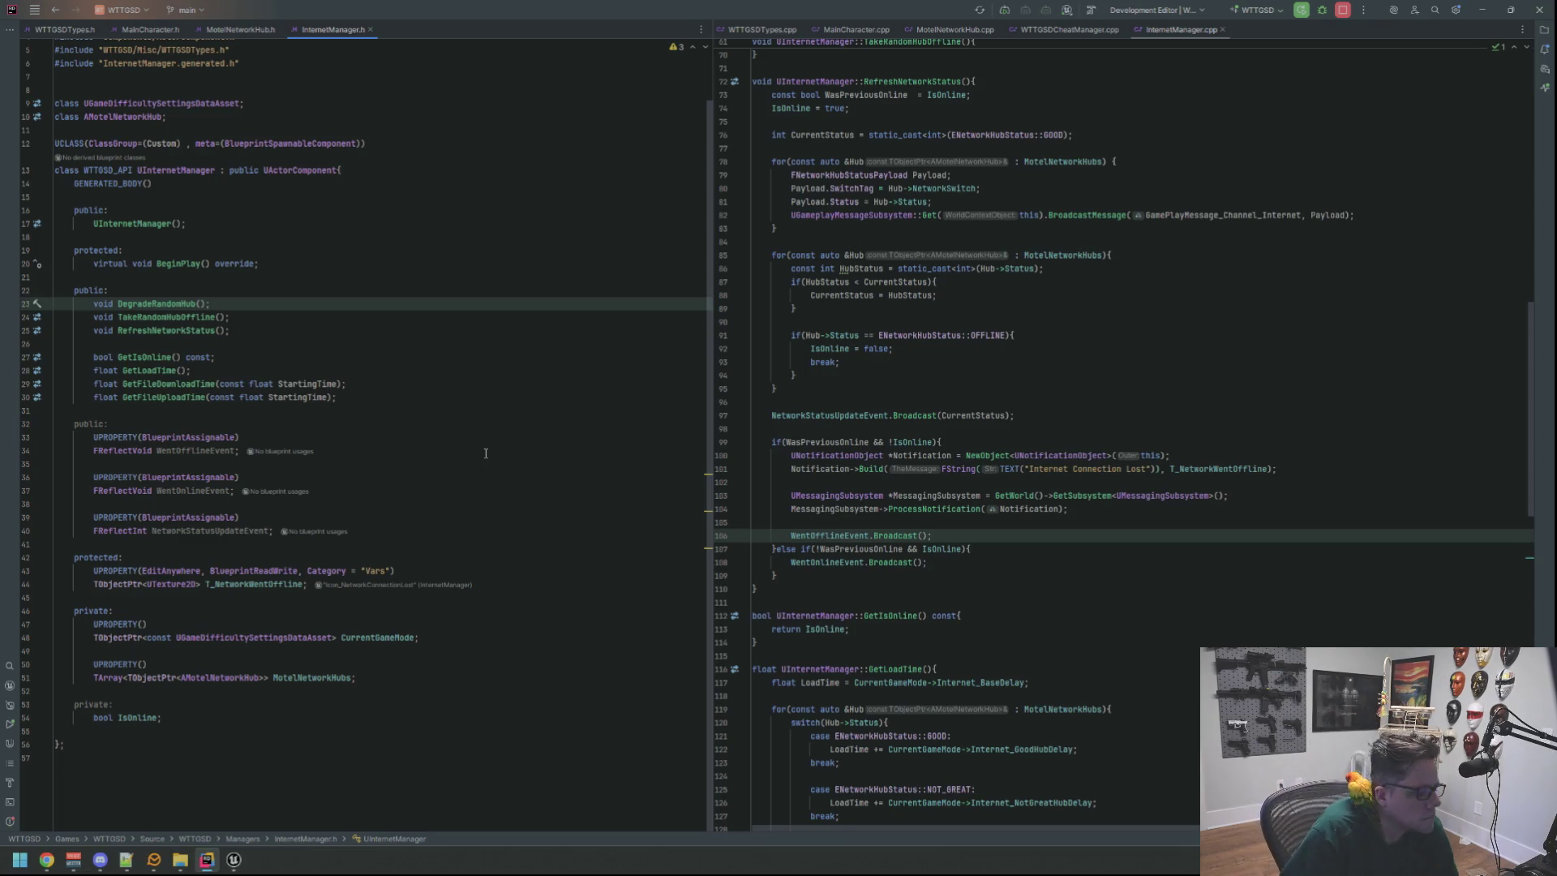
Back in Unreal Engine, review the old Listen, Switch and Break nodes and maximise the blueprint editor.
mouse_move(233, 860)
click(309, 799)
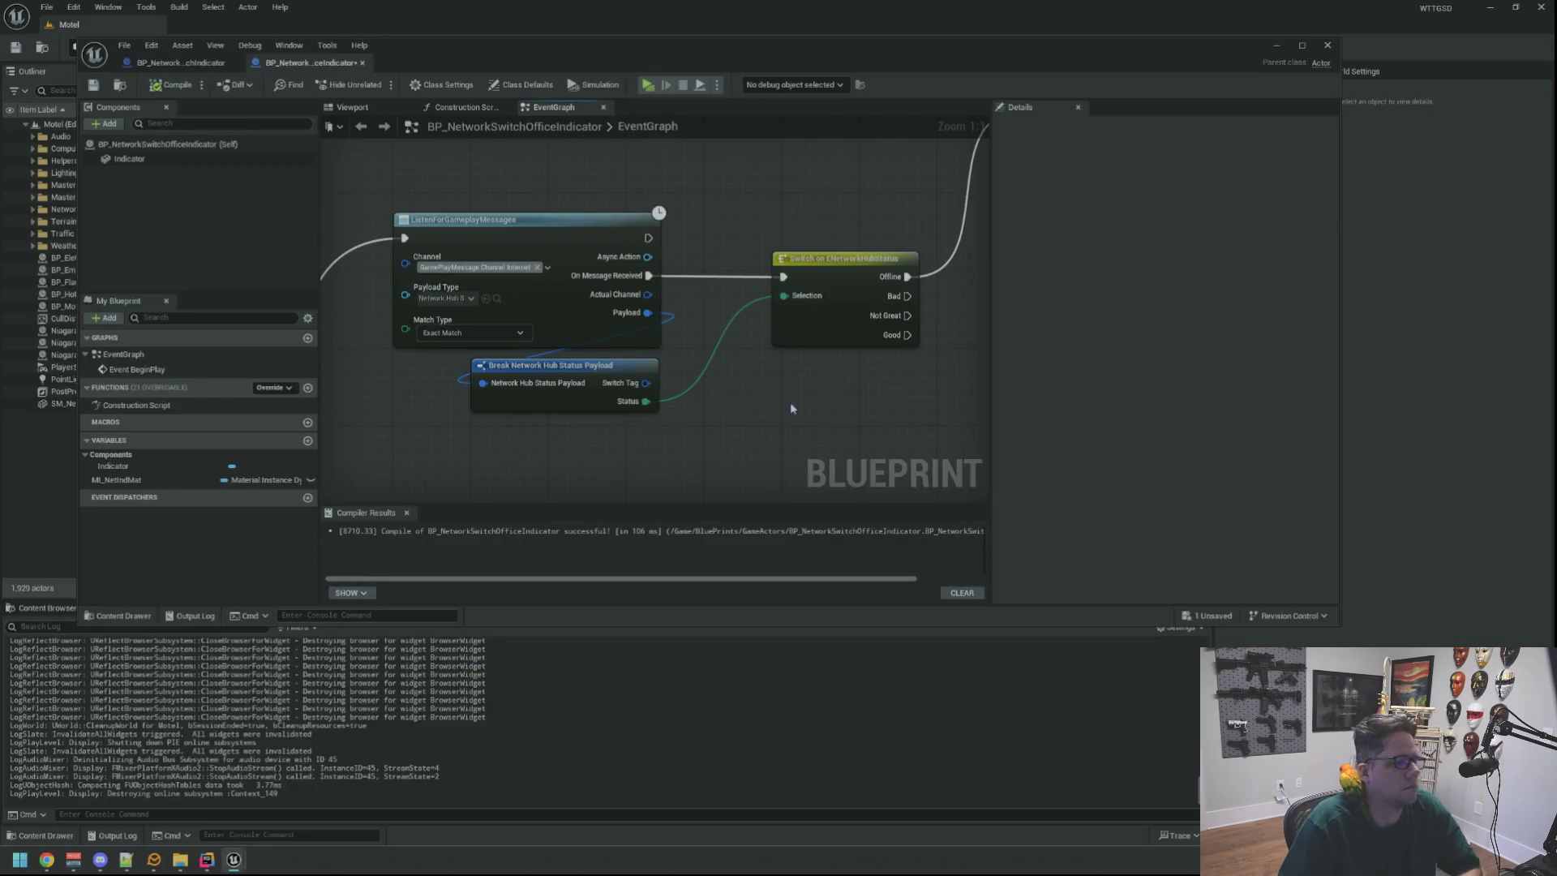
scroll(793, 408, down, 4)
mouse_move(531, 217)
mouse_down()
mouse_move(874, 402)
mouse_move(630, 215)
mouse_up()
scroll(653, 254, up, 2)
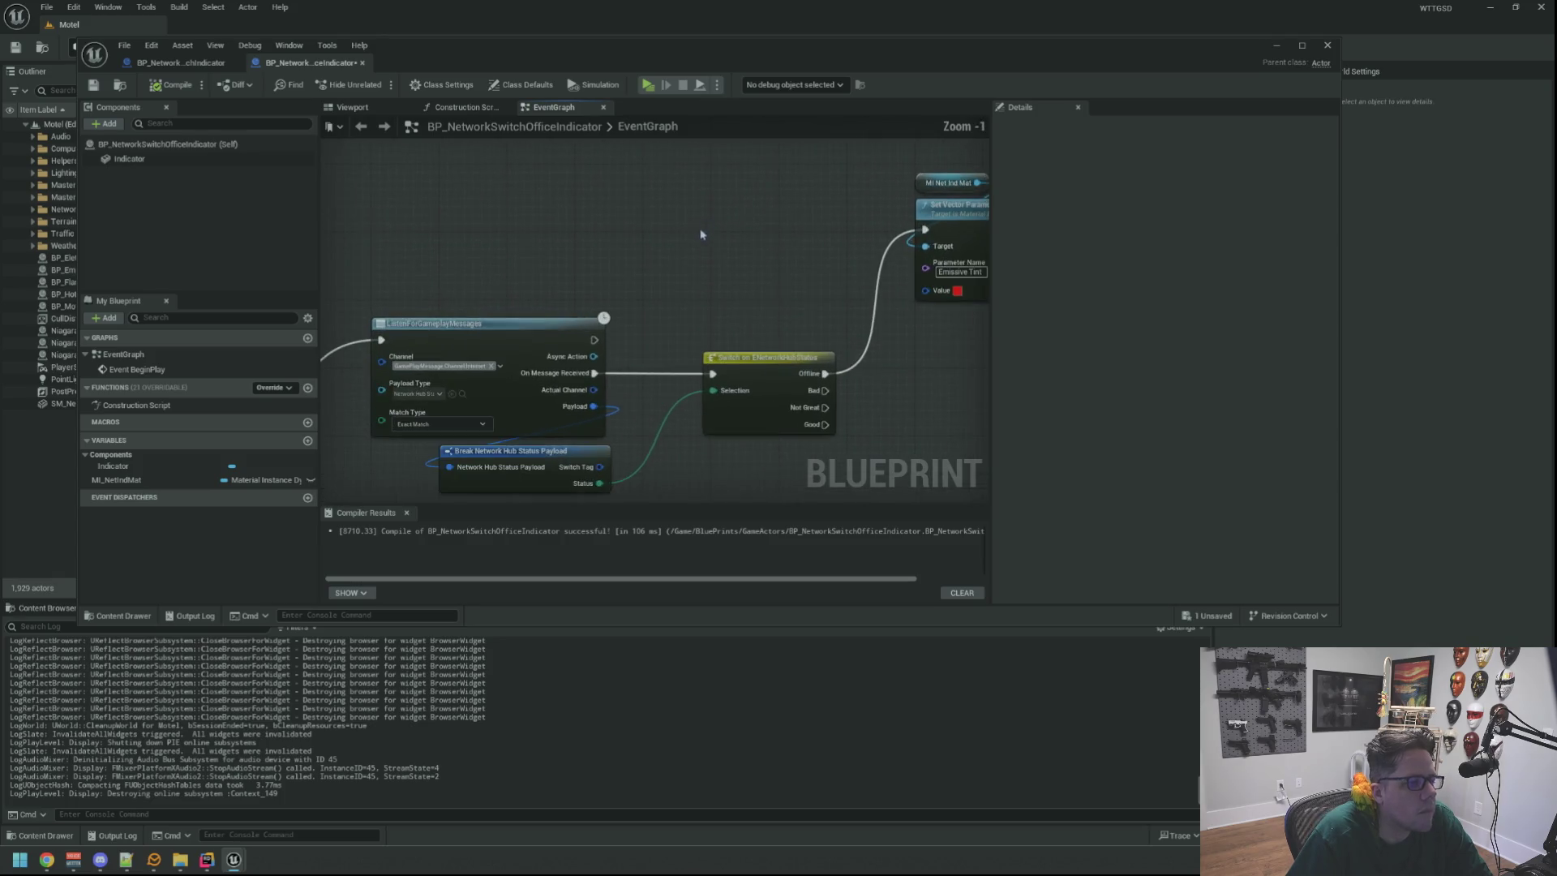
scroll(702, 235, down, 2)
mouse_move(521, 171)
mouse_down()
mouse_move(898, 351)
mouse_move(824, 410)
mouse_move(848, 375)
mouse_move(813, 367)
mouse_up()
click(814, 366)
double_click(1314, 70)
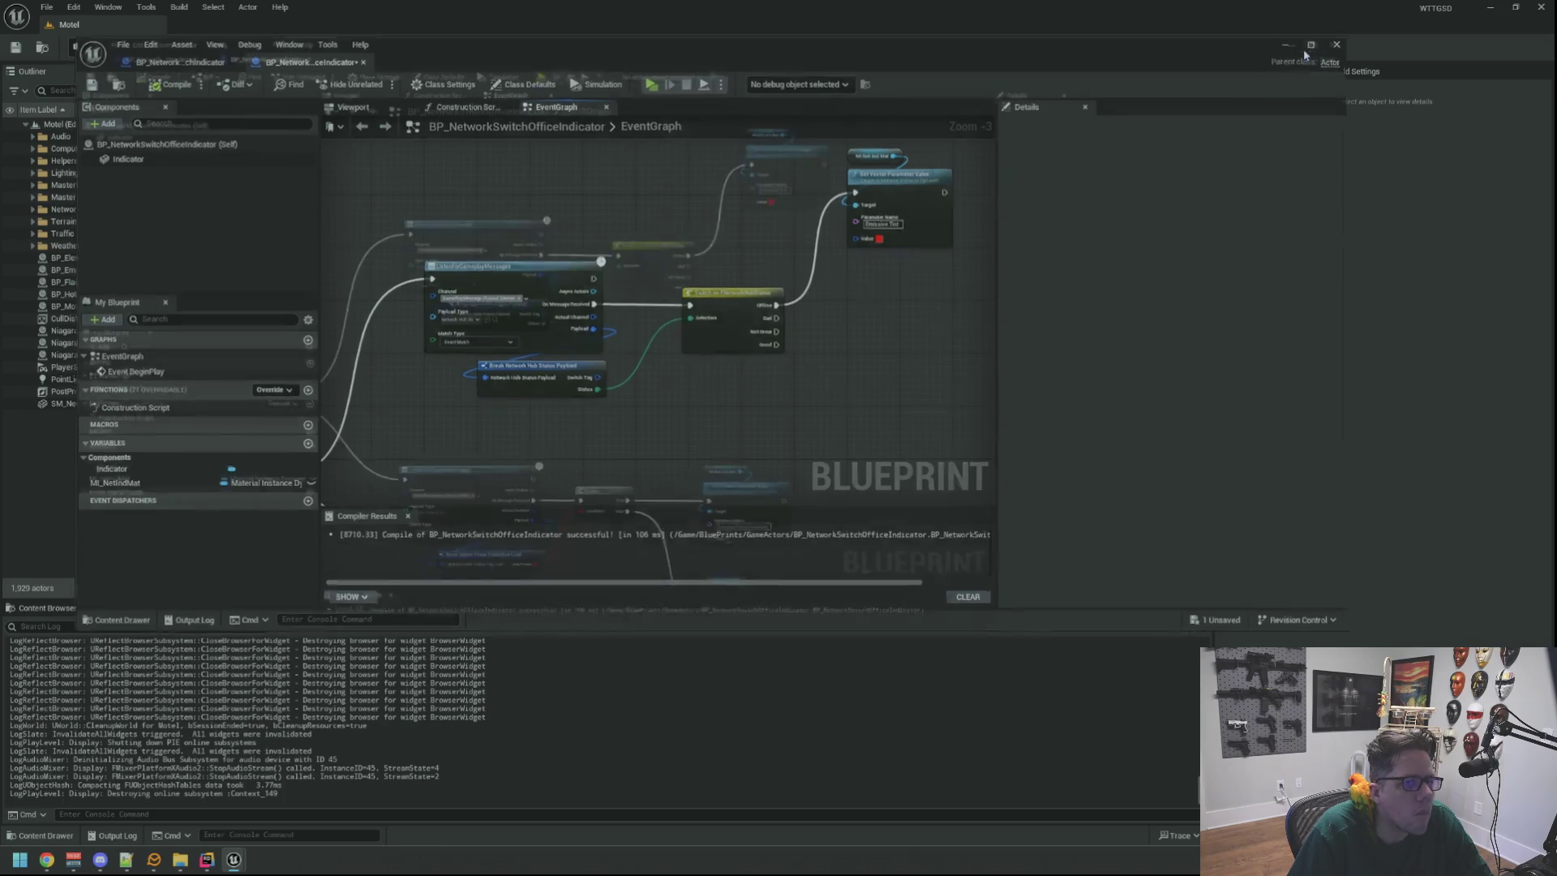
scroll(750, 457, up, 3)
scroll(750, 457, down, 6)
scroll(542, 379, up, 3)
scroll(528, 403, up, 2)
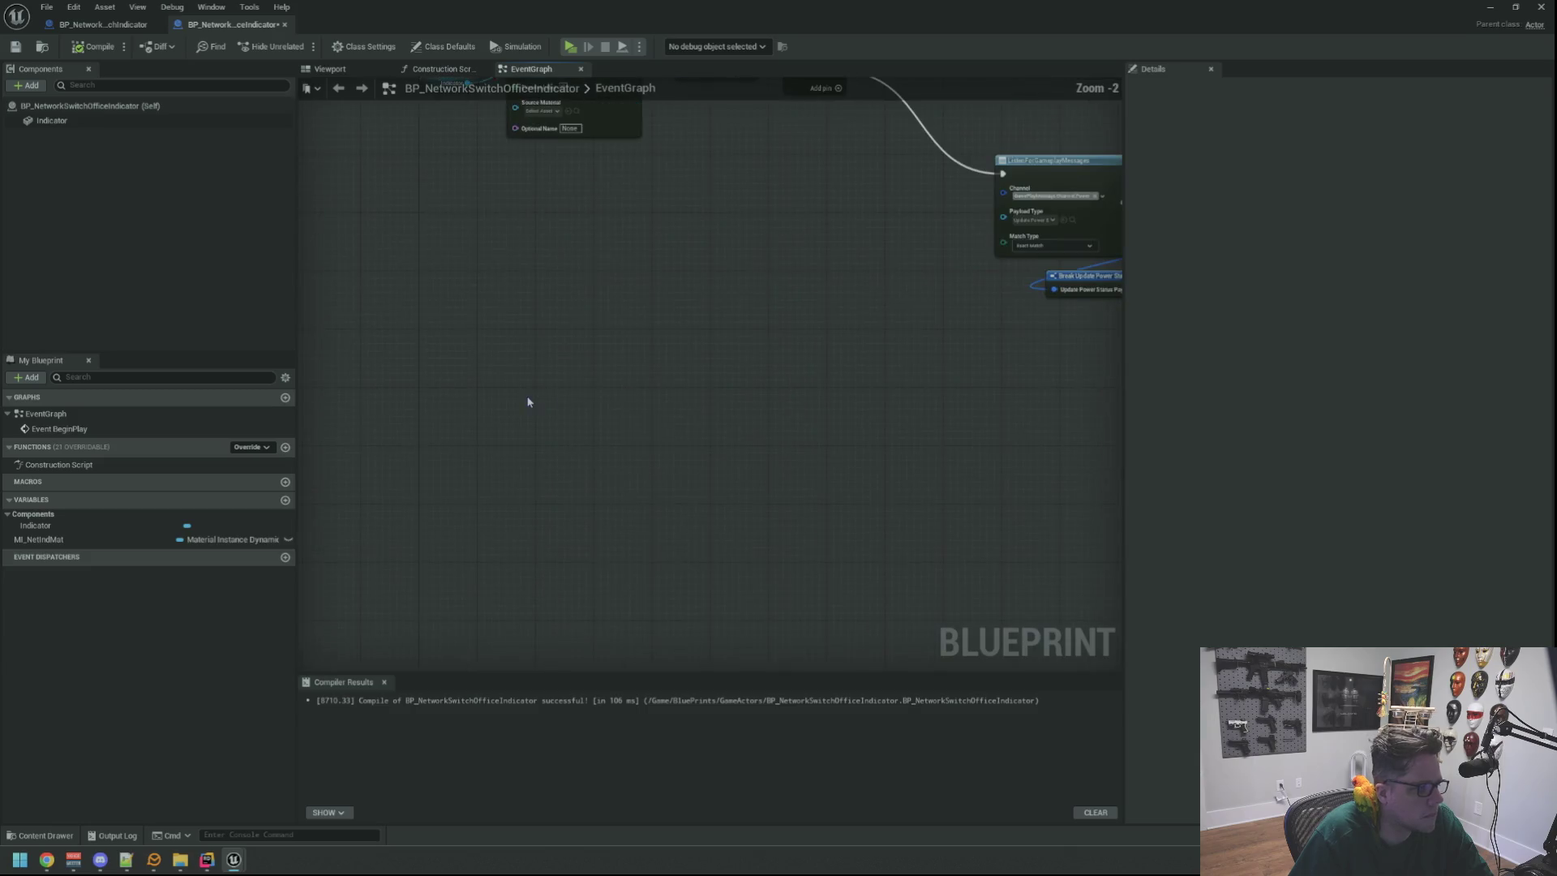
Add a custom event named WentOffline to the graph.
right_click(531, 400)
text(aDD CUSTOM EVEN)
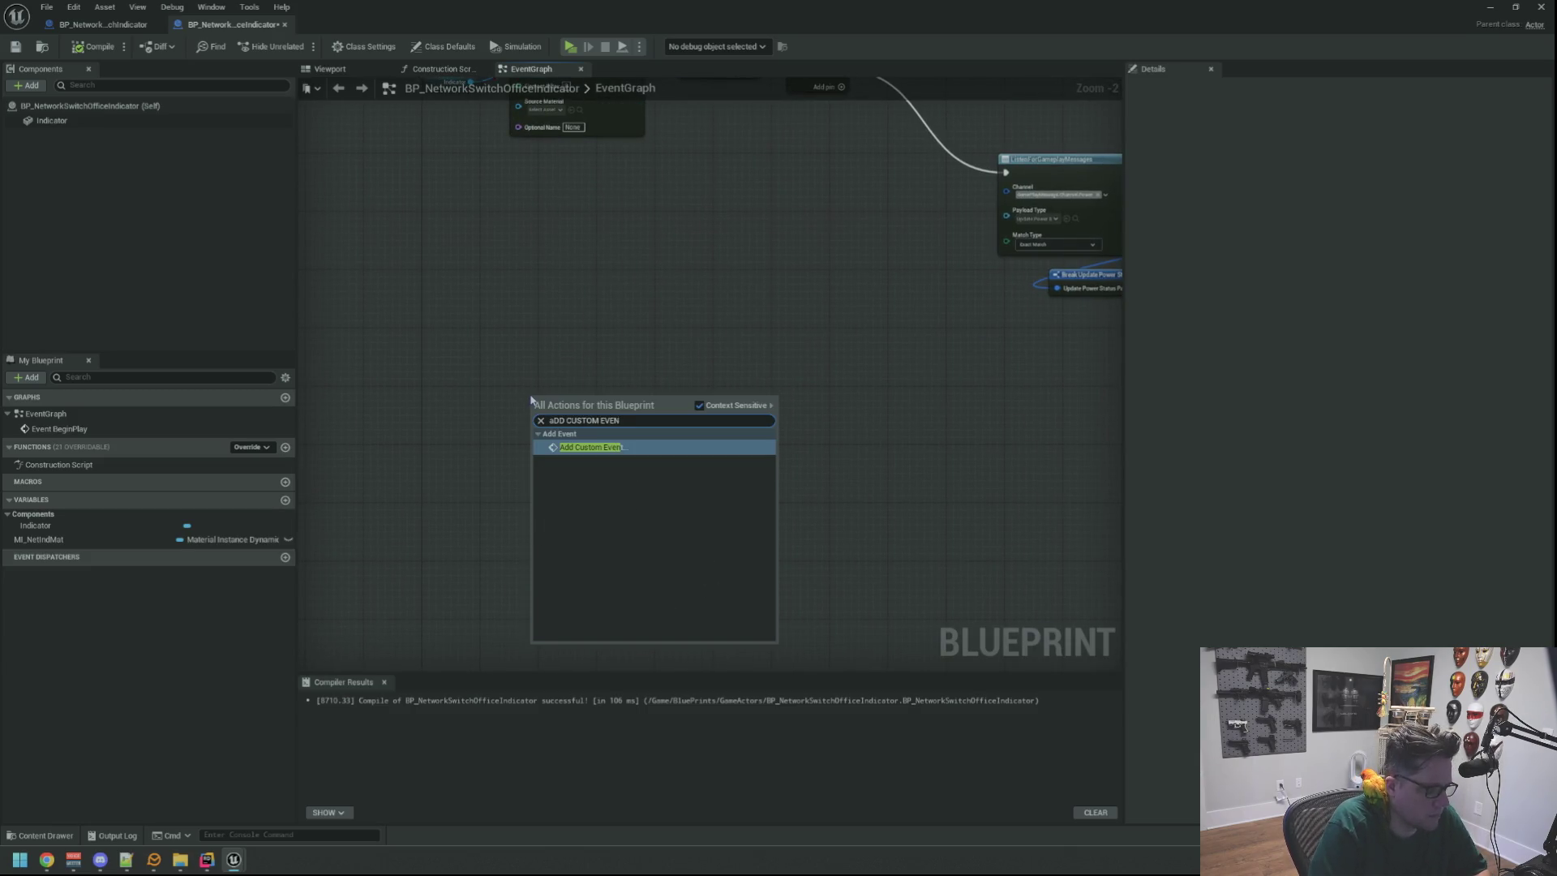
key(Return)
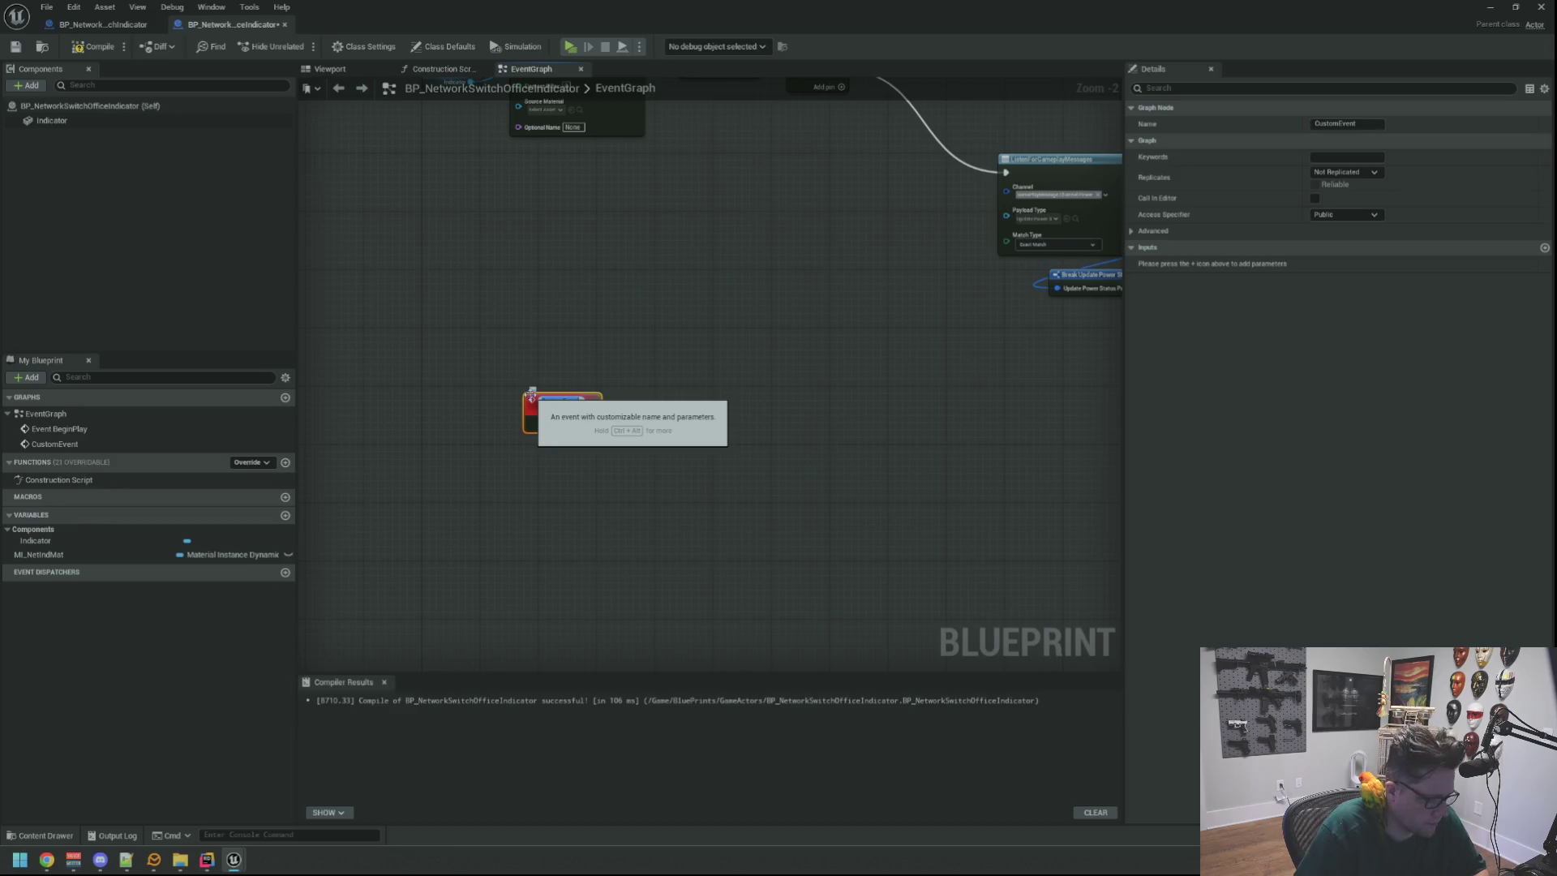
text(WentOffline)
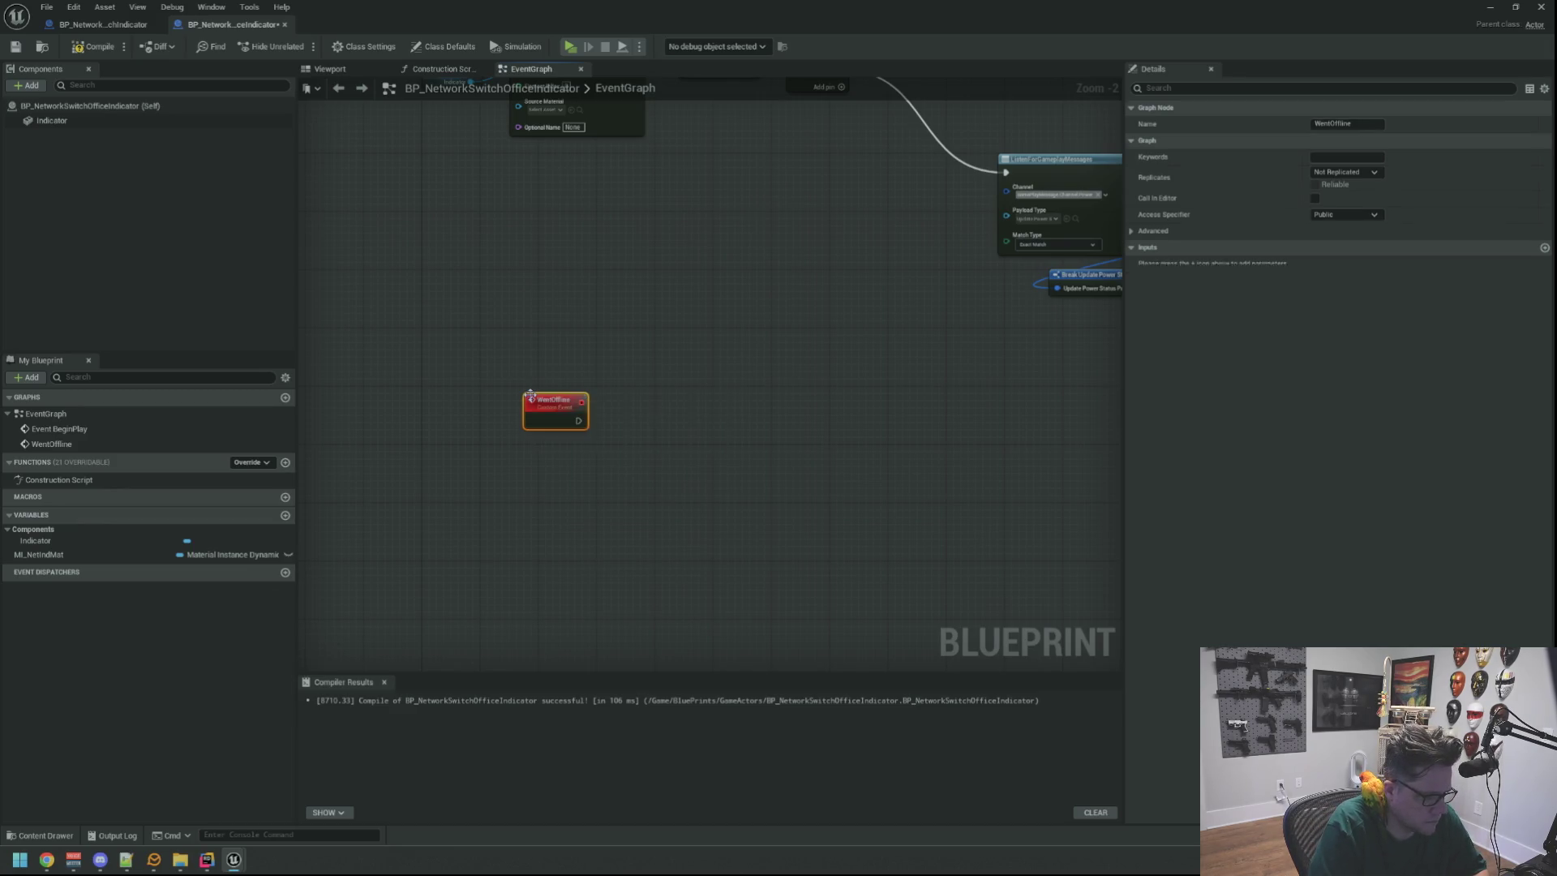
click(539, 381)
scroll(545, 359, up, 2)
mouse_move(649, 373)
mouse_down()
mouse_move(520, 456)
mouse_move(514, 438)
mouse_up()
click(650, 514)
Add a second custom event named WentOnline below WentOffline.
right_click(597, 434)
text(add custom)
key(Return)
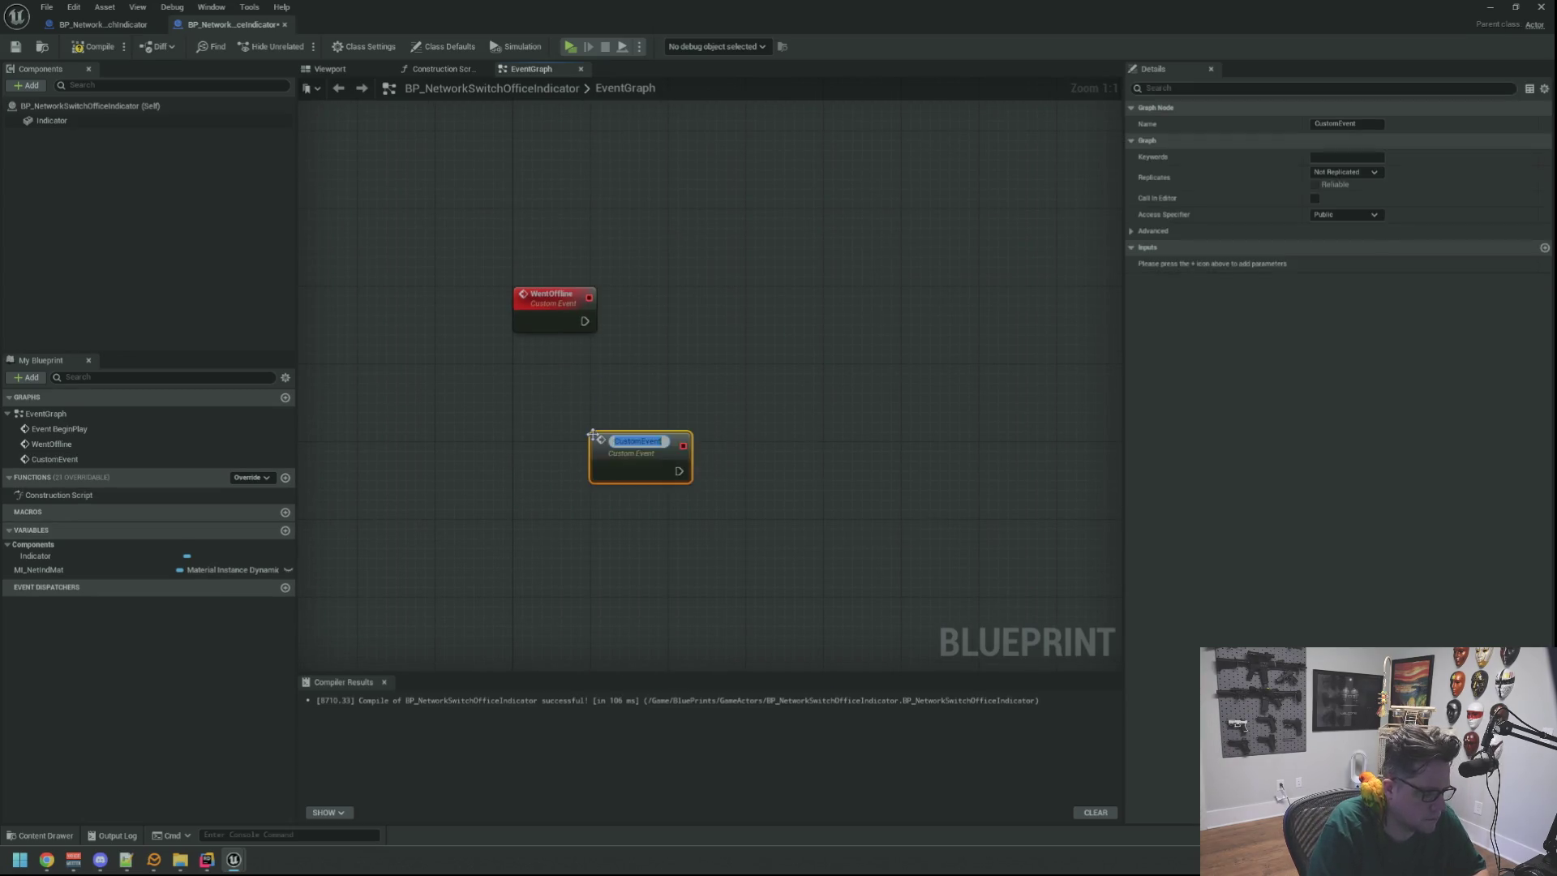
text(Went)
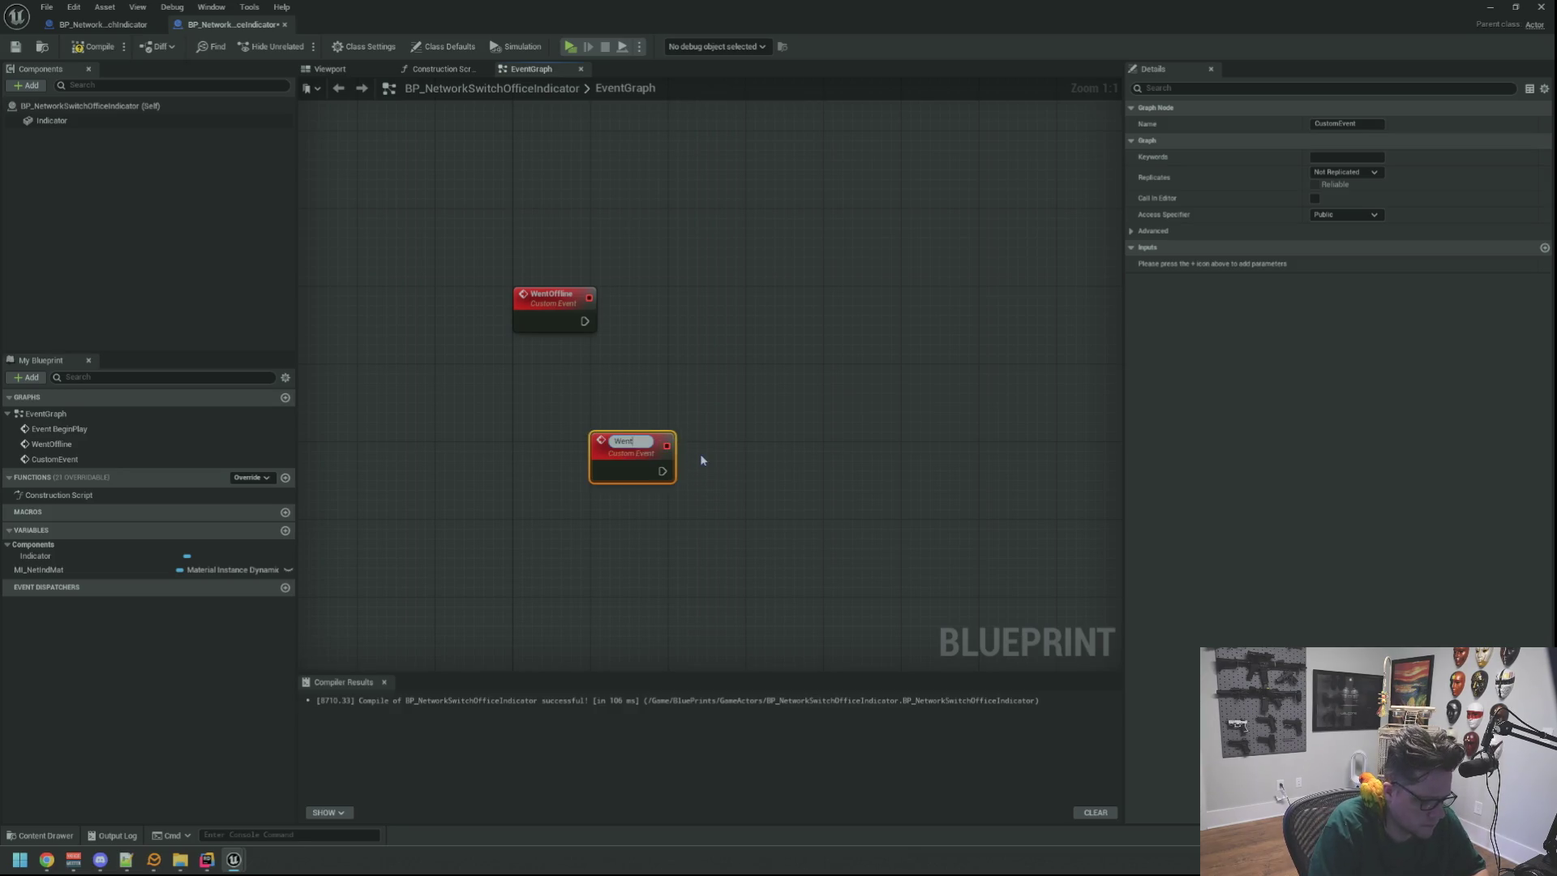
text(Online)
key(Return)
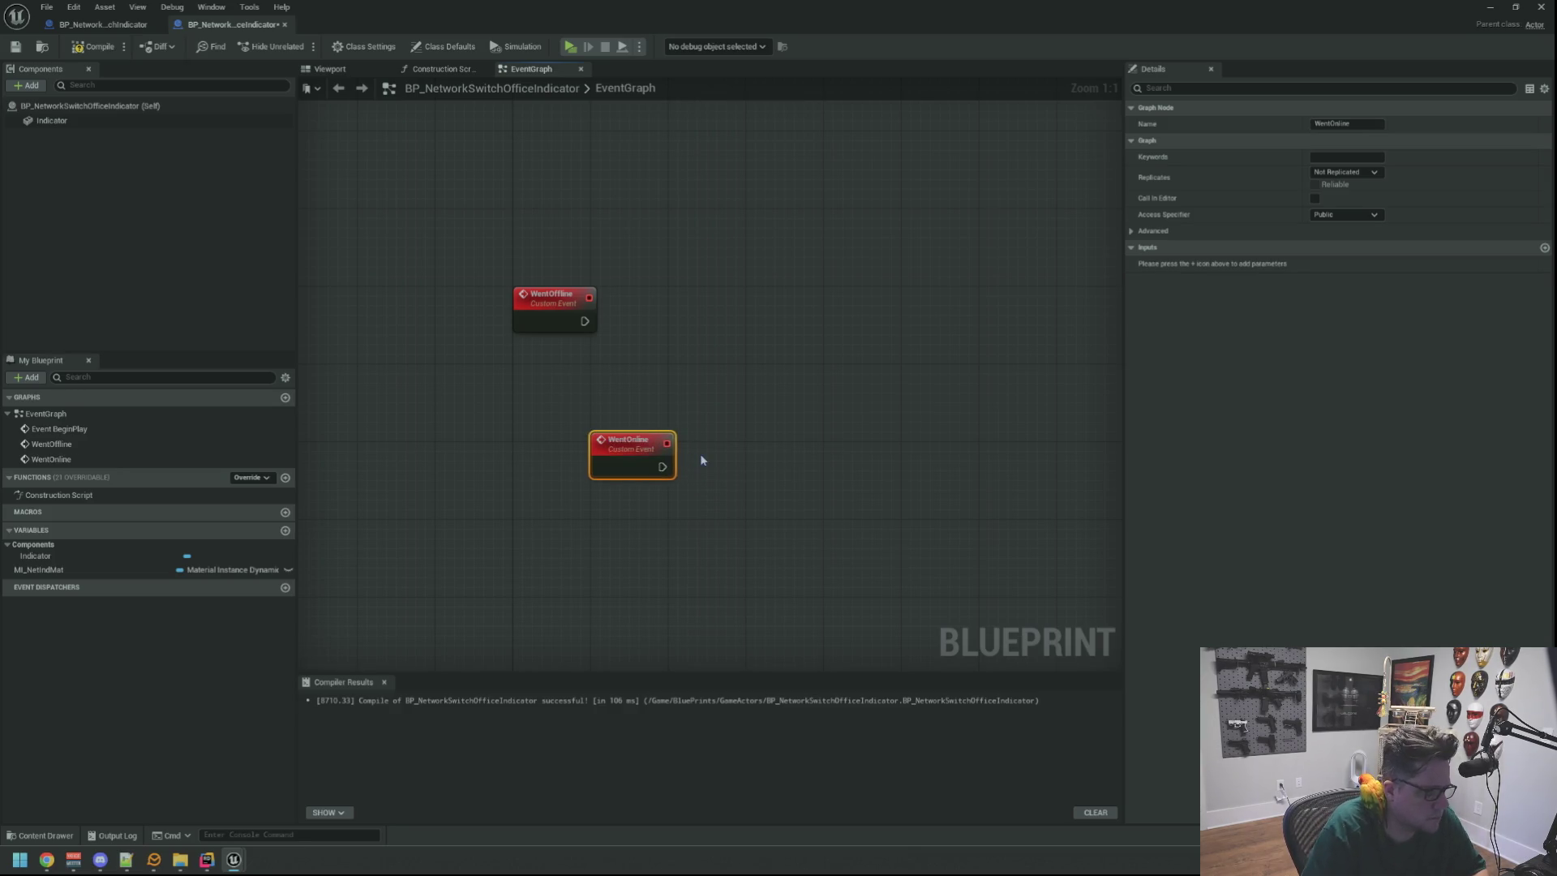
drag(639, 463, 563, 545)
click(771, 289)
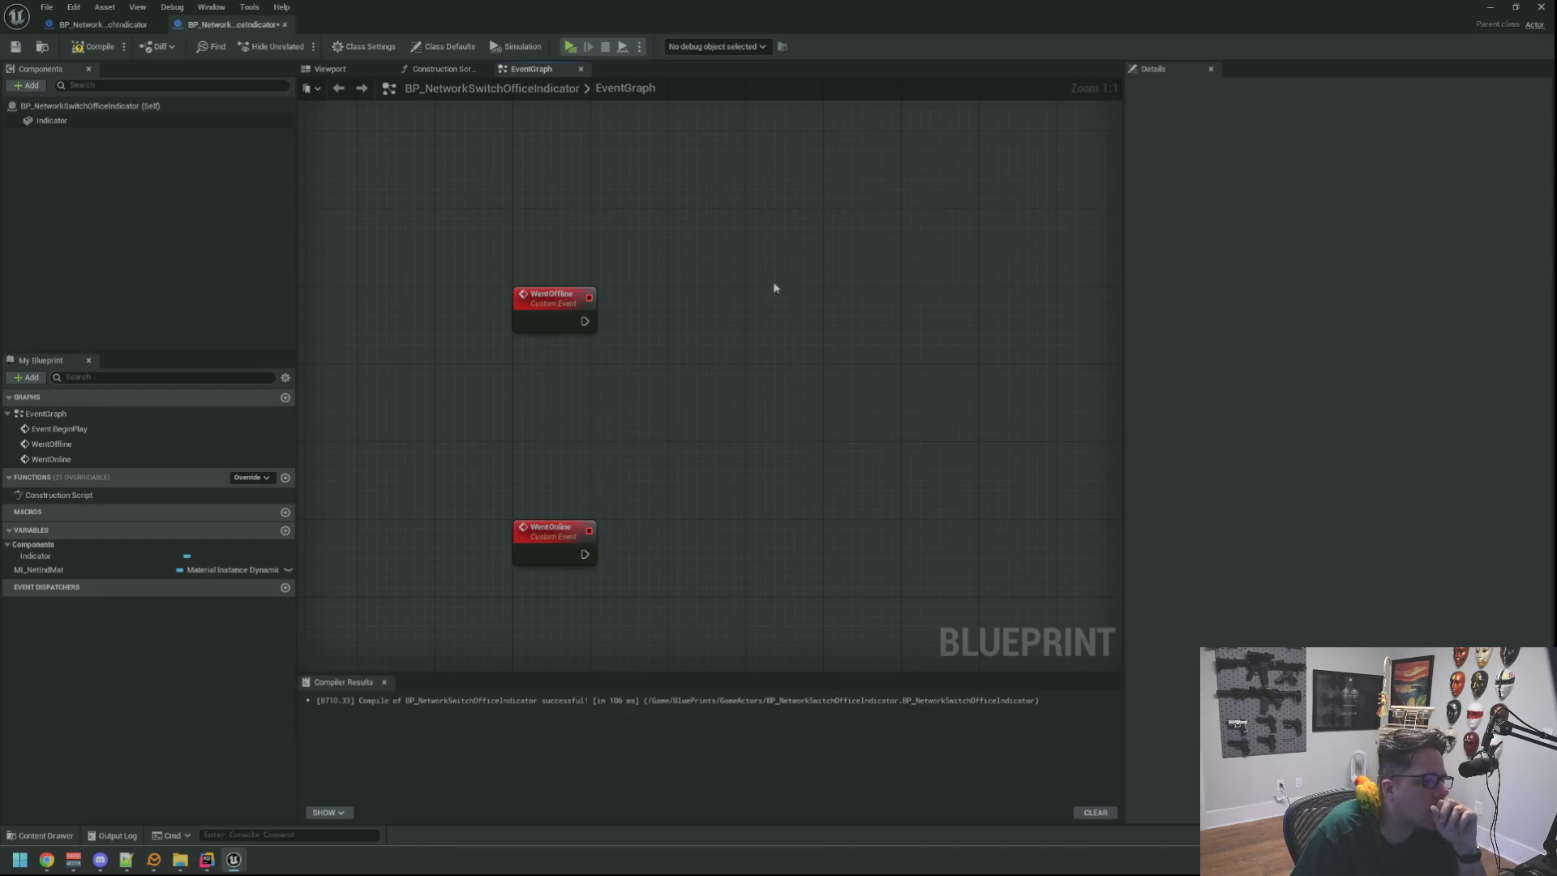
Detach the MI Net Ind Mat and Set Vector Parameter Value nodes from Offline and wire WentOffline into them.
scroll(744, 441, down, 2)
drag(825, 370, 762, 435)
scroll(609, 424, up, 2)
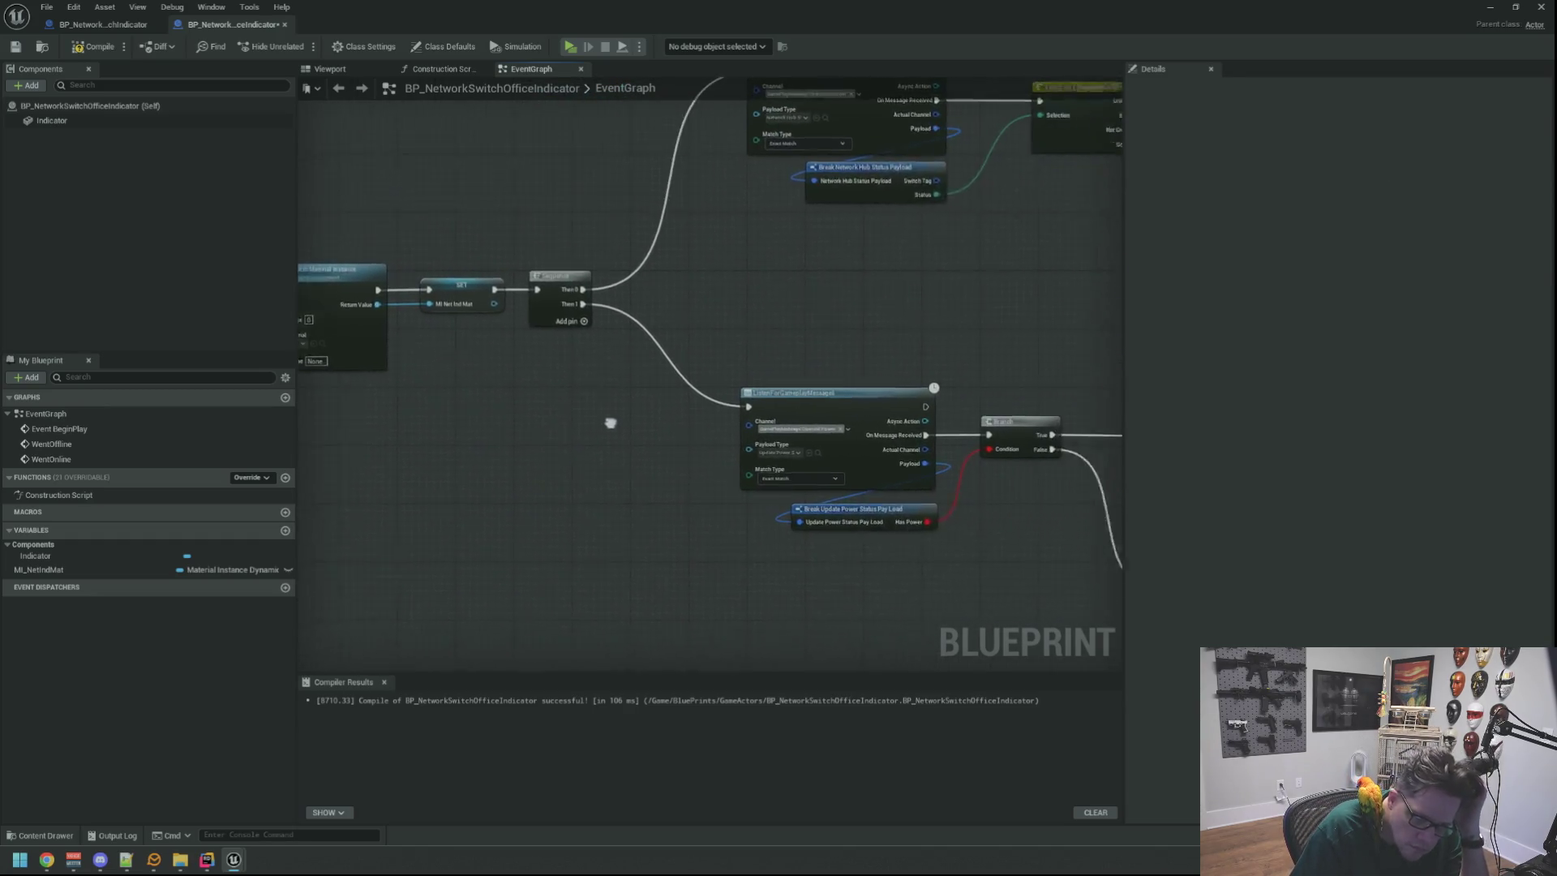
scroll(717, 408, down, 2)
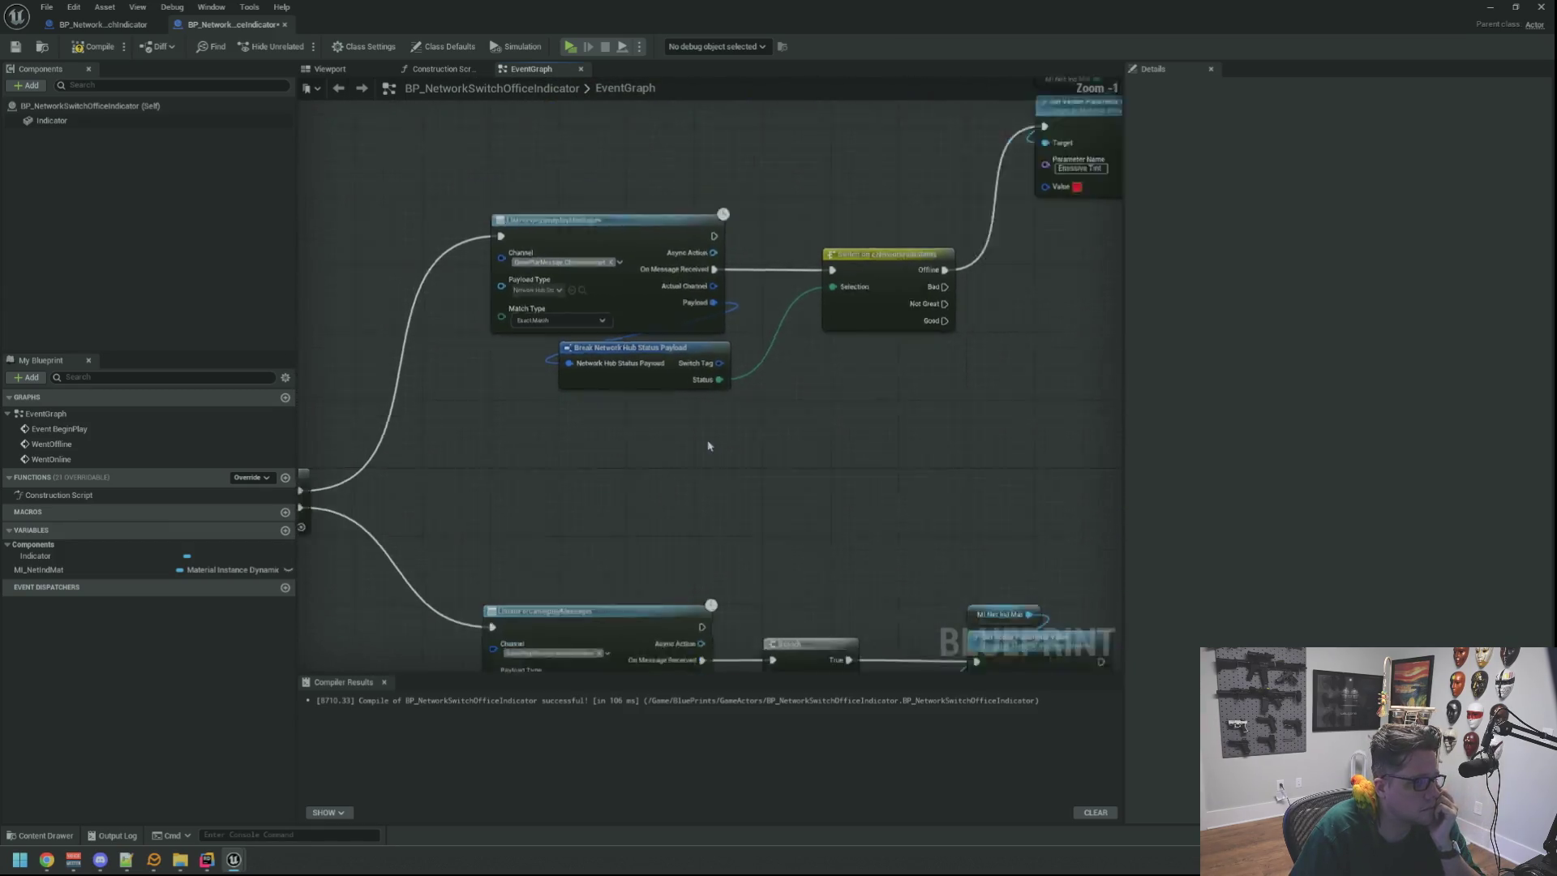
alt+click(899, 282)
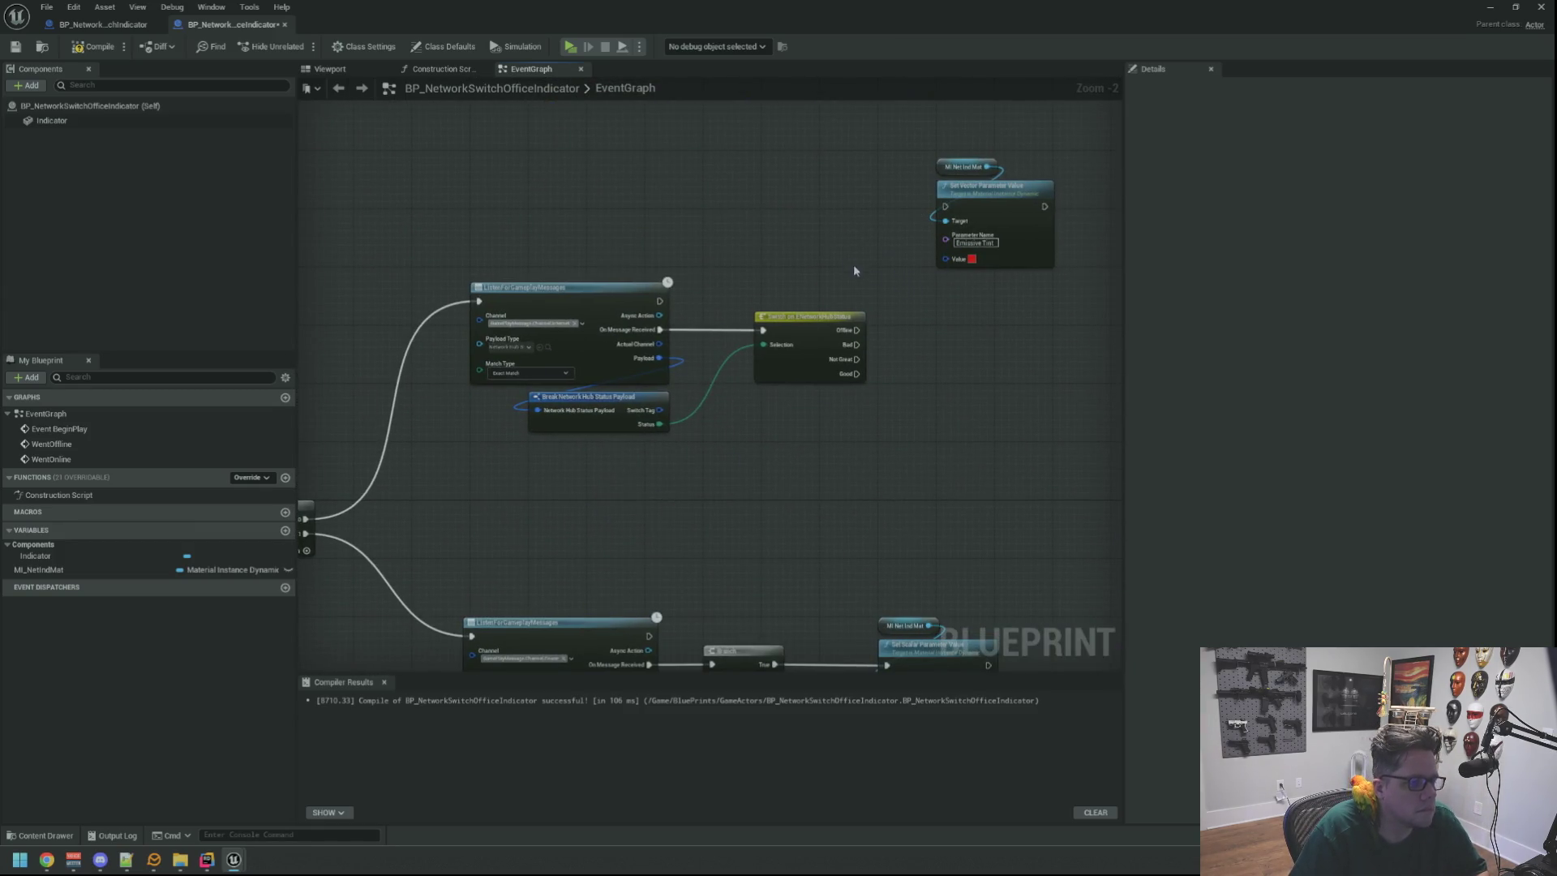
drag(931, 141, 1059, 272)
mouse_move(997, 186)
mouse_down()
mouse_move(558, 521)
mouse_move(789, 297)
mouse_move(736, 338)
mouse_up()
mouse_move(685, 416)
mouse_down()
mouse_move(673, 406)
mouse_move(790, 356)
mouse_move(547, 418)
mouse_up()
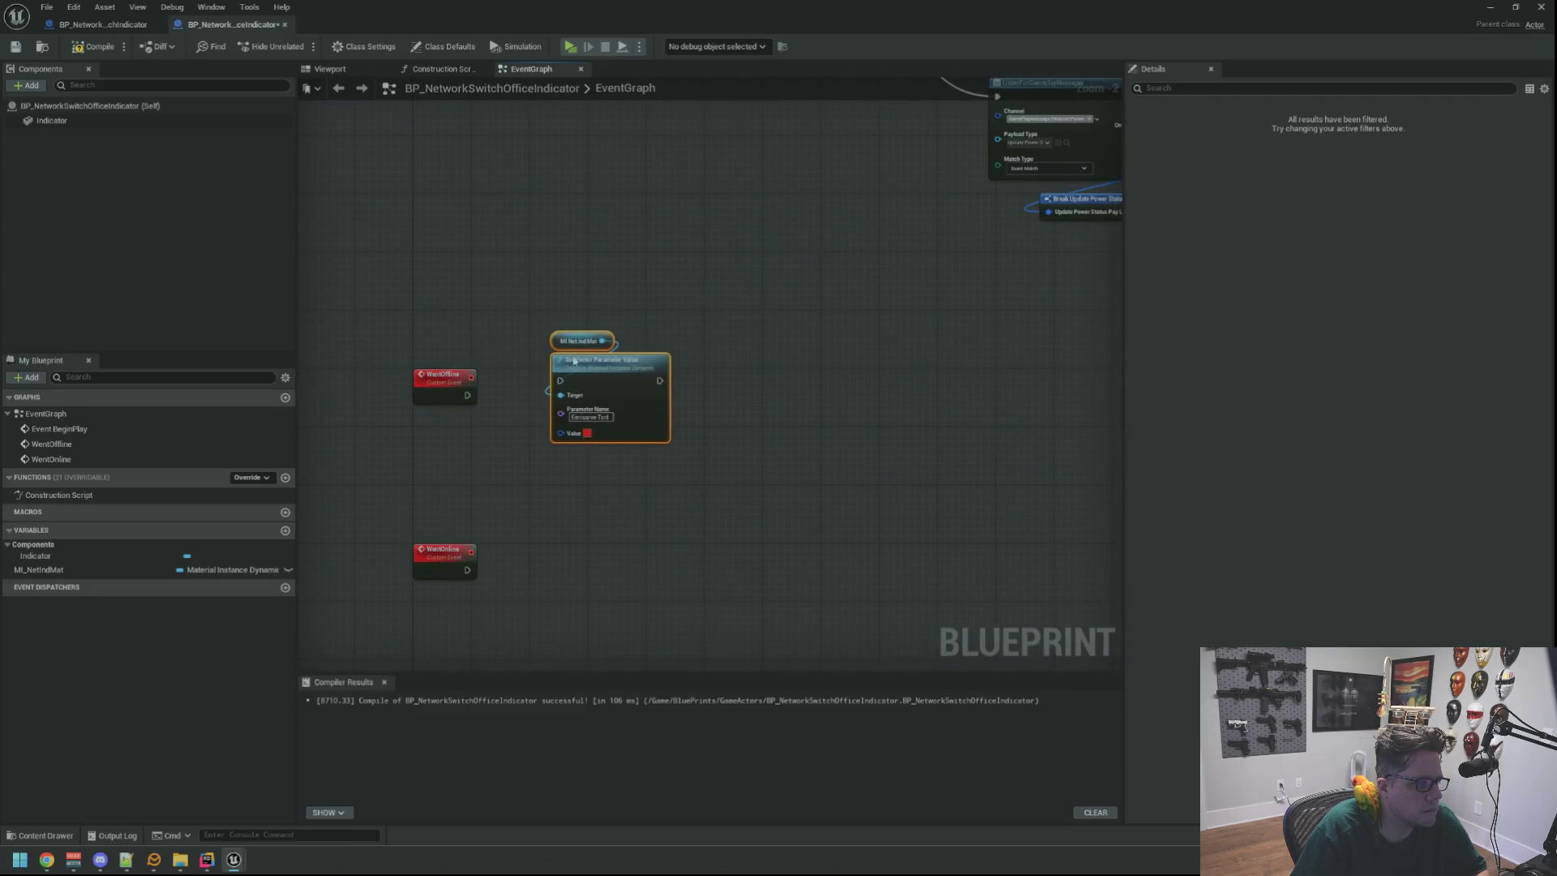
scroll(509, 328, up, 2)
drag(499, 316, 614, 277)
click(613, 198)
mouse_move(613, 198)
mouse_down()
mouse_move(698, 268)
mouse_move(662, 291)
mouse_up()
click(676, 425)
Paste a copy of the material and Set Vector nodes for WentOnline, then switch to BP_NetworkSwitchIndicator.
drag(616, 183, 707, 448)
right_click(706, 451)
key(ctrl+v)
click(649, 410)
click(730, 505)
key(ctrl+v)
drag(545, 487, 738, 545)
click(721, 465)
drag(721, 466, 885, 629)
drag(803, 519, 701, 460)
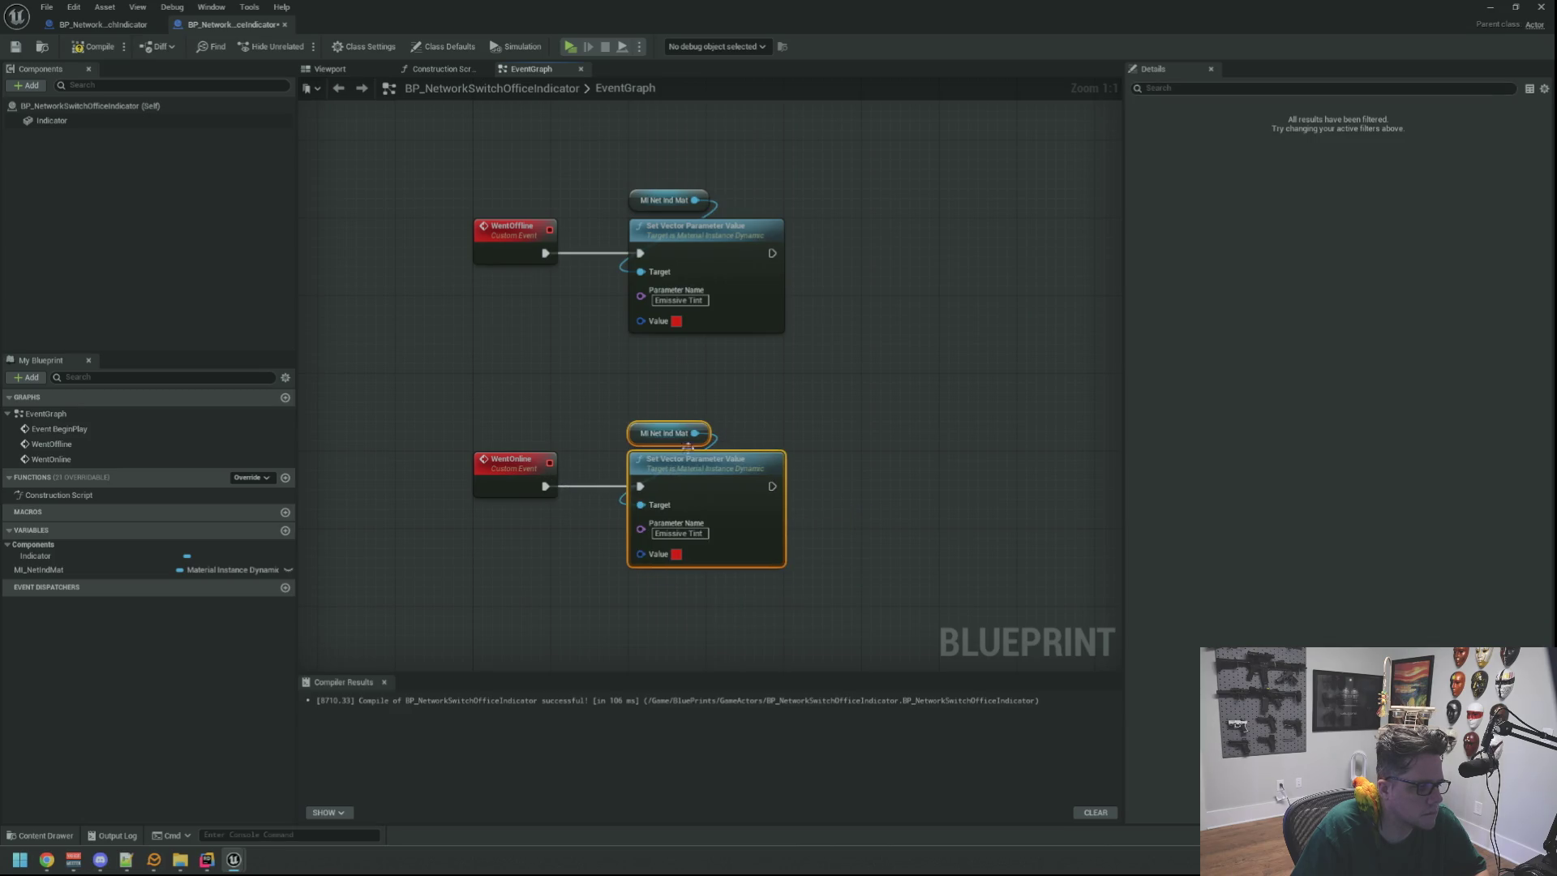
click(832, 359)
right_click(832, 359)
click(103, 24)
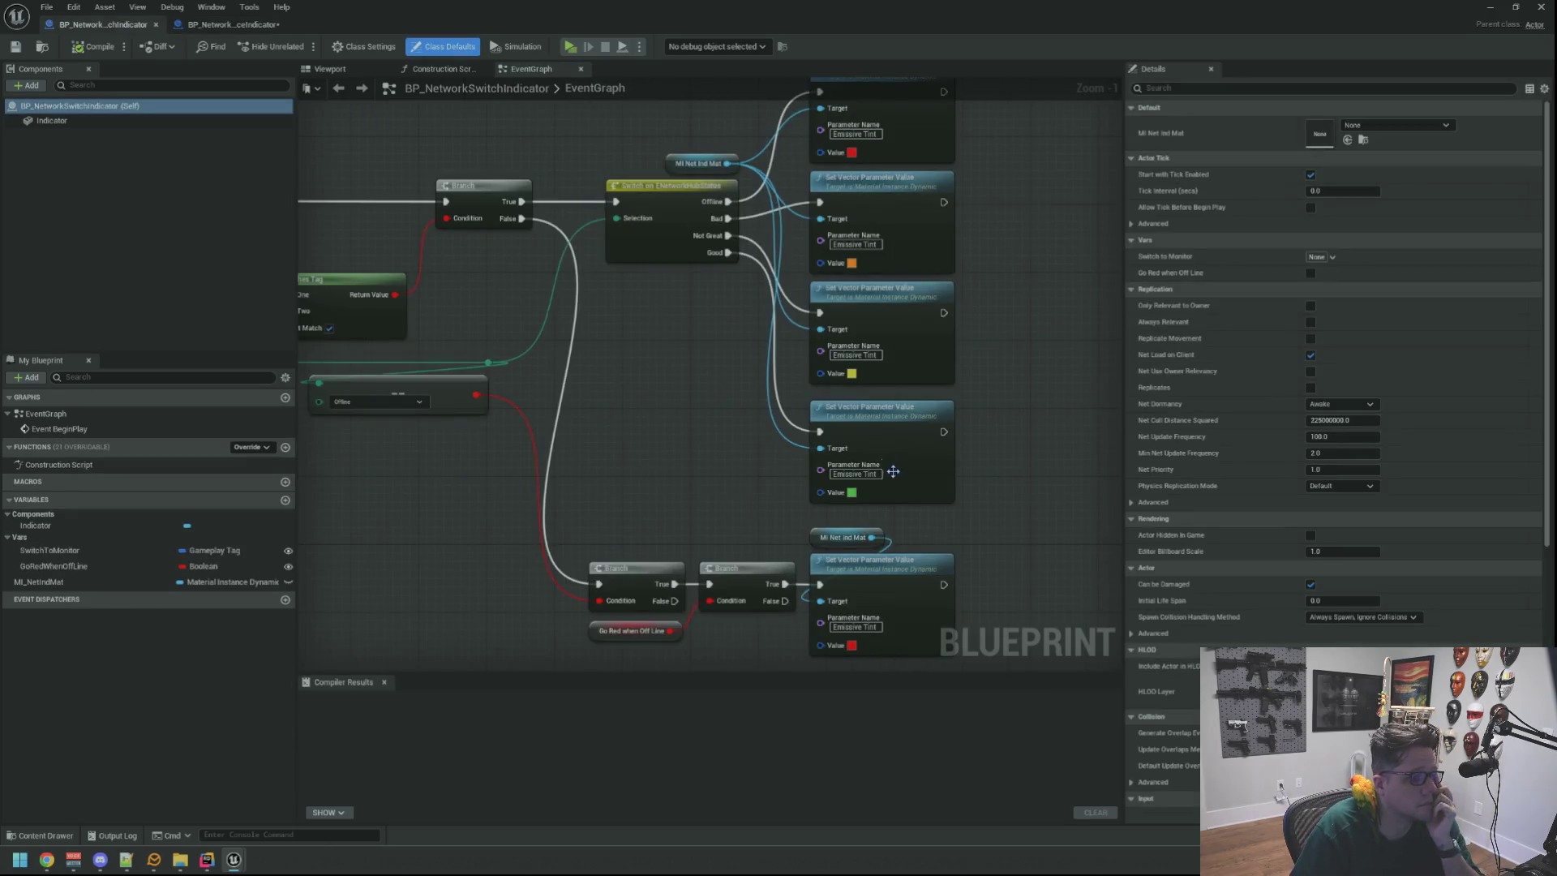
Check the green in BP_NetworkSwitchIndicator, then set WentOnline's Emissive Tint value to 00A742FF.
click(852, 493)
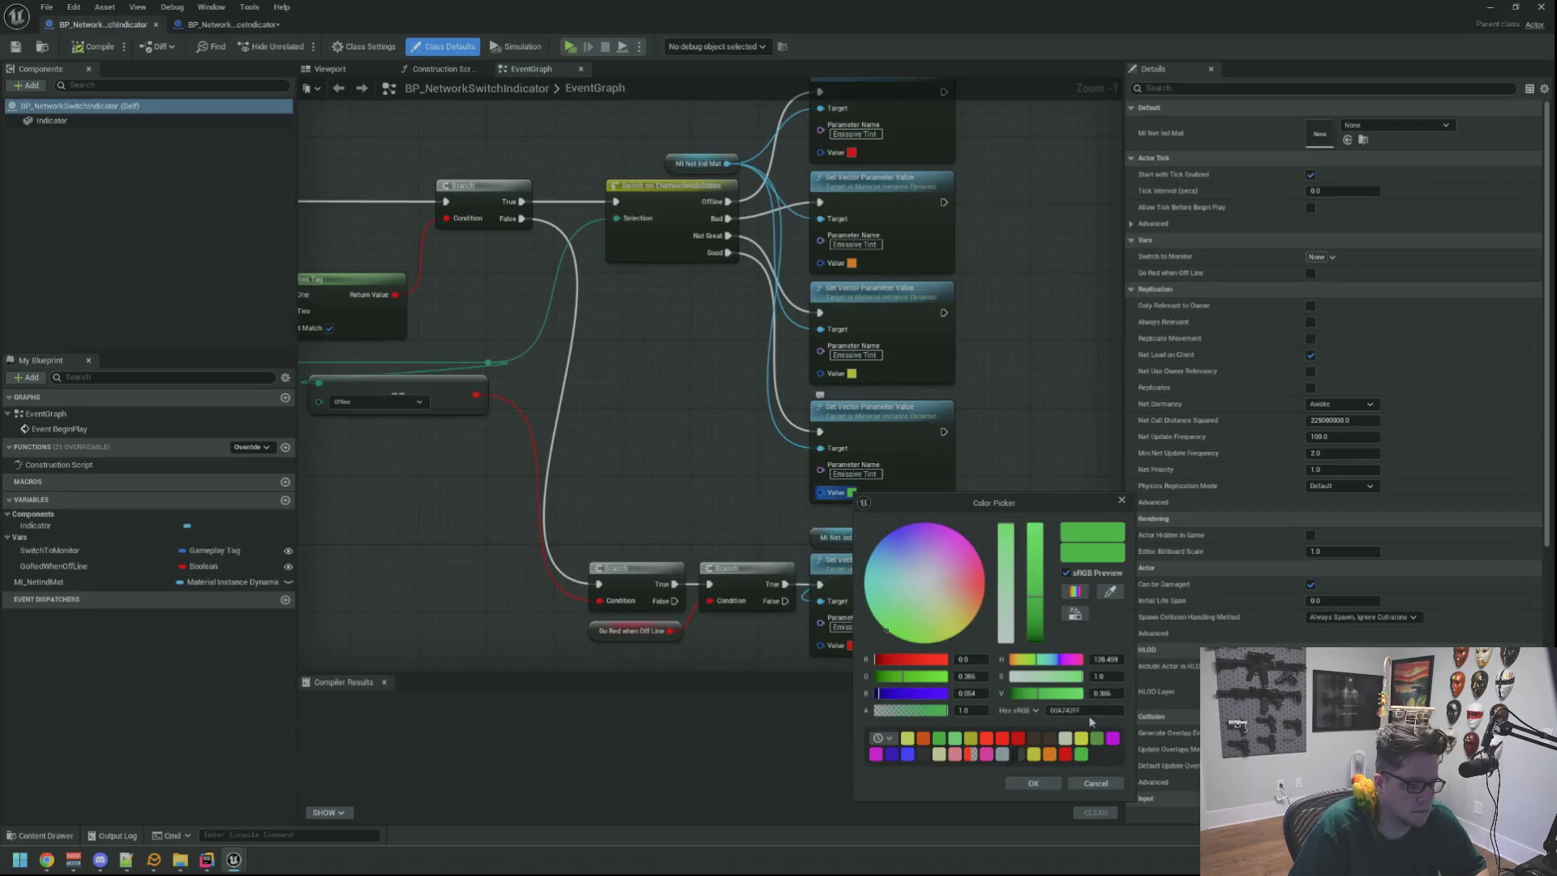
click(1096, 784)
click(233, 24)
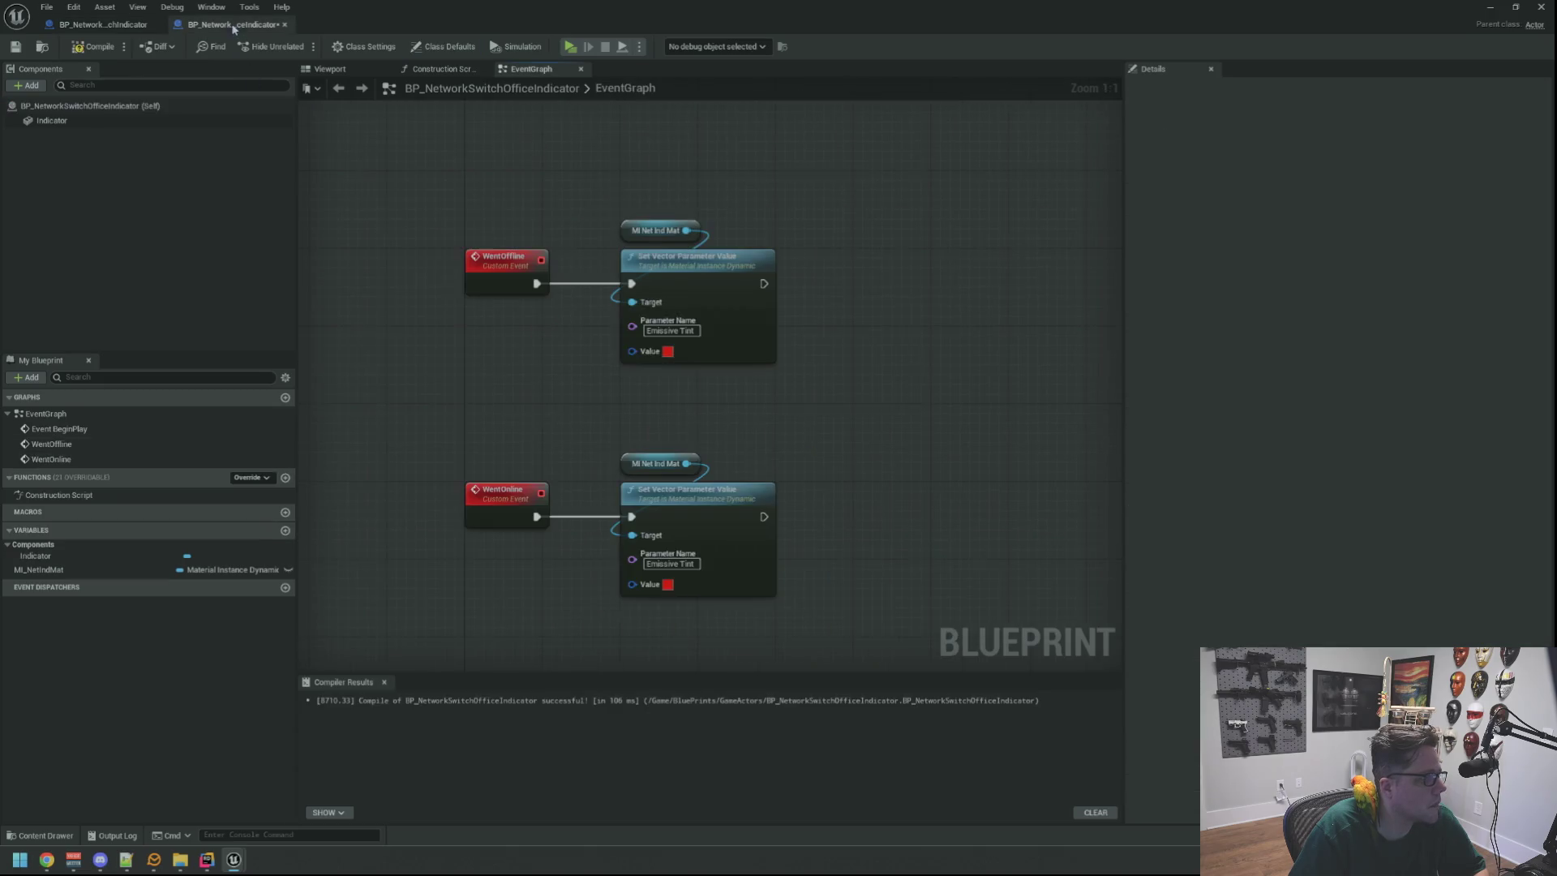
click(668, 584)
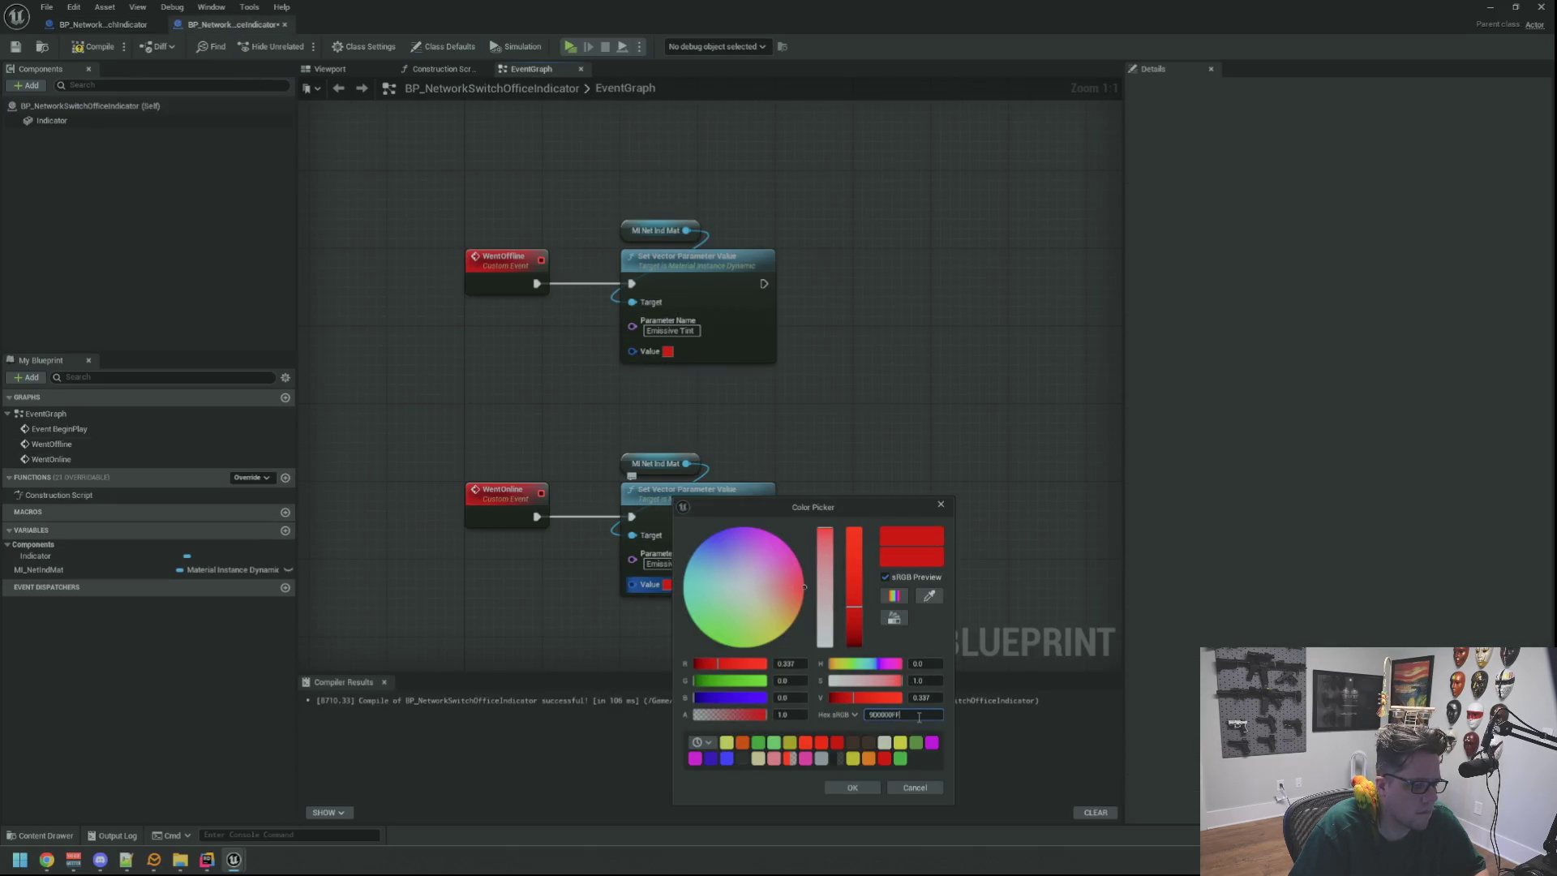
key(Return)
click(853, 787)
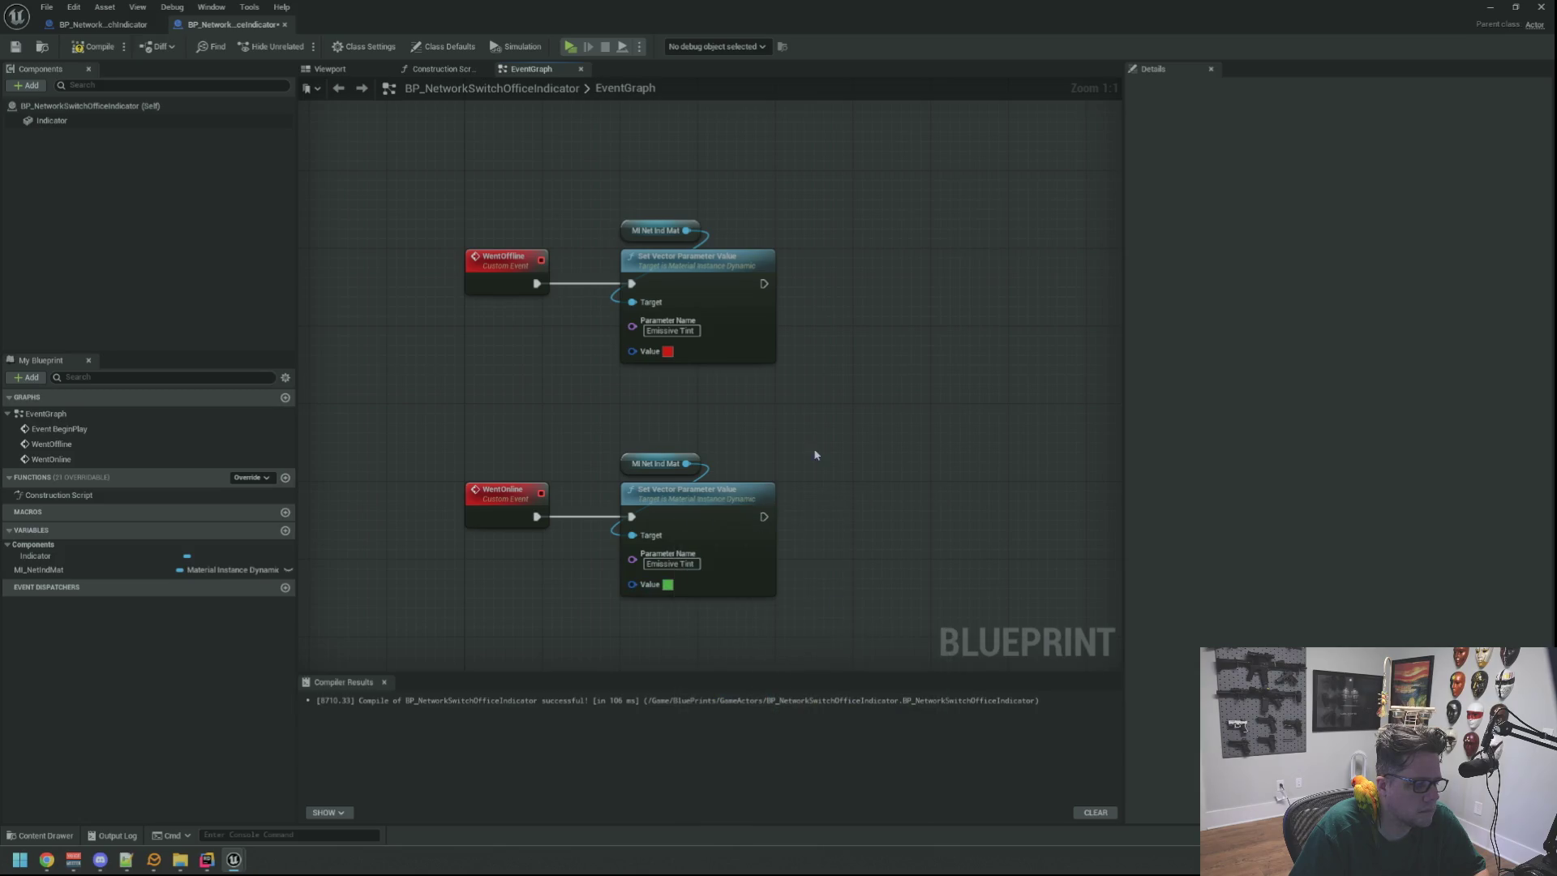
mouse_move(811, 417)
mouse_down()
mouse_move(487, 610)
mouse_move(884, 318)
mouse_up()
scroll(843, 321, down, 4)
scroll(830, 267, up, 2)
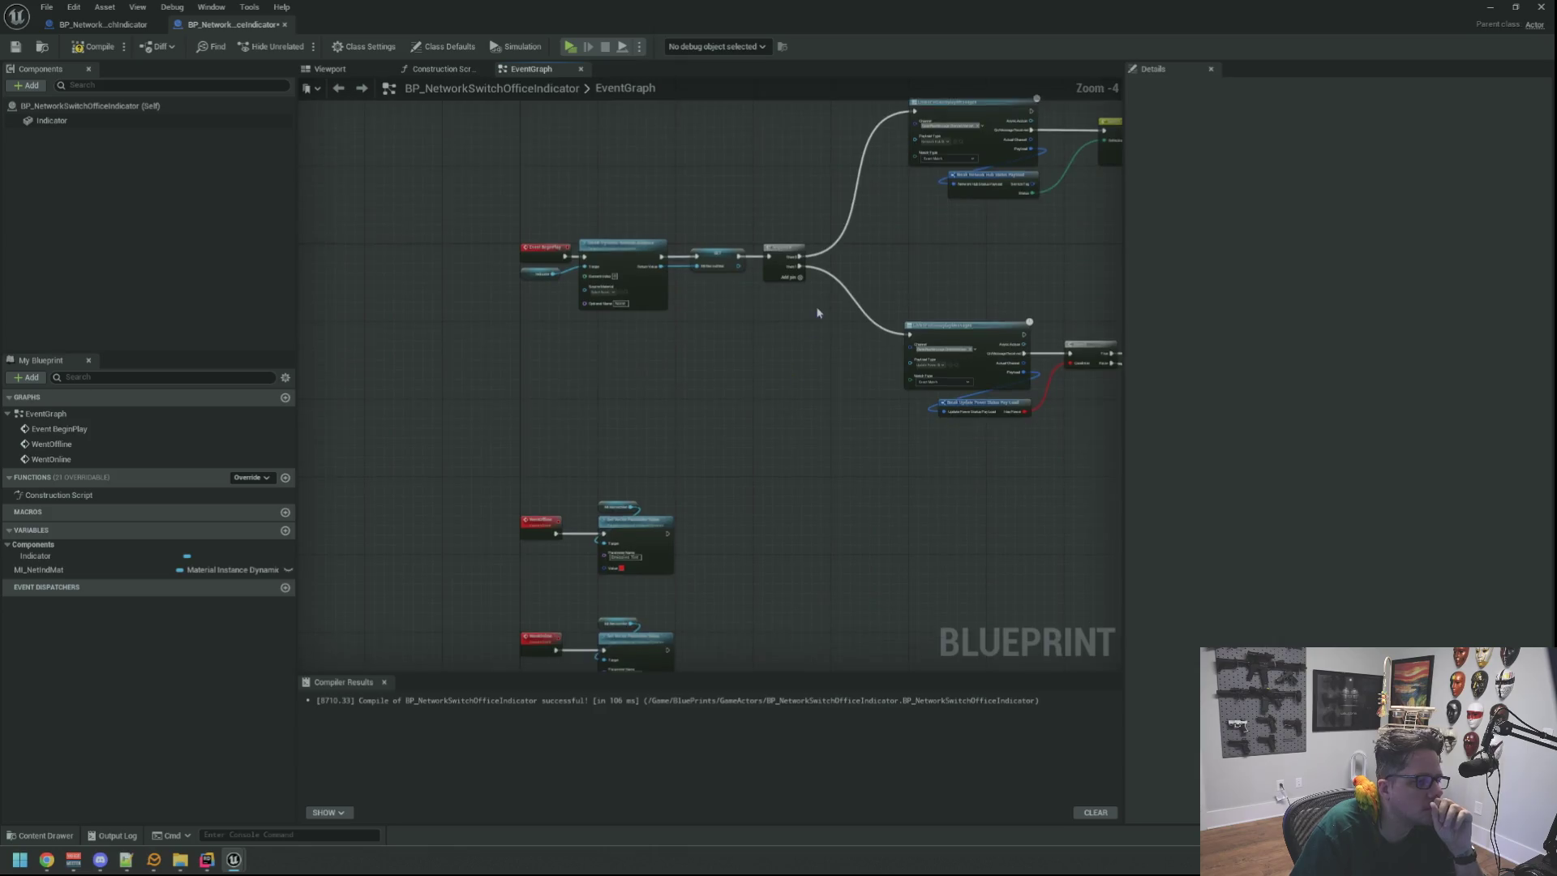
Delete the old Listen, Break and Switch nodes and search for a Get Main Game State action.
drag(1020, 391, 1020, 391)
key(Delete)
right_click(669, 291)
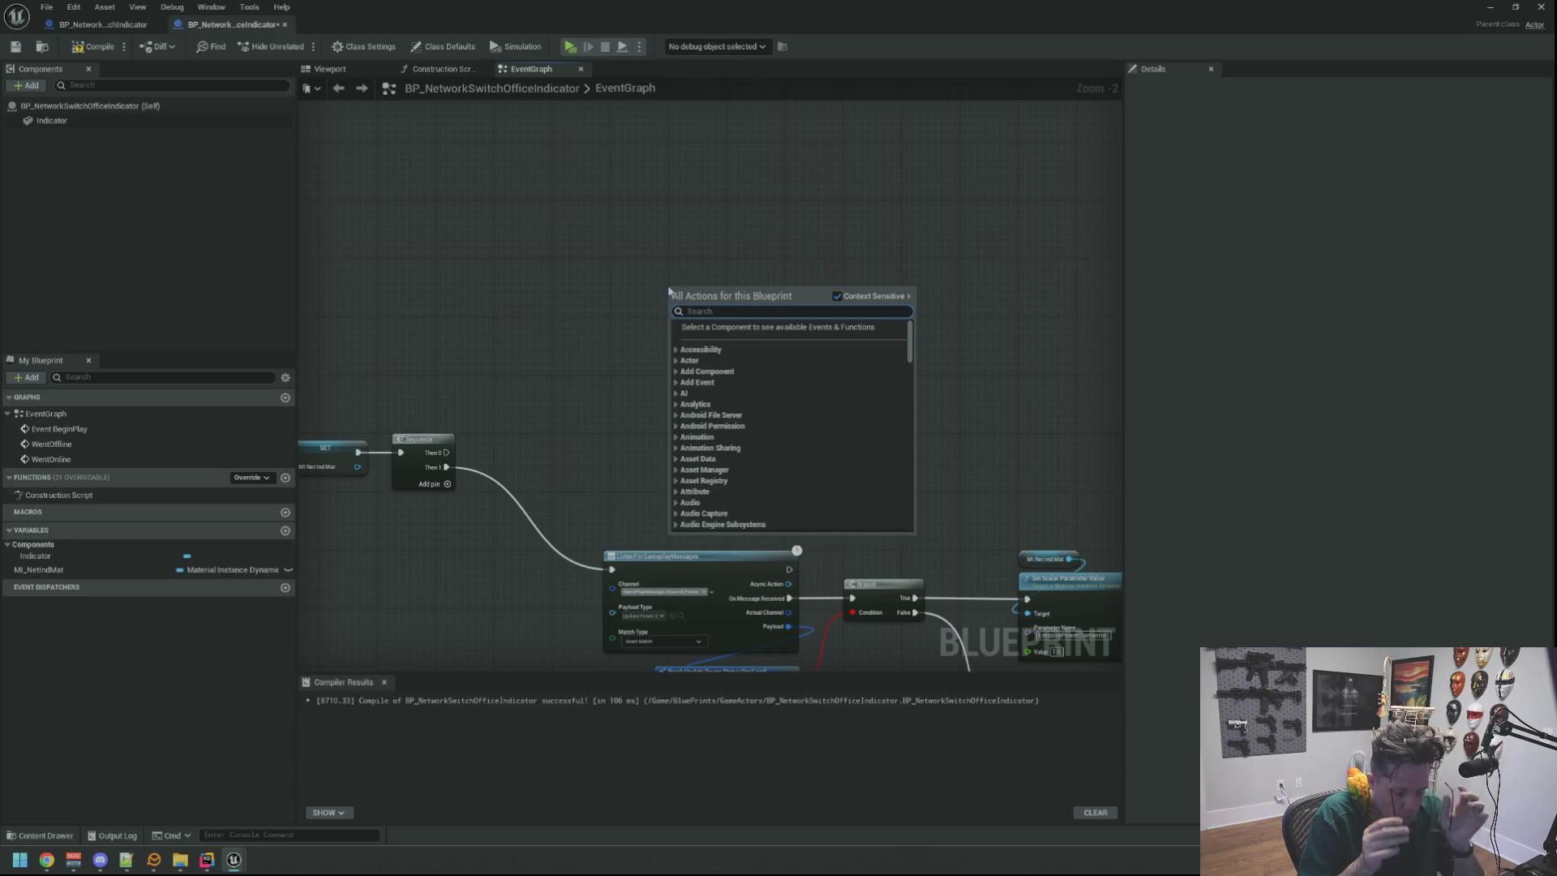
text(get mai)
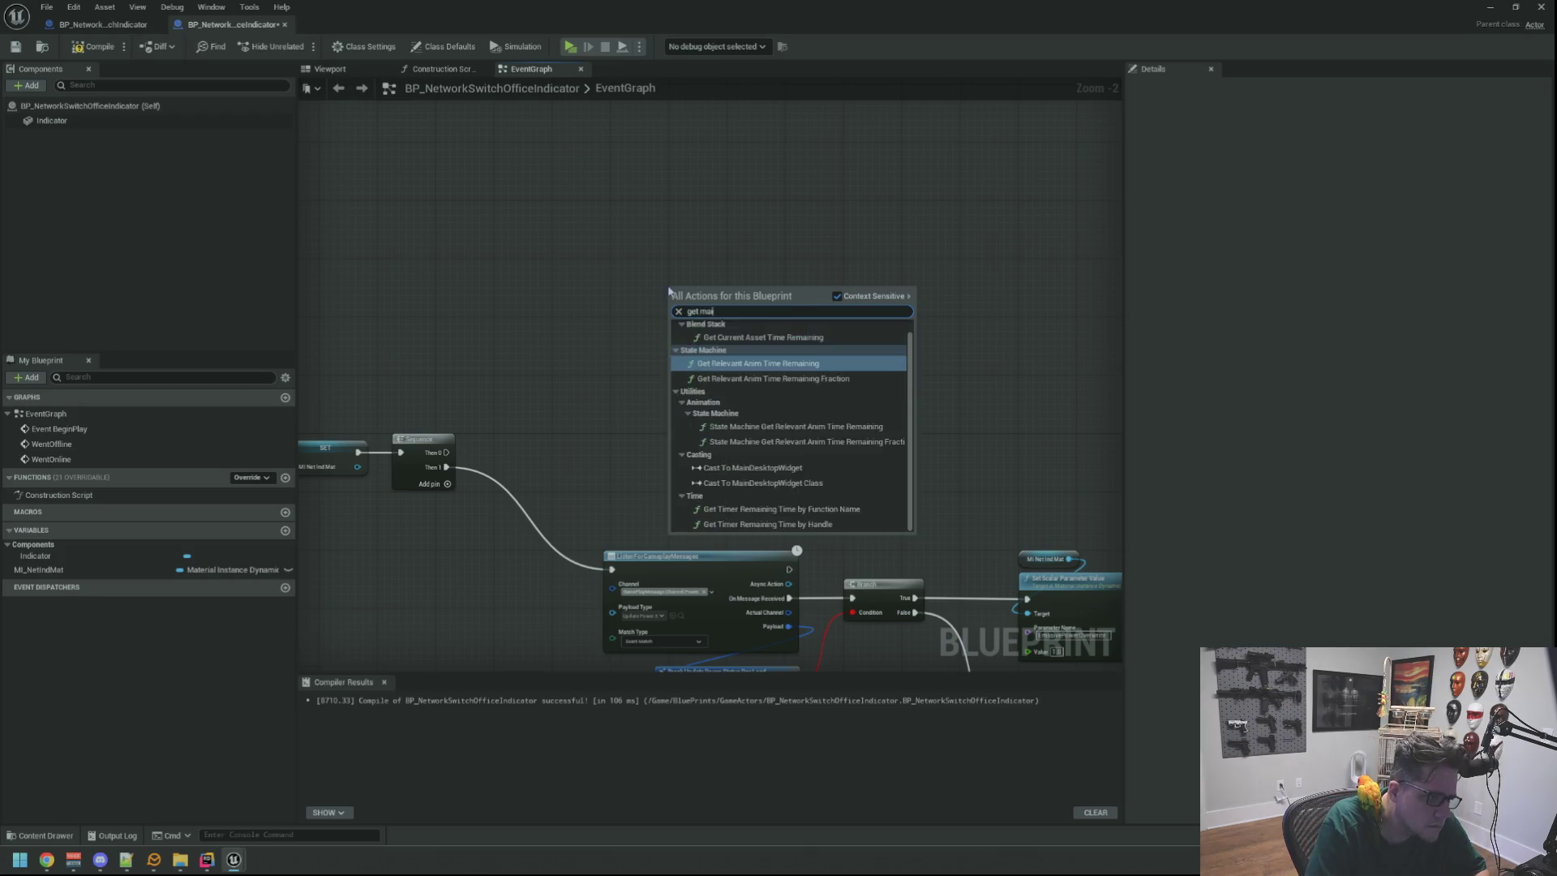
text(n game GetMain)
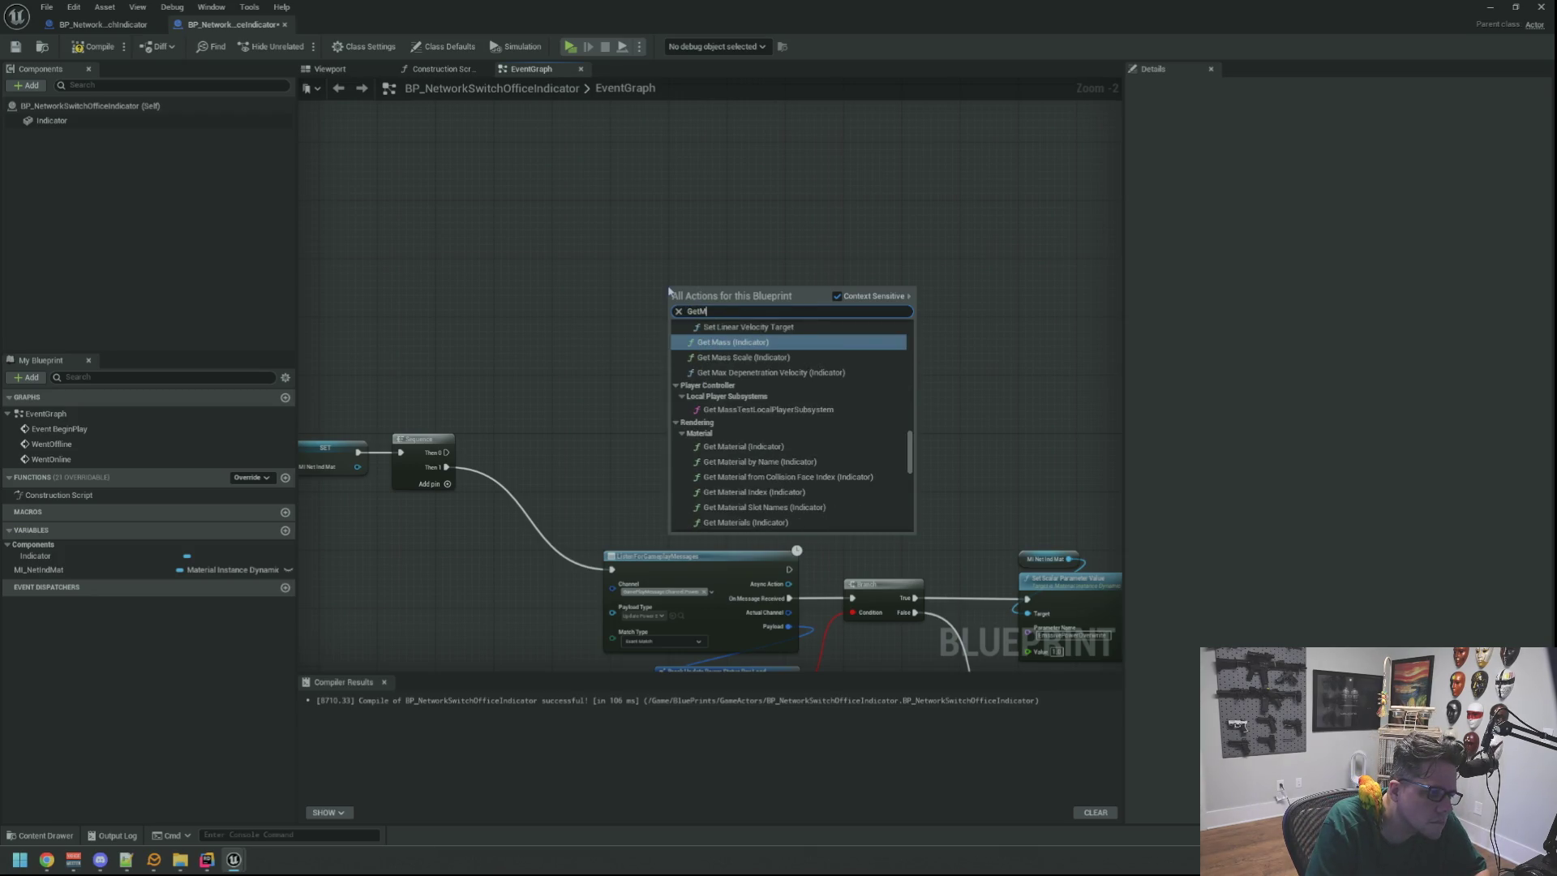
click(608, 255)
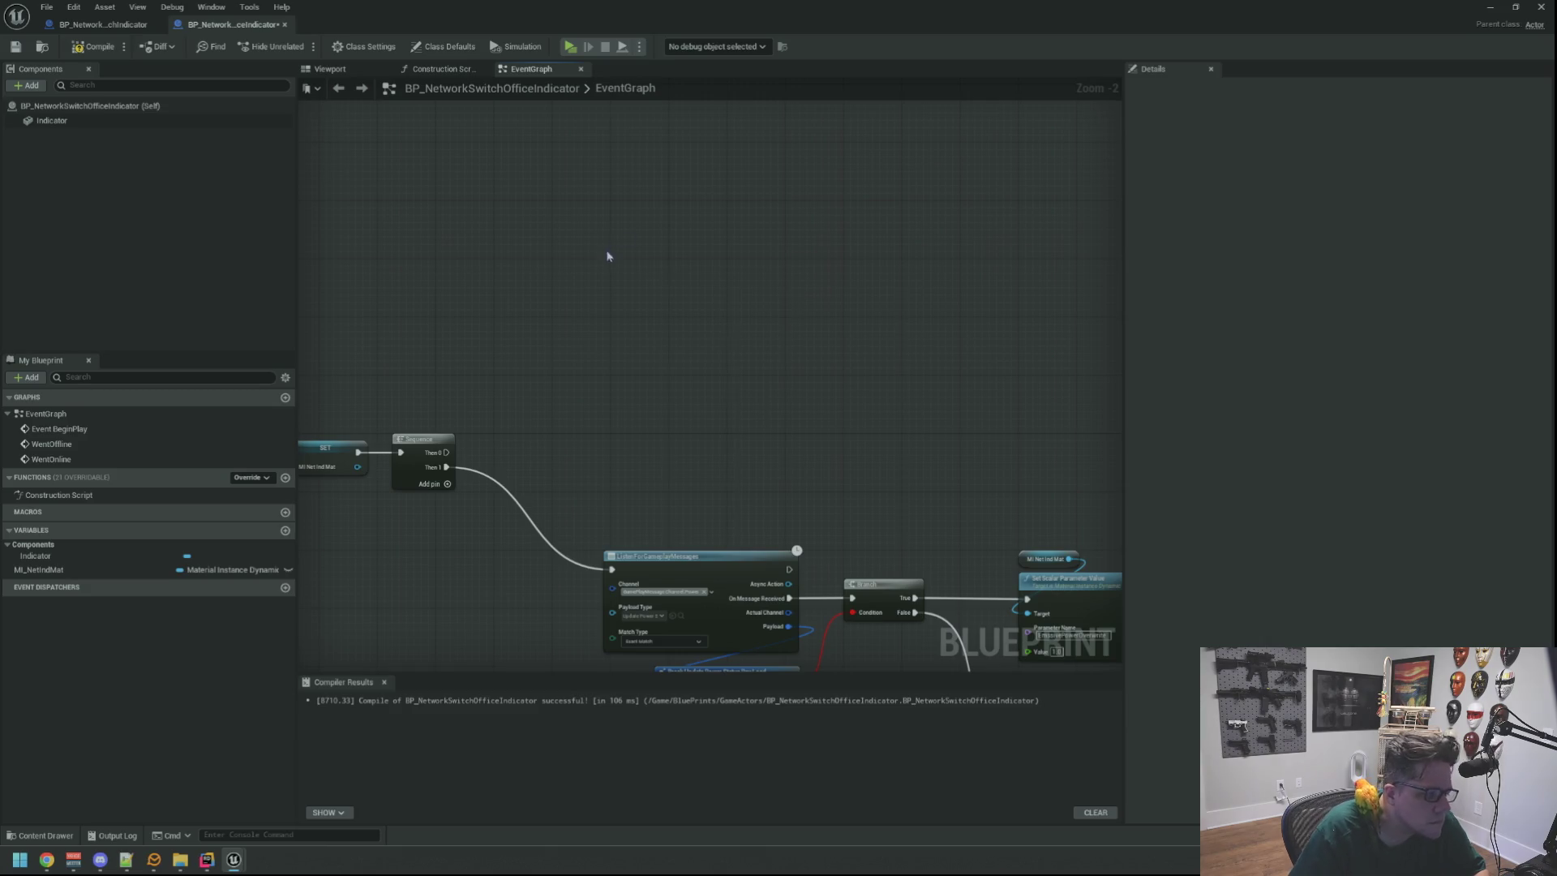
Retry the Get Main Game State search from Sequence's Then 0, then switch to JetBrains Rider.
drag(447, 452, 659, 342)
text(get)
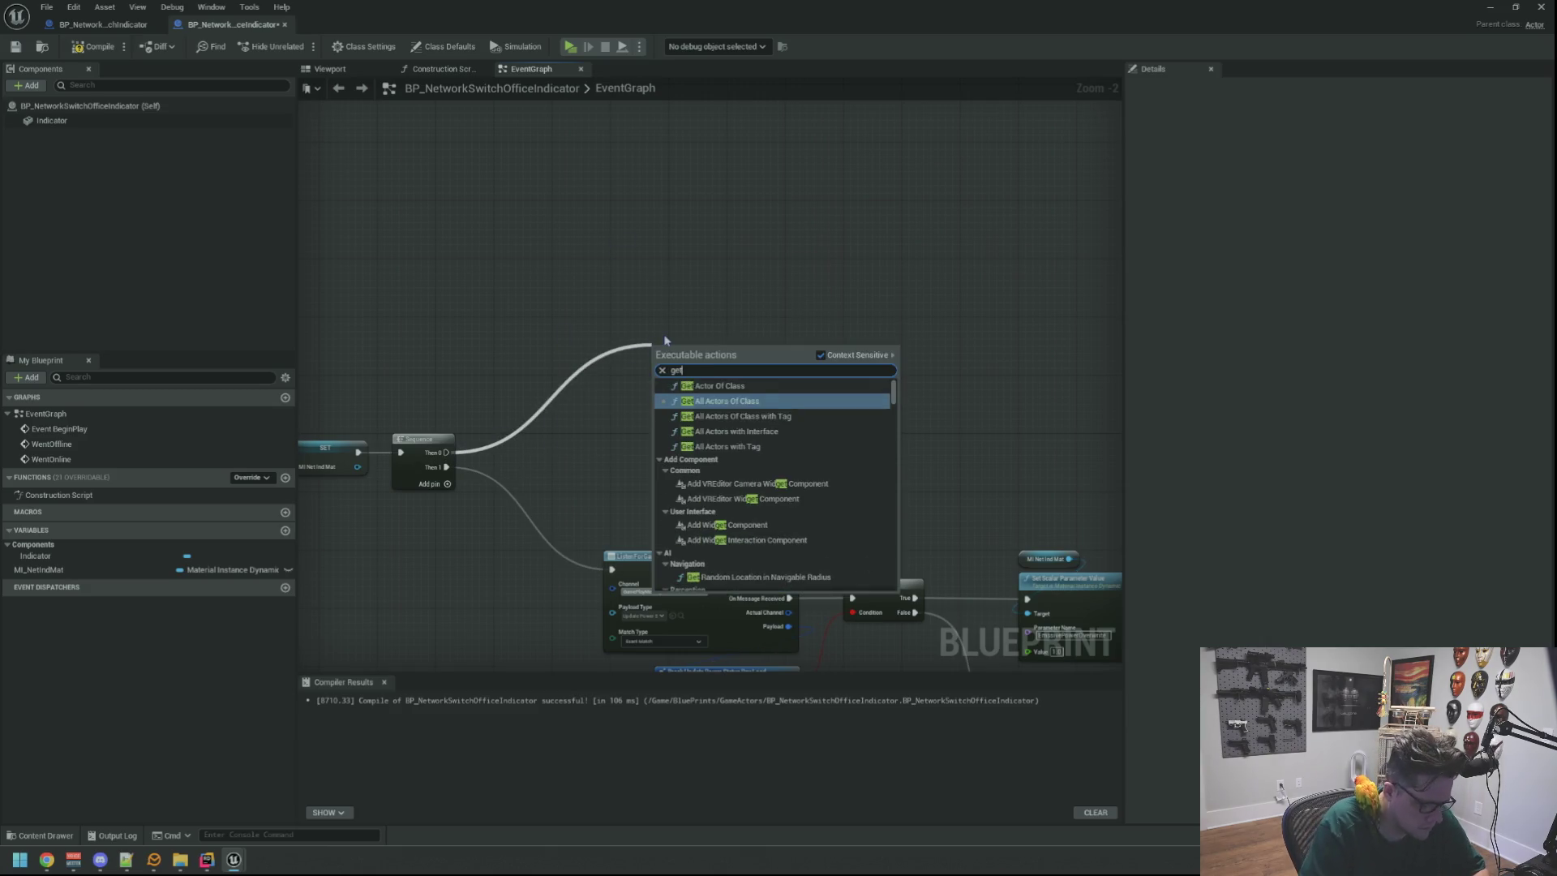
text( worldGetMain)
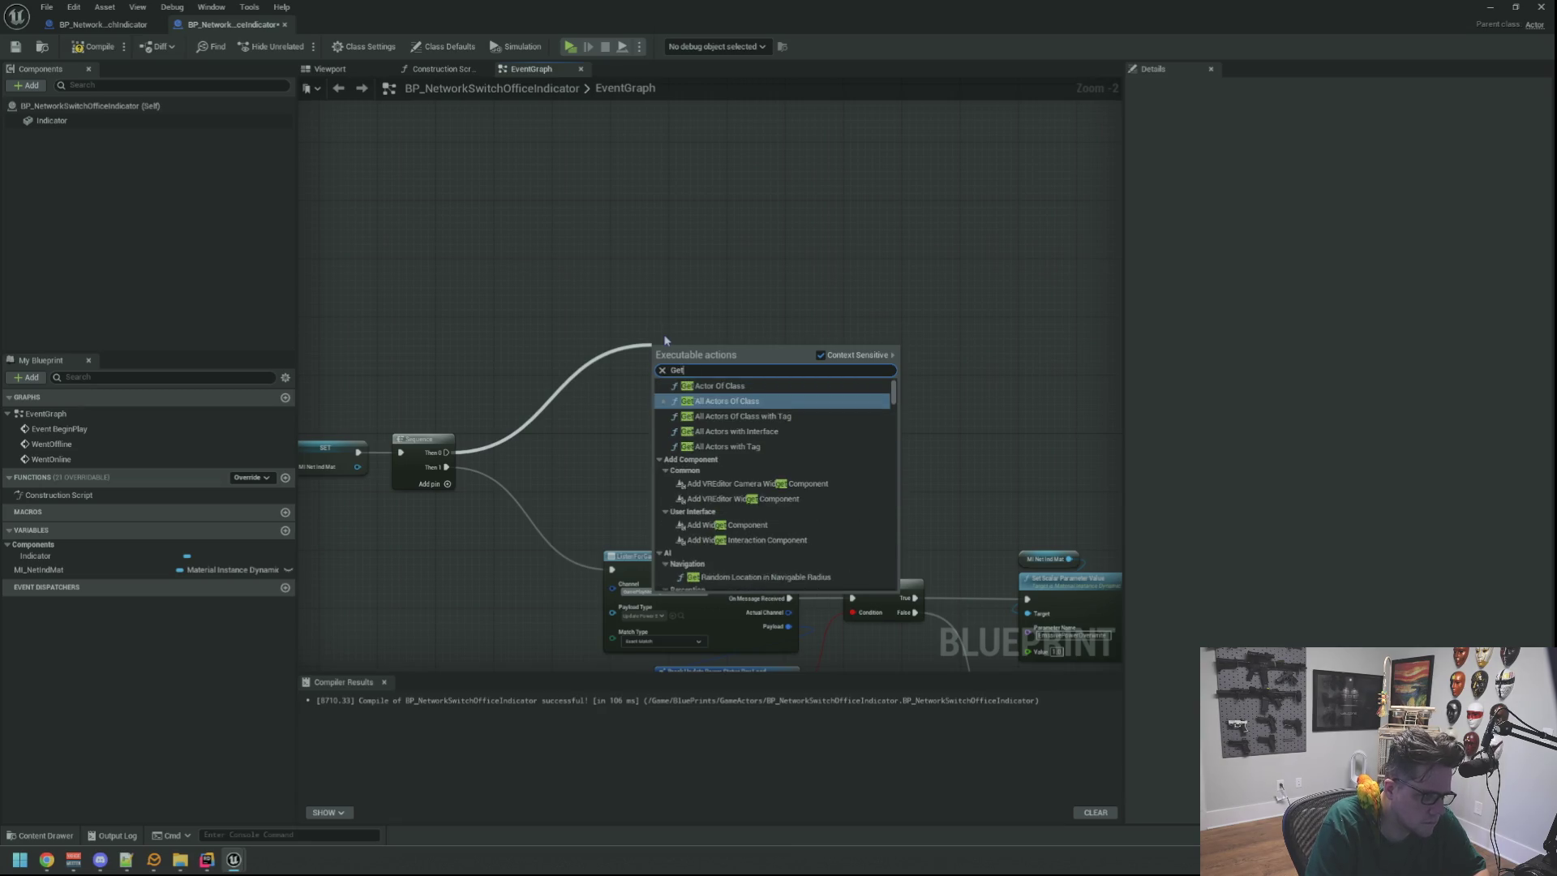
click(662, 369)
click(663, 306)
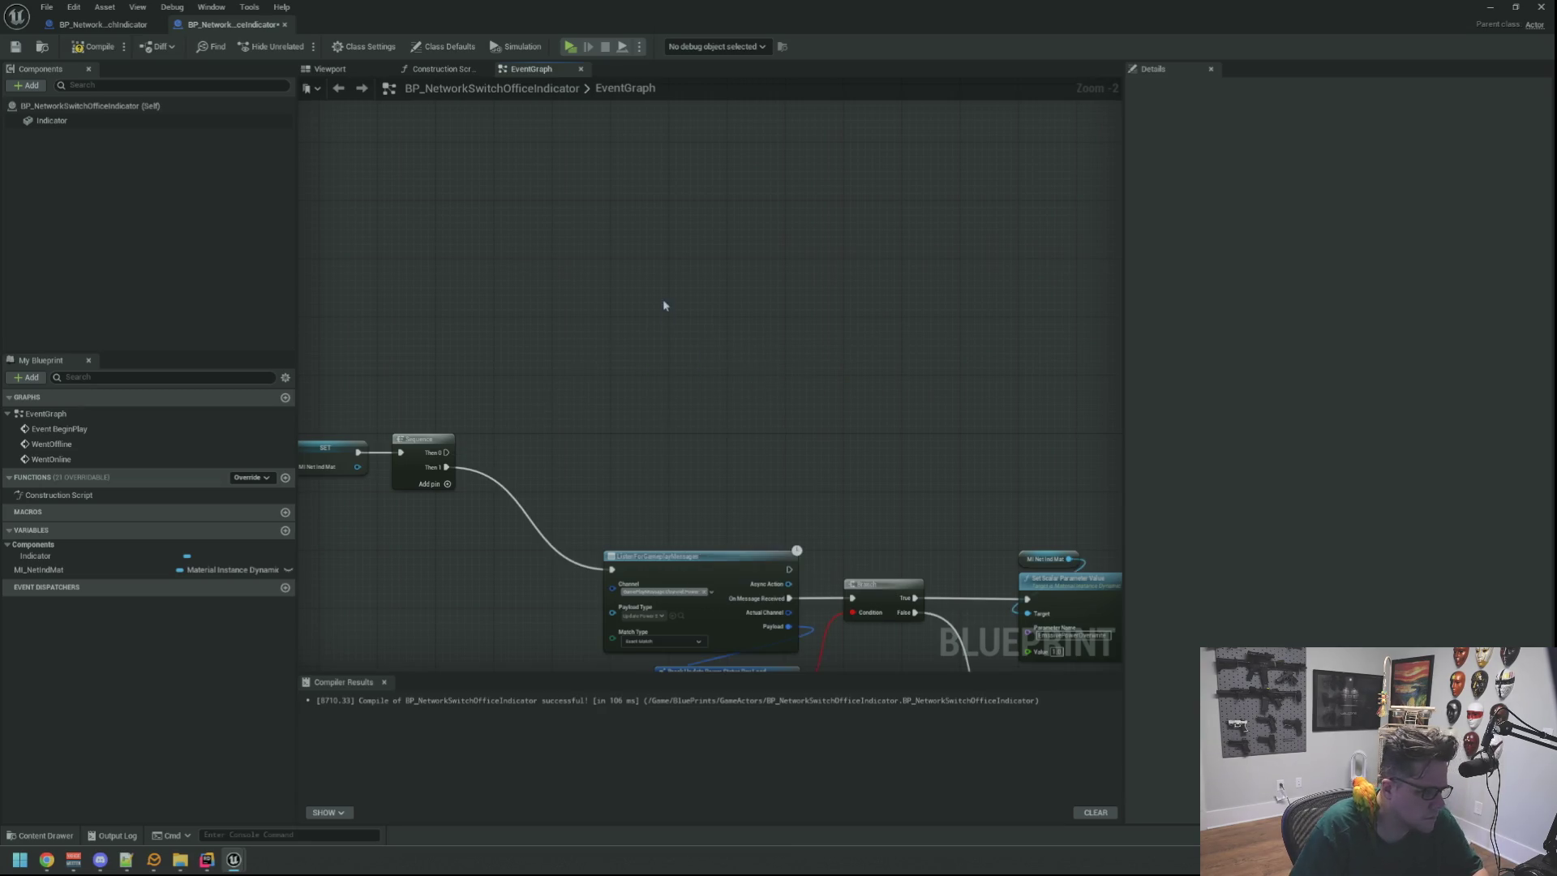
click(216, 864)
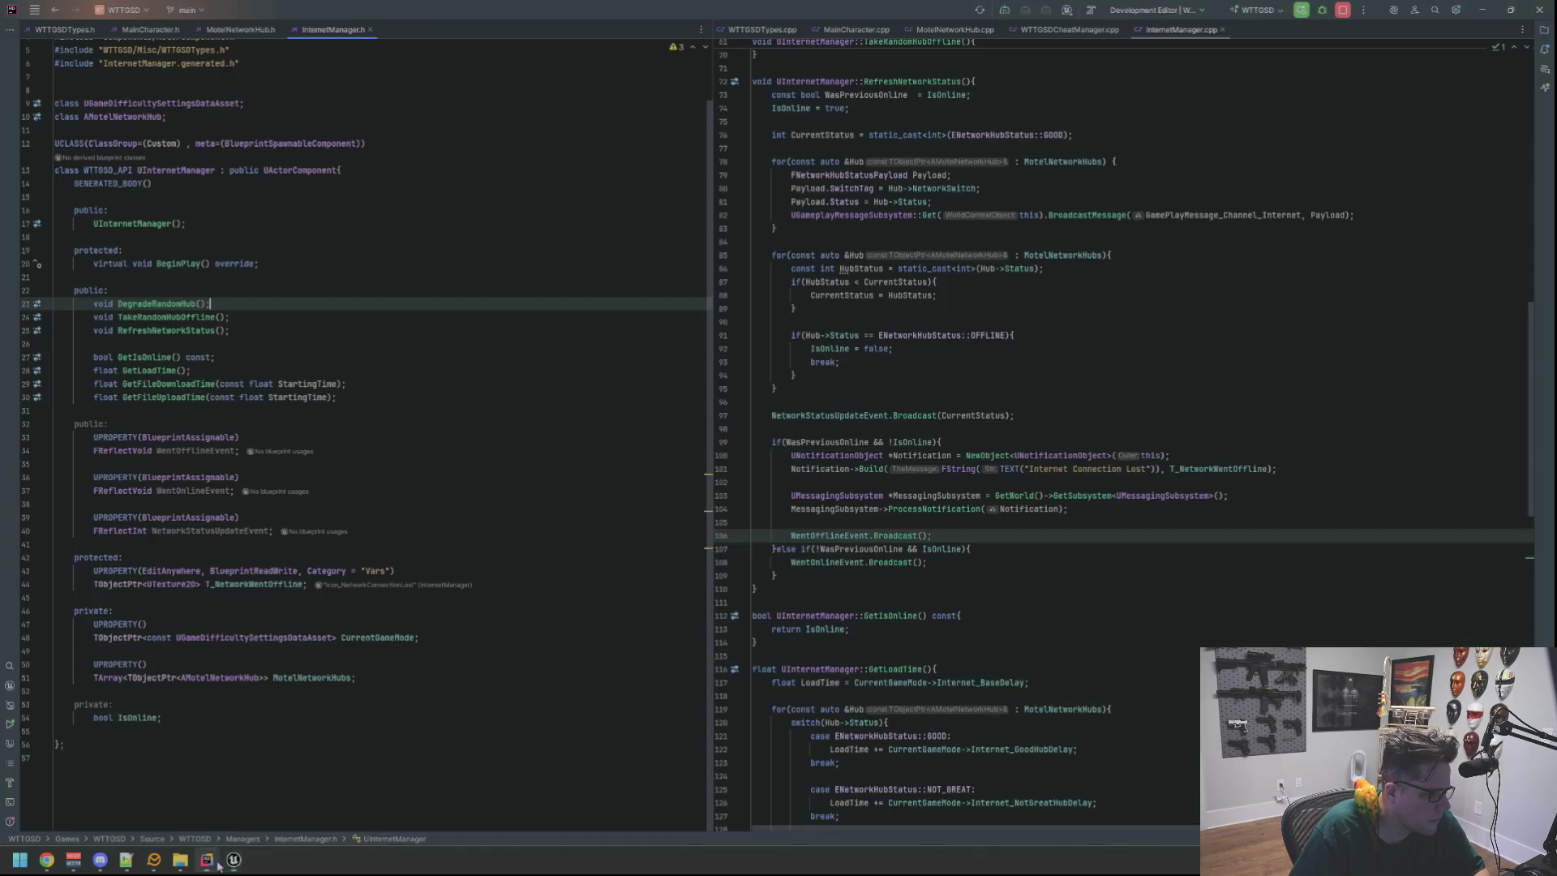
Open MainGameState.cpp via Search Everywhere to see its manager getters, then return to Unreal.
click(487, 344)
key(shift)
key(shift)
text(Ma)
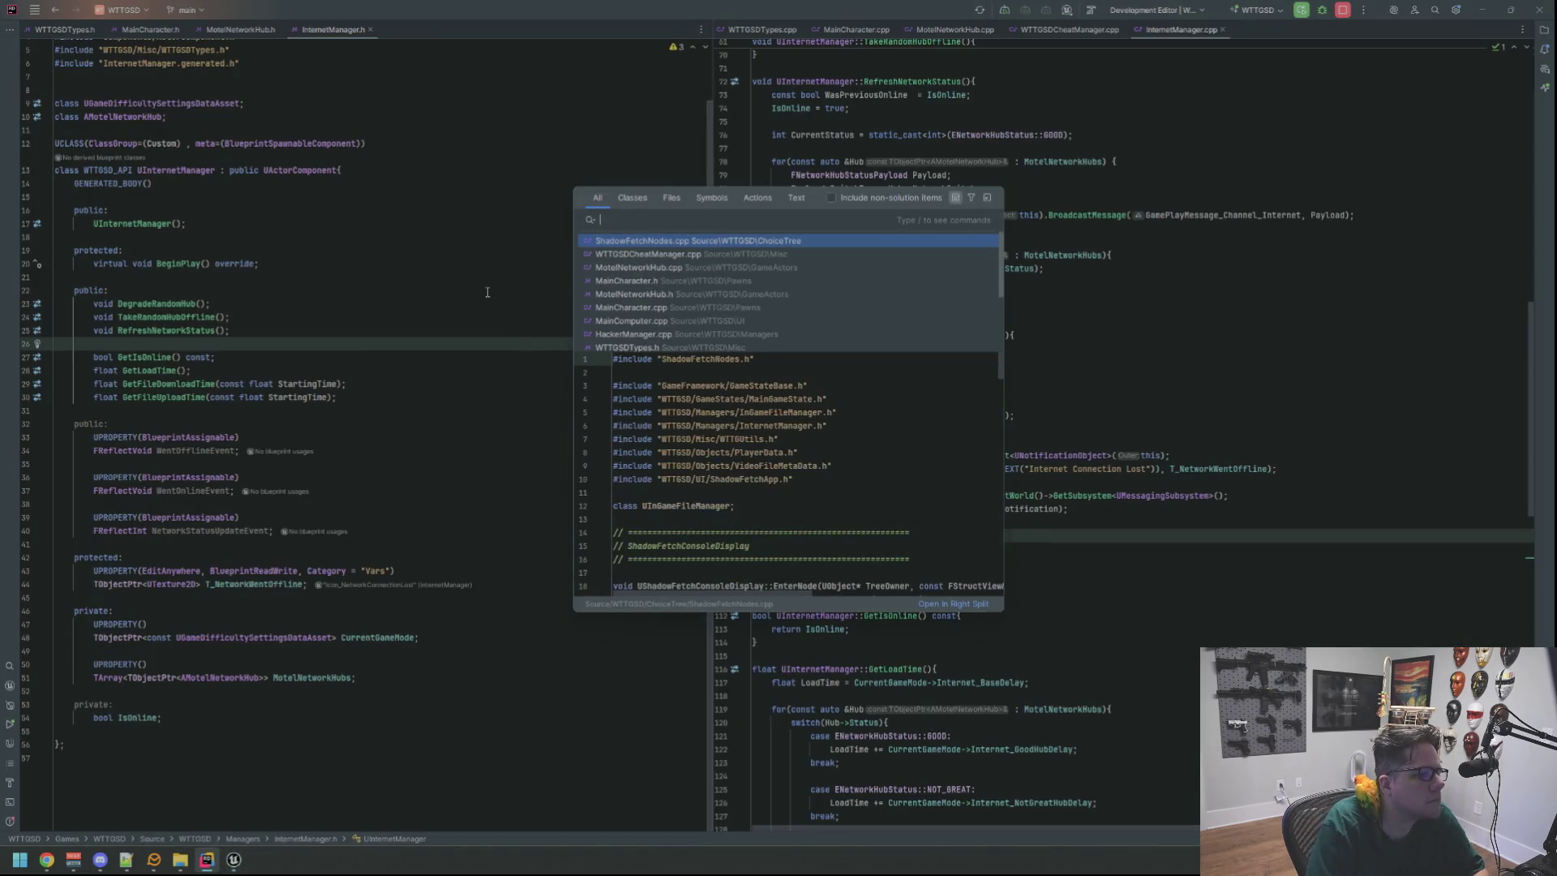
text(inGamestate)
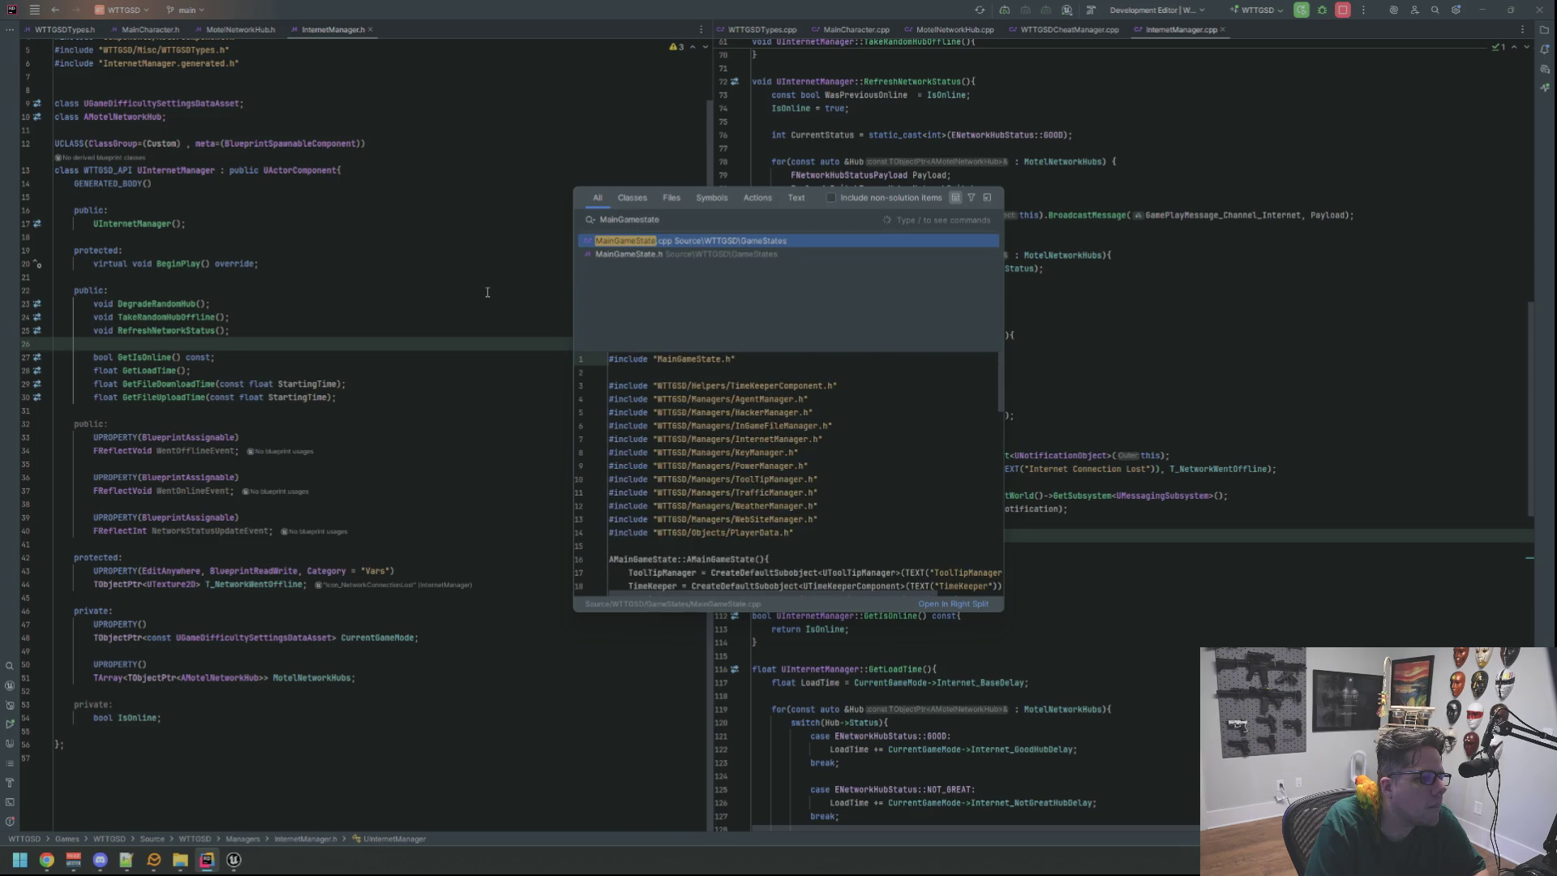
key(Return)
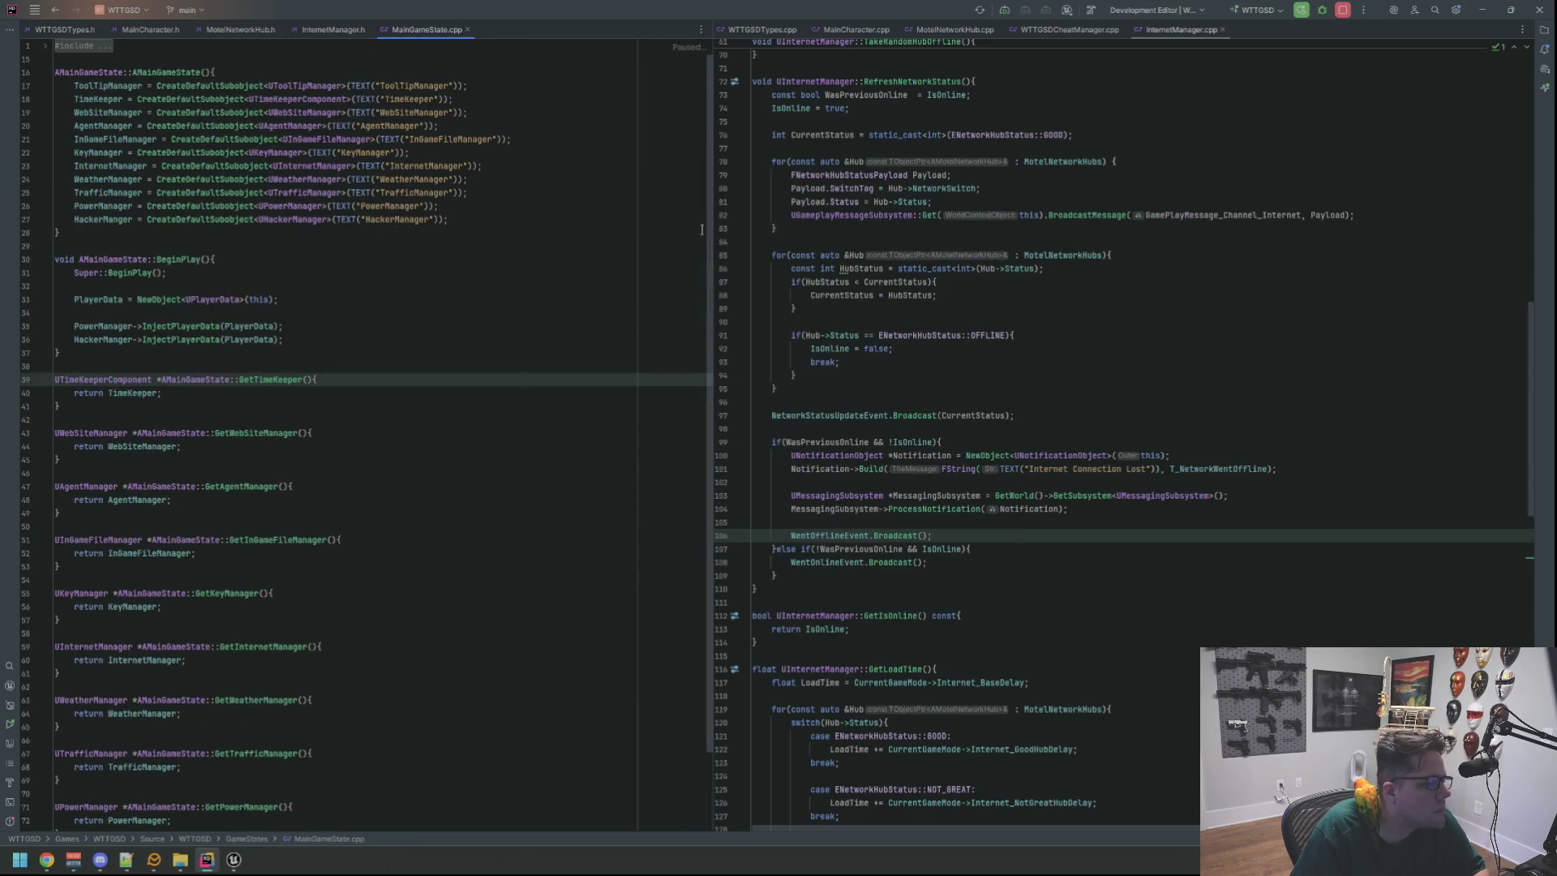
mouse_move(234, 858)
click(297, 811)
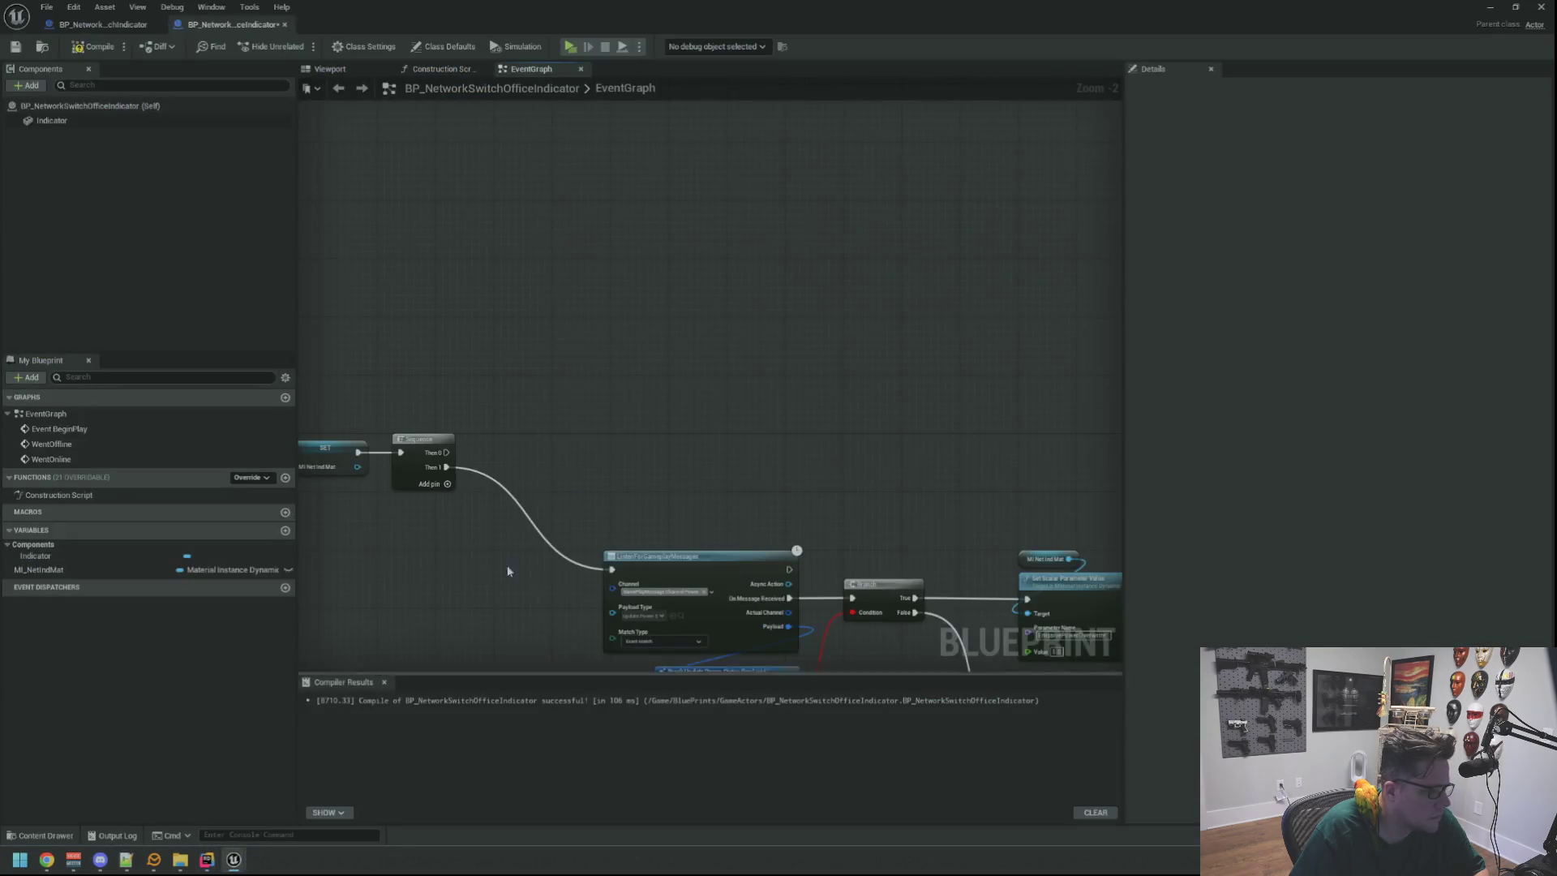
Recentre the graph, shift the selected nodes, and try a wired search for Get Game State.
scroll(641, 477, up, 1)
scroll(730, 333, down, 1)
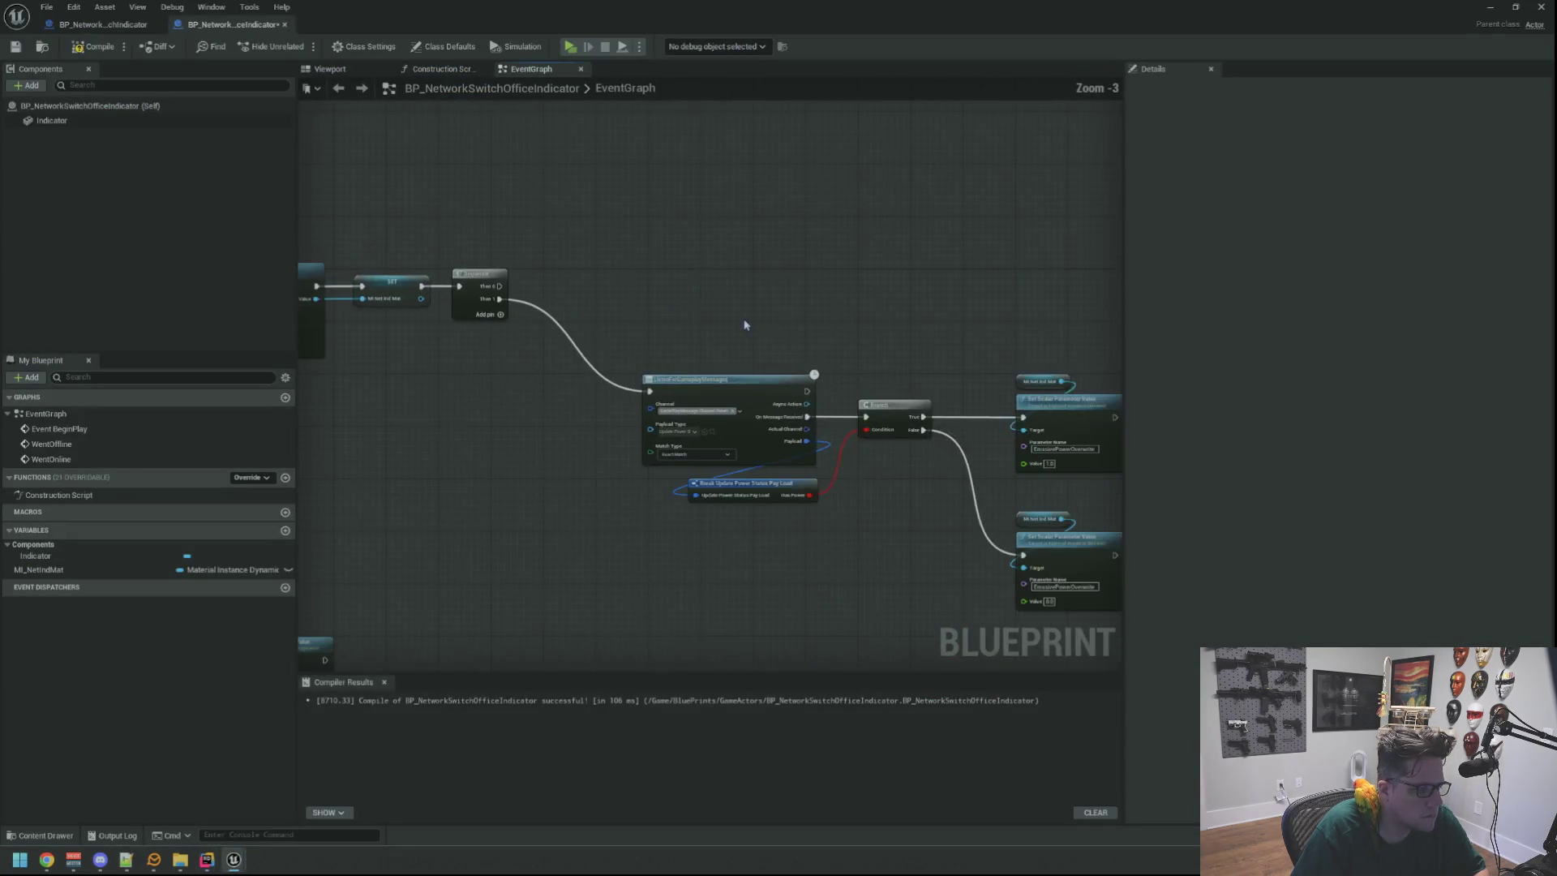
mouse_move(743, 318)
mouse_down()
mouse_move(980, 334)
mouse_move(591, 253)
mouse_move(1053, 581)
mouse_up()
mouse_move(651, 347)
mouse_down()
mouse_move(542, 324)
mouse_move(623, 258)
mouse_up()
click(557, 267)
scroll(554, 322, up, 2)
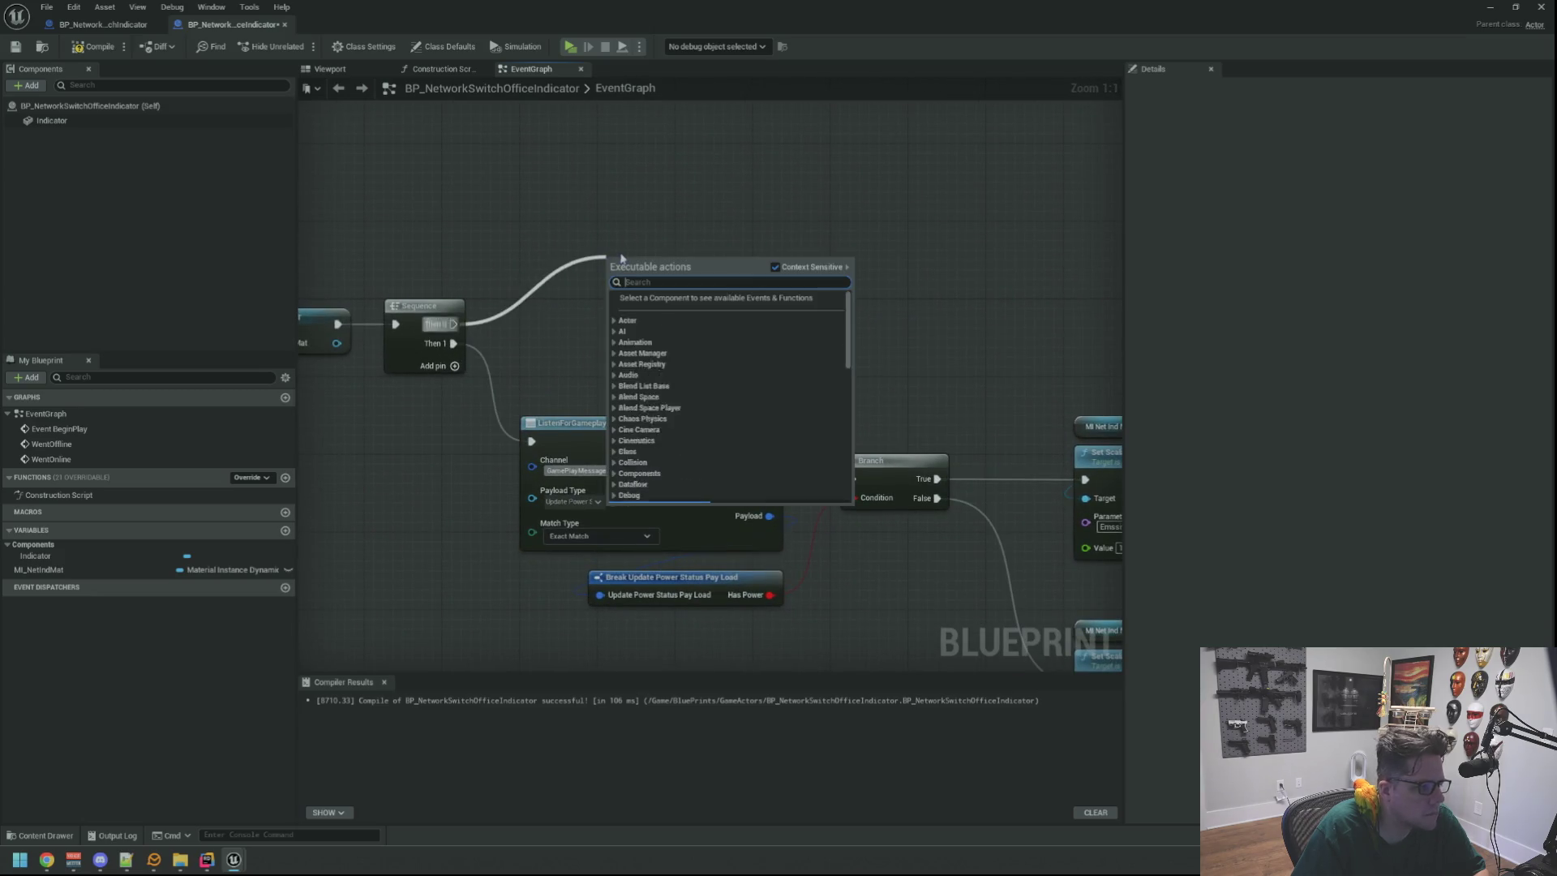
text(get game staet)
key(ctrl+a)
text(game state)
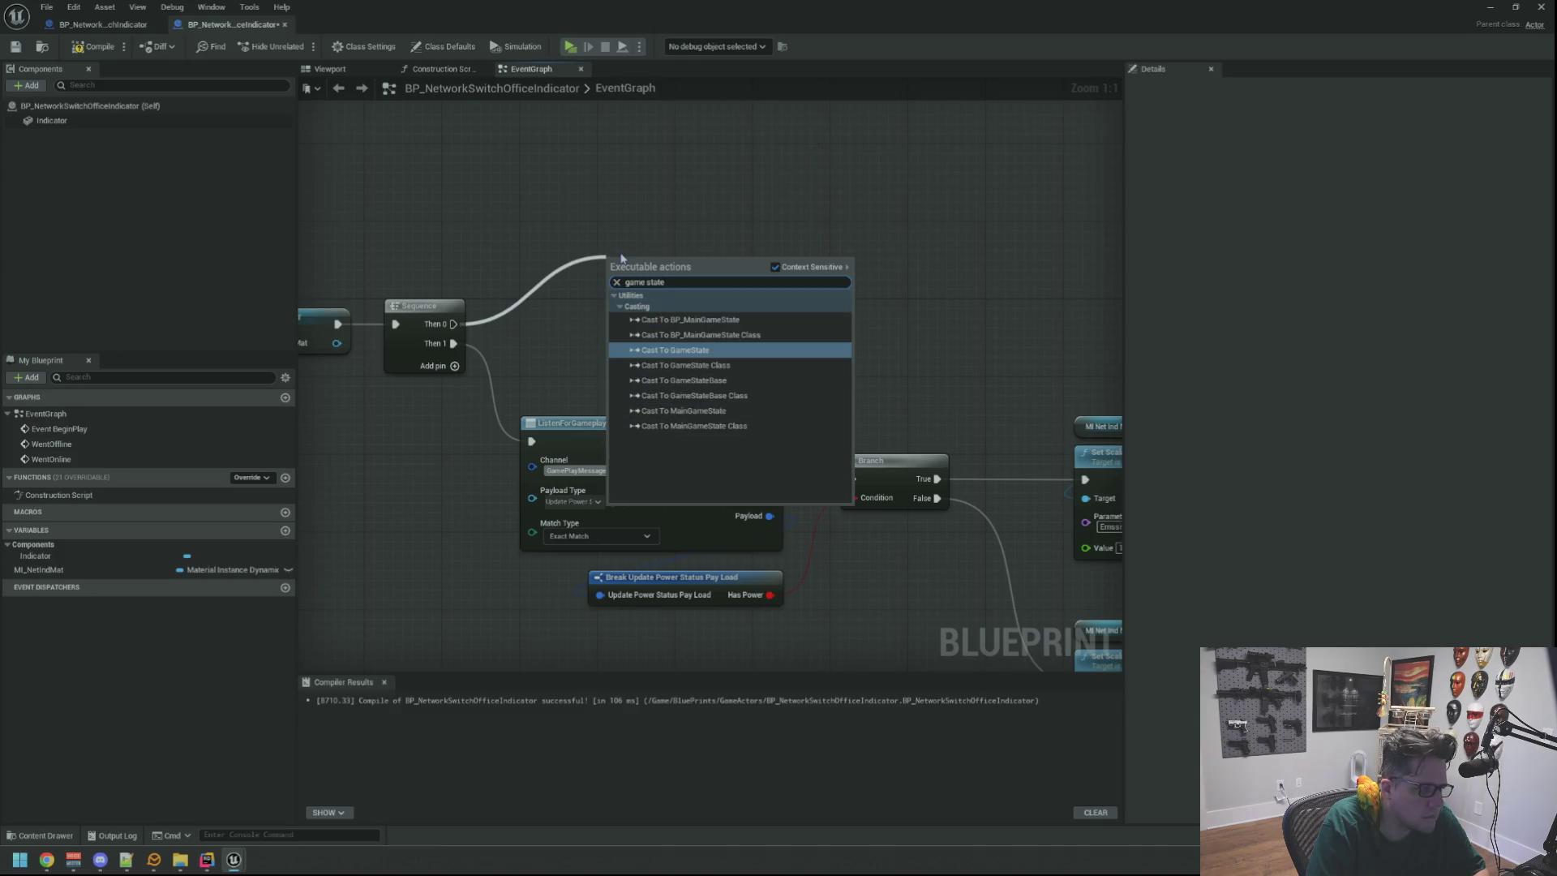
text(get)
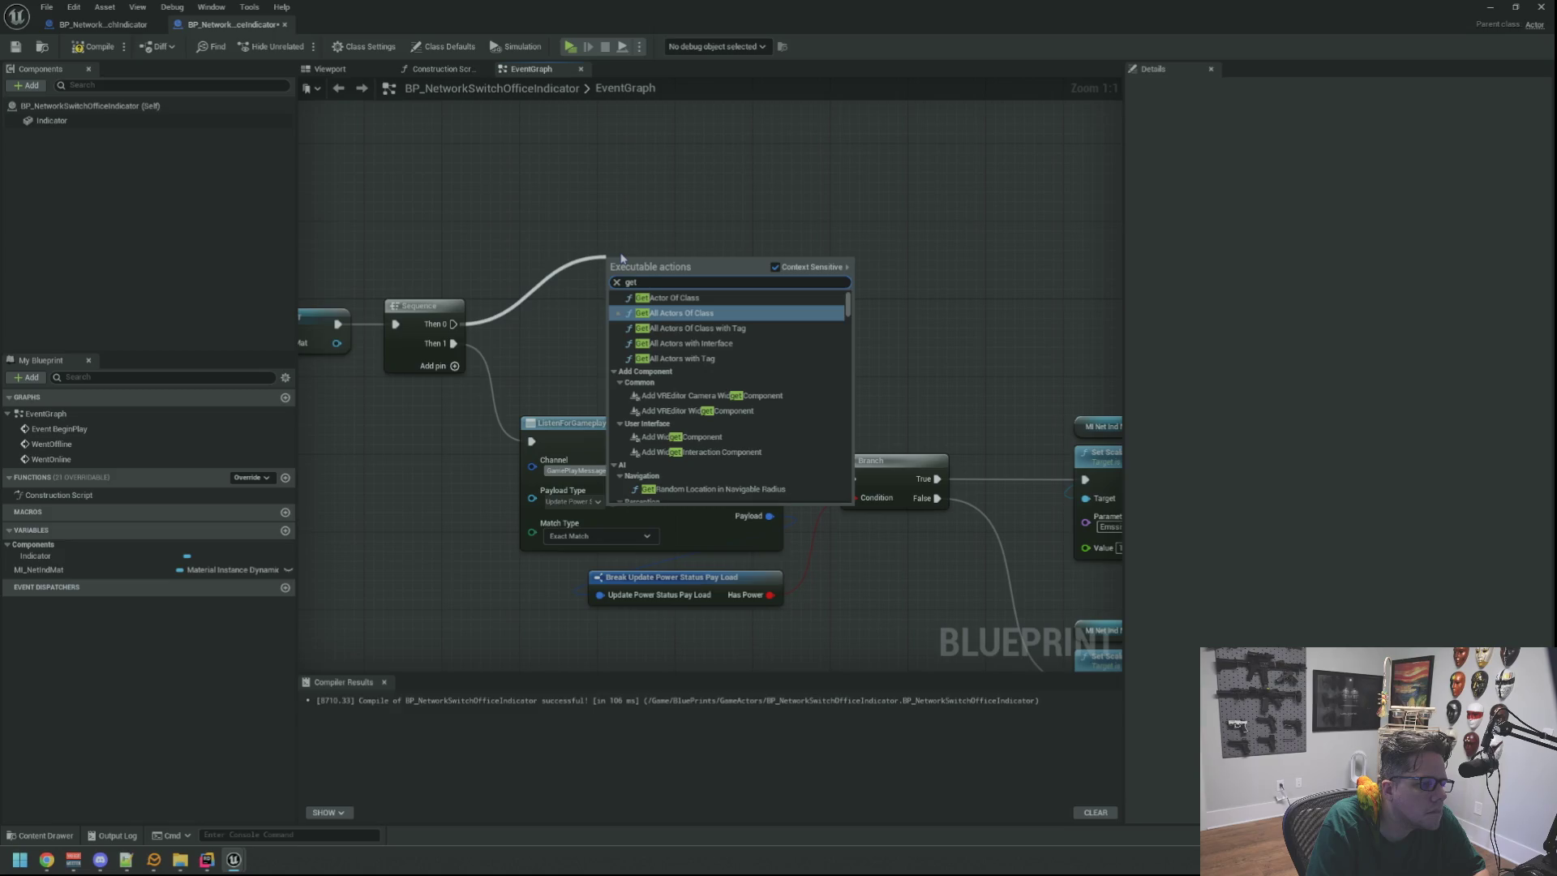
text( game)
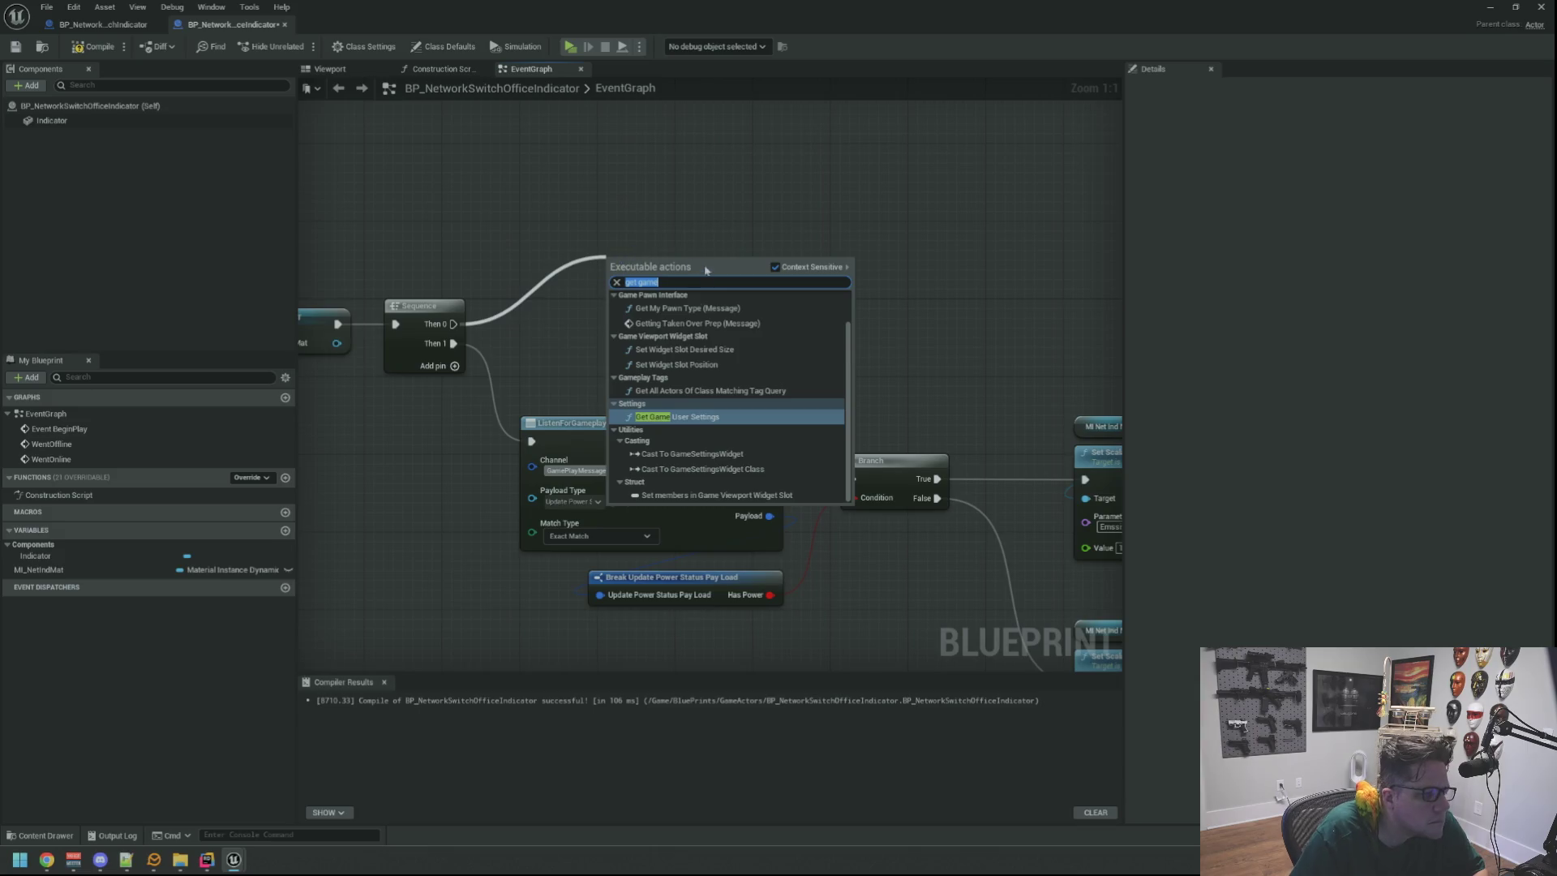
key(Escape)
Add a Get Game State node and wire its Return Value into a Cast To MainGameState node.
right_click(619, 260)
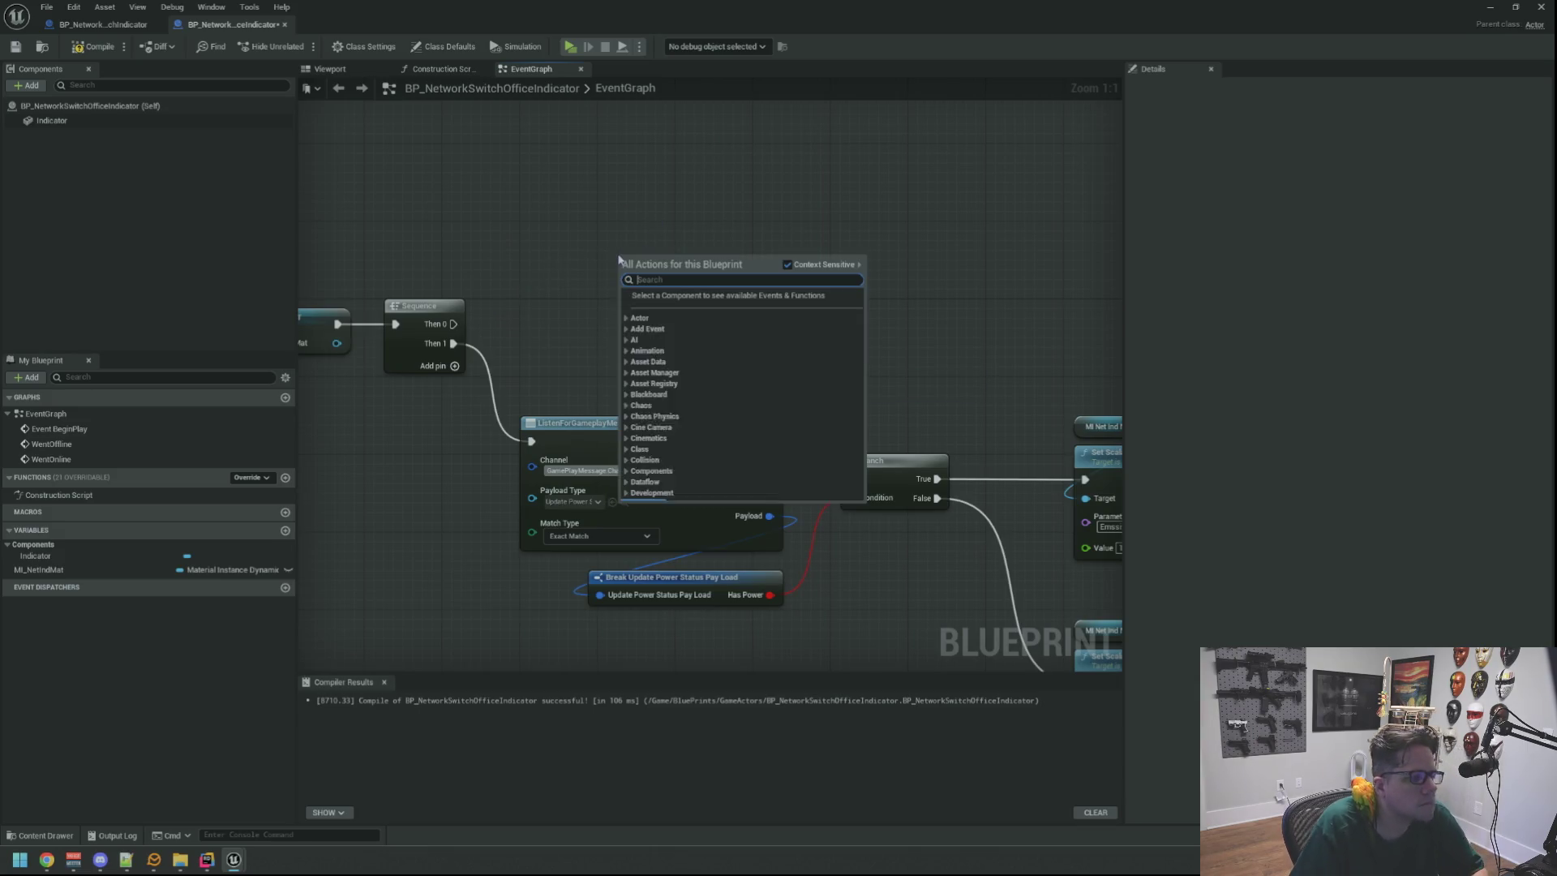
text(game state)
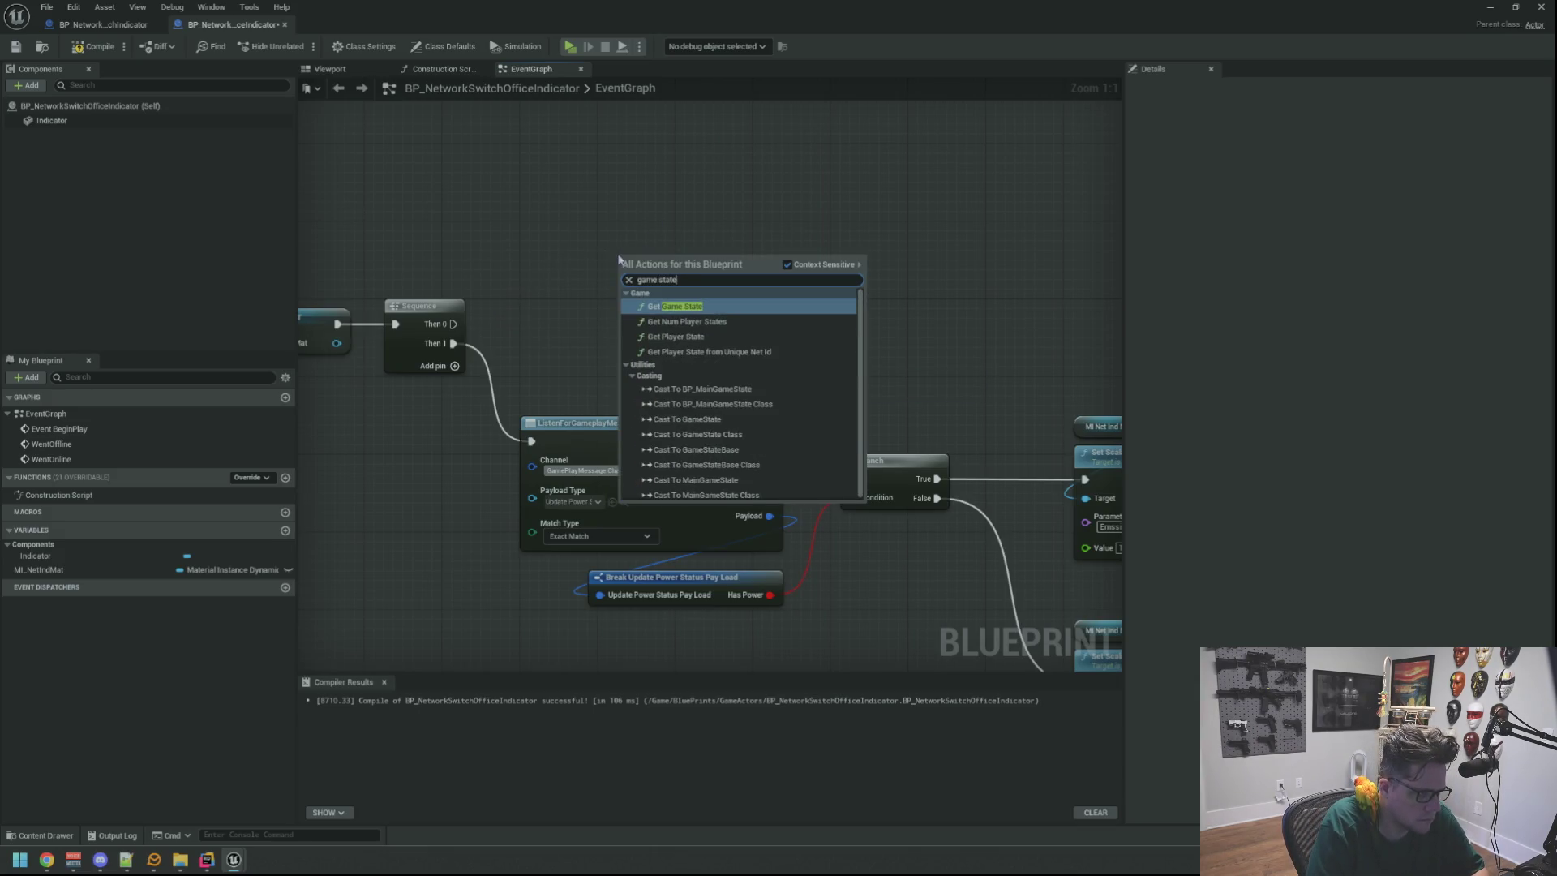
key(Return)
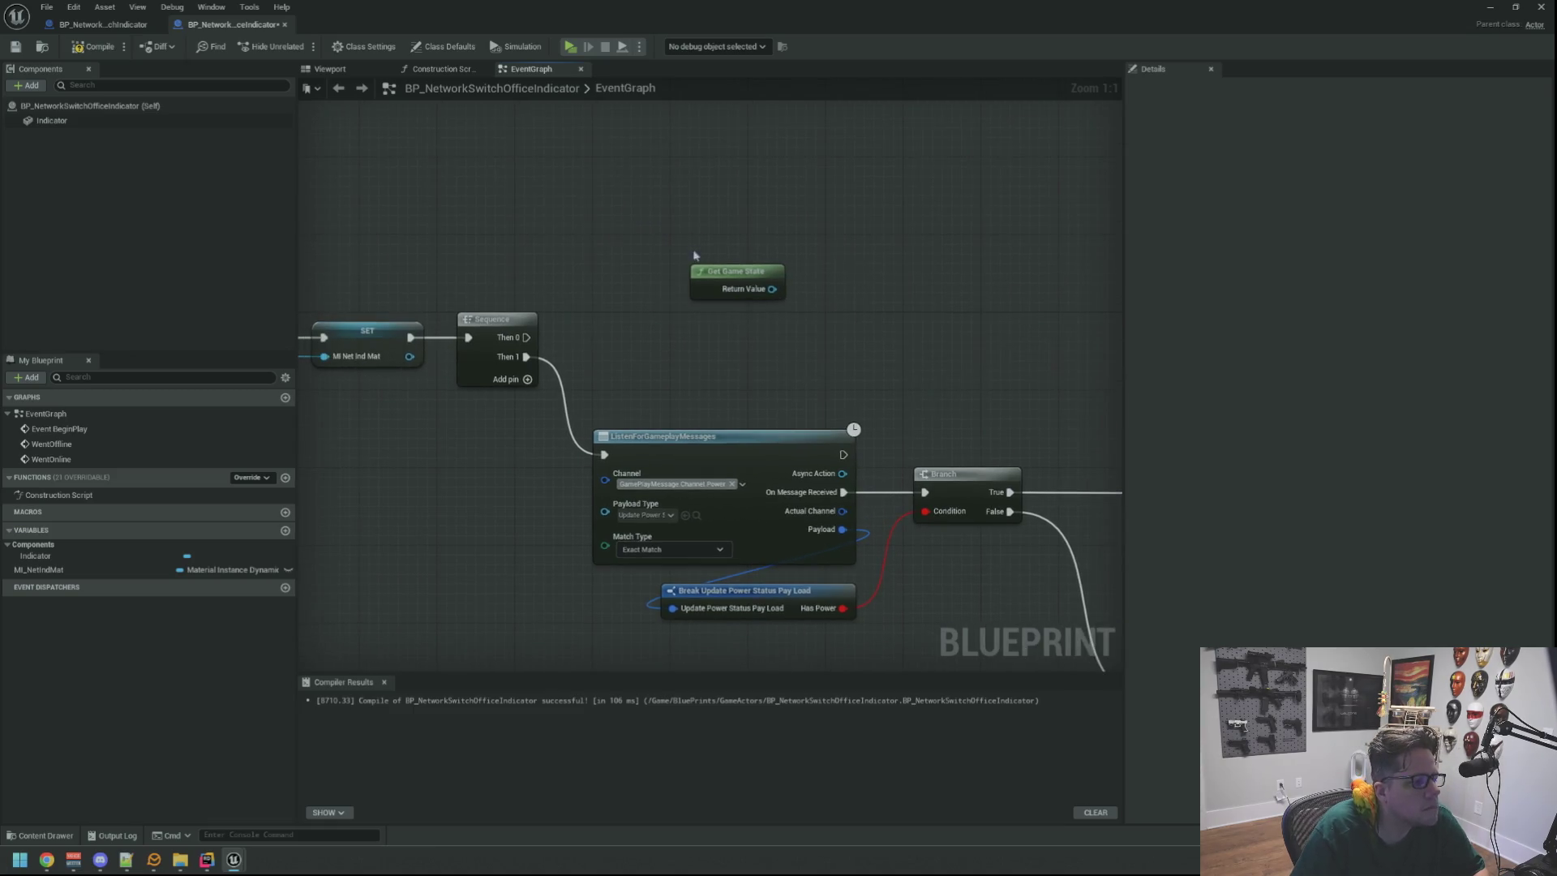
drag(667, 261, 800, 262)
text(cas)
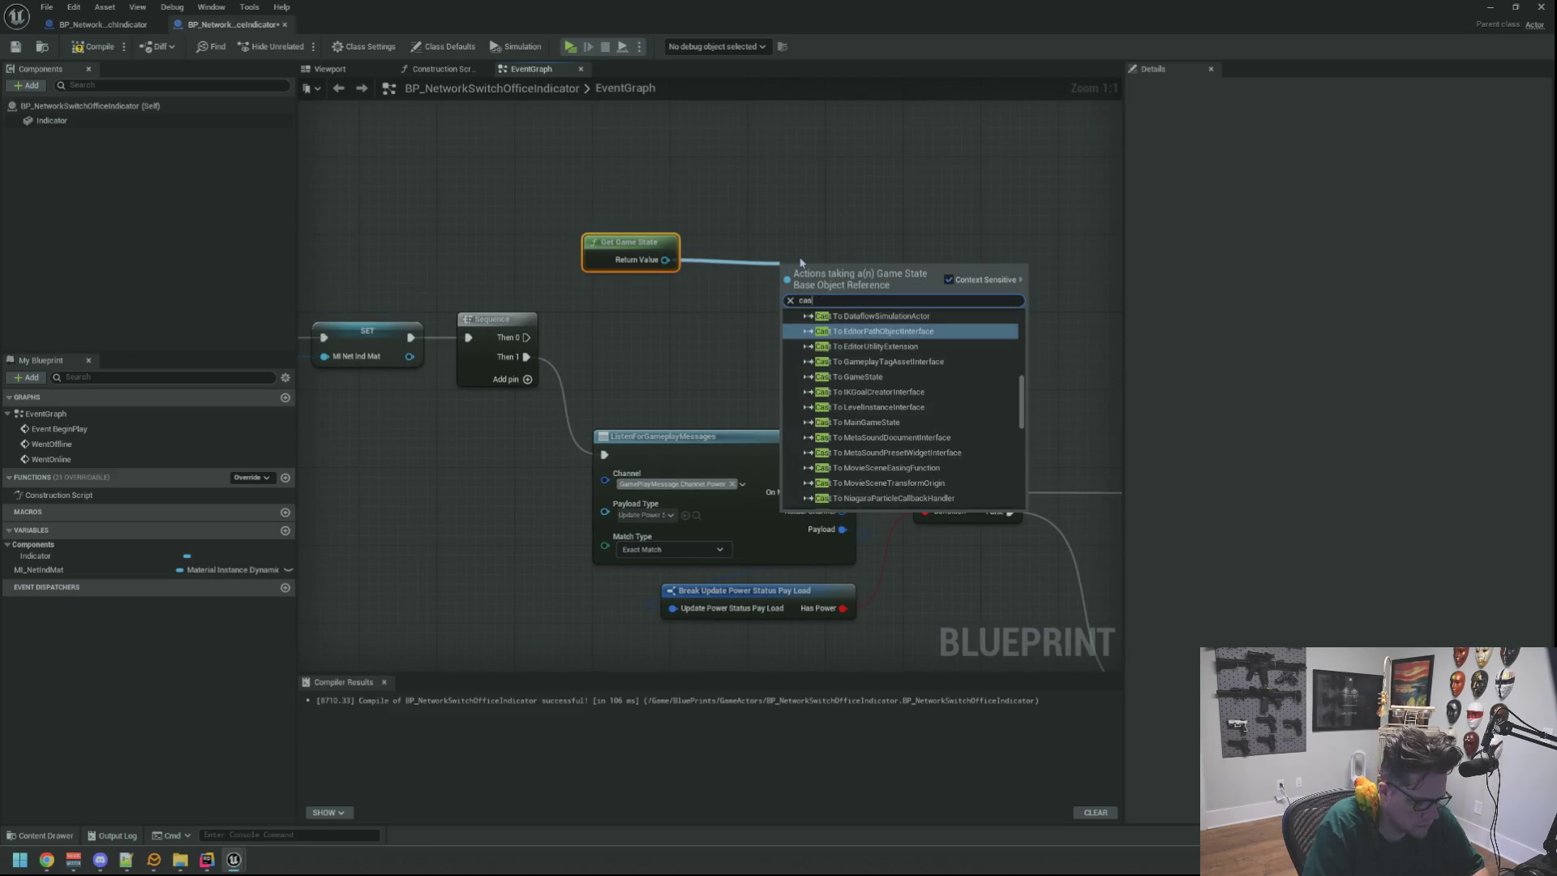
text(t to maingame)
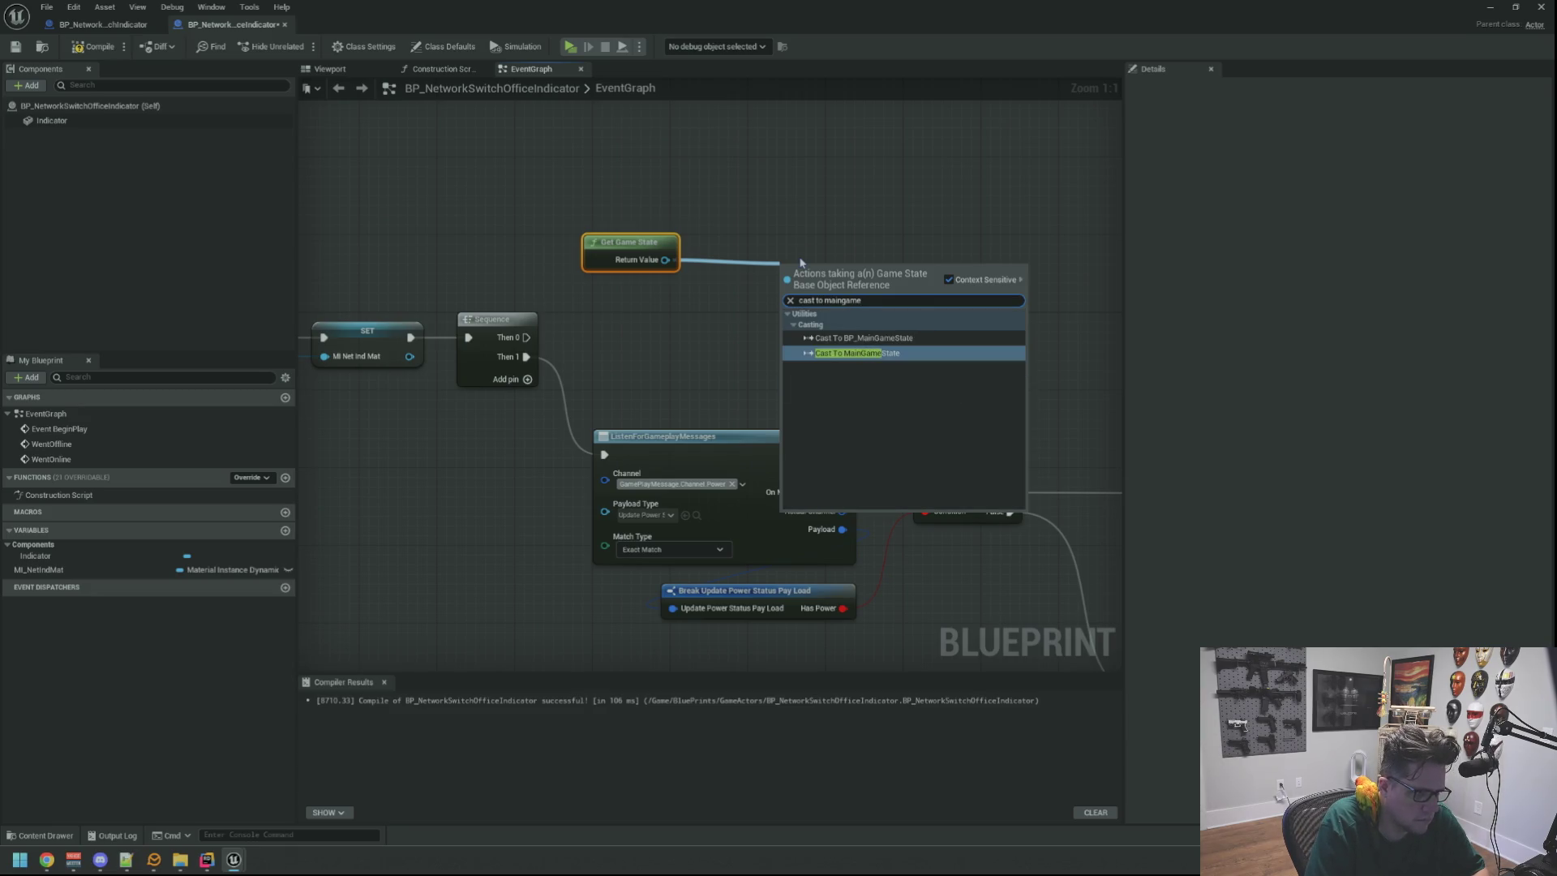
key(Return)
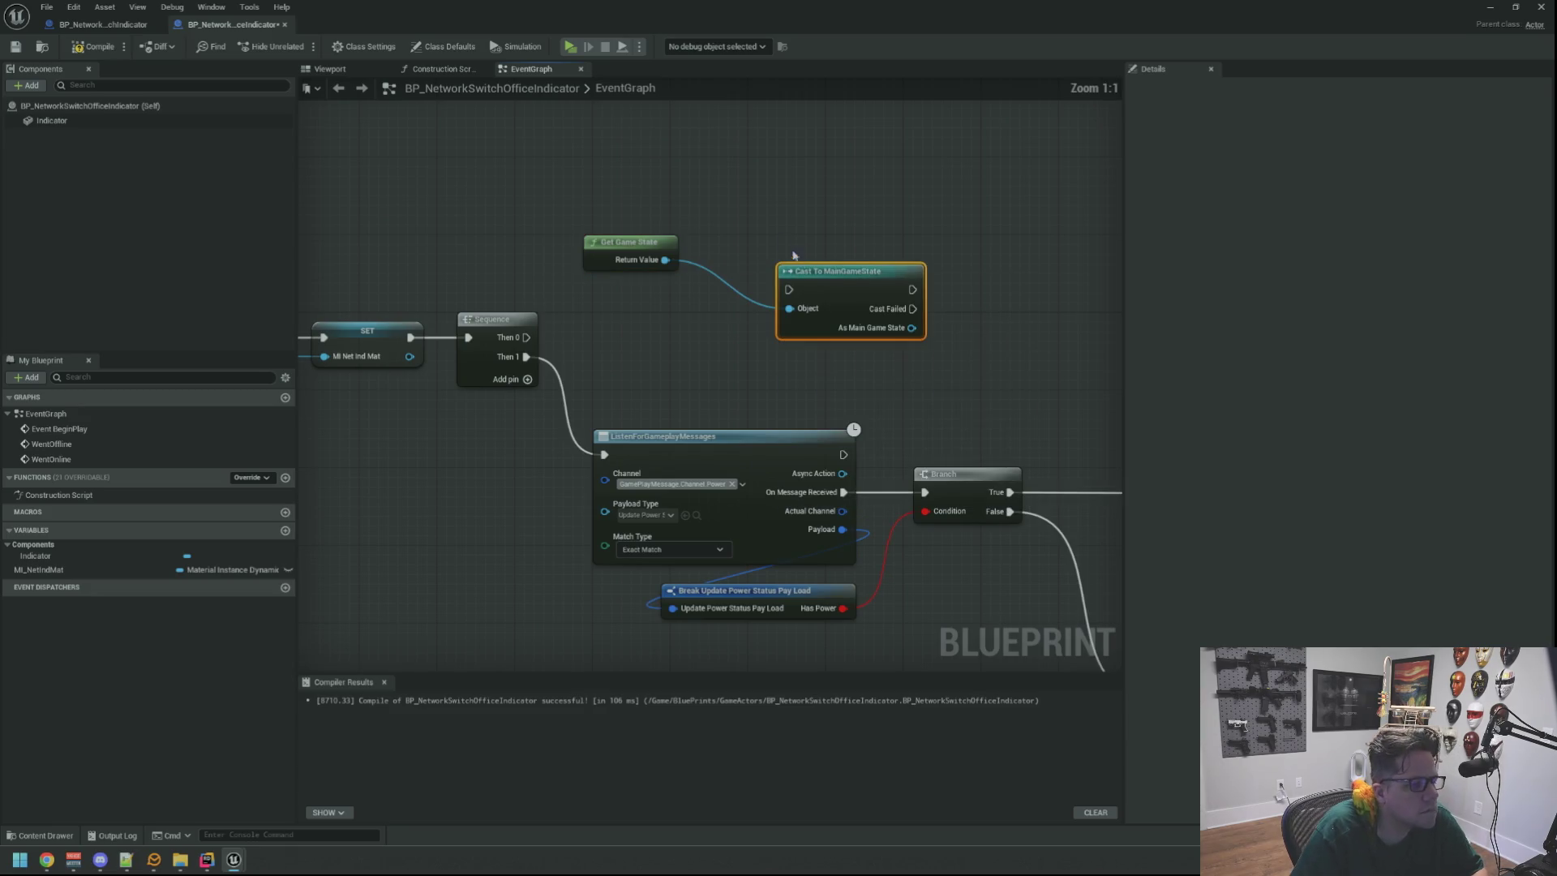
right_click(842, 276)
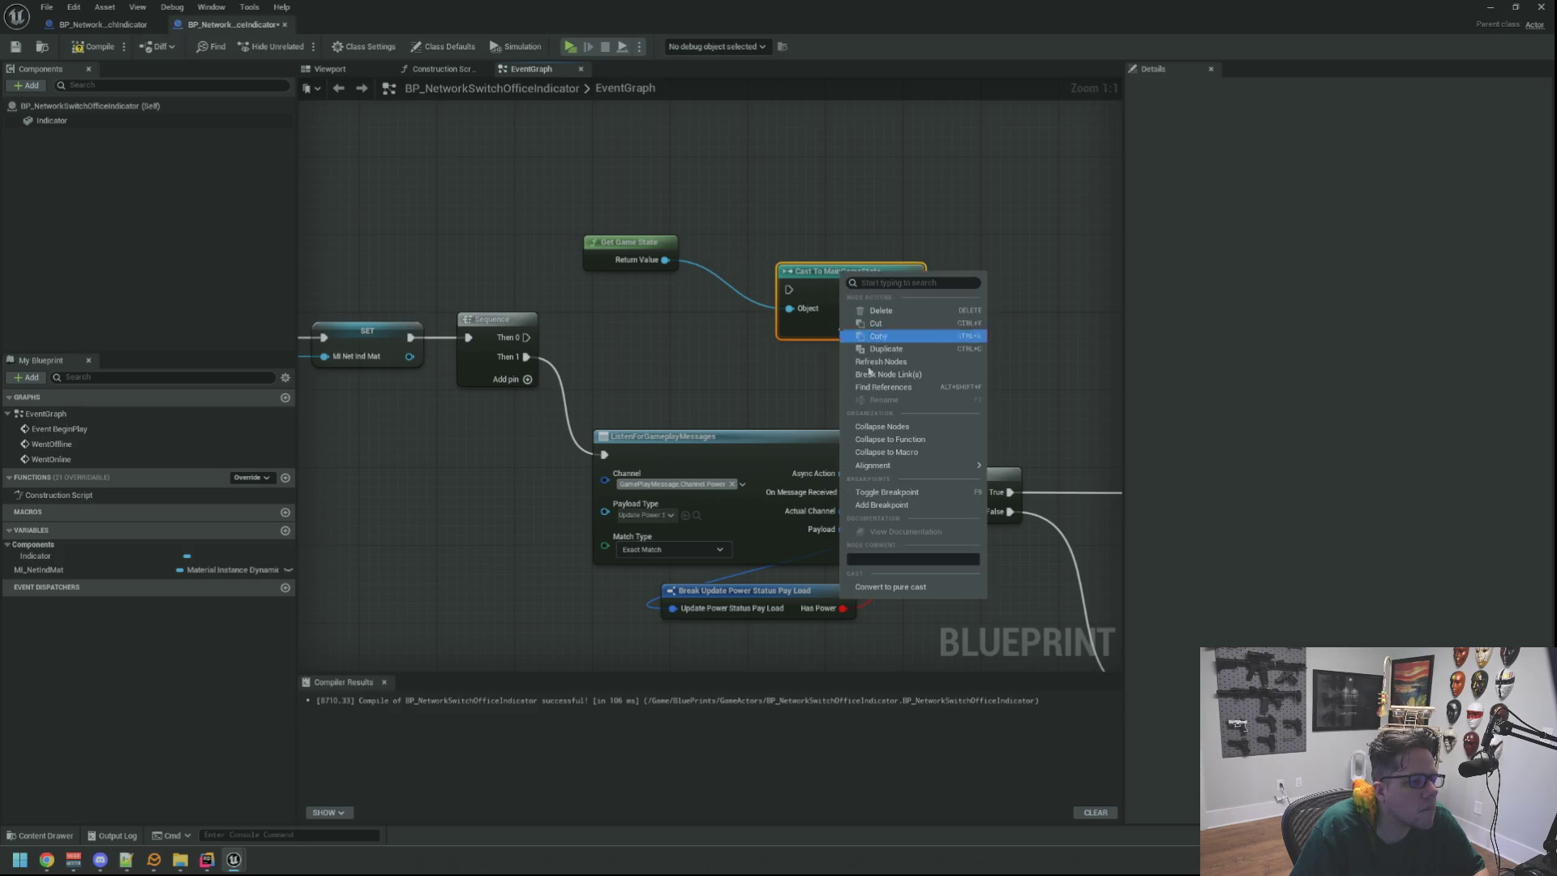
Make the MainGameState cast pure and get its Internet Manager from As Main Game State.
click(885, 587)
mouse_move(837, 265)
mouse_down()
mouse_move(753, 236)
mouse_move(488, 249)
mouse_up()
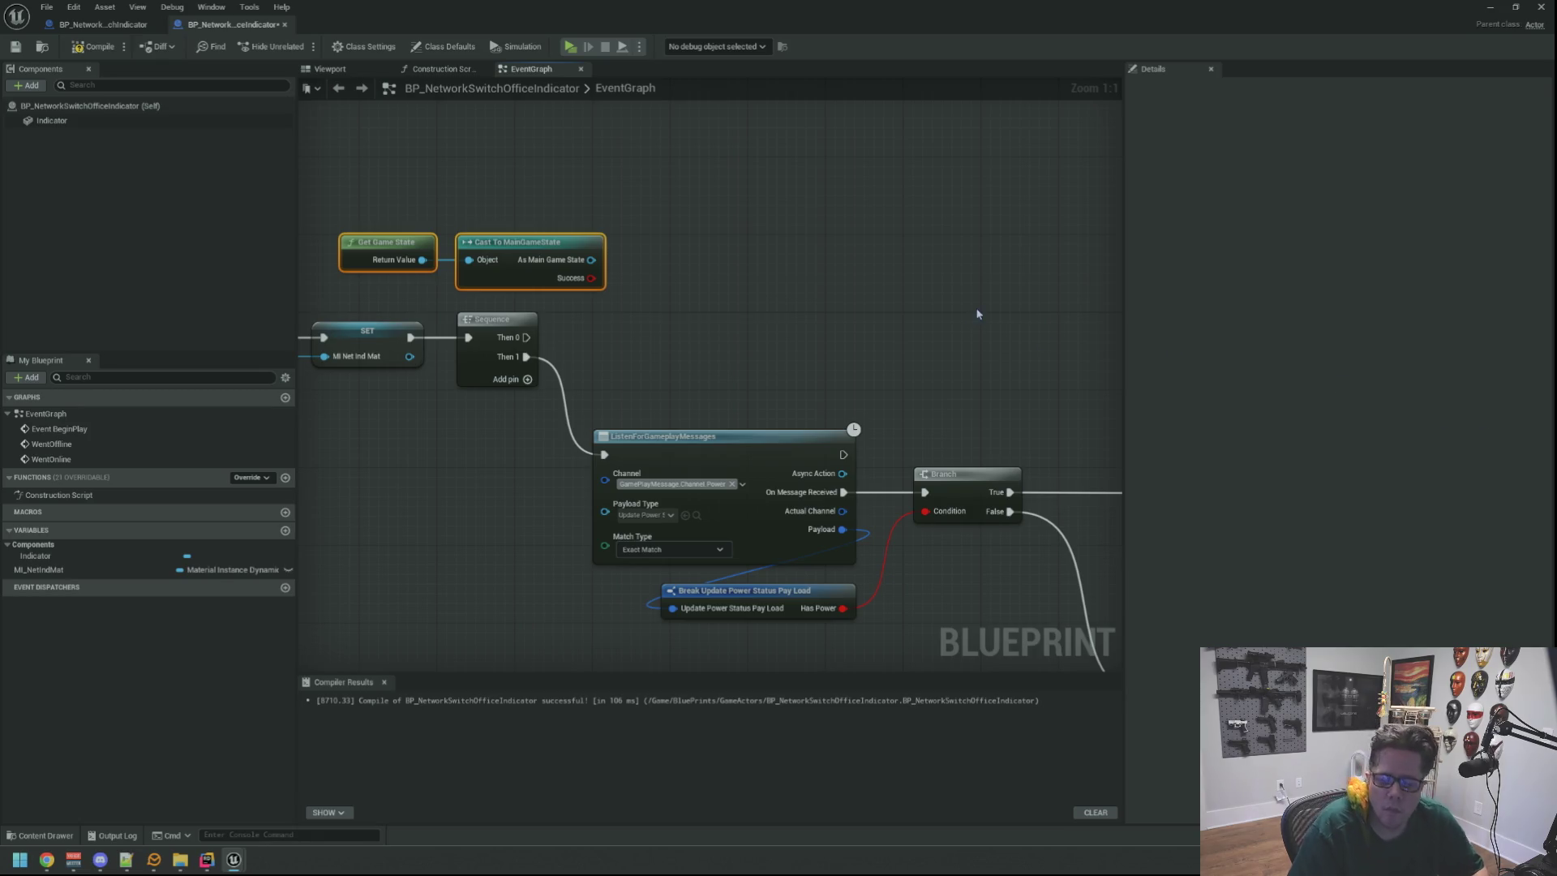
mouse_move(797, 278)
mouse_down()
mouse_move(918, 290)
mouse_move(839, 276)
mouse_up()
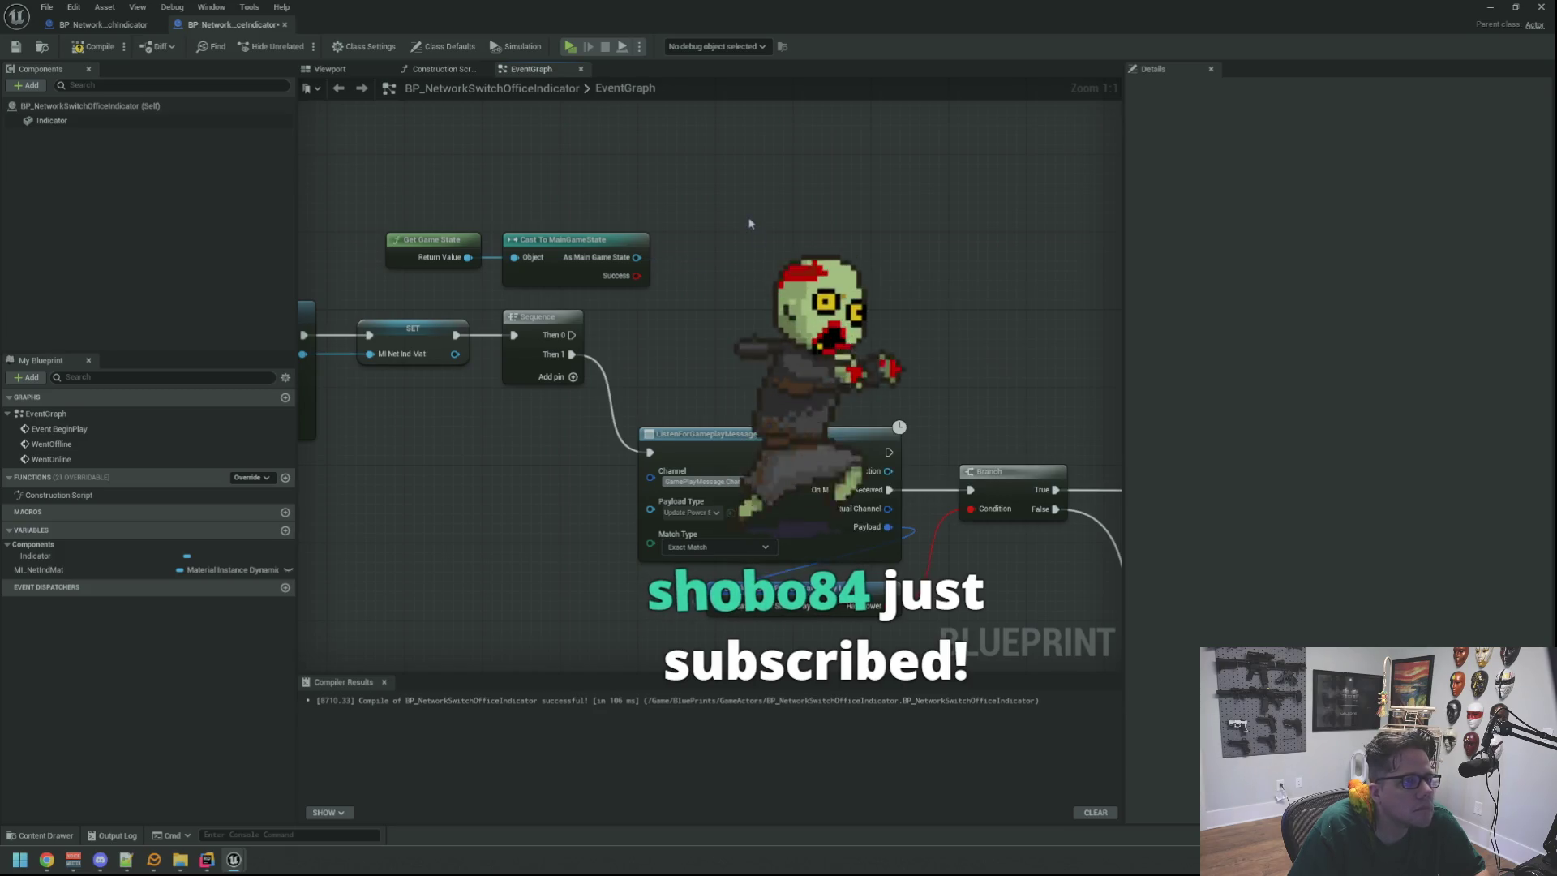
drag(639, 257, 774, 271)
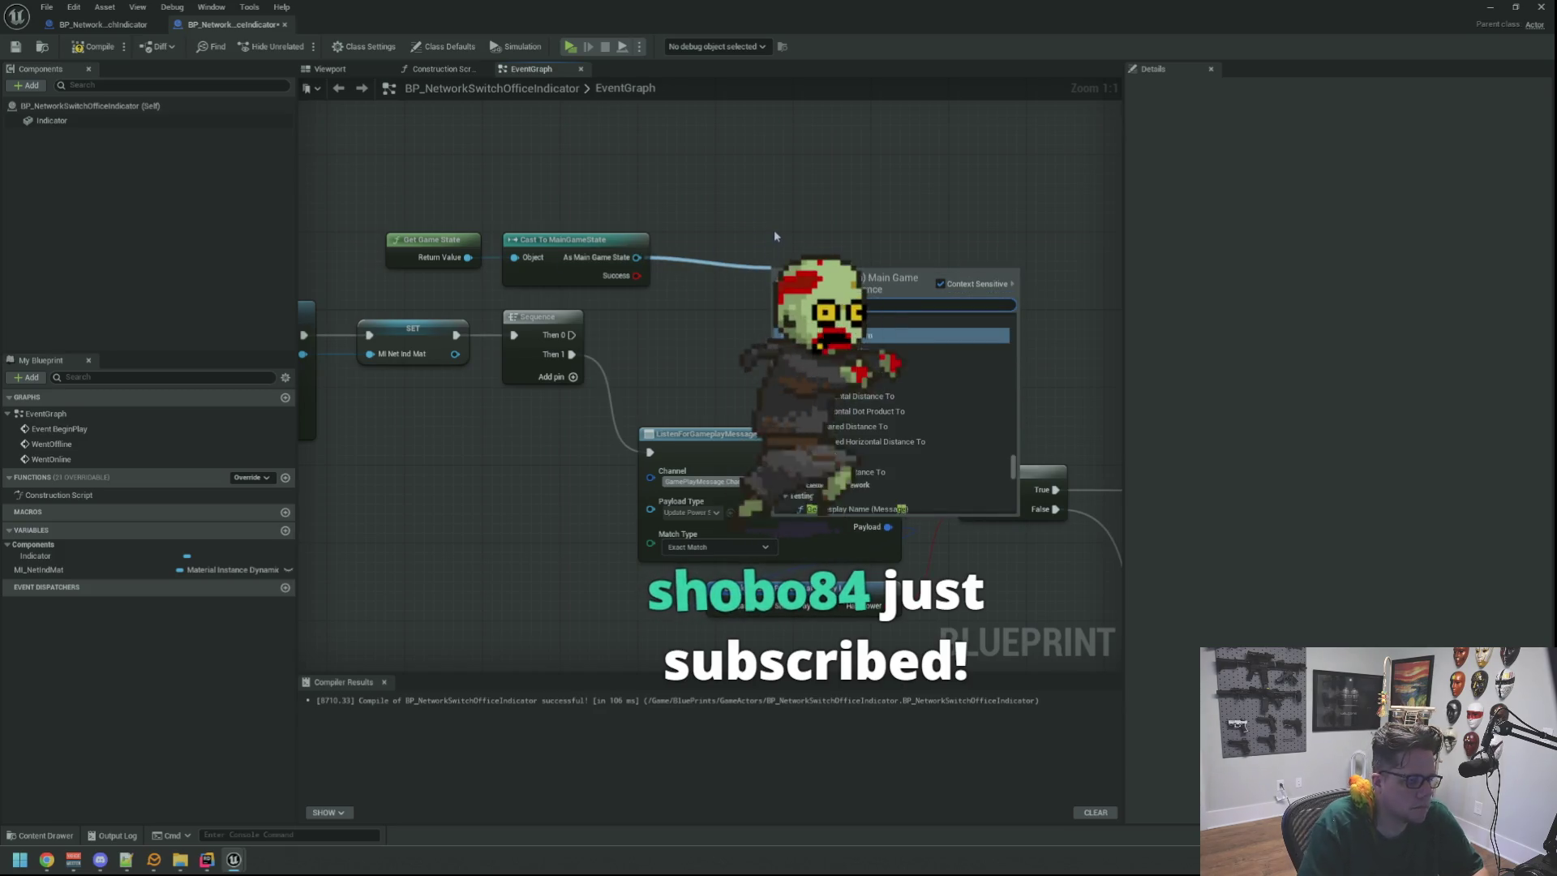
text(get)
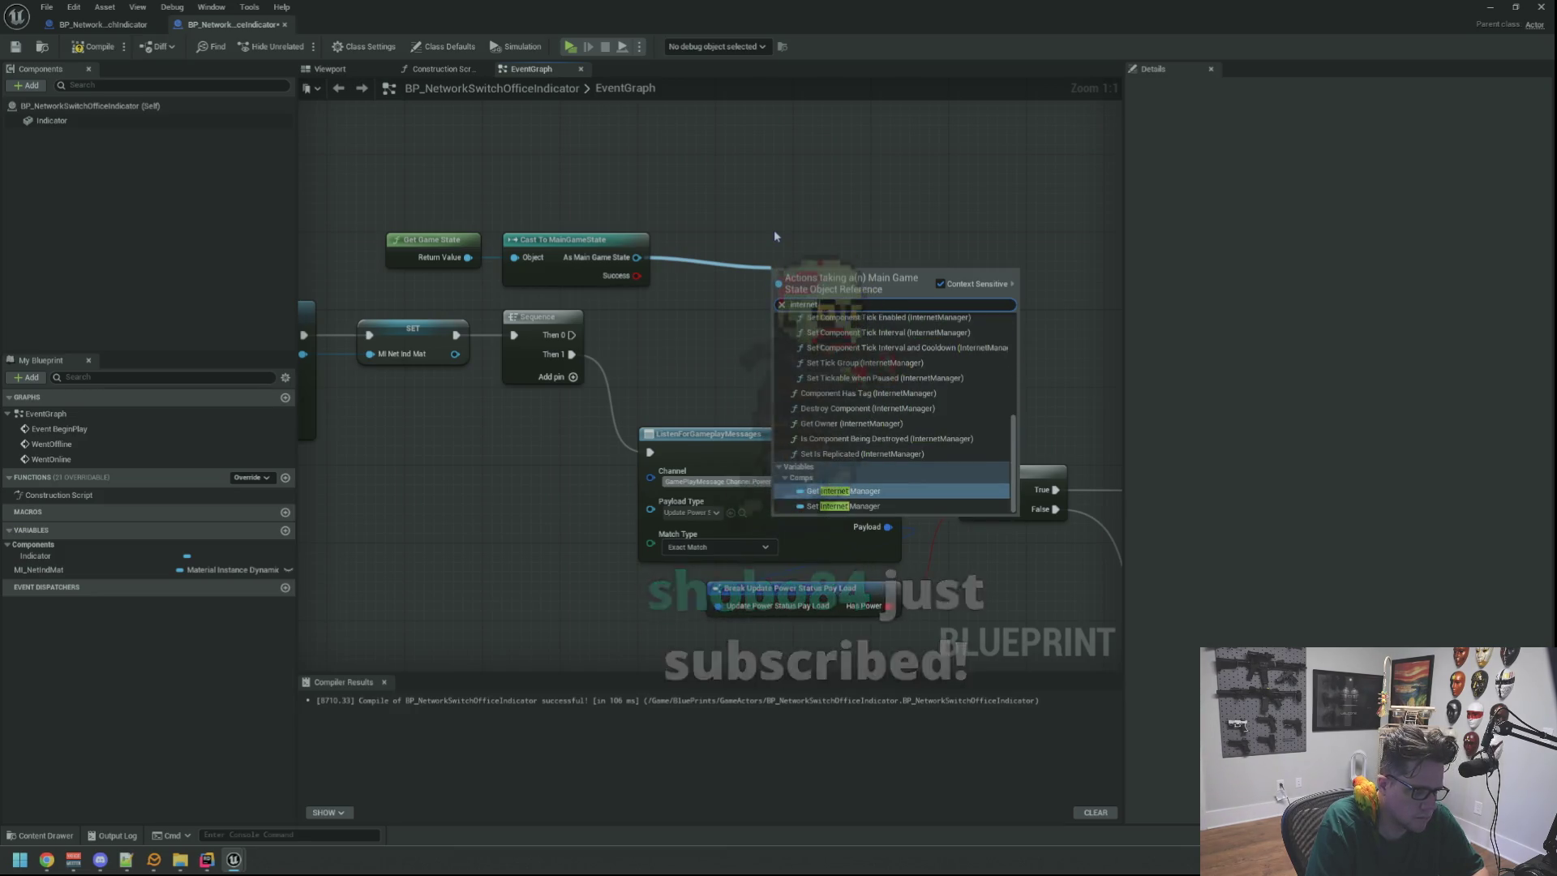
key(Escape)
click(773, 236)
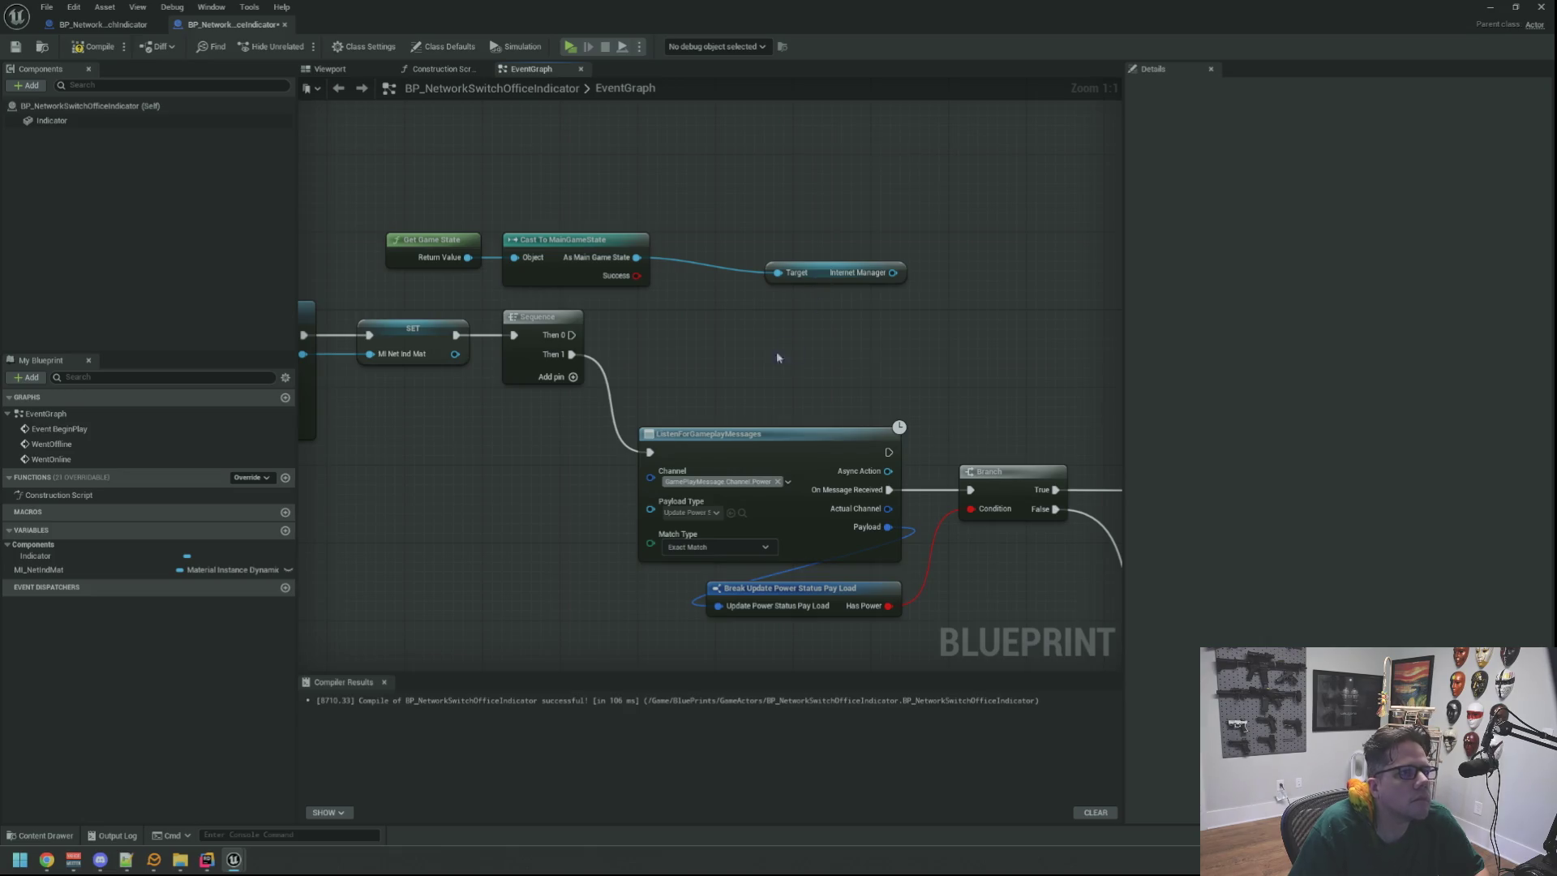
drag(690, 307, 784, 325)
mouse_move(930, 281)
mouse_down()
mouse_move(827, 266)
mouse_move(550, 293)
mouse_up()
mouse_move(812, 275)
mouse_down()
mouse_move(598, 261)
mouse_move(718, 255)
mouse_up()
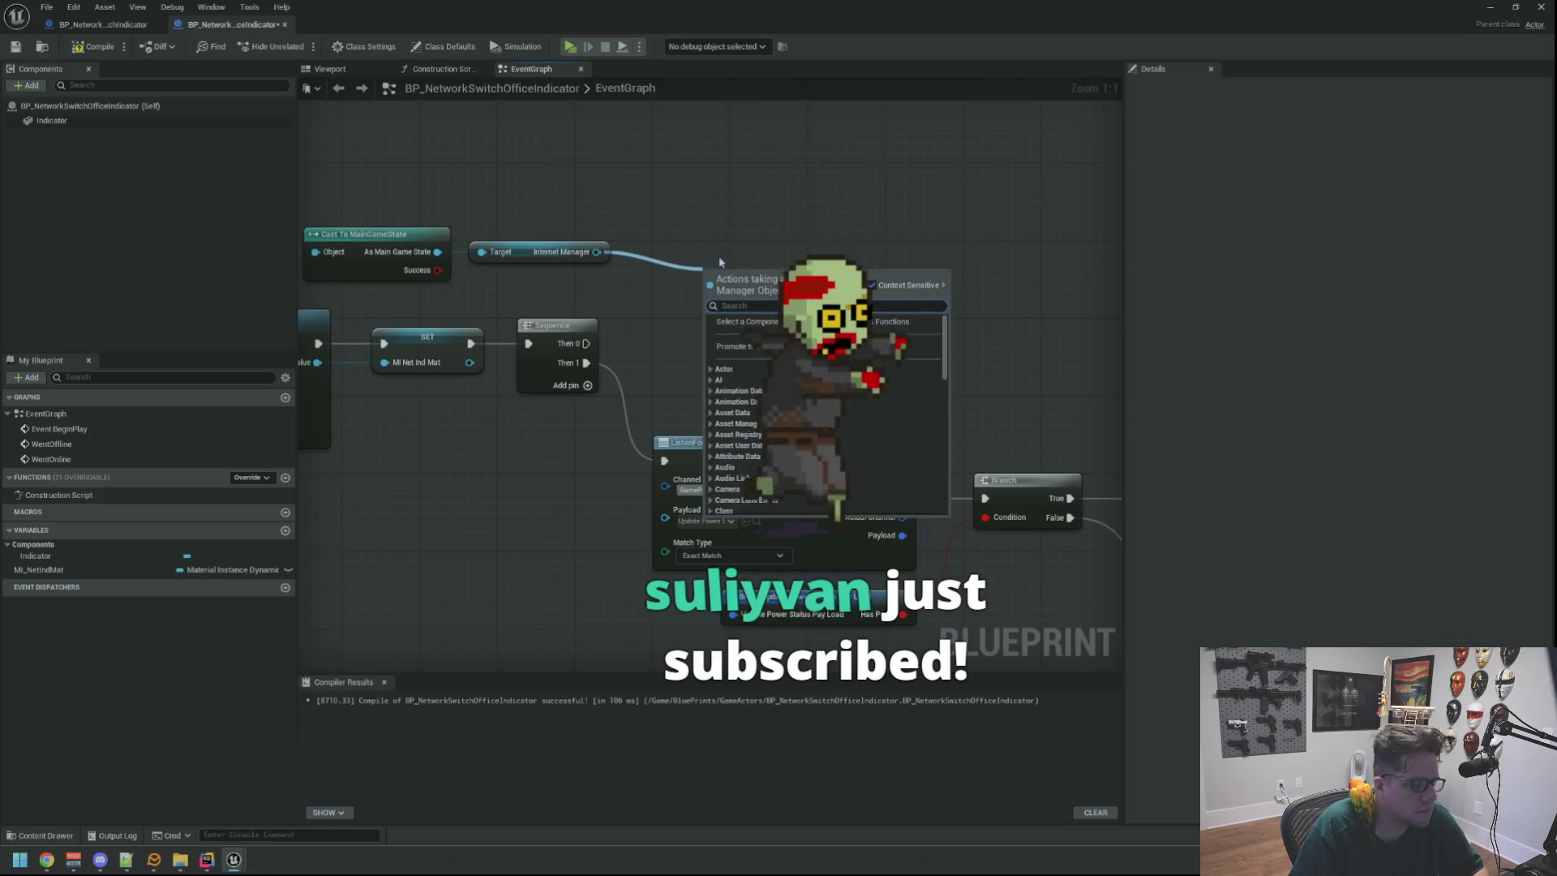
Add a Bind Event to Went Offline Event node driven by the Sequence's Then 0.
text(went off)
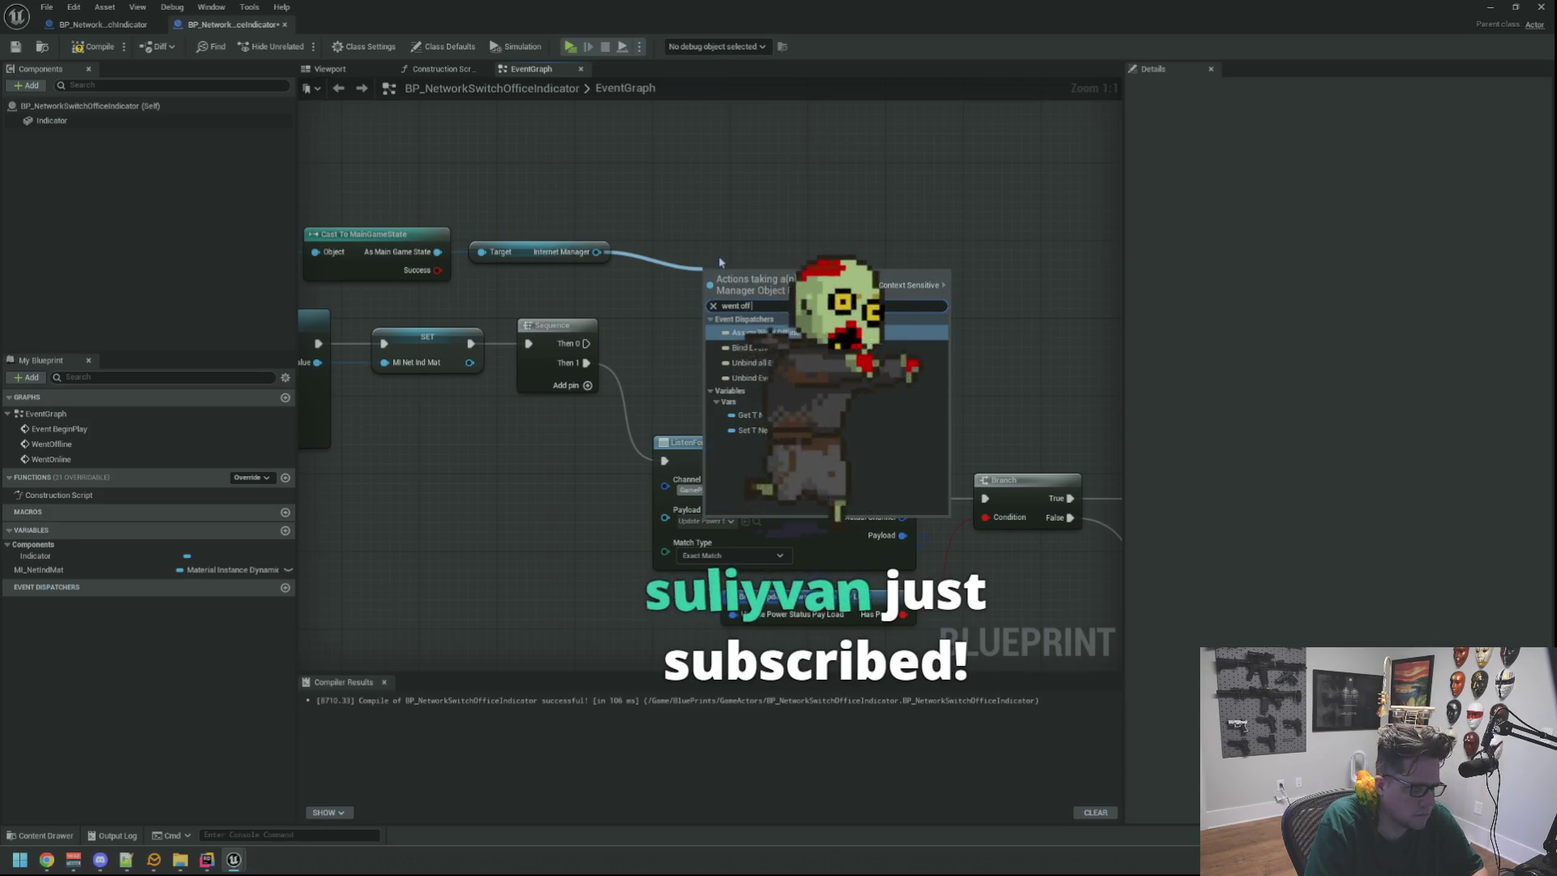
key(Down)
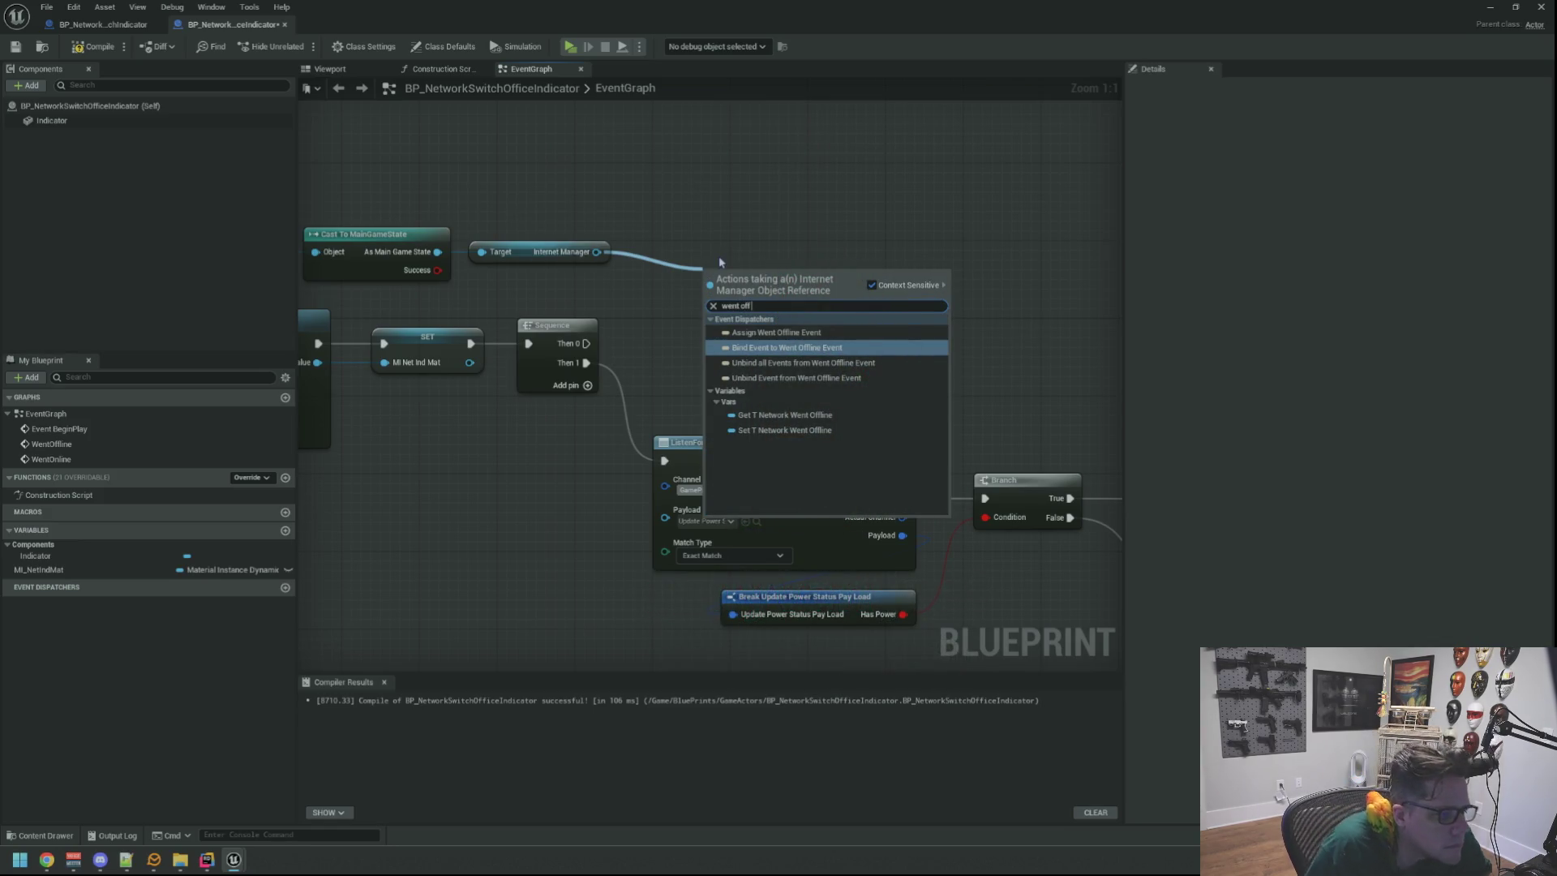
key(Return)
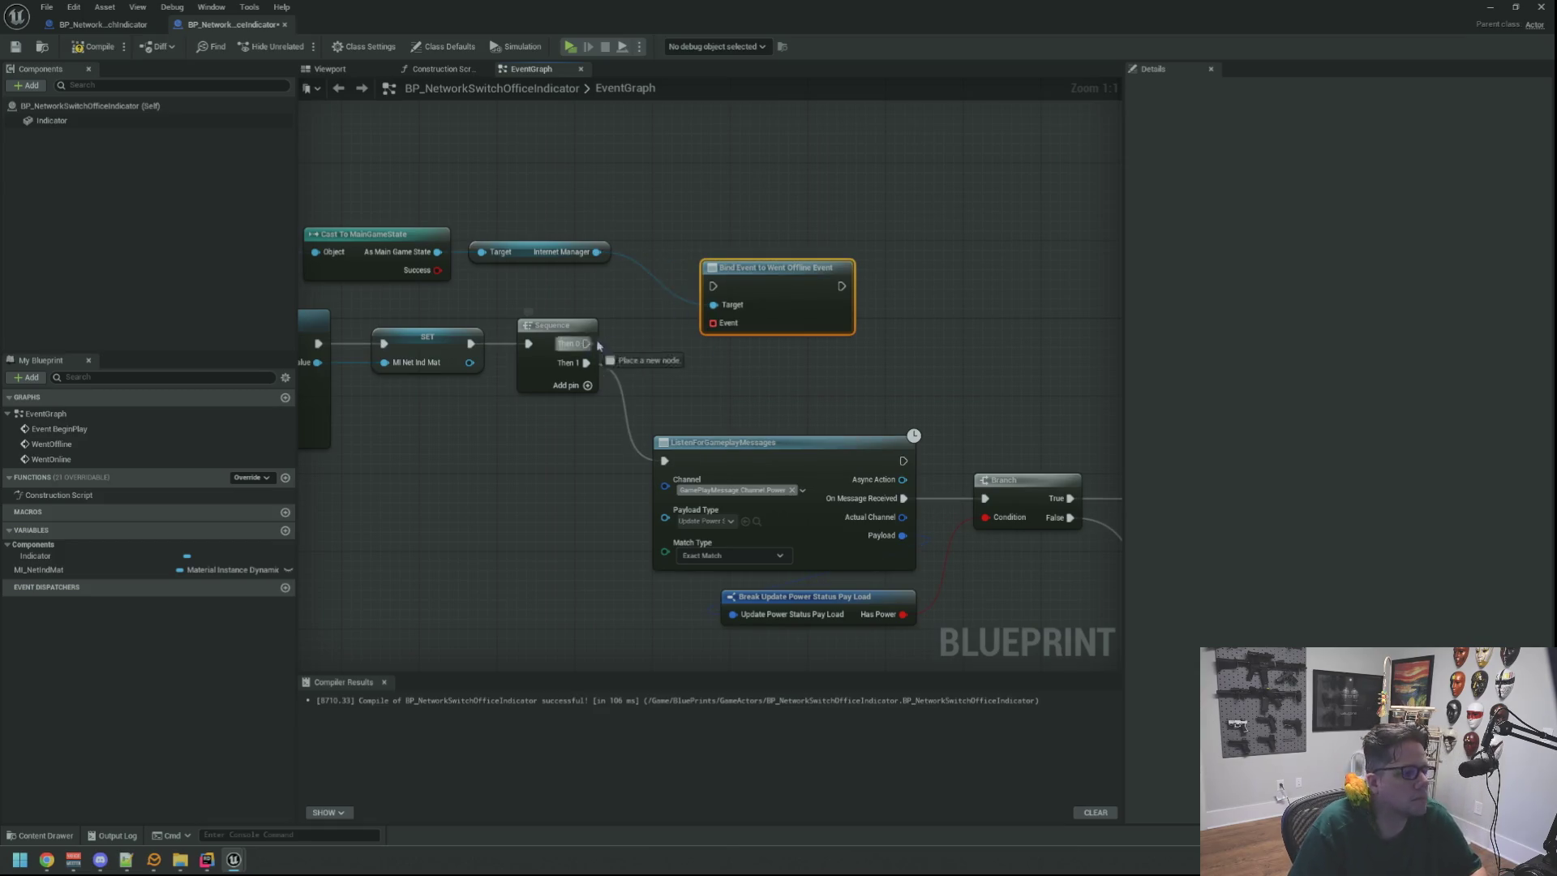
mouse_move(748, 263)
mouse_down()
mouse_move(734, 298)
mouse_move(699, 302)
mouse_up()
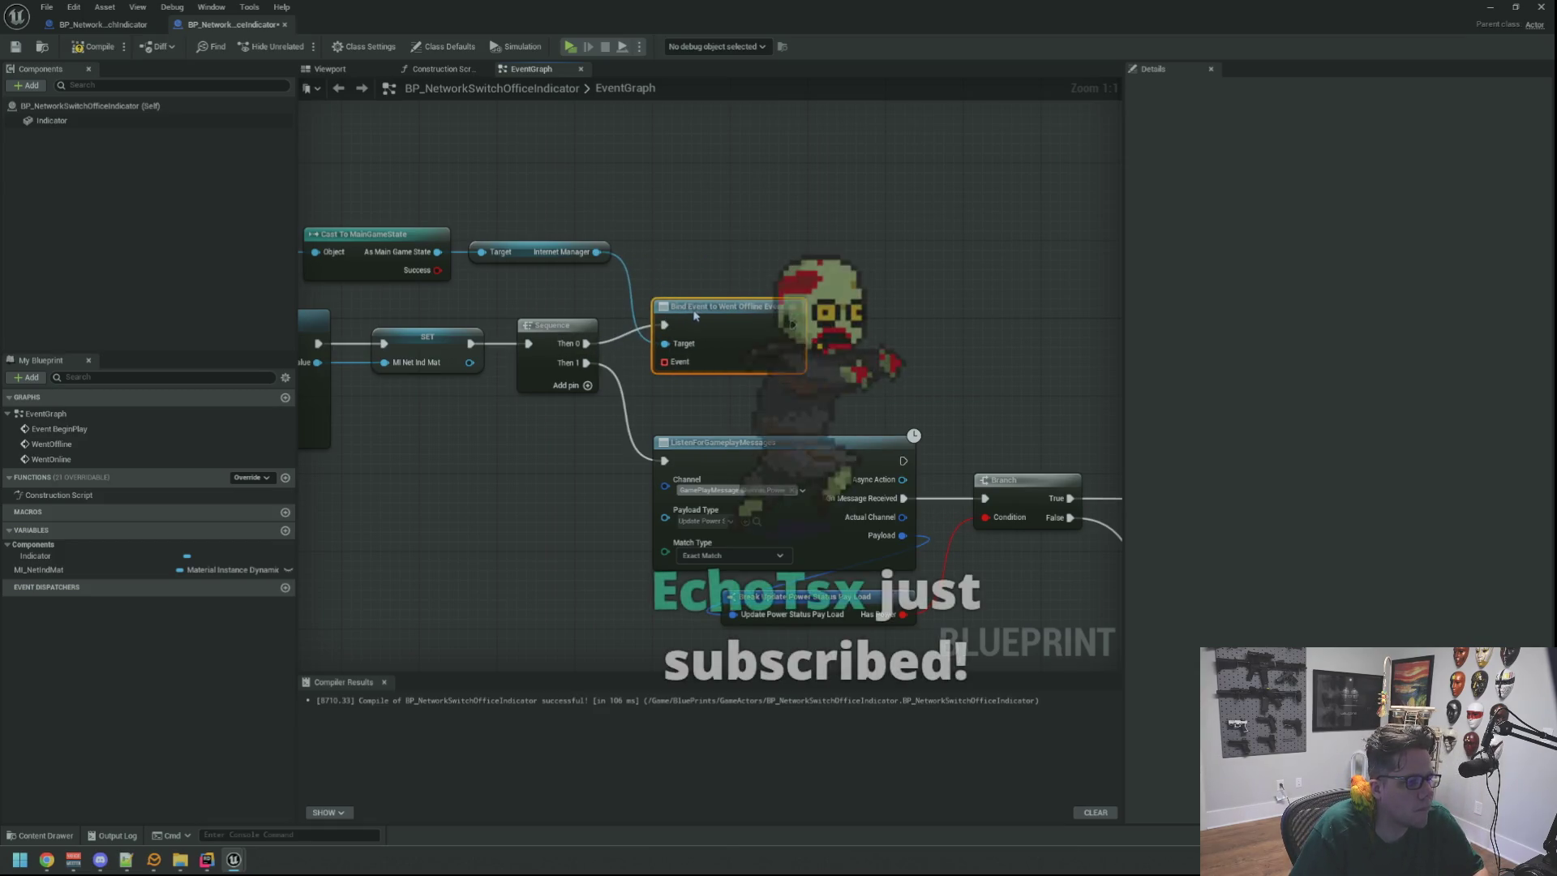
mouse_move(764, 202)
mouse_down()
mouse_move(716, 251)
mouse_move(761, 262)
mouse_up()
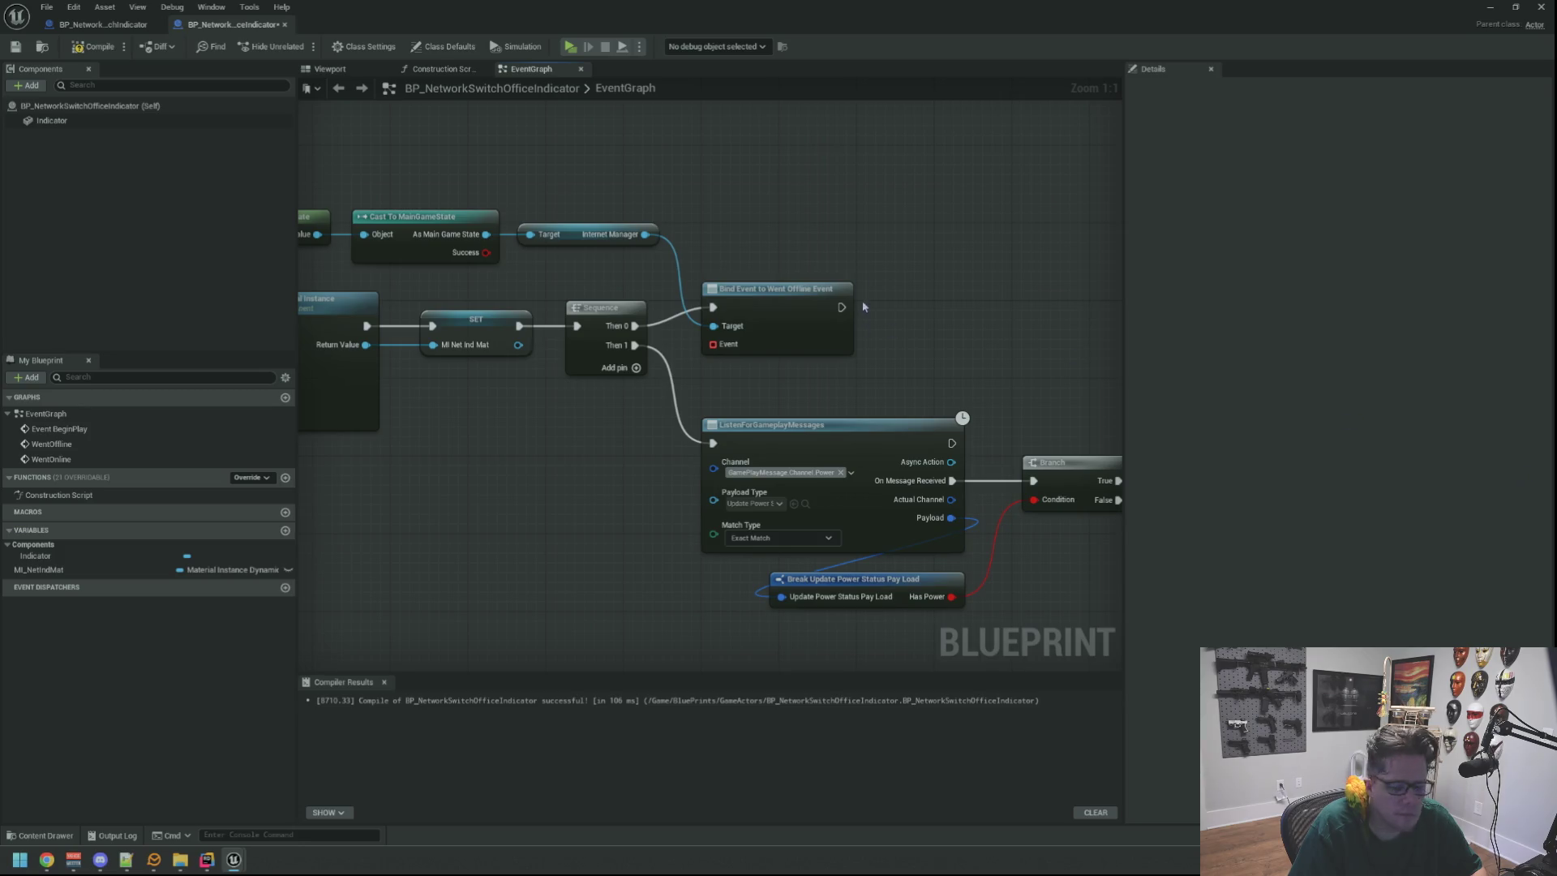
drag(768, 287, 773, 230)
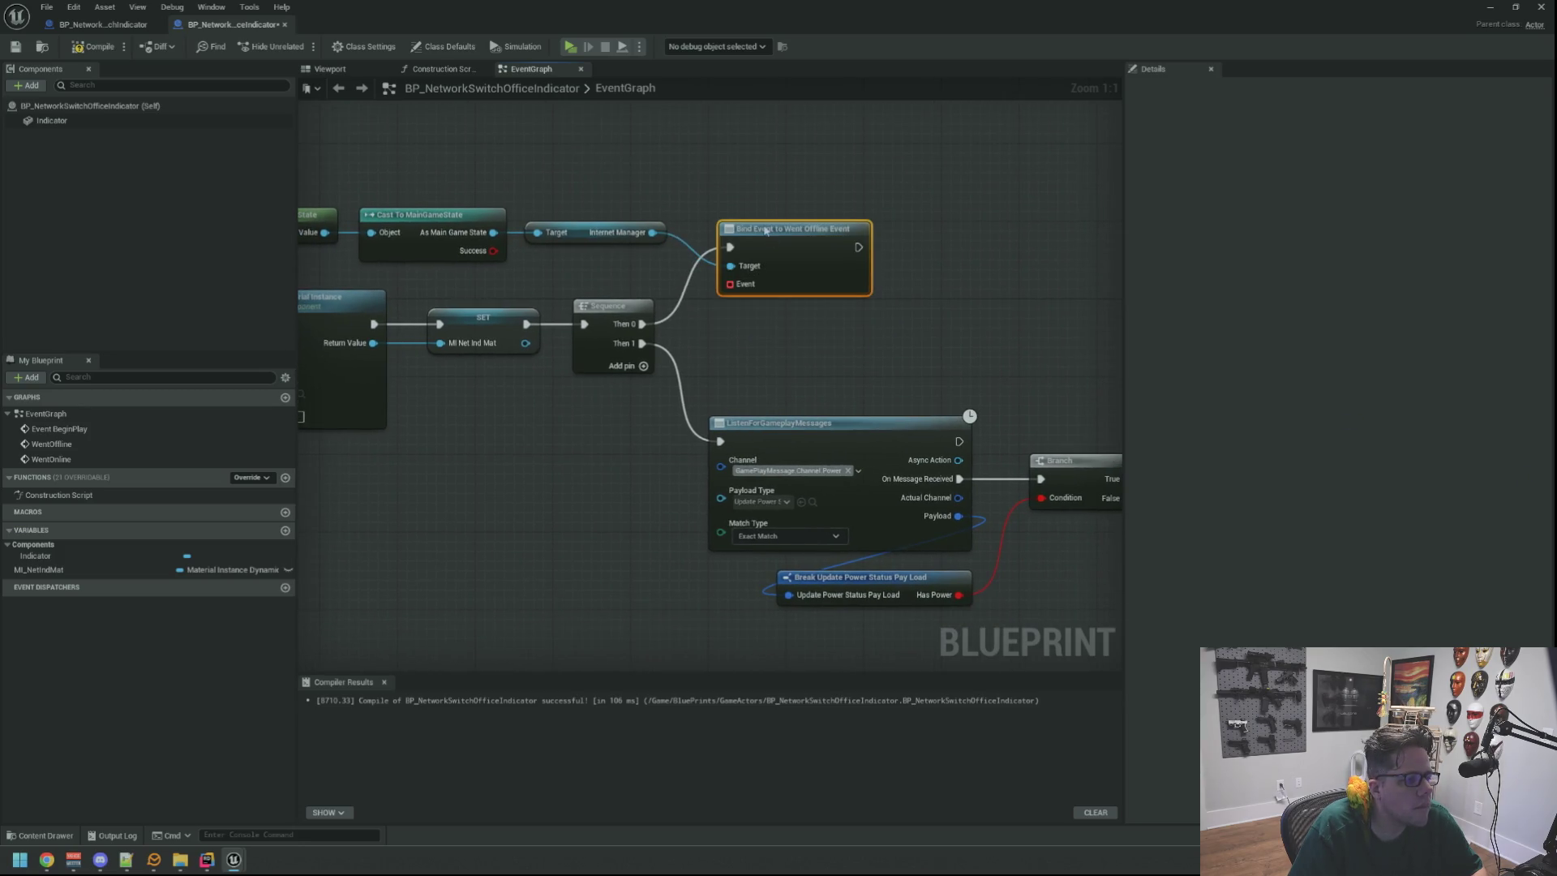
drag(719, 284, 771, 345)
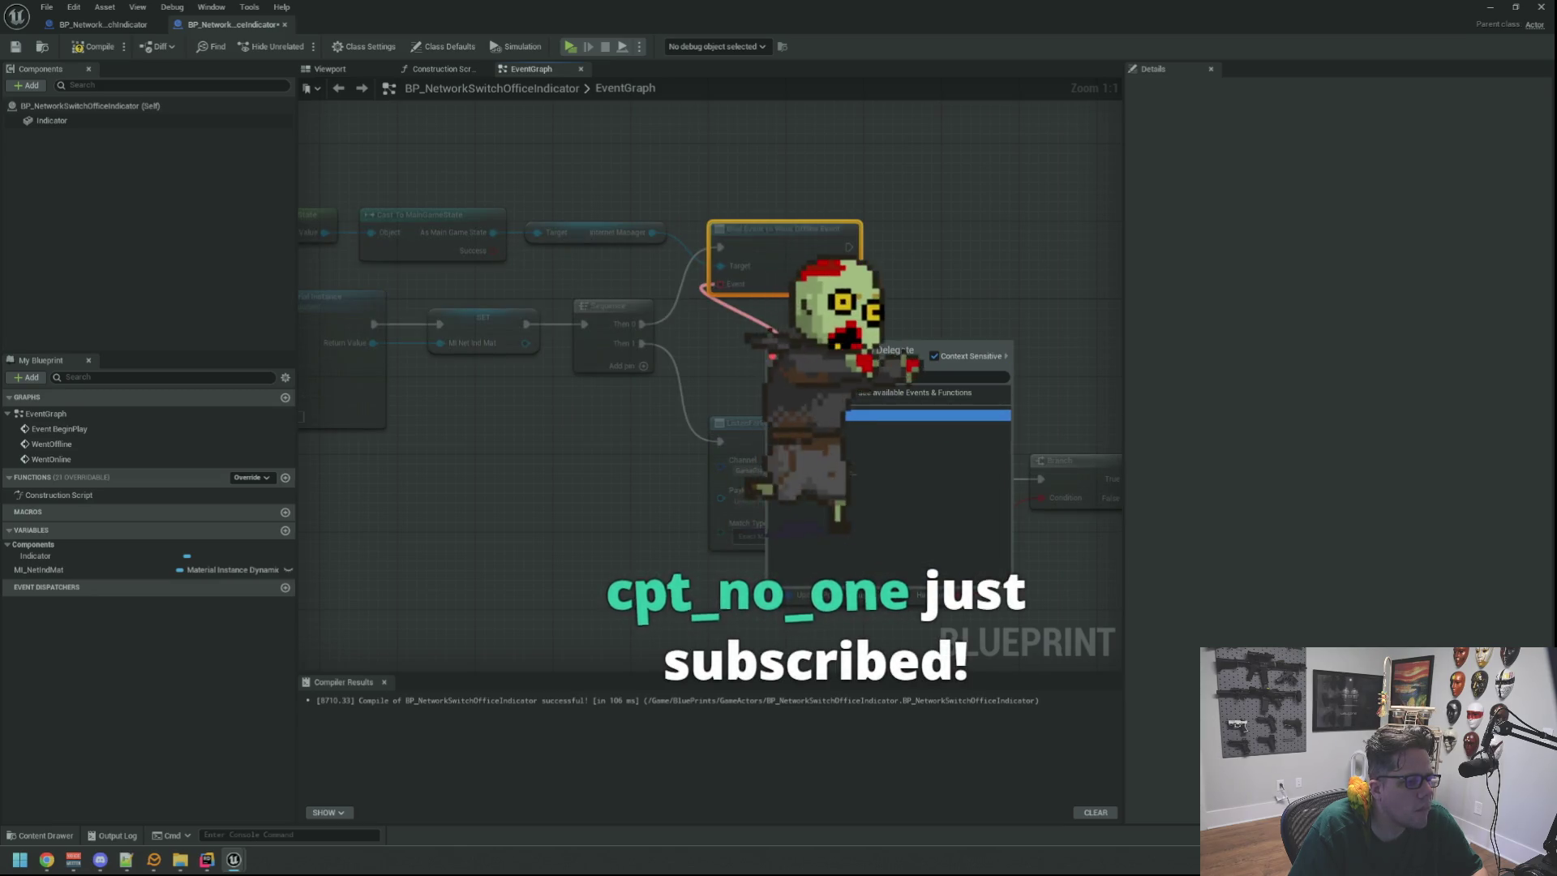
Feed the Went Offline binding's Event pin from a Create Event node using the WentOffline function.
key(Return)
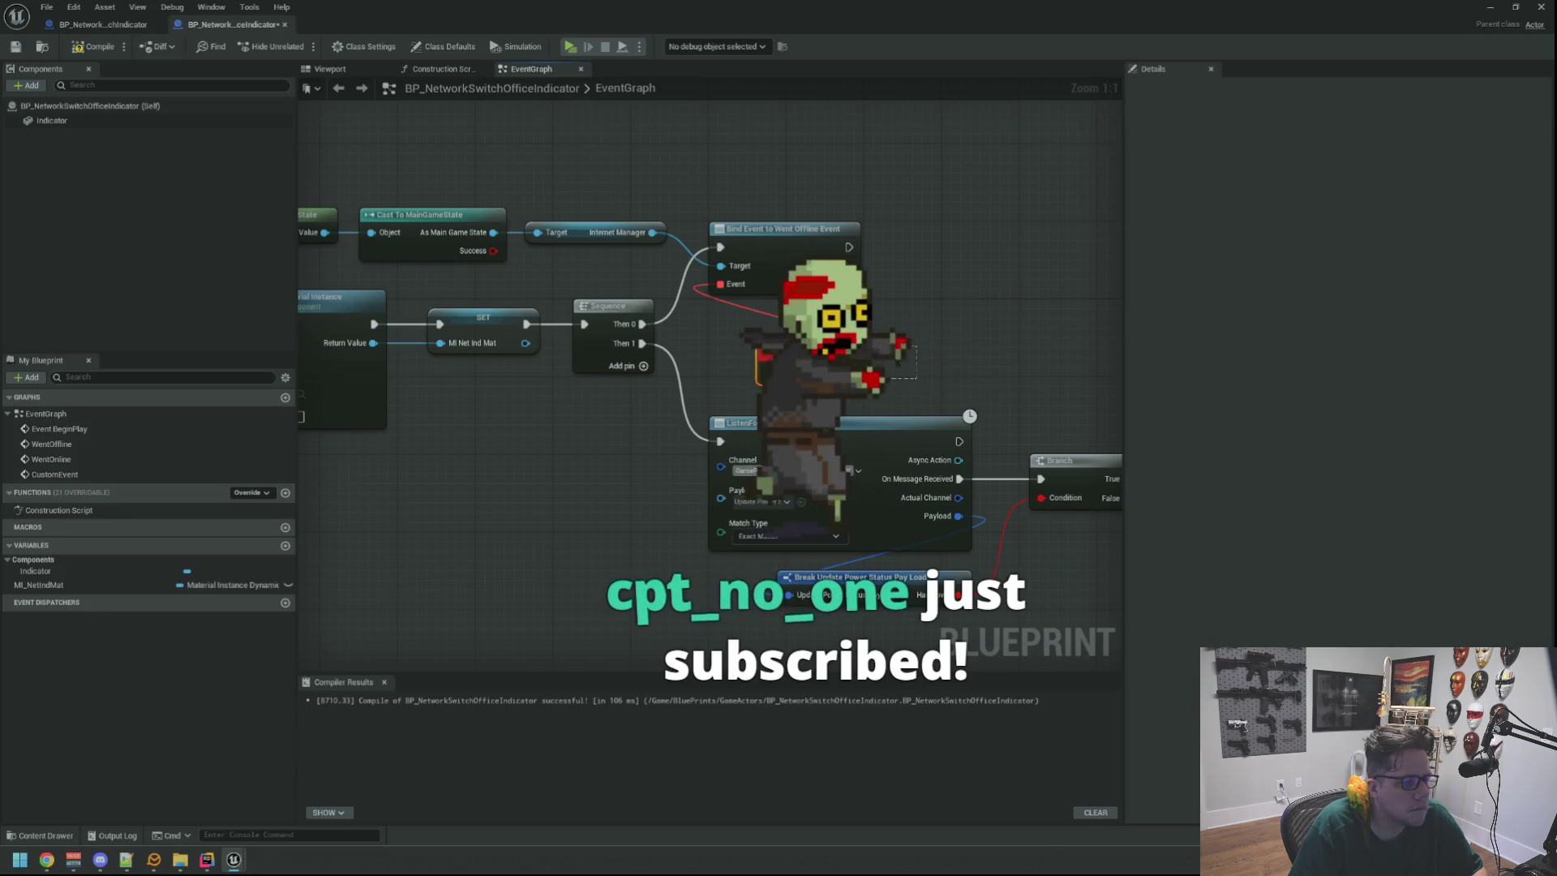
key(ctrl+z)
drag(719, 284, 762, 323)
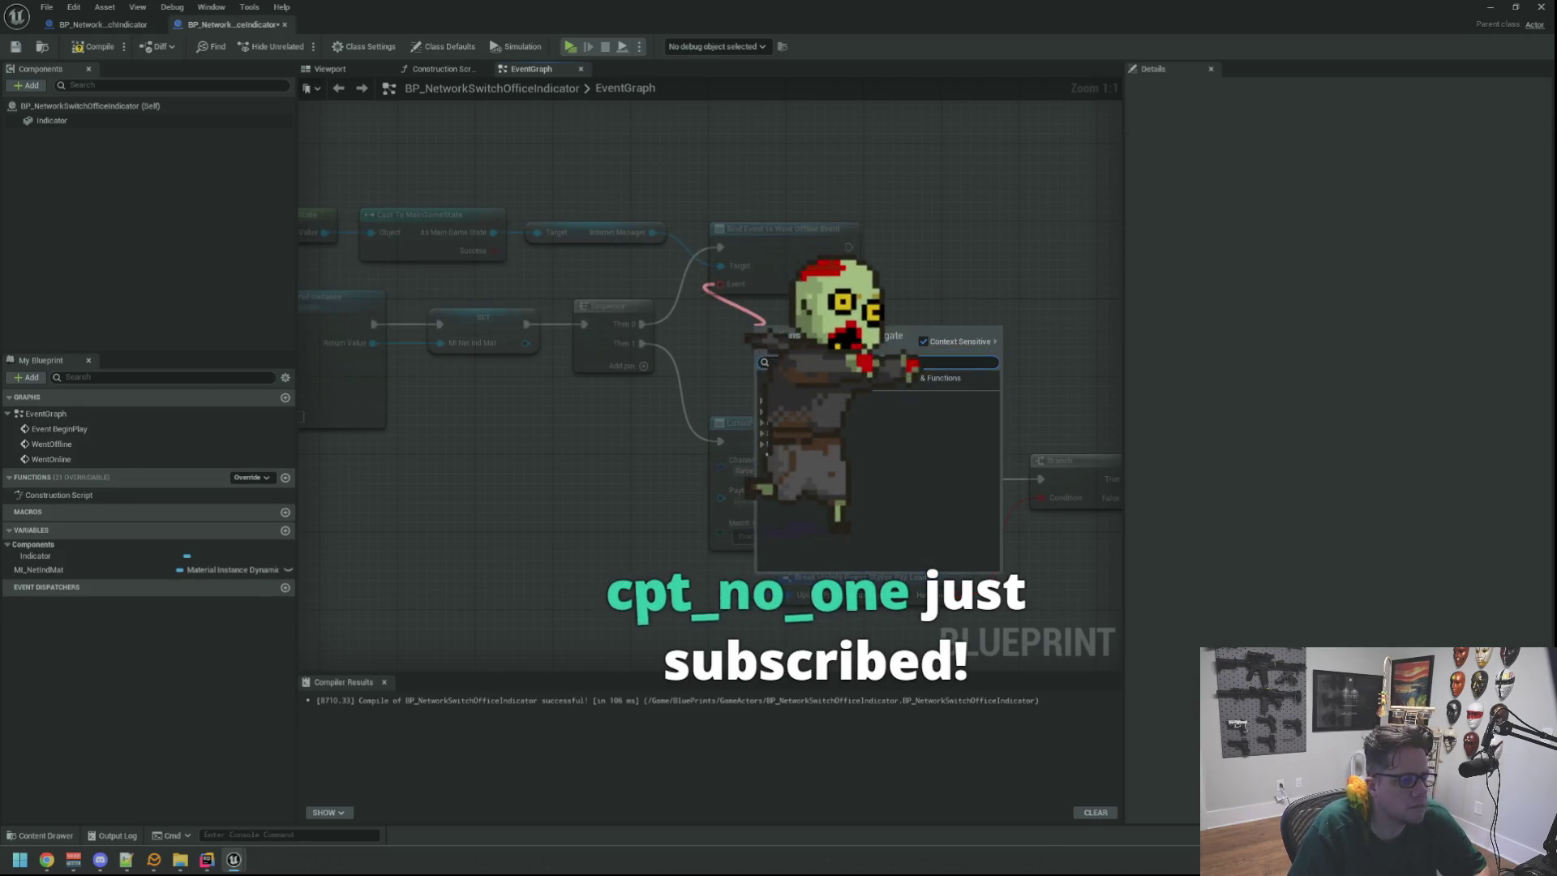
click(791, 430)
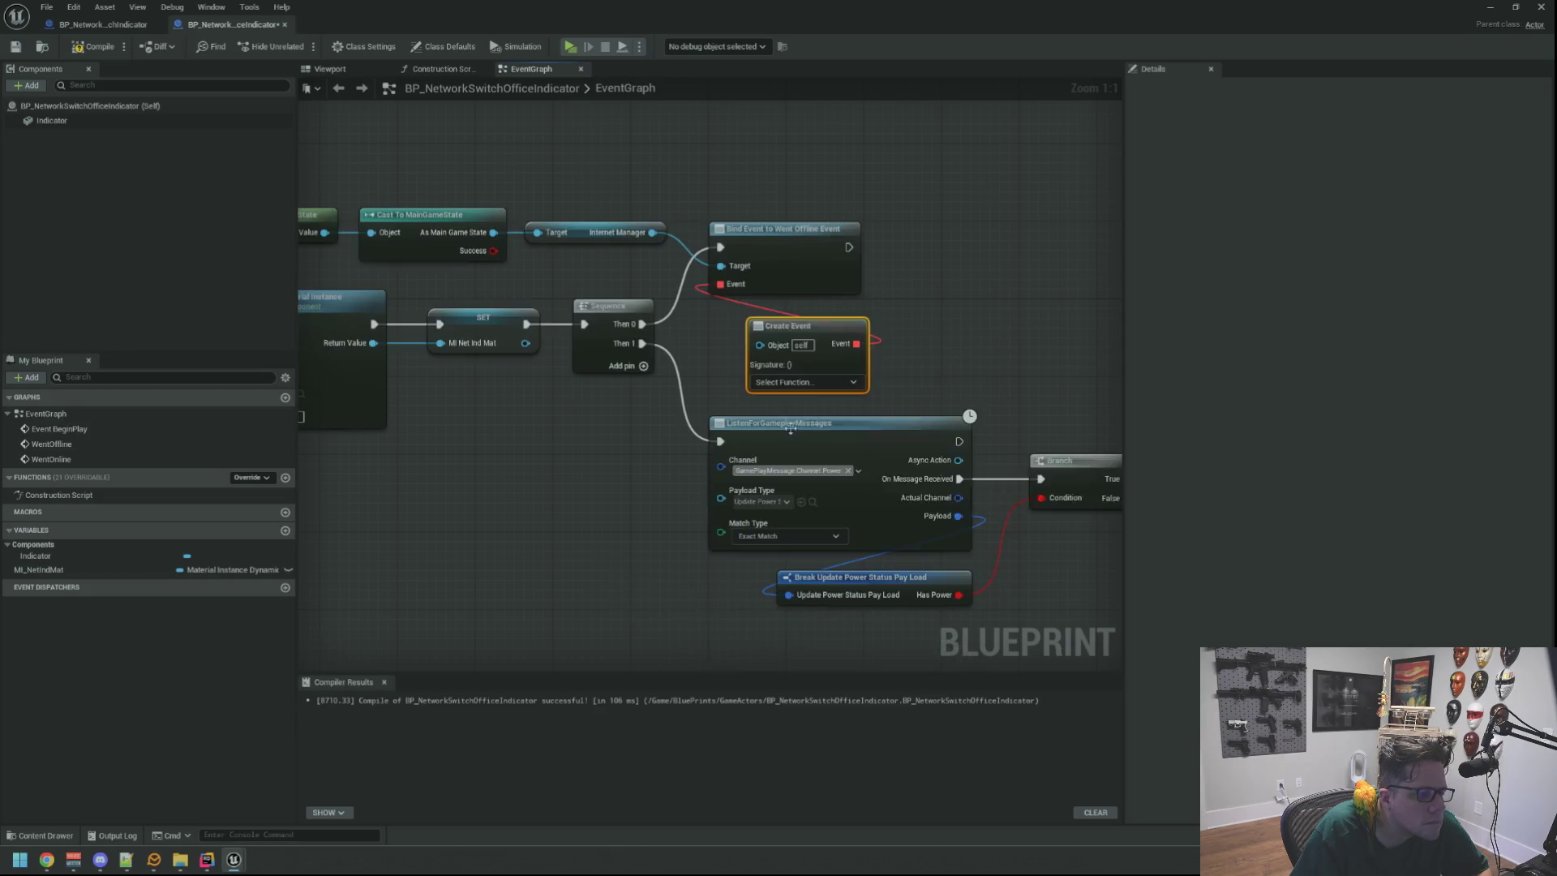
drag(814, 335, 775, 325)
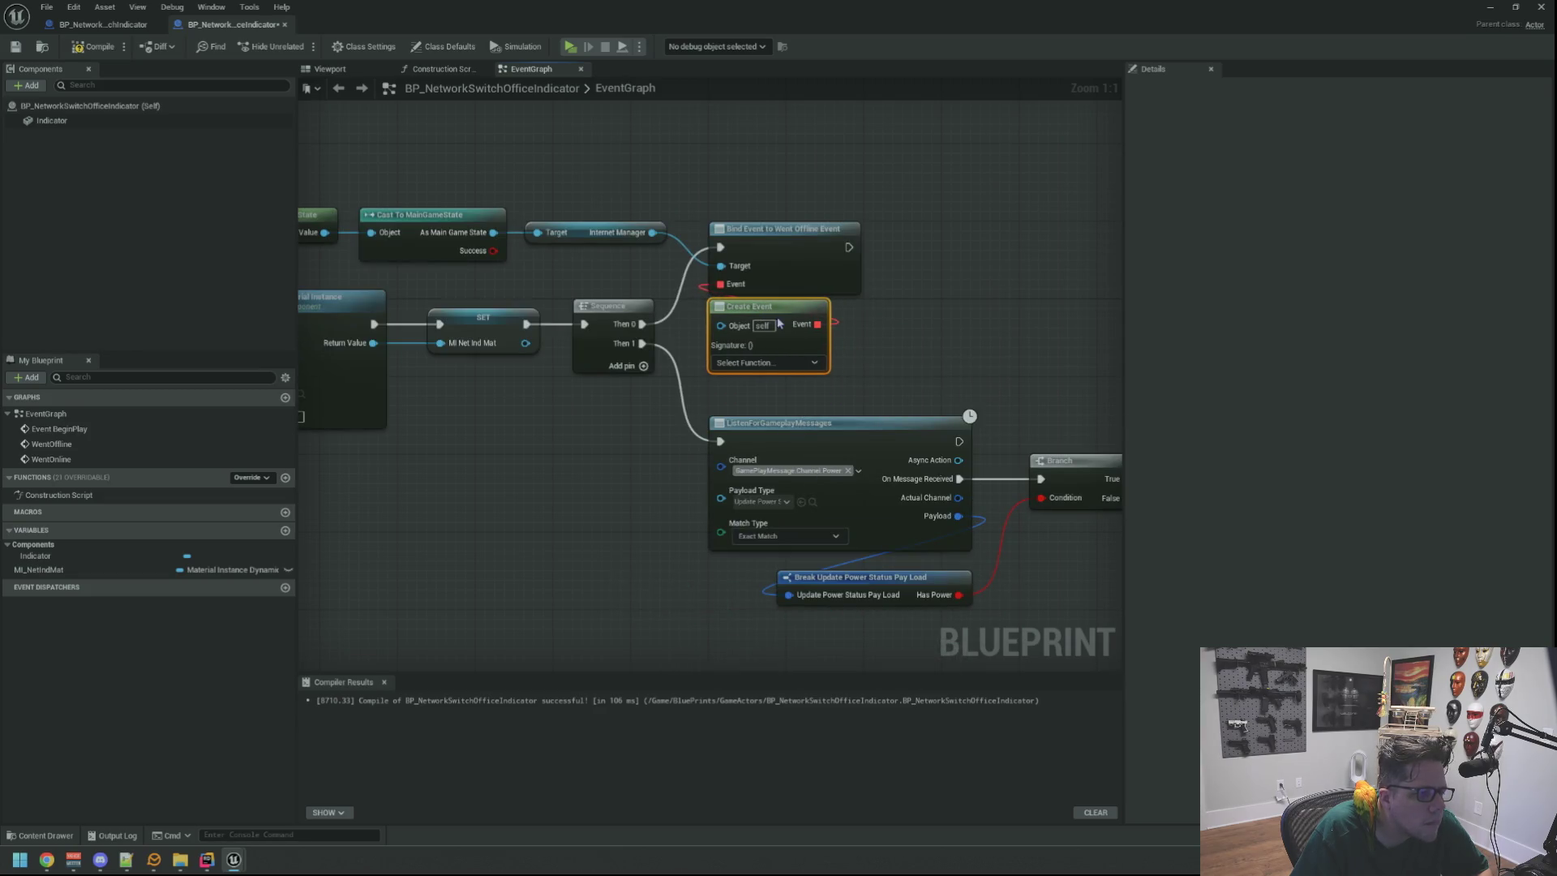
click(791, 363)
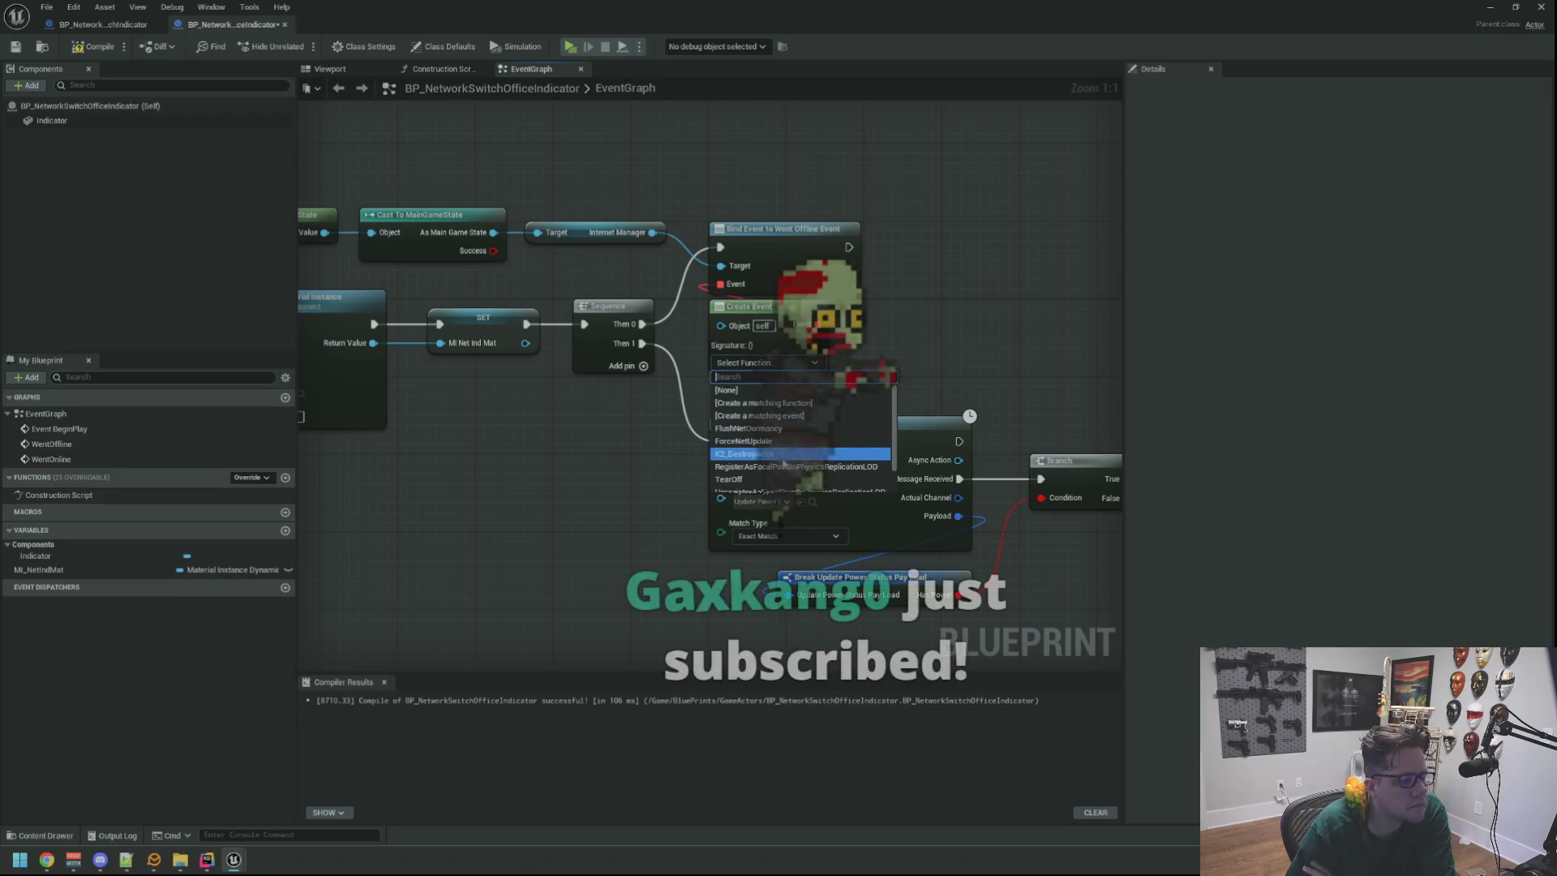
scroll(812, 438, down, 3)
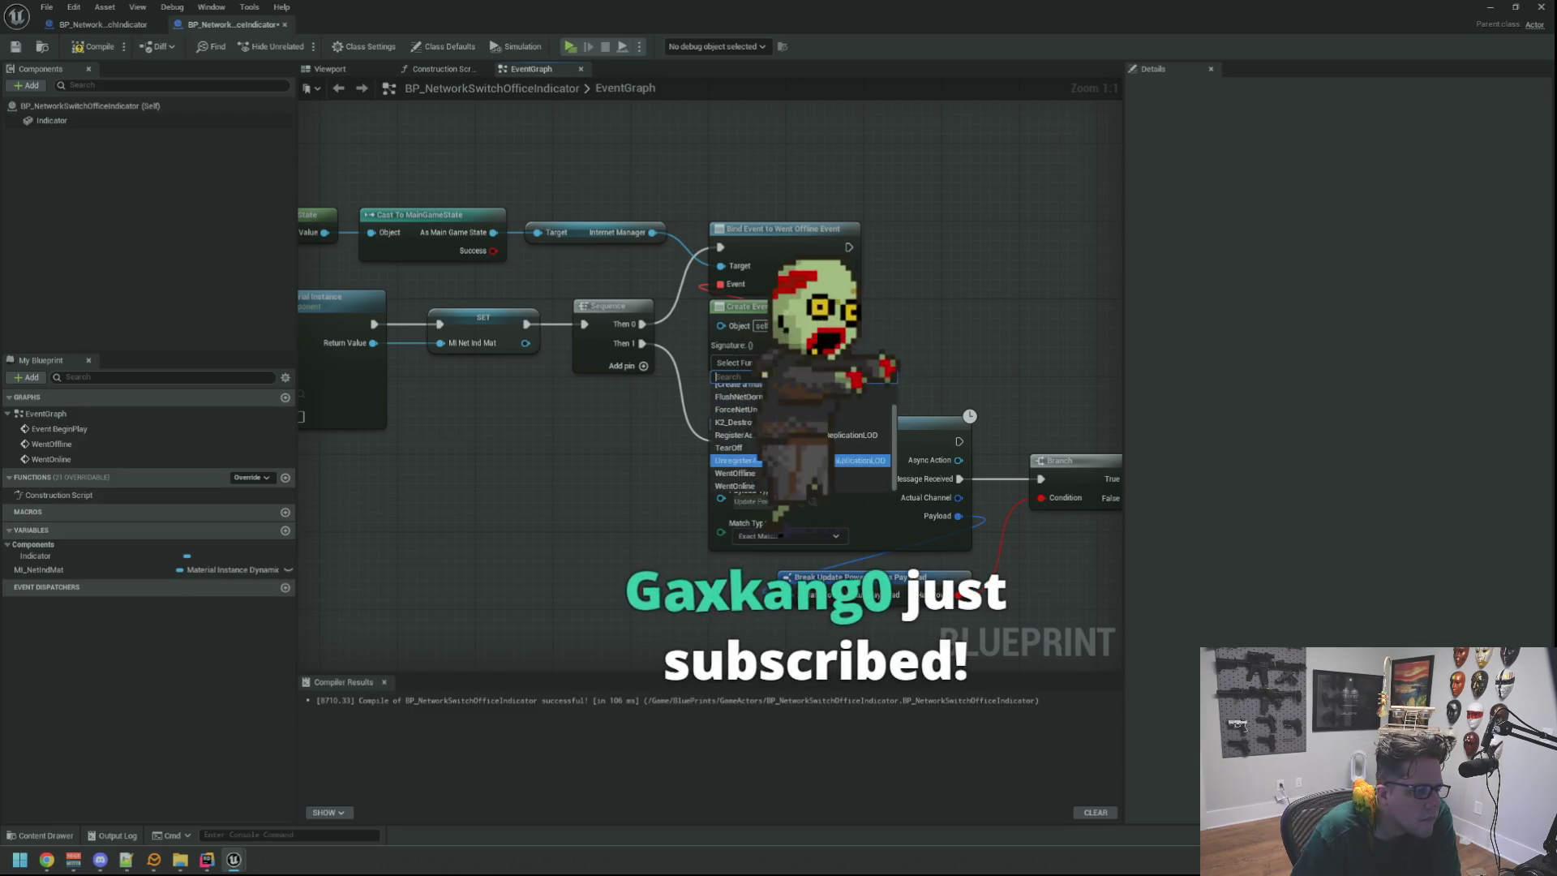
click(839, 428)
drag(904, 329, 908, 361)
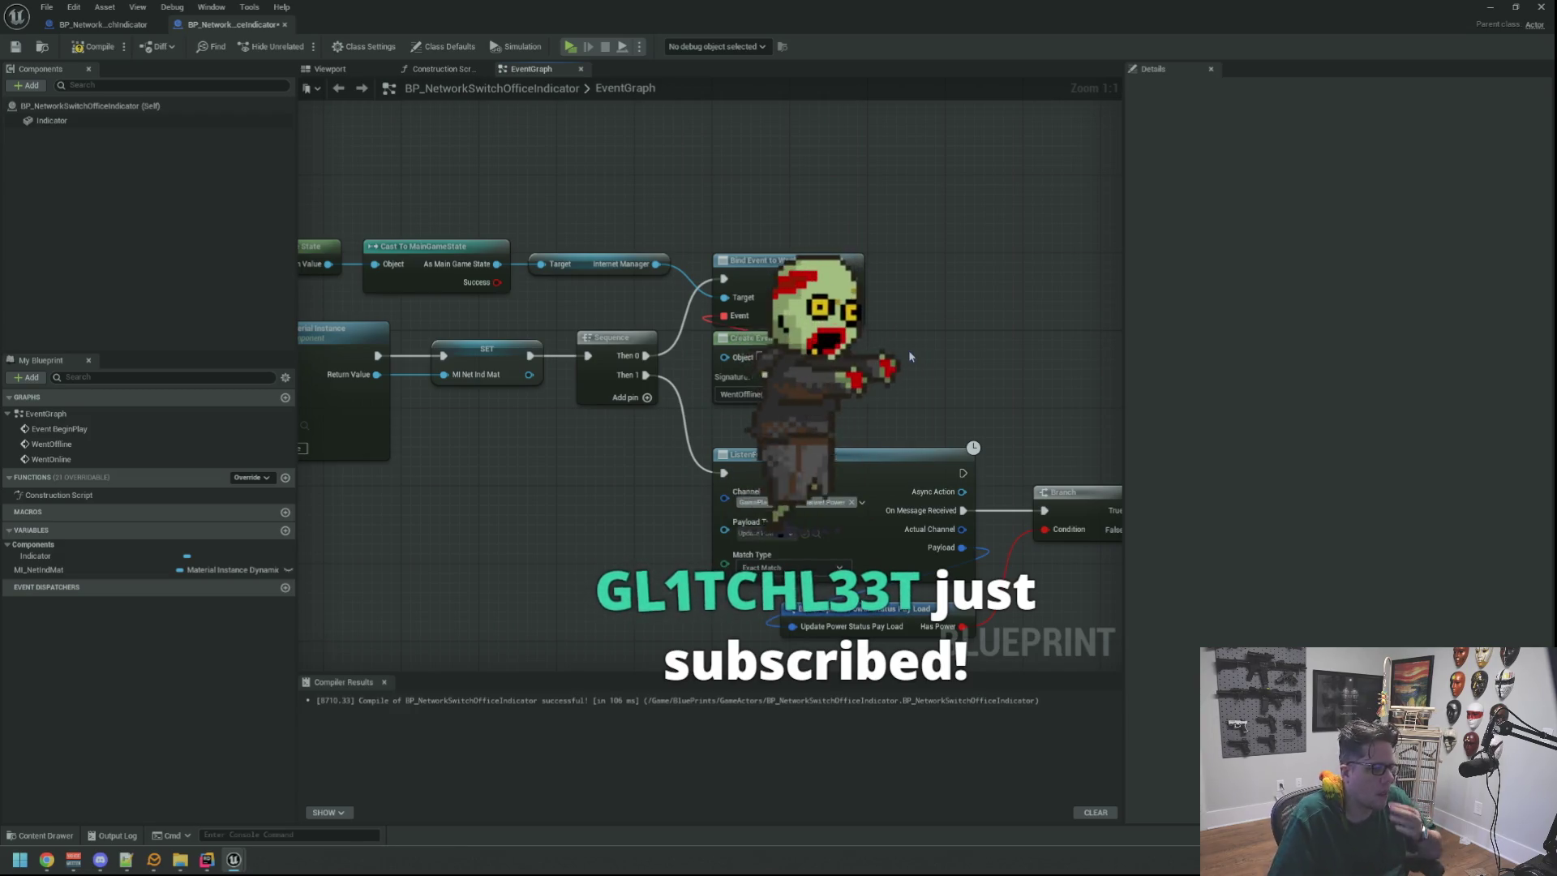
mouse_move(659, 262)
mouse_down()
mouse_move(954, 243)
mouse_move(974, 256)
mouse_up()
Add a Bind Event to Went Online Event node and place it left of its spot.
key(BackSpace)
key(BackSpace)
text(bind event to went on)
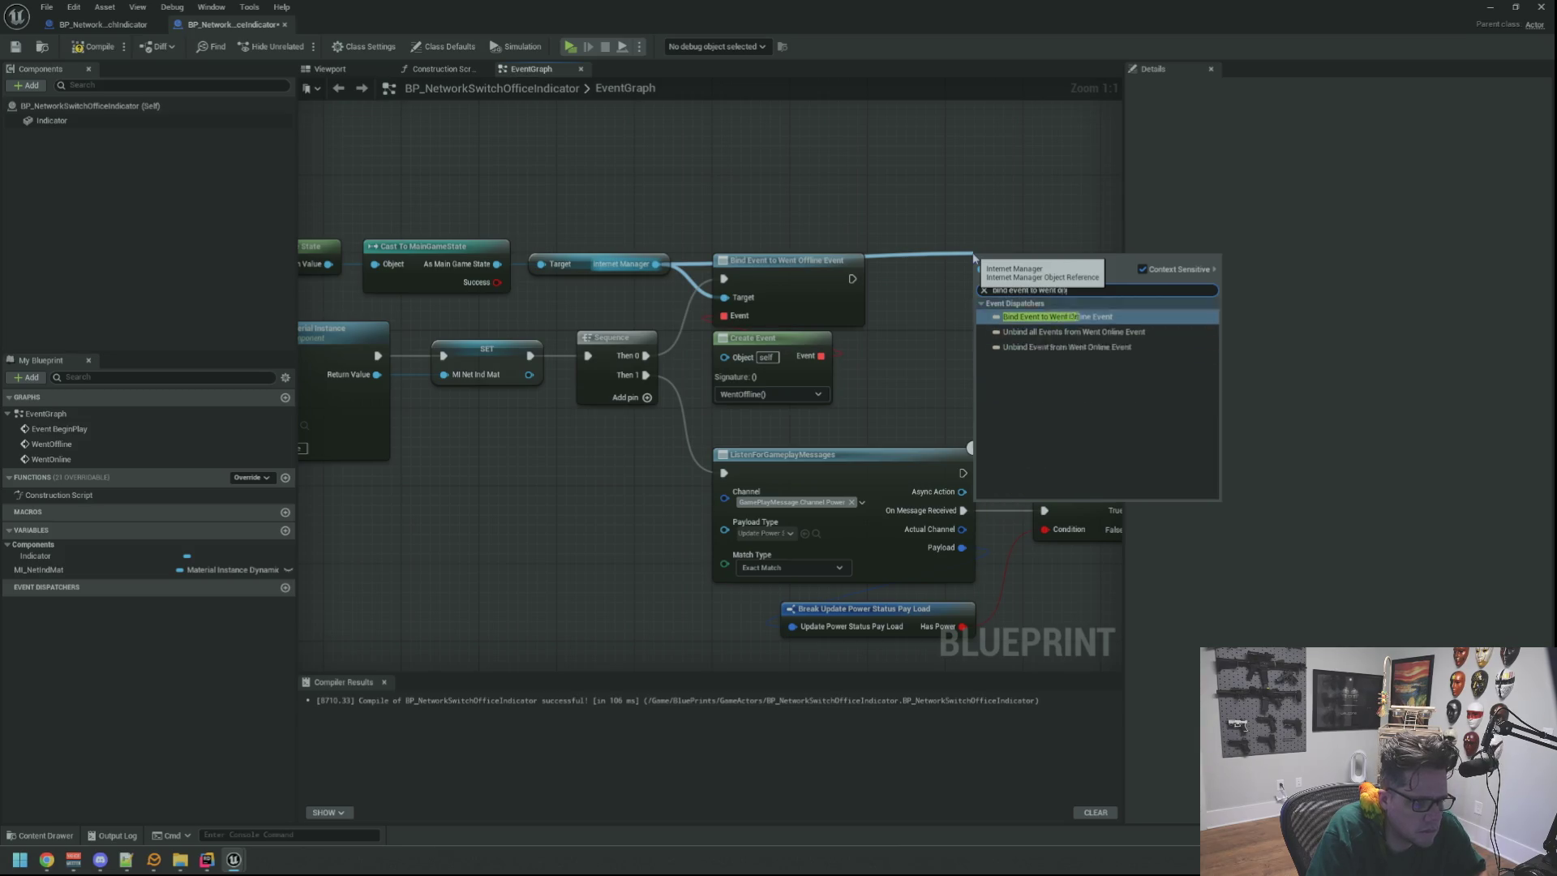
key(Return)
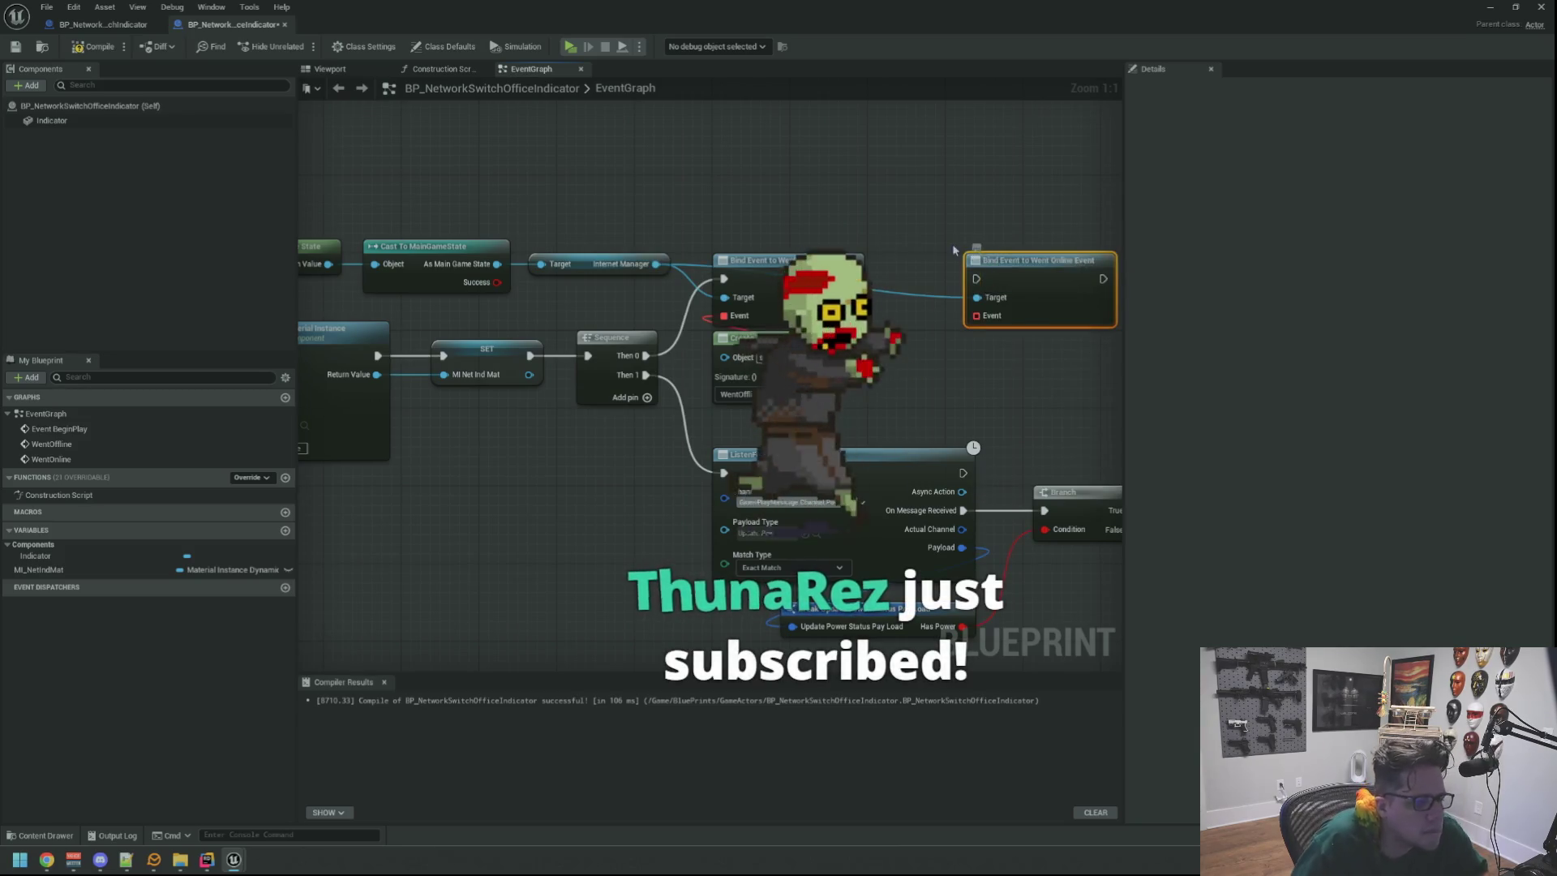
drag(983, 280, 905, 279)
Route the Internet Manager target wires through two raised reroute points above the bind nodes.
click(704, 276)
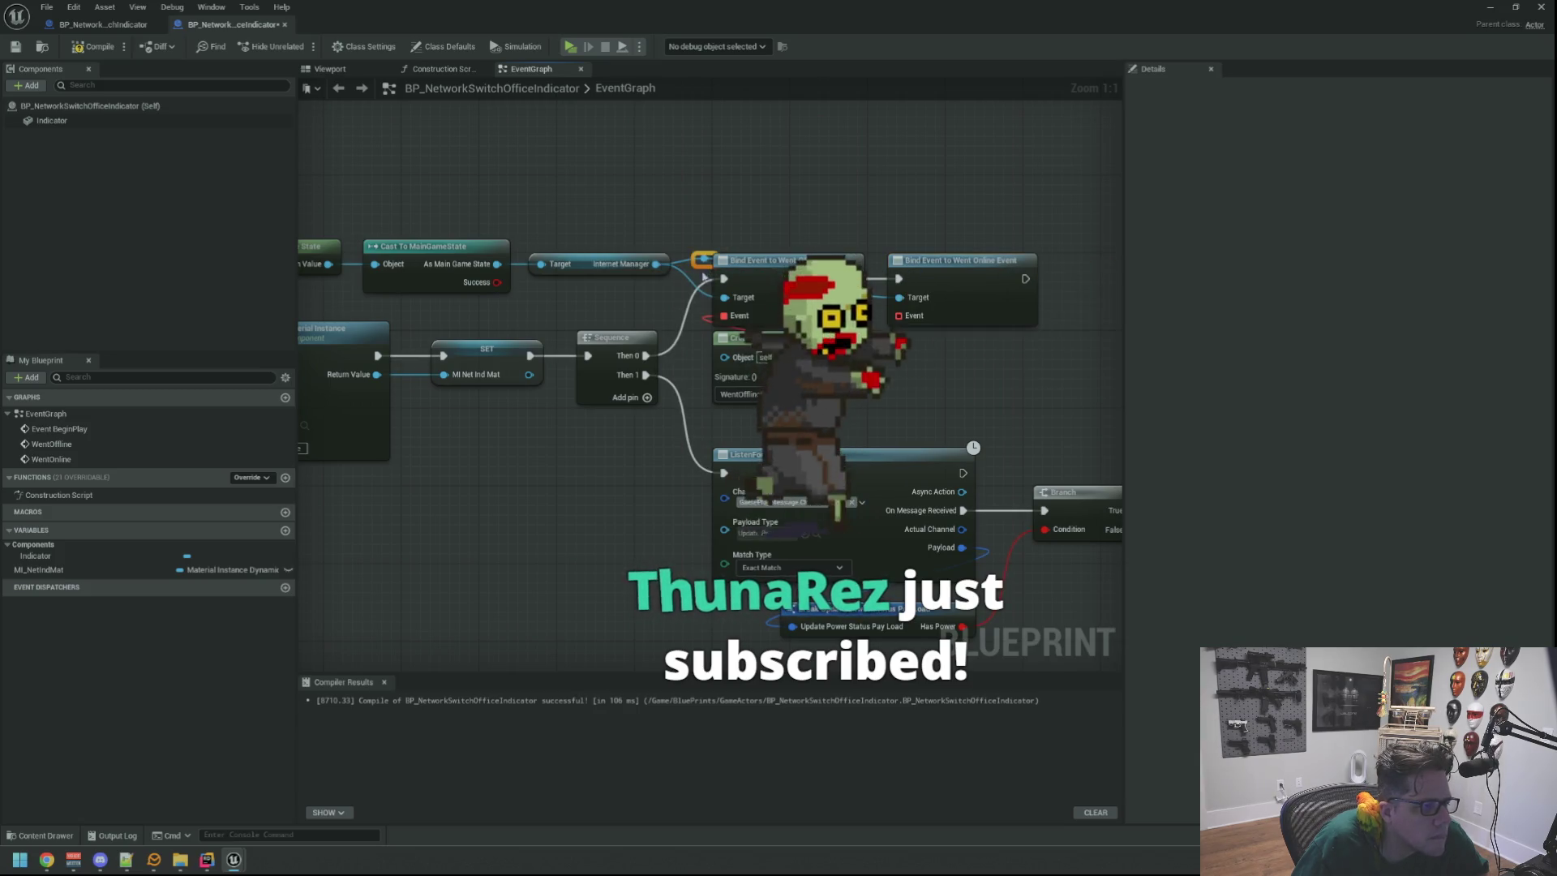
drag(703, 261, 695, 231)
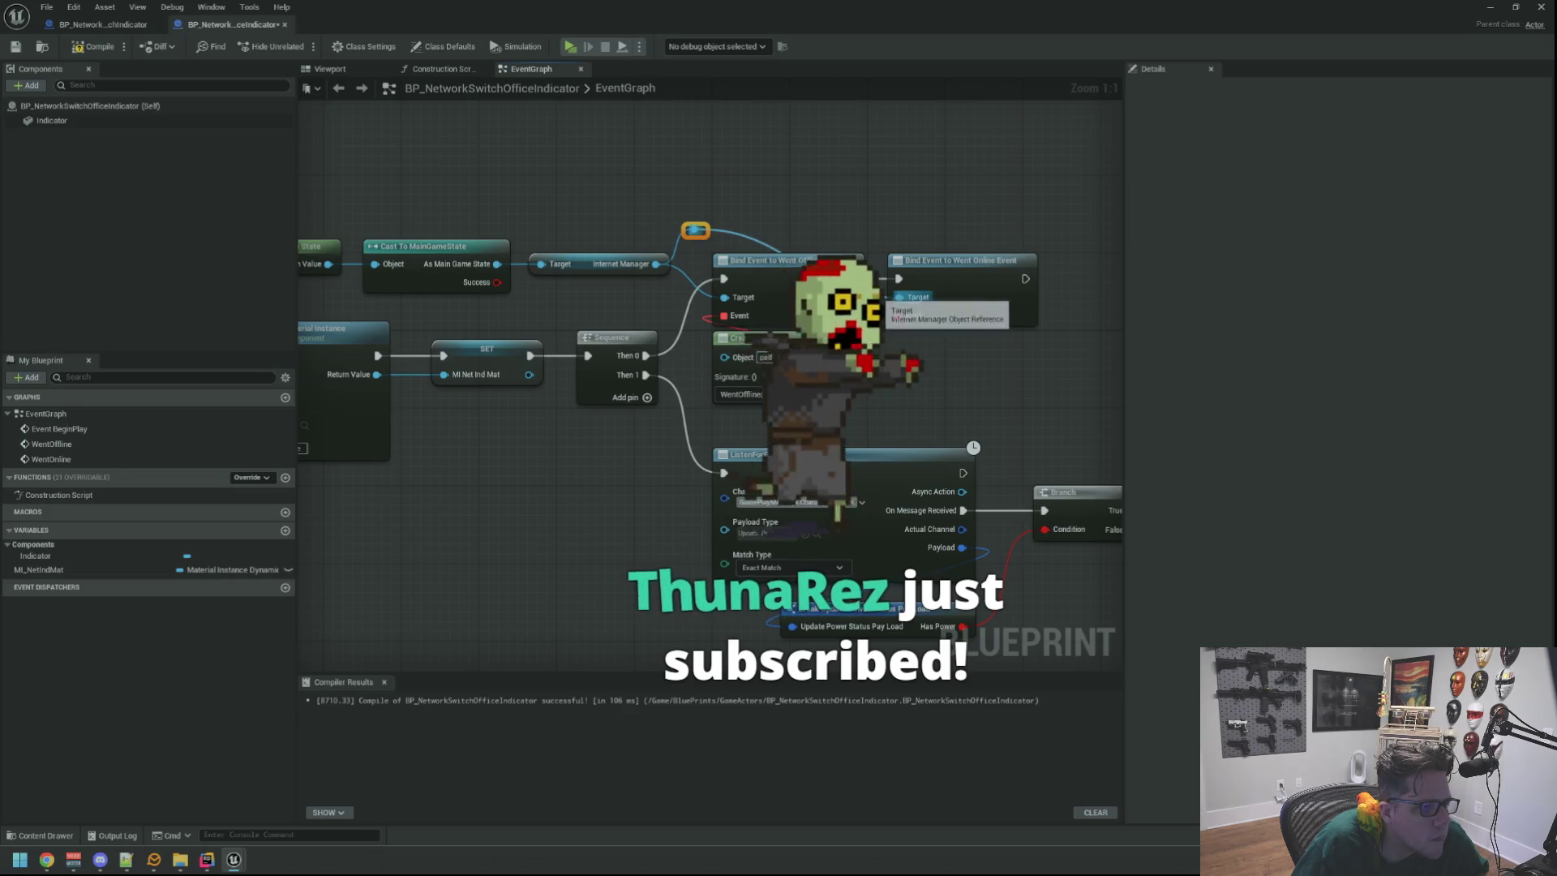
double_click(872, 272)
drag(872, 272, 860, 231)
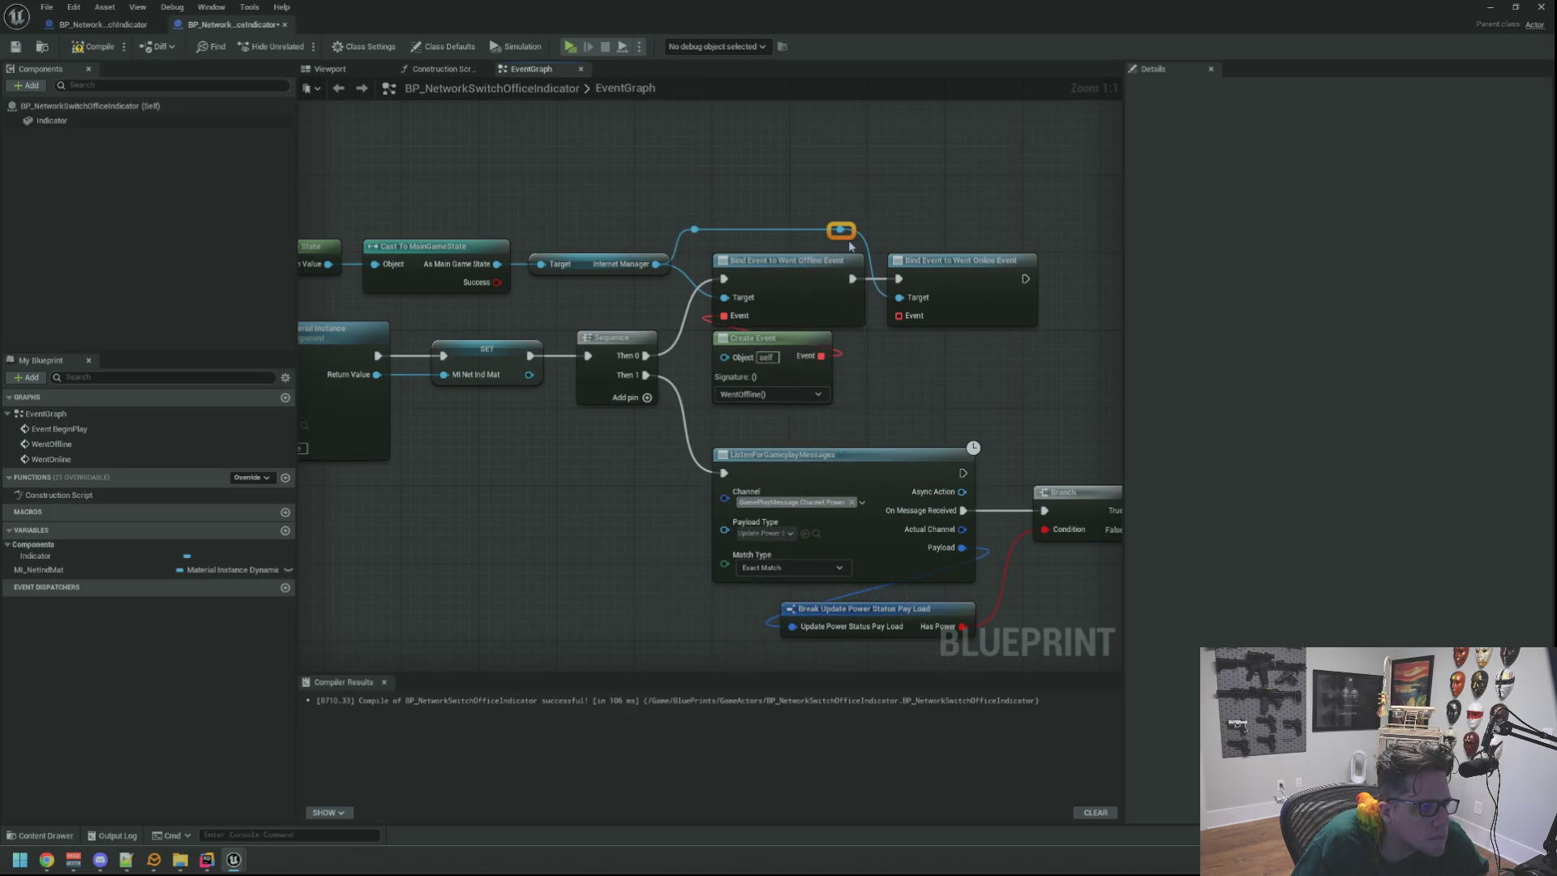
click(894, 225)
mouse_move(893, 224)
mouse_down()
mouse_move(861, 262)
mouse_move(600, 253)
mouse_up()
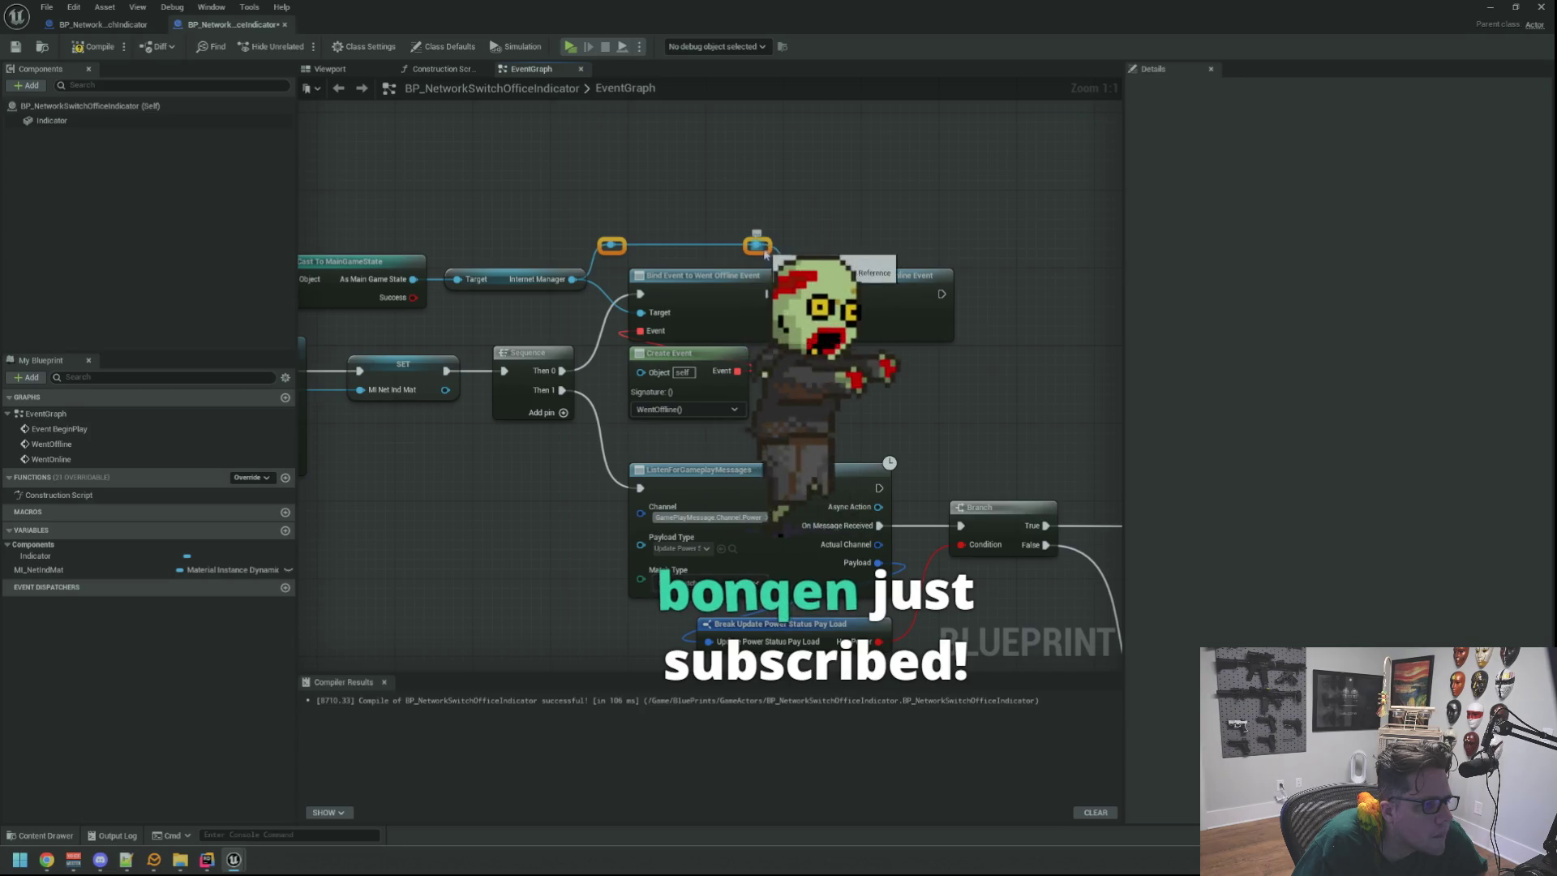
drag(763, 246, 762, 261)
click(793, 231)
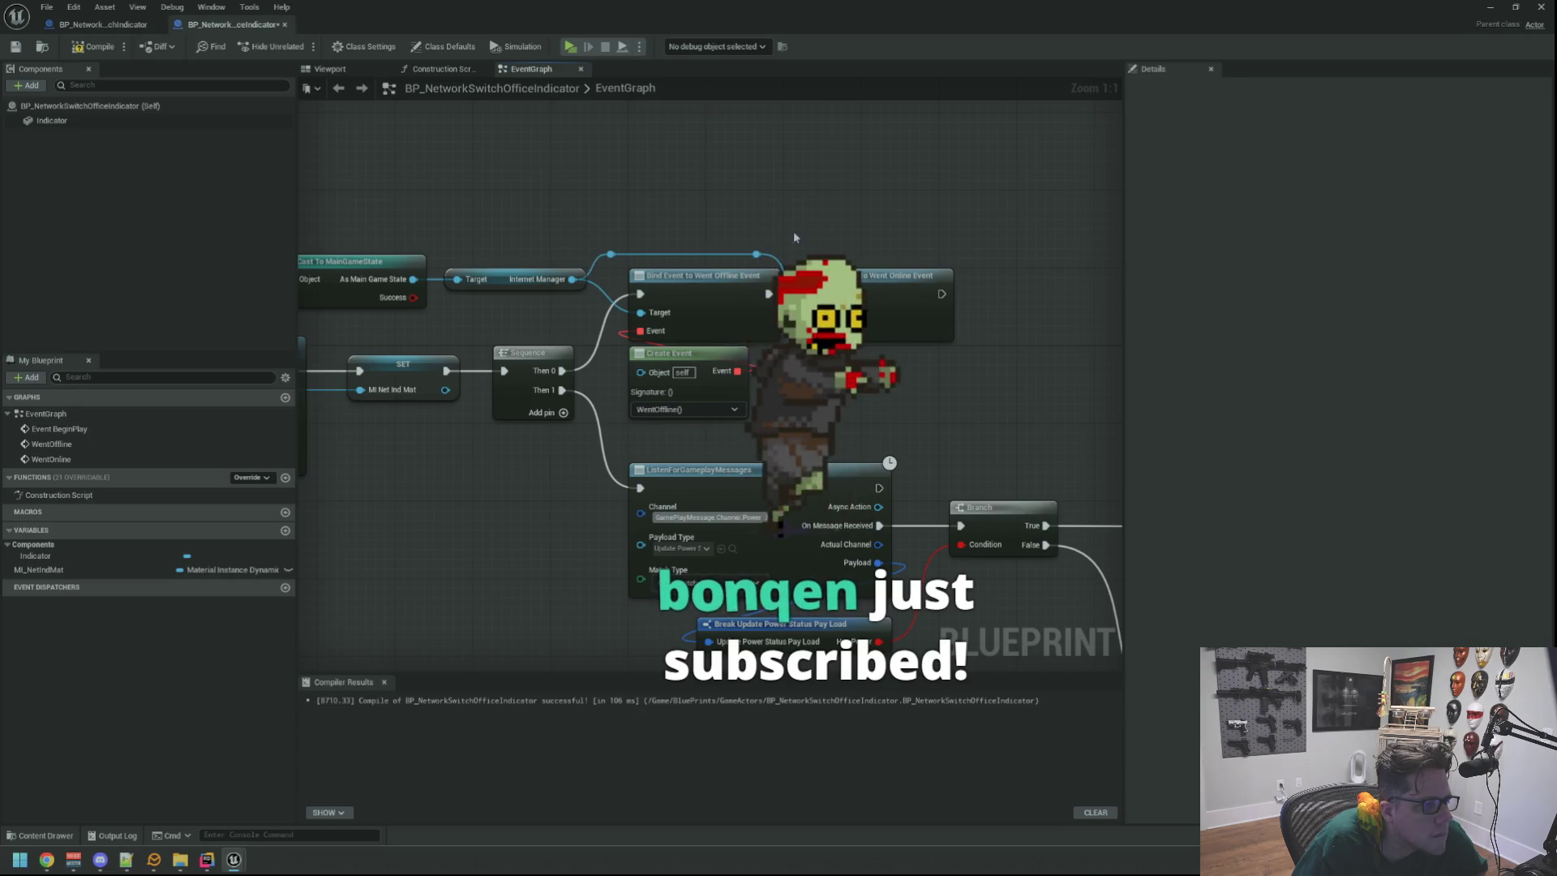
Connect a new Create Event to the Went Online bind's Event pin, set to WentOnline.
mouse_move(743, 351)
mouse_down()
mouse_move(884, 438)
mouse_move(844, 391)
mouse_up()
text(creat)
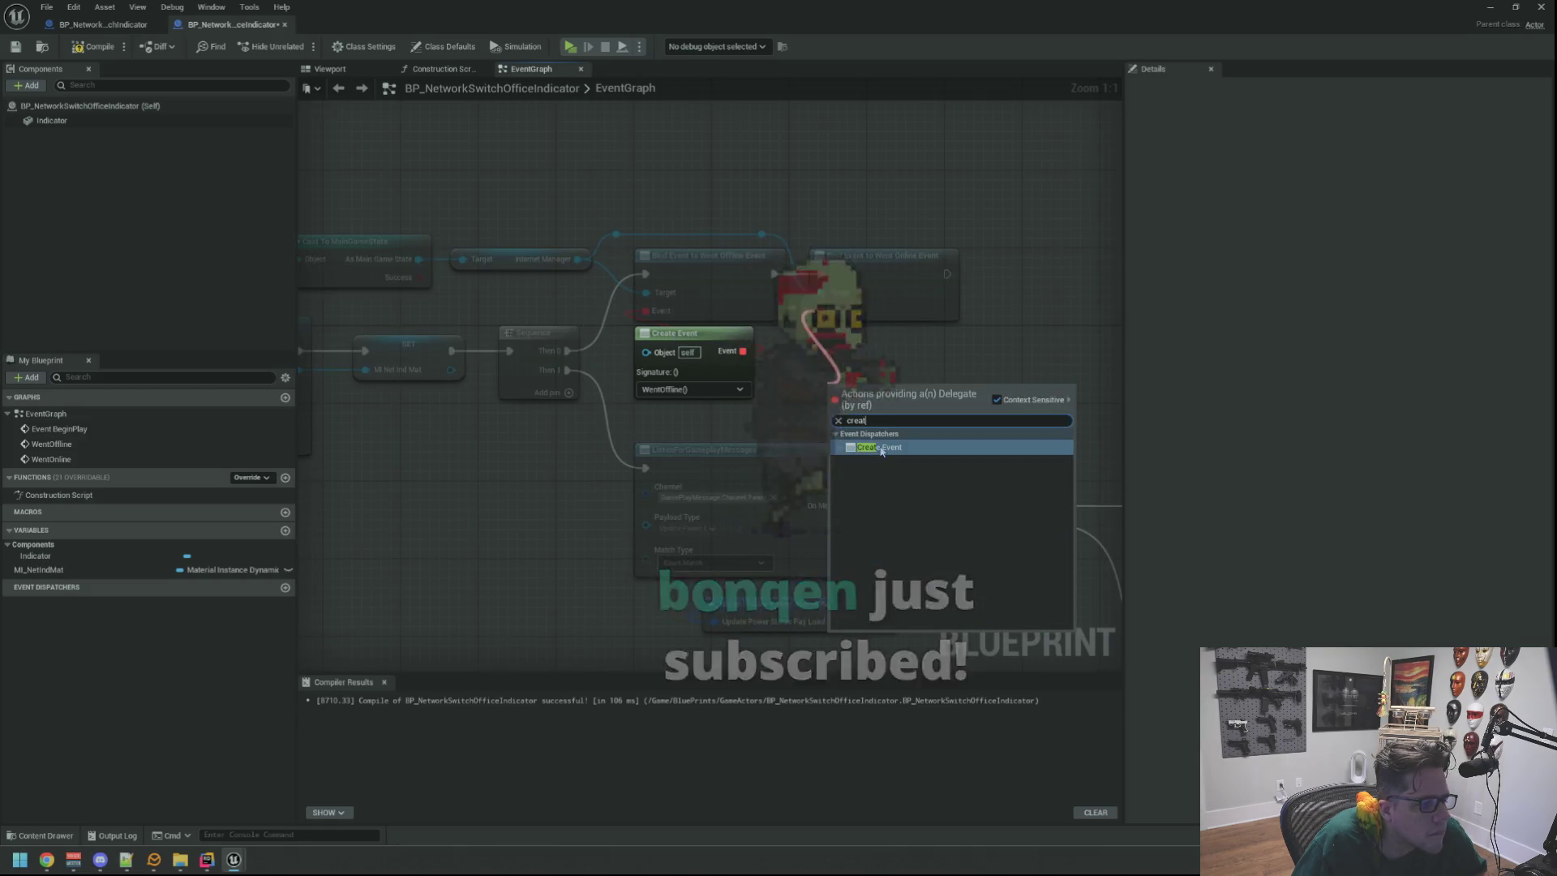
click(879, 449)
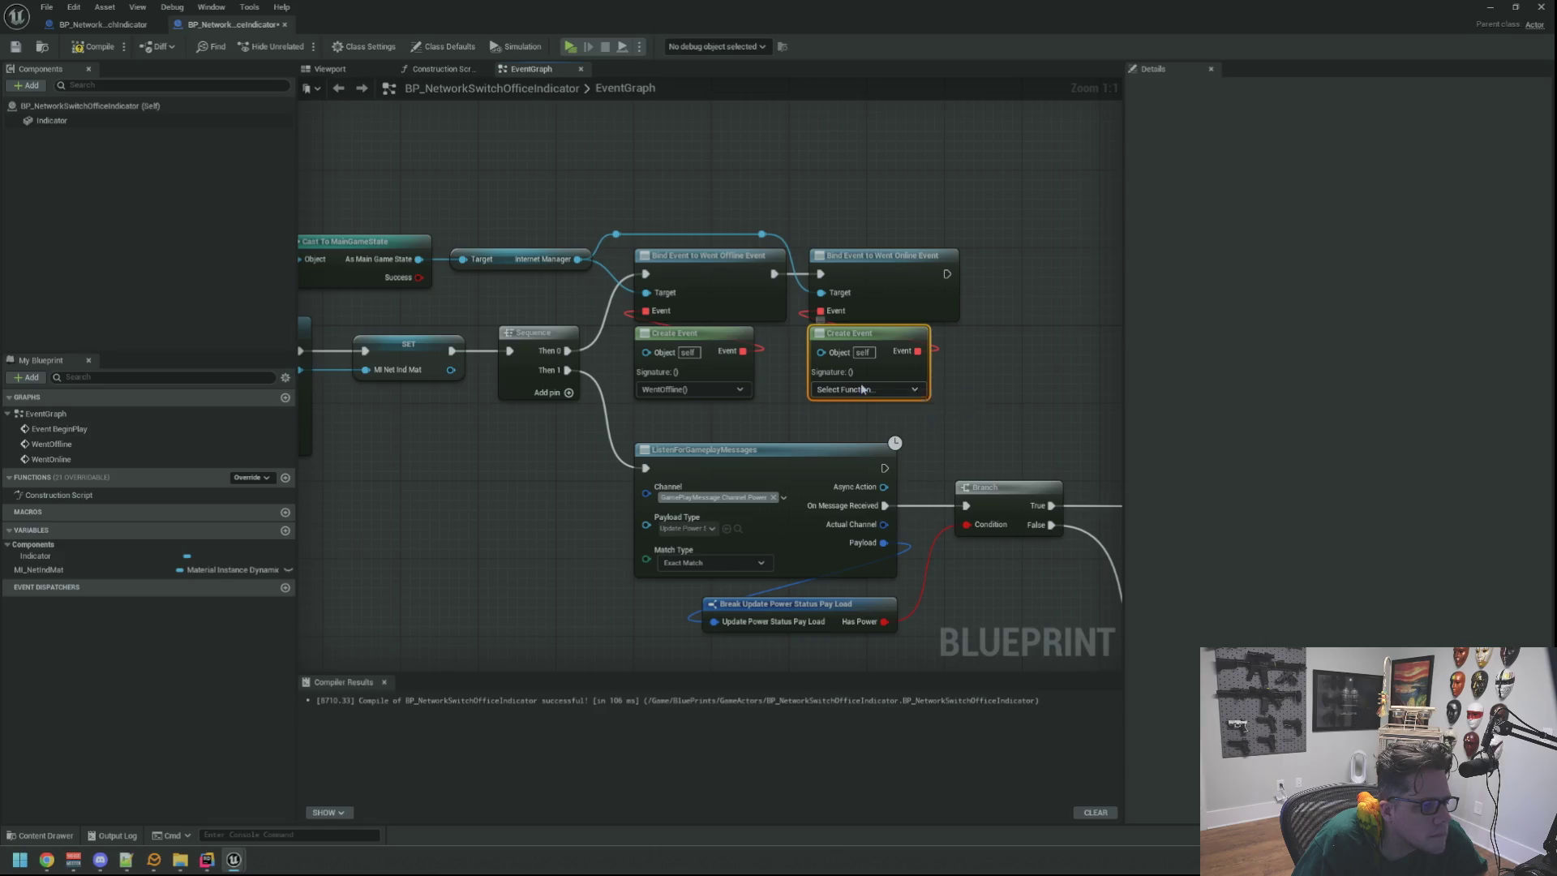
click(863, 390)
click(860, 513)
scroll(816, 425, down, 2)
mouse_move(880, 345)
mouse_down()
mouse_move(849, 347)
mouse_move(862, 382)
mouse_move(795, 387)
mouse_up()
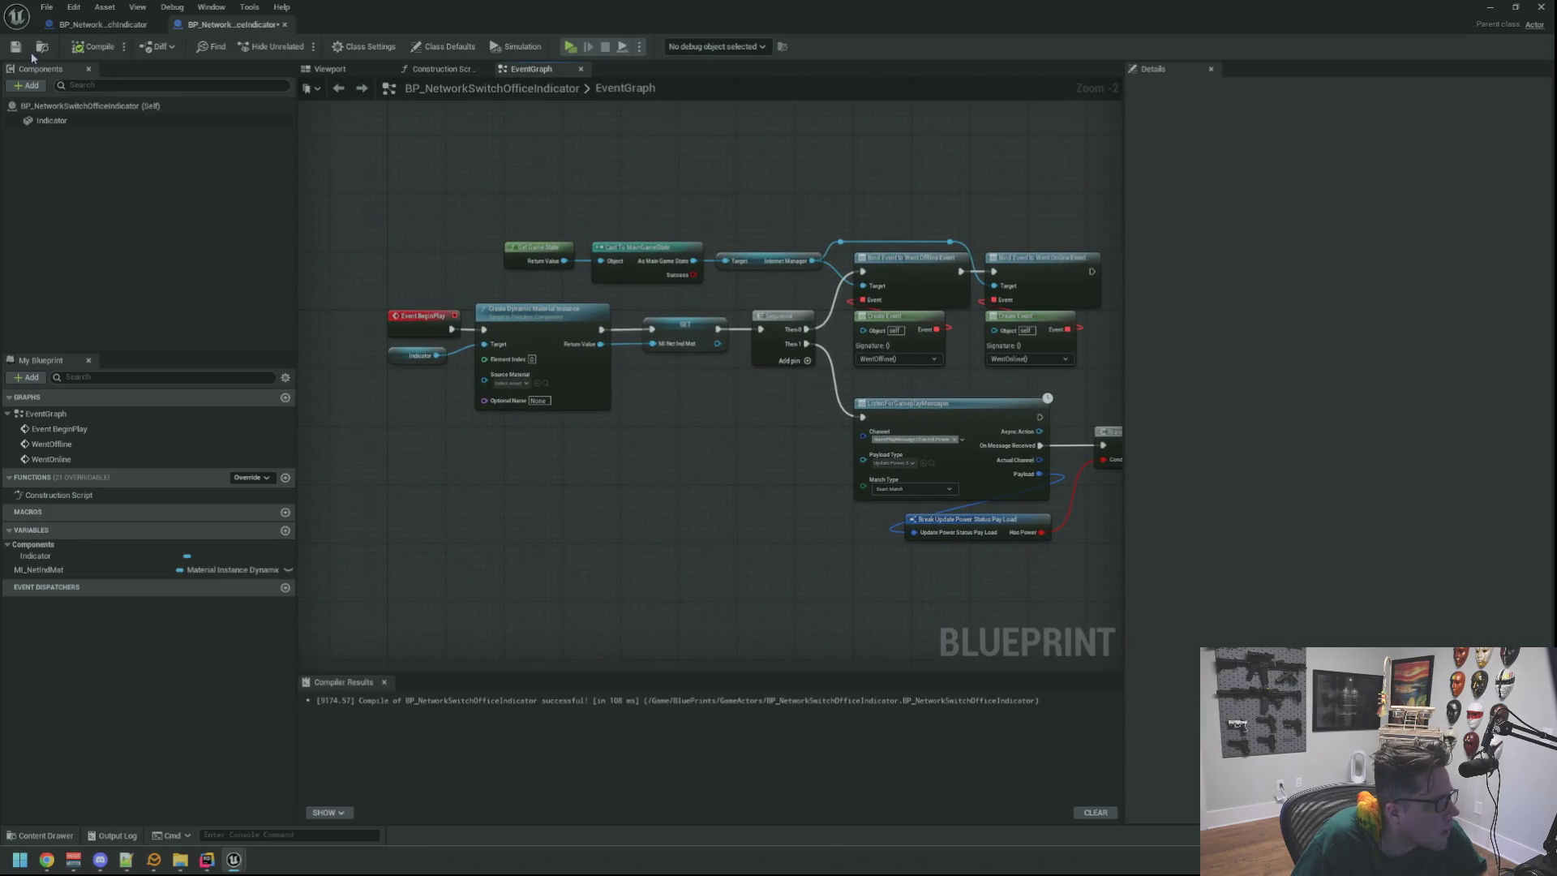
Minimize the Blueprint editor, frame the wall outlet beside the boxes, and start Play in Editor.
scroll(805, 214, up, 2)
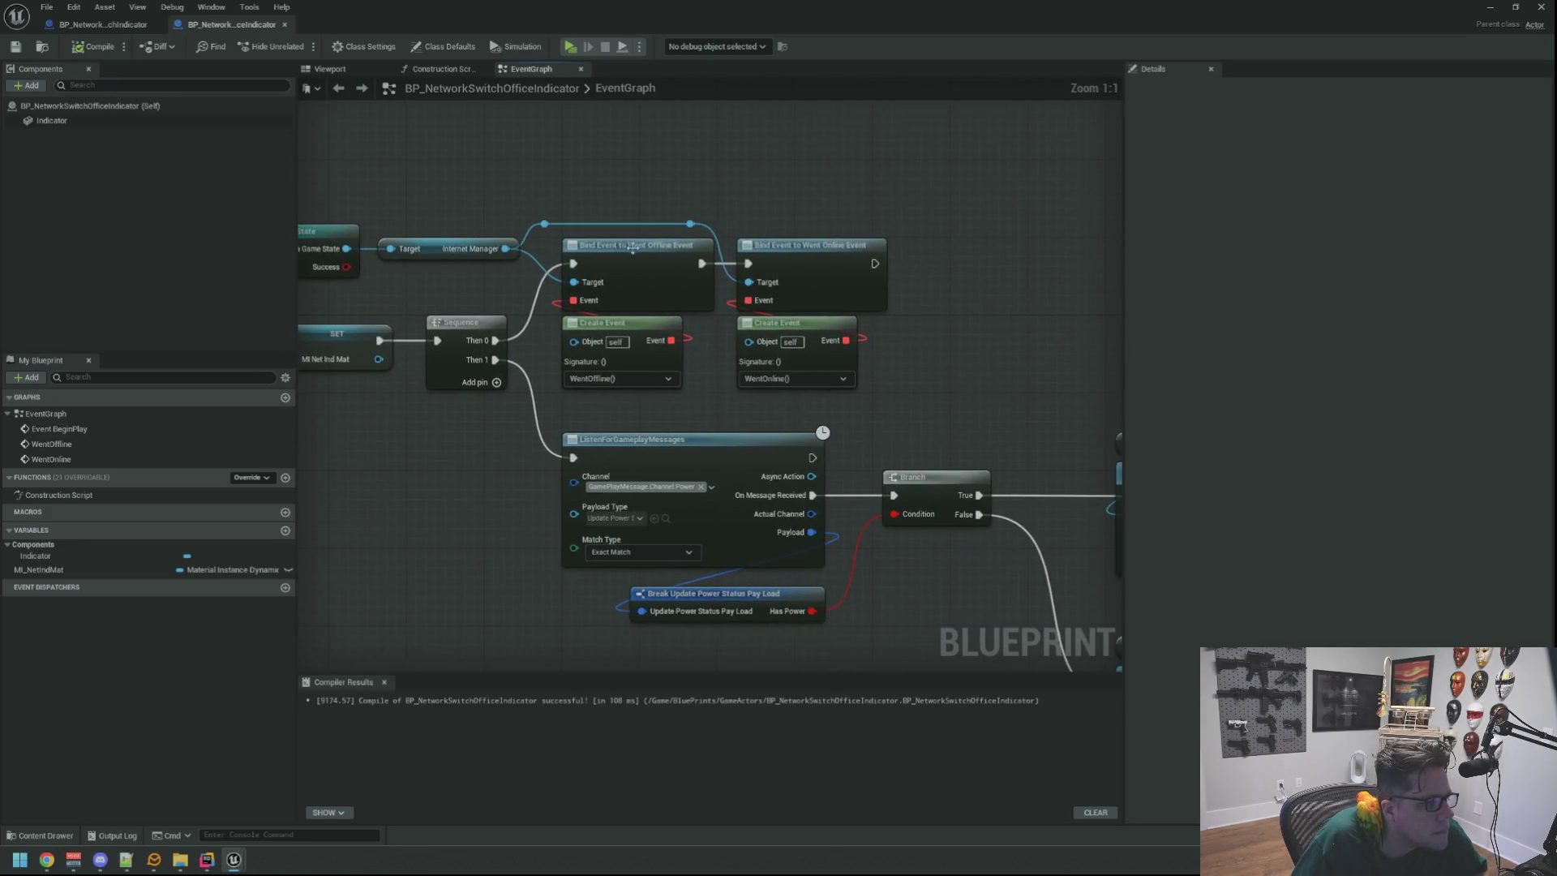
scroll(753, 227, up, 1)
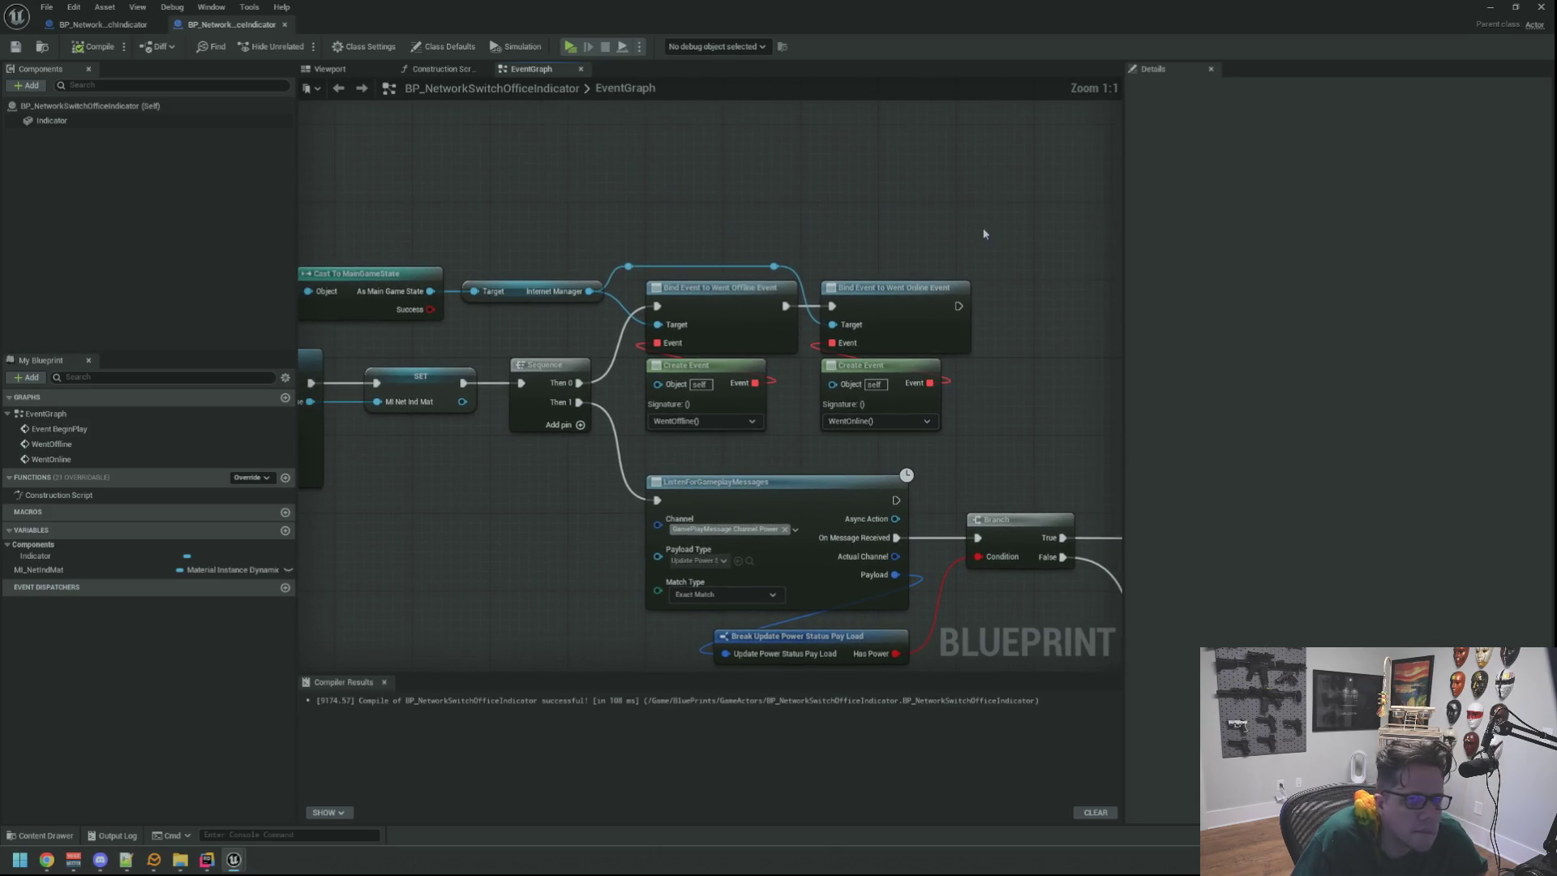
click(1514, 7)
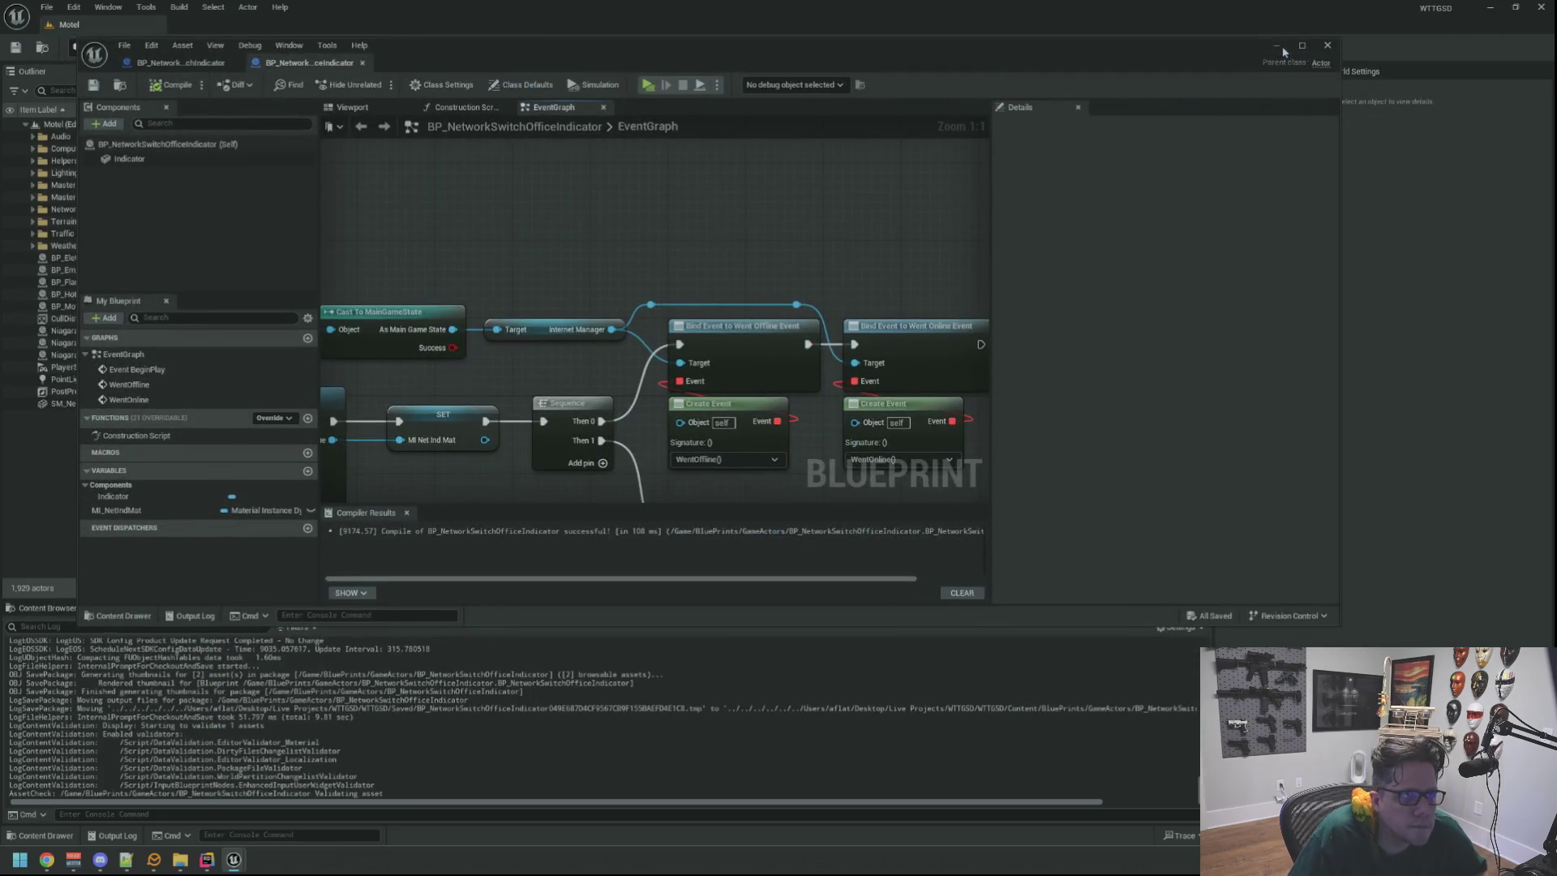
click(1278, 46)
drag(389, 124, 390, 124)
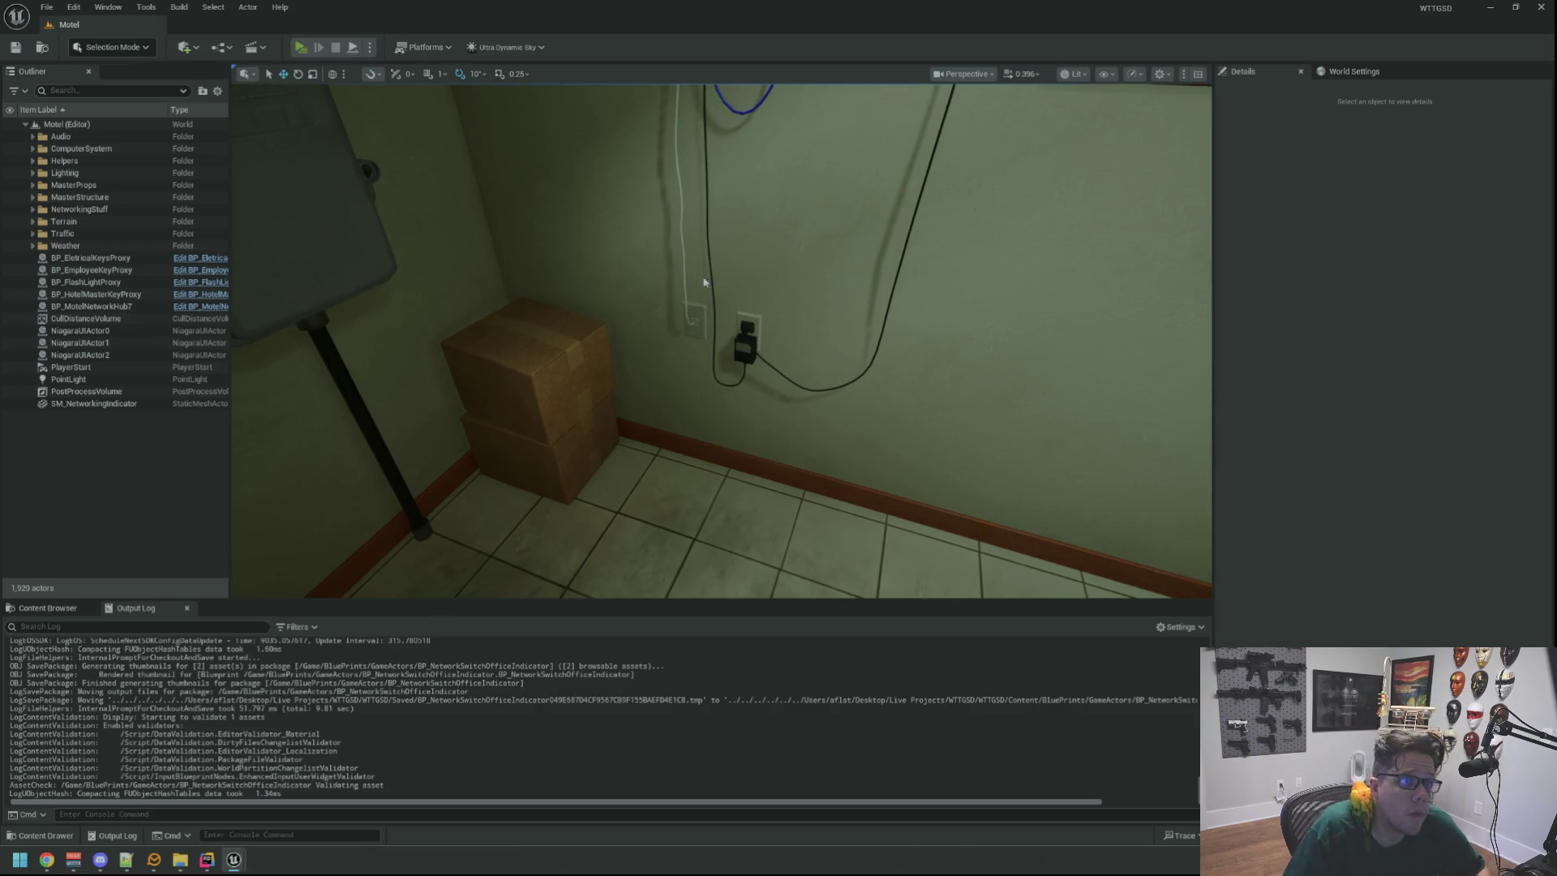
key(alt+p)
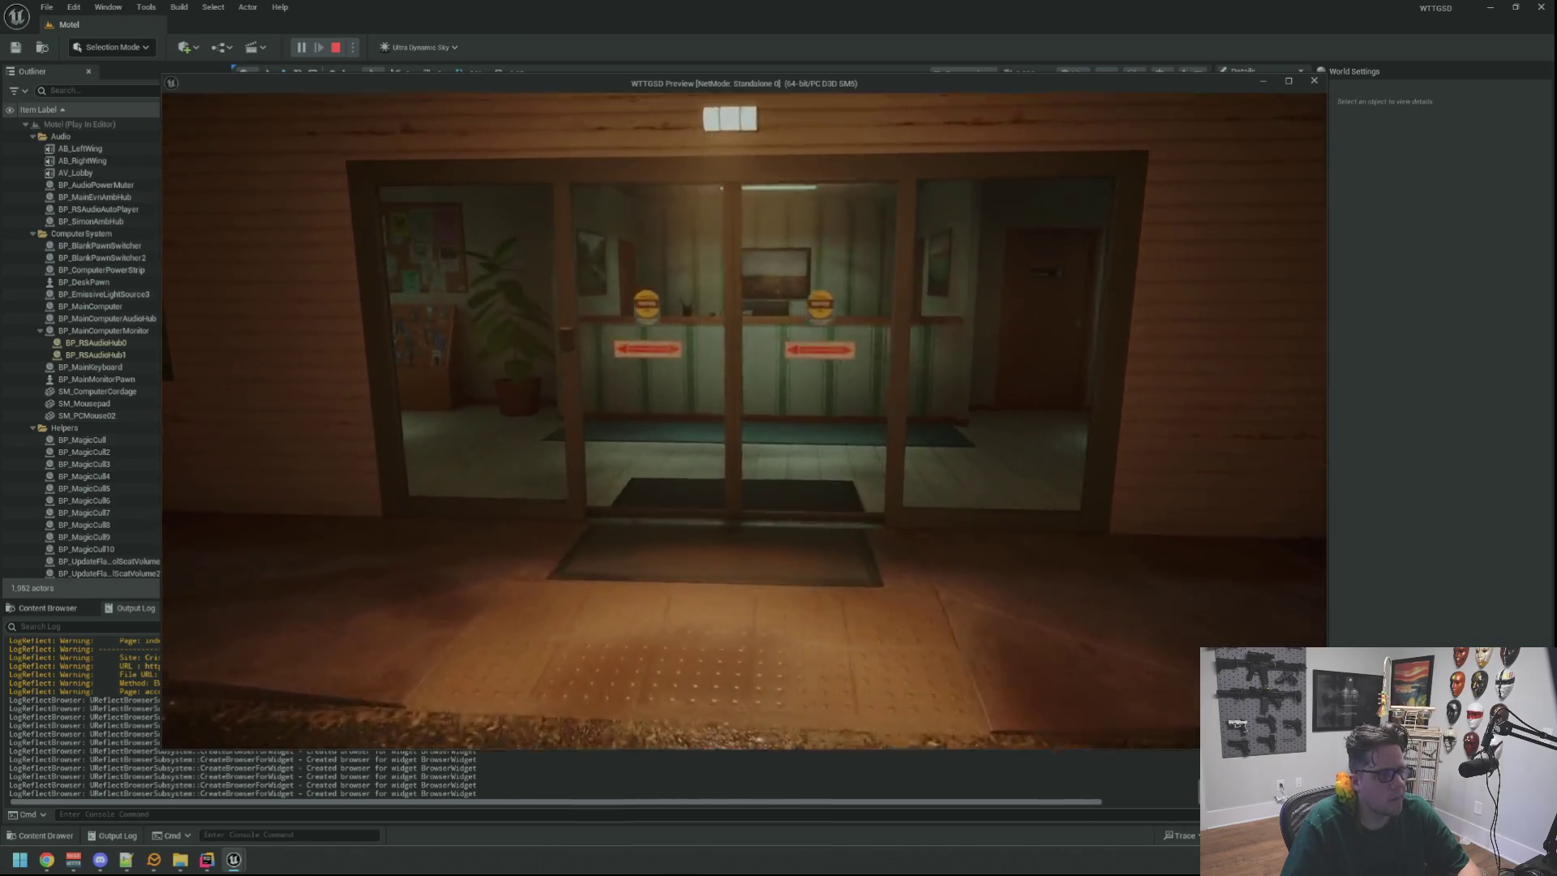
Grab the flashlight and keys, go through the Electrical Room to the NetShield network box.
key(e)
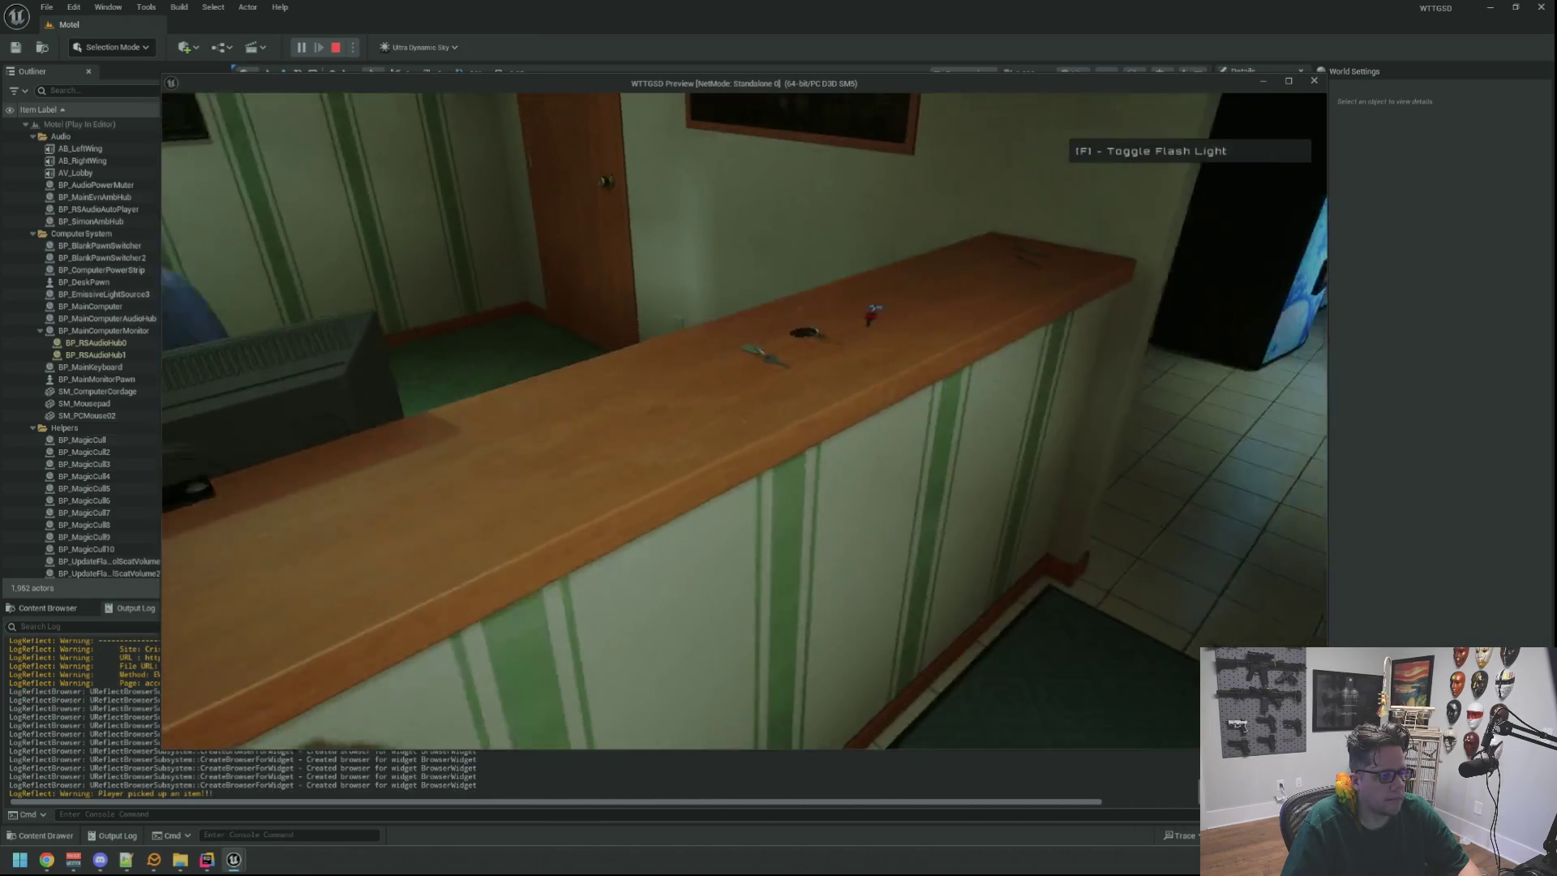
key(e)
key(e)
key(e)
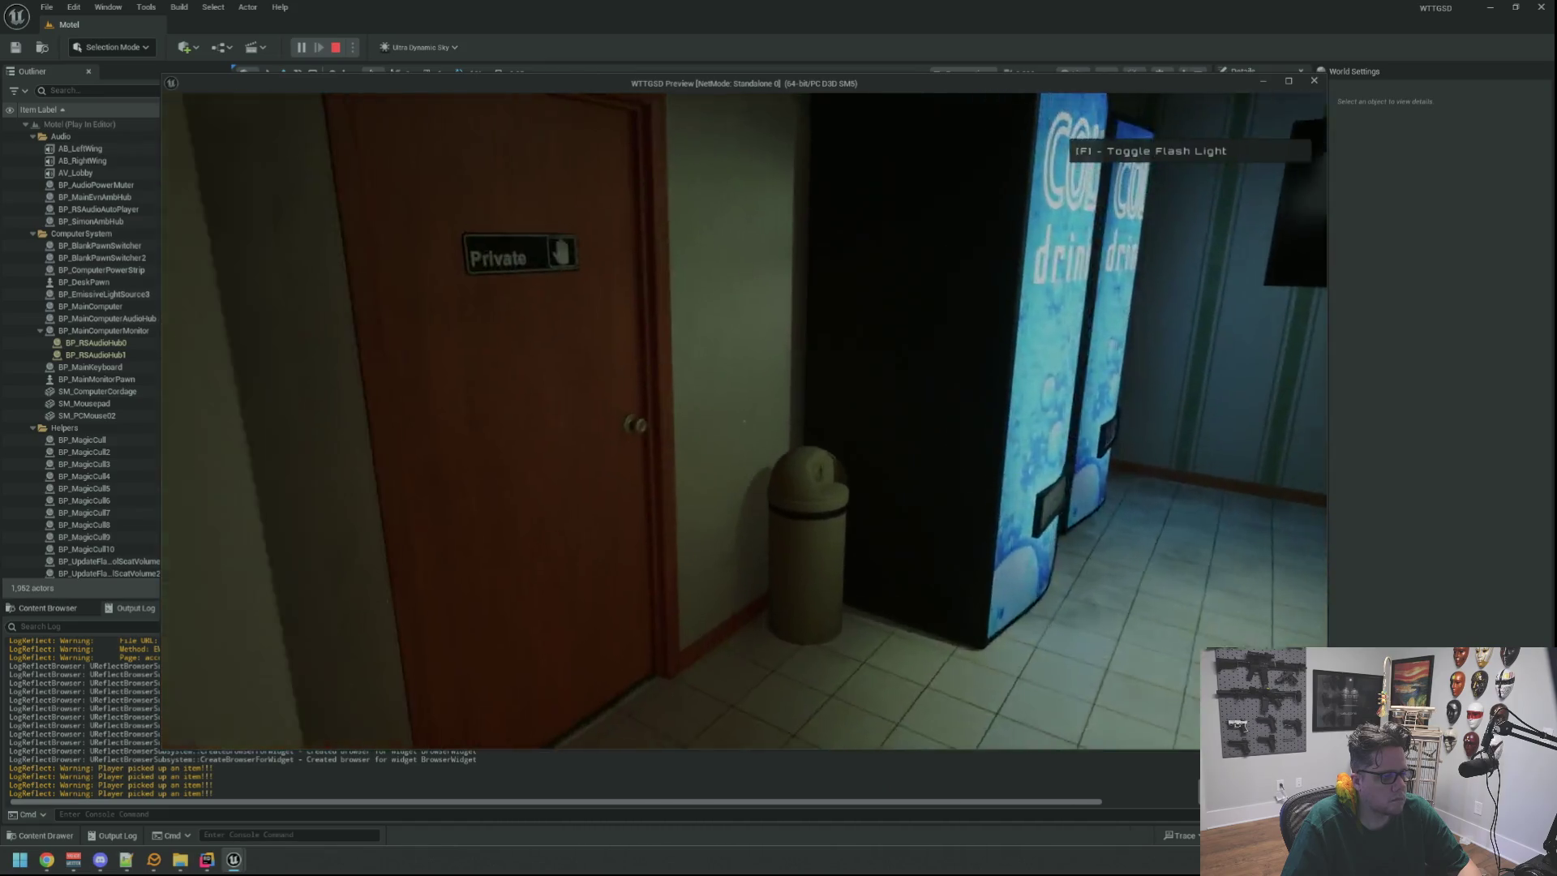
key(w)
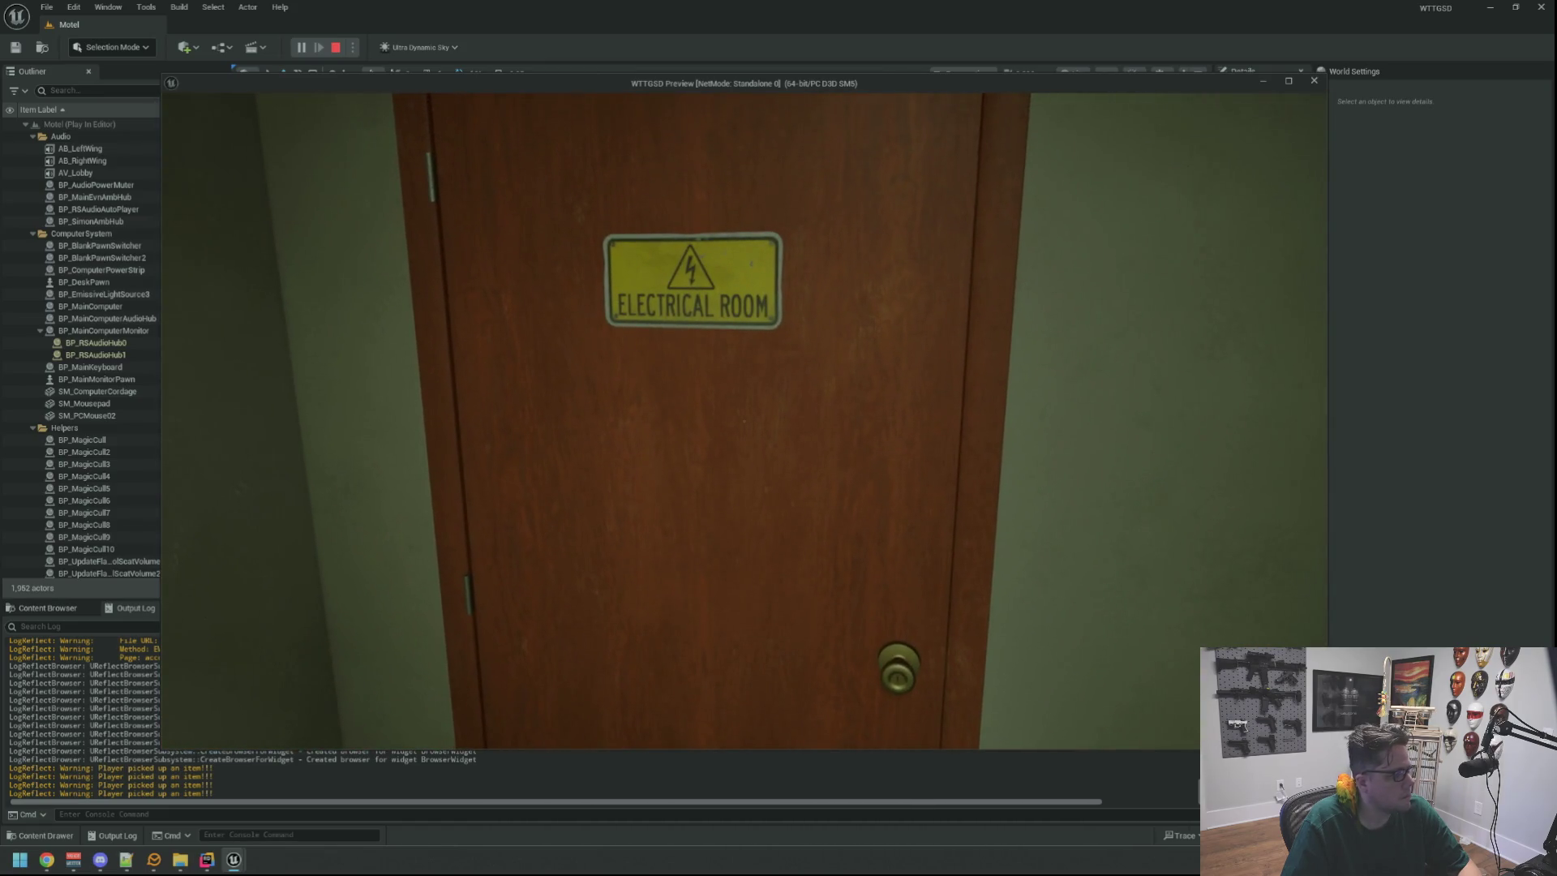
key(e)
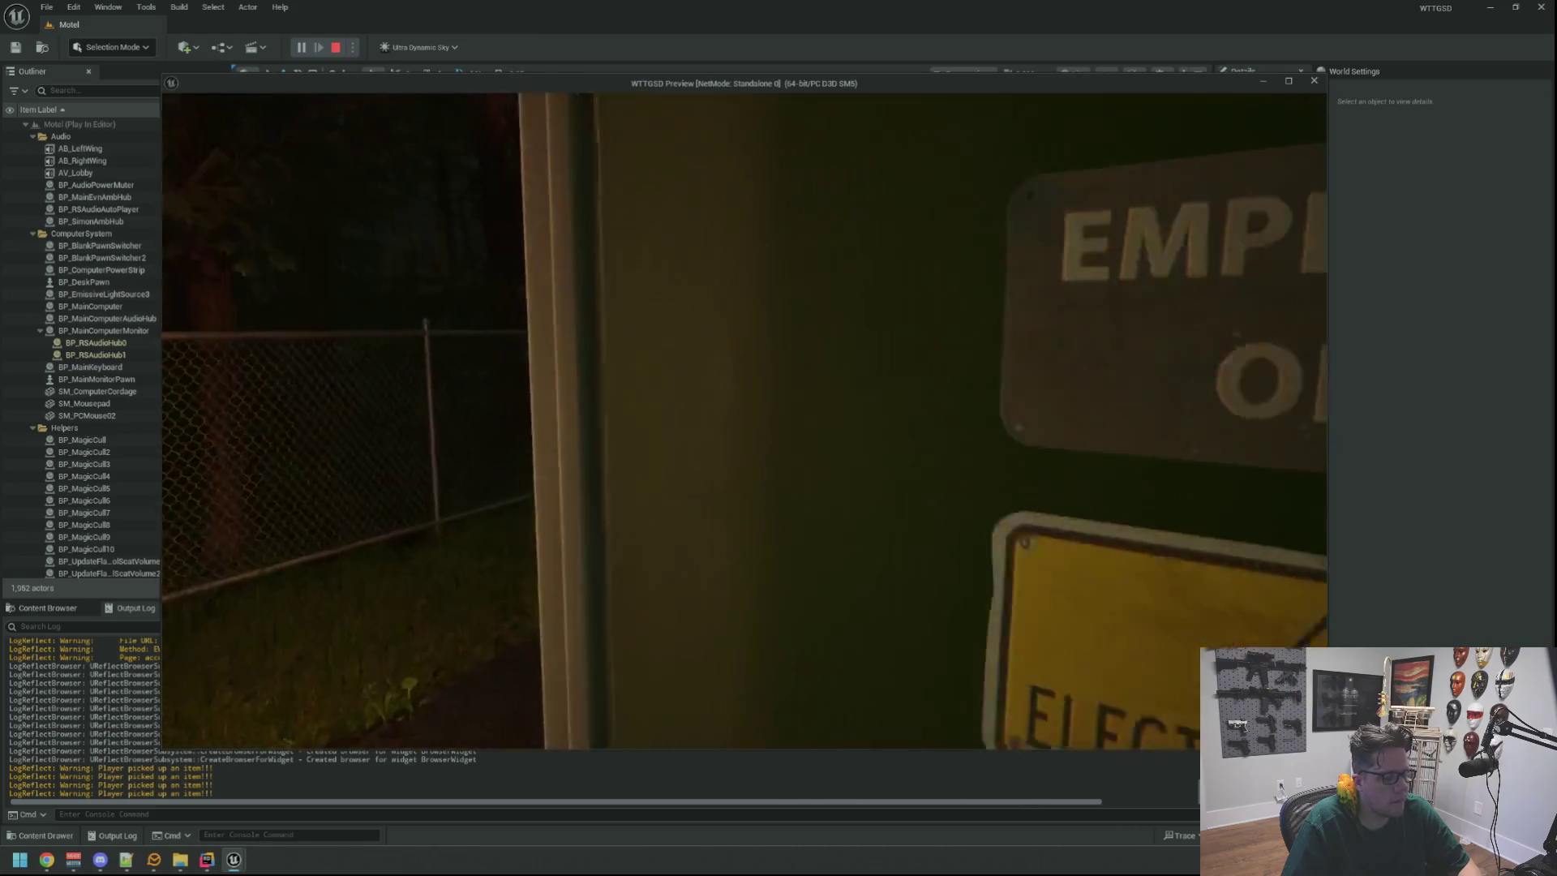
key(w)
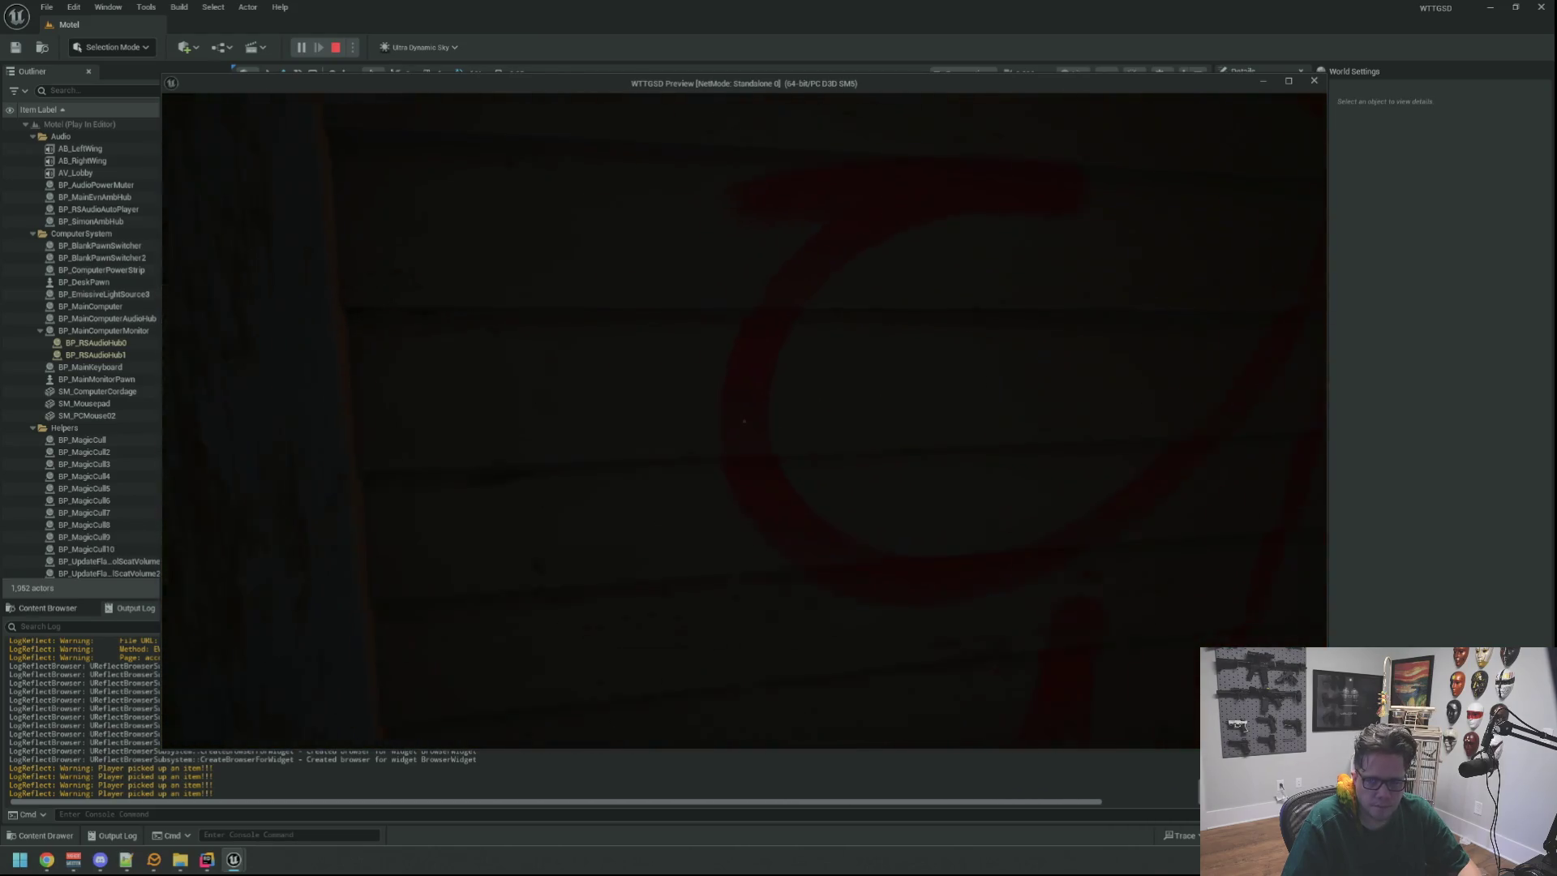
key(e)
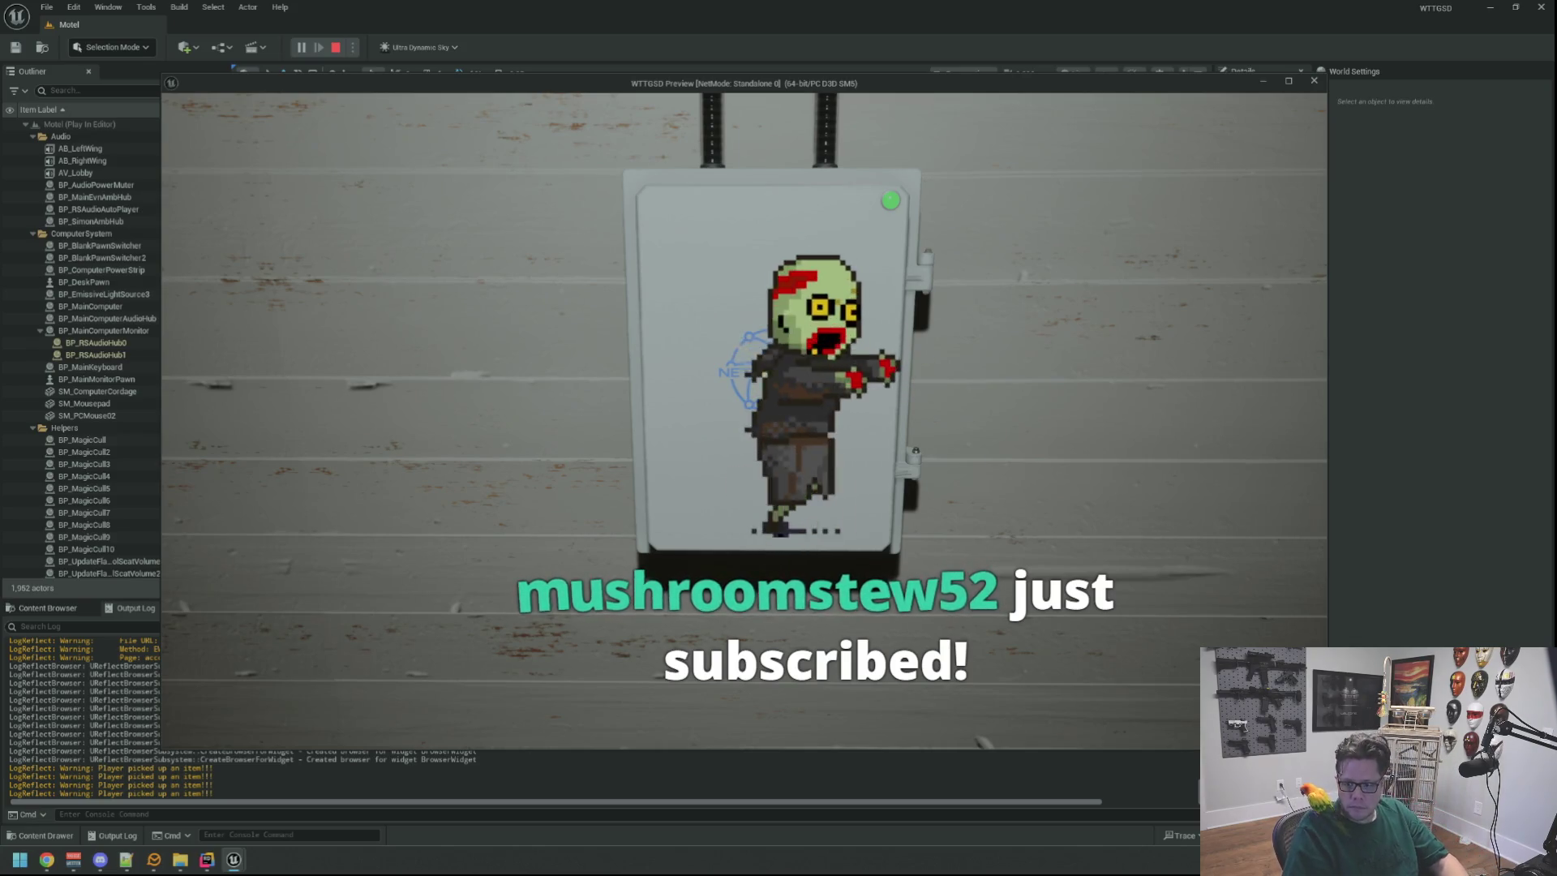
key(s)
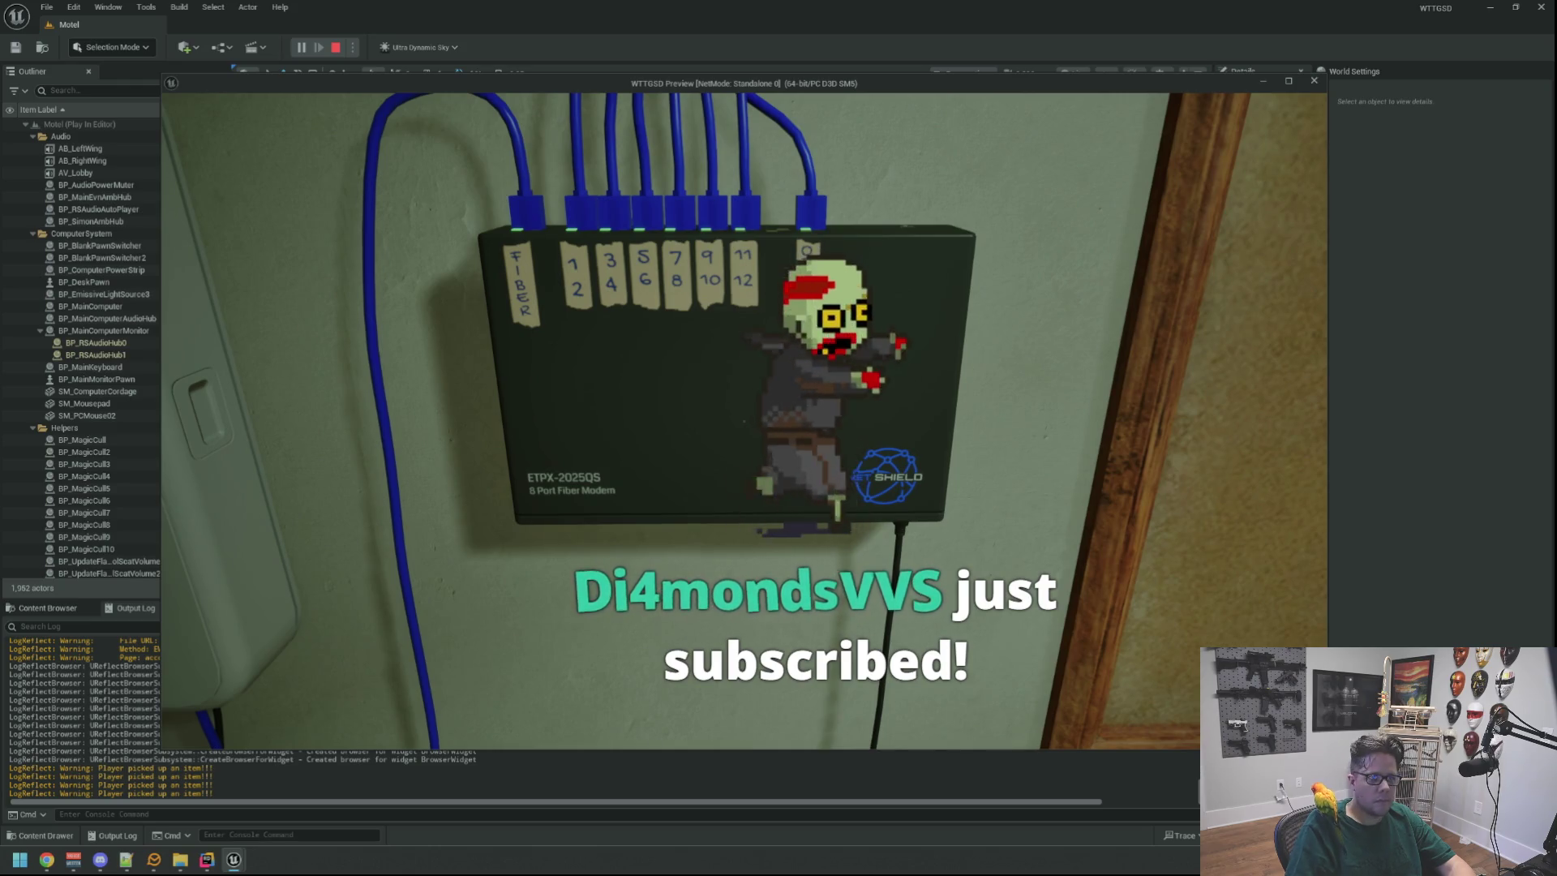
Run the DegradeRandomHub console command twice to watch the network switch react.
key(grave)
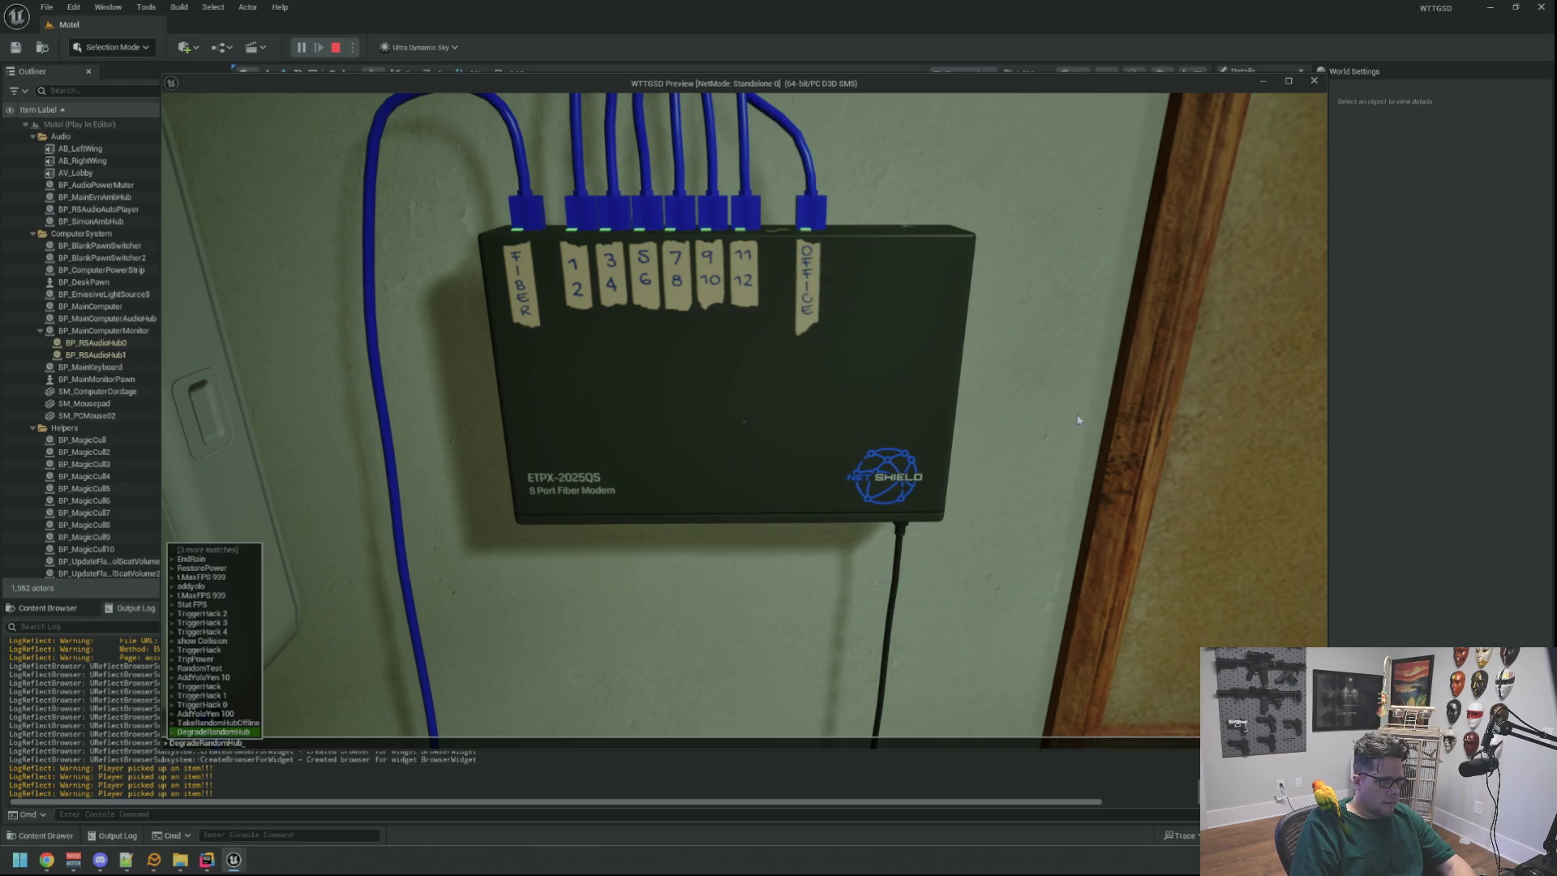
key(Return)
key(grave)
key(Up)
key(Return)
key(Return)
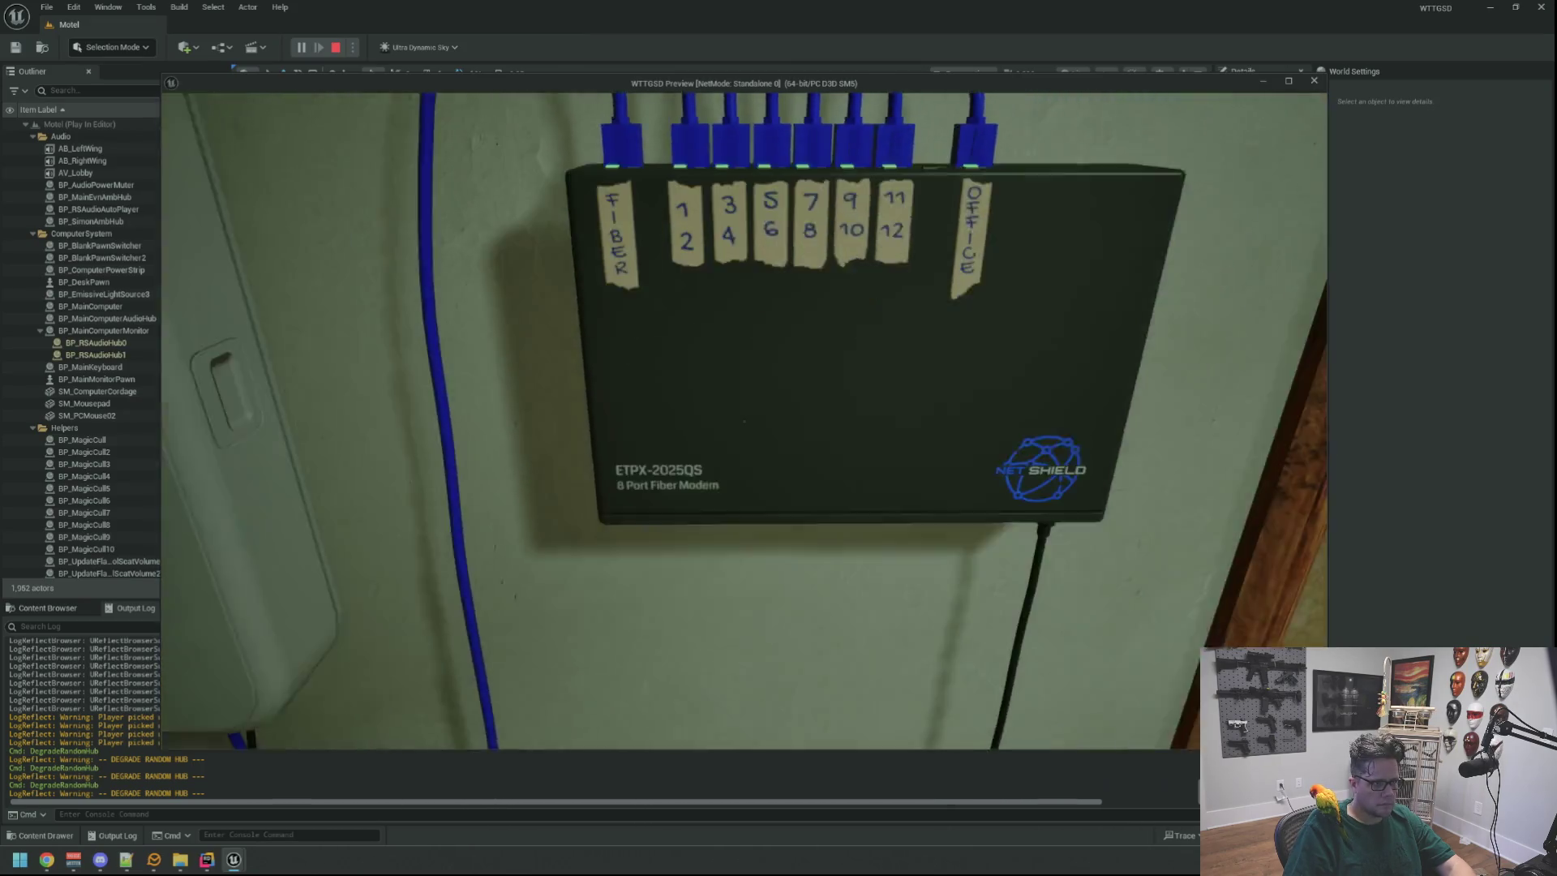
End the play session and launch GitHub Desktop from Windows search.
key(Escape)
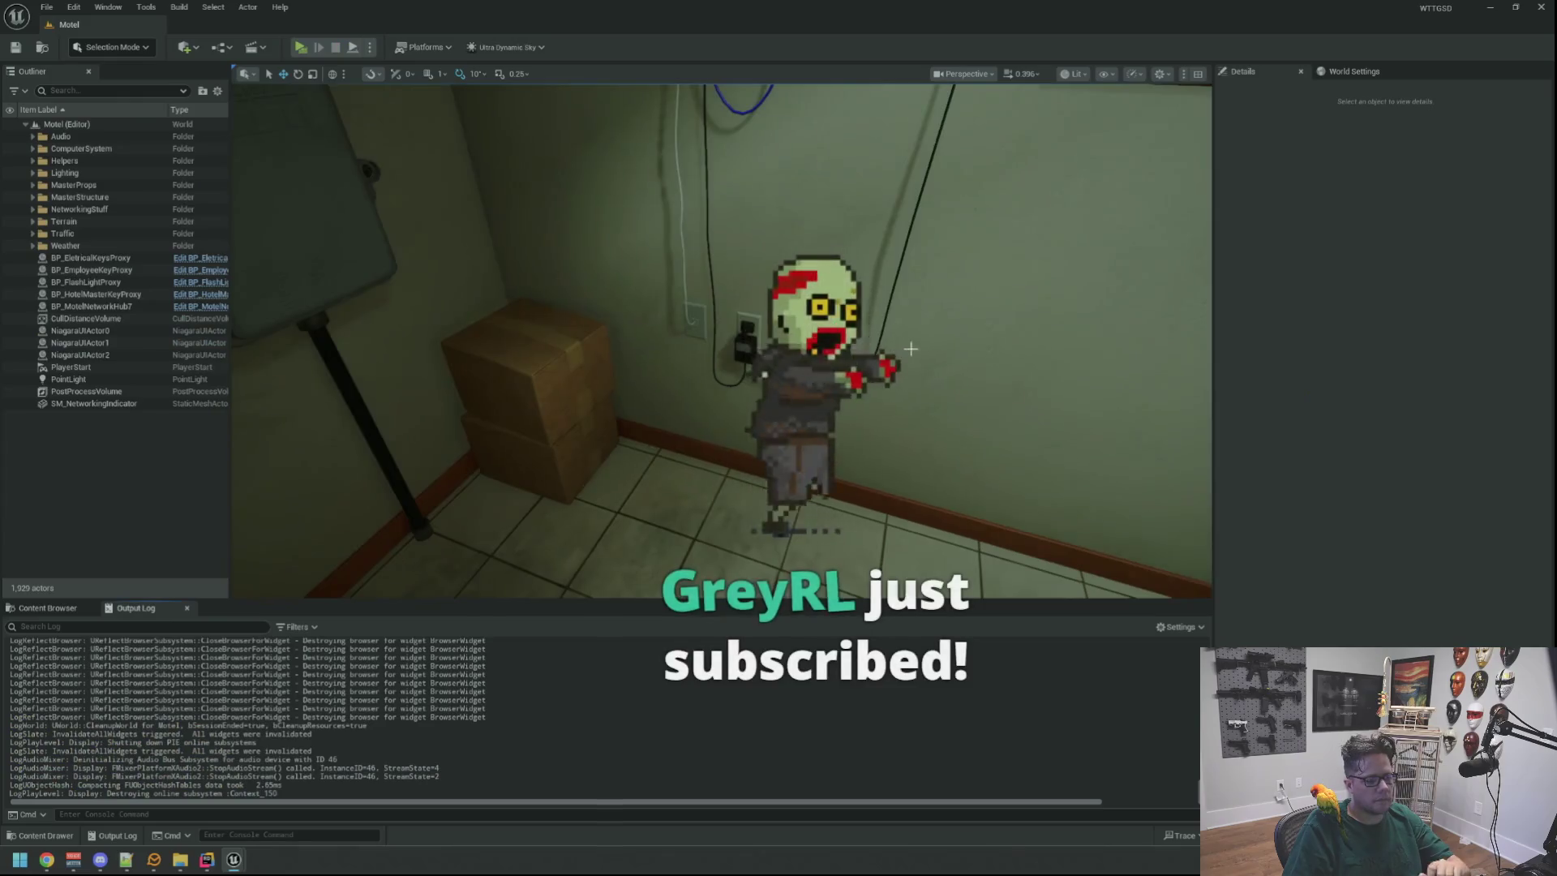
key(alt+Tab)
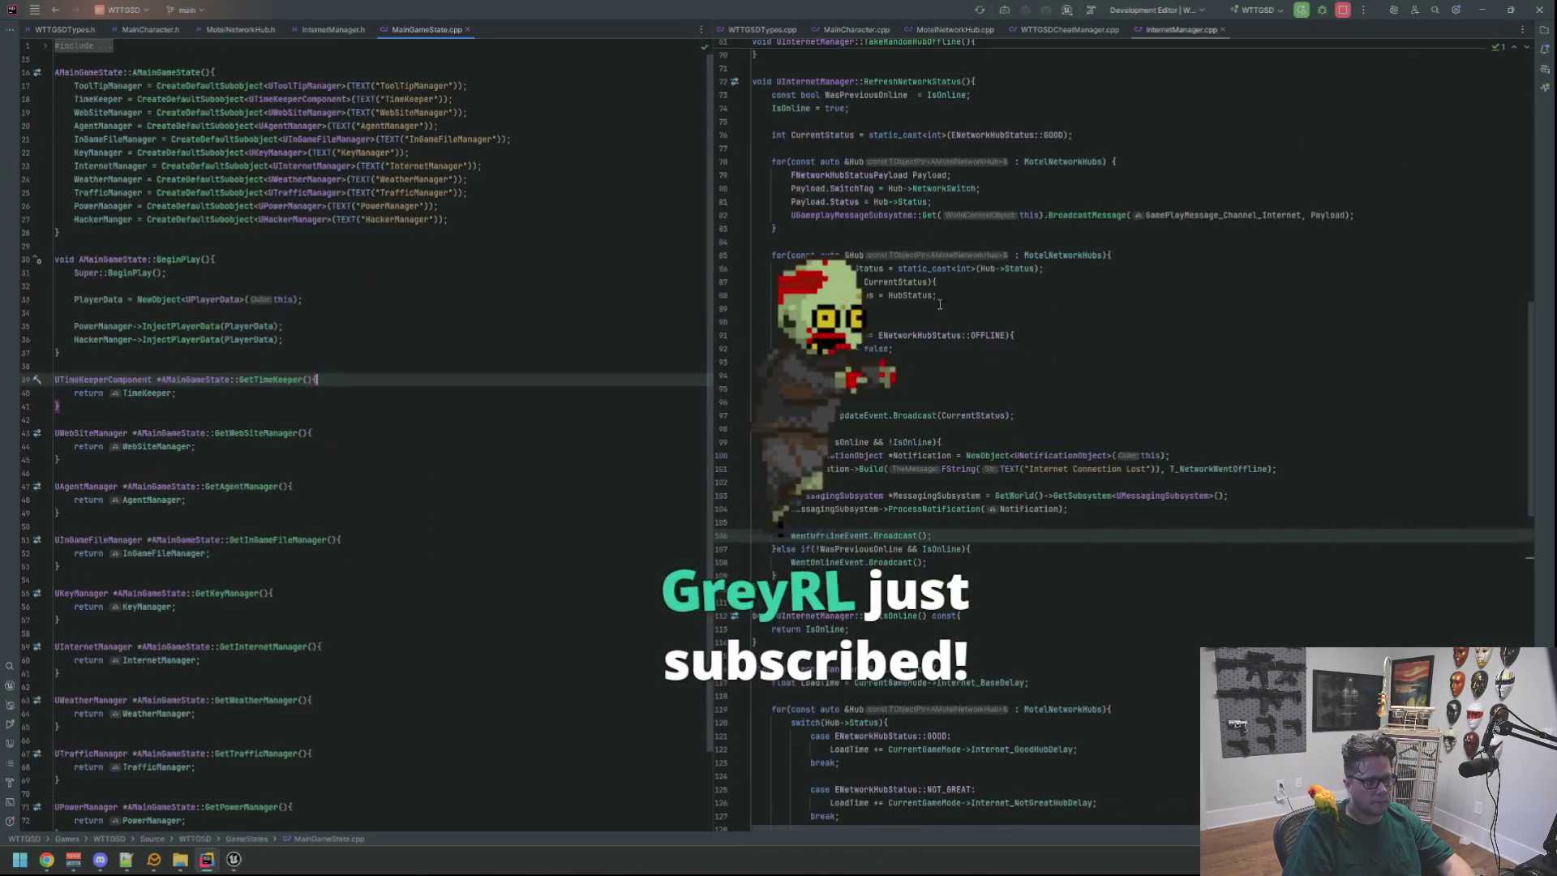
click(1483, 9)
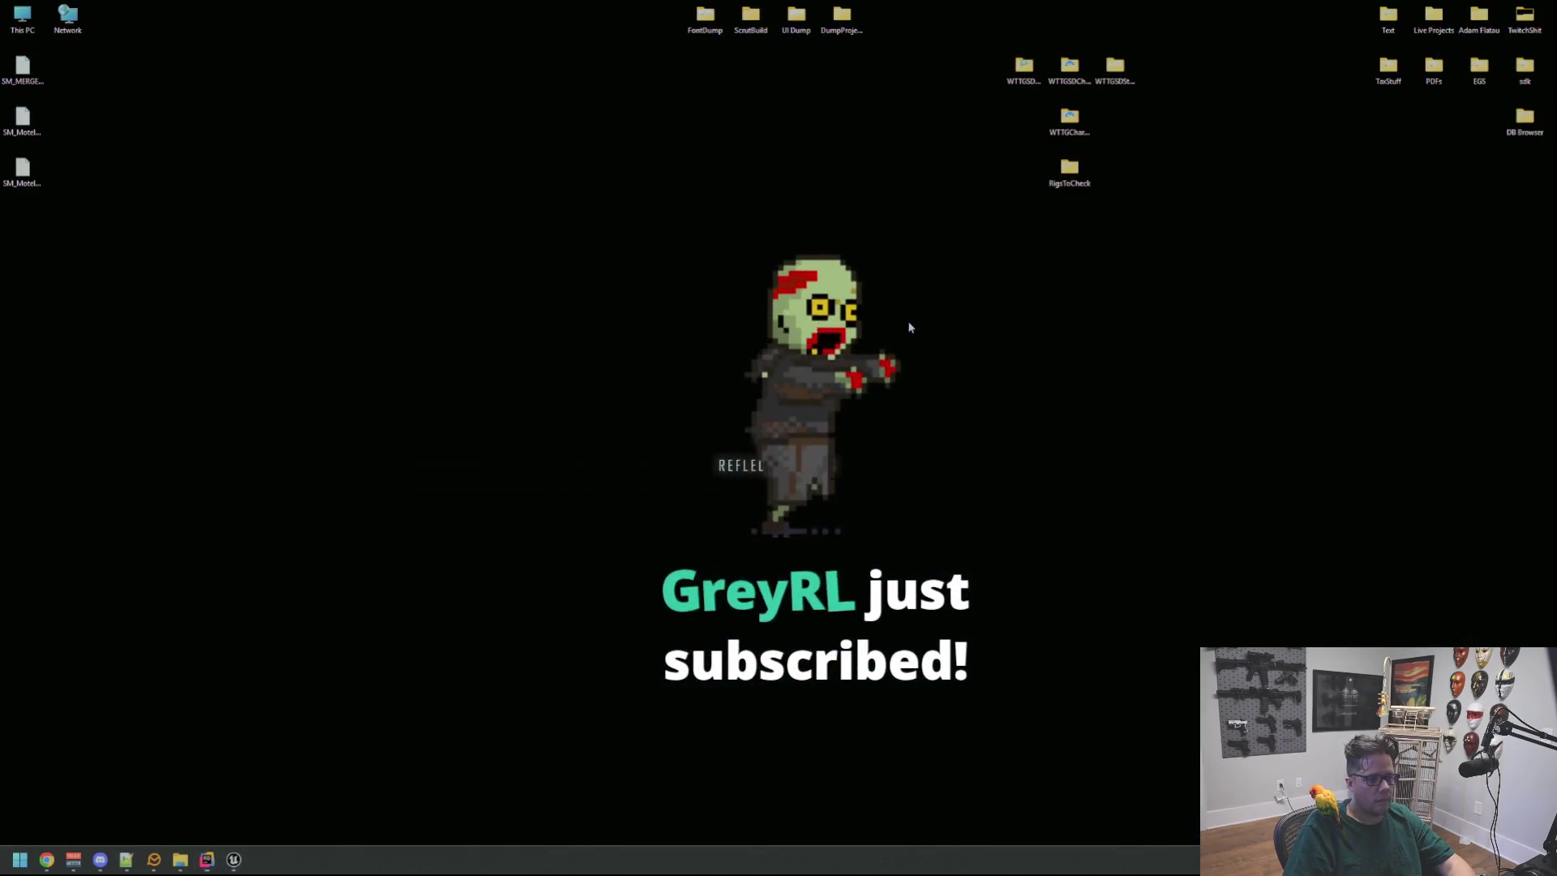
key(super)
text(github)
key(Return)
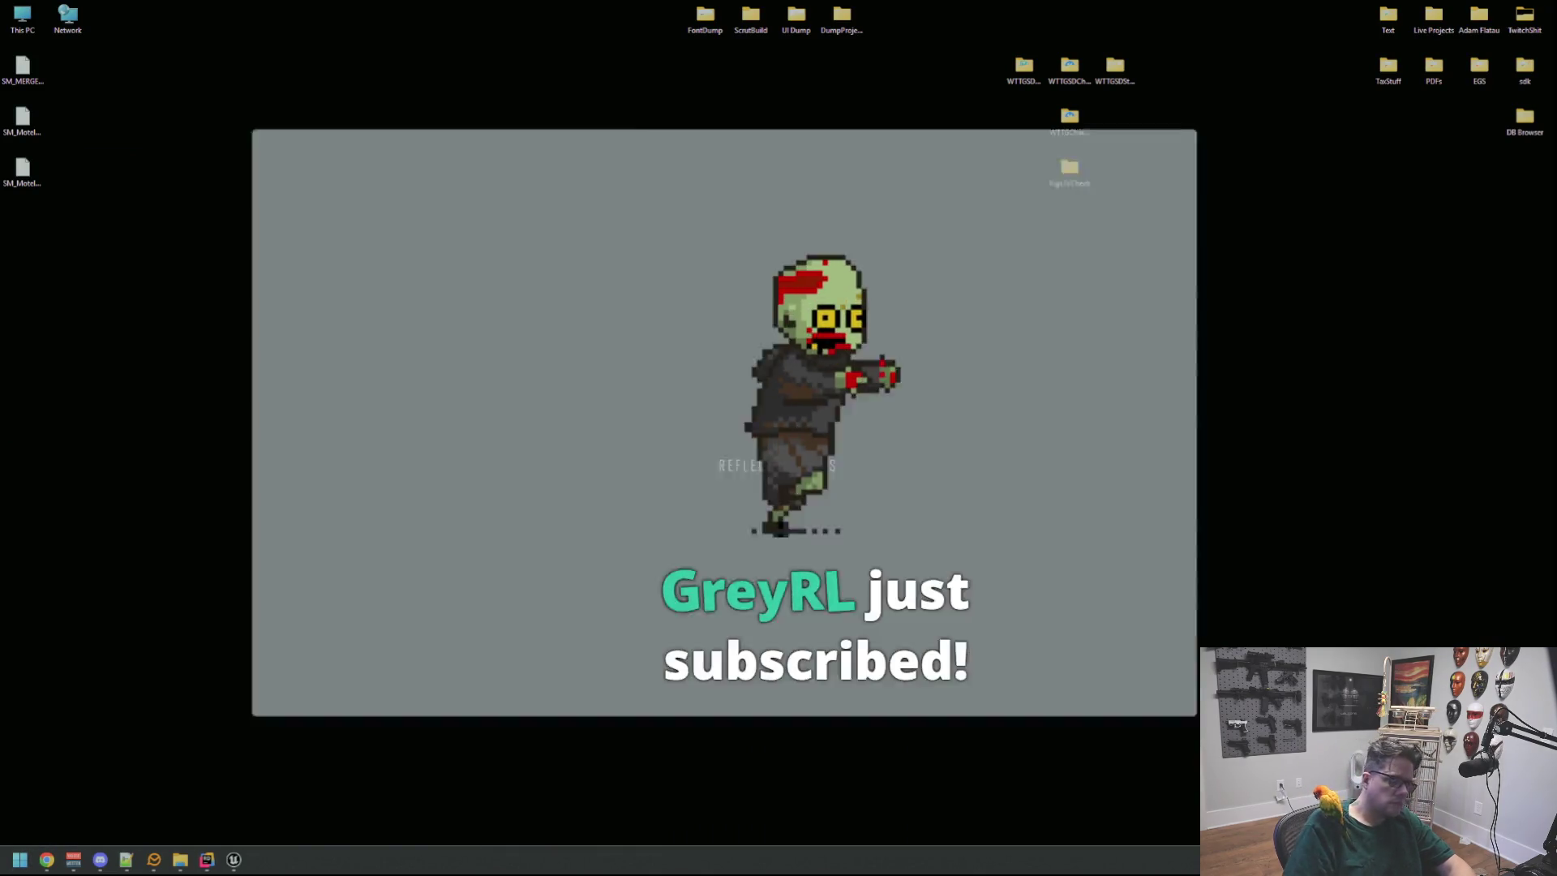
Commit the 8 files to main with summary 'qq', push to origin, and close GitHub Desktop.
click(446, 649)
text(qq)
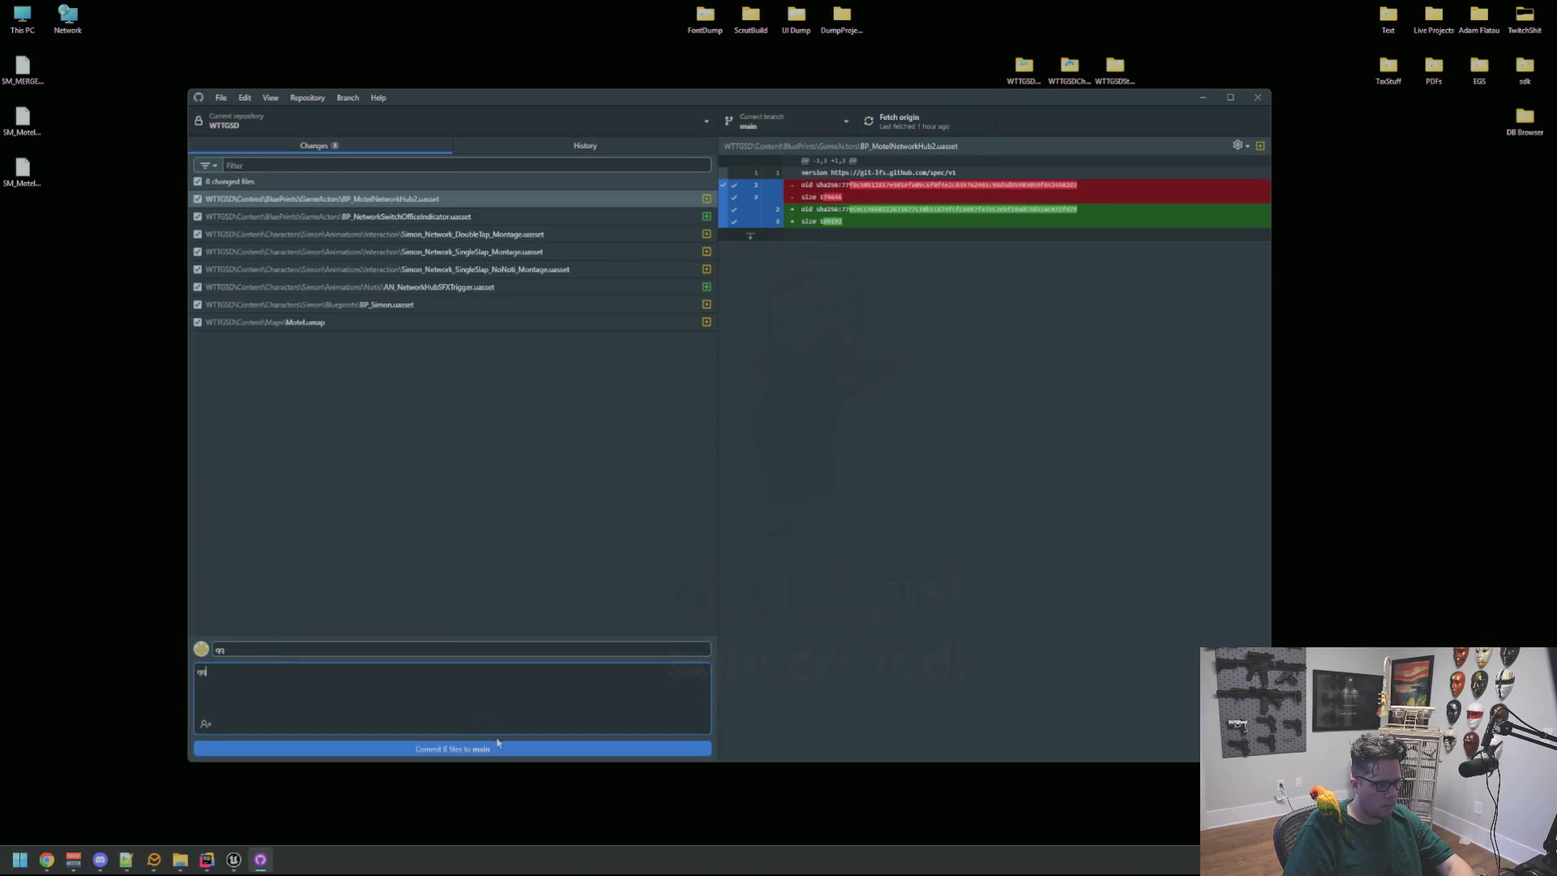
key(ctrl+Return)
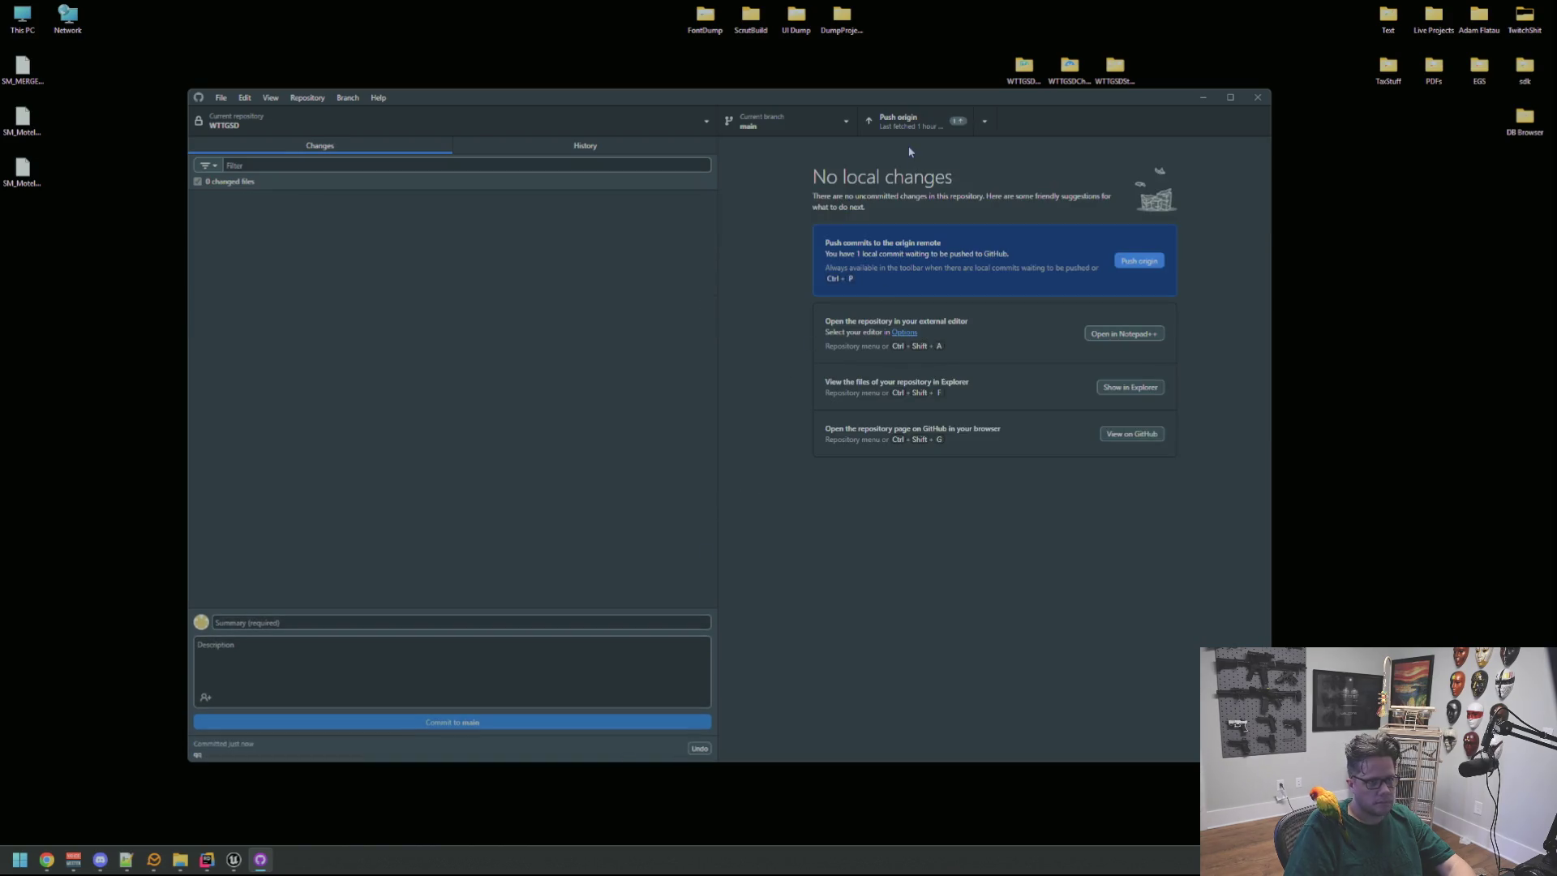
click(909, 130)
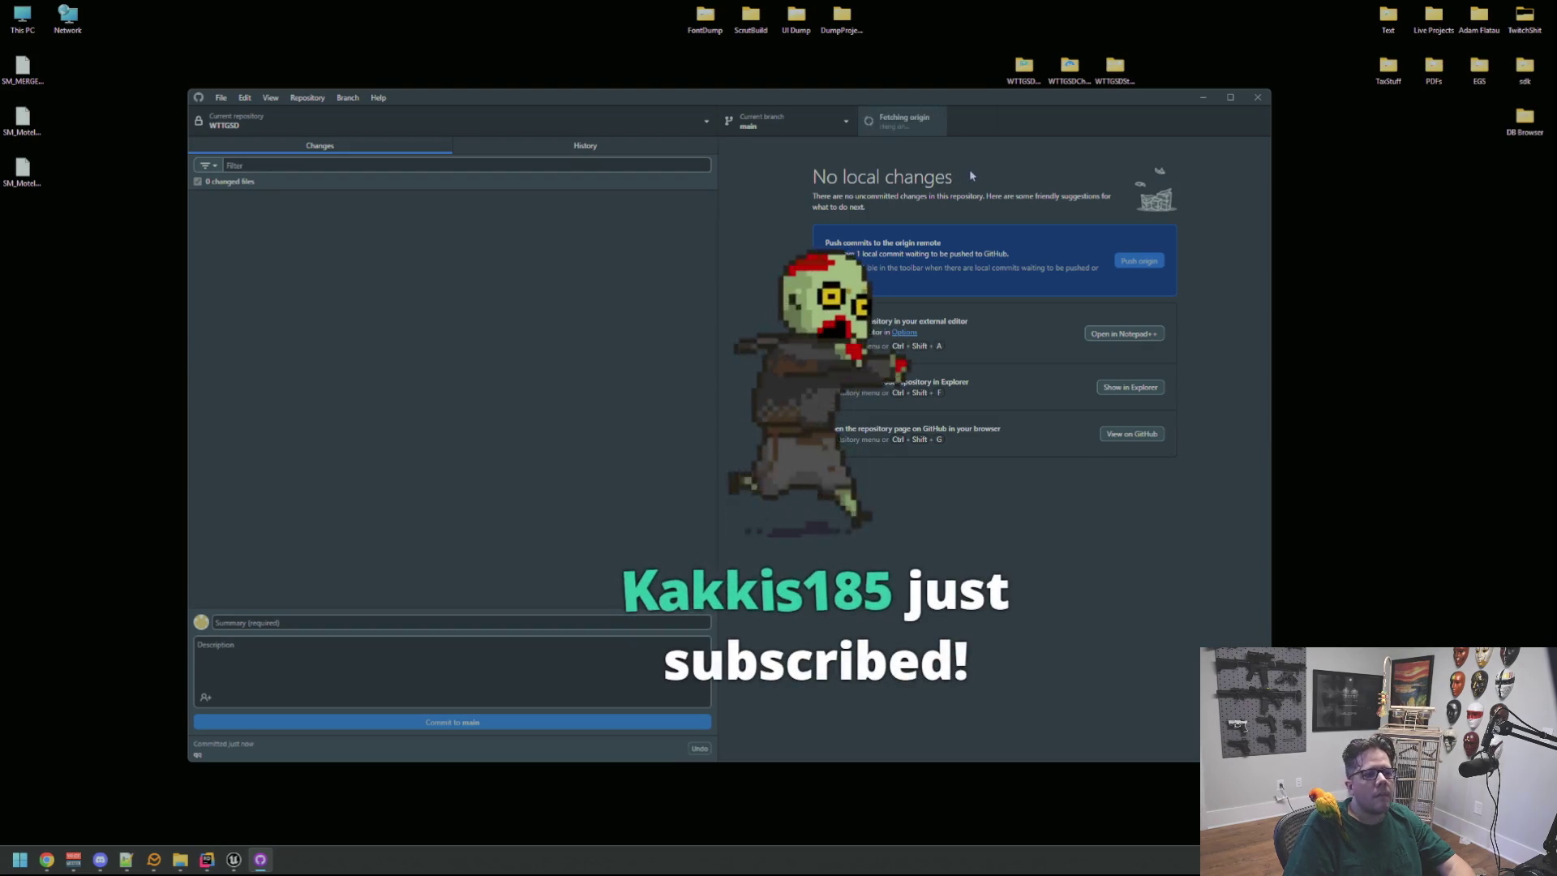
click(1258, 100)
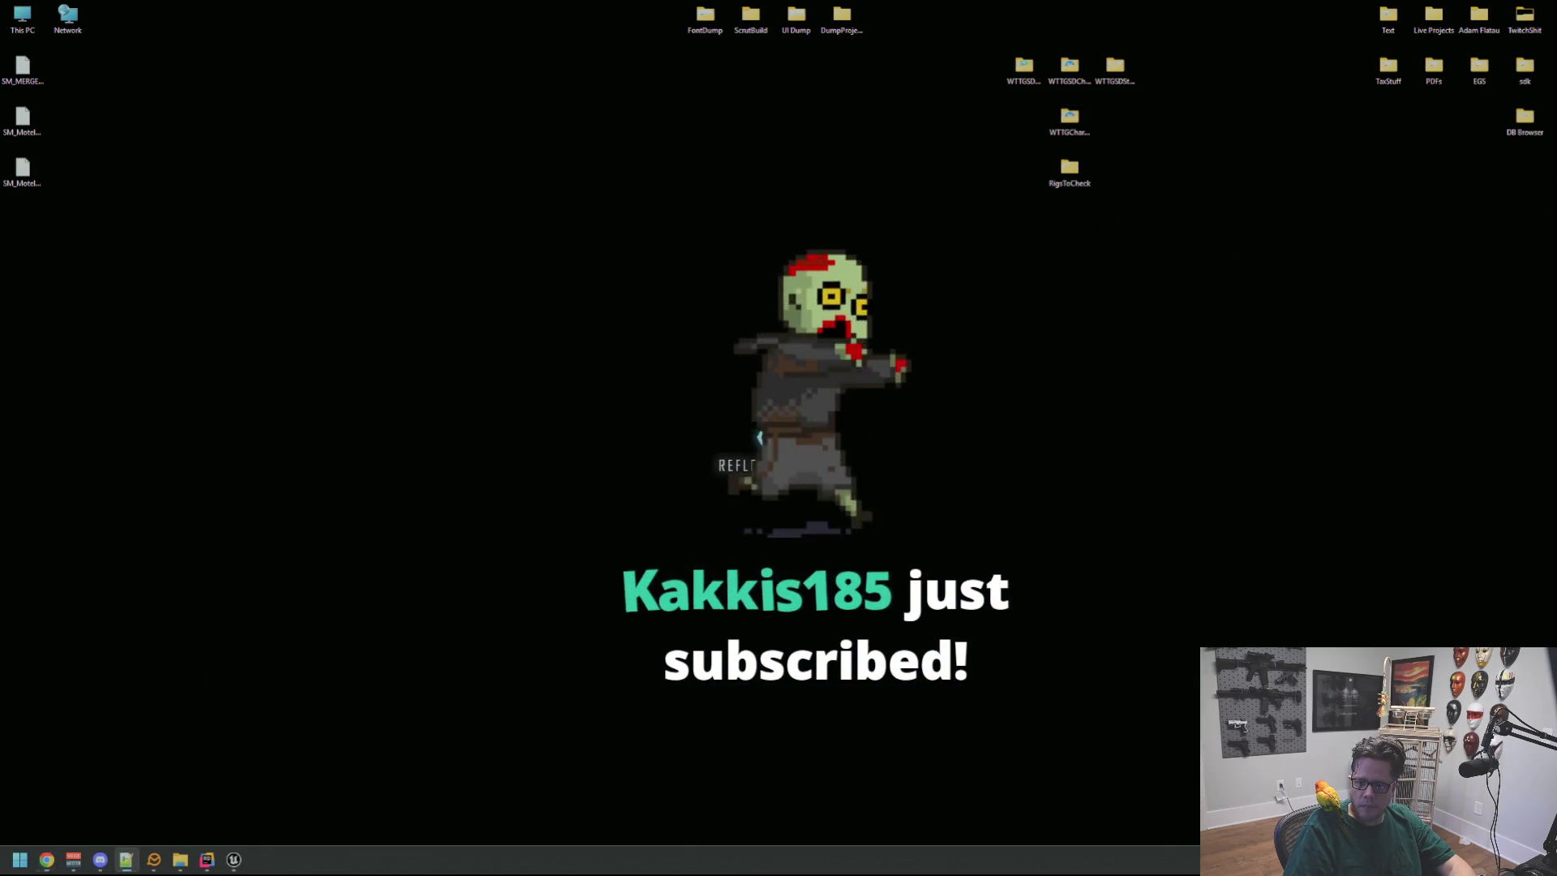
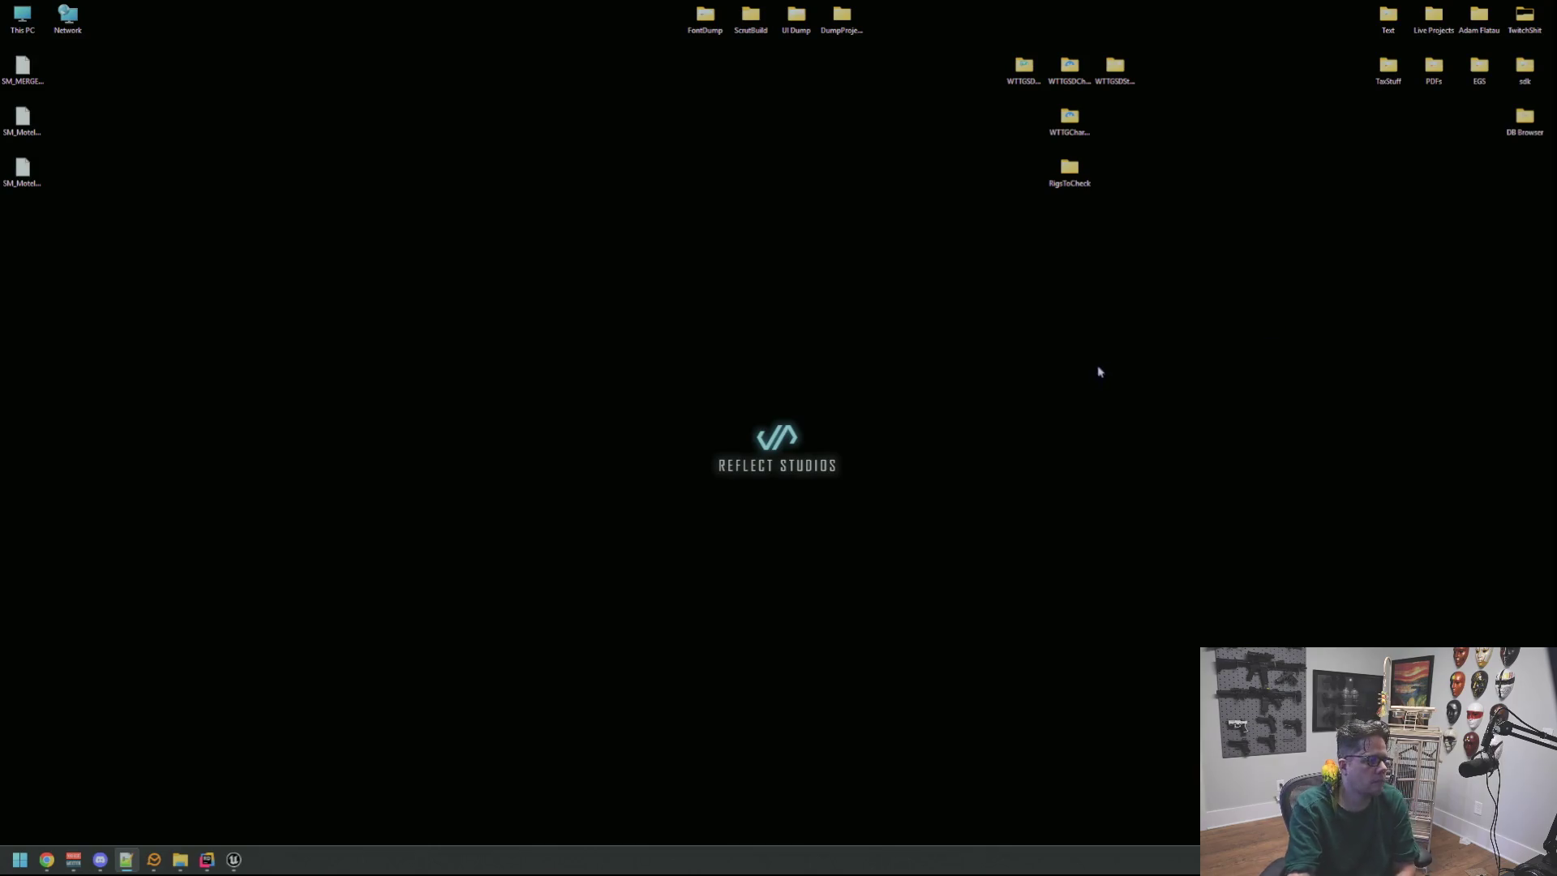
Check in GitHub Desktop that WTTGSD has 0 changed files, then close it and return to Rider.
key(super)
text(git)
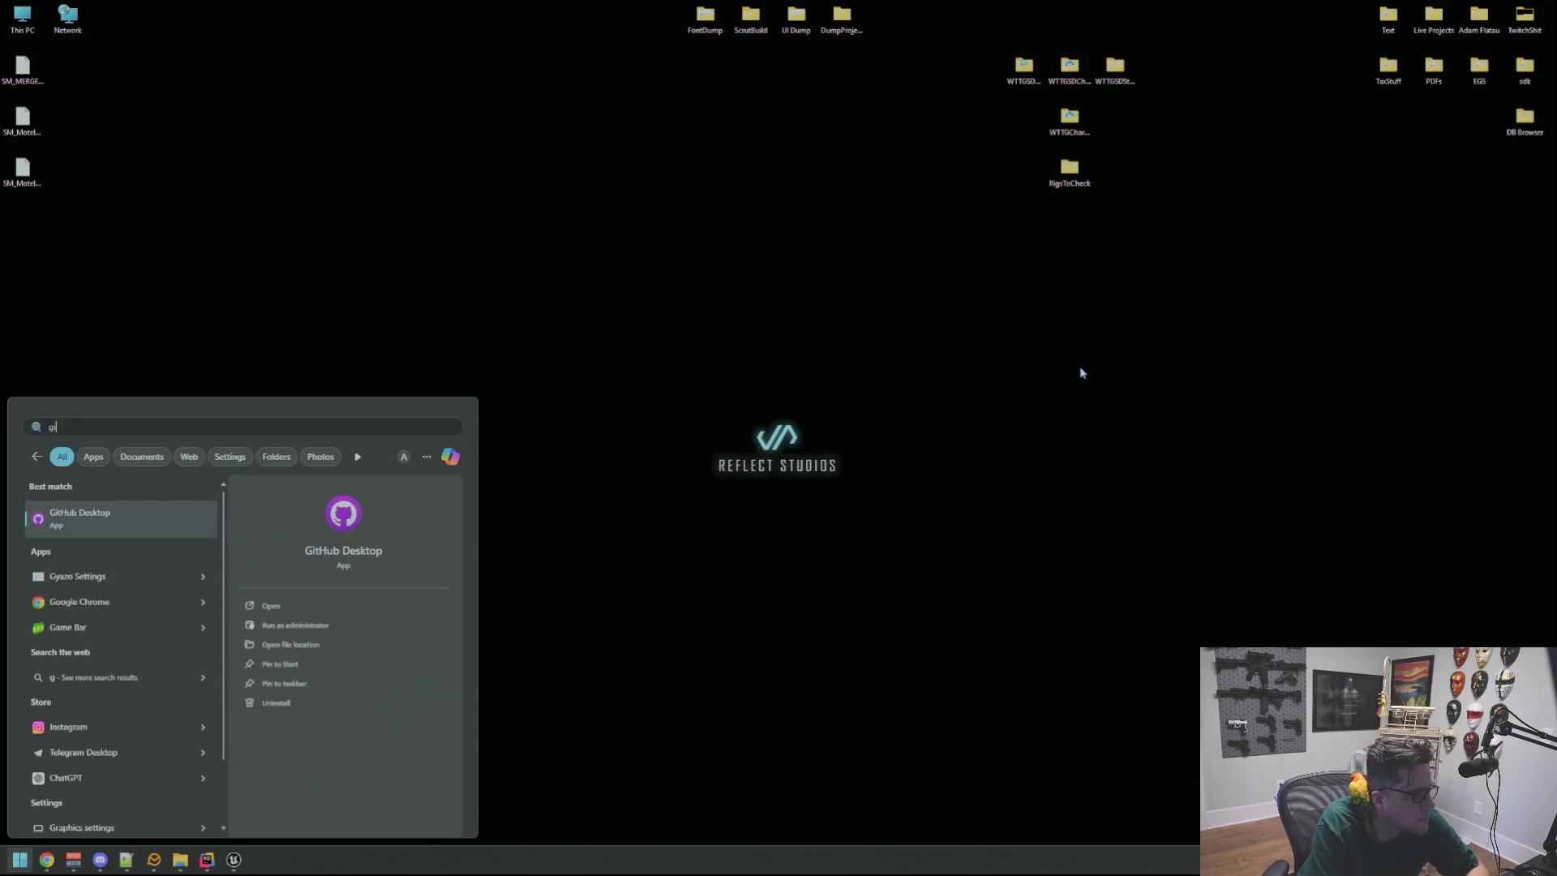
key(Return)
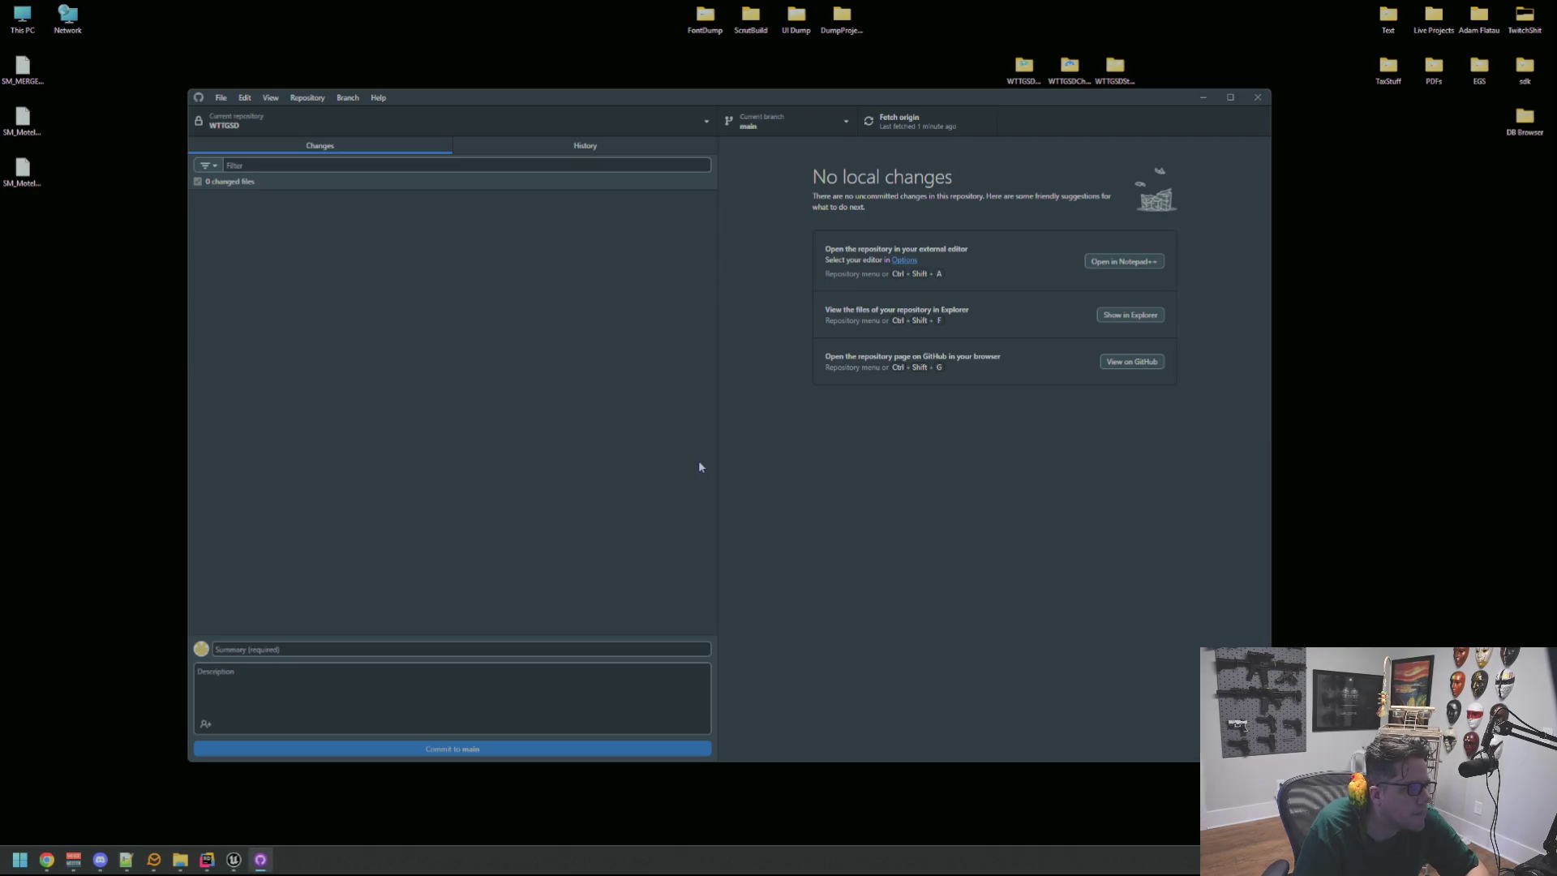
click(1265, 98)
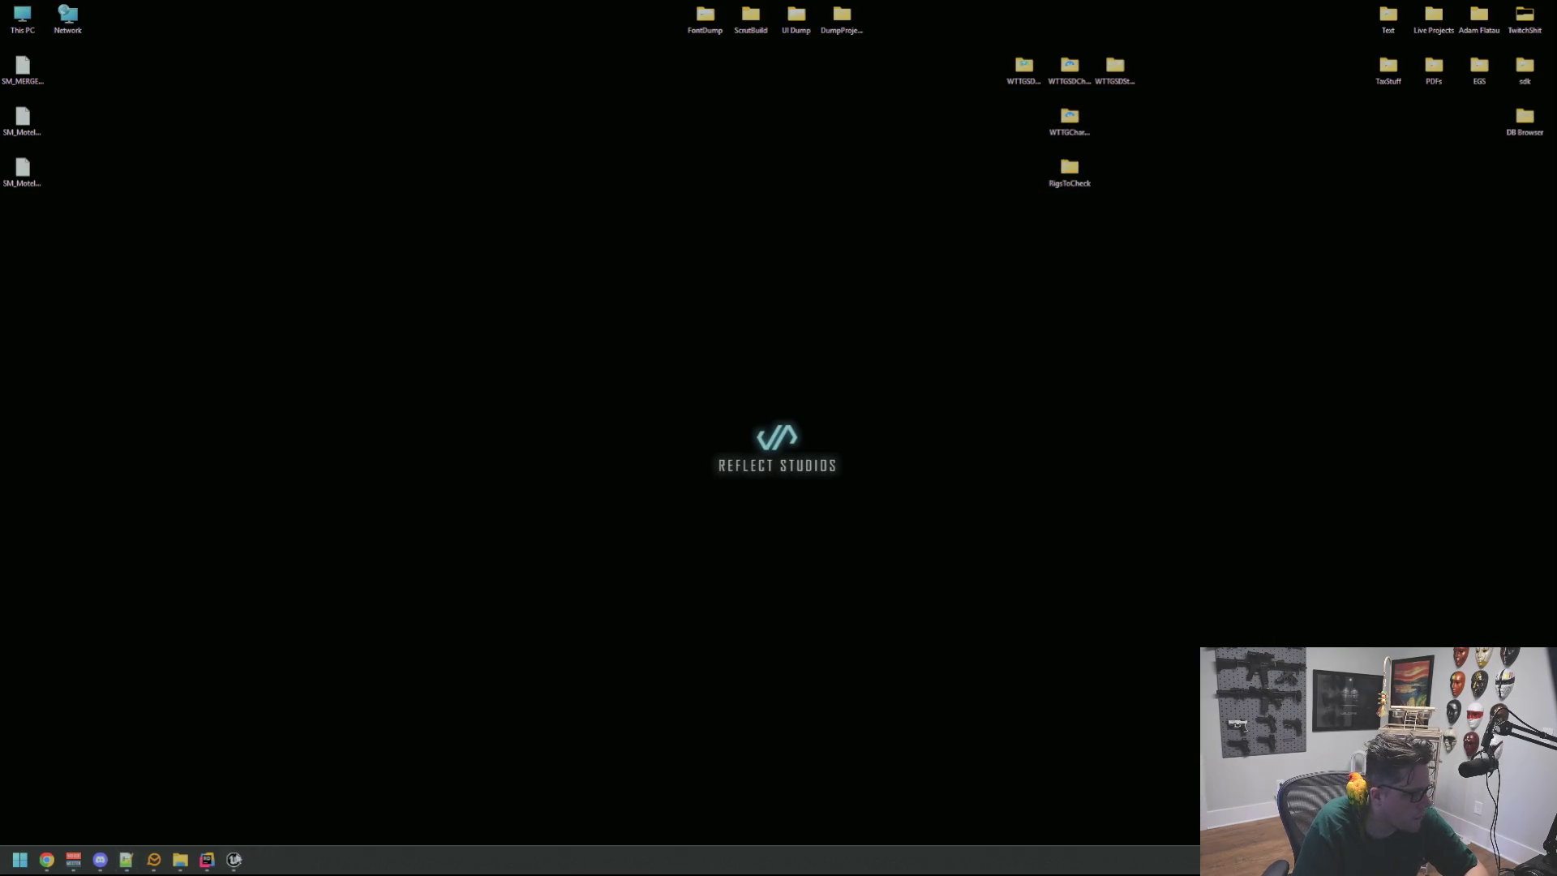
click(207, 860)
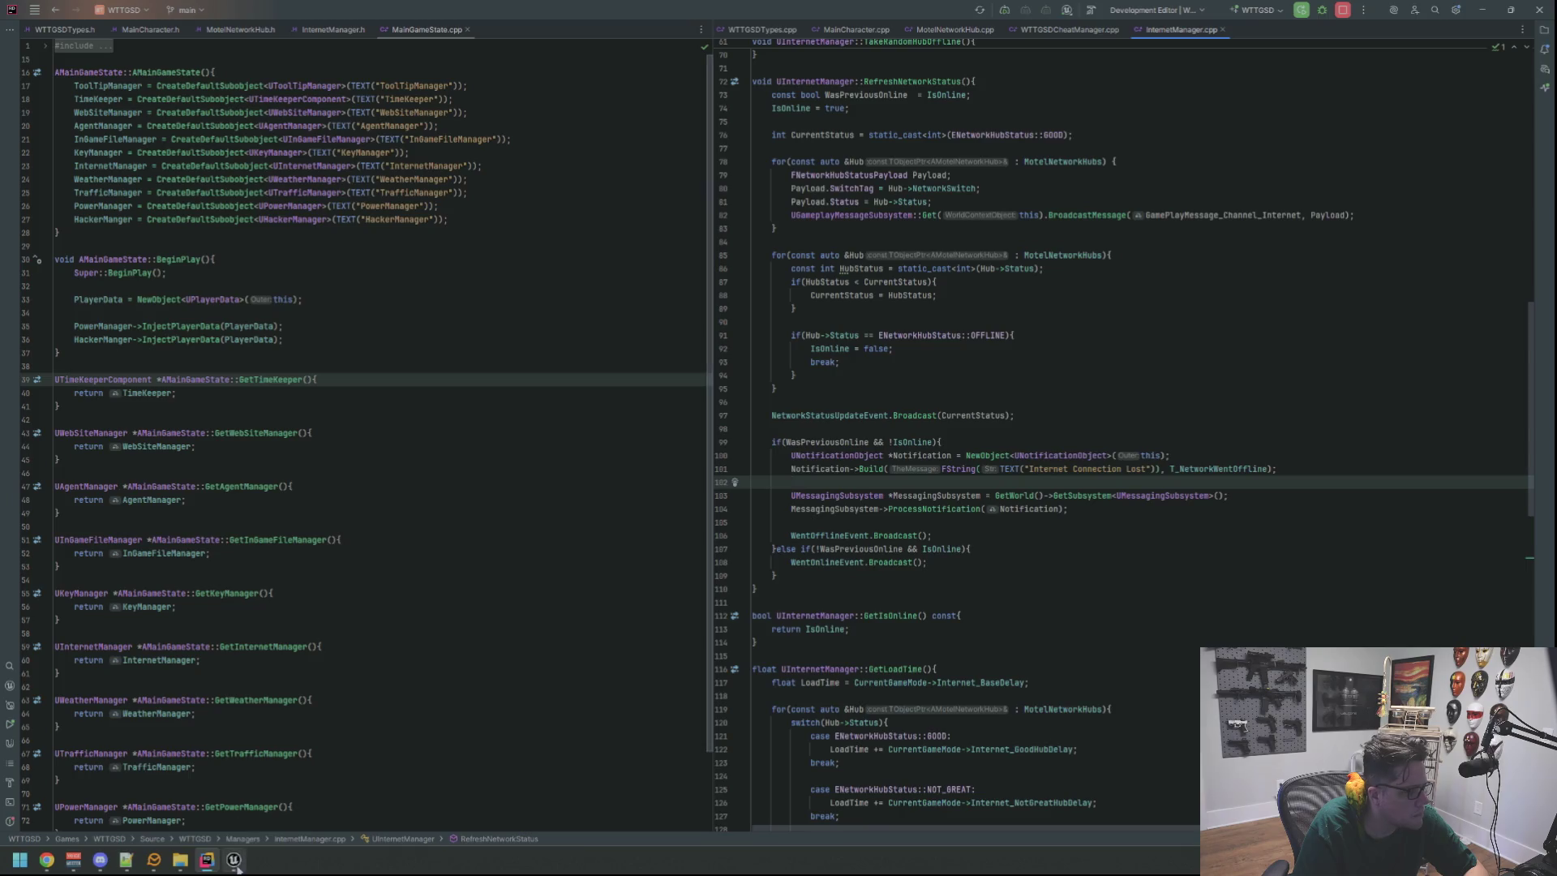
Delete the extra PointLight beside the wall hub, save the Motel level, and start playing it.
click(234, 861)
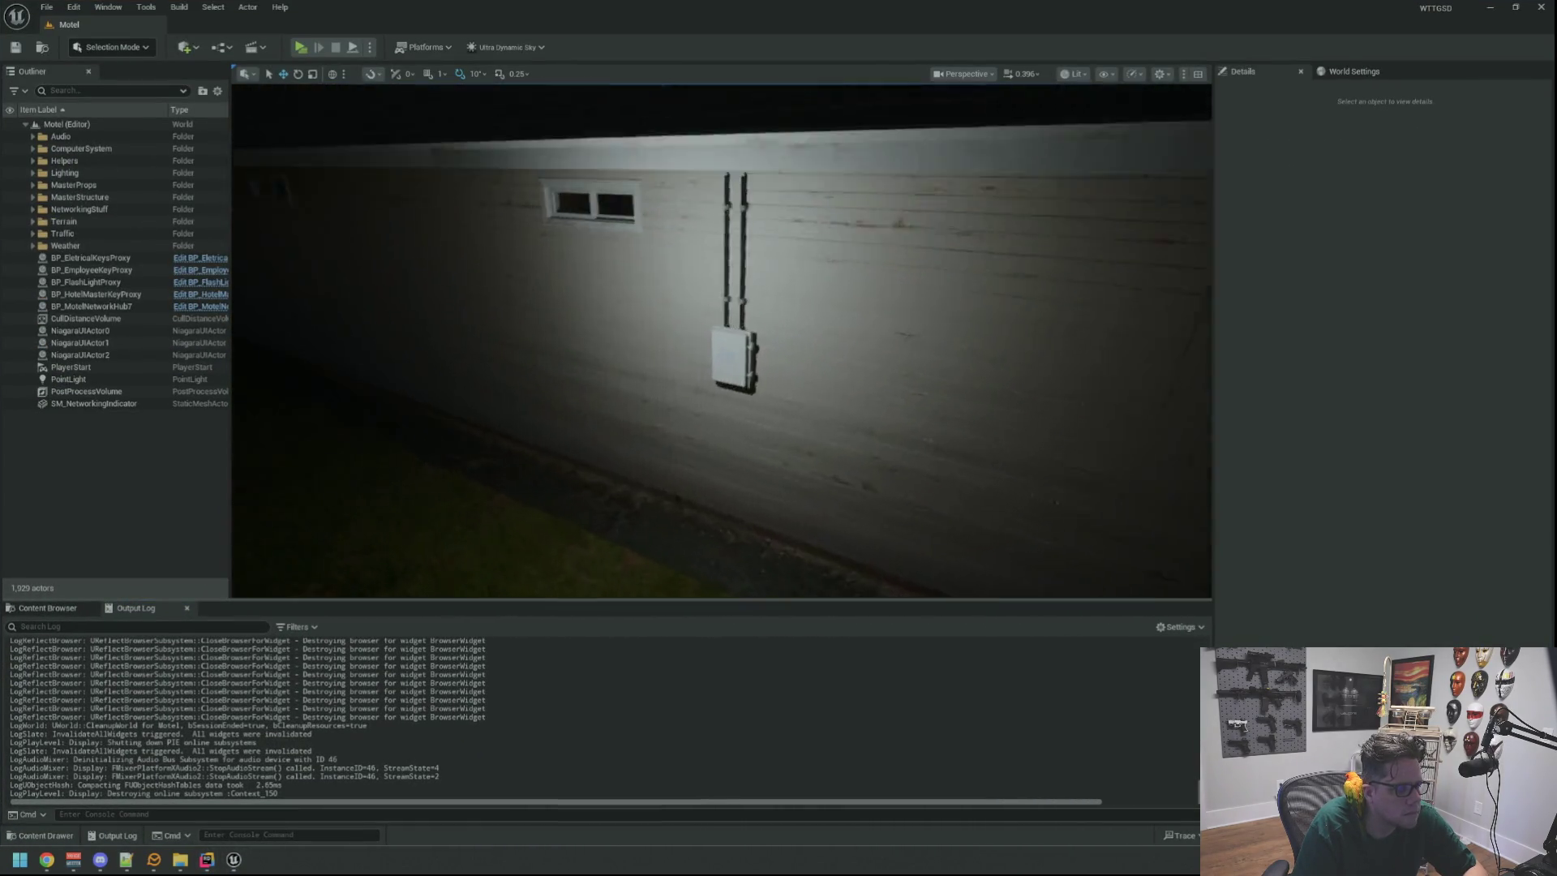
click(866, 258)
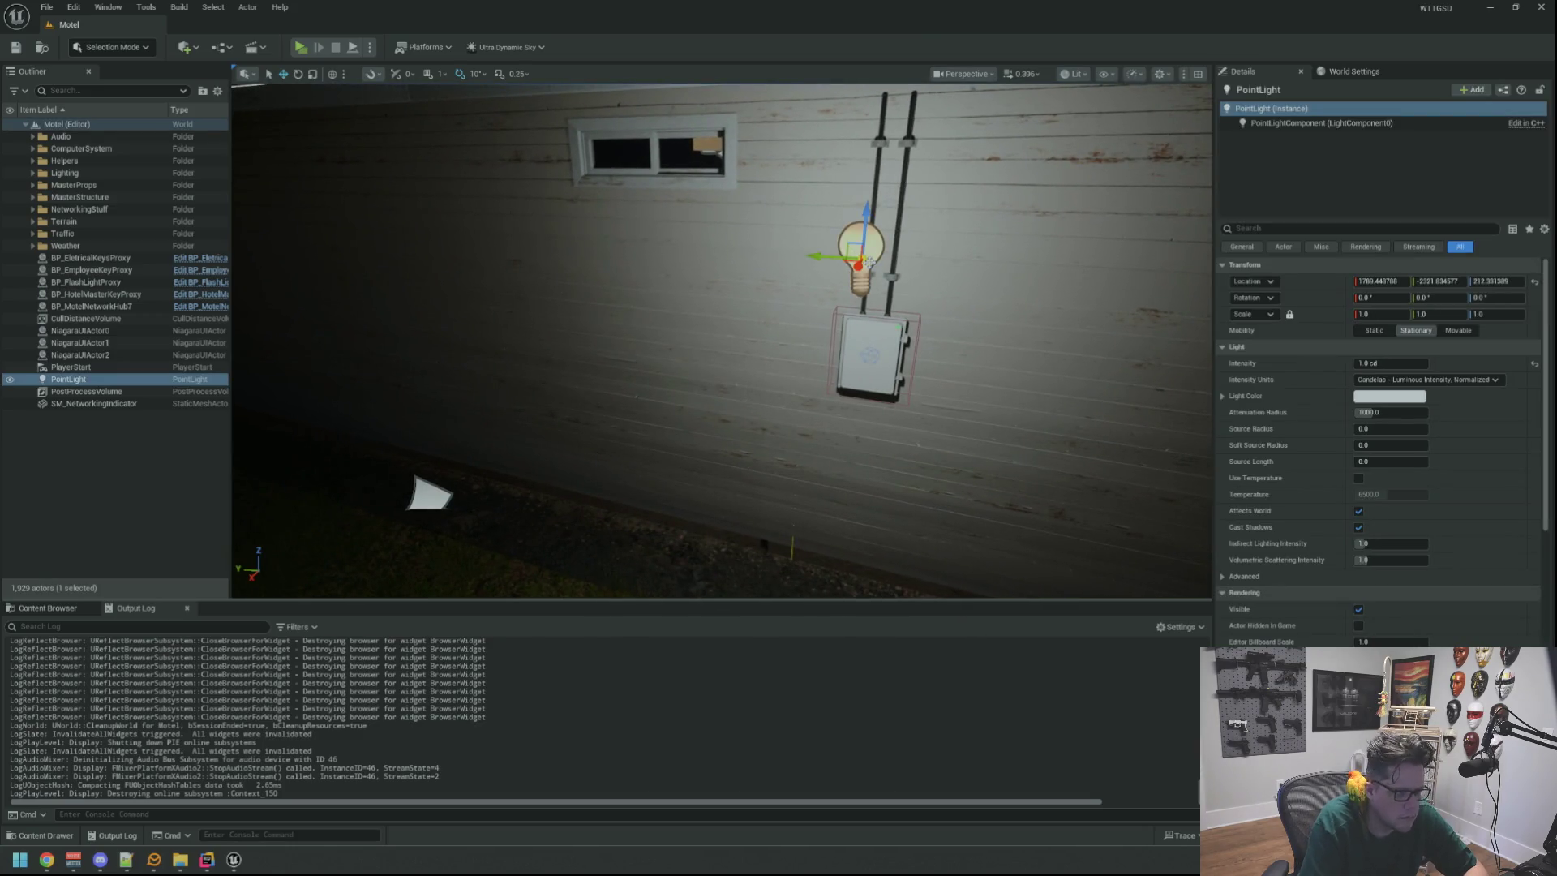
key(Delete)
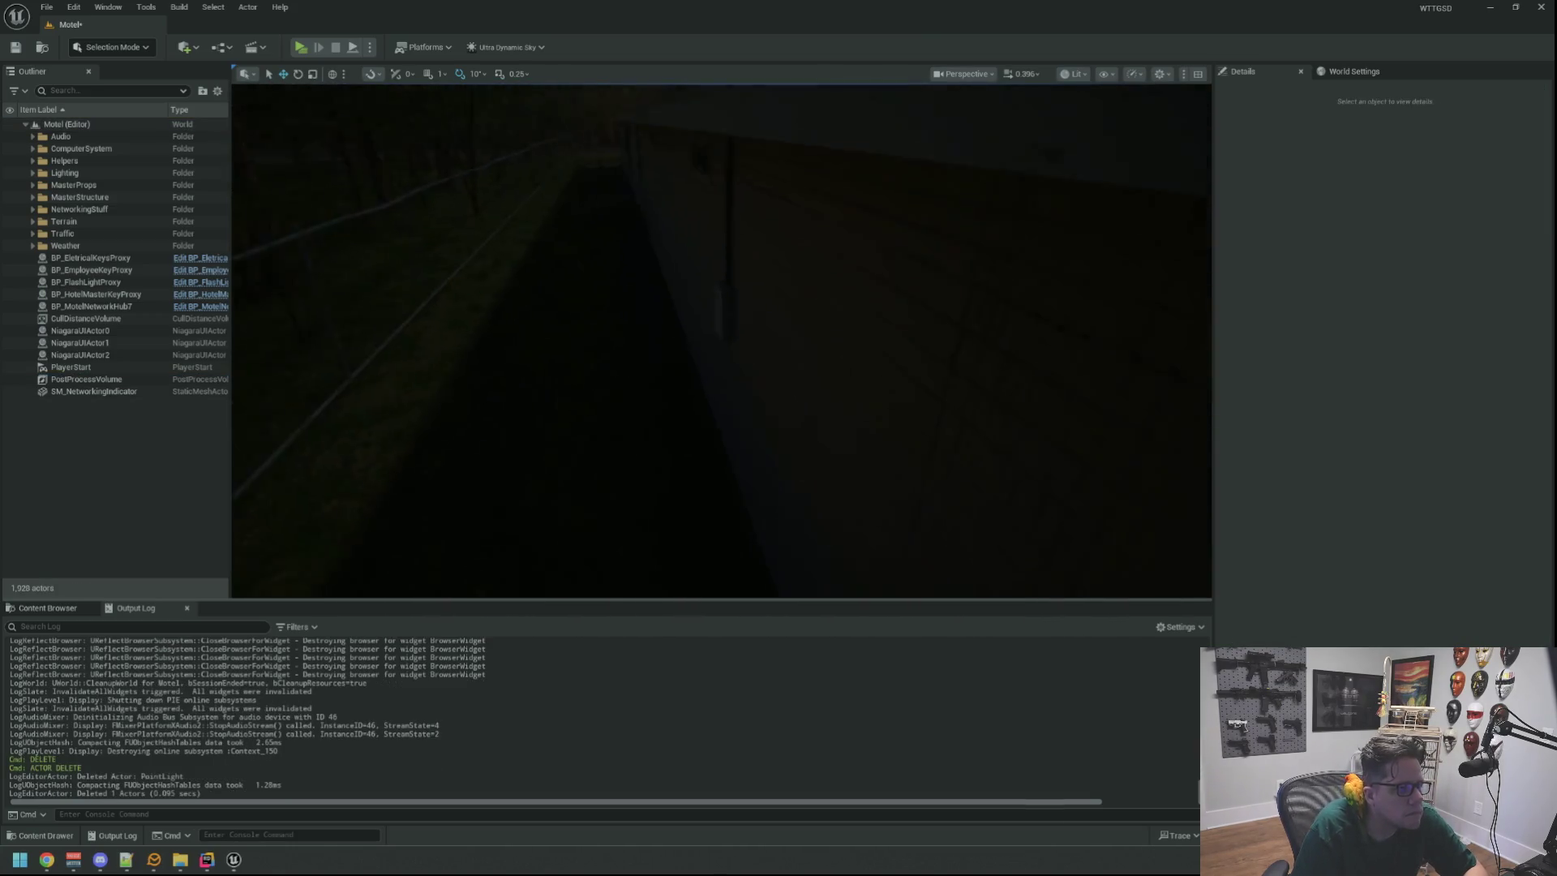
key(ctrl+s)
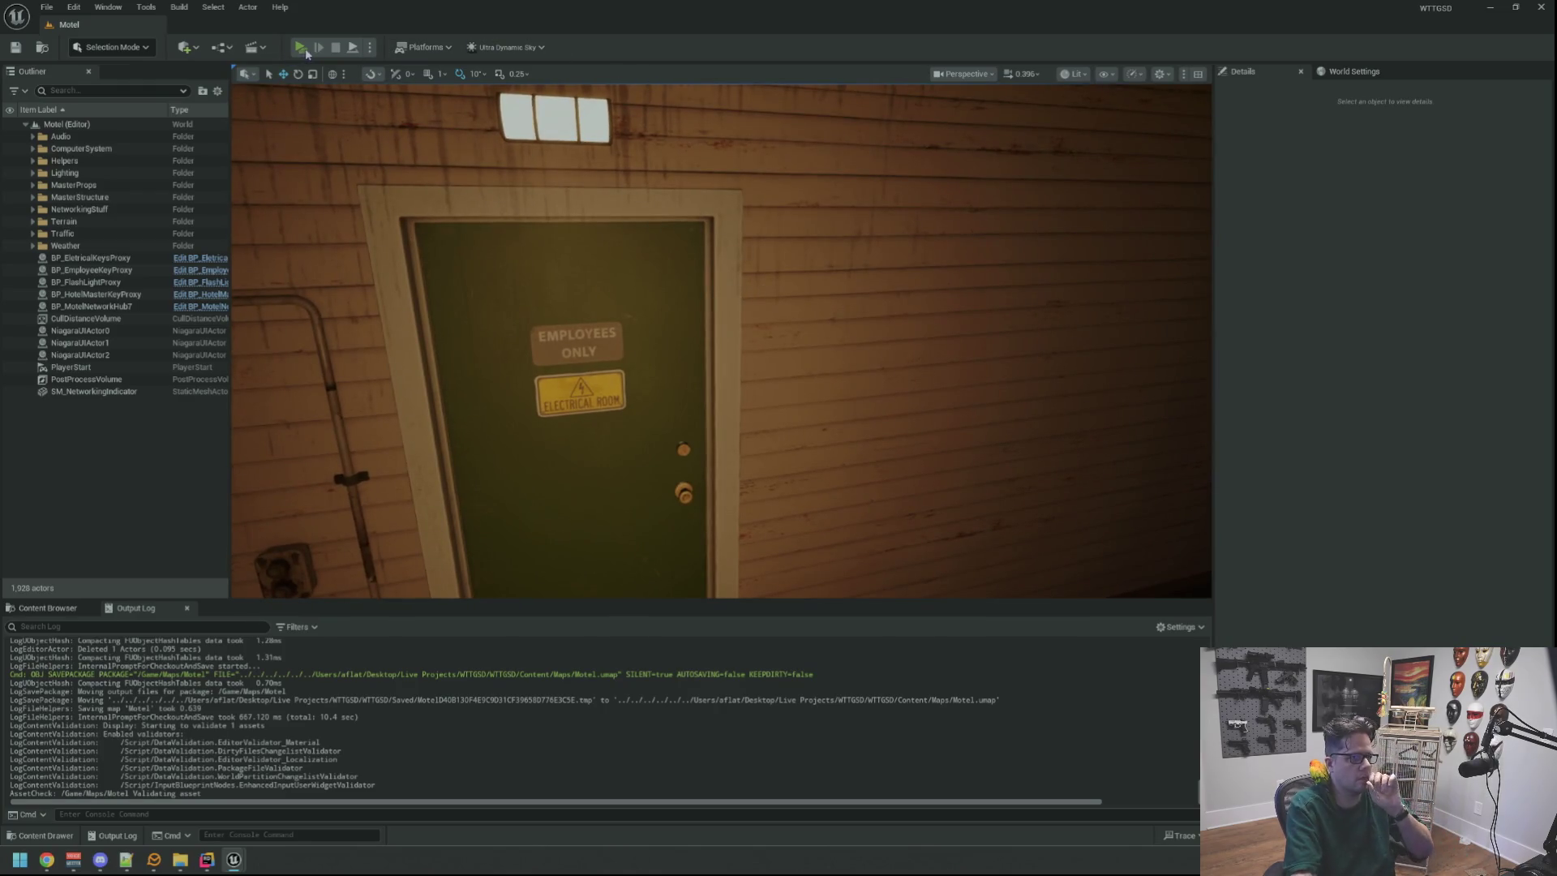
key(alt+p)
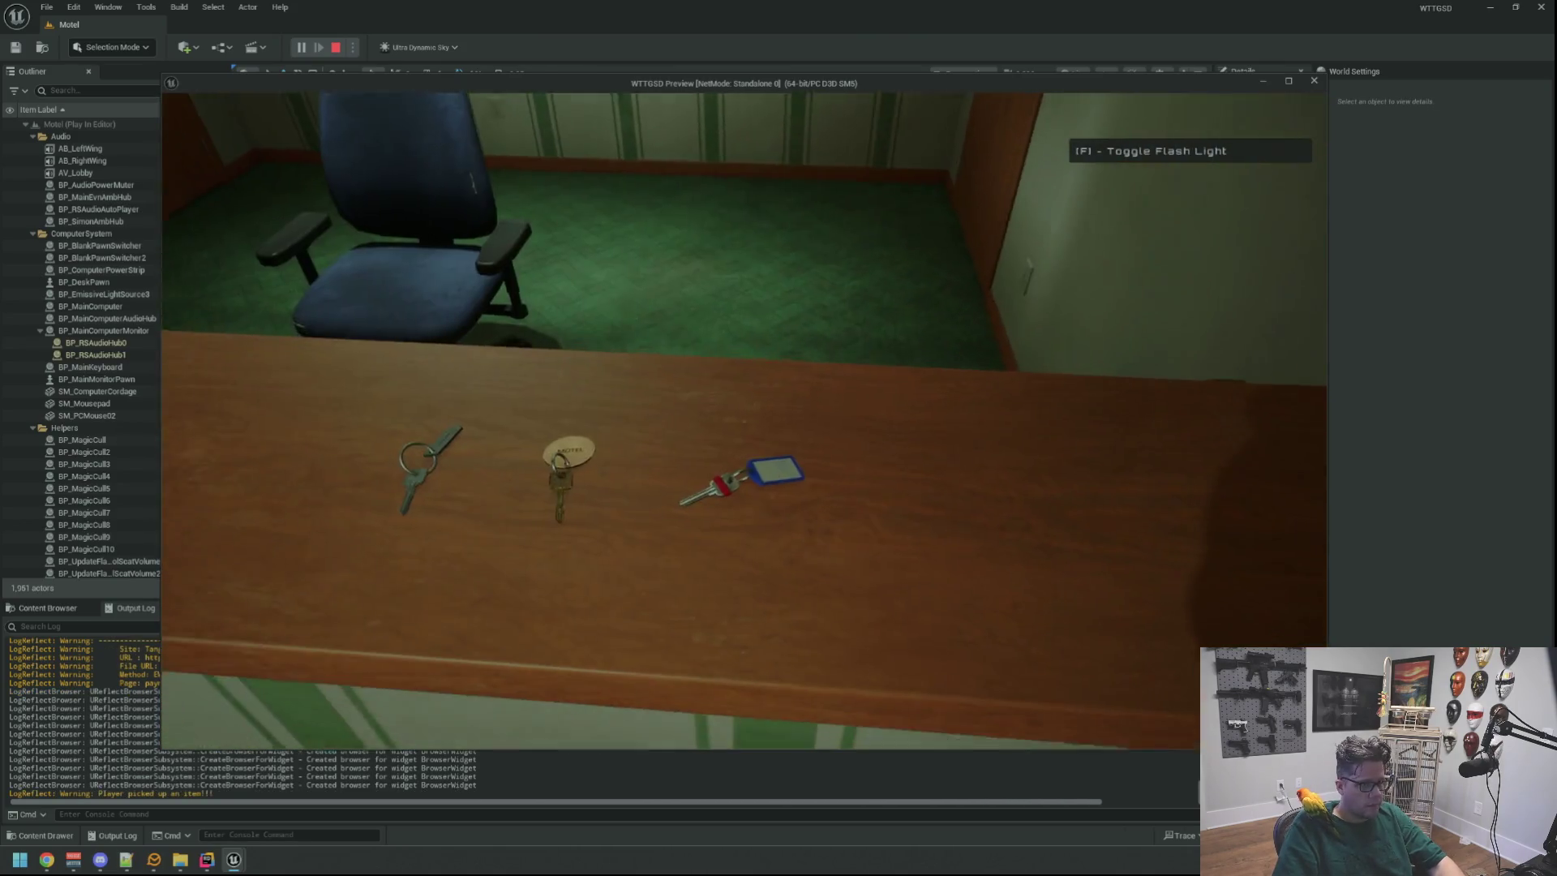
Pick up the key from the desk and walk through the Electrical Room to outside.
click(743, 420)
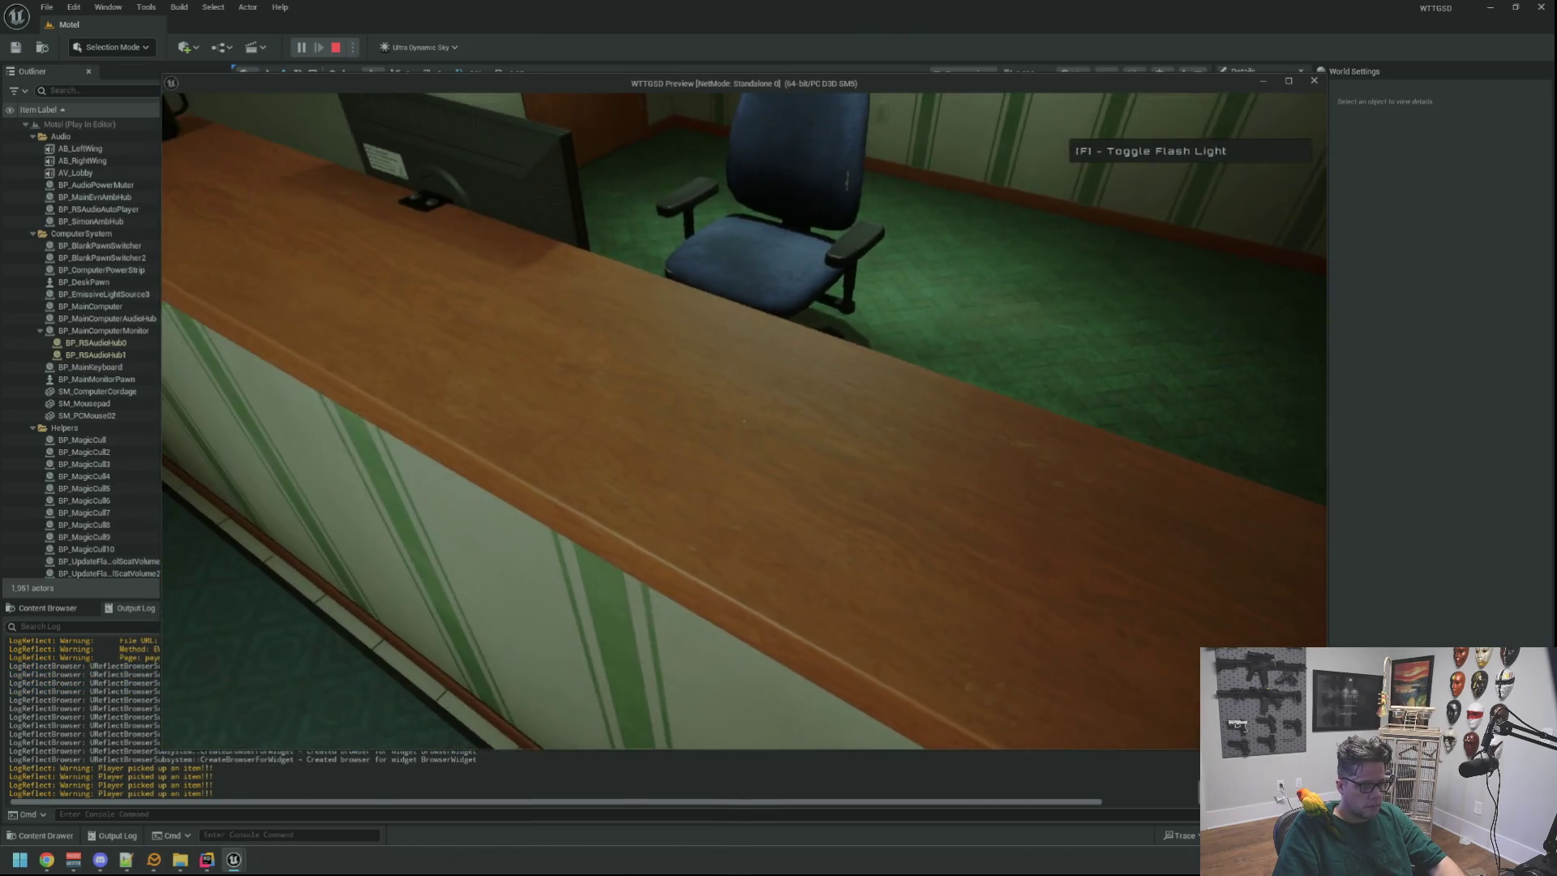
key(w)
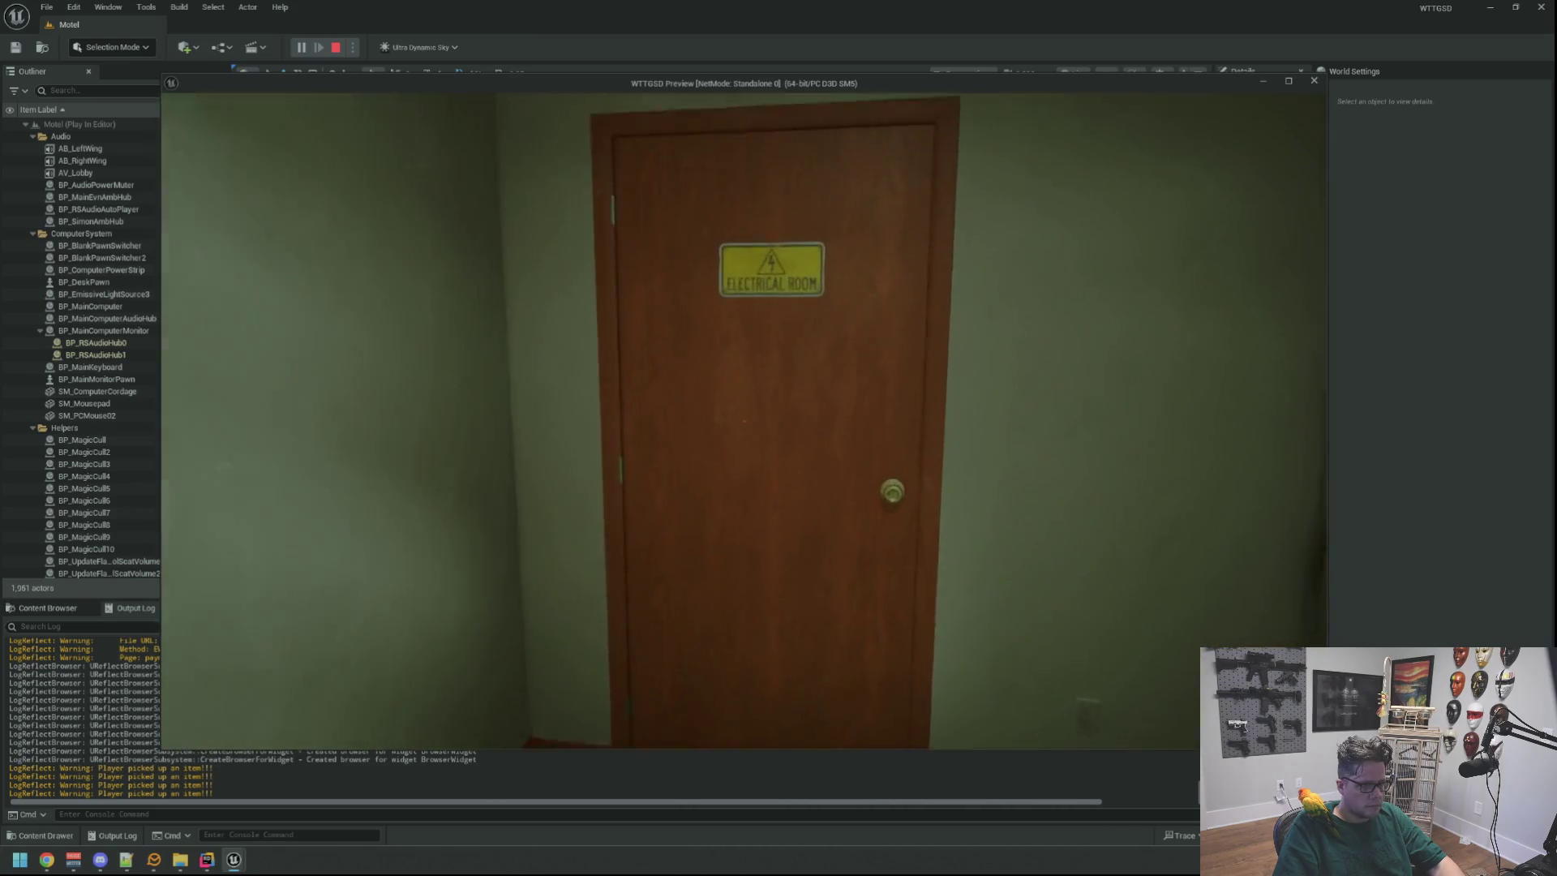
key(w)
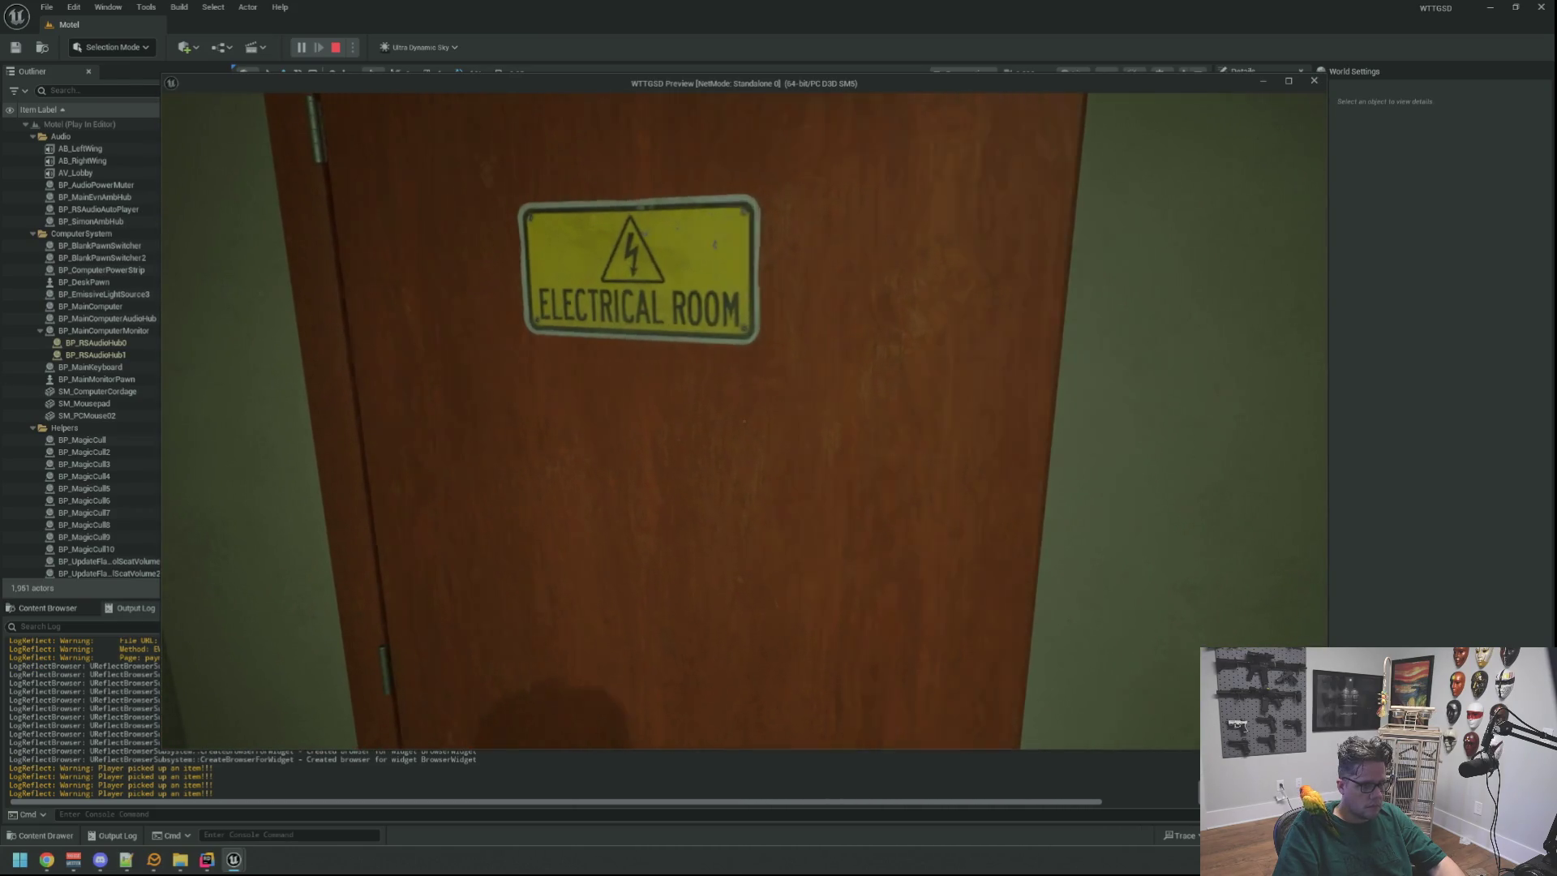
key(w)
key(w)
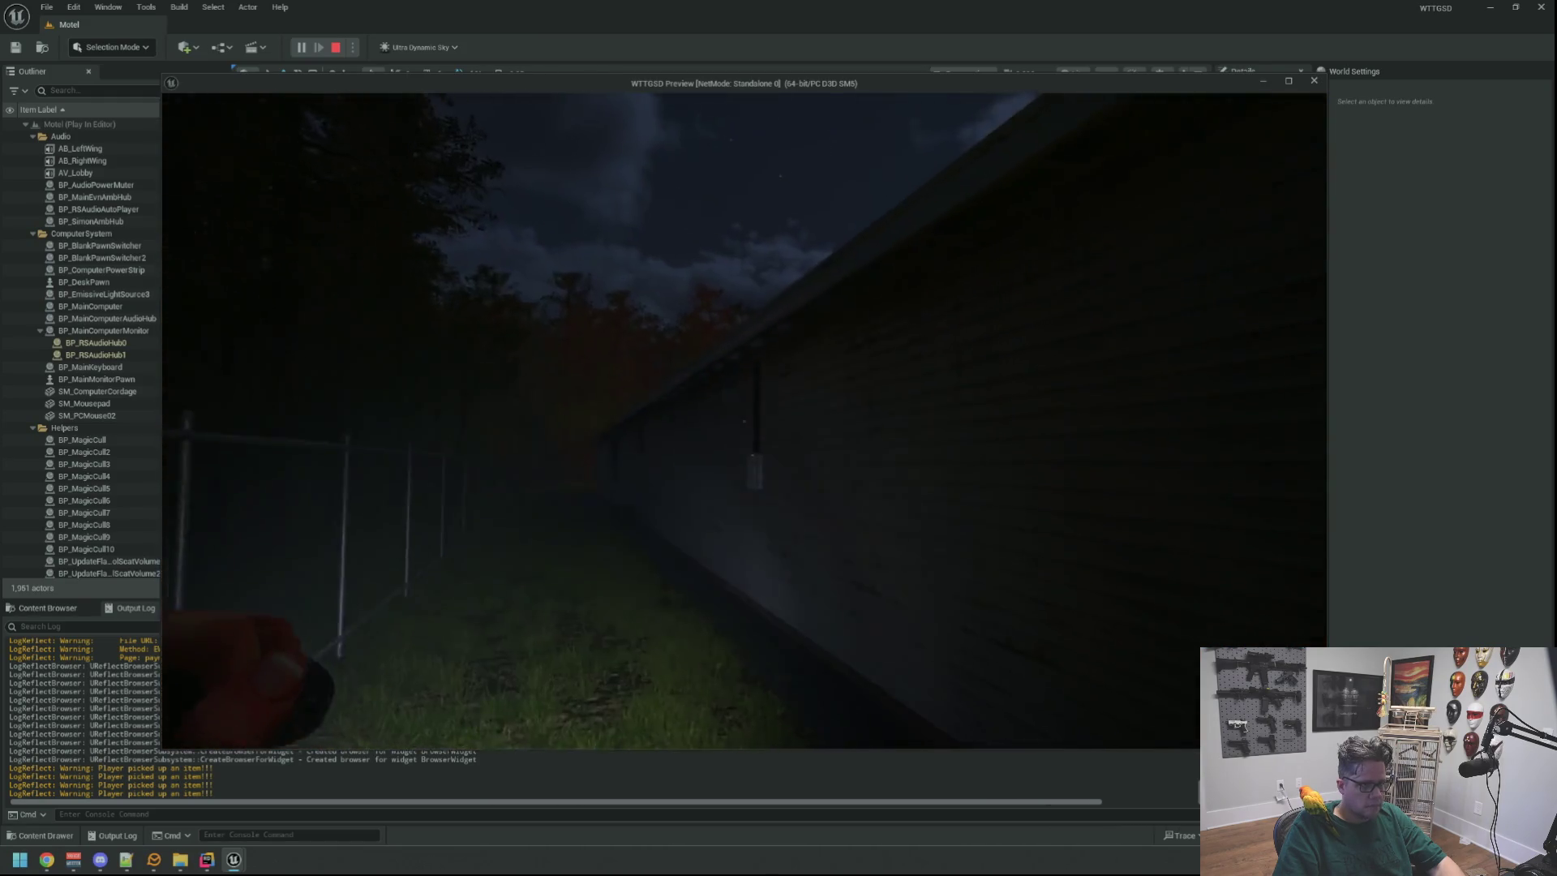
Walk along the siding to the lit wall hub box and recall DegradeRandomHub in the console.
key(w)
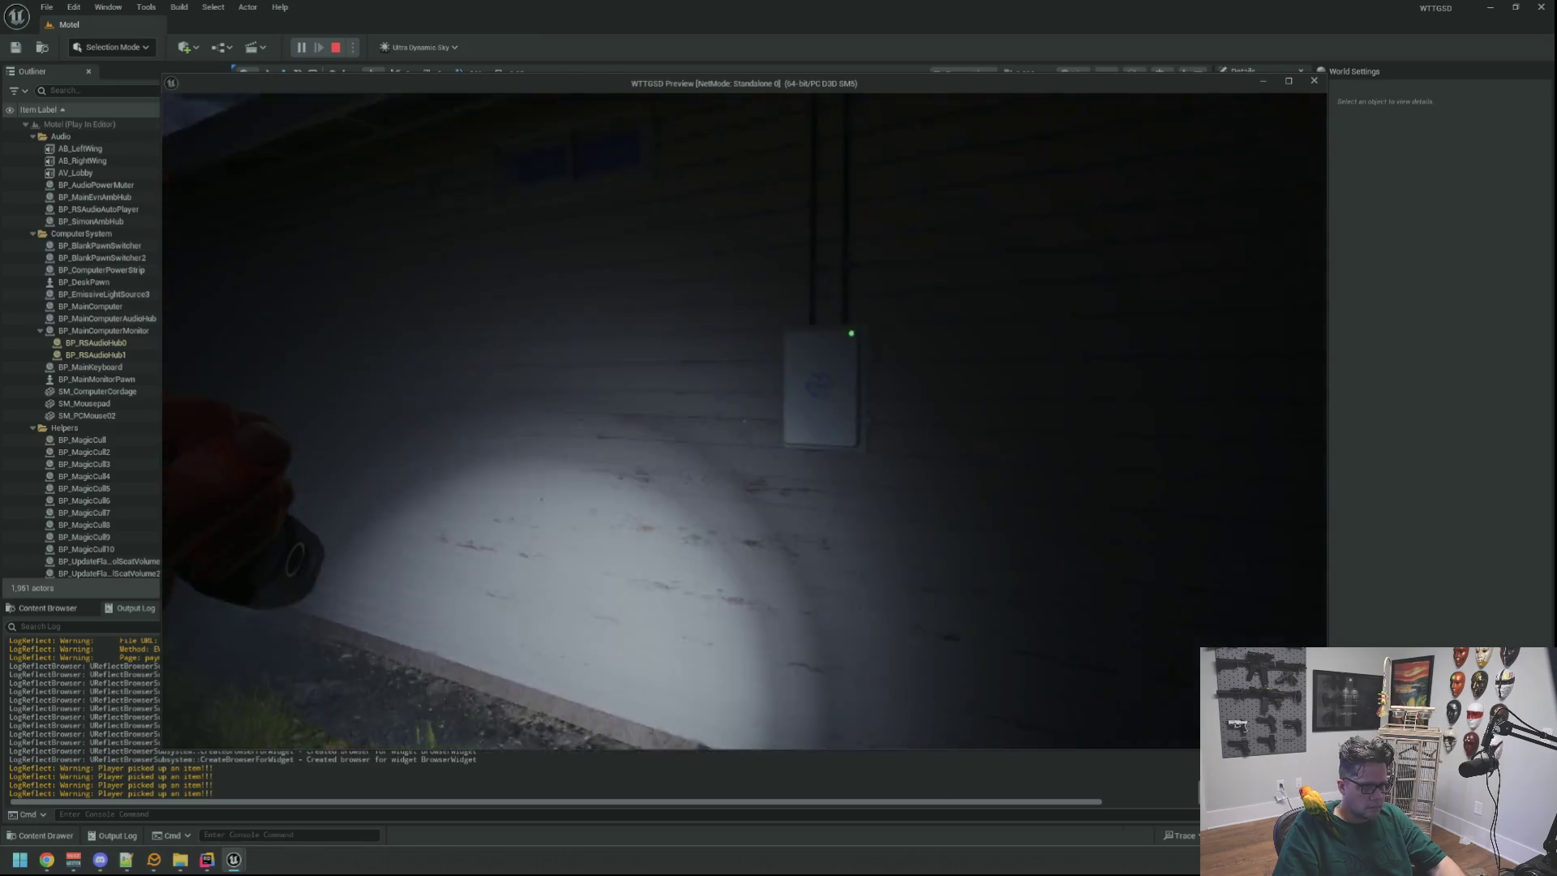
key(w)
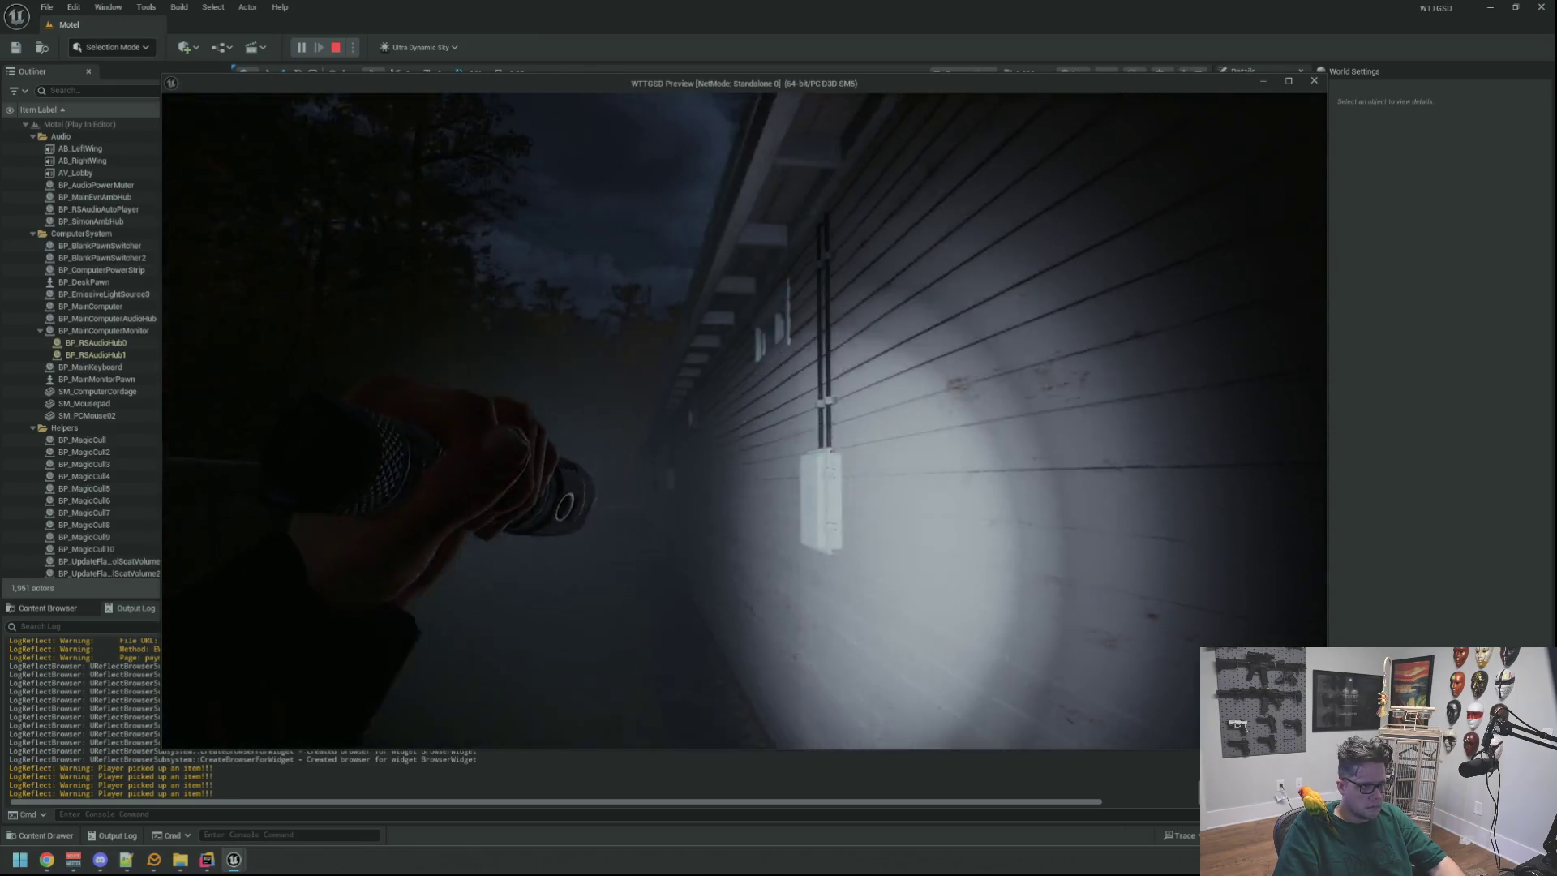
key(w)
key(w)
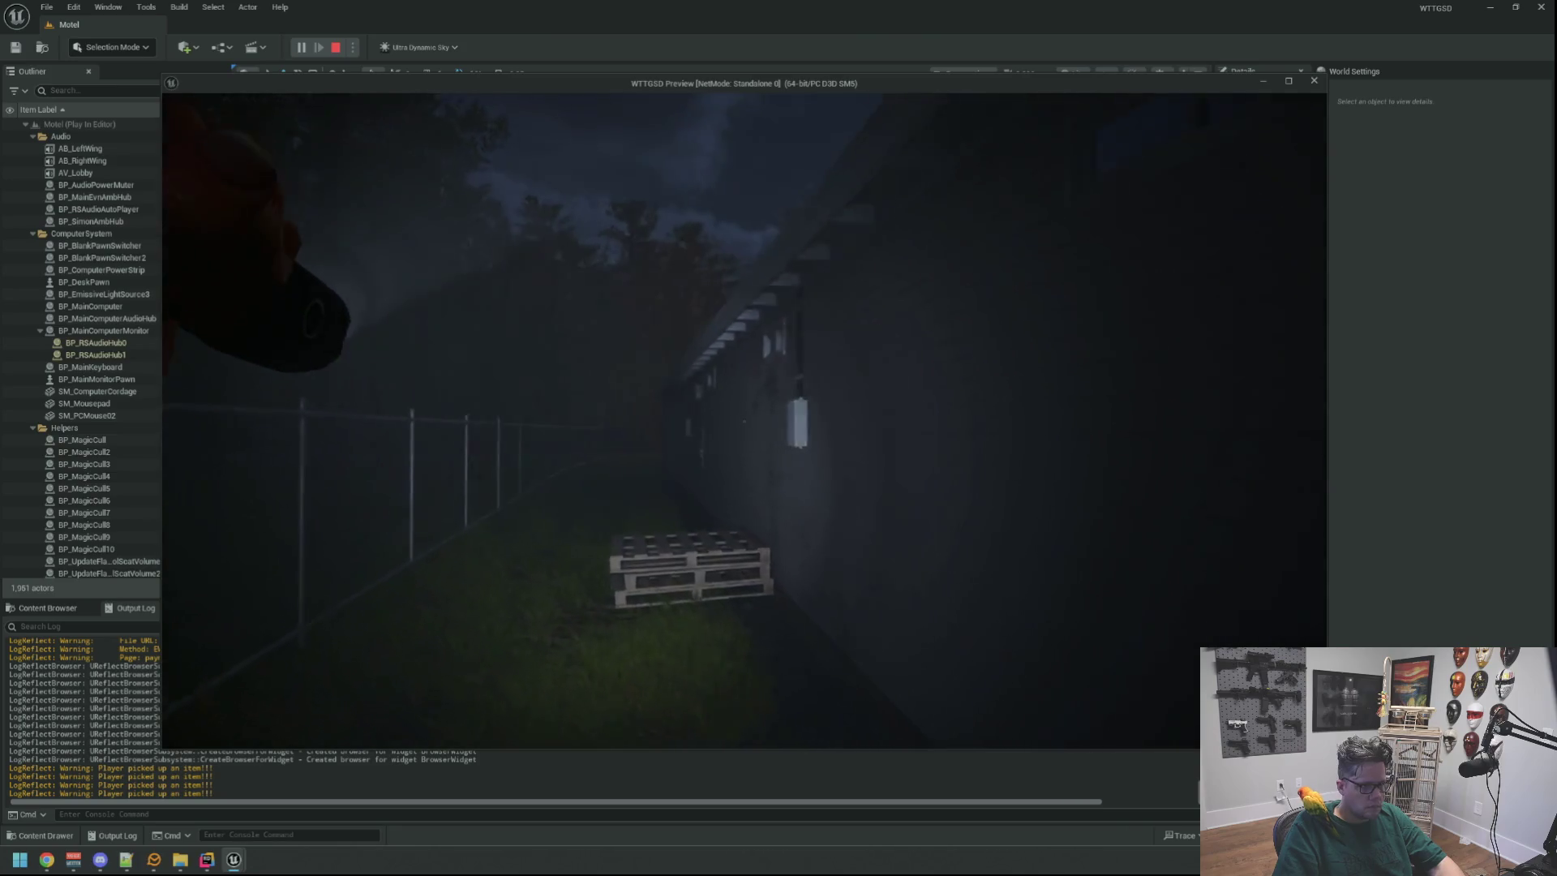
key(w)
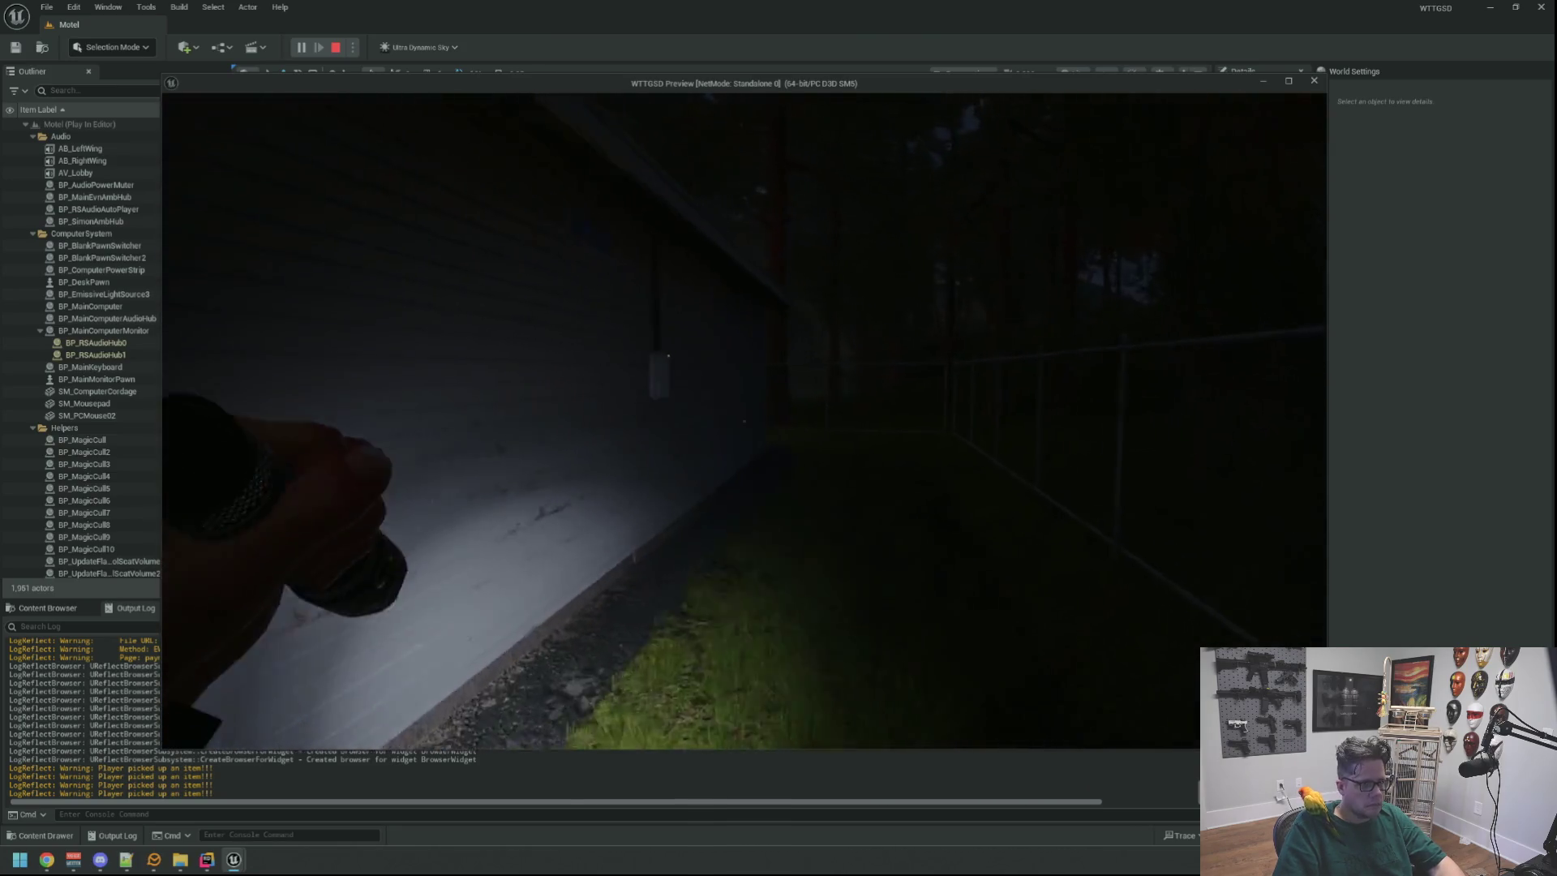
key(w)
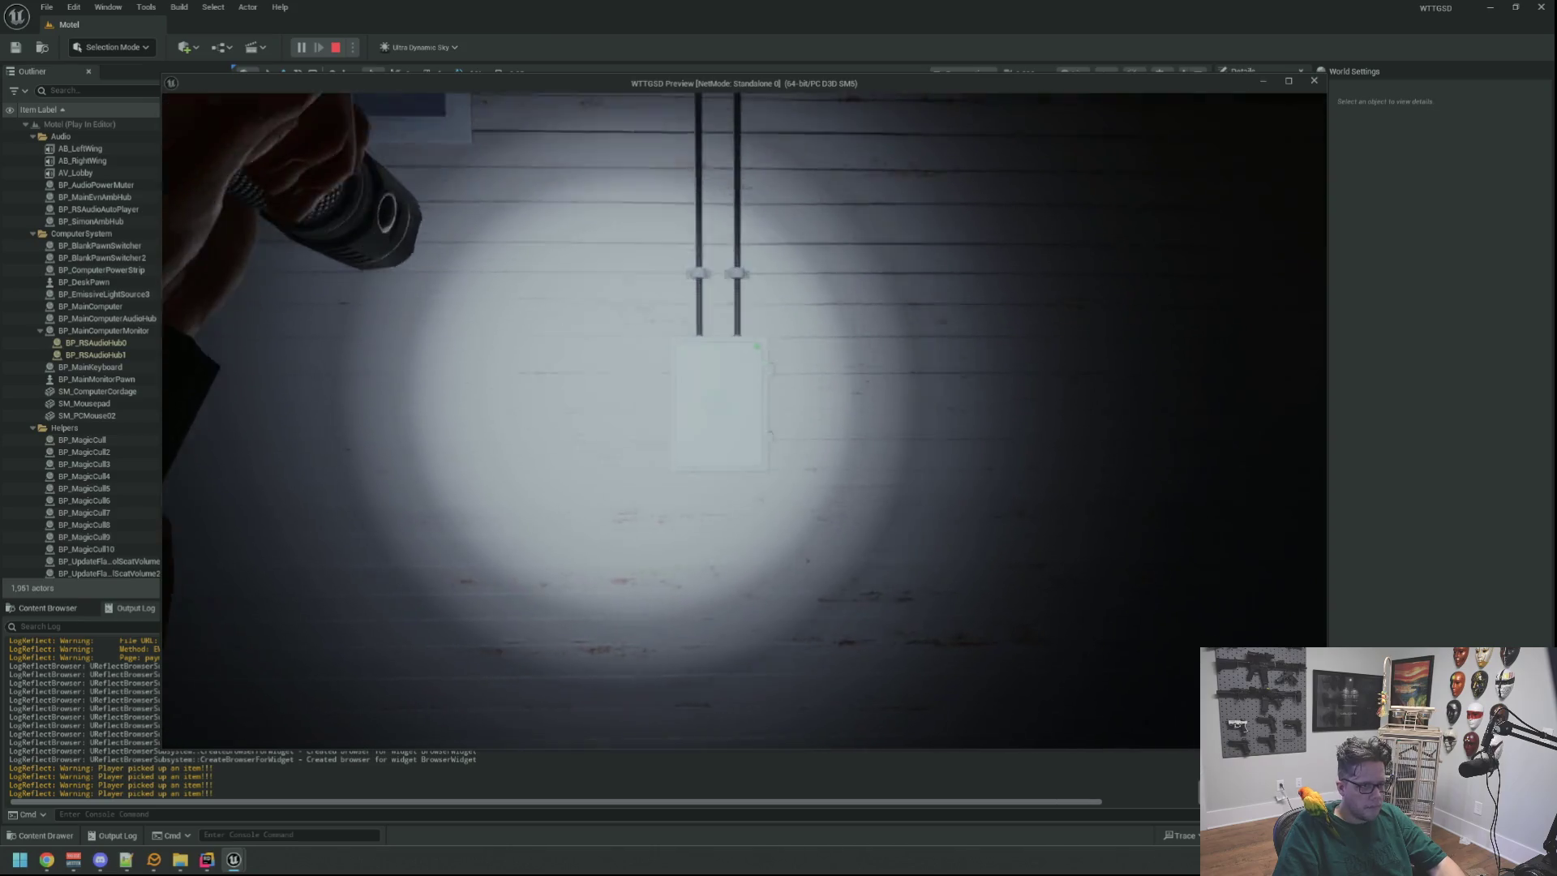
key(grave)
key(Up)
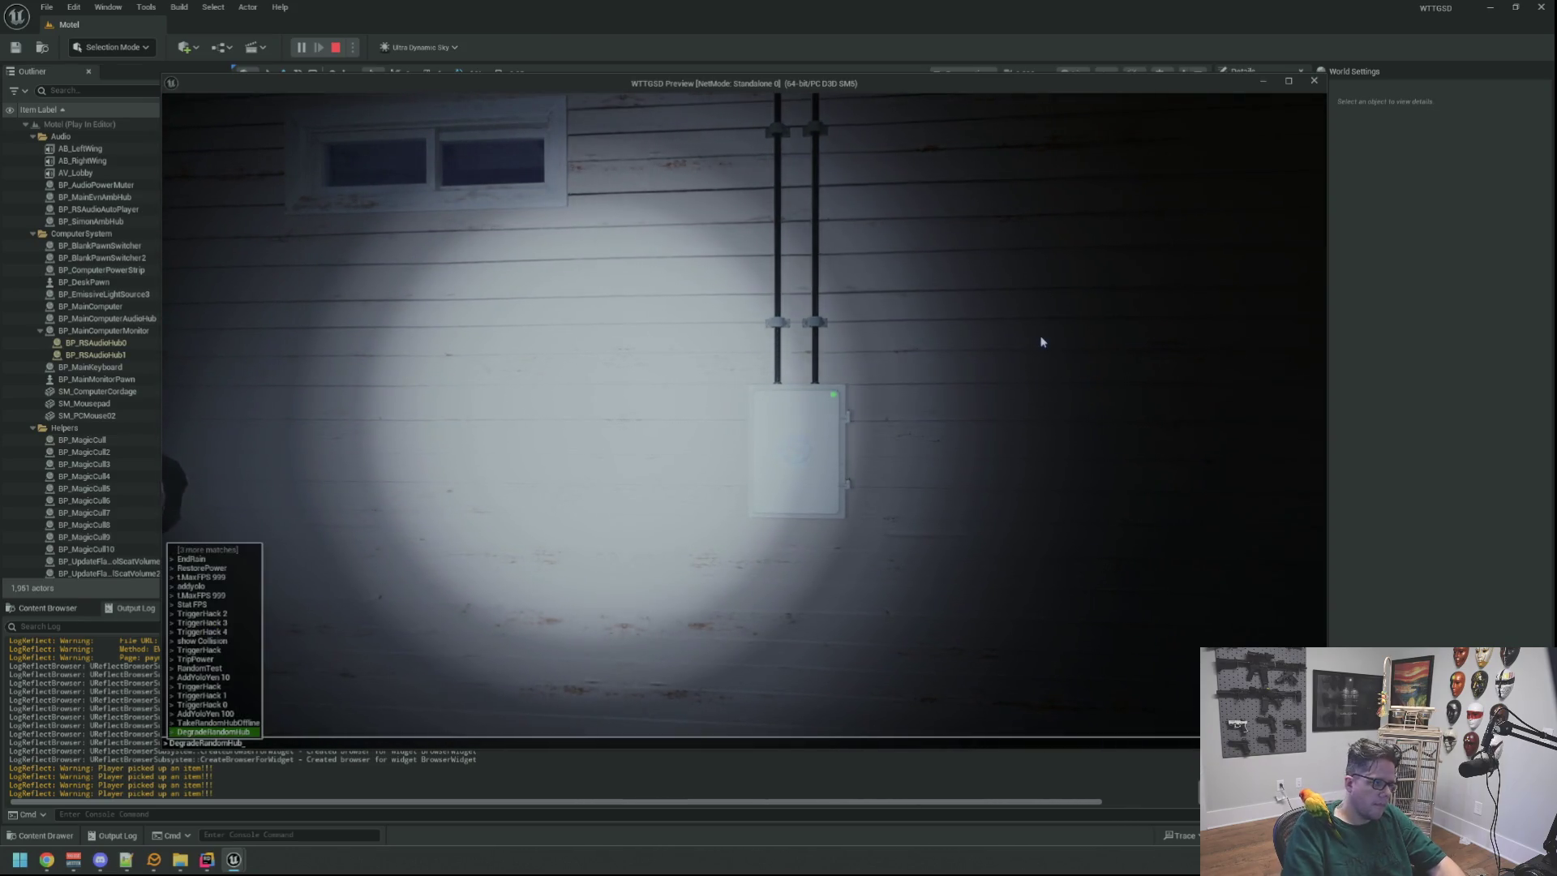
Run DegradeRandomHub, slap the hub box to repair it, then degrade it twice more.
key(Return)
key(w)
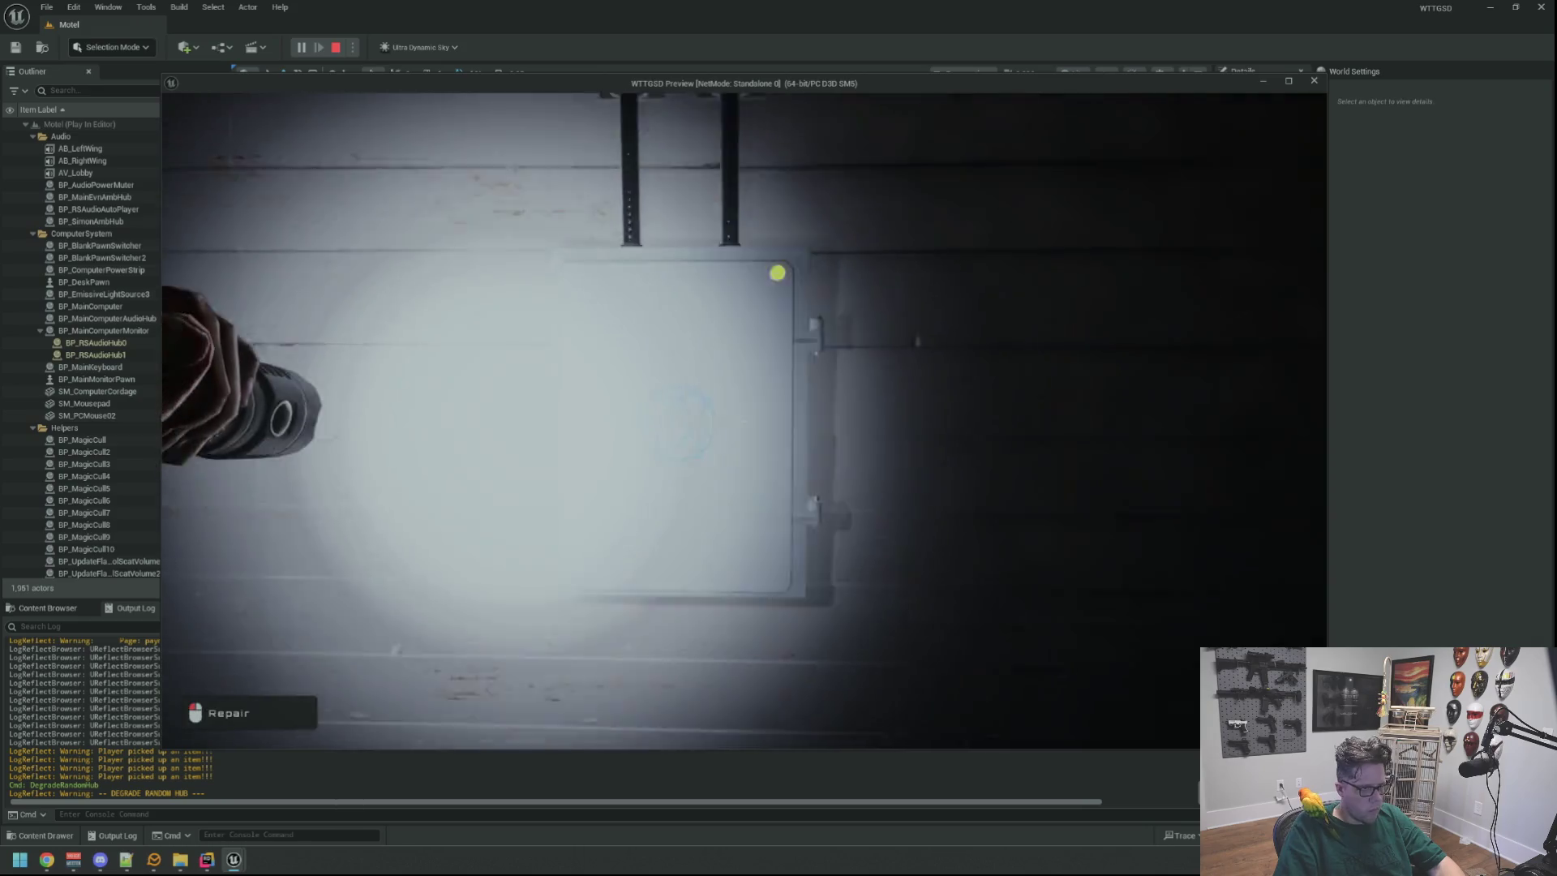
click(744, 420)
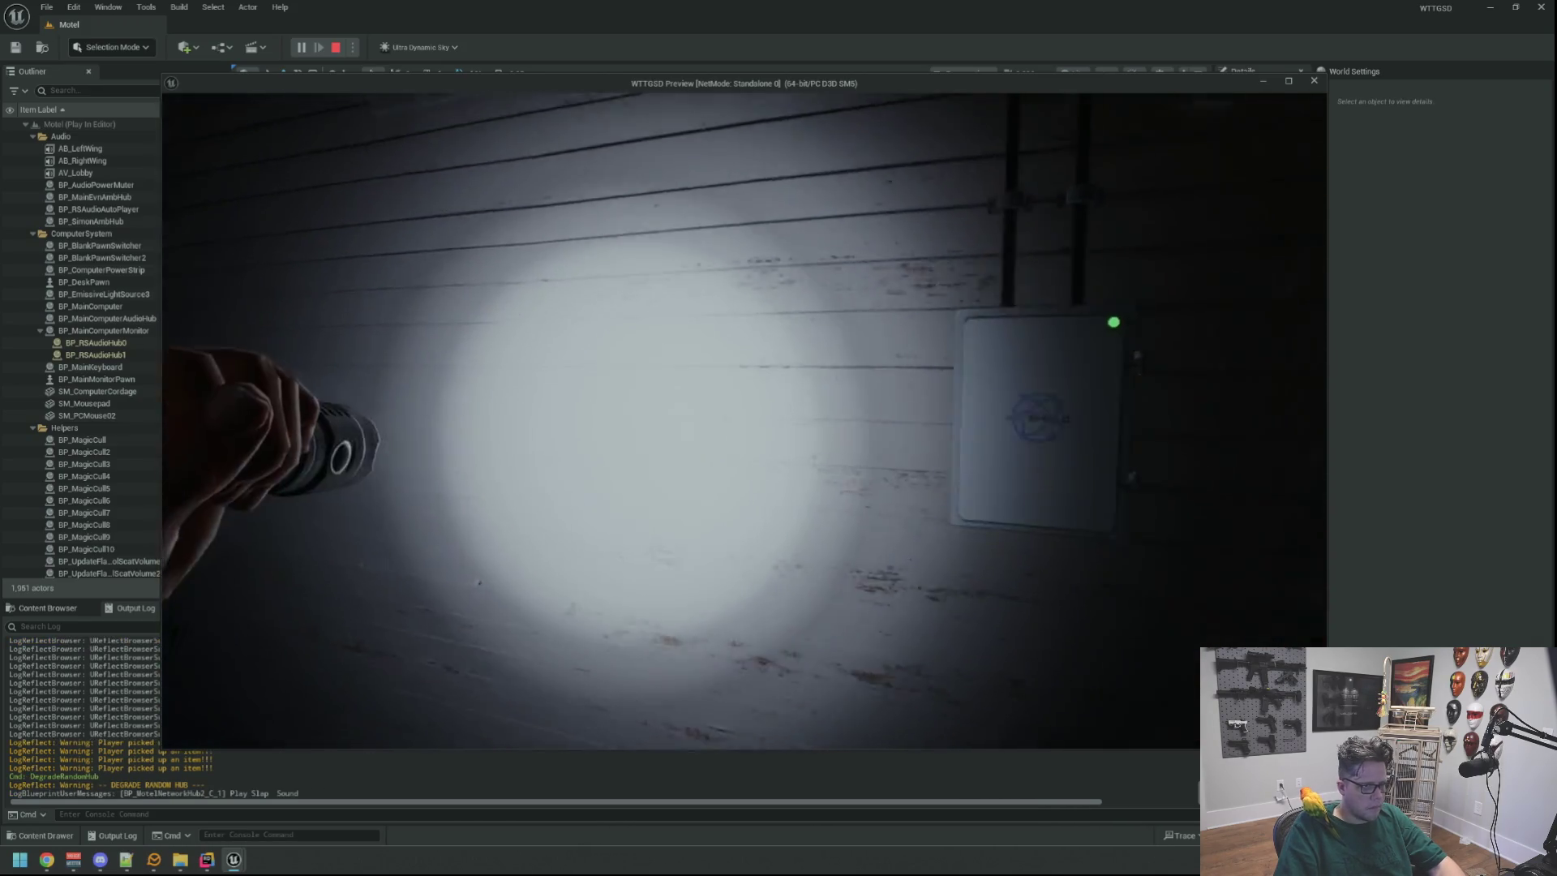
key(grave)
key(Up)
key(Return)
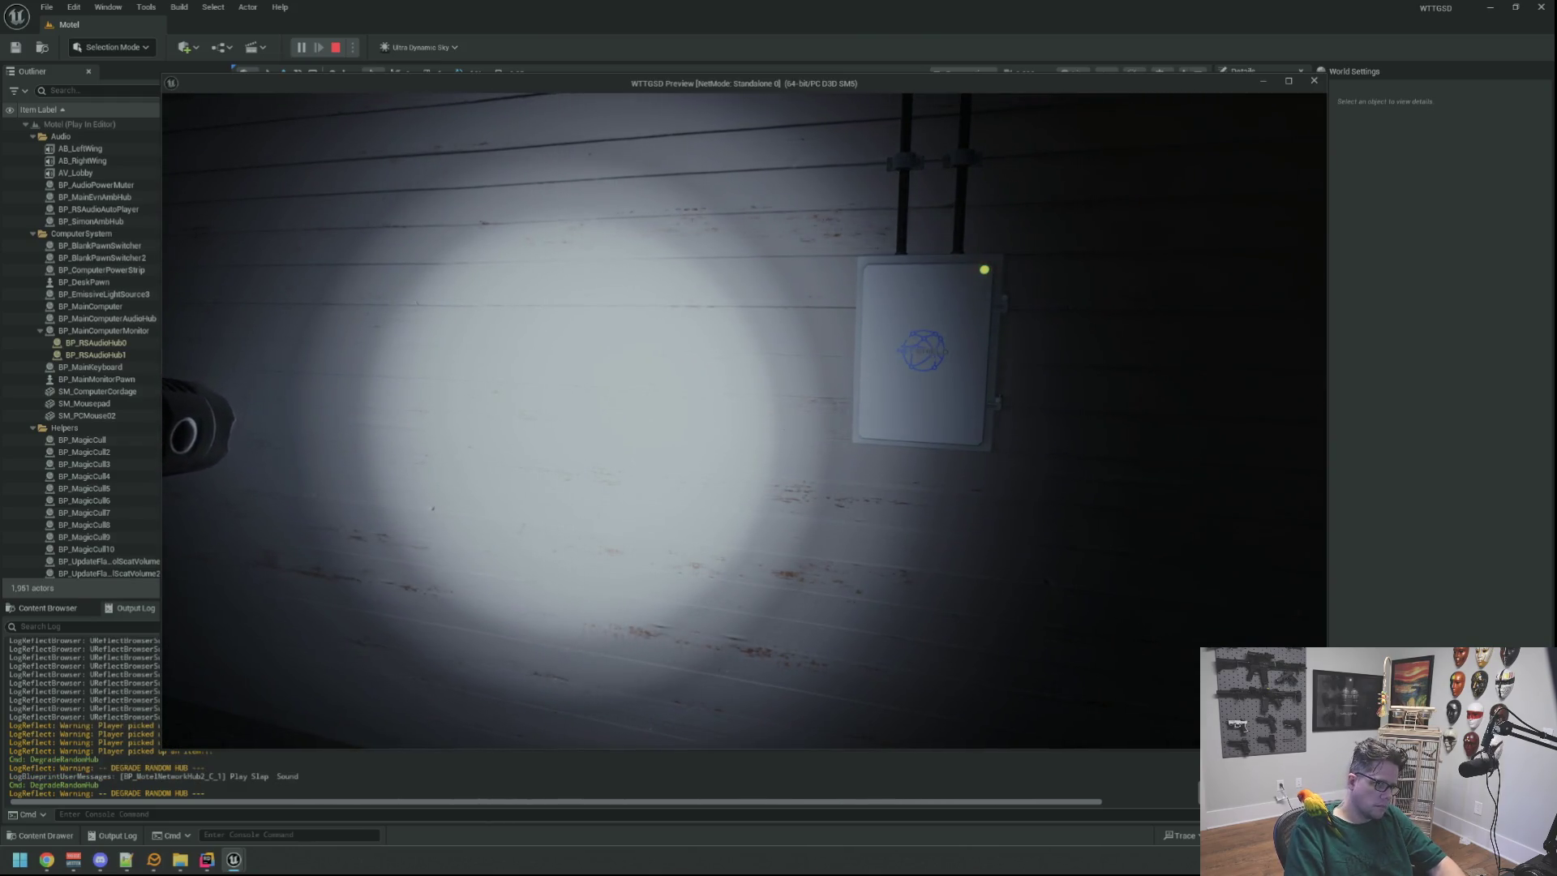
key(grave)
key(Up)
key(Return)
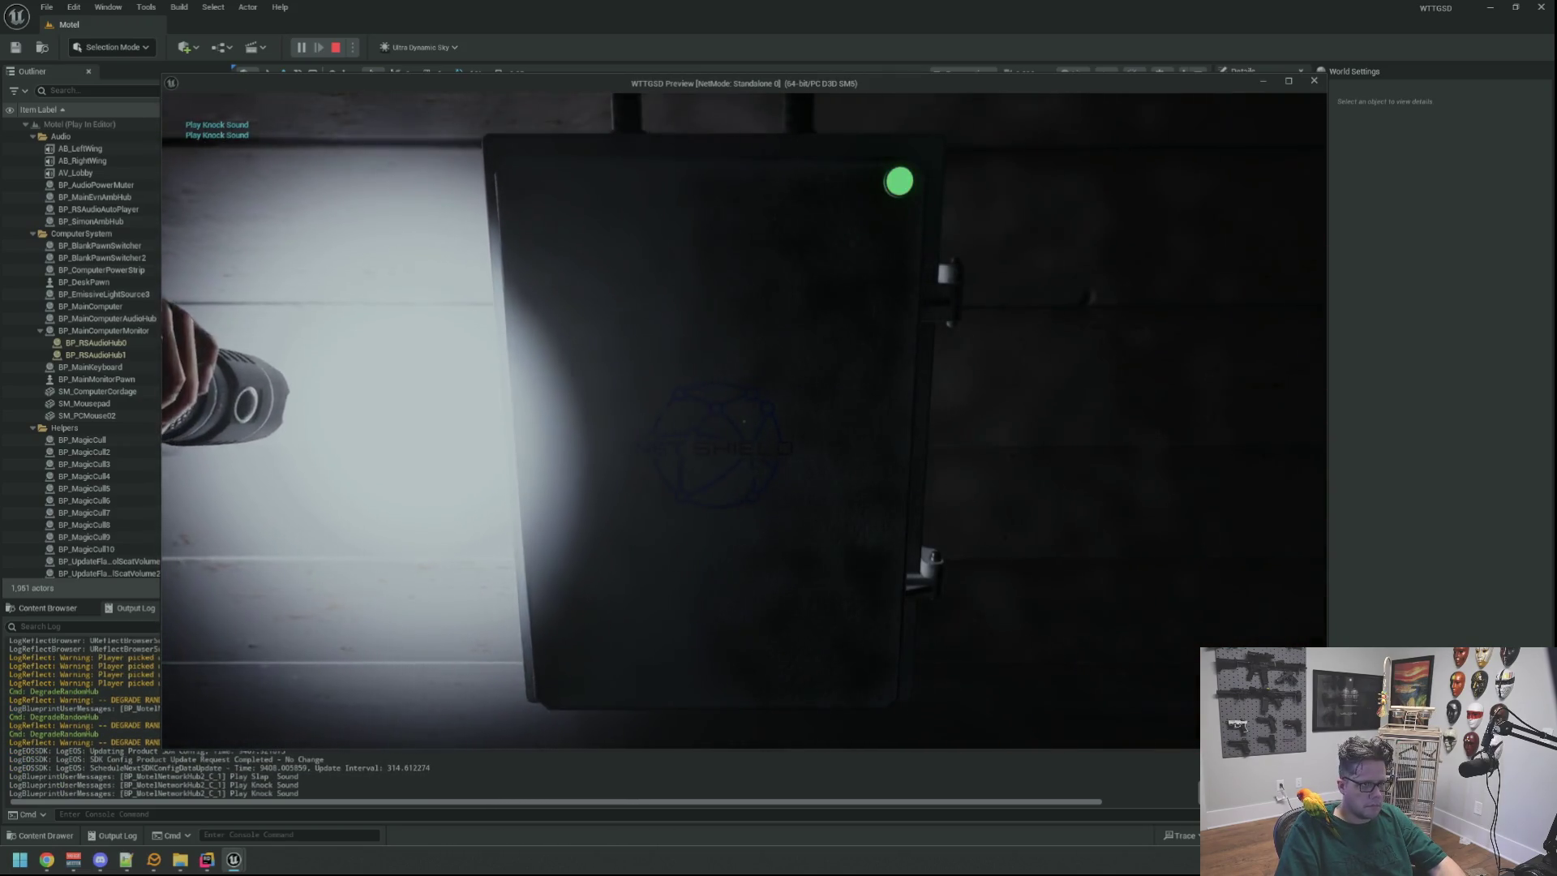
Keep running DegradeRandomHub until the hub turns red, then open and close its box door.
key(grave)
key(Up)
key(Return)
key(grave)
key(Up)
key(Return)
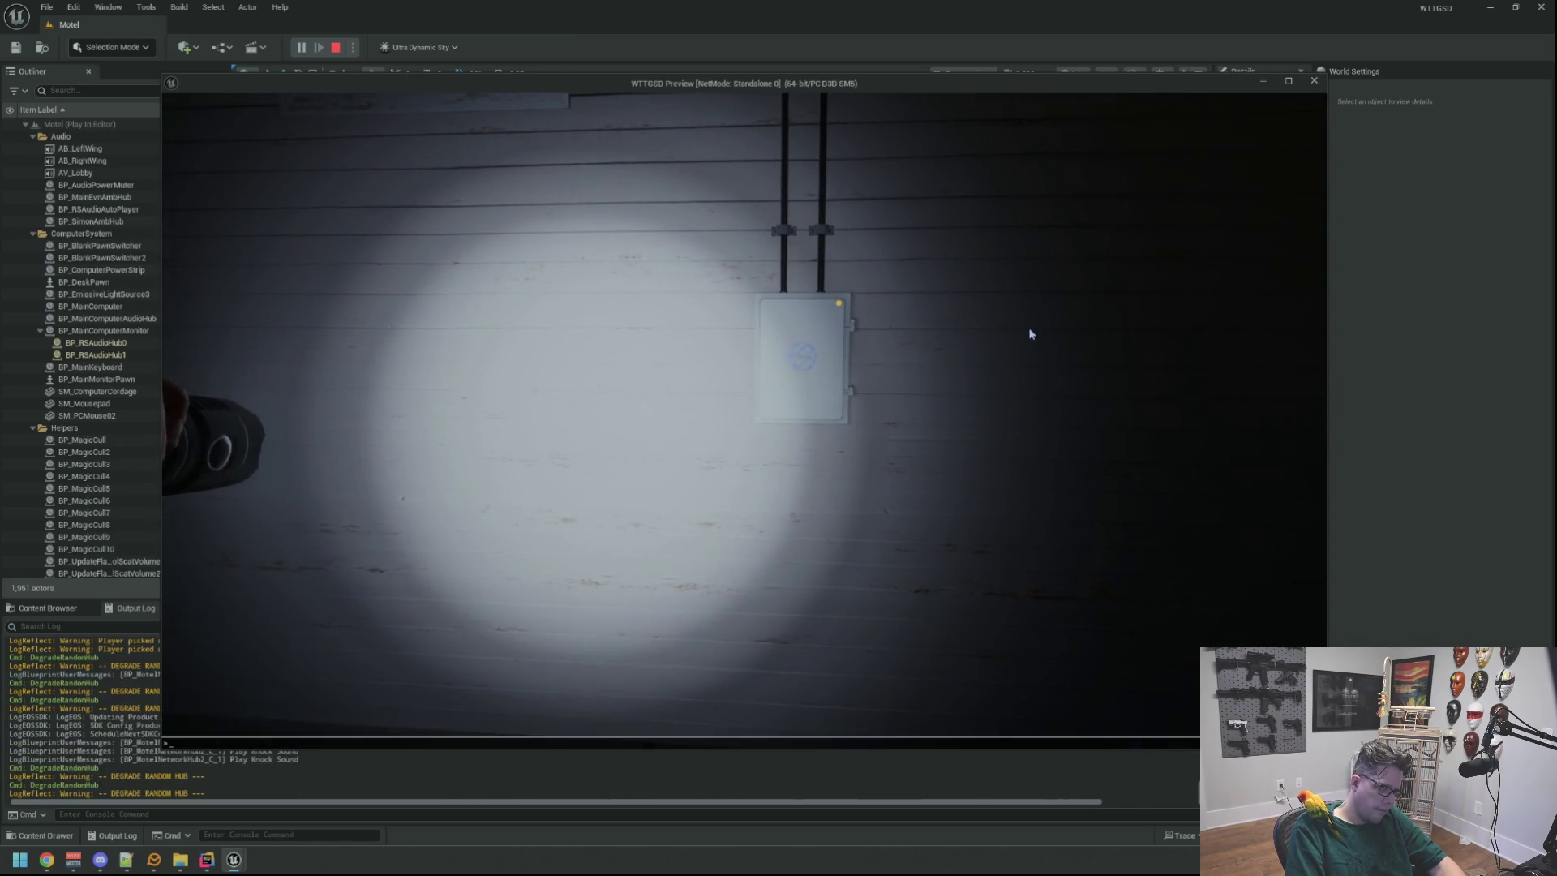
key(grave)
key(Up)
key(Return)
key(e)
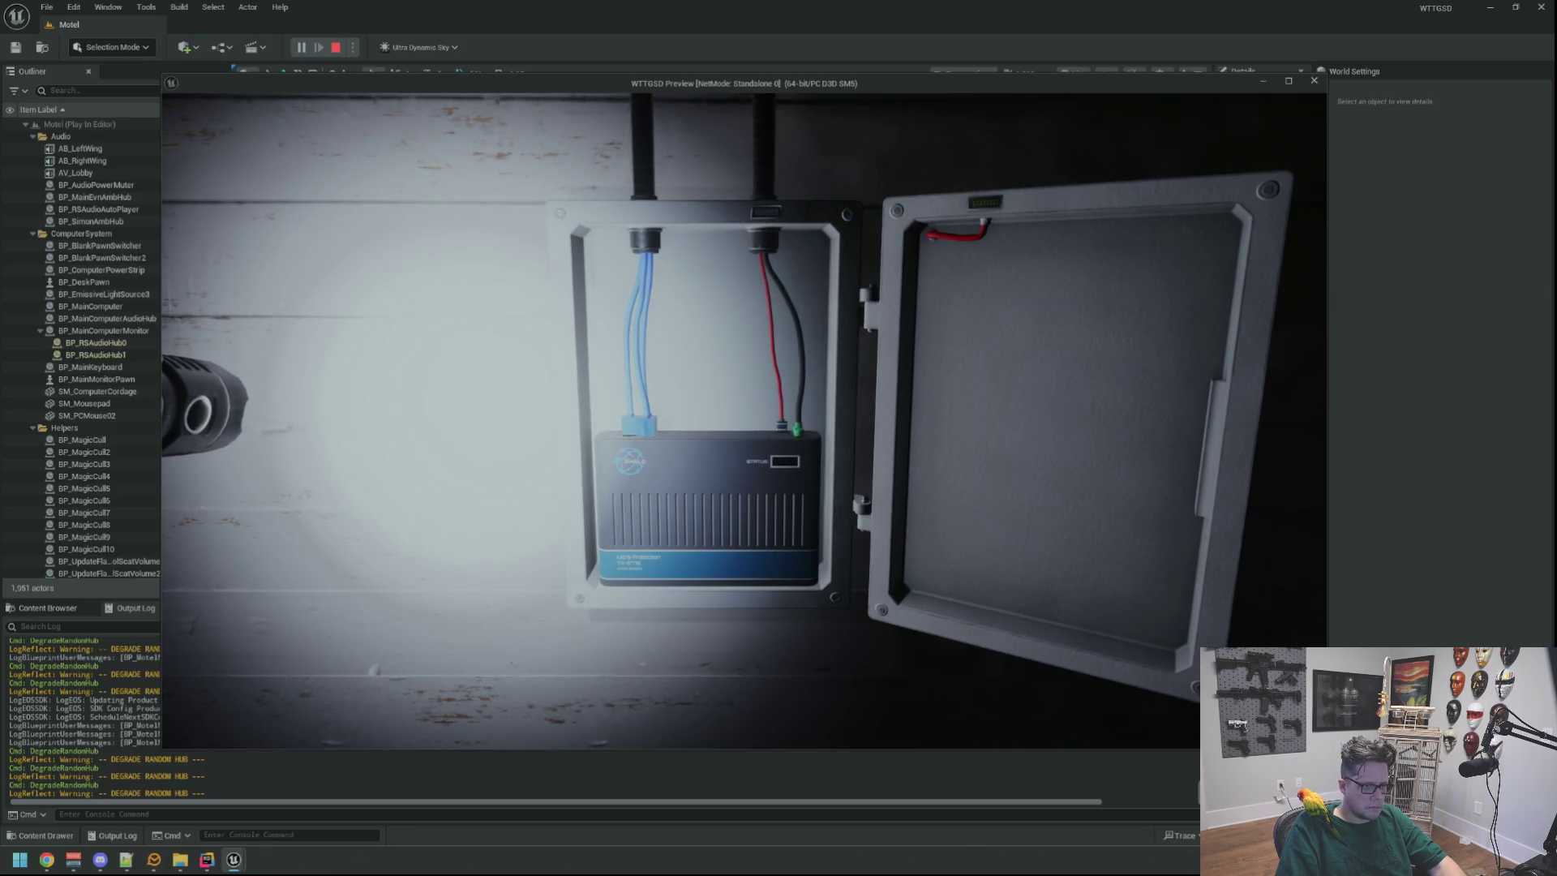
key(e)
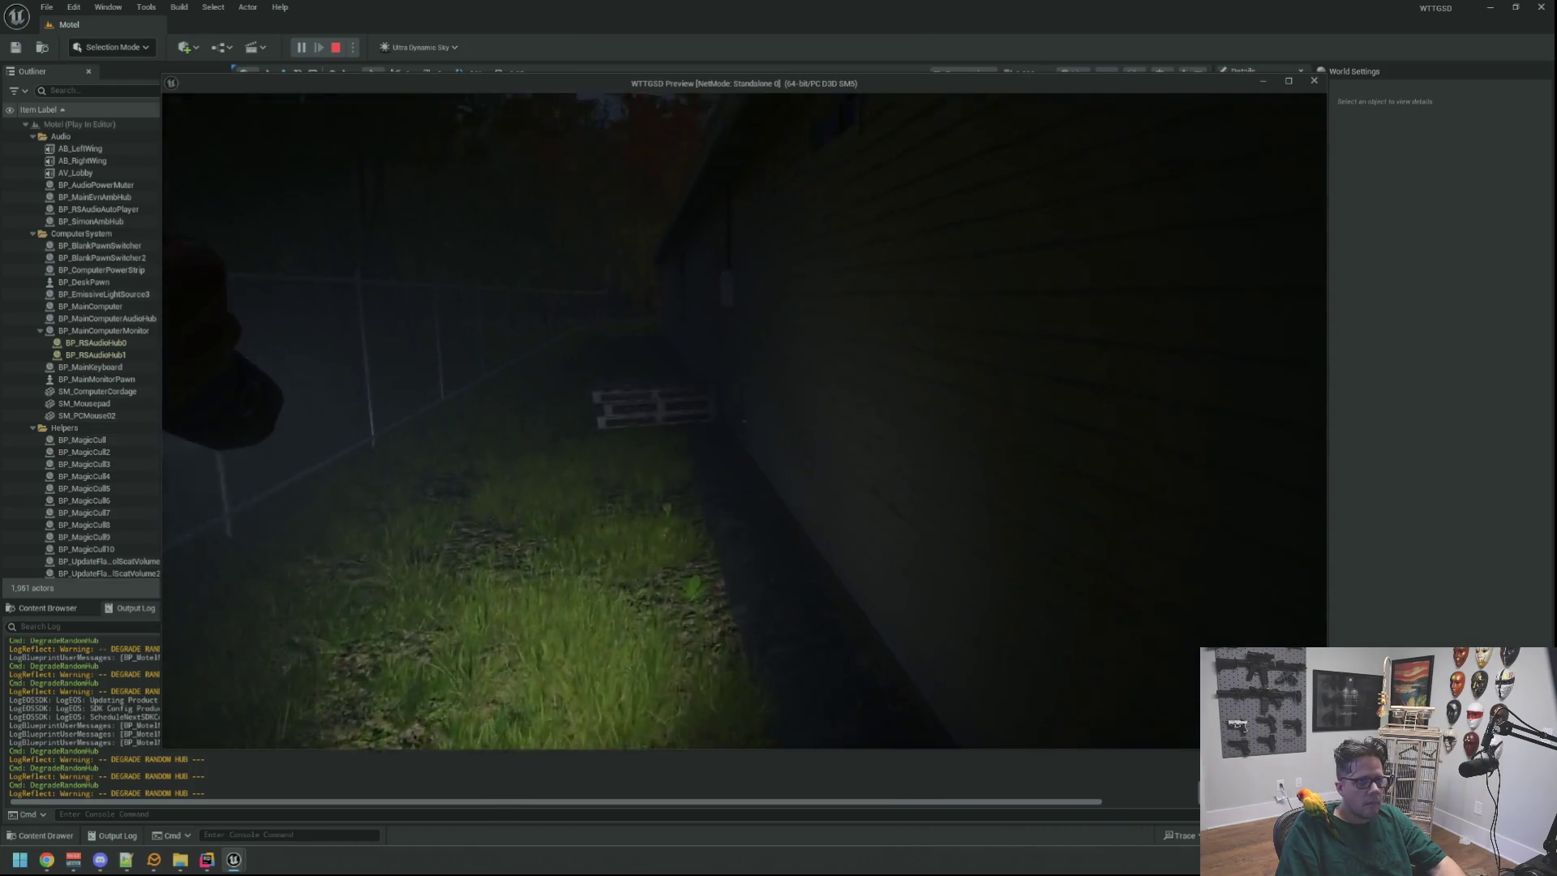
Walk to the pallet by the wall and toggle the debug camera on and off.
key(w)
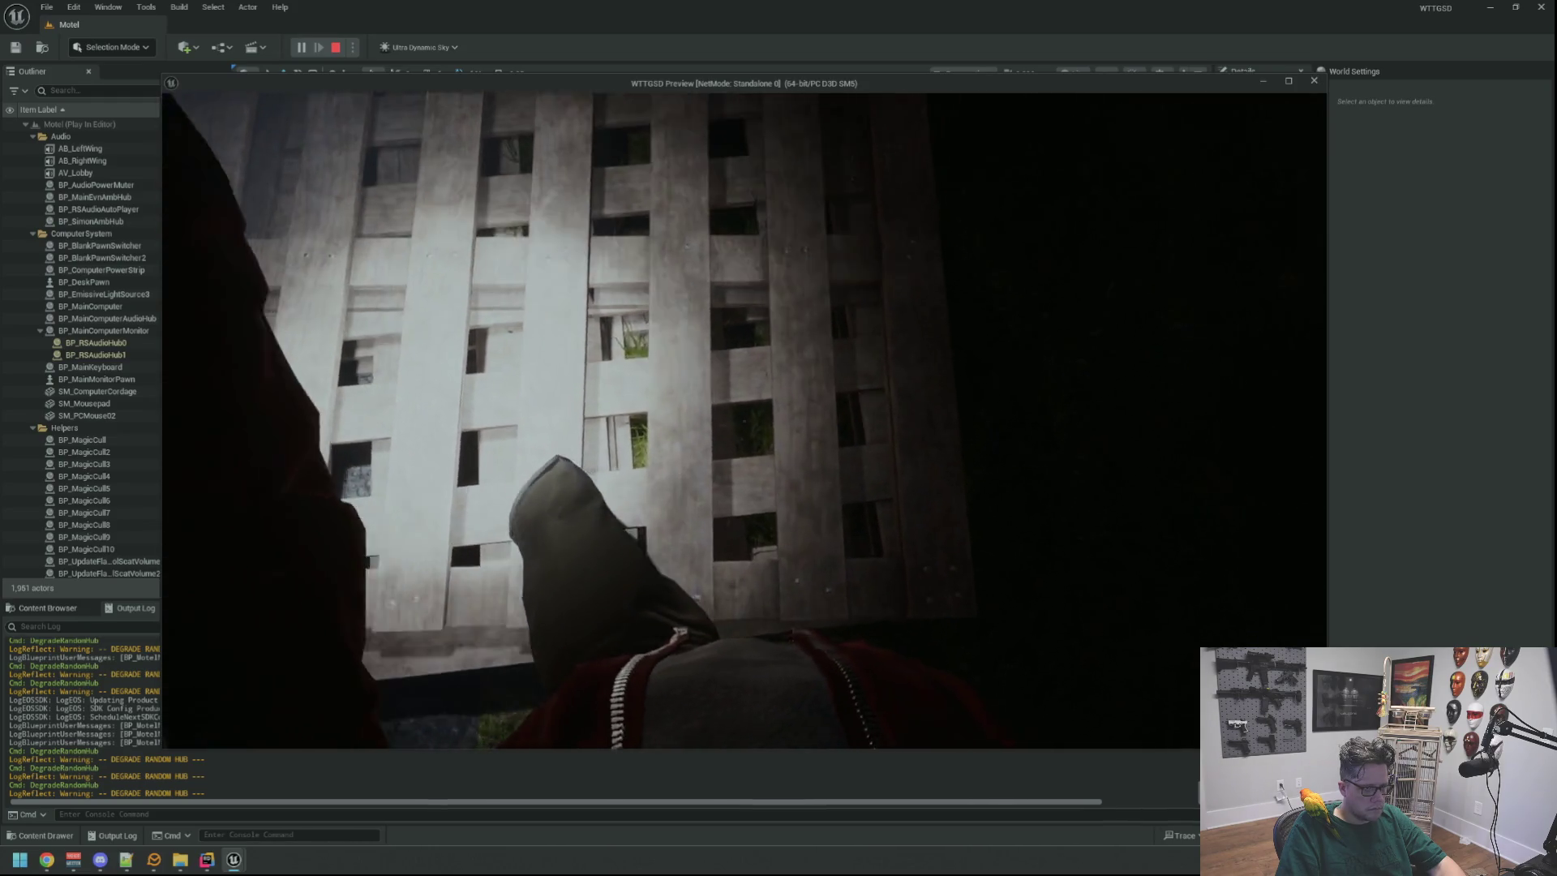
key(semicolon)
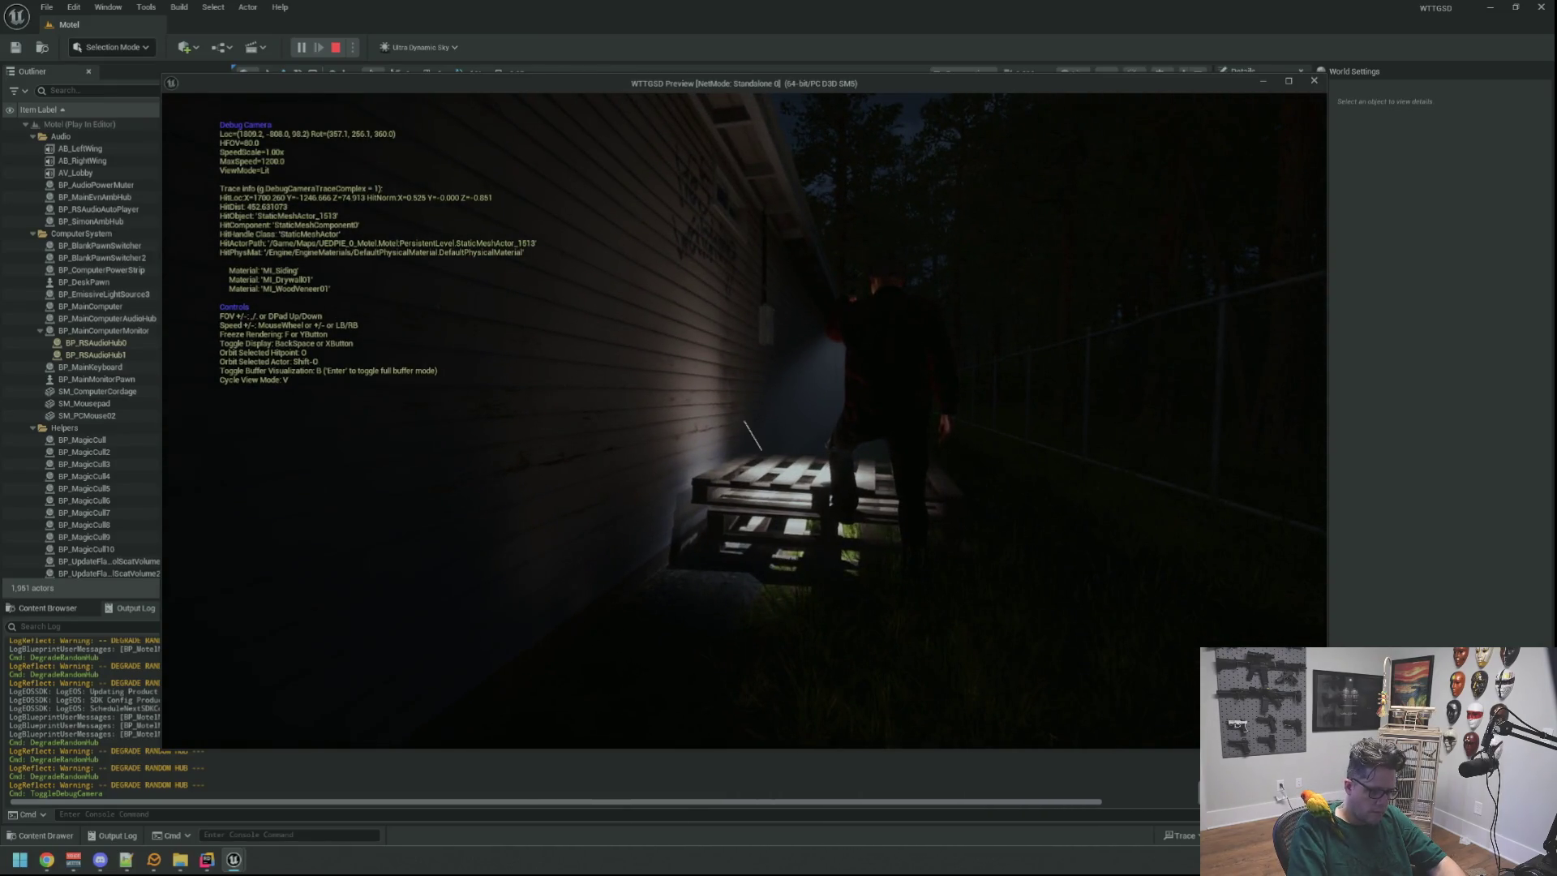
key(semicolon)
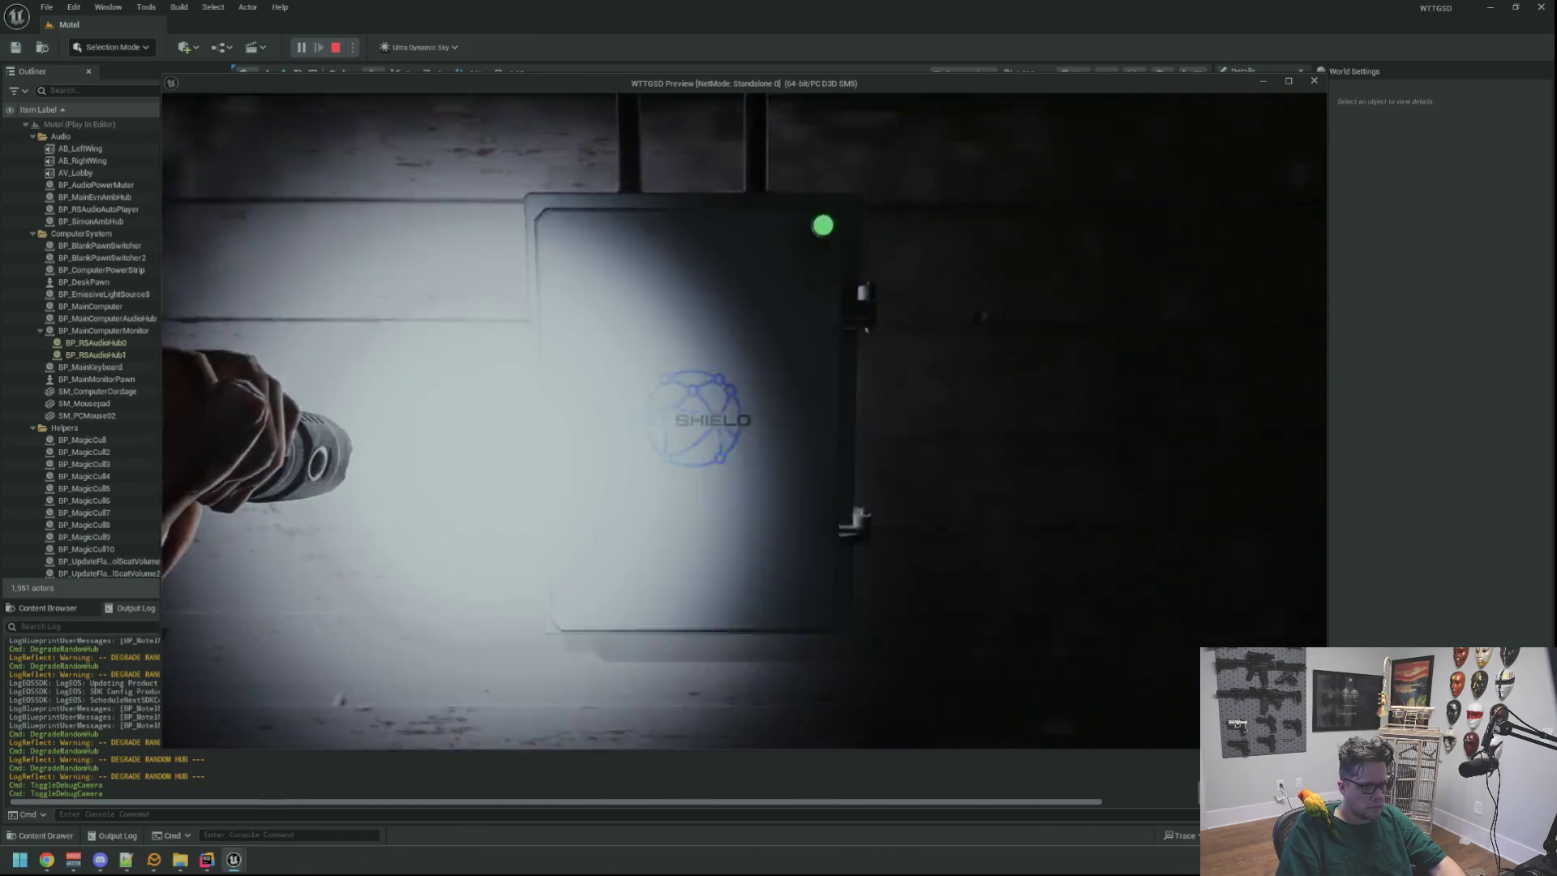
Degrade the hub with DegradeRandomHub, then slap it with left-click to repair it.
key(w)
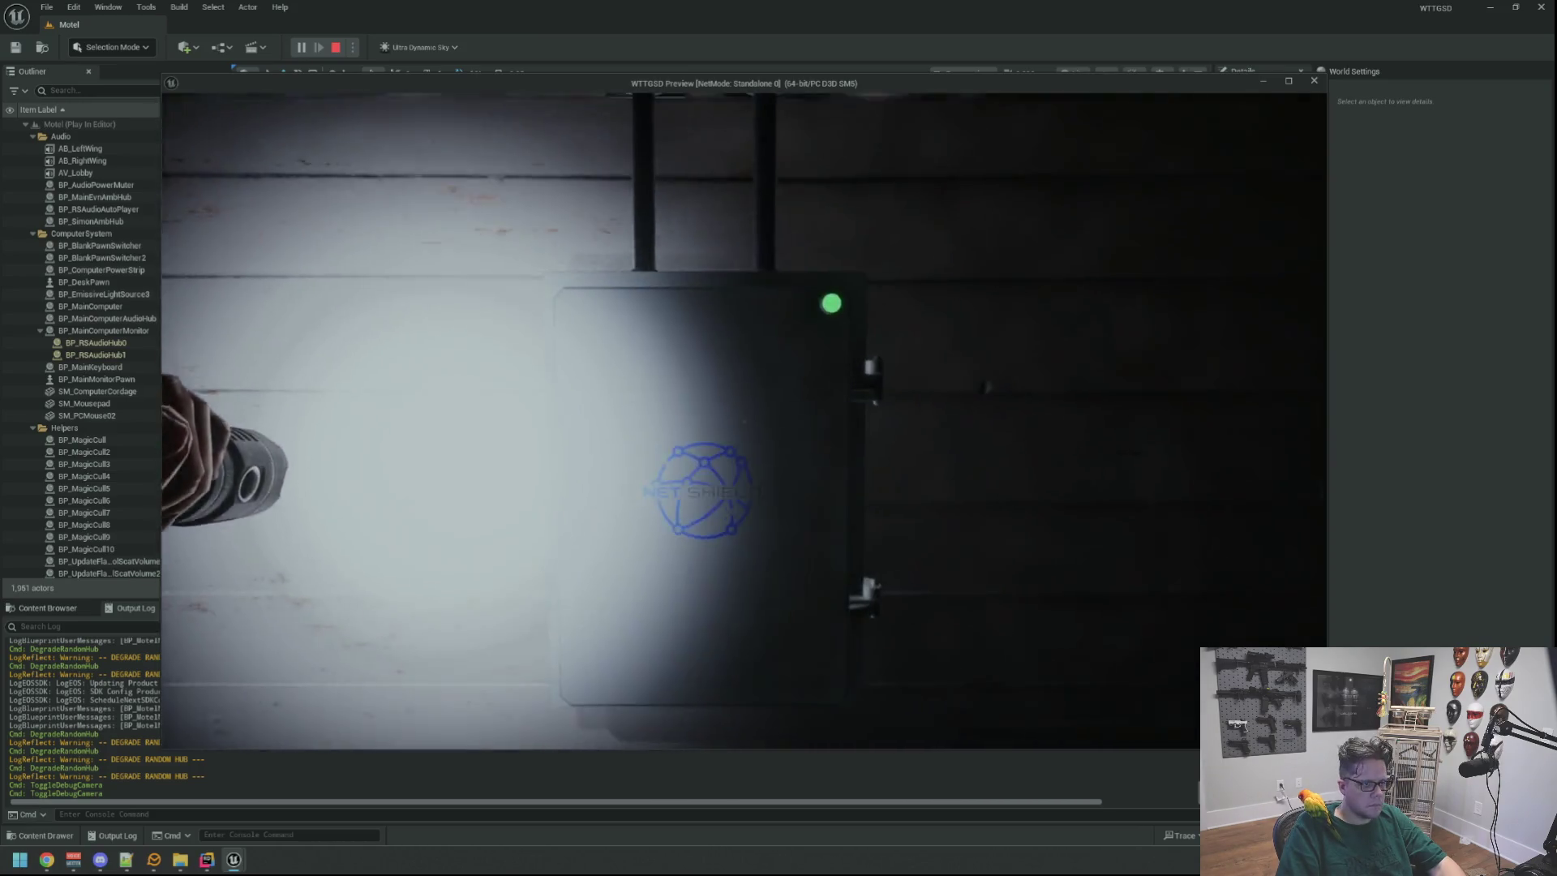
key(s)
key(grave)
key(Up)
key(Return)
key(w)
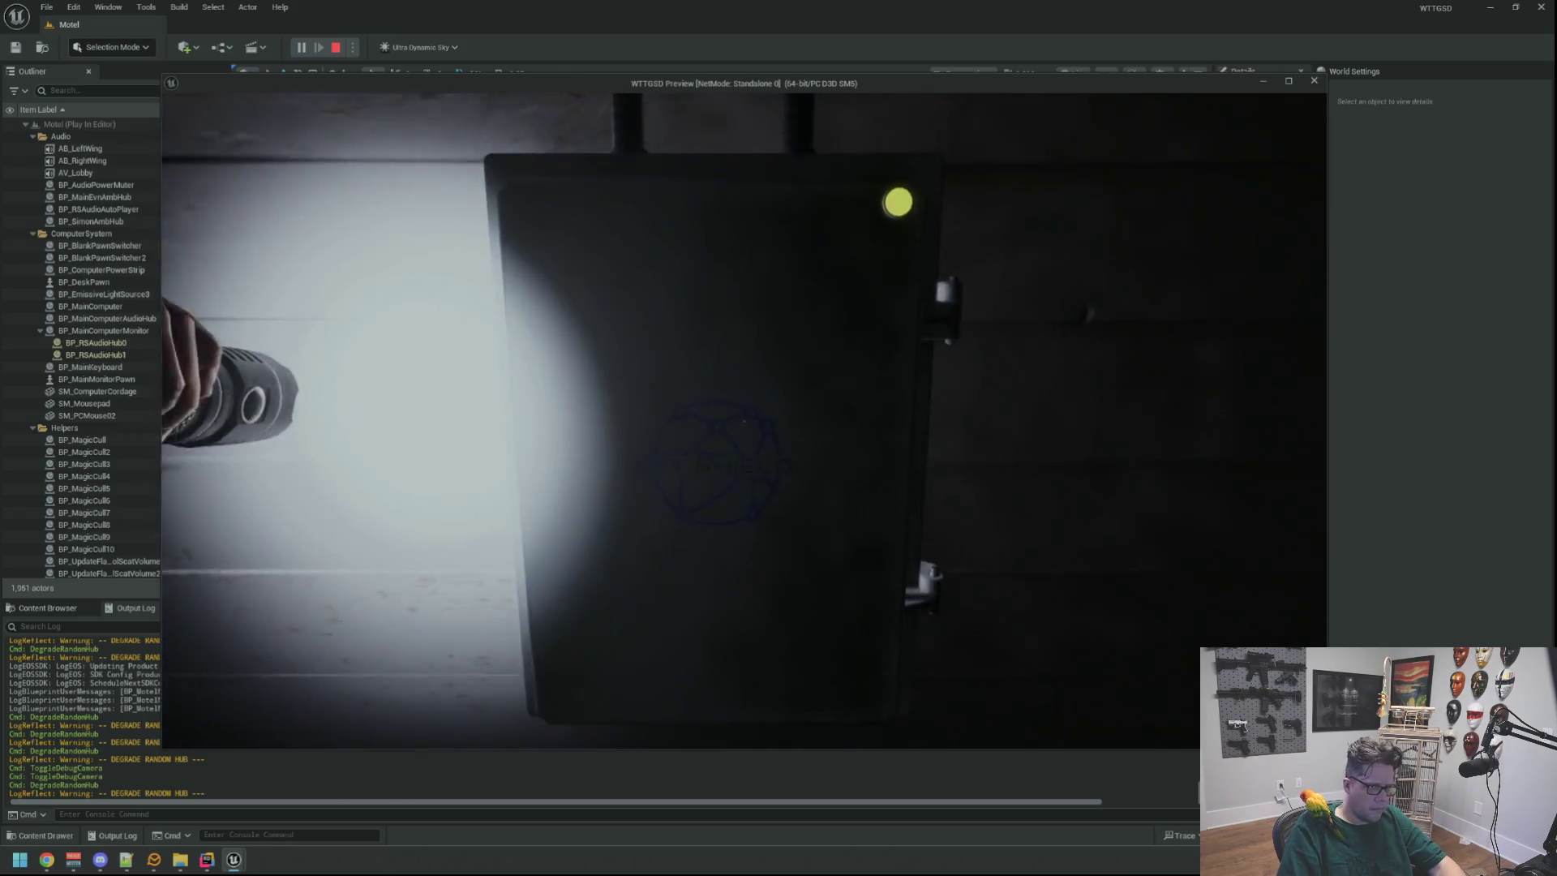
click(745, 421)
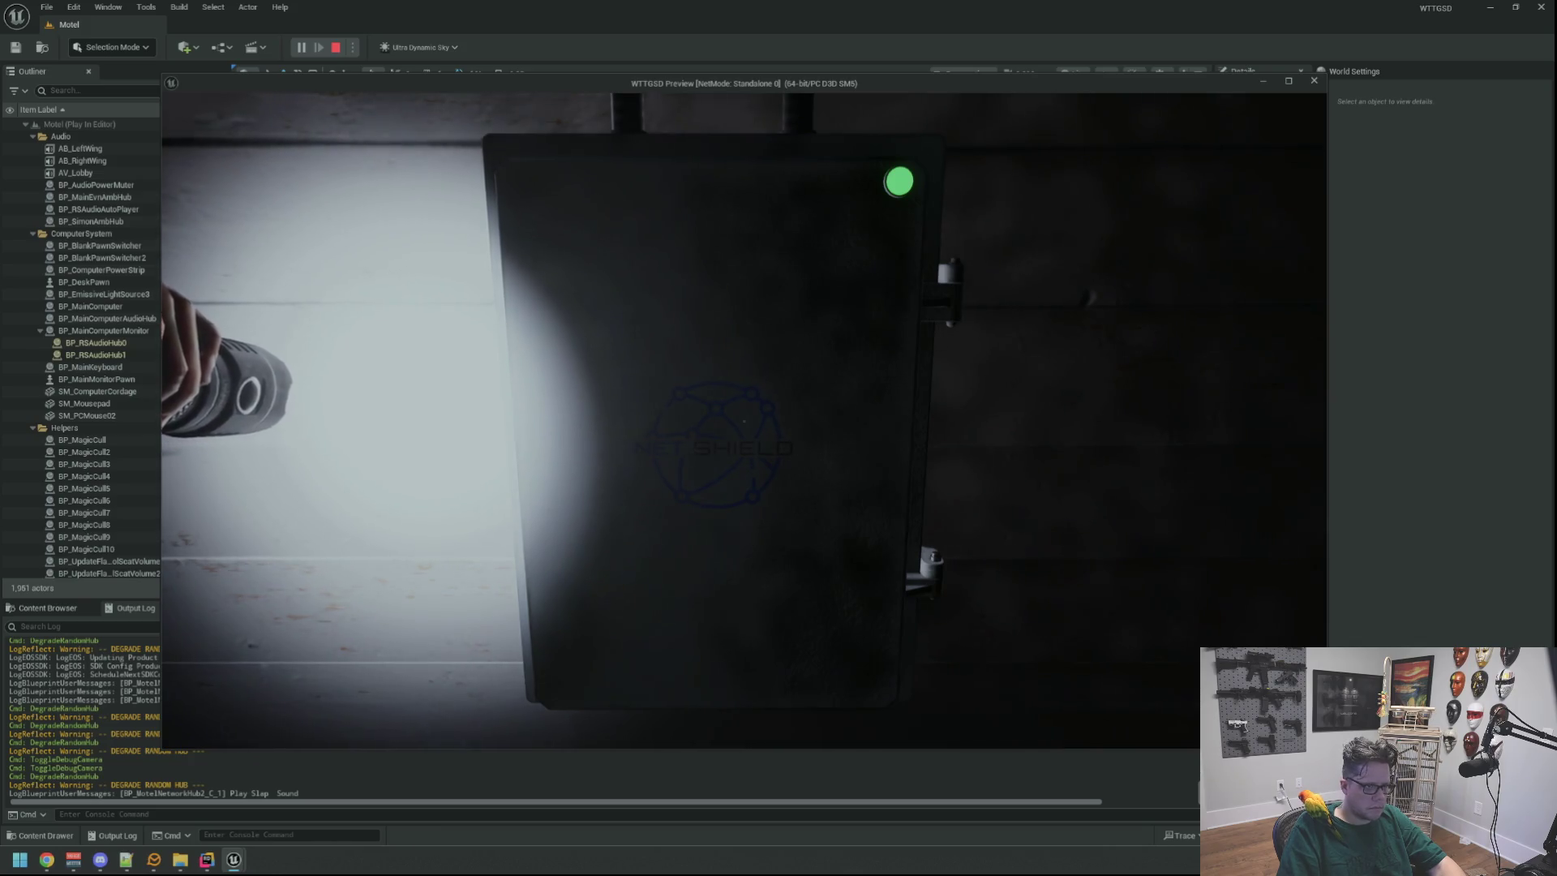
key(s)
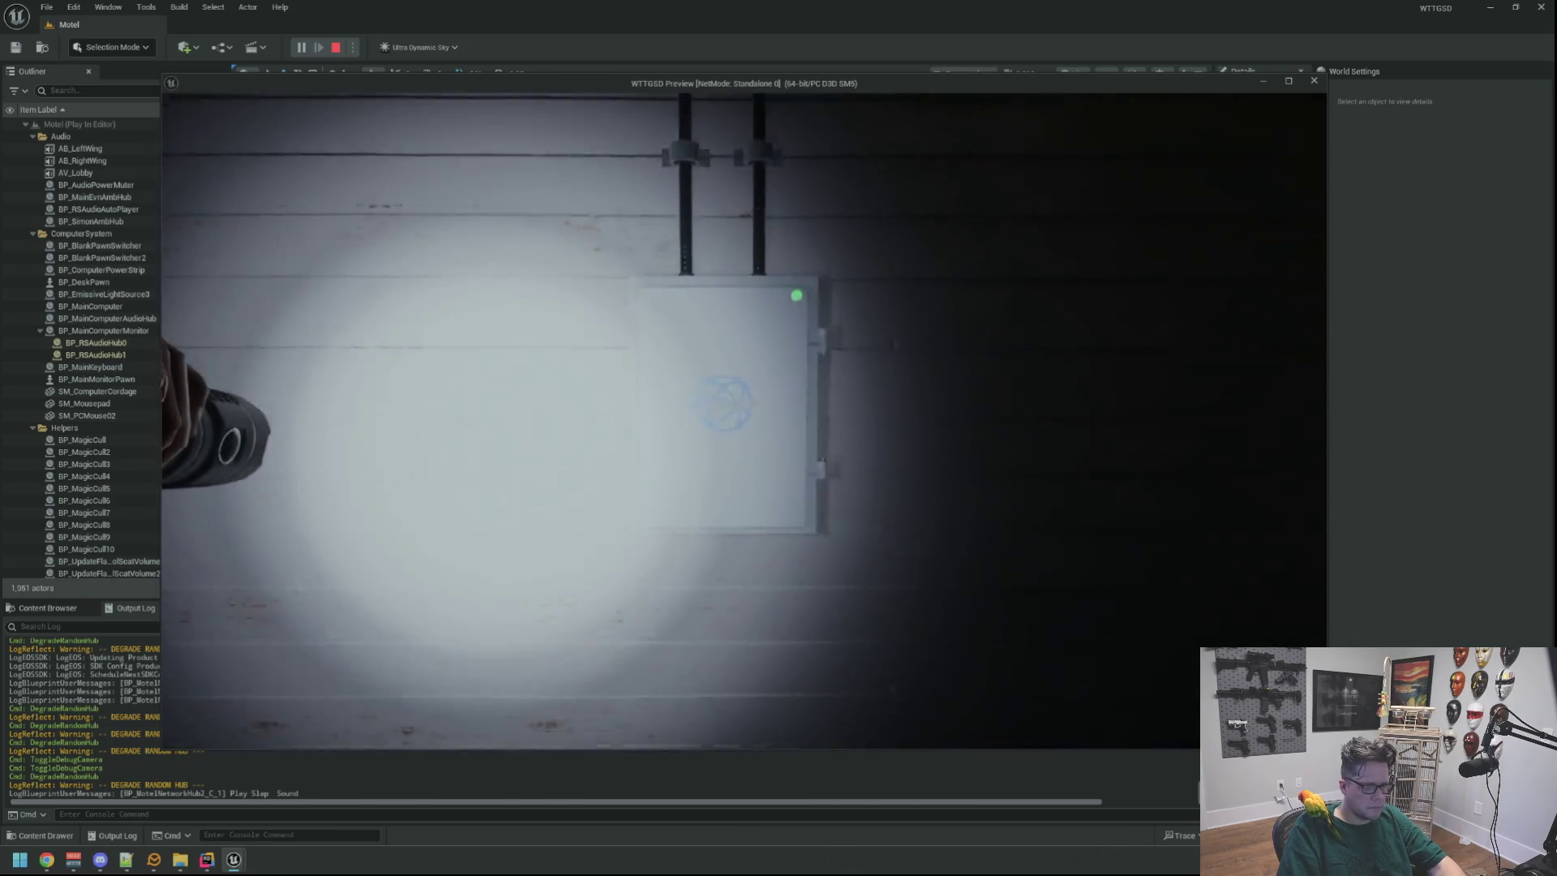
Degrade the hub three more times, switch off the flashlight, and close the box door.
key(w)
key(grave)
key(Up)
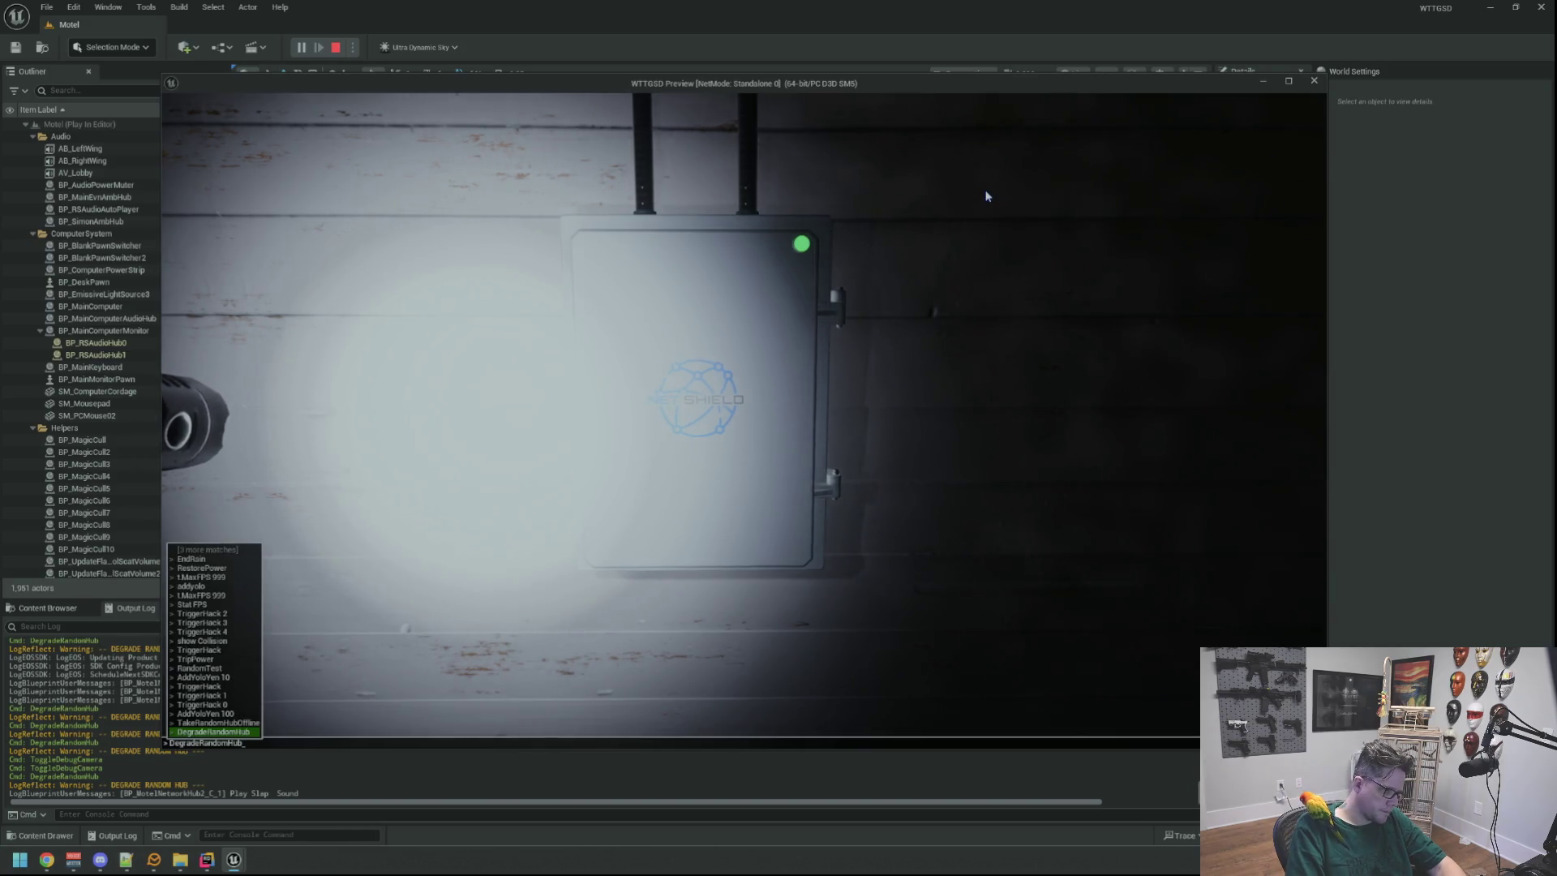
key(Return)
key(grave)
key(Up)
key(Return)
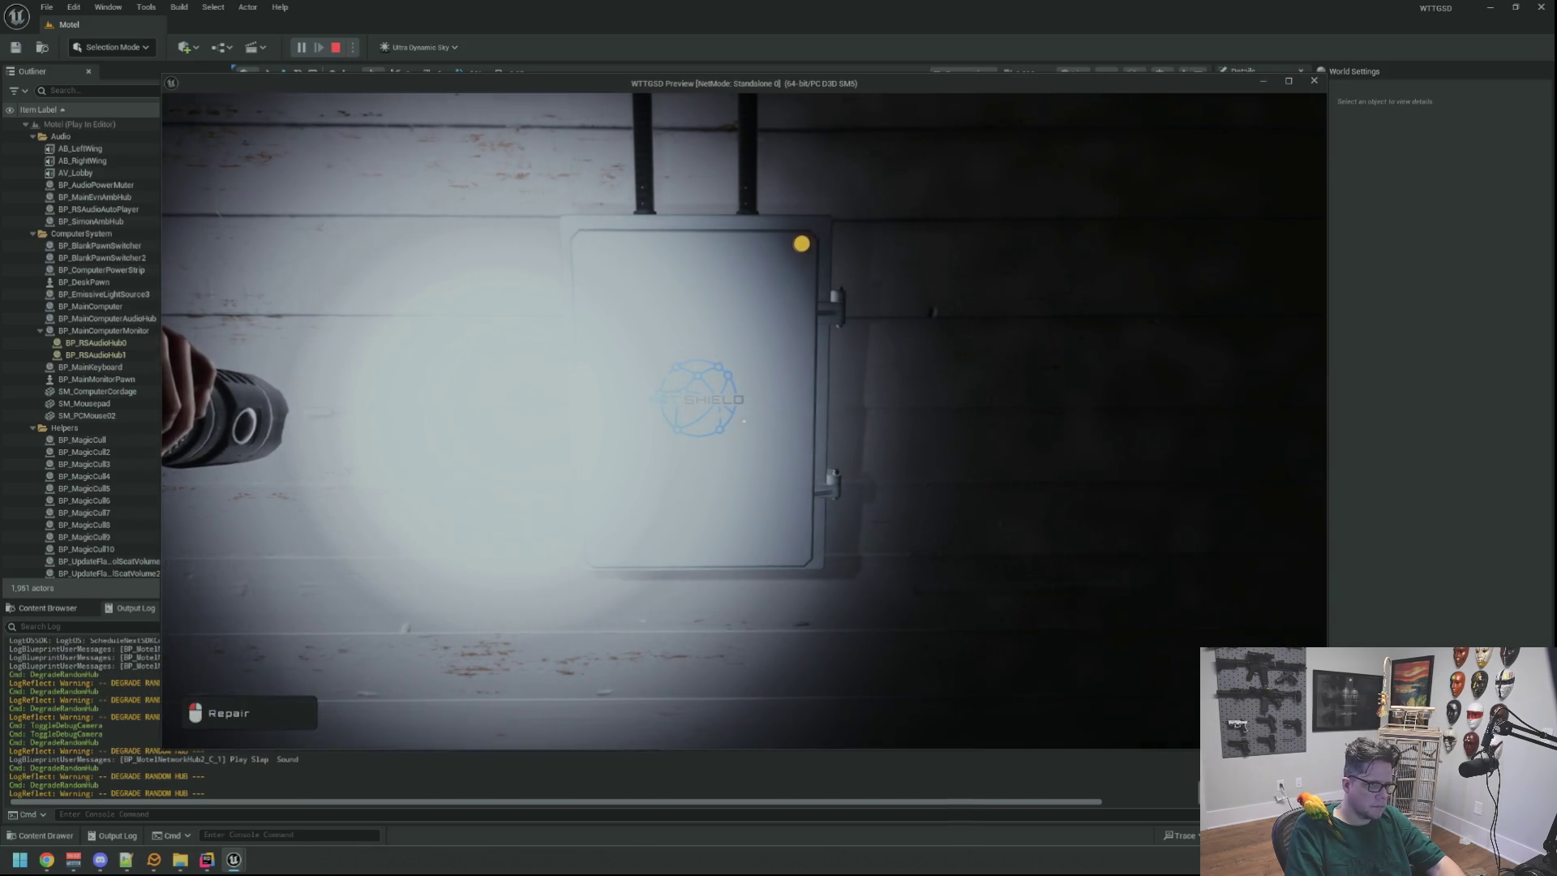
key(grave)
key(Up)
key(Return)
key(f)
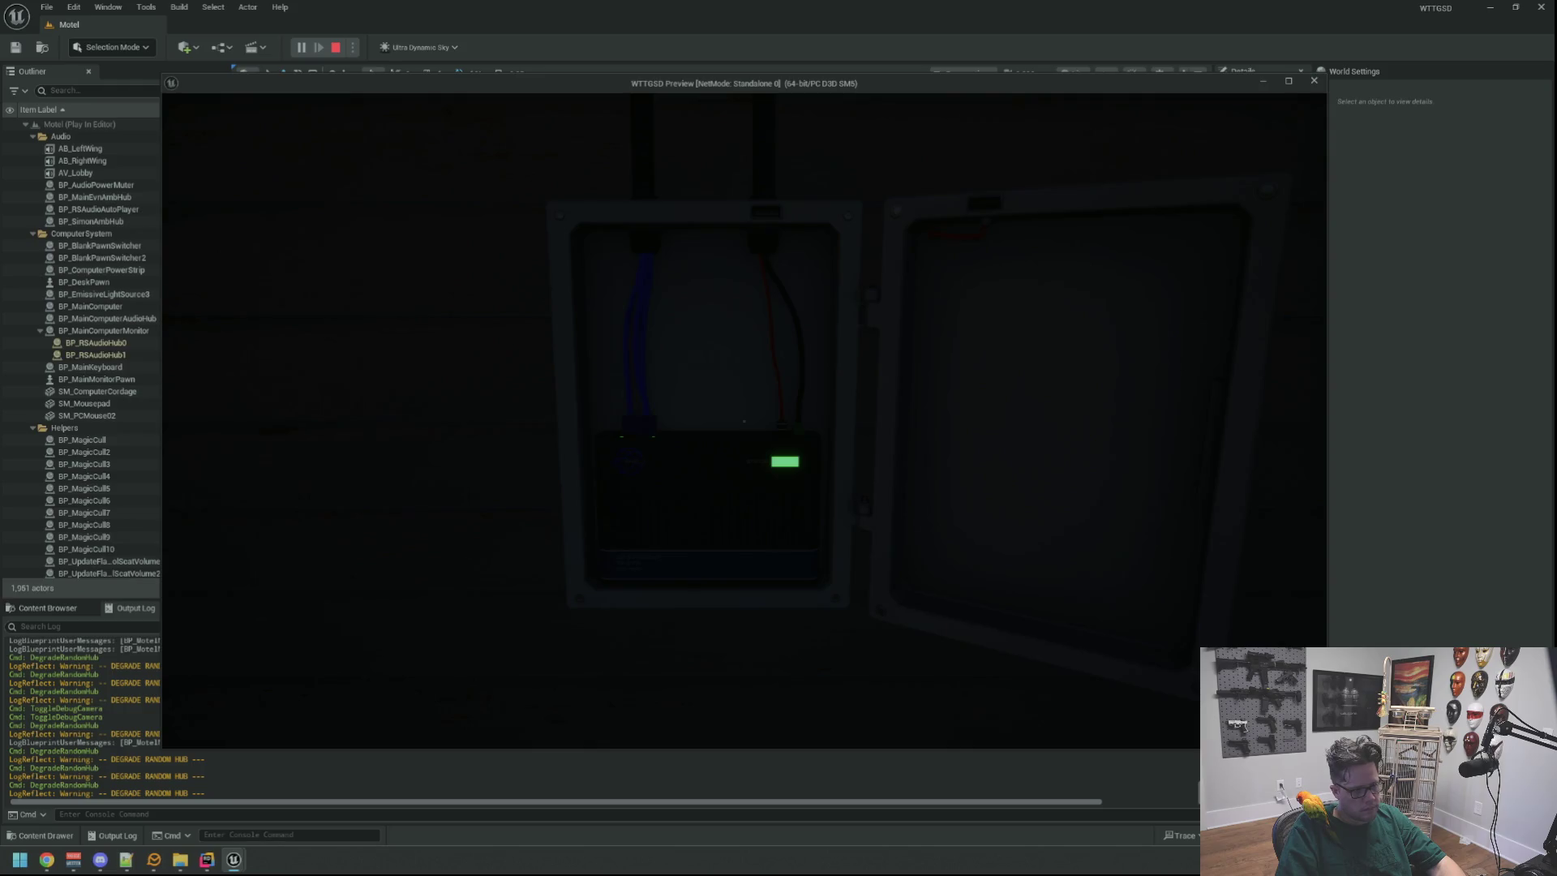
click(743, 421)
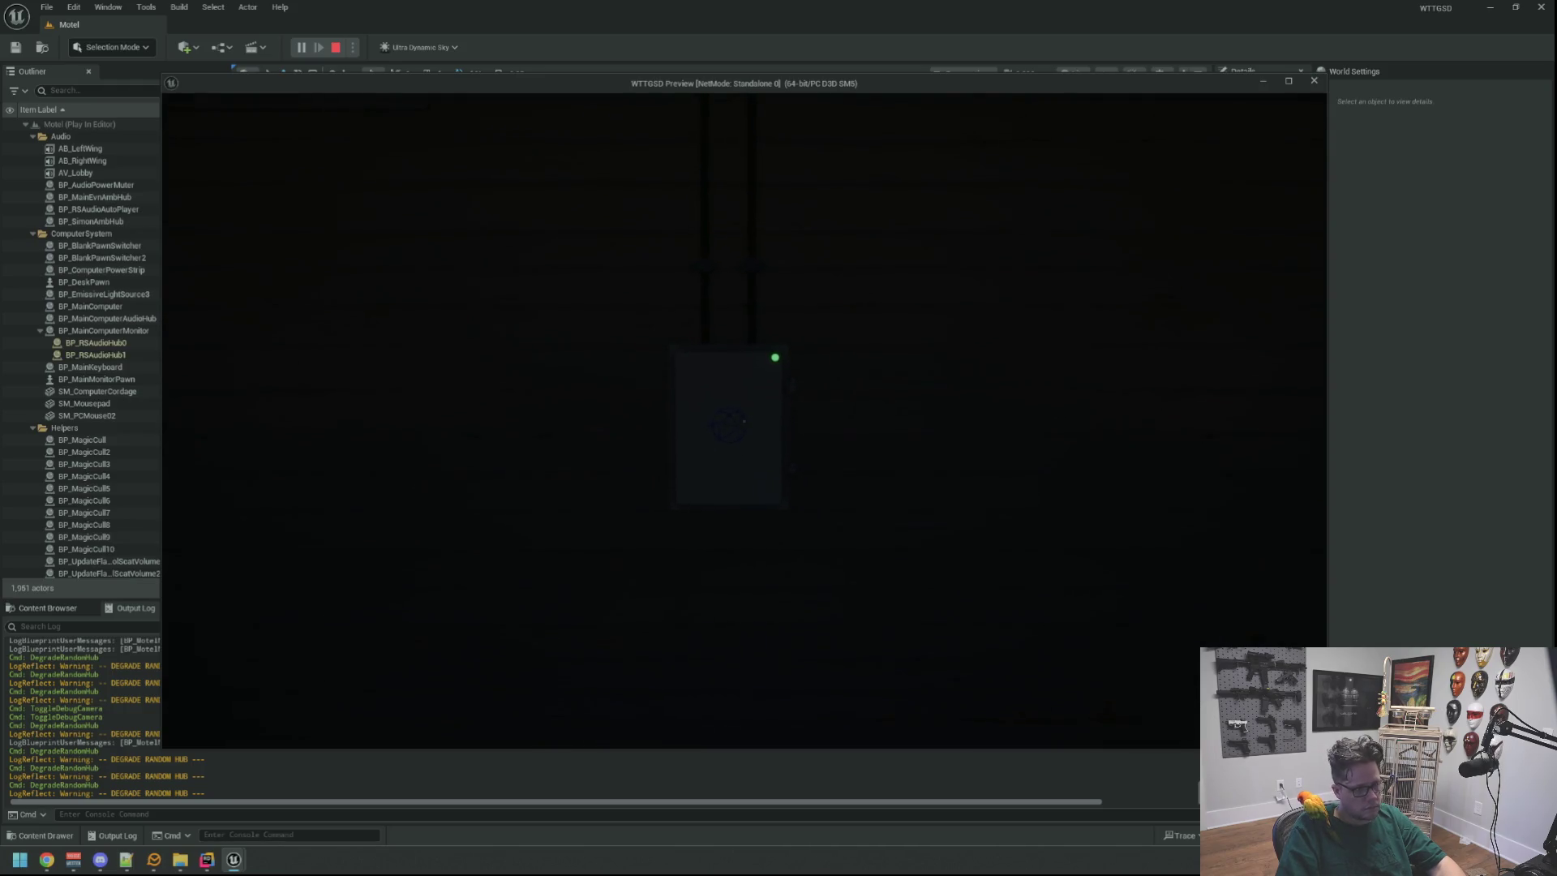
Switch the flashlight back on, then stop the Play-In-Editor session with Esc.
key(f)
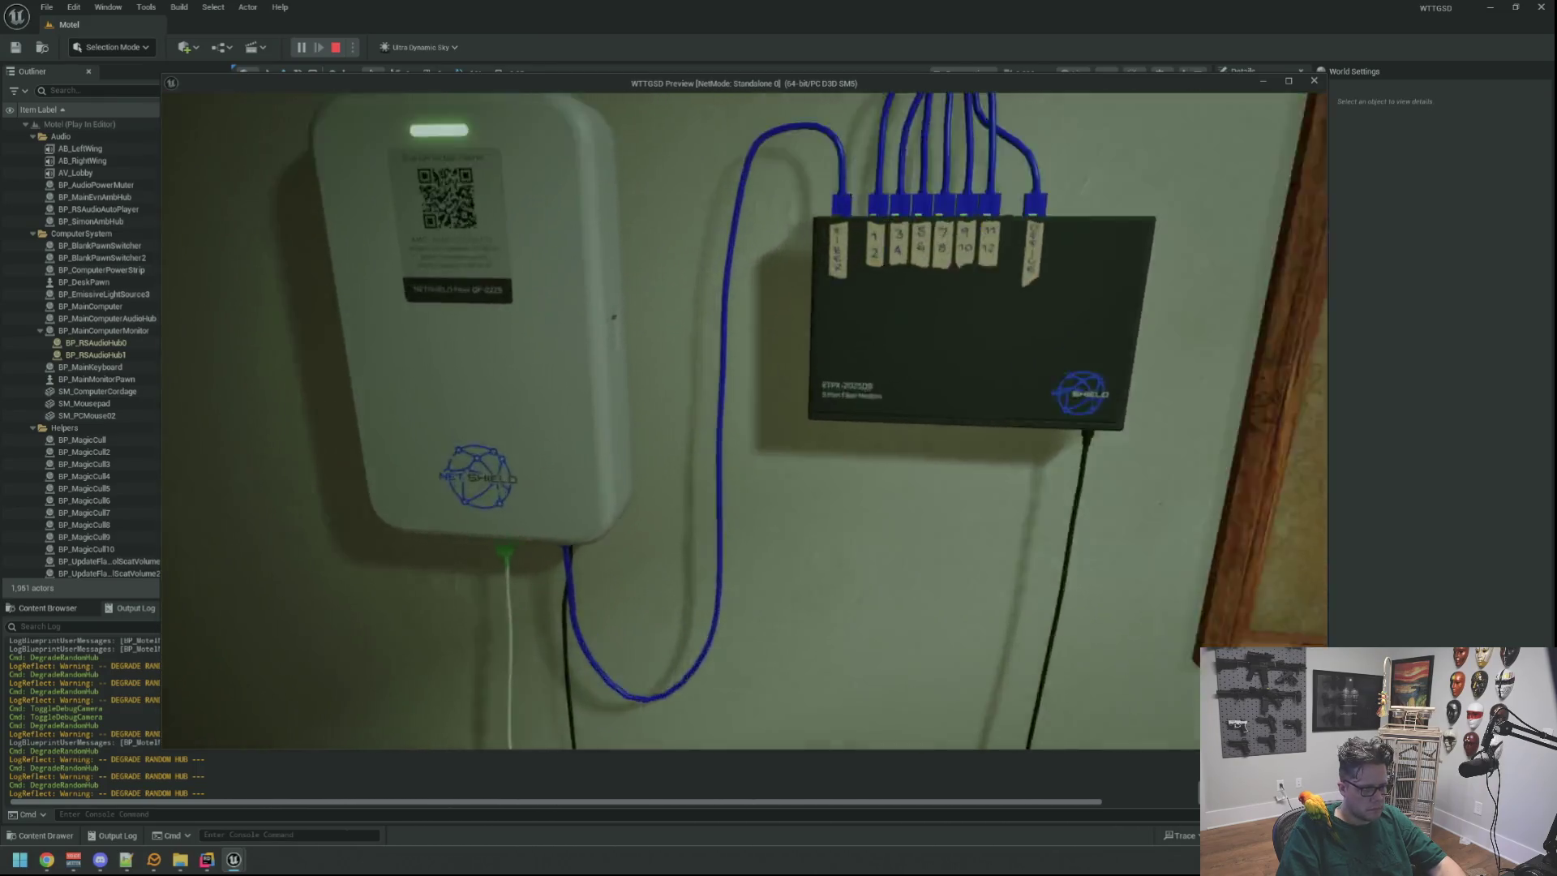
key(Escape)
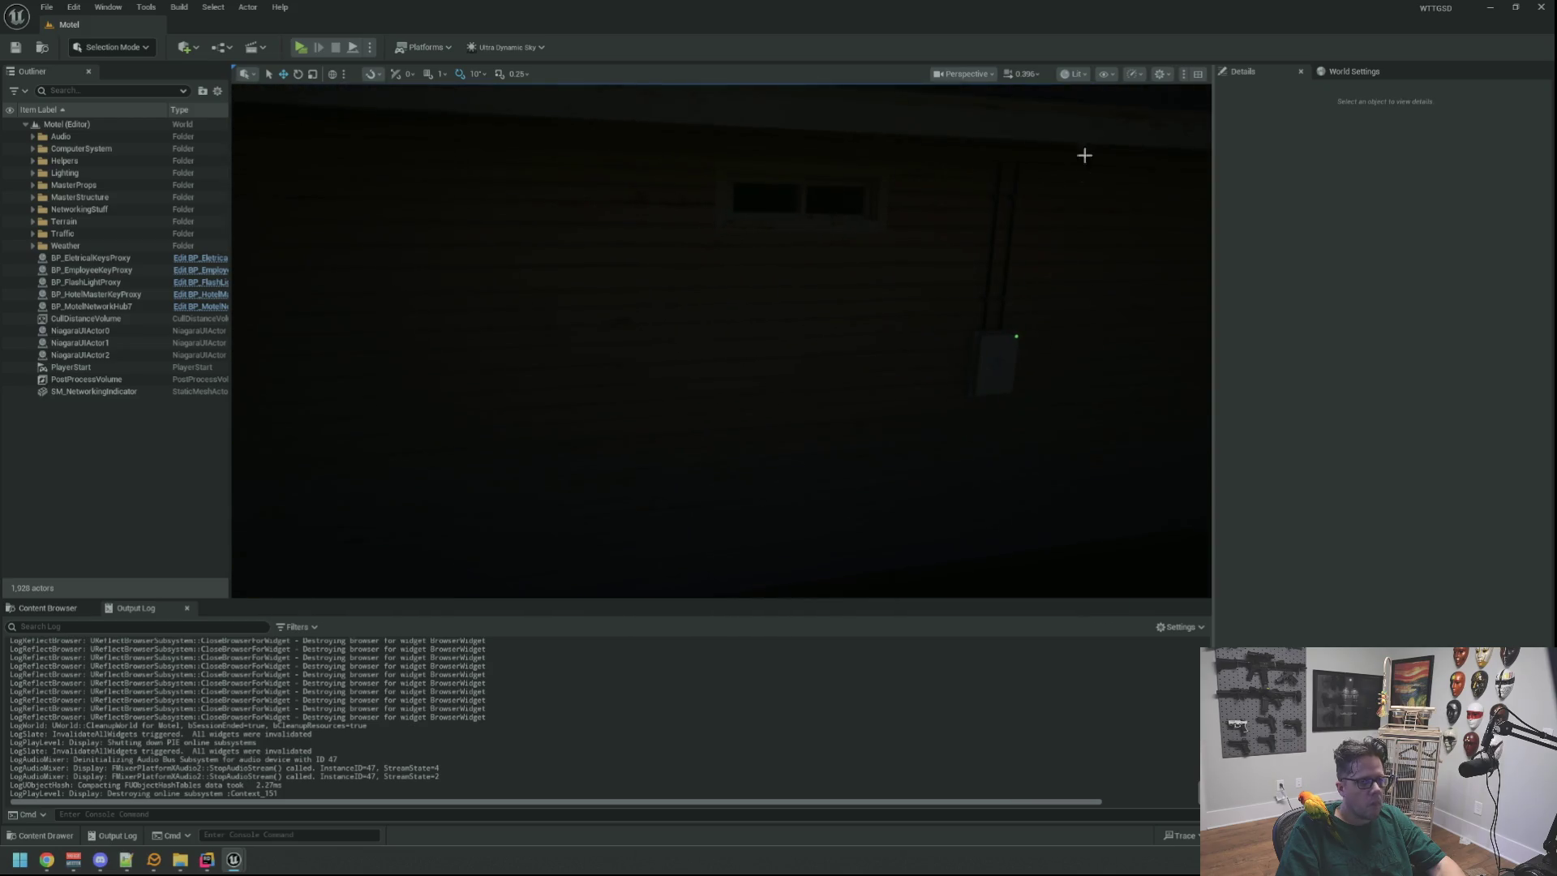
Fly the camera to the exterior wall and select BP_MotelNetworkHub7 to show its Offline status.
key(d)
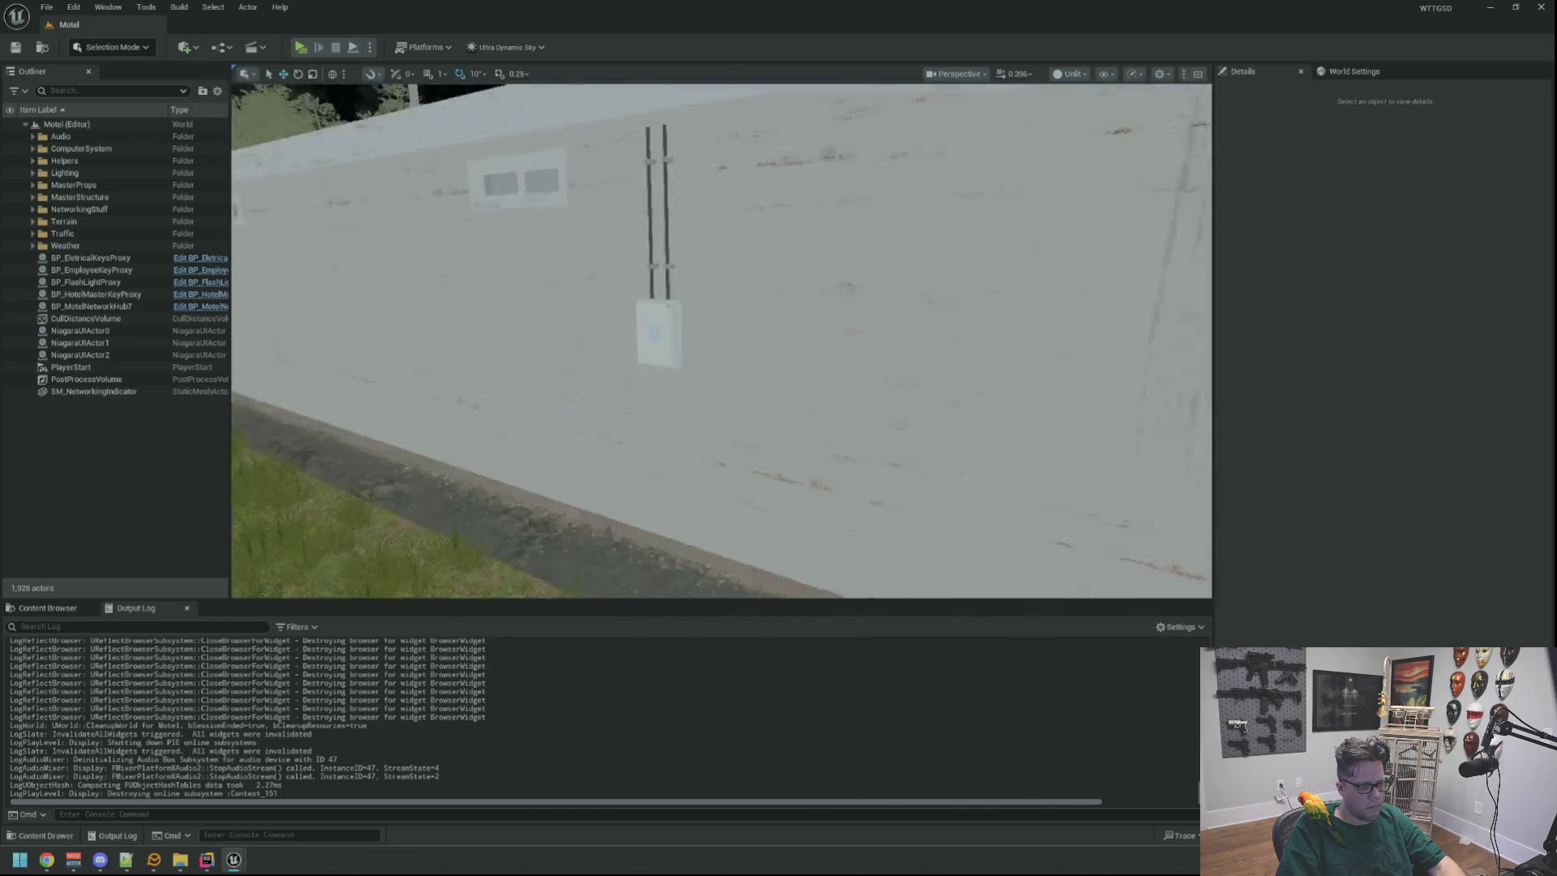
key(w)
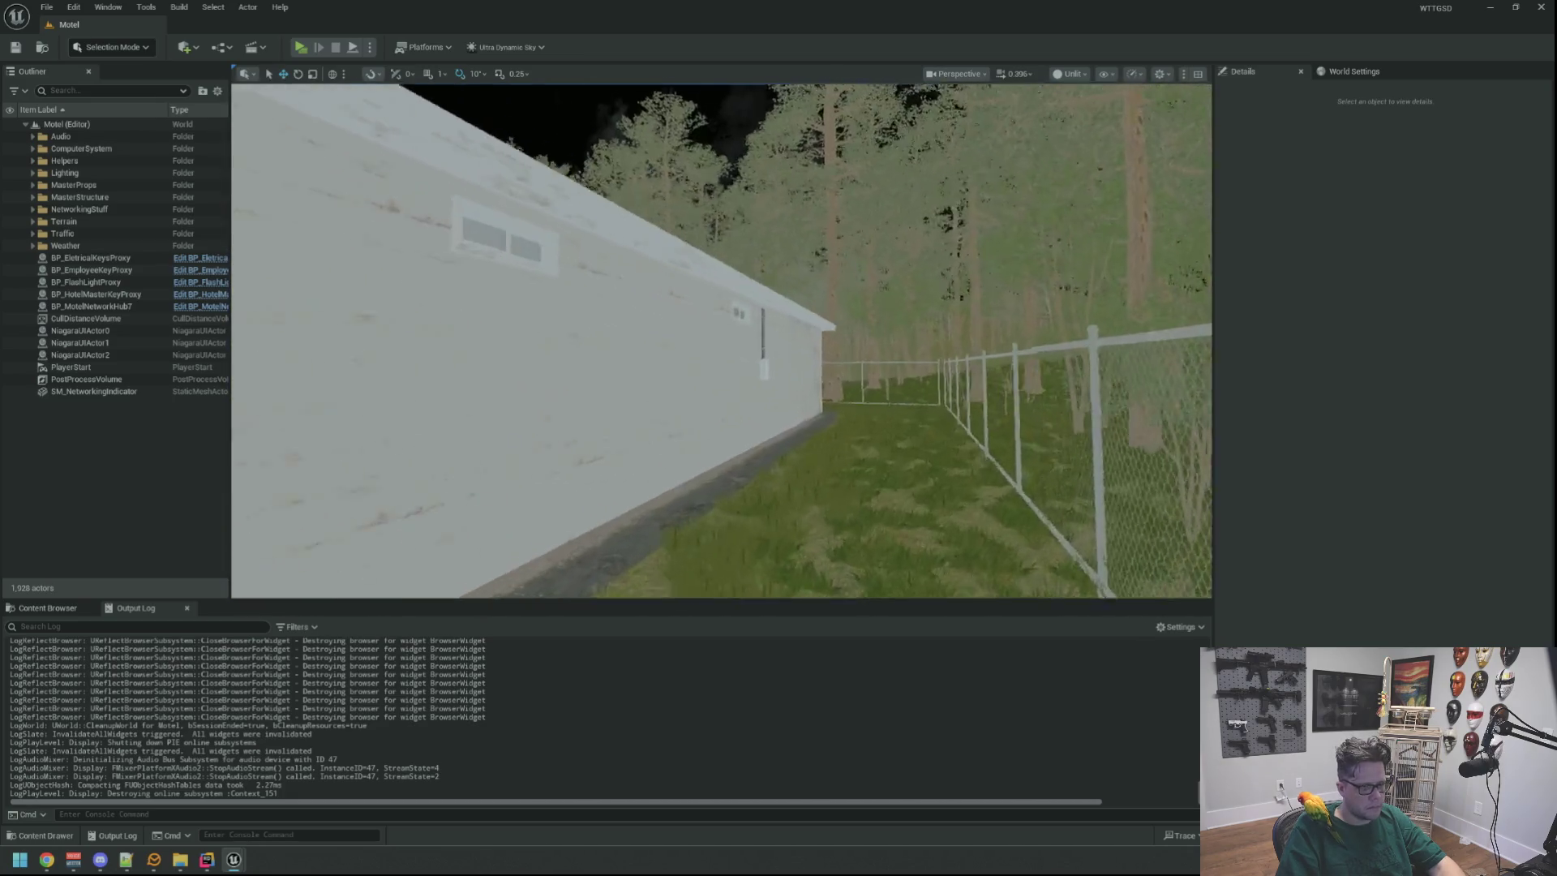
key(w)
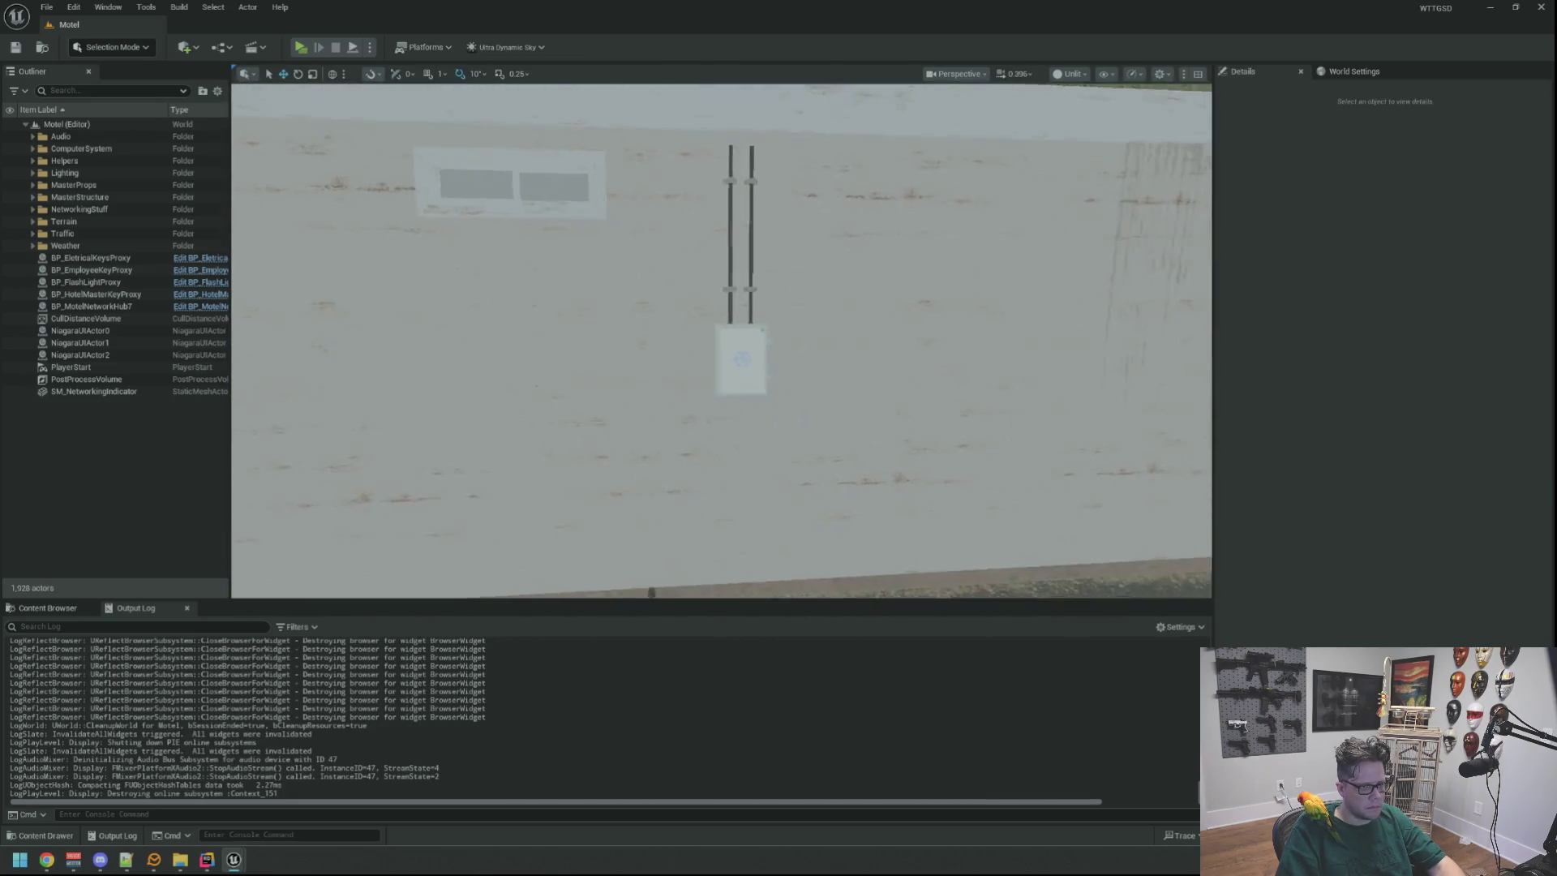
key(s)
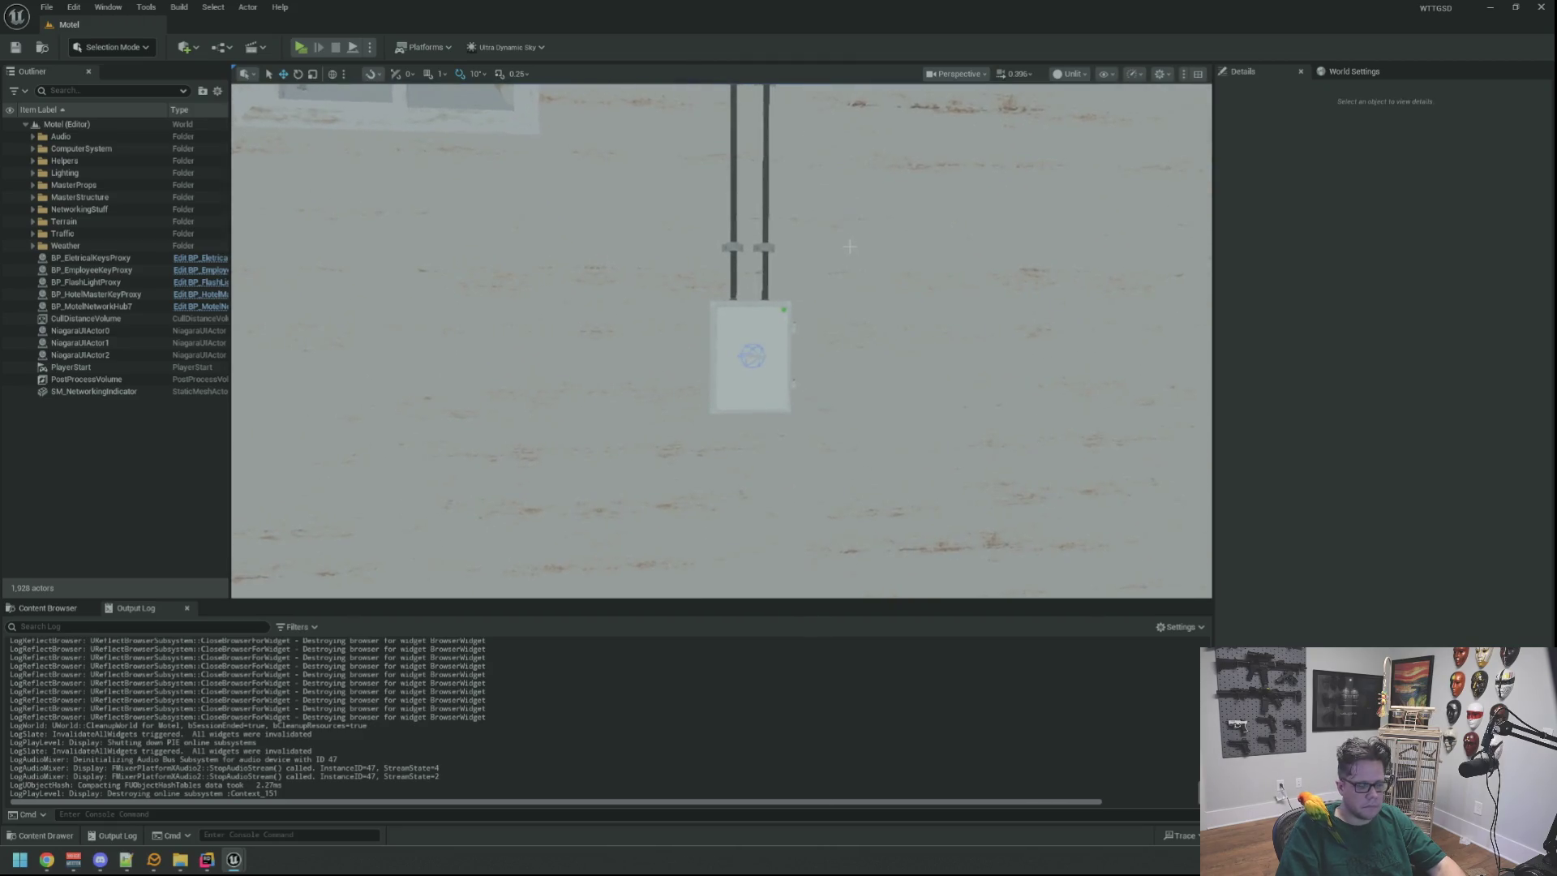
key(w)
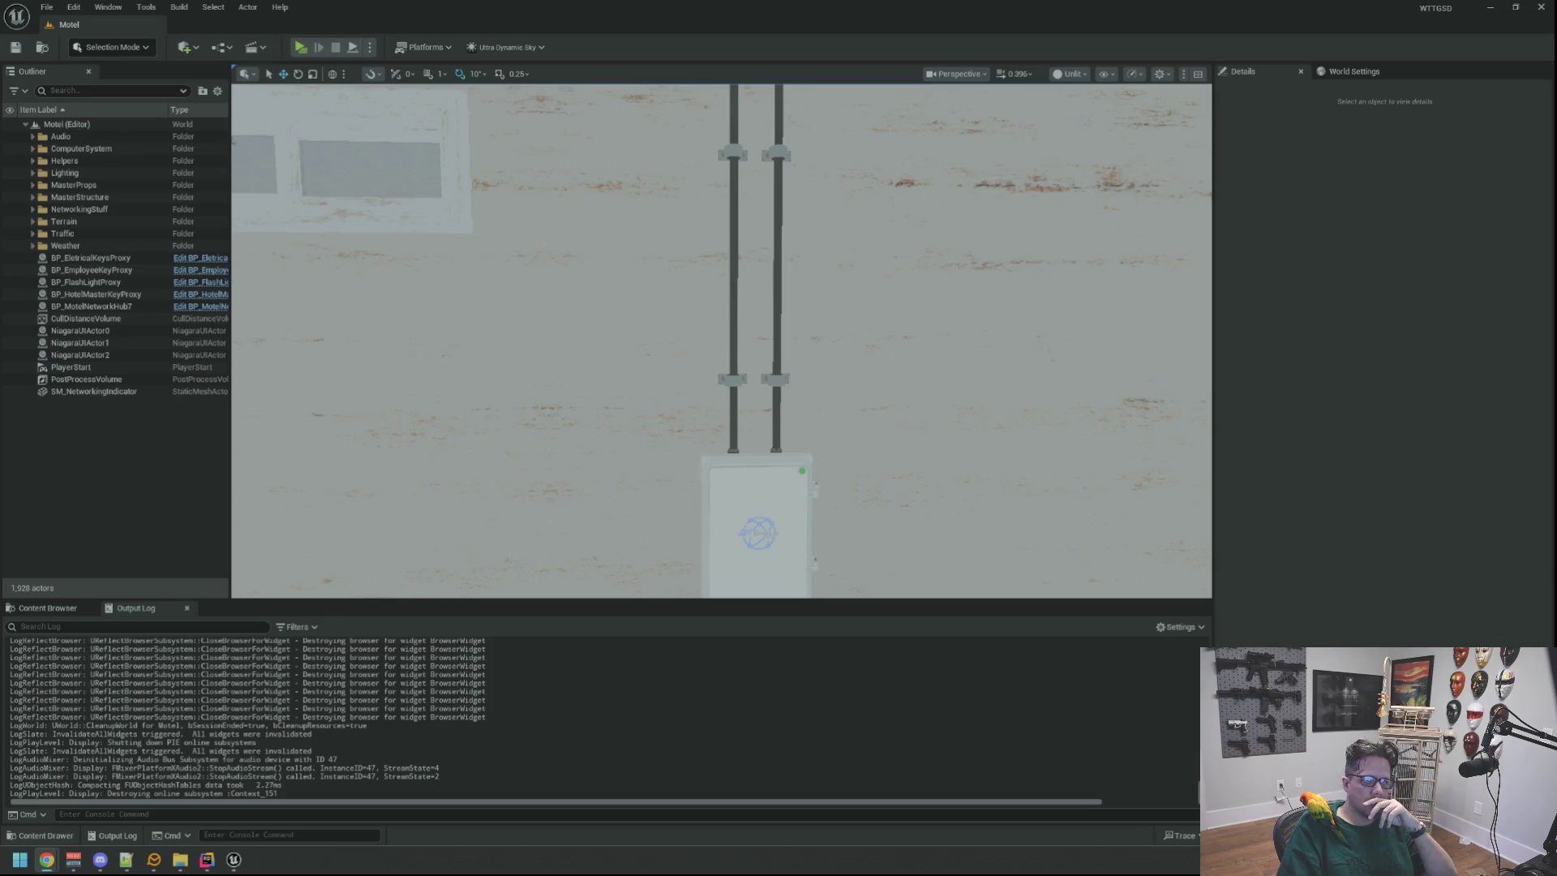
mouse_move(933, 340)
mouse_down()
mouse_move(929, 313)
mouse_move(892, 309)
mouse_move(933, 301)
mouse_move(933, 219)
mouse_move(932, 288)
mouse_move(933, 271)
mouse_up()
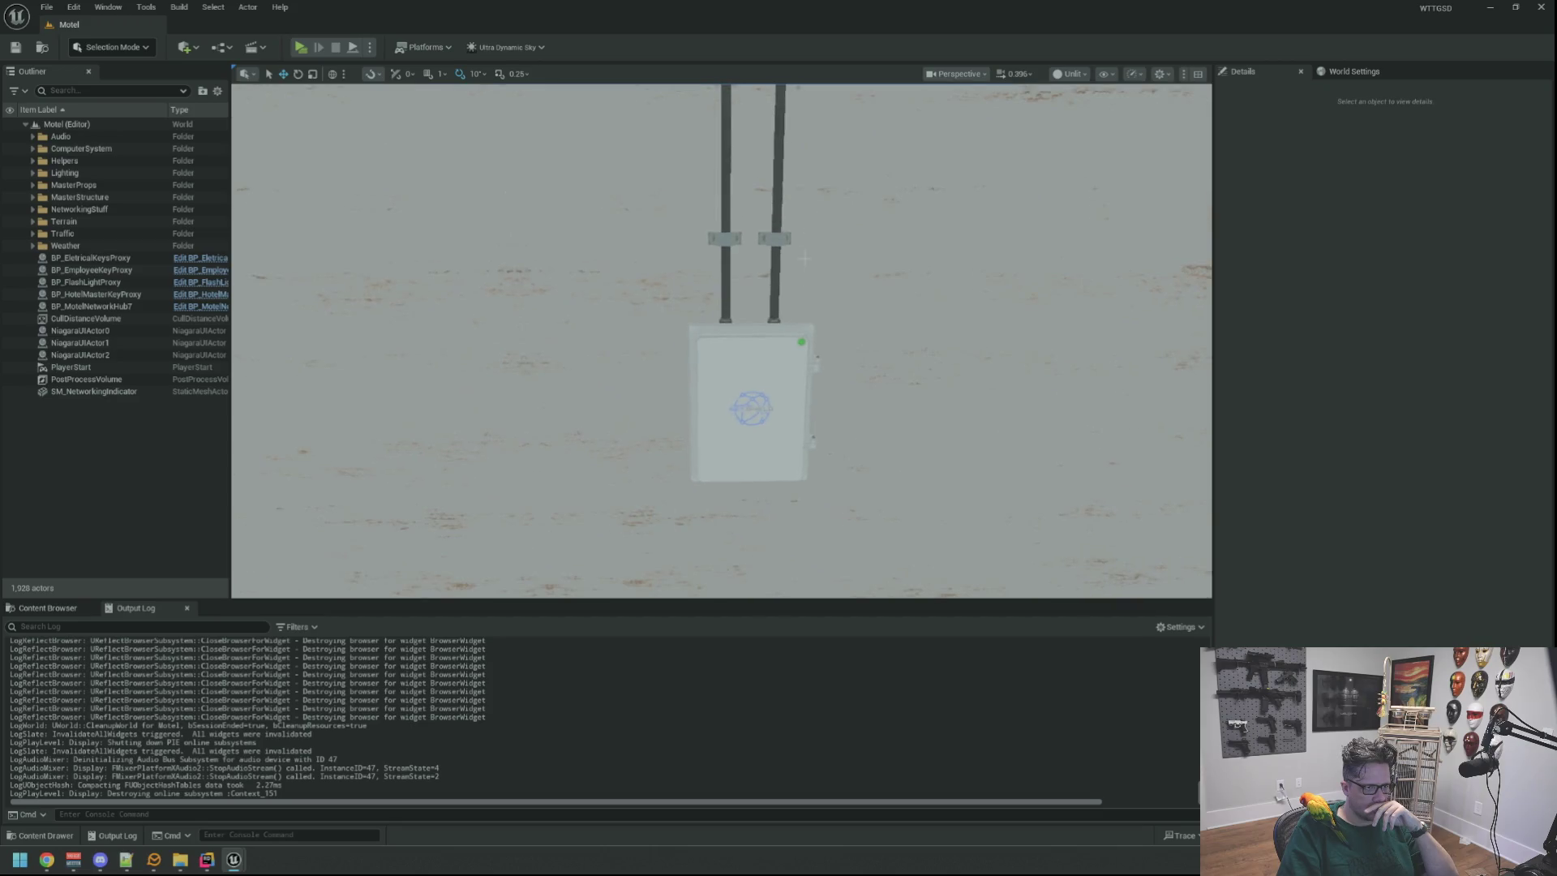
click(750, 405)
mouse_move(750, 406)
mouse_down()
mouse_move(991, 290)
mouse_move(963, 266)
mouse_up()
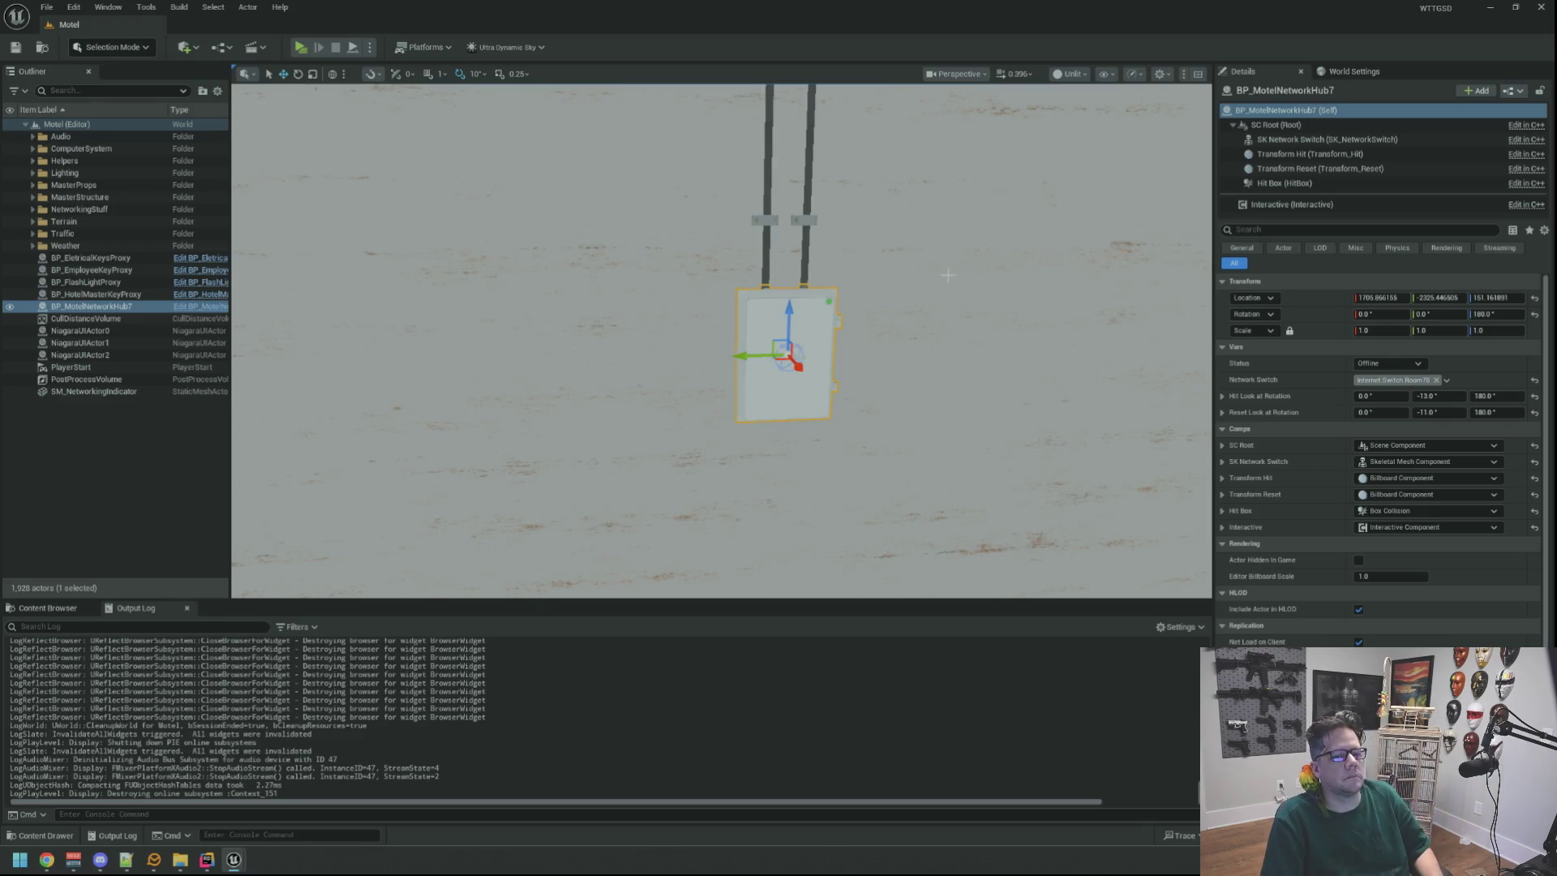
Reframe the view on the wall hub and show the Content Browser at GameActors.
drag(924, 244, 925, 233)
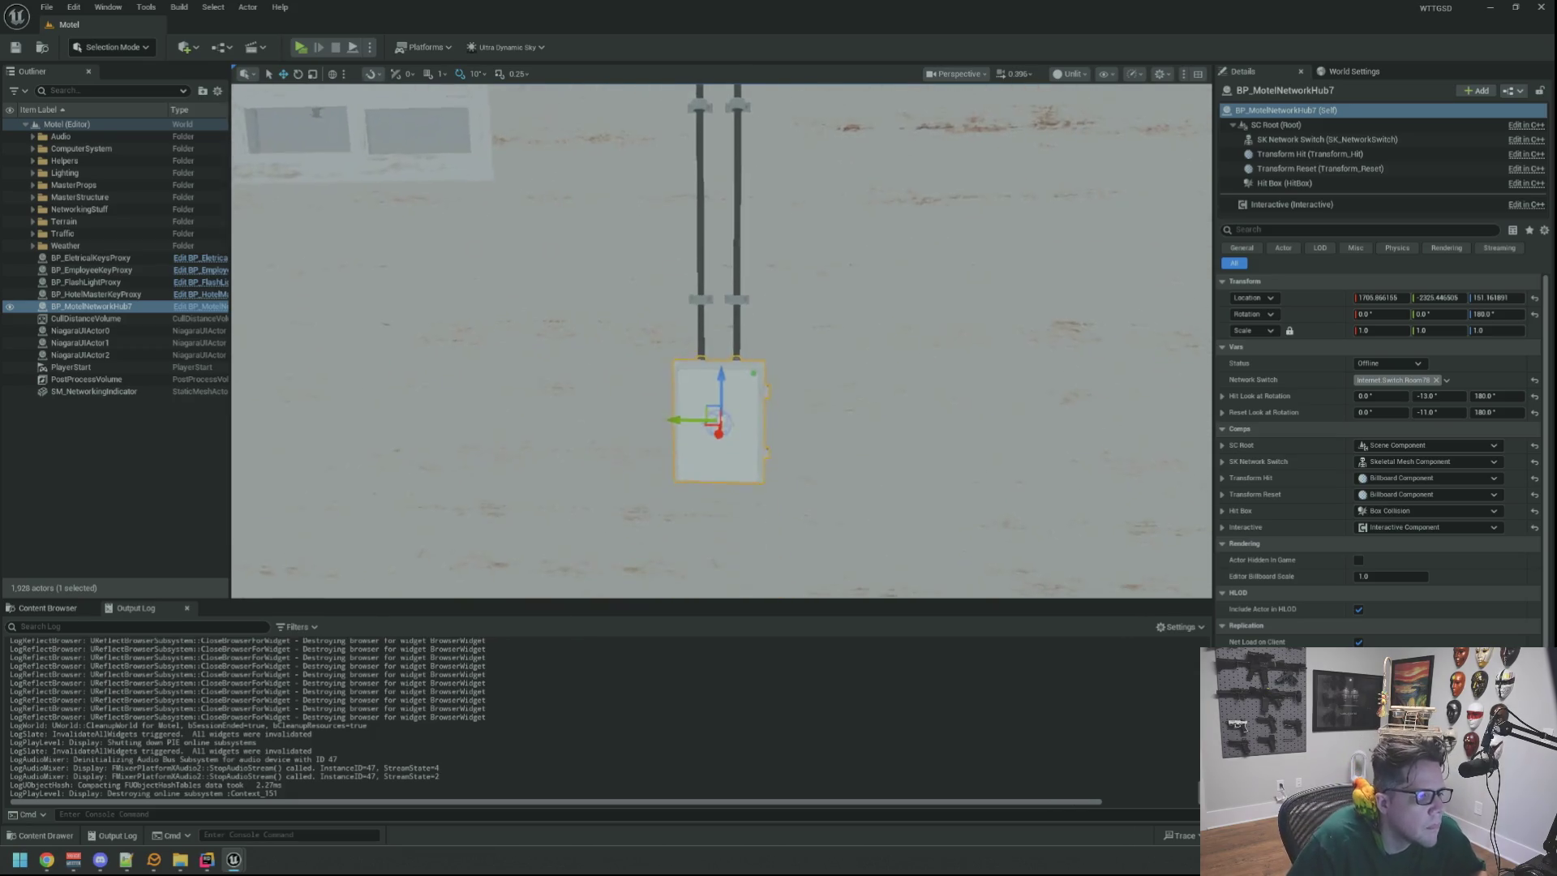
drag(536, 463, 534, 446)
click(58, 618)
Select the SM_MERGED cable piece above the hub, then go to the root Content folder.
click(533, 446)
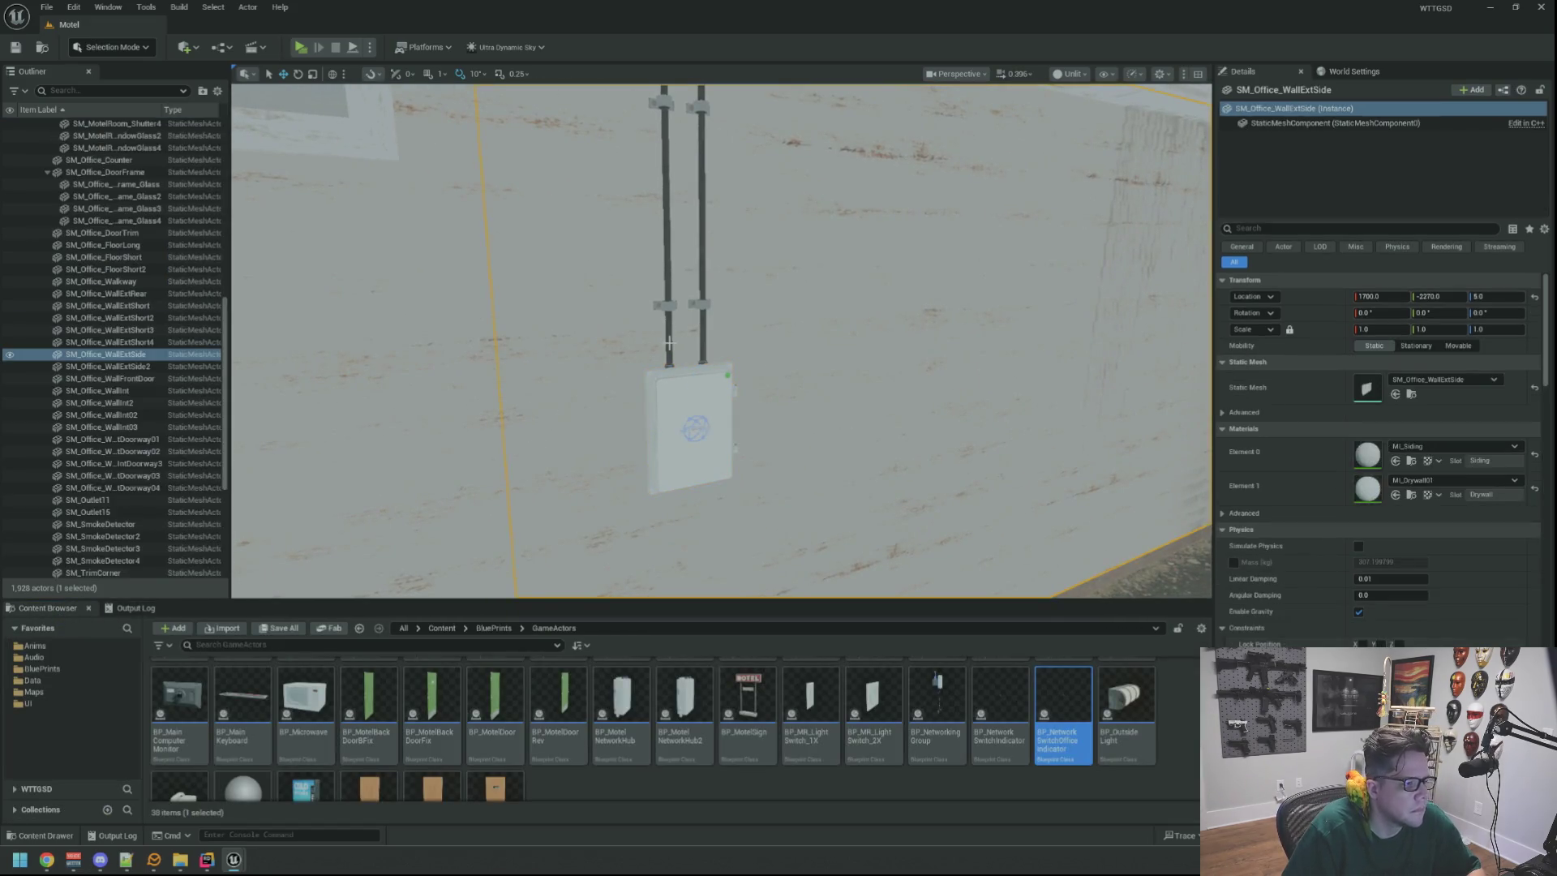
key(Escape)
mouse_move(741, 290)
mouse_down()
mouse_move(655, 278)
mouse_move(722, 274)
mouse_up()
click(713, 326)
drag(794, 351, 794, 351)
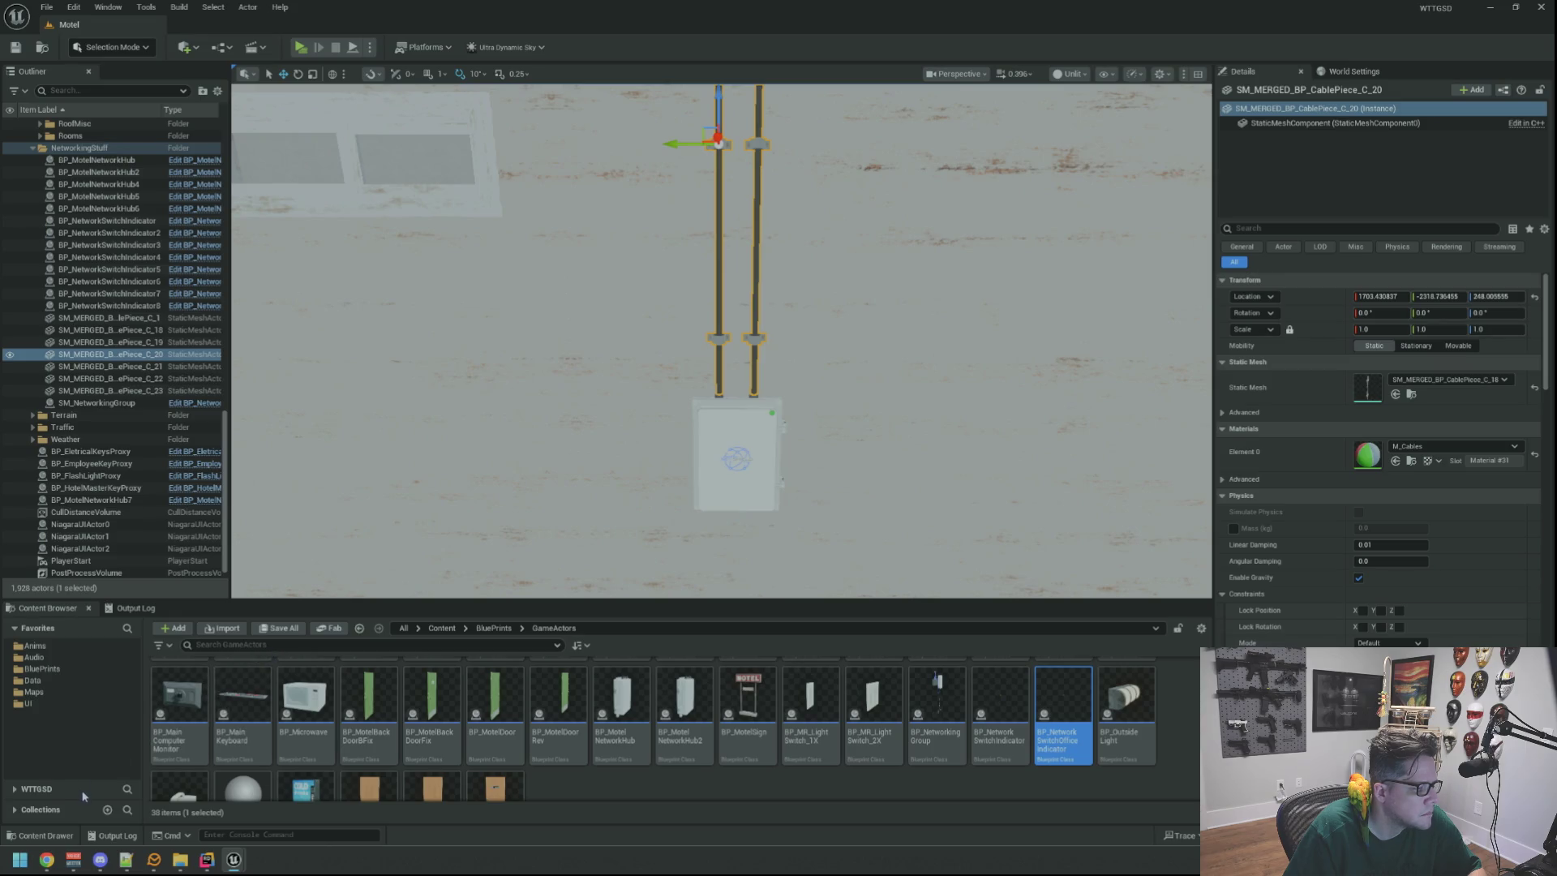
click(443, 628)
text(BP_)
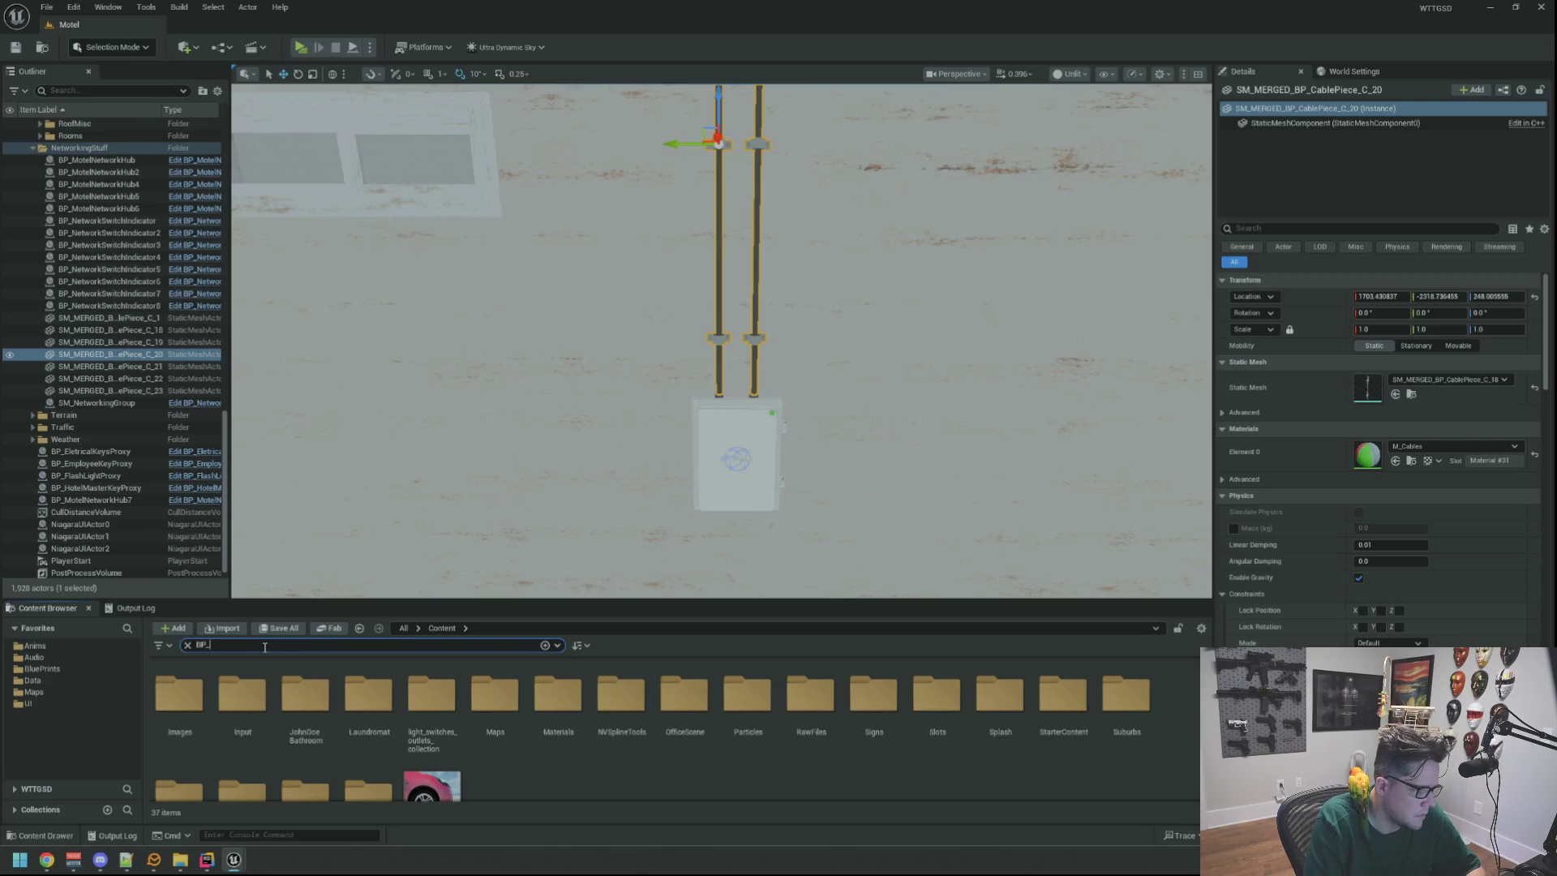
Search the Content Browser and drop a BP_CablePiece pole beside the hub, shifted along X.
text(Cord)
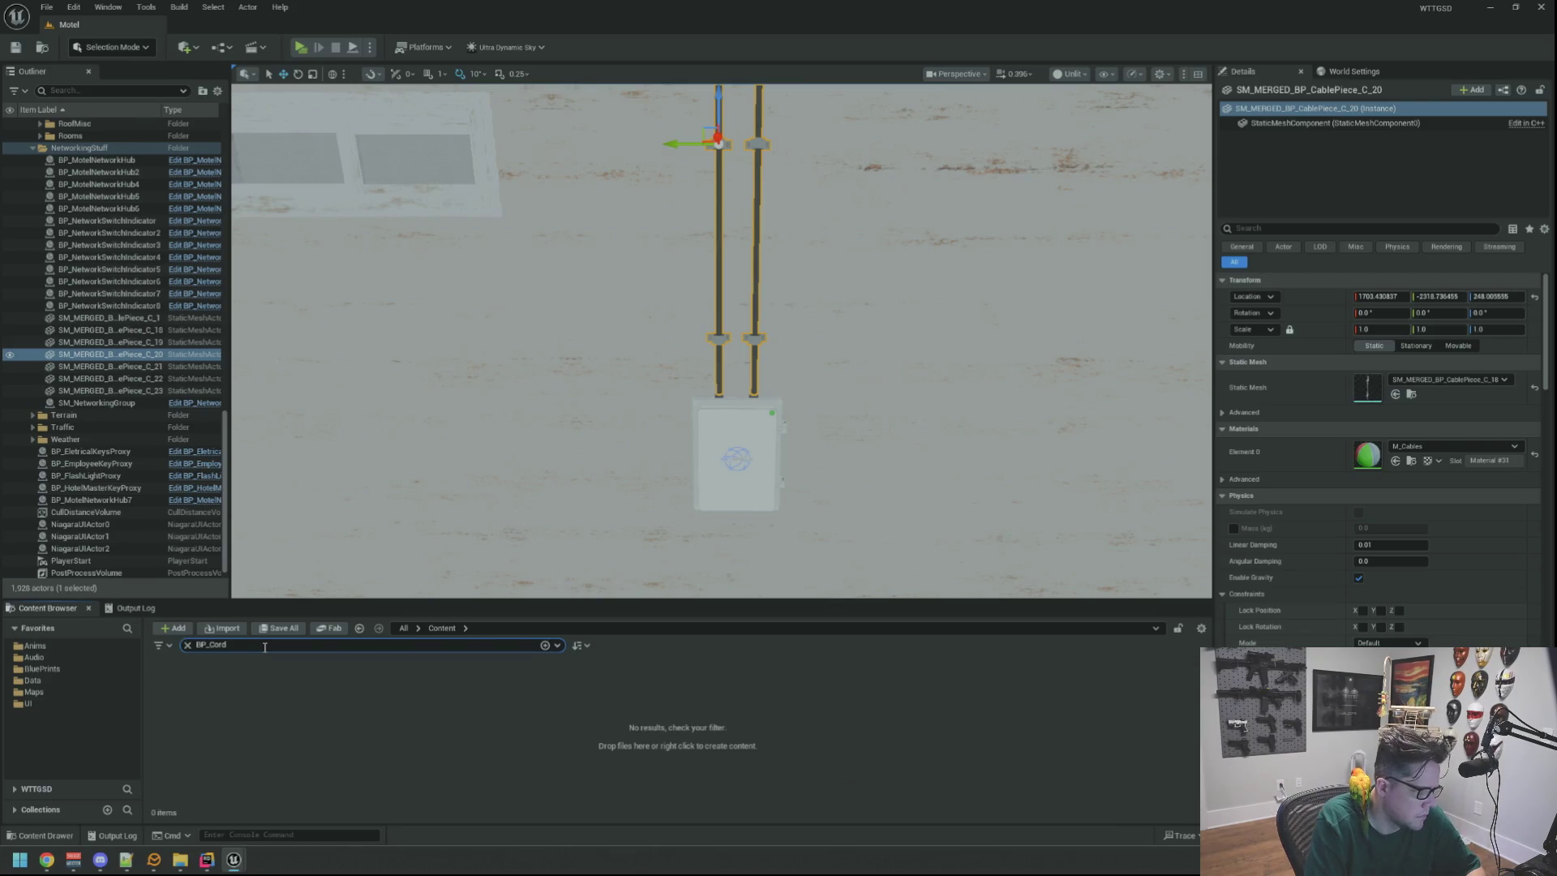
key(BackSpace)
key(BackSpace)
text(Plug)
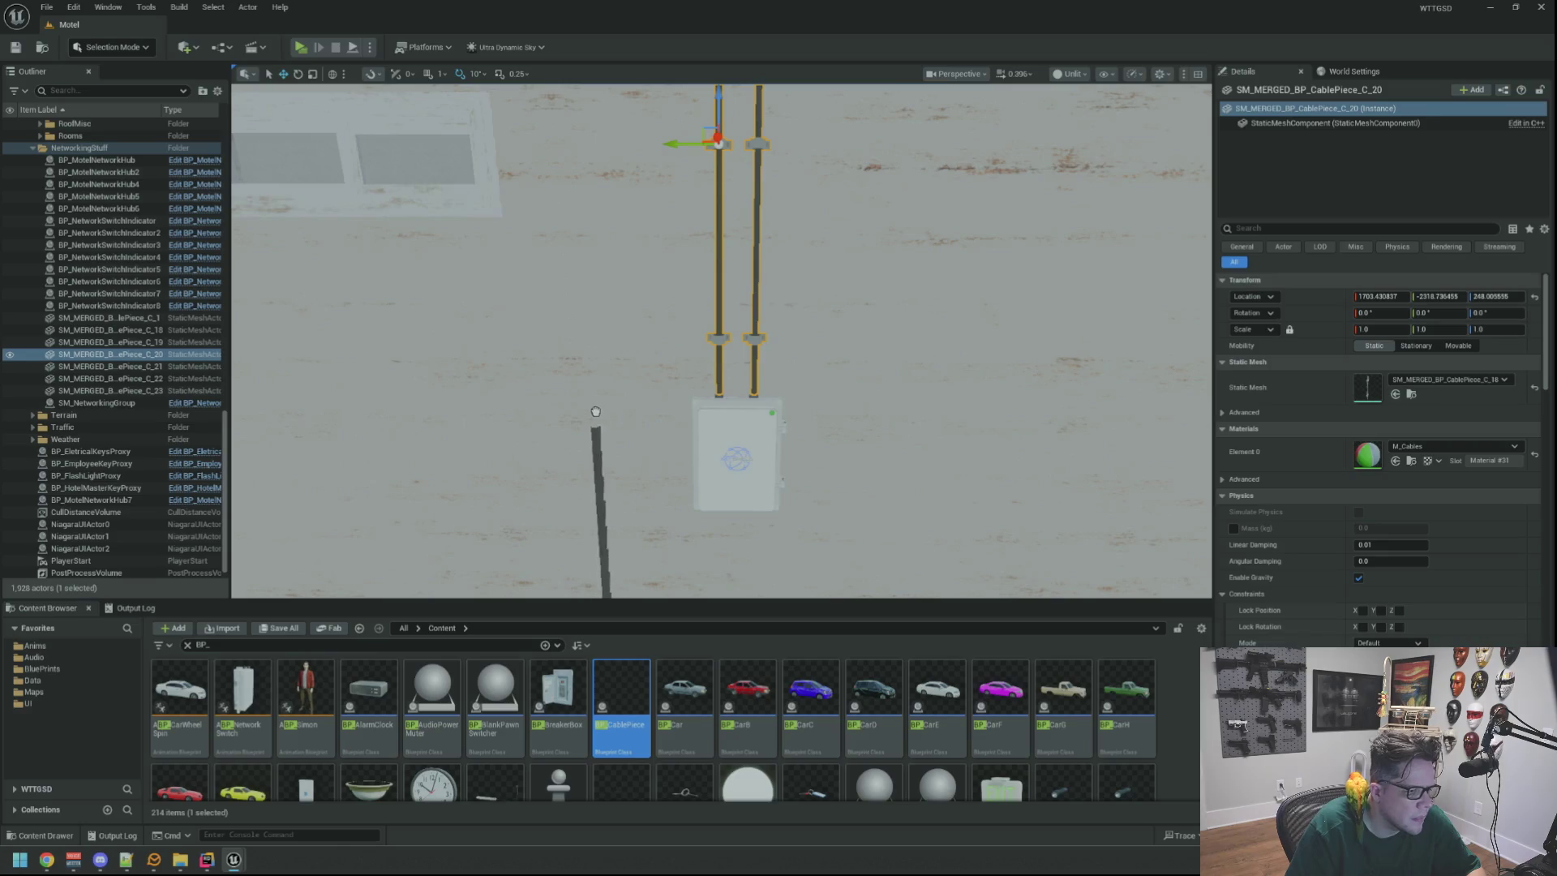
drag(596, 411, 594, 417)
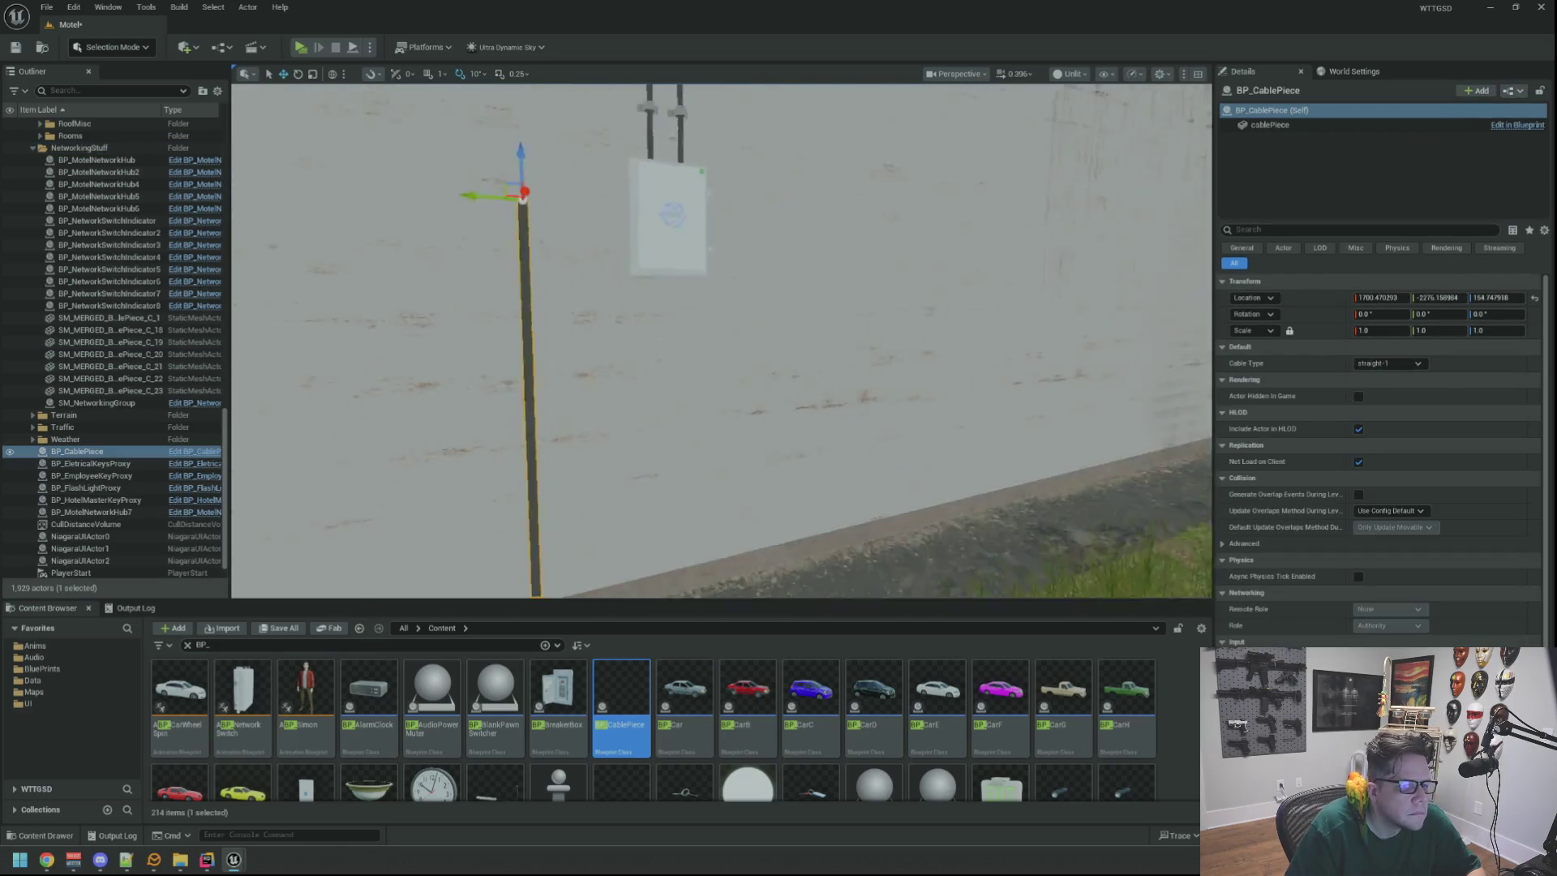
key(f)
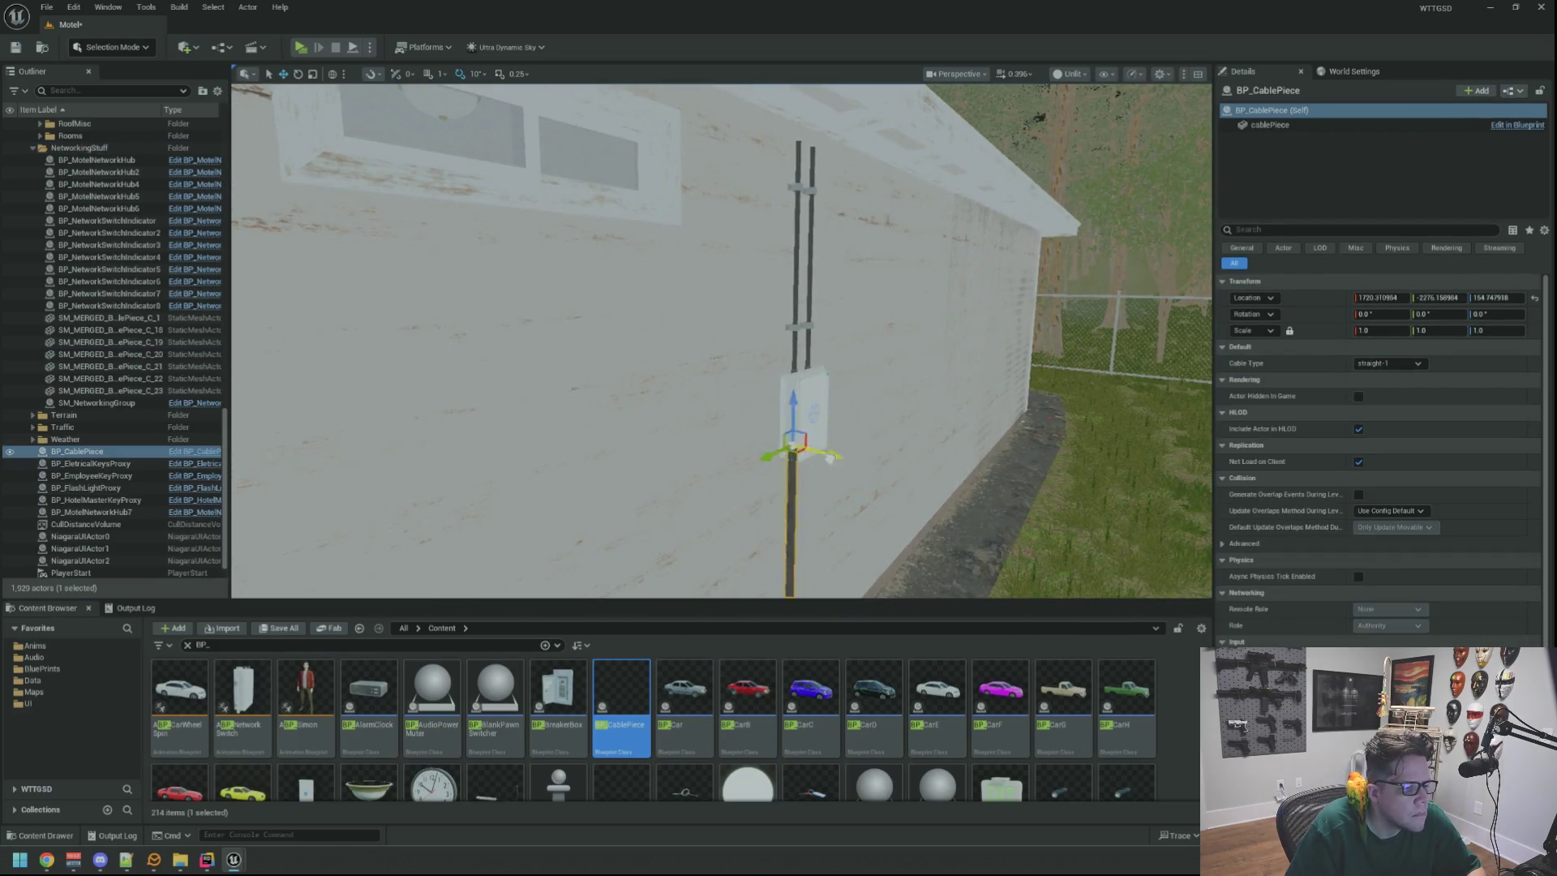
drag(829, 459, 932, 455)
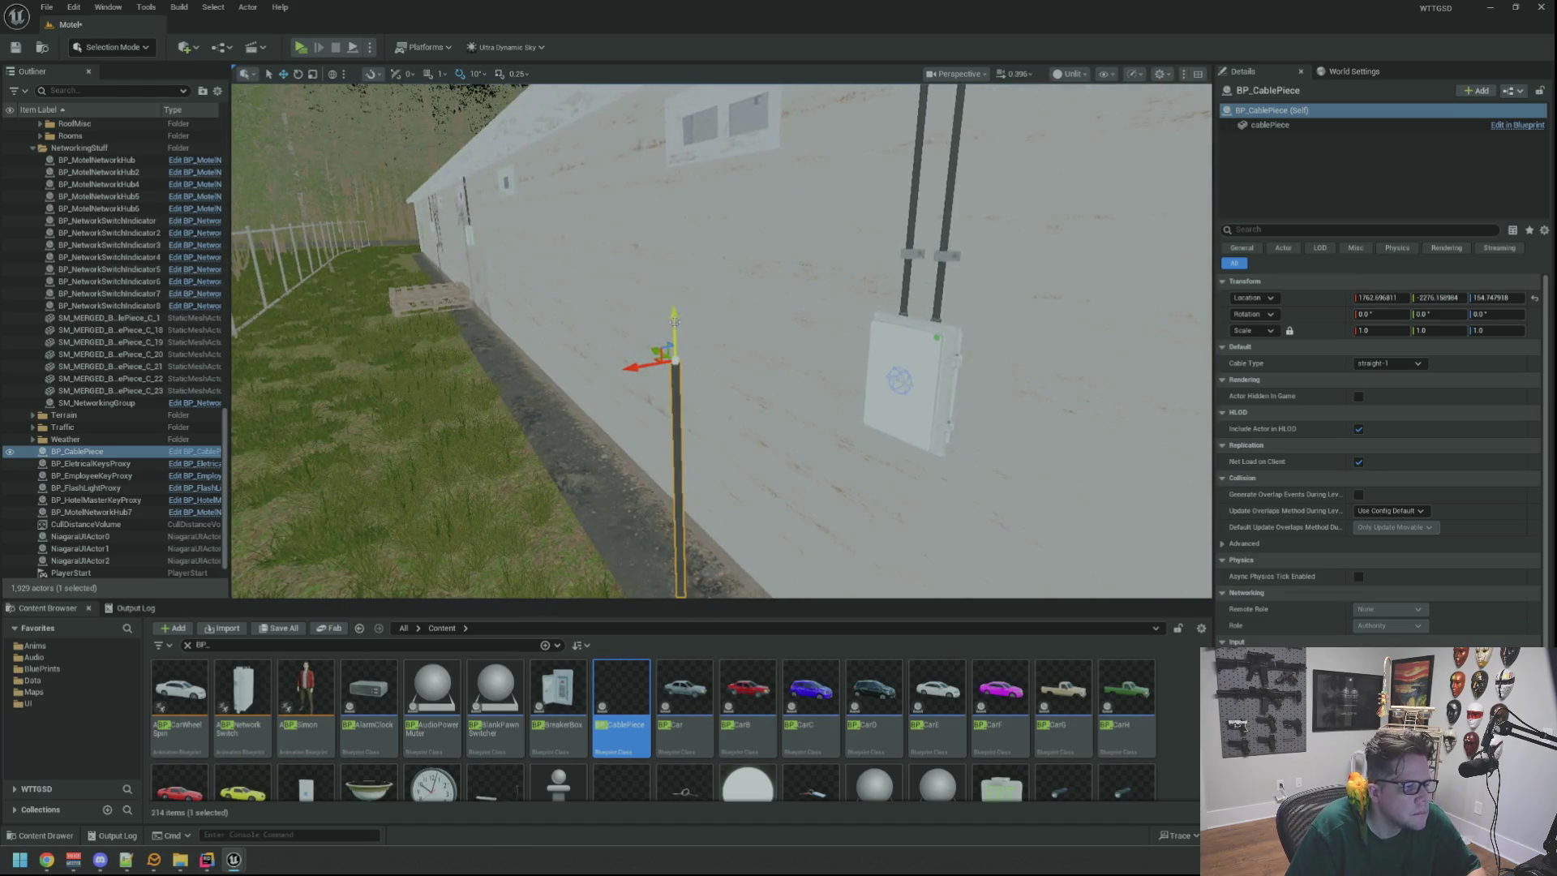
Delete the SM_MERGED cables above the wall hub.
mouse_move(722, 341)
mouse_down()
mouse_move(694, 317)
mouse_move(644, 323)
mouse_move(730, 243)
mouse_up()
click(734, 240)
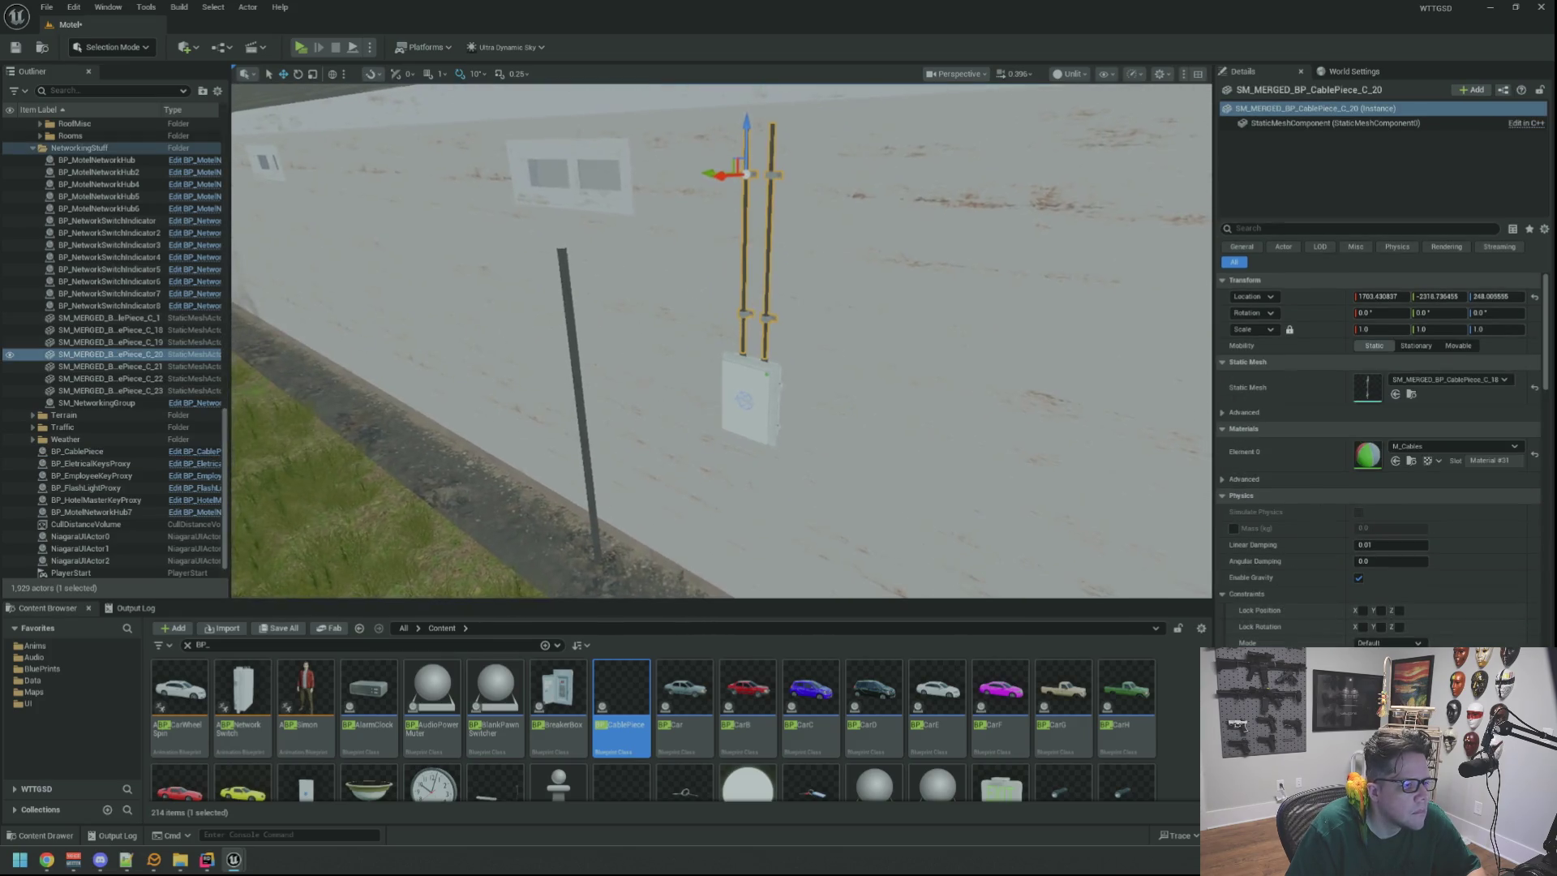
key(Delete)
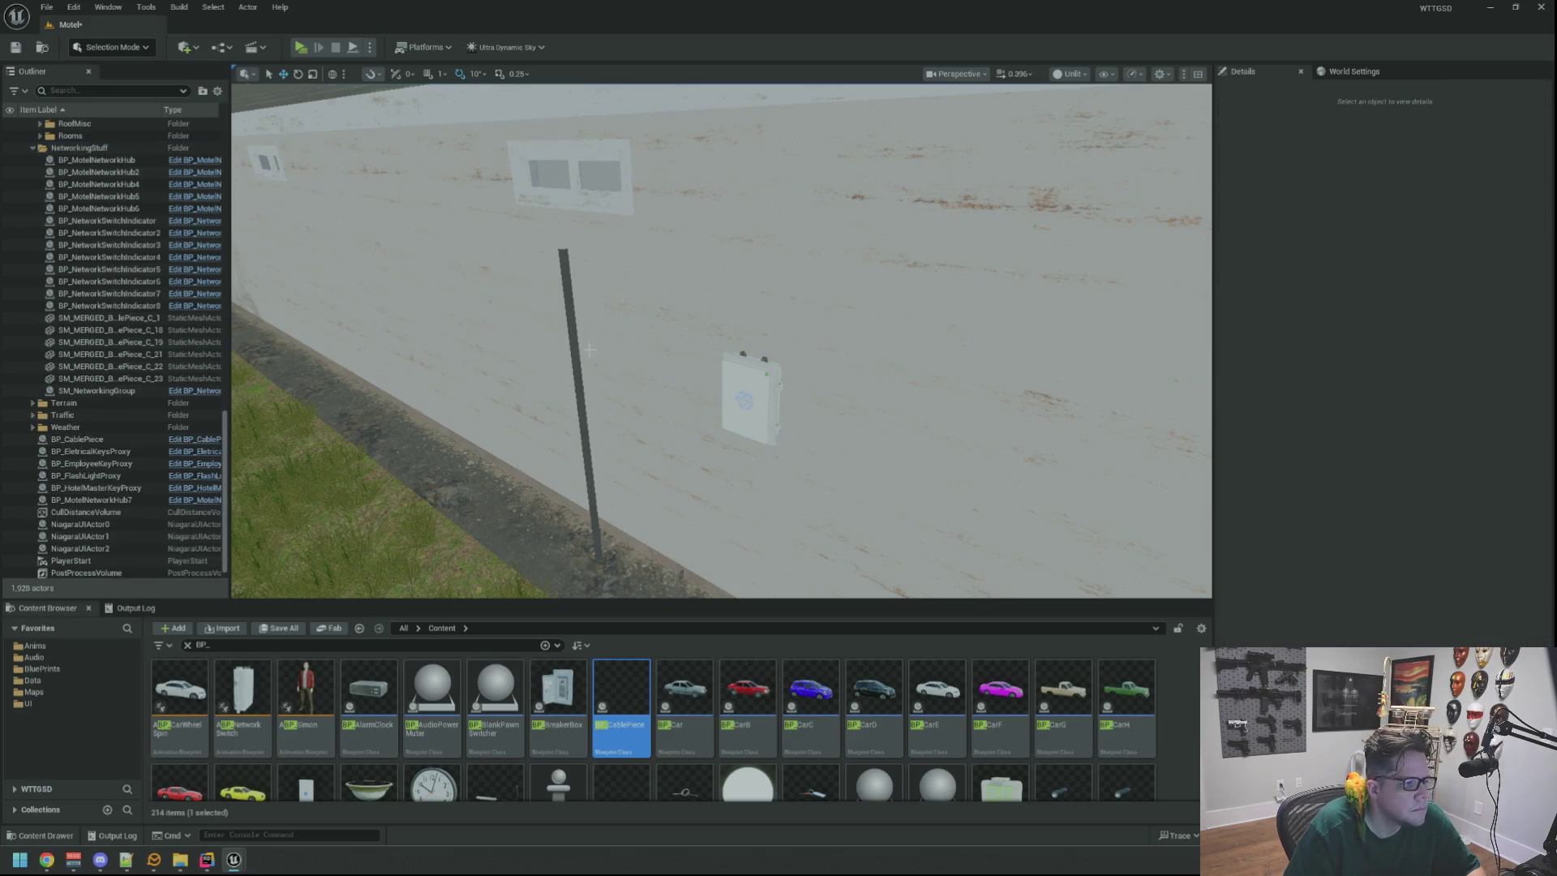
Tilt the new cable pole by 40 degrees toward the building corner.
click(578, 350)
mouse_move(589, 349)
mouse_down()
mouse_move(647, 346)
mouse_move(574, 349)
mouse_move(646, 347)
mouse_move(719, 270)
mouse_up()
drag(747, 206, 754, 315)
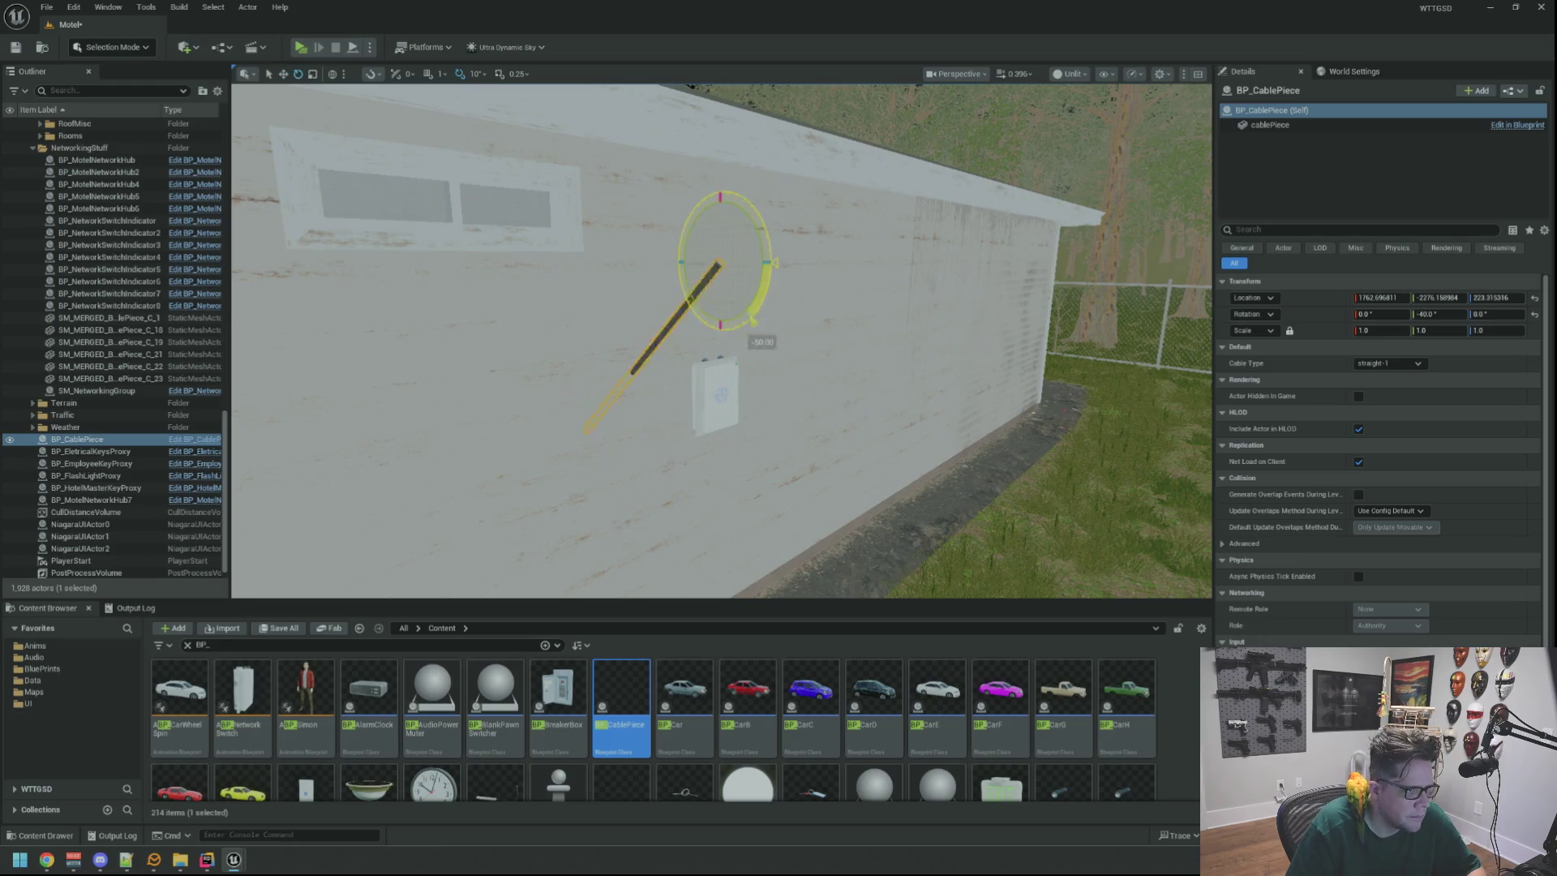
mouse_move(783, 119)
mouse_down()
mouse_move(862, 104)
mouse_move(863, 158)
mouse_up()
key(w)
mouse_move(703, 316)
mouse_down()
mouse_move(703, 360)
mouse_move(961, 373)
mouse_up()
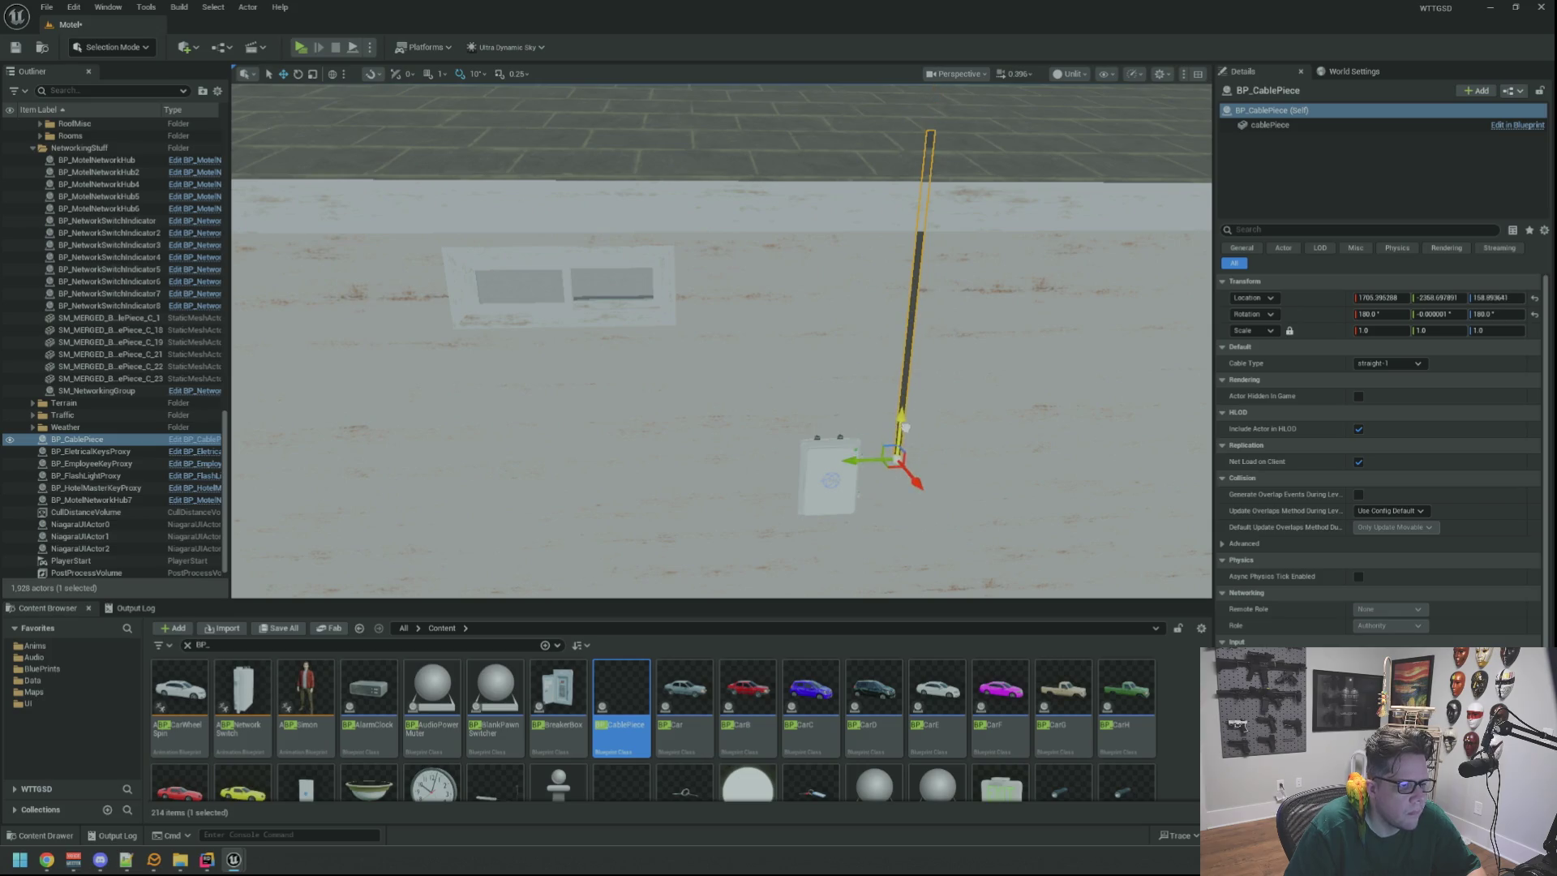
Move BP_CablePiece onto the top of the hub box and select the right-hand cable.
key(f)
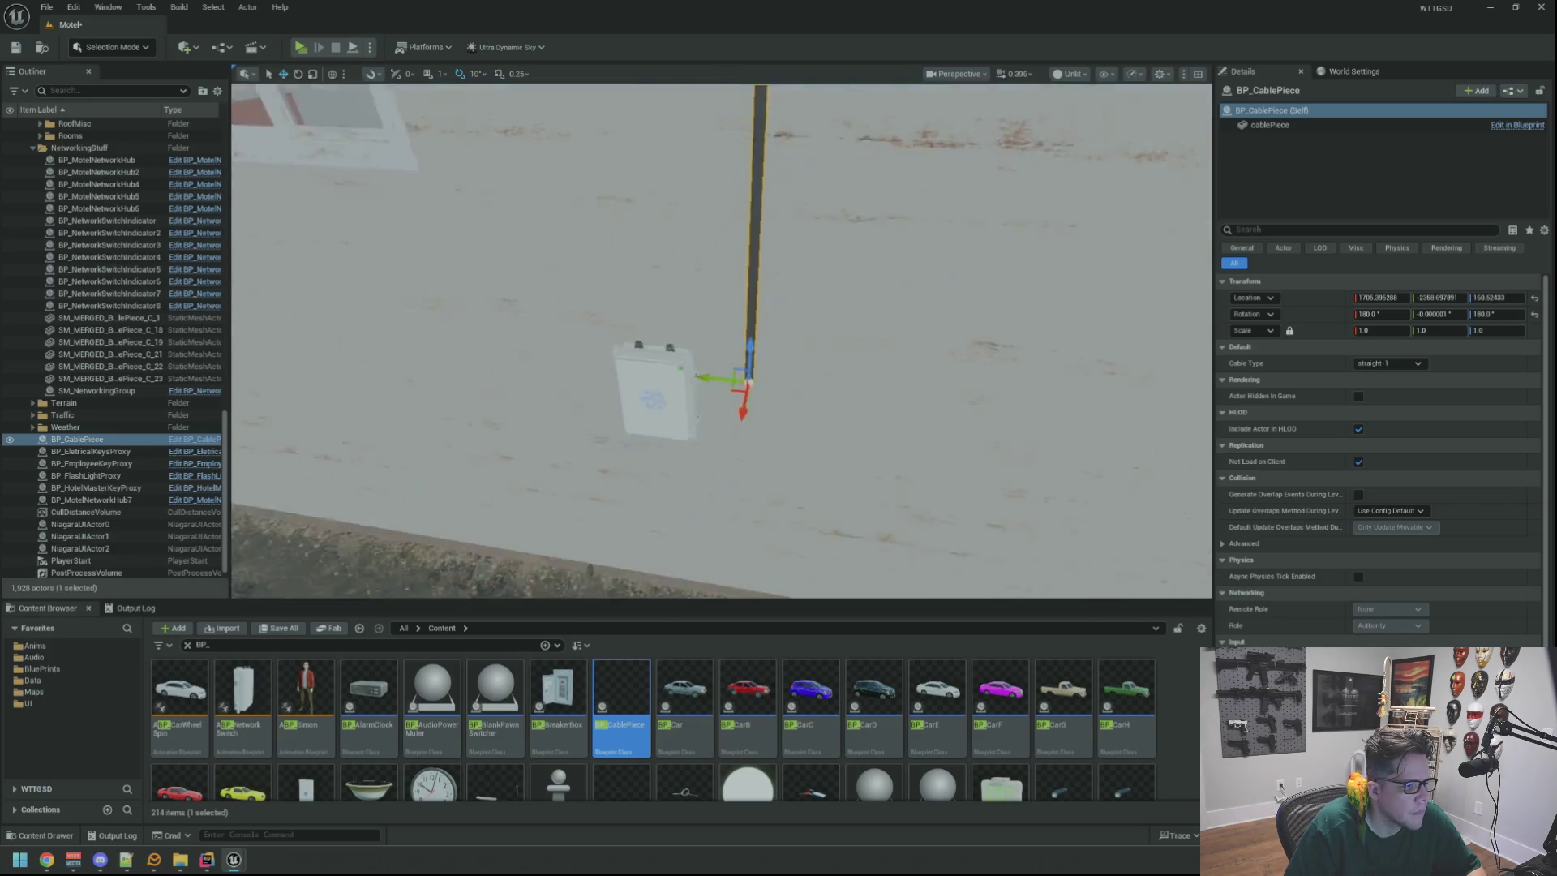
mouse_move(710, 396)
mouse_down()
mouse_move(519, 396)
mouse_move(537, 396)
mouse_up()
key(f)
drag(737, 323, 738, 340)
drag(786, 210, 787, 210)
mouse_move(783, 271)
mouse_down()
mouse_move(788, 228)
mouse_move(778, 244)
mouse_up()
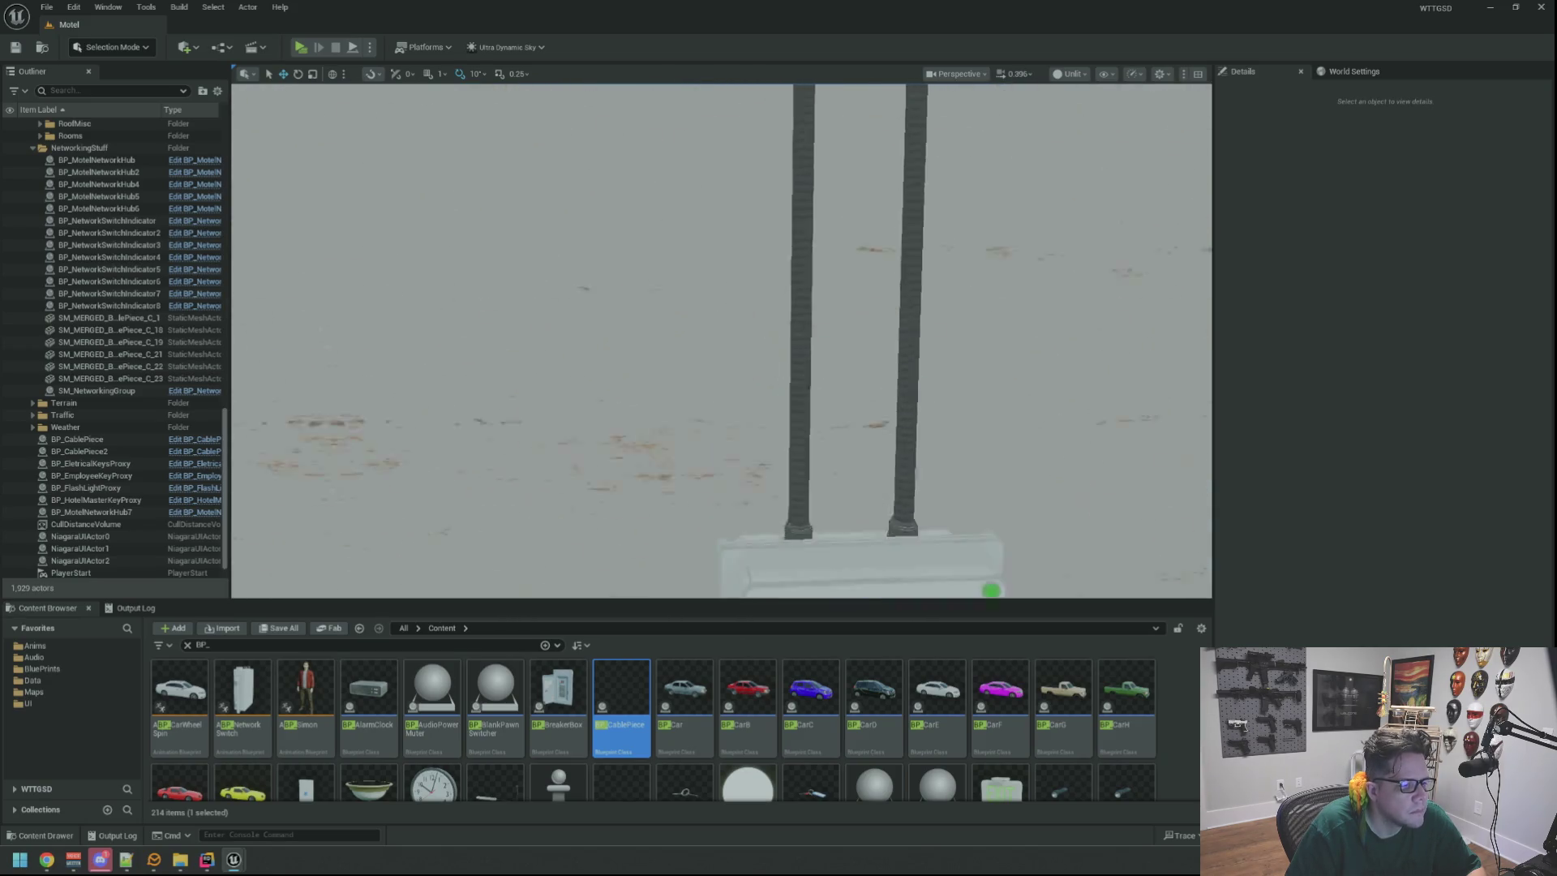
click(706, 362)
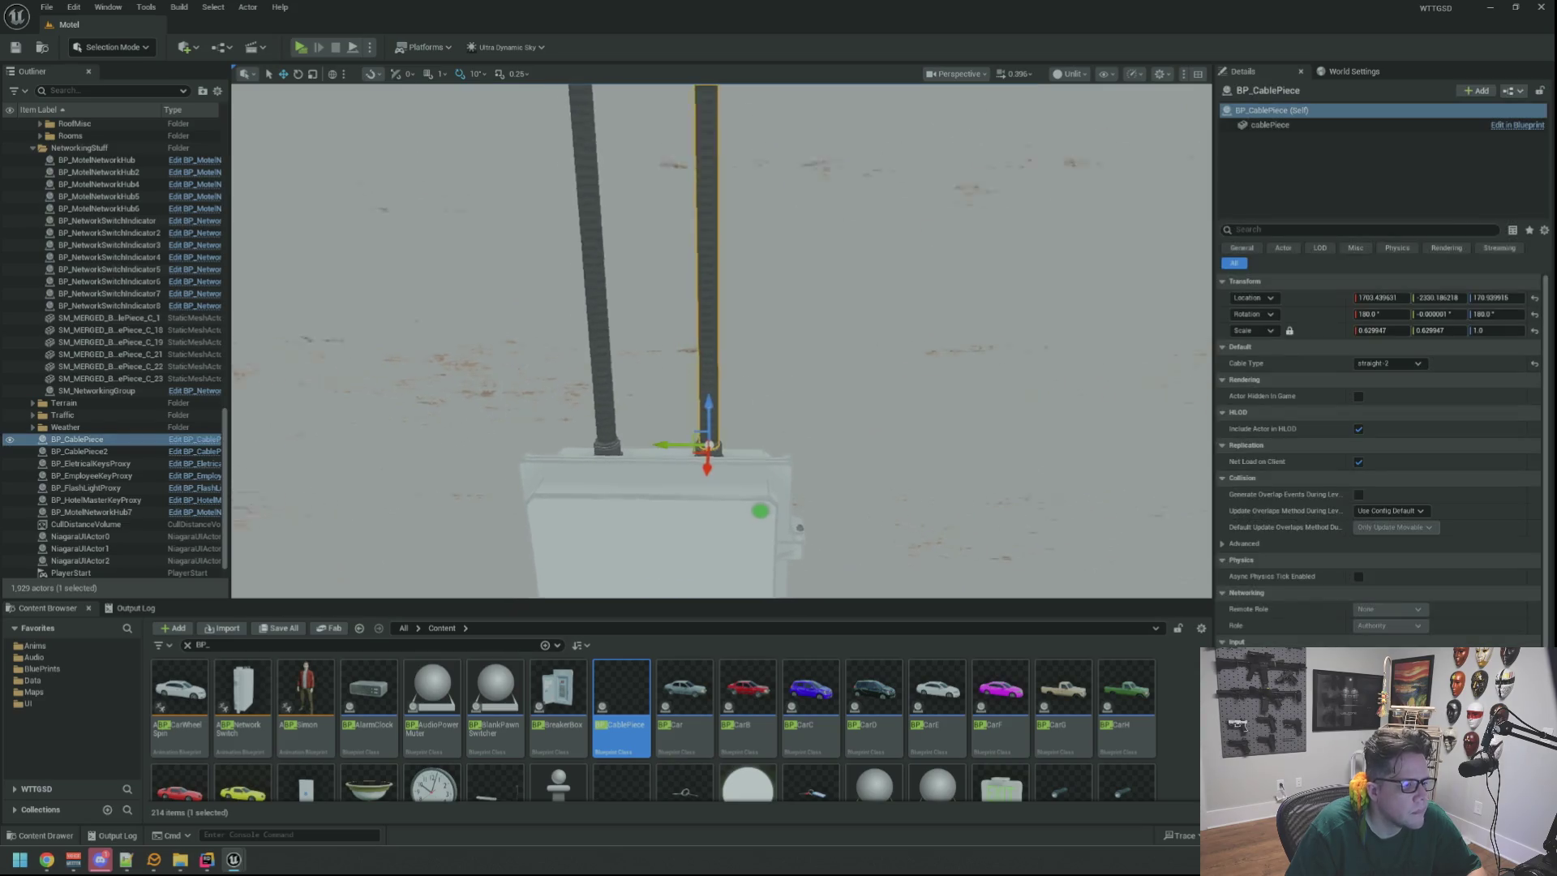
Duplicate the right cable and change the copy's Cable Type to wallClamp-1.
scroll(785, 378, down, 3)
key(ctrl+d)
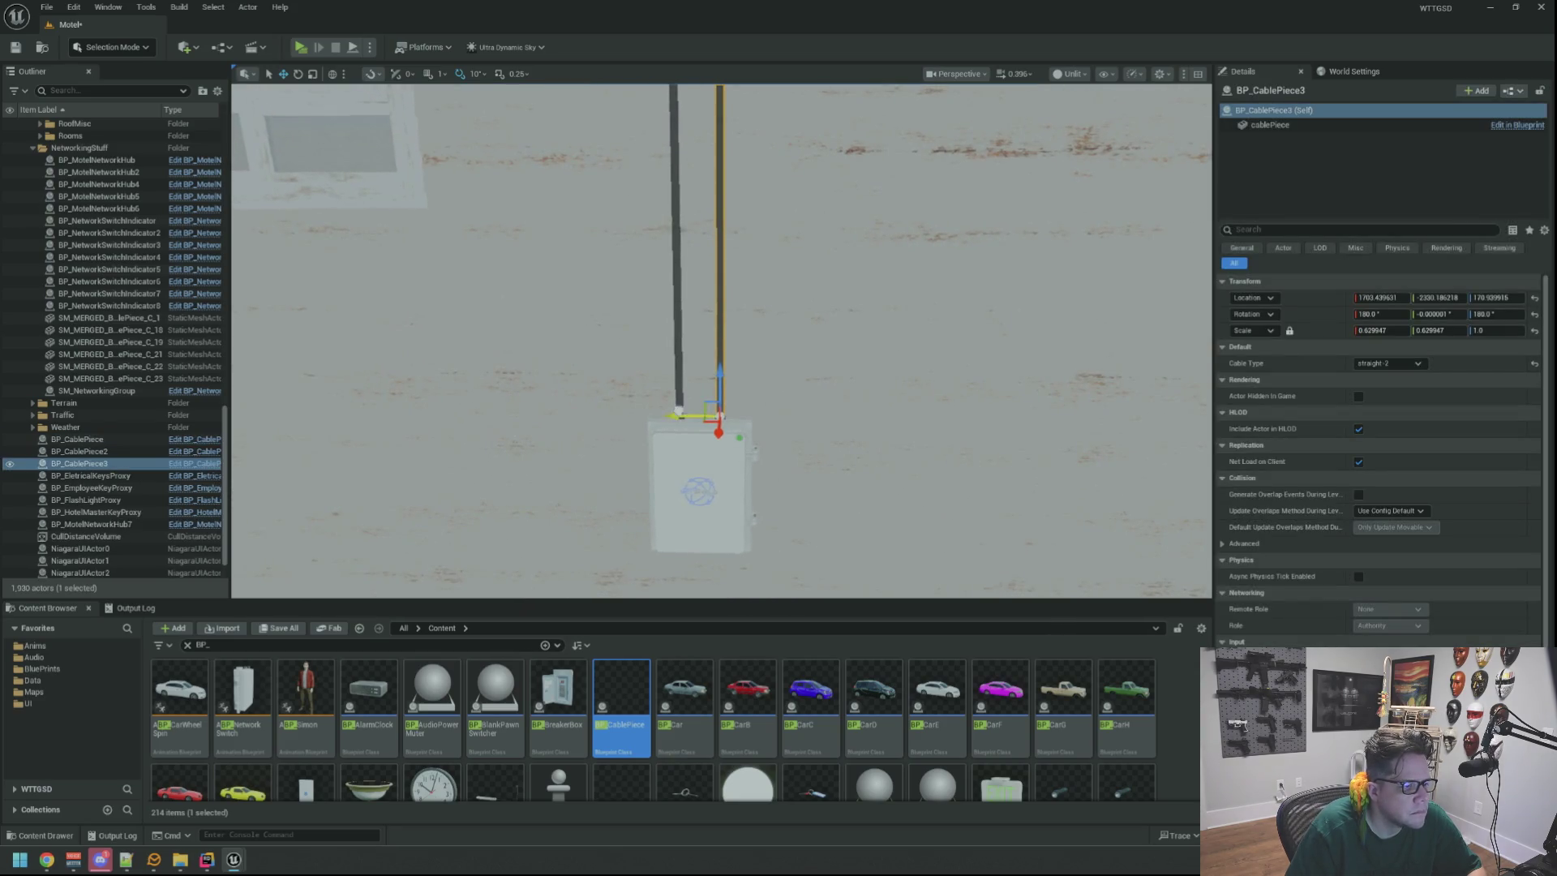
click(1389, 369)
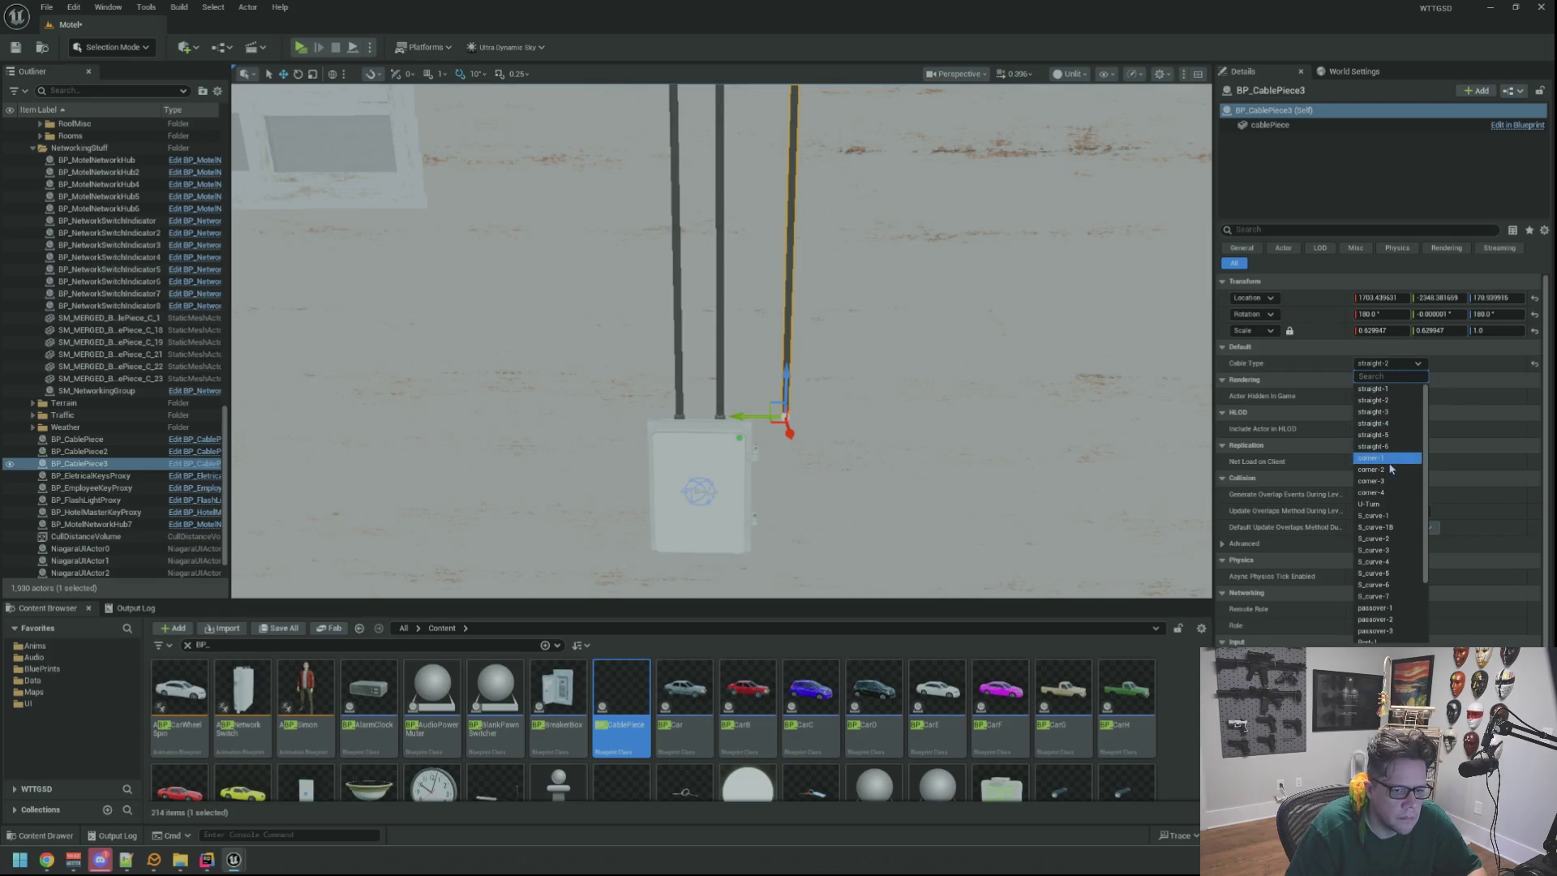
scroll(1401, 480, down, 3)
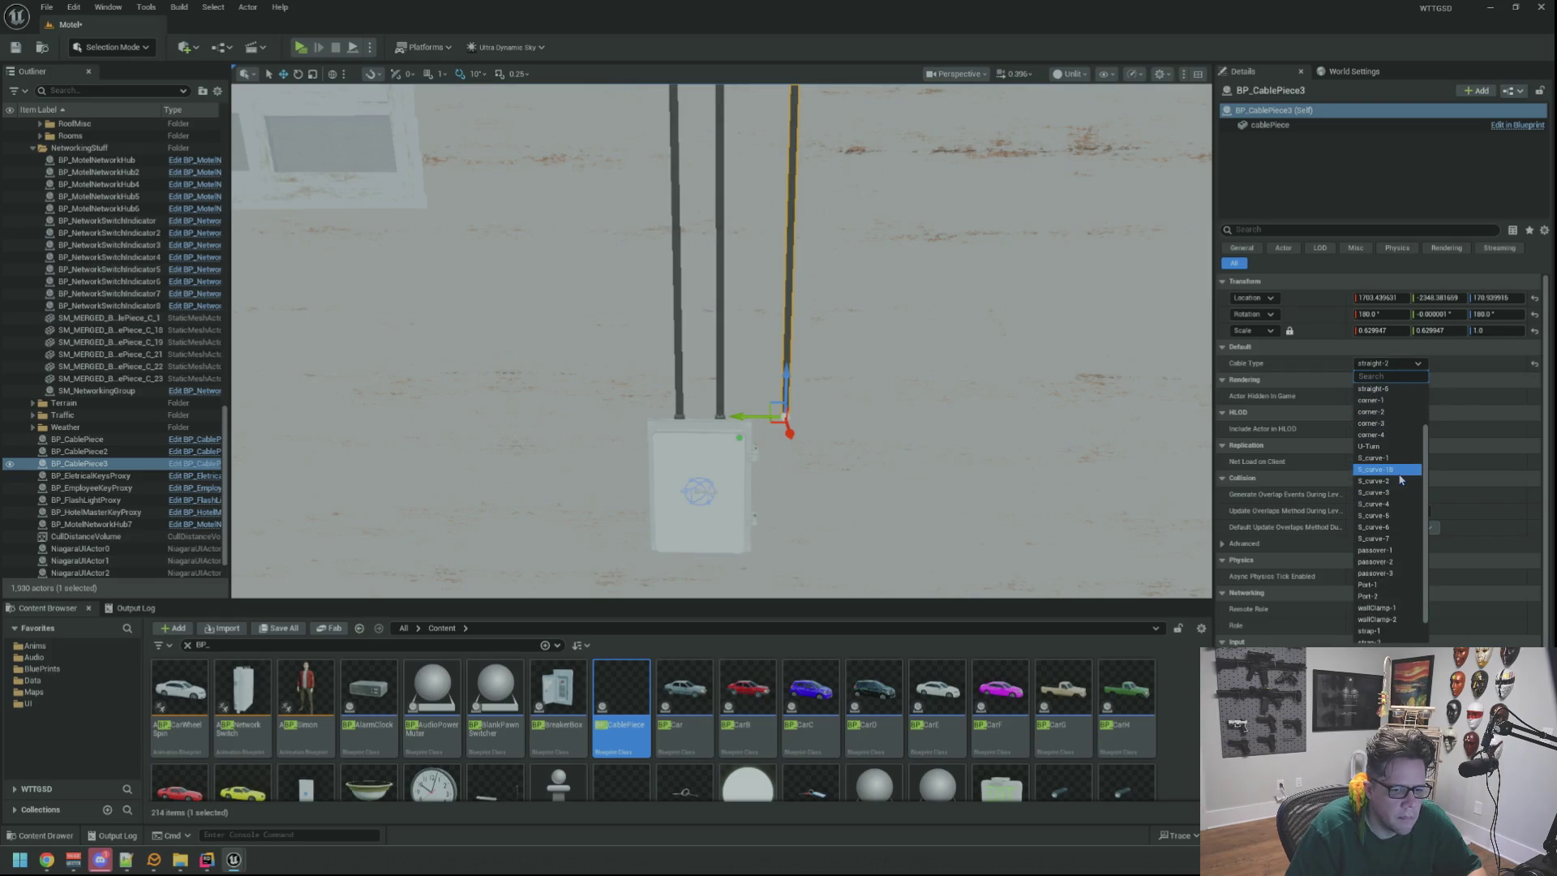
click(1391, 578)
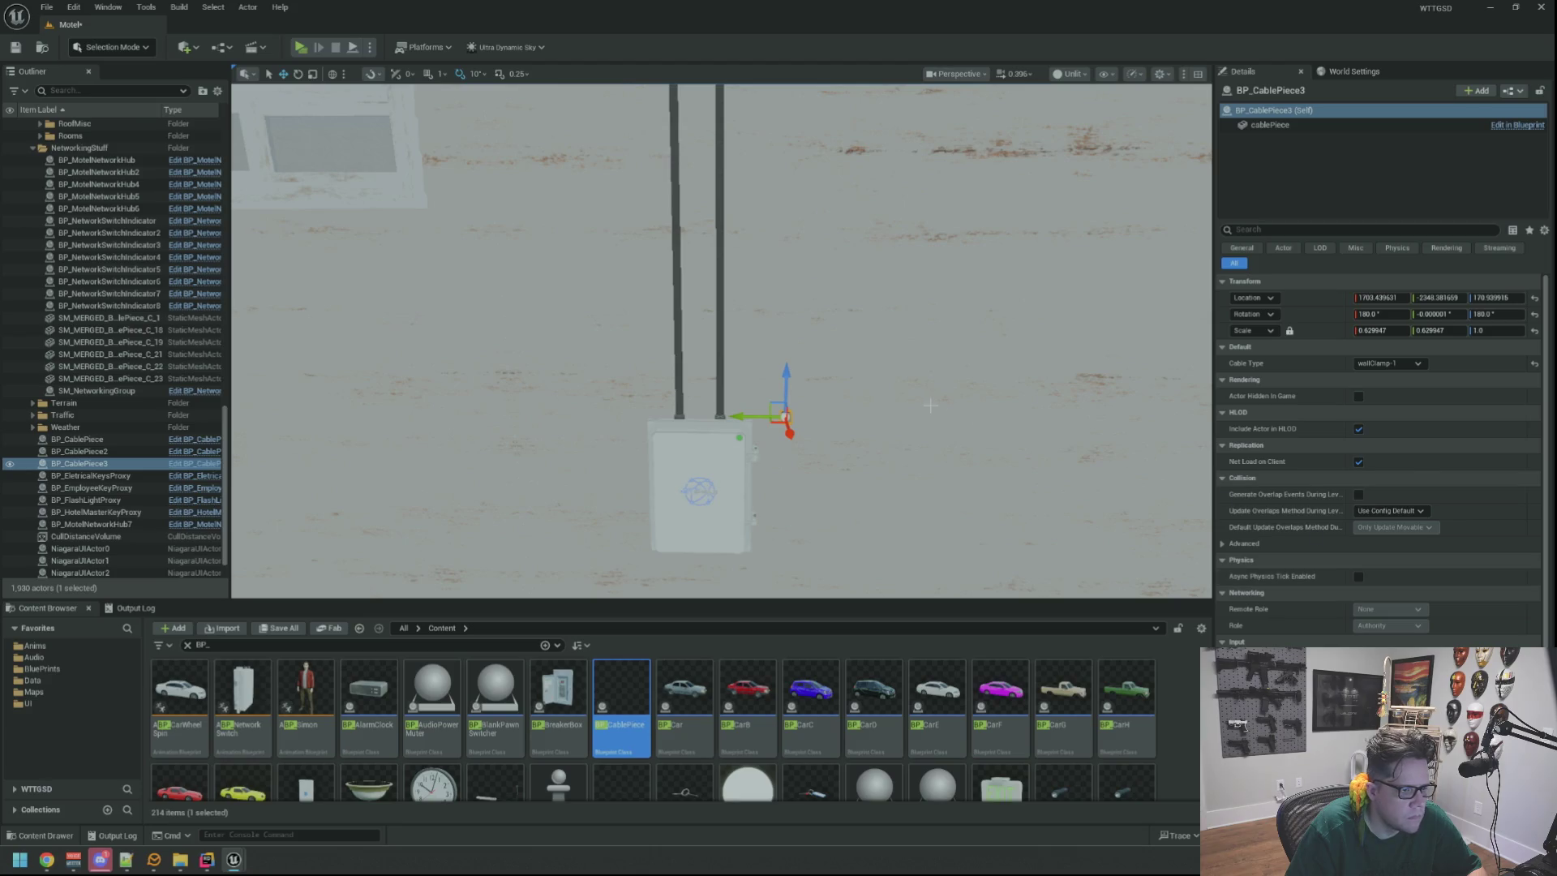
key(f)
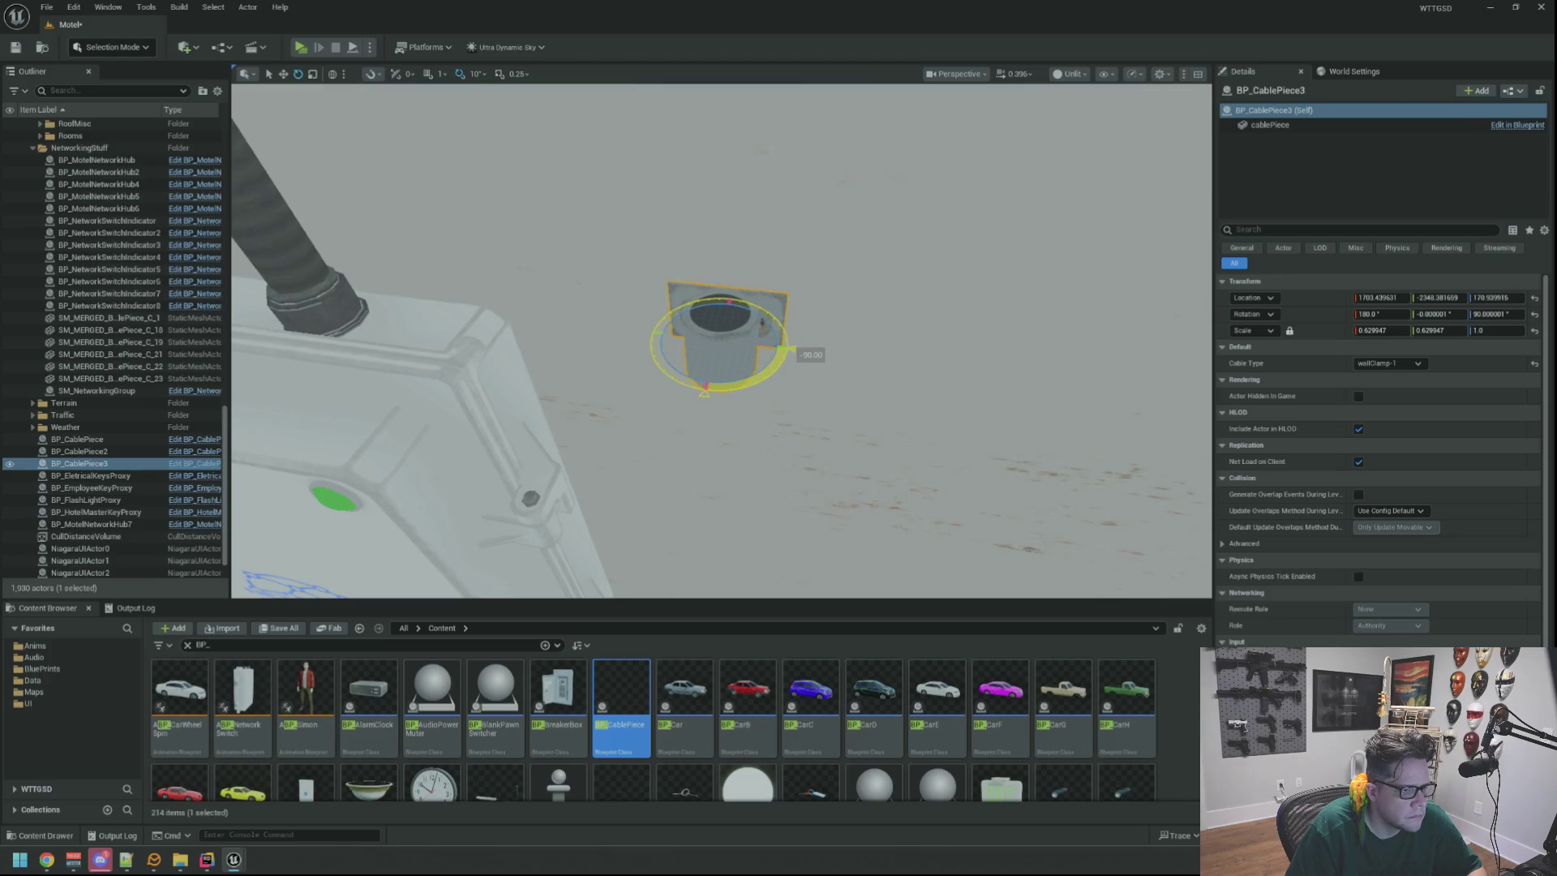
key(w)
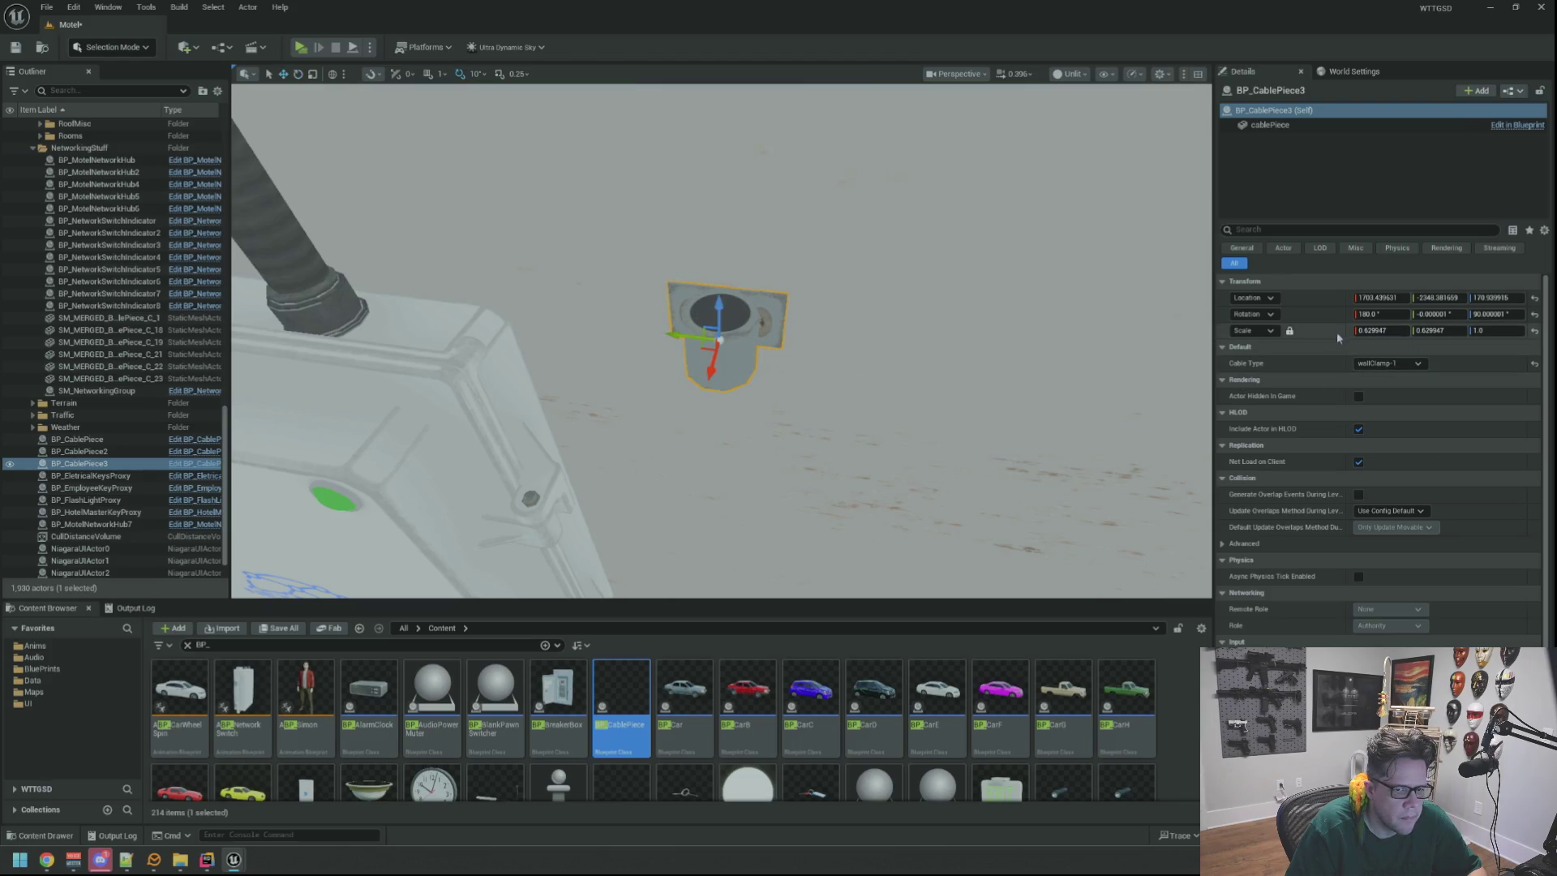
Fit the clamp on the cable above the hub box and Alt-drag a copy higher up.
drag(882, 345, 814, 350)
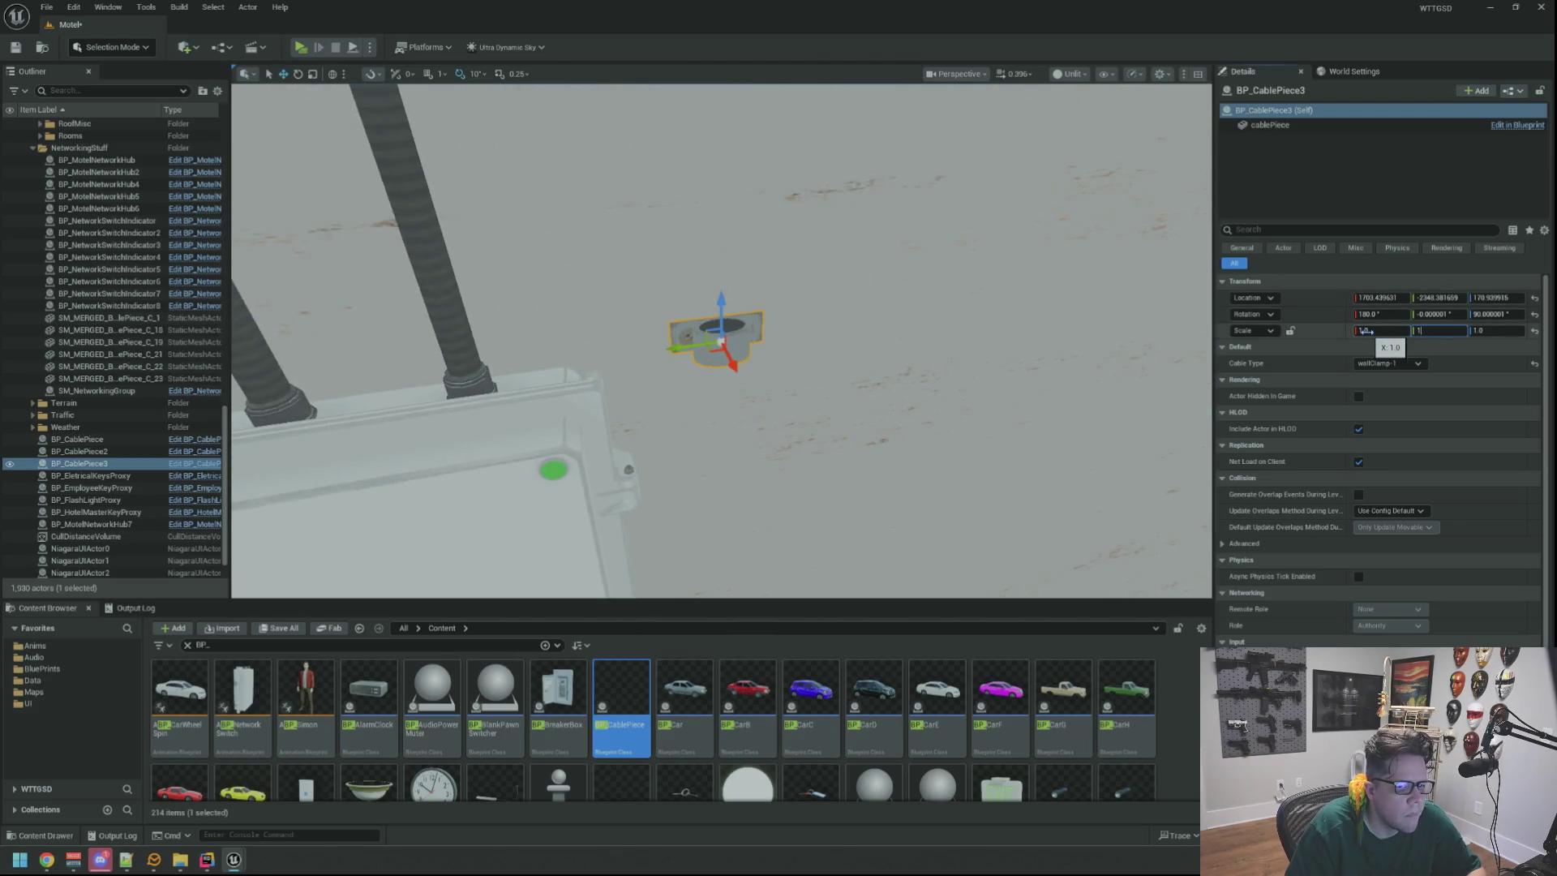
drag(811, 349, 811, 349)
drag(584, 299, 584, 299)
drag(768, 335, 656, 215)
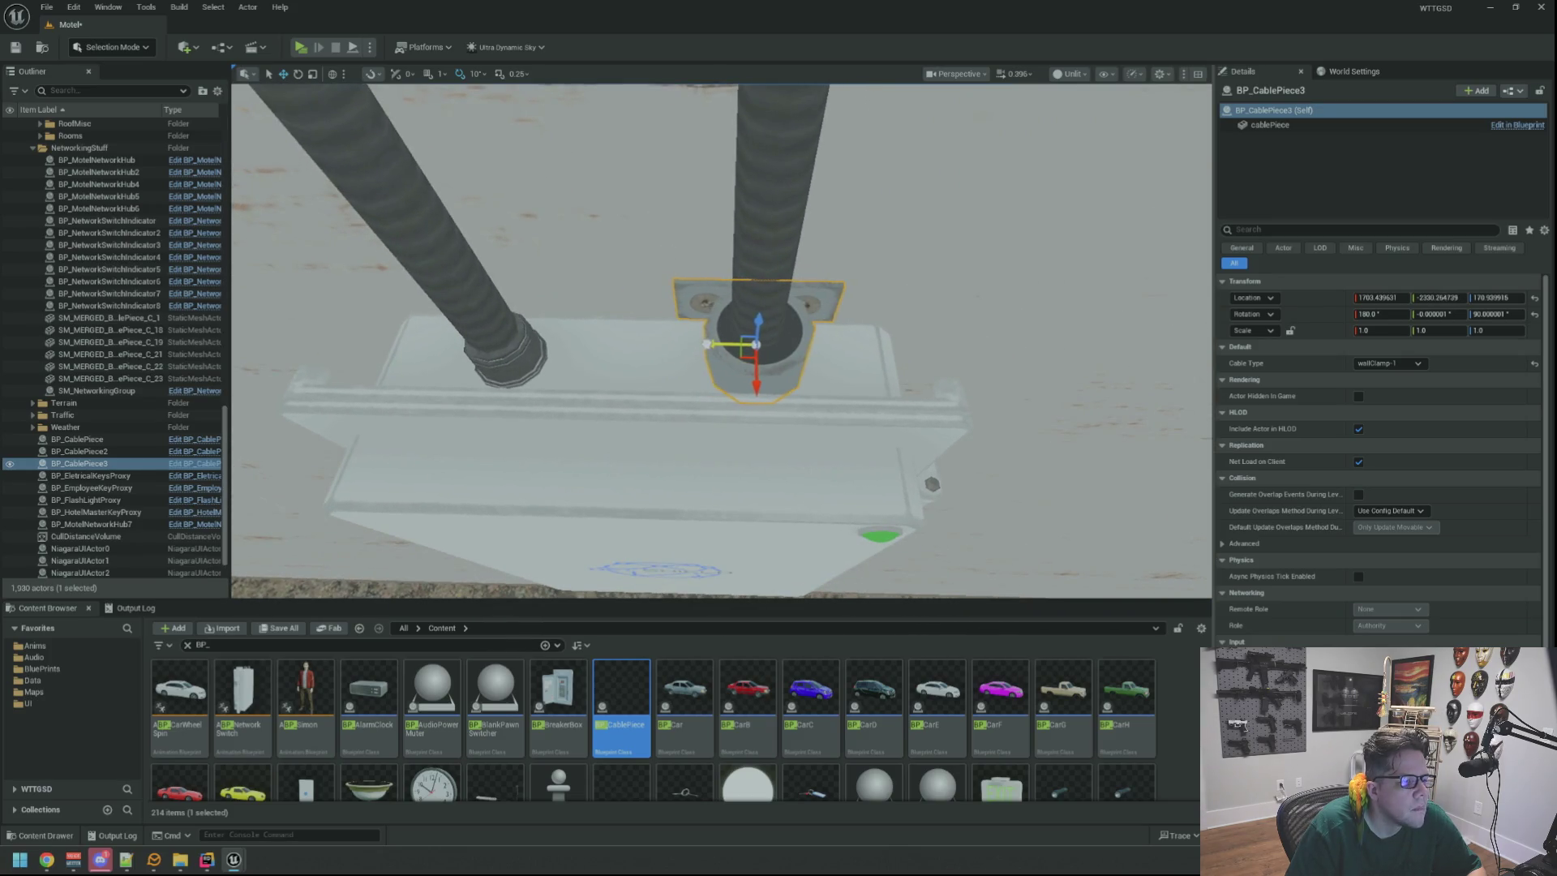
mouse_move(657, 332)
mouse_down()
mouse_move(681, 329)
mouse_move(662, 325)
mouse_up()
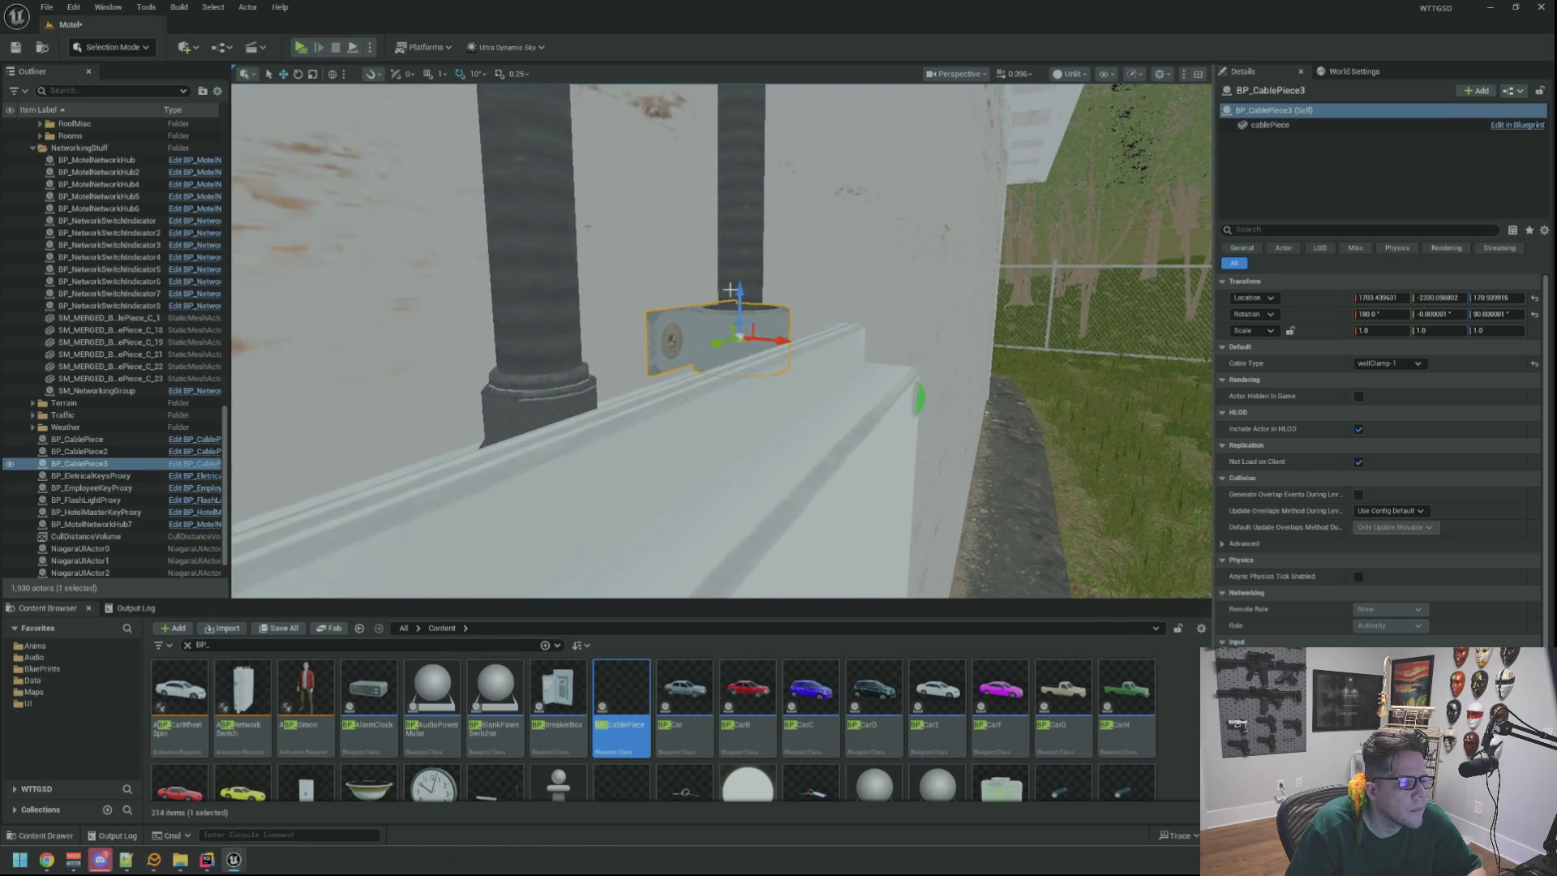
mouse_move(731, 189)
mouse_down()
mouse_move(674, 268)
mouse_move(690, 207)
mouse_move(527, 209)
mouse_move(890, 392)
mouse_up()
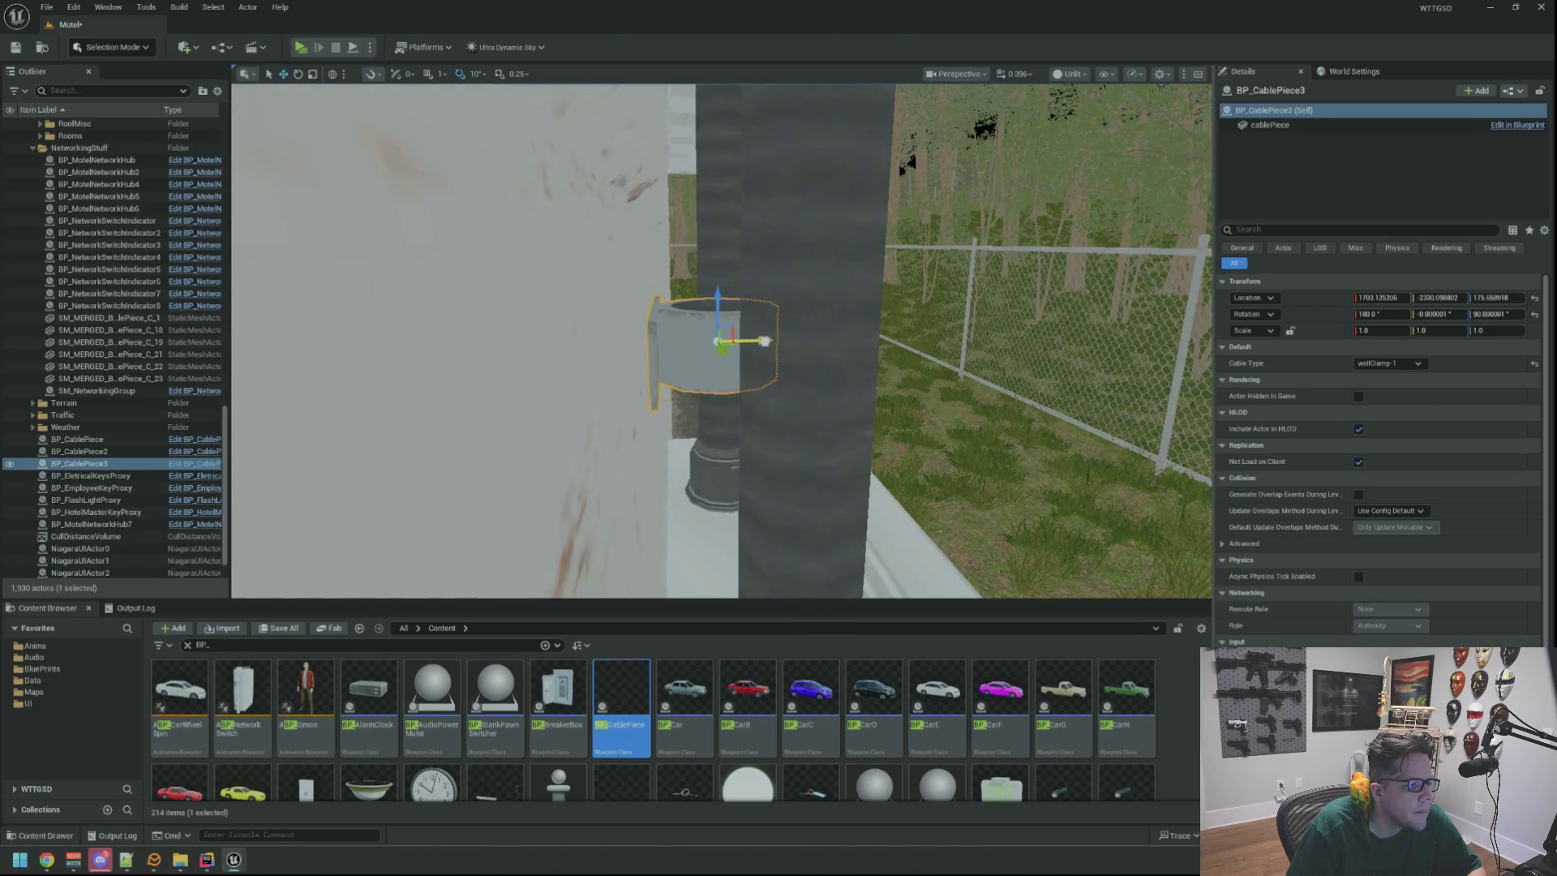
mouse_move(828, 349)
mouse_down()
mouse_move(828, 511)
mouse_move(827, 438)
mouse_move(902, 438)
mouse_move(902, 462)
mouse_move(902, 417)
mouse_move(815, 397)
mouse_up()
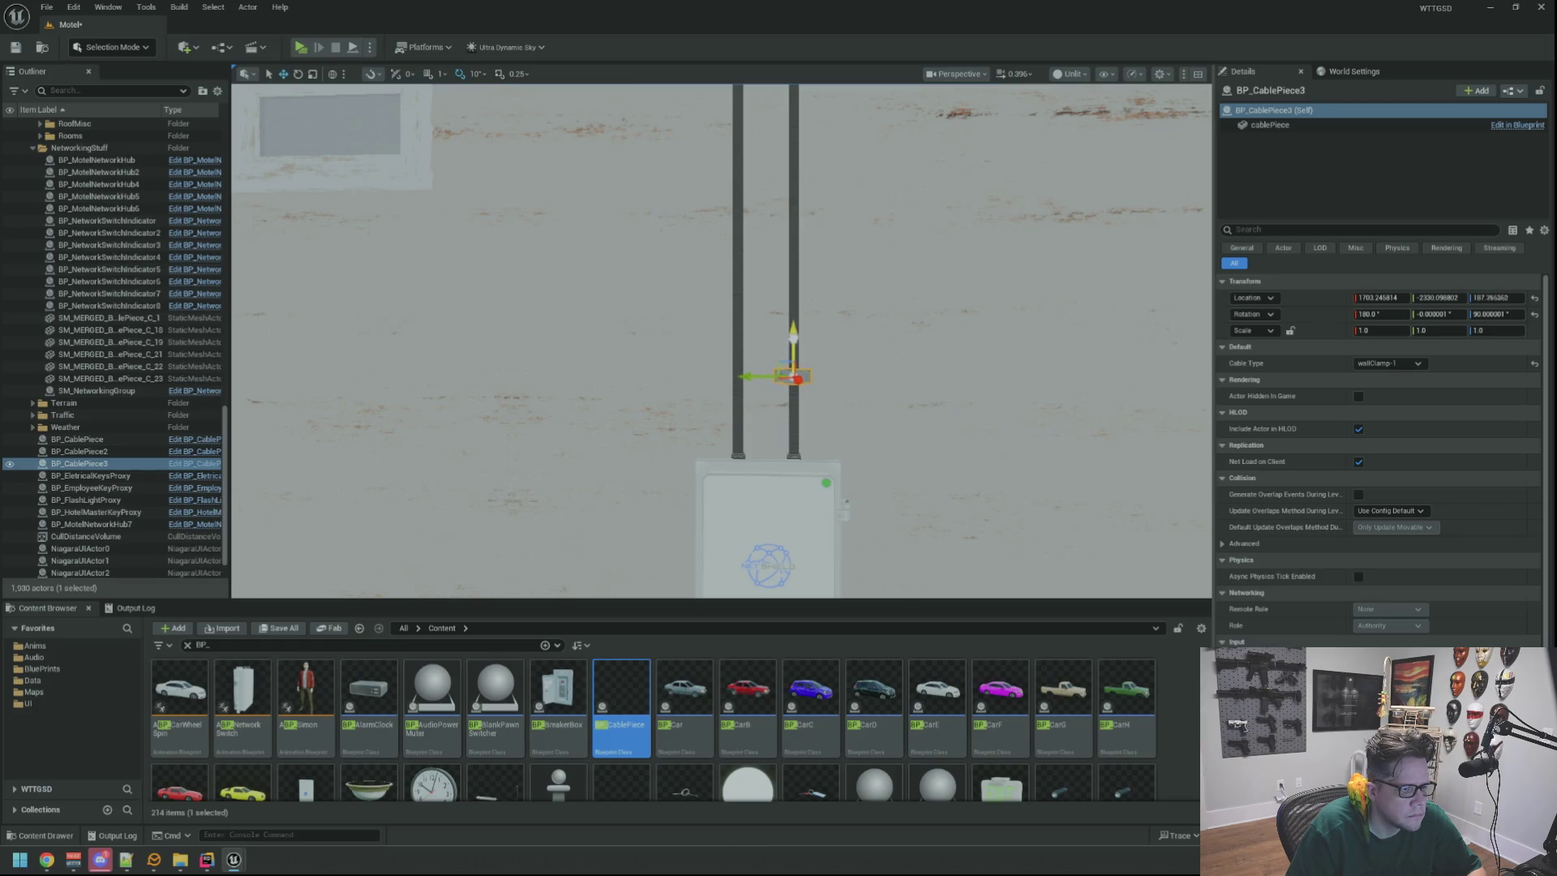
mouse_move(797, 347)
alt+mouse_down()
mouse_move(795, 146)
mouse_move(779, 341)
mouse_move(799, 409)
alt+mouse_up()
drag(849, 302, 849, 302)
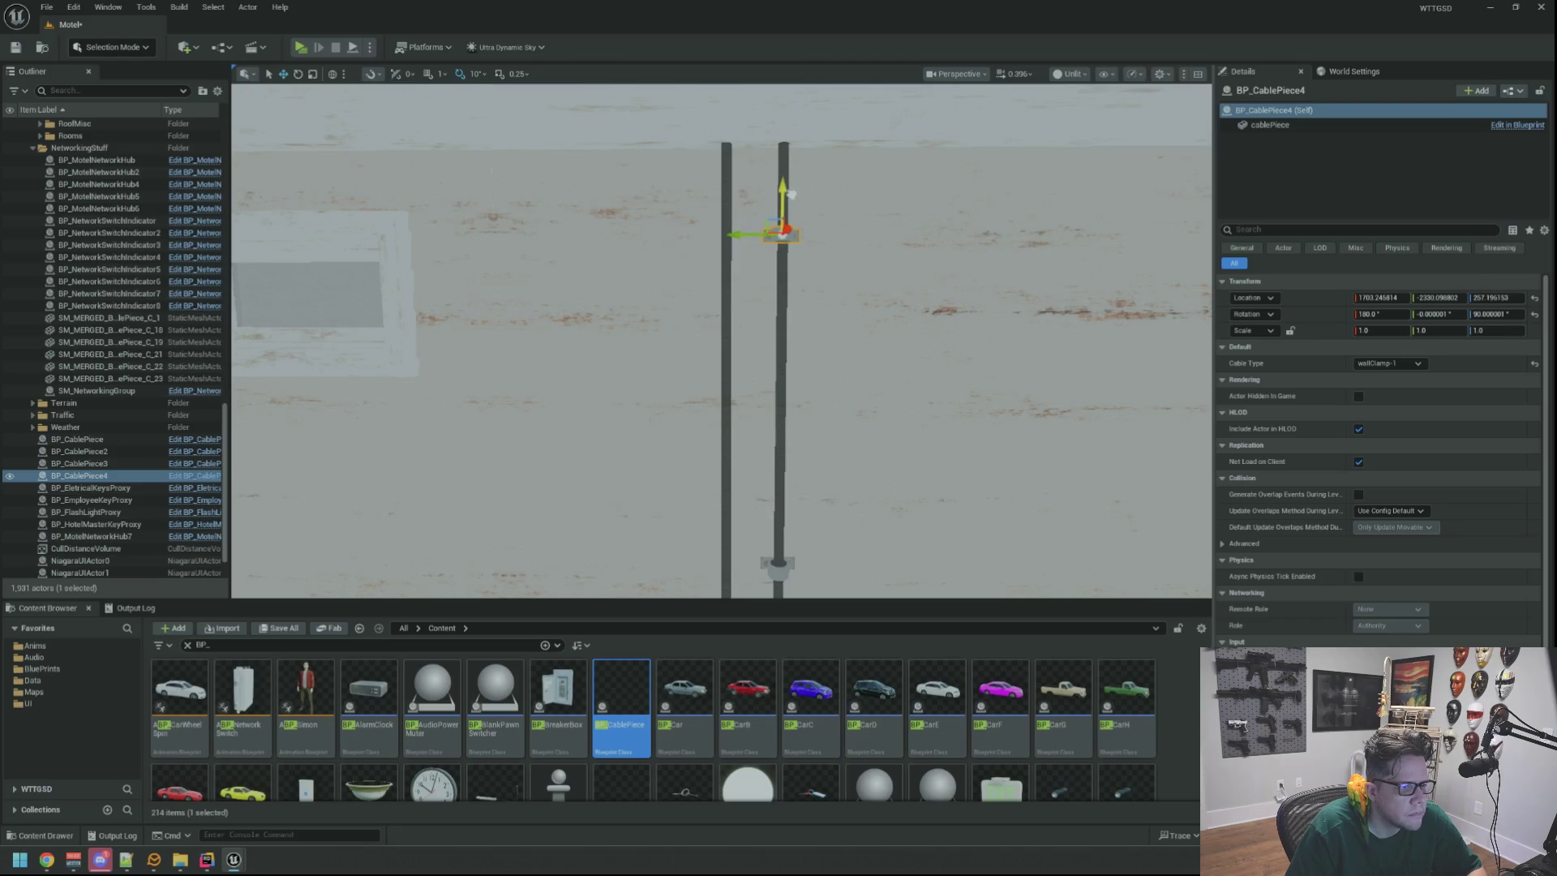
Raise the upper clamp slightly on the right cable.
key(f)
alt+drag(718, 340, 596, 341)
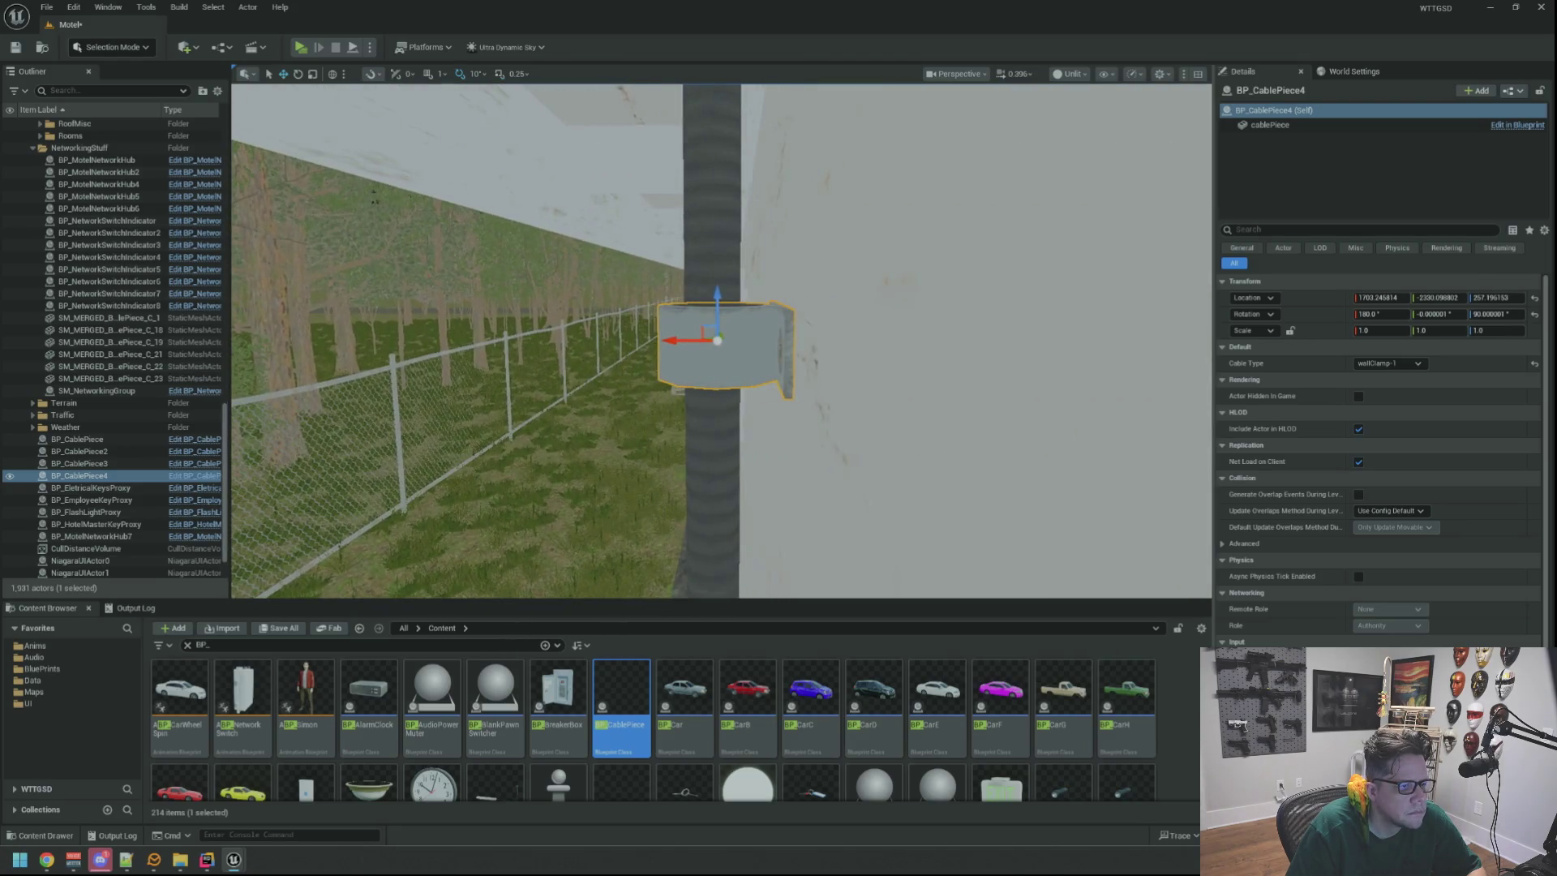
drag(721, 309, 715, 214)
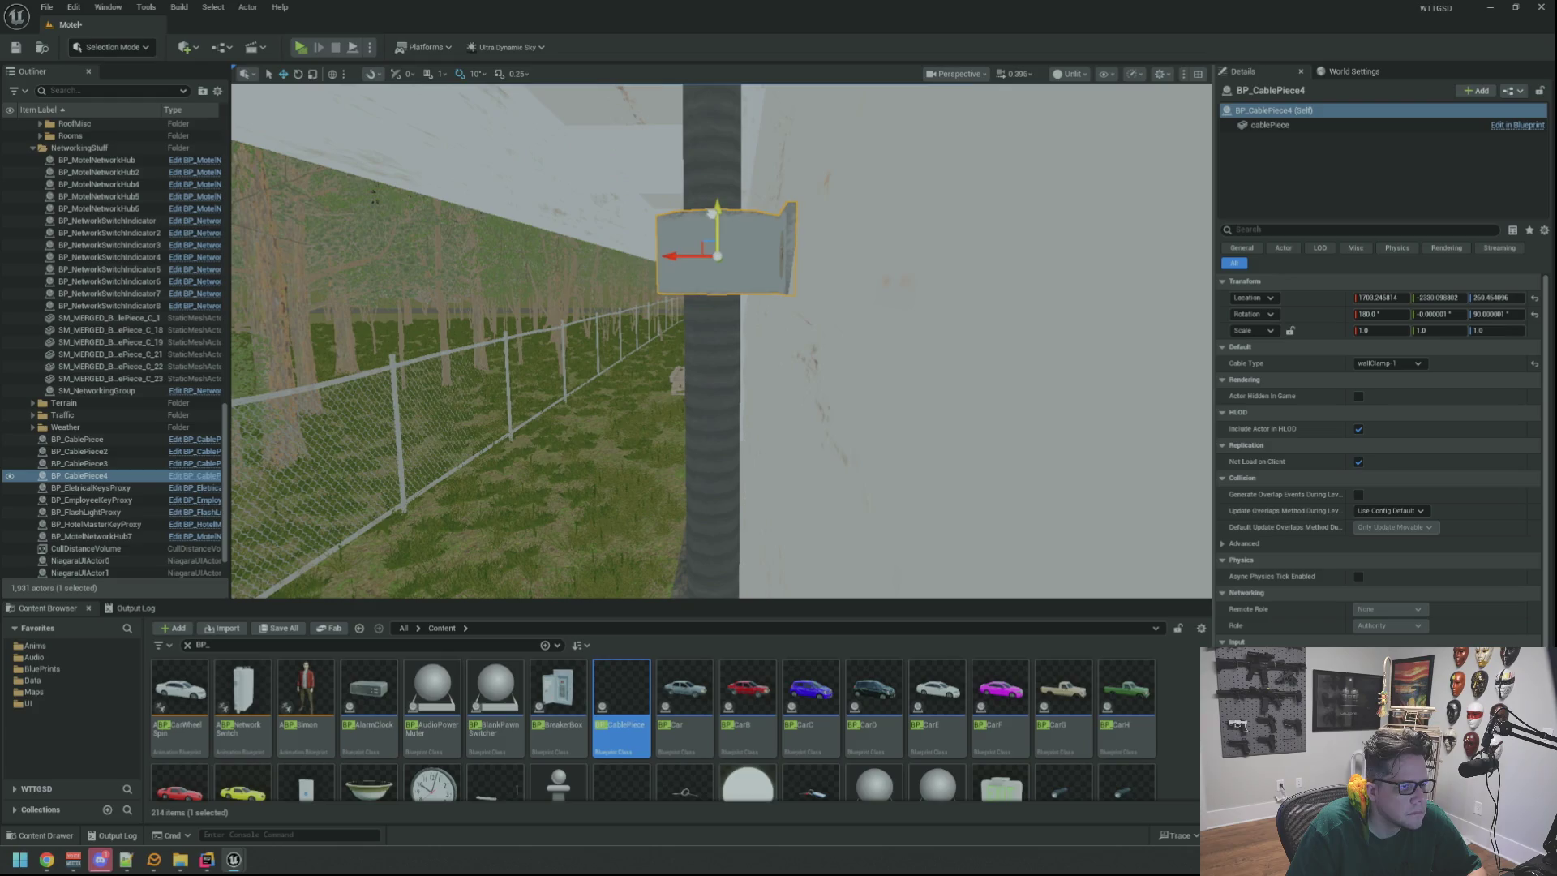
alt+drag(827, 335, 907, 335)
scroll(907, 335, down, 5)
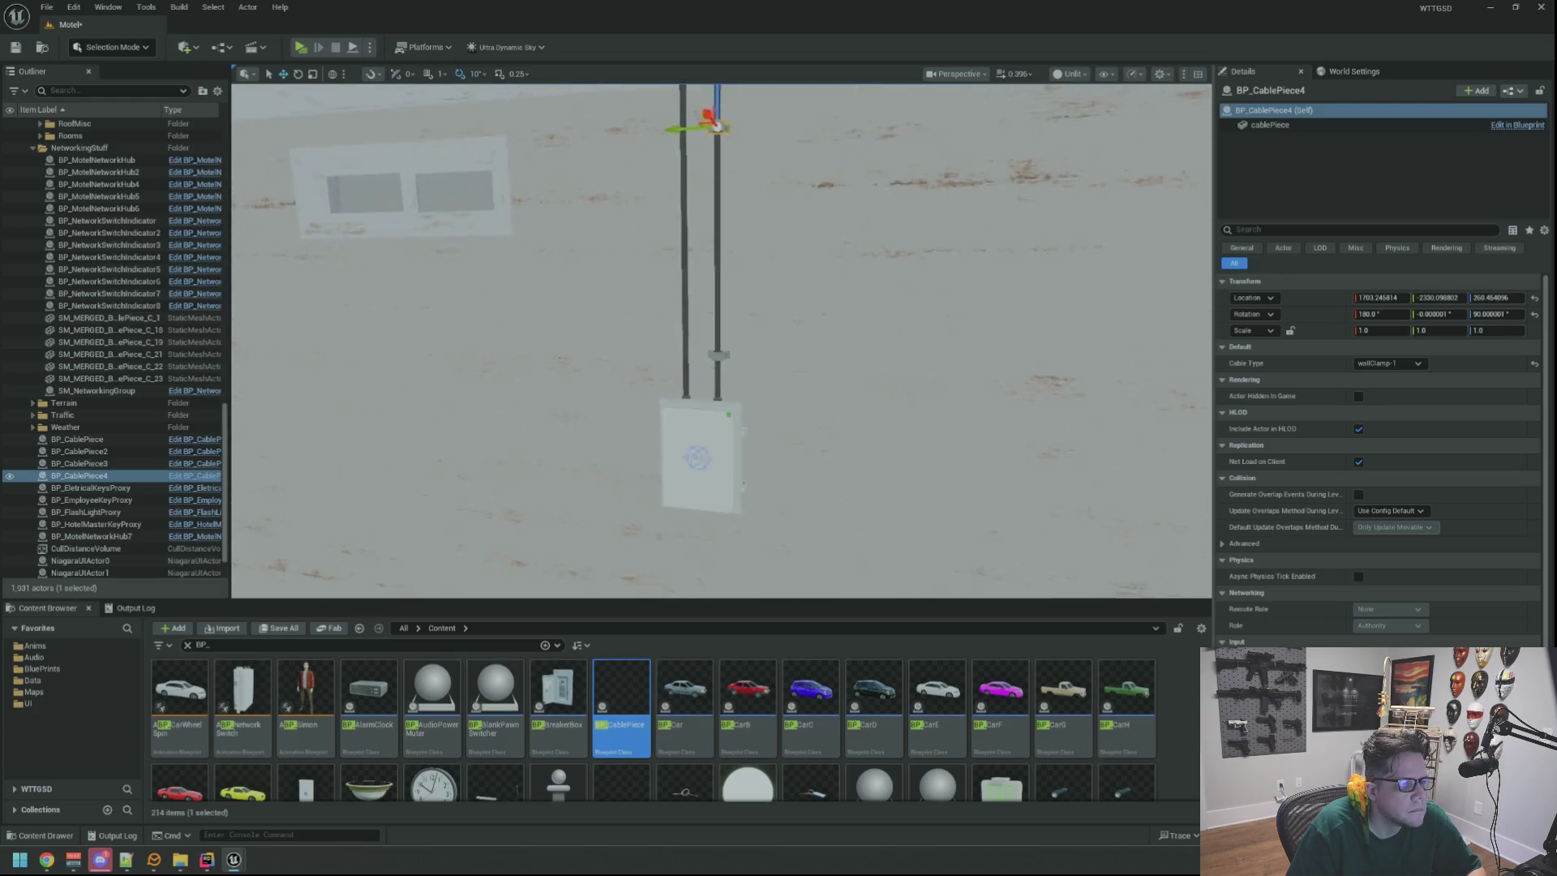
scroll(868, 357, up, 2)
Copy both clamps onto the left cable and center them on it.
ctrl+click(770, 417)
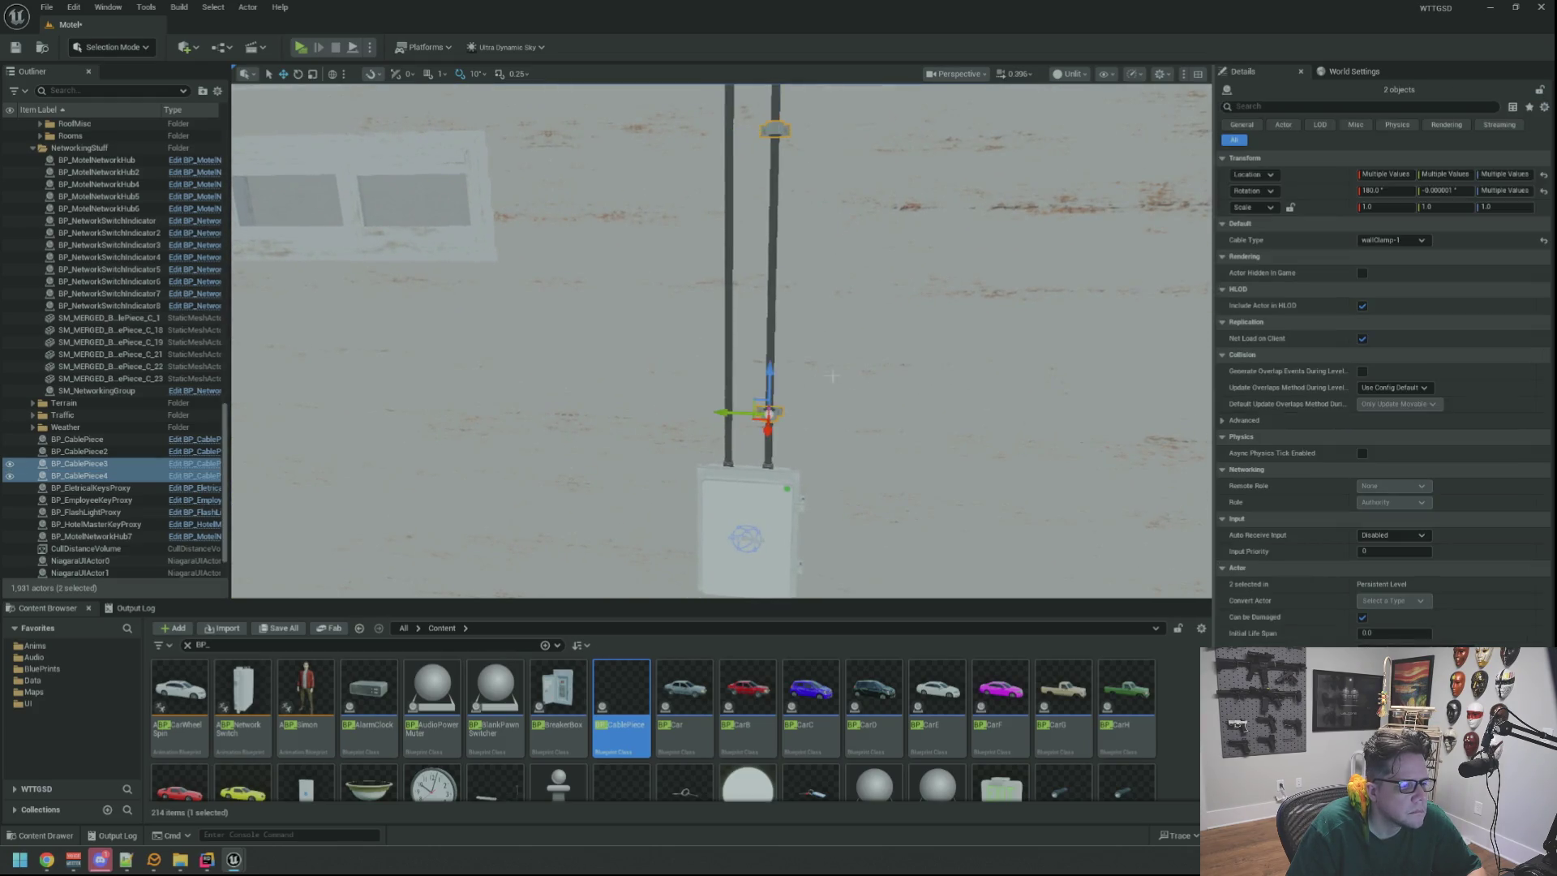
scroll(747, 422, down, 3)
alt+drag(735, 411, 716, 410)
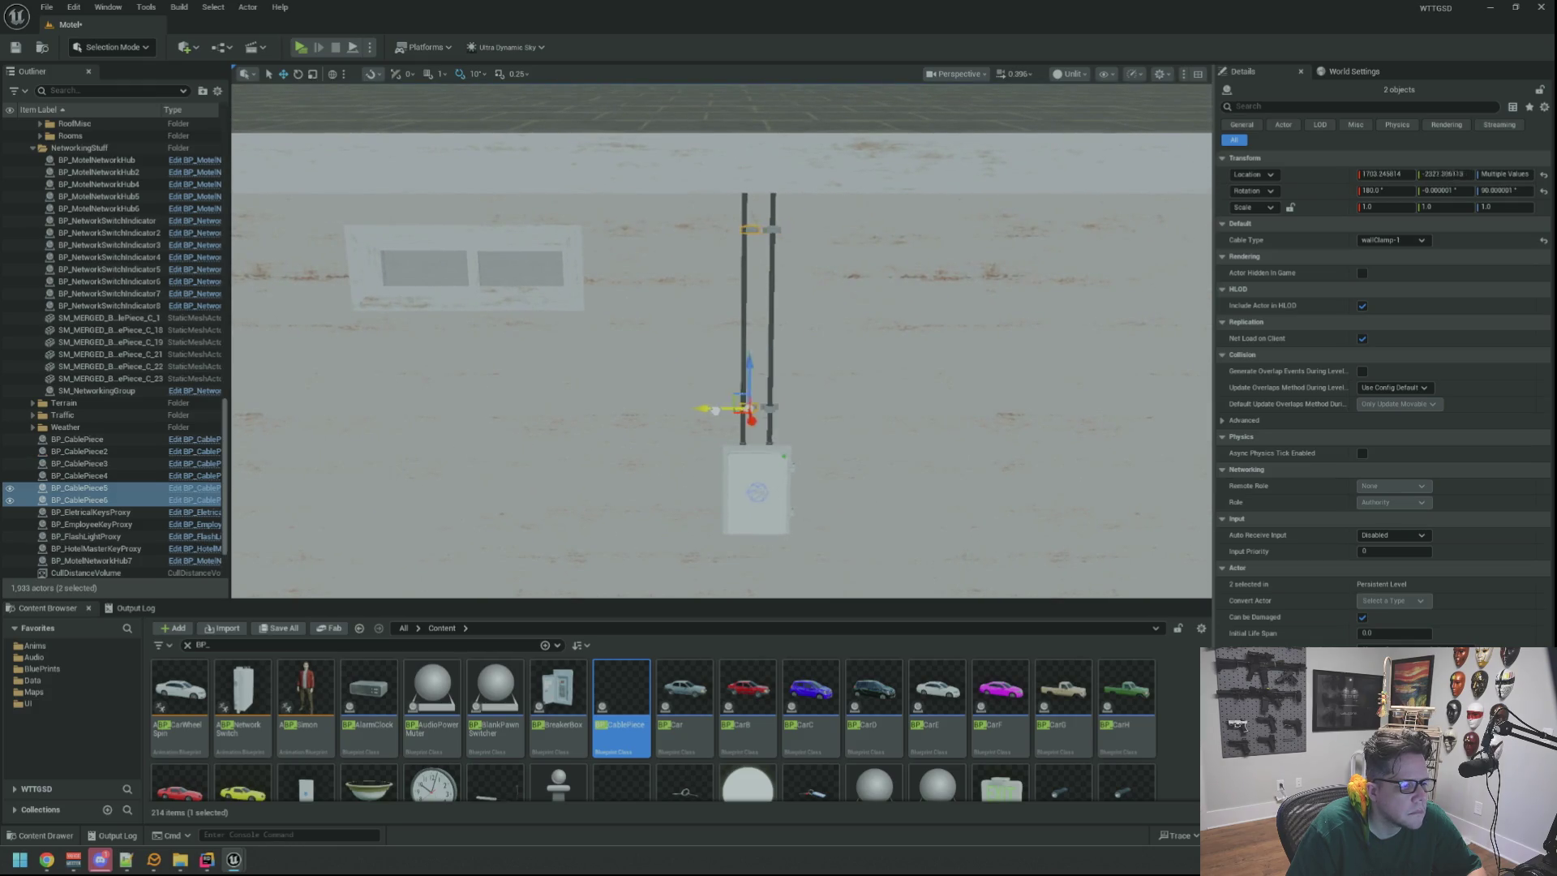
key(f)
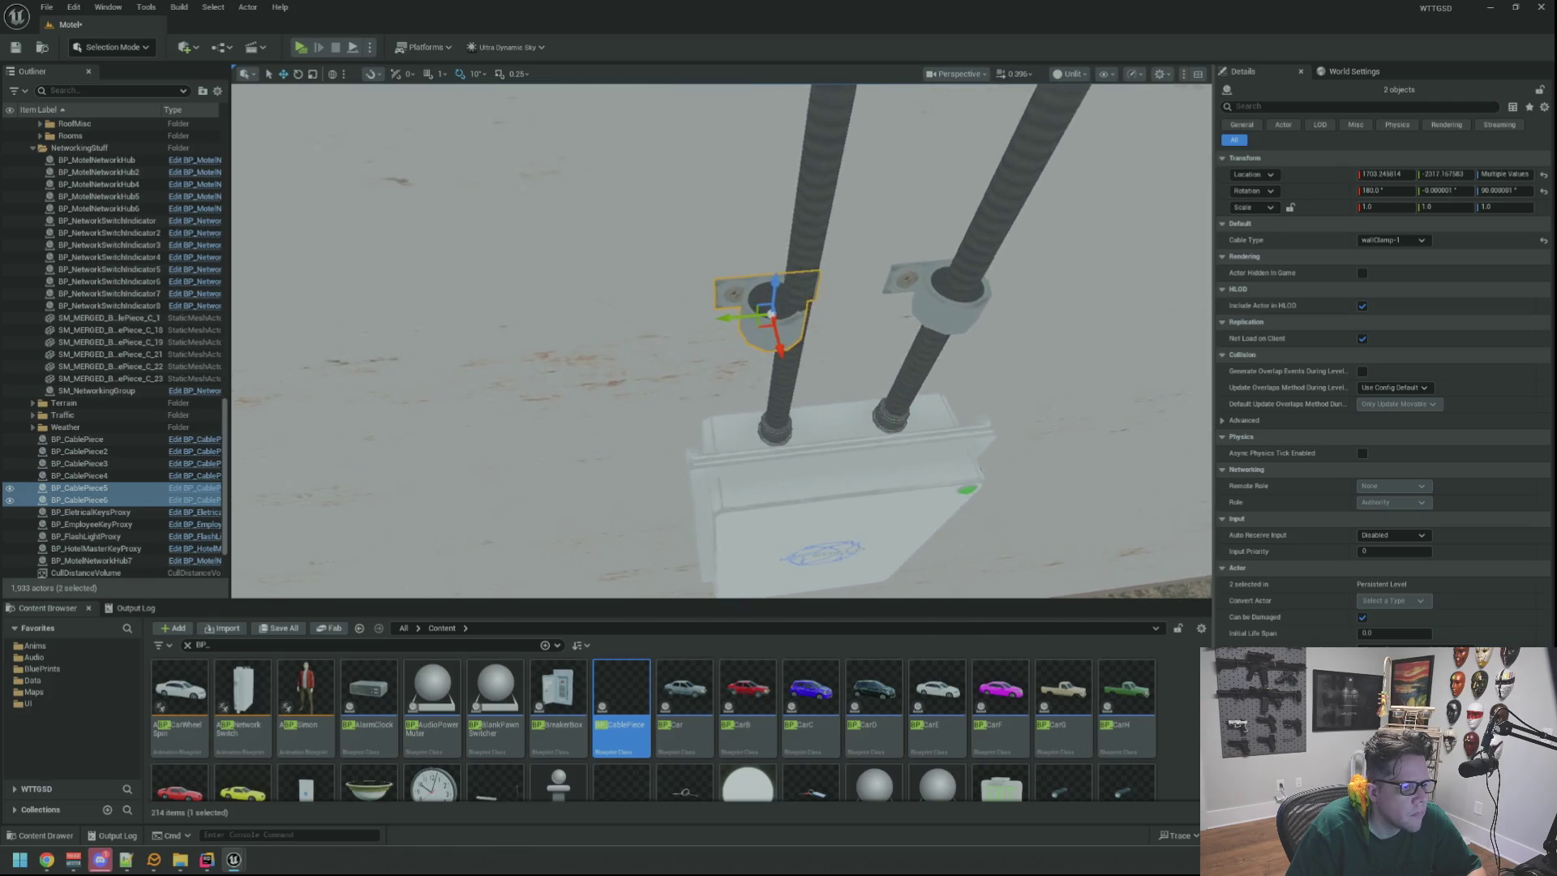
key(f)
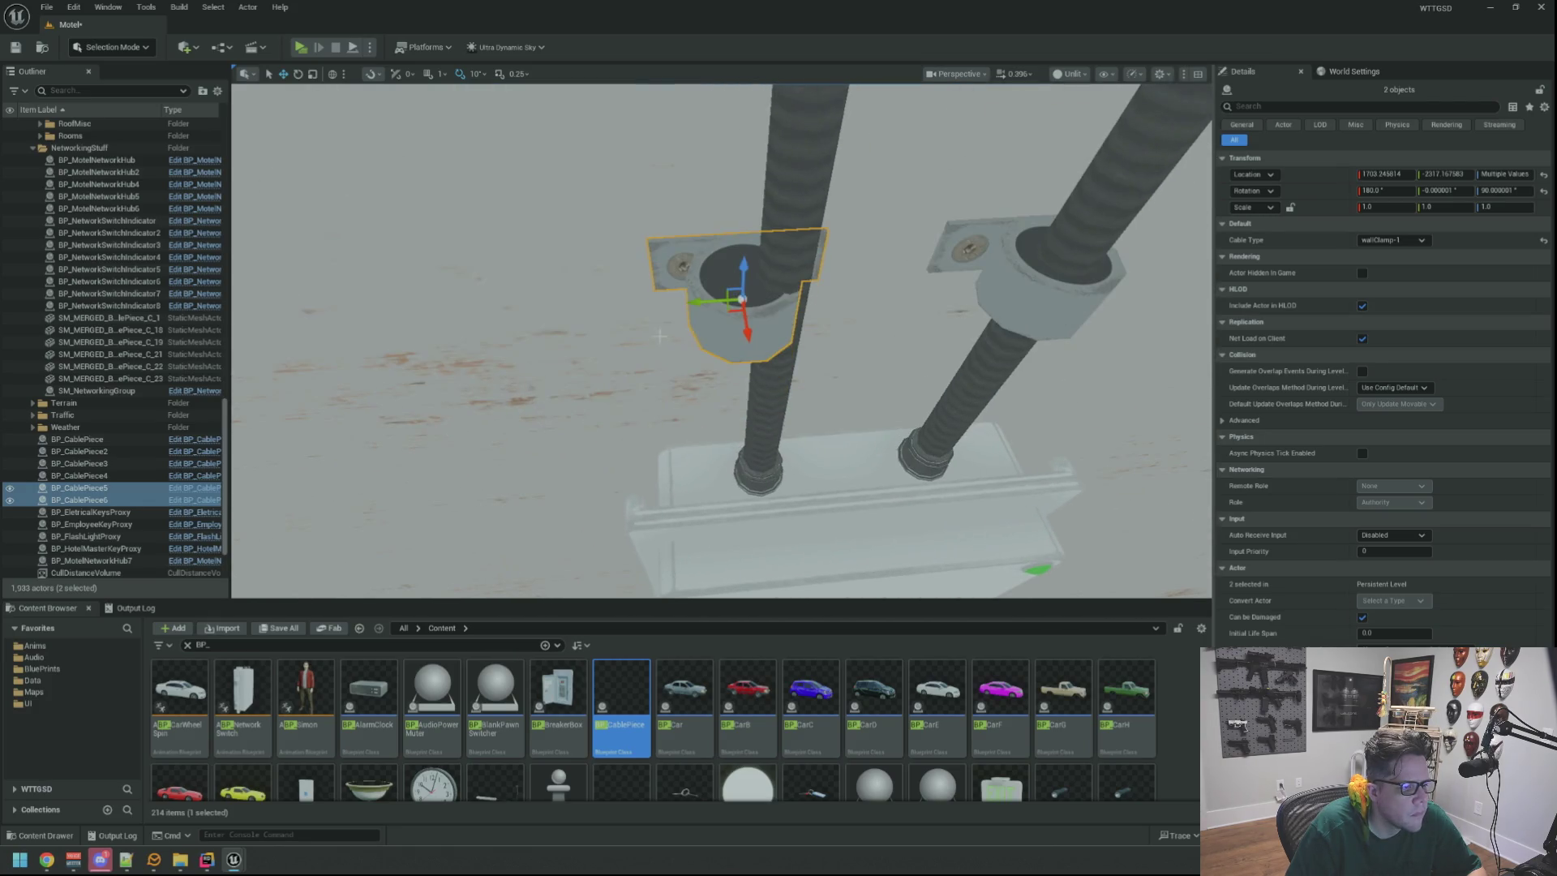
drag(696, 302, 731, 305)
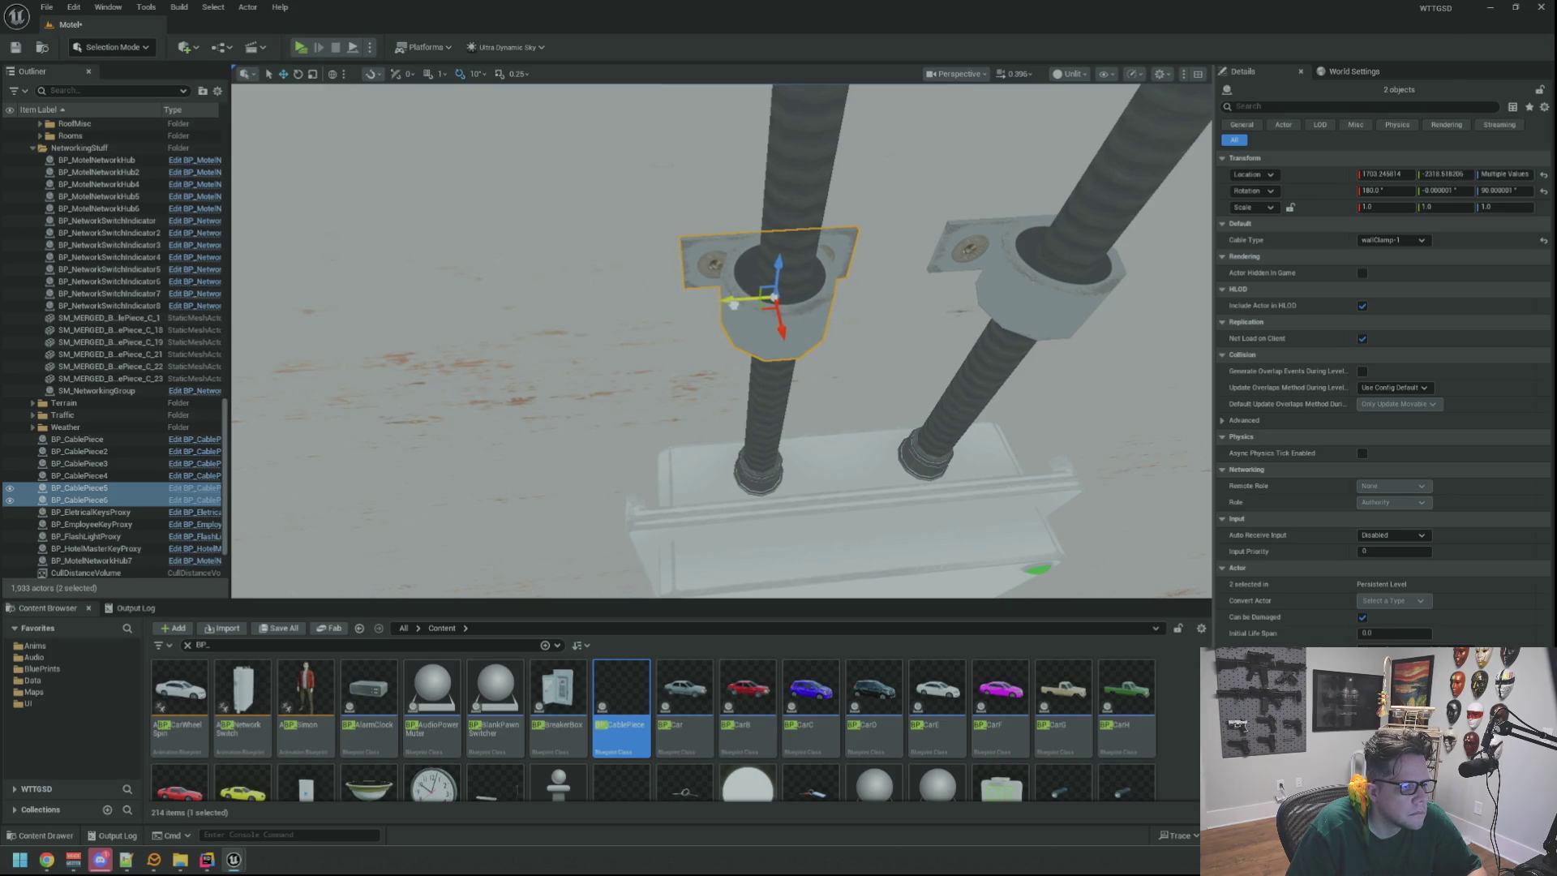
key(Escape)
Switch the viewport view mode from Unlit to Lit to preview the wall.
scroll(733, 304, down, 10)
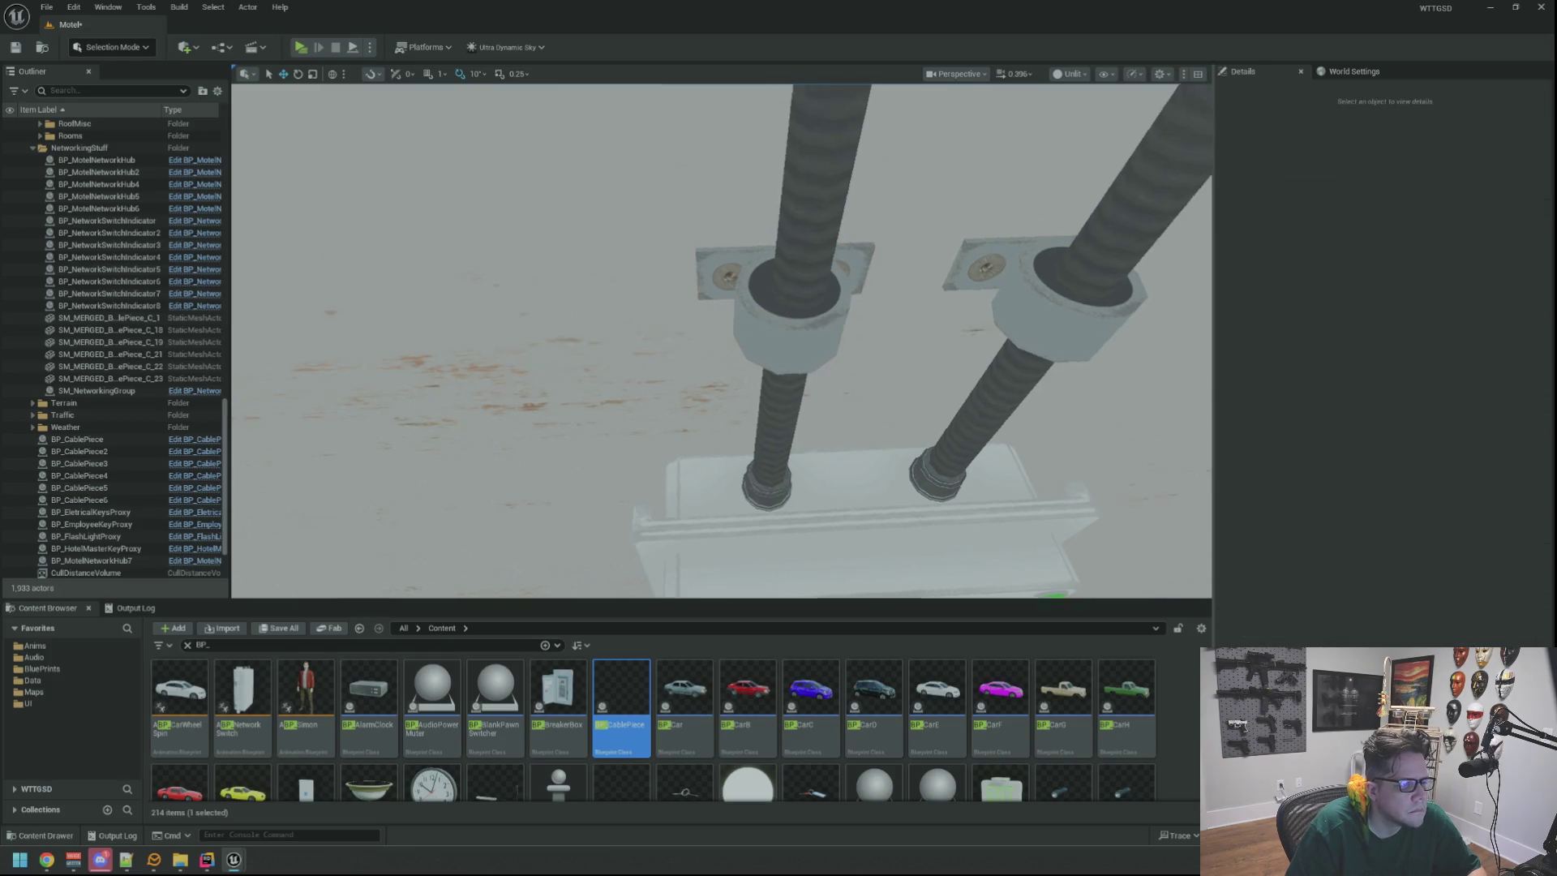
scroll(722, 340, up, 10)
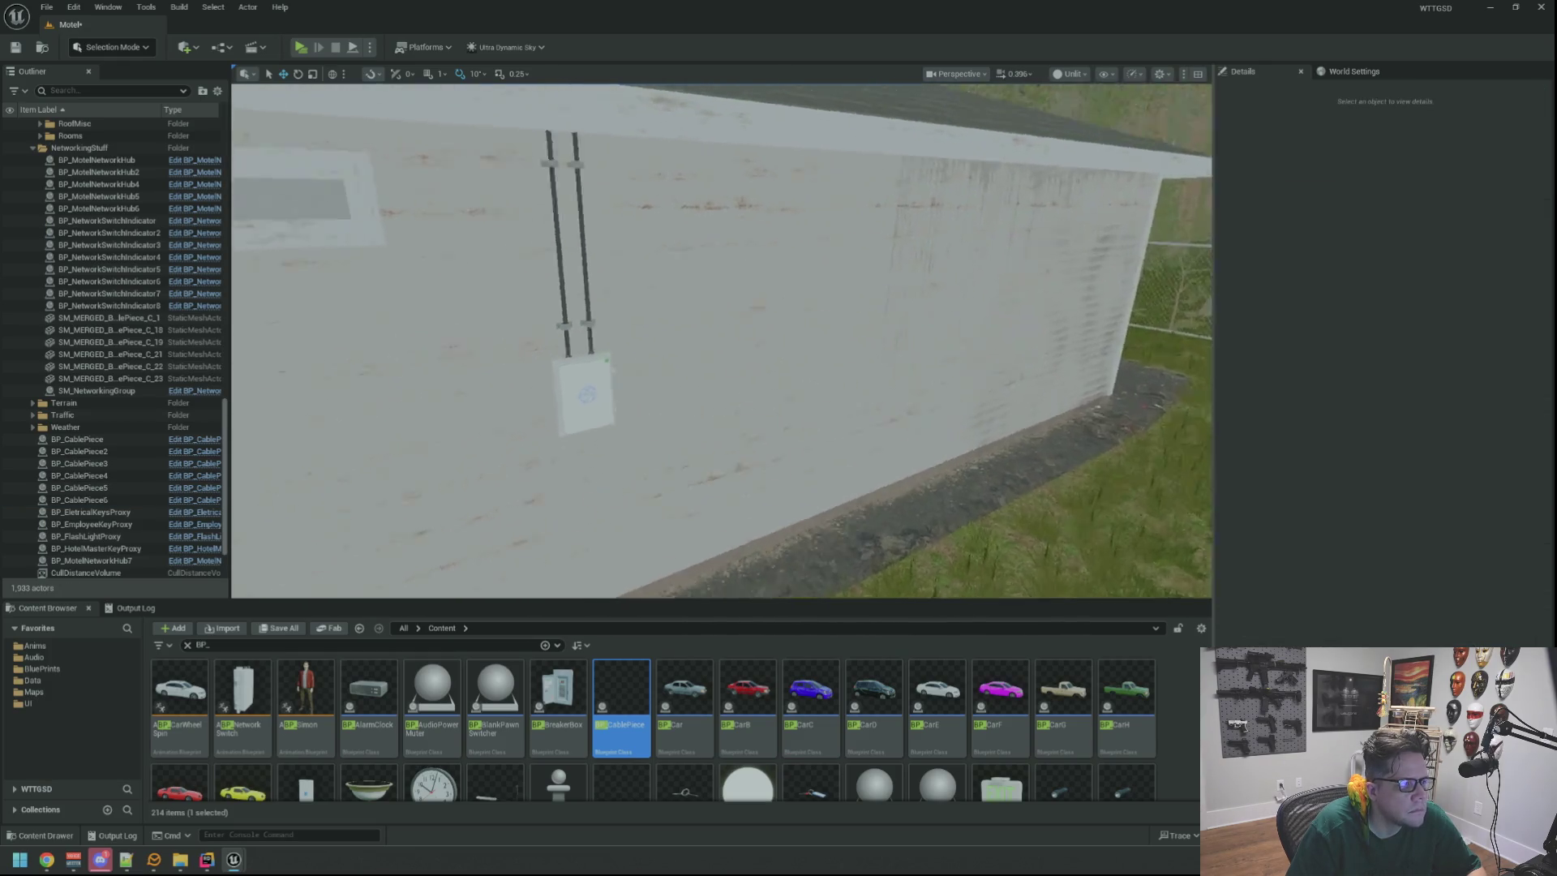
mouse_move(722, 341)
mouse_down()
mouse_move(779, 324)
mouse_move(775, 301)
mouse_move(713, 292)
mouse_move(697, 244)
mouse_move(706, 260)
mouse_up()
scroll(722, 340, down, 5)
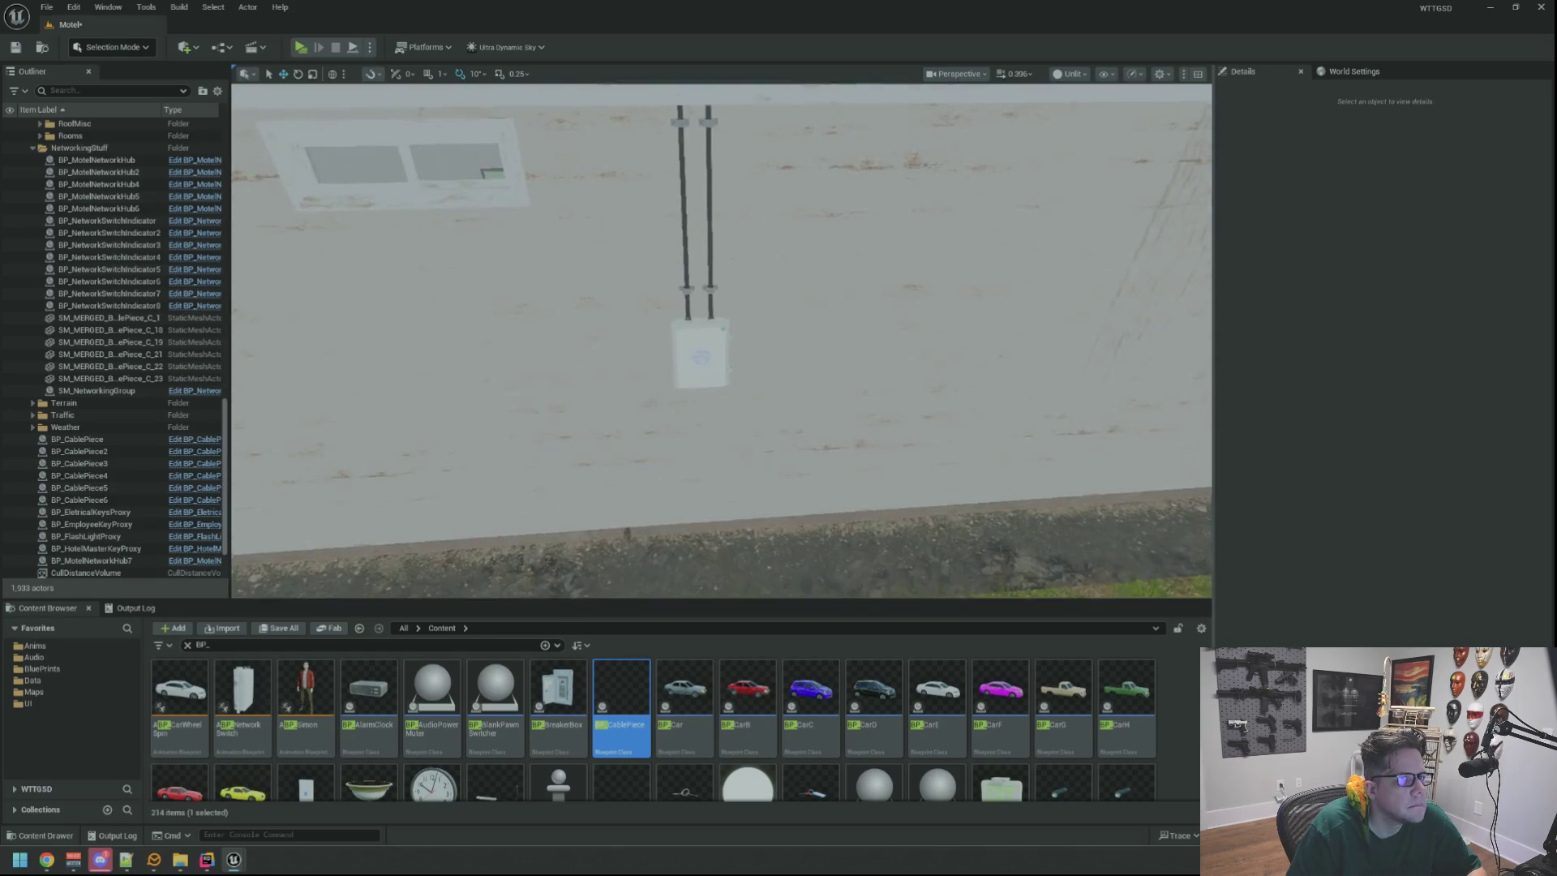
click(1071, 74)
click(1089, 120)
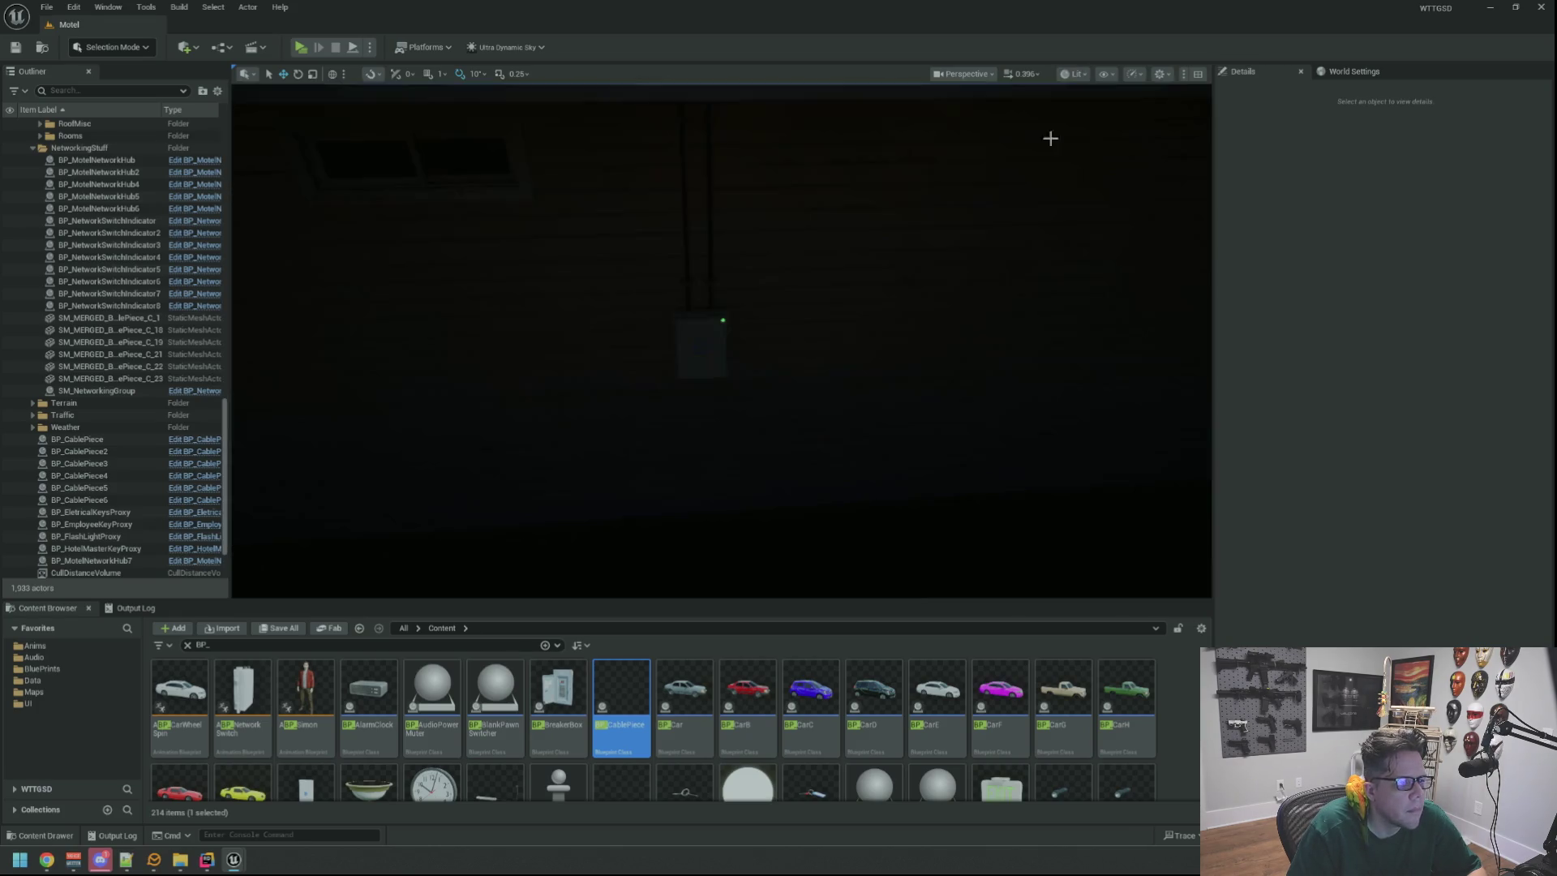
drag(226, 487, 227, 121)
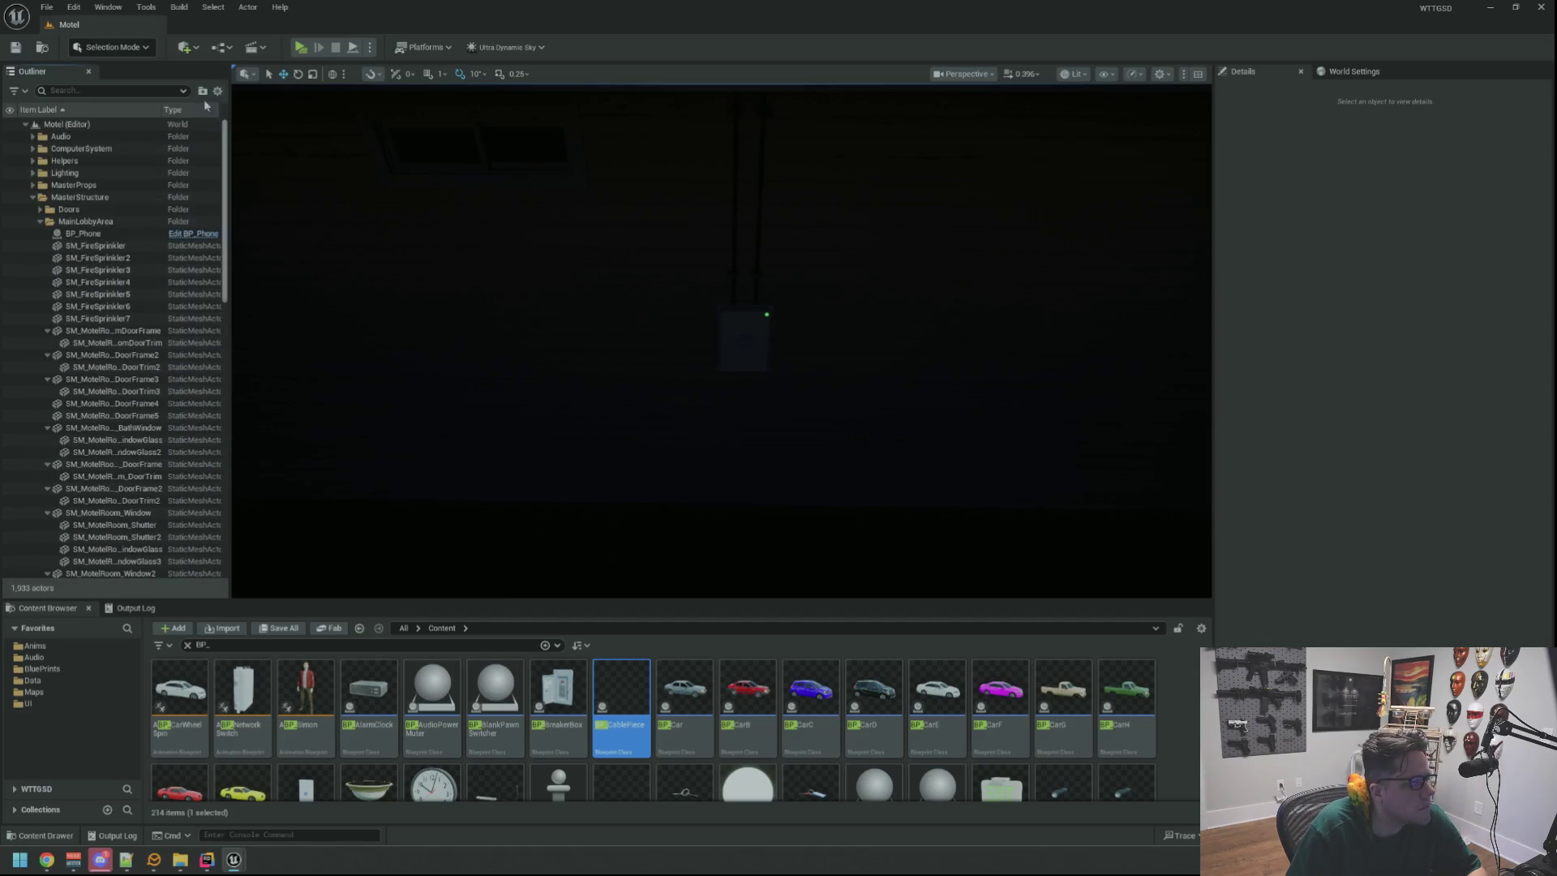
Place a Point Light in the Motel level from Quick Add > Lights.
click(33, 197)
drag(538, 420, 535, 417)
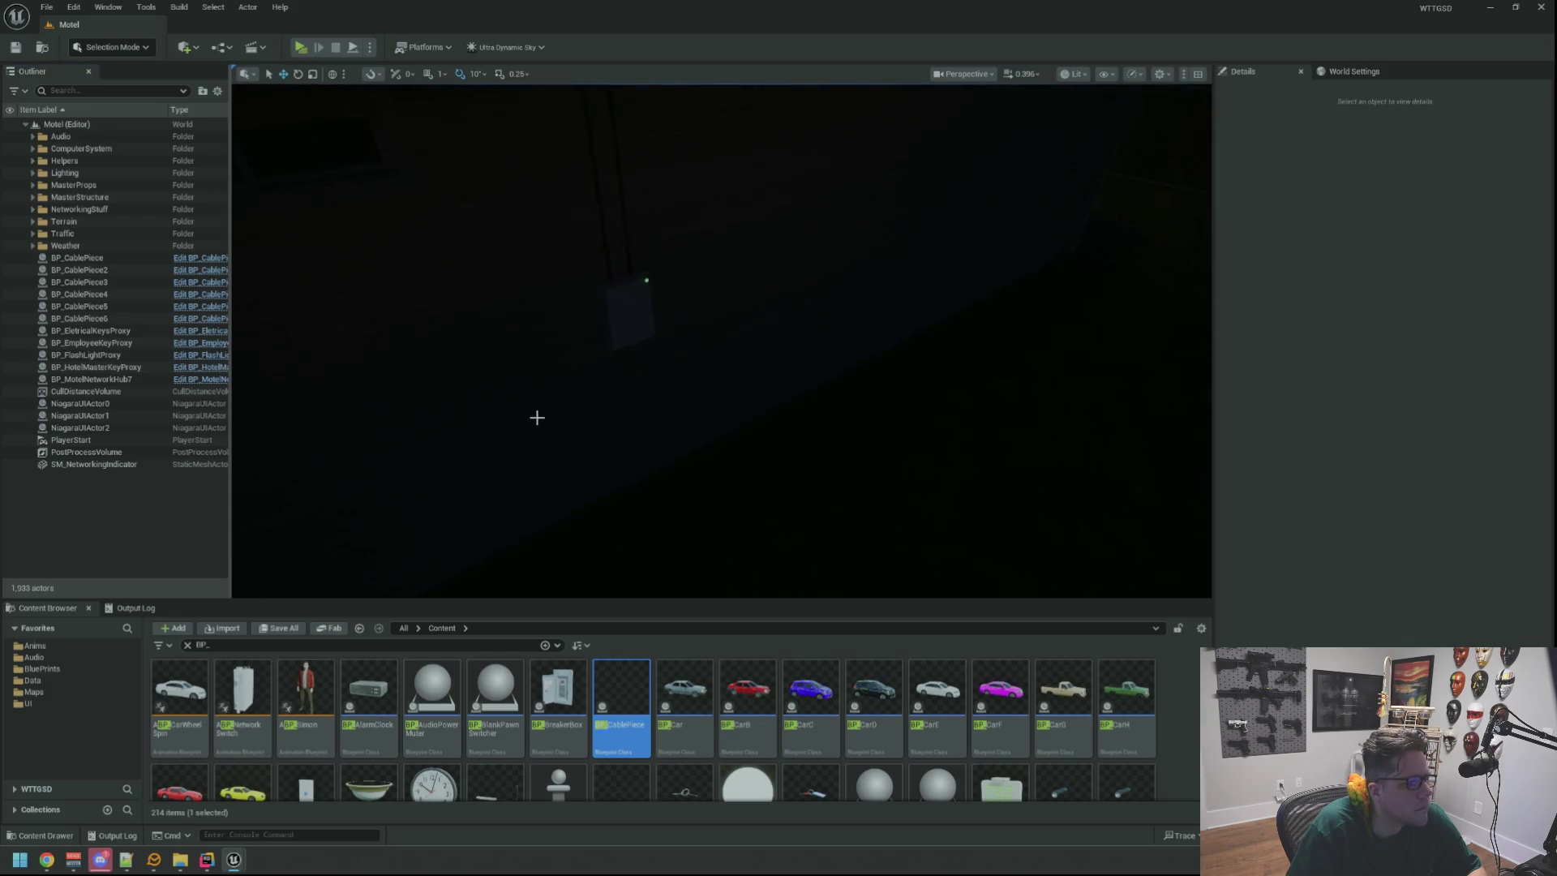
click(268, 74)
click(17, 92)
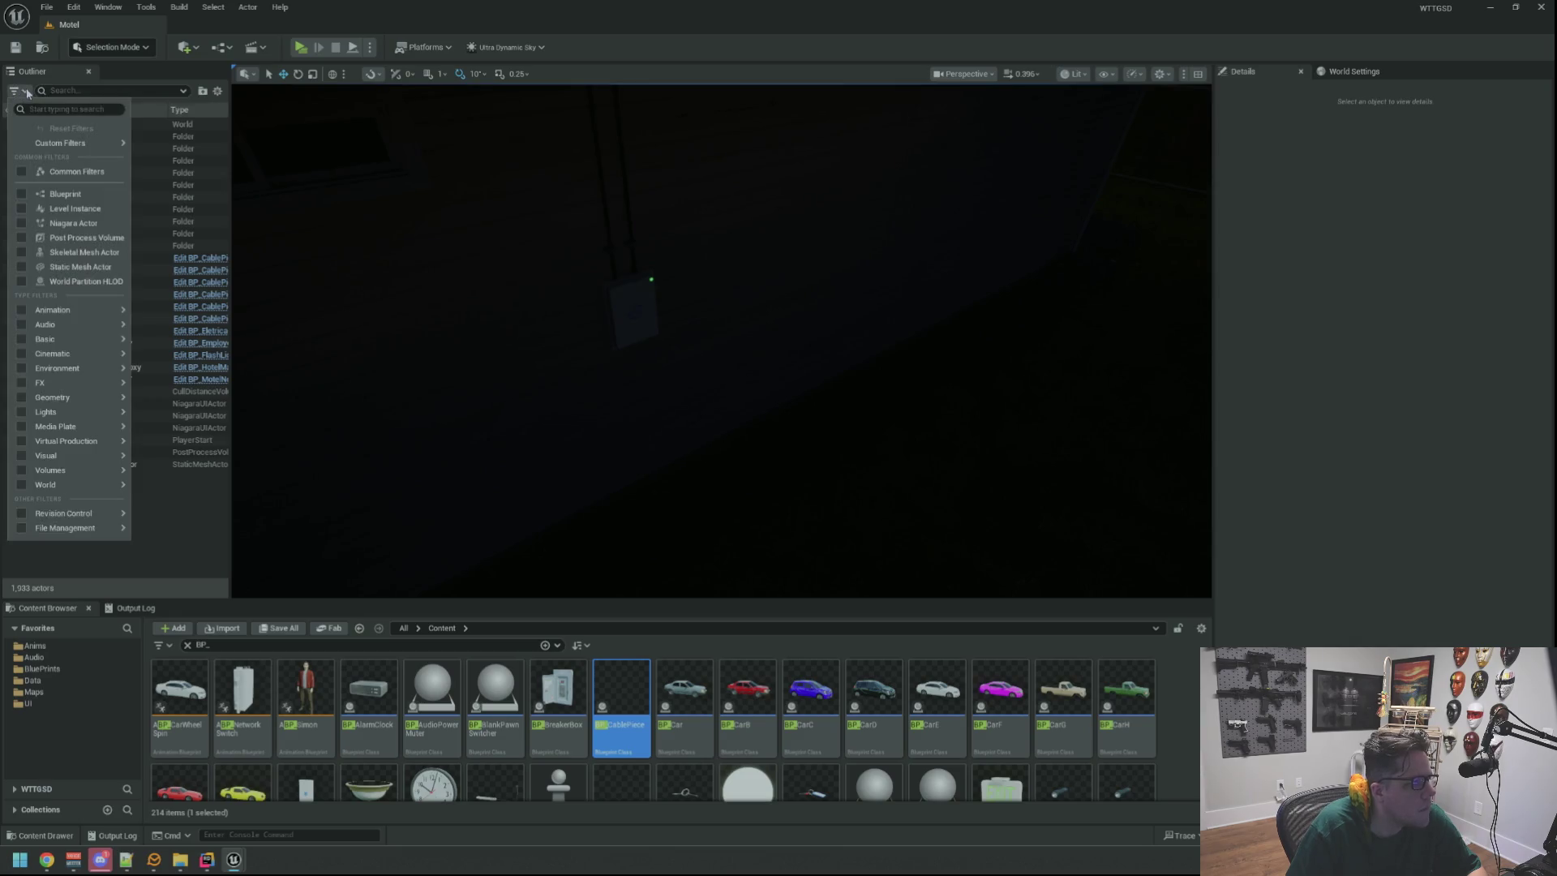
click(185, 47)
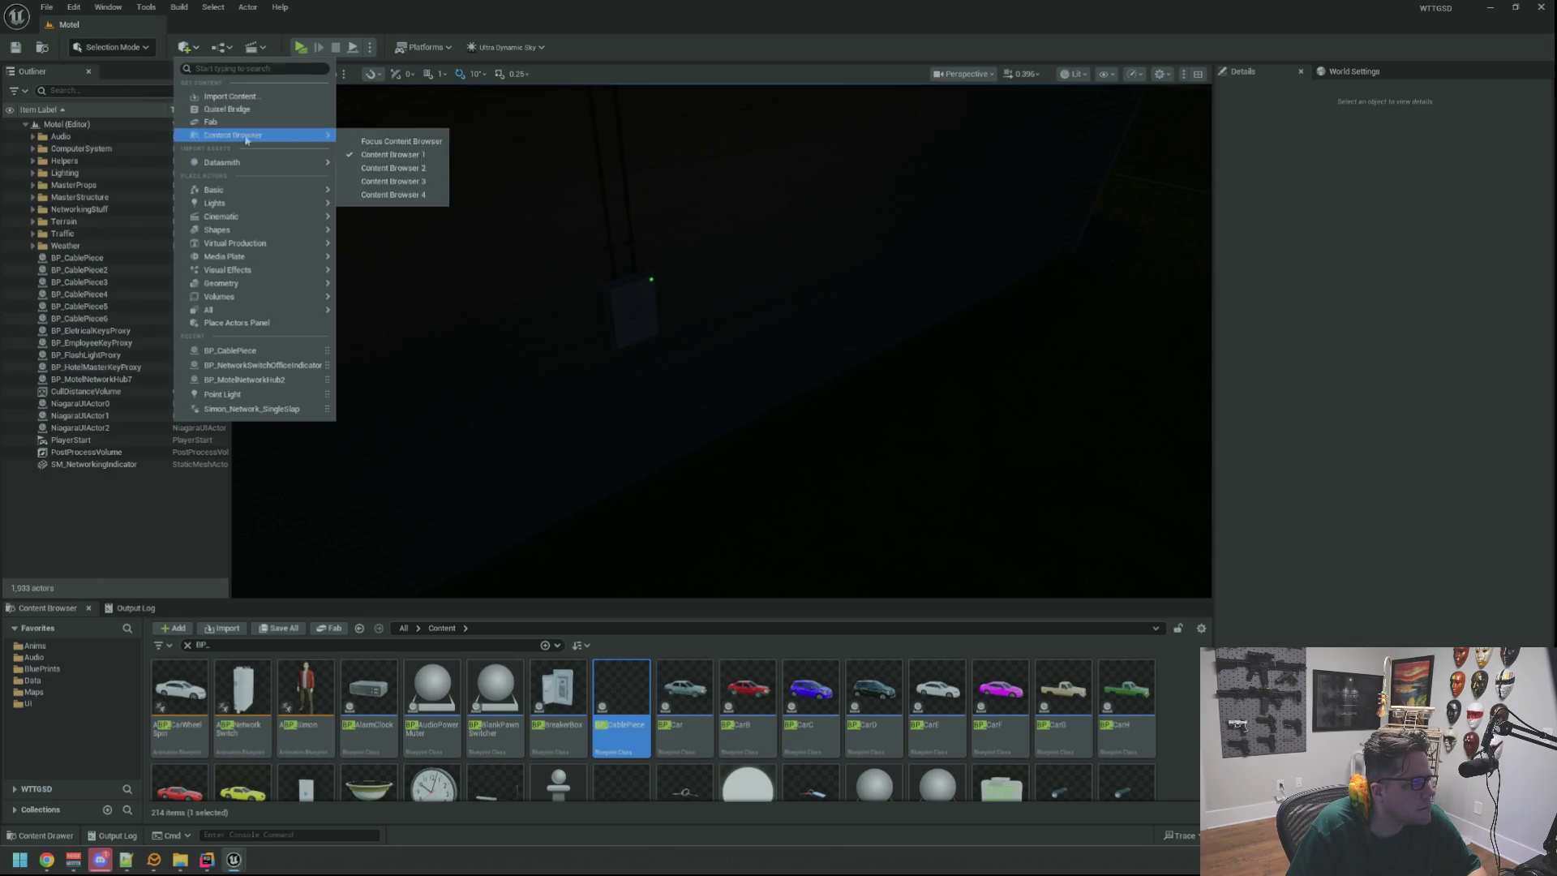
mouse_move(243, 204)
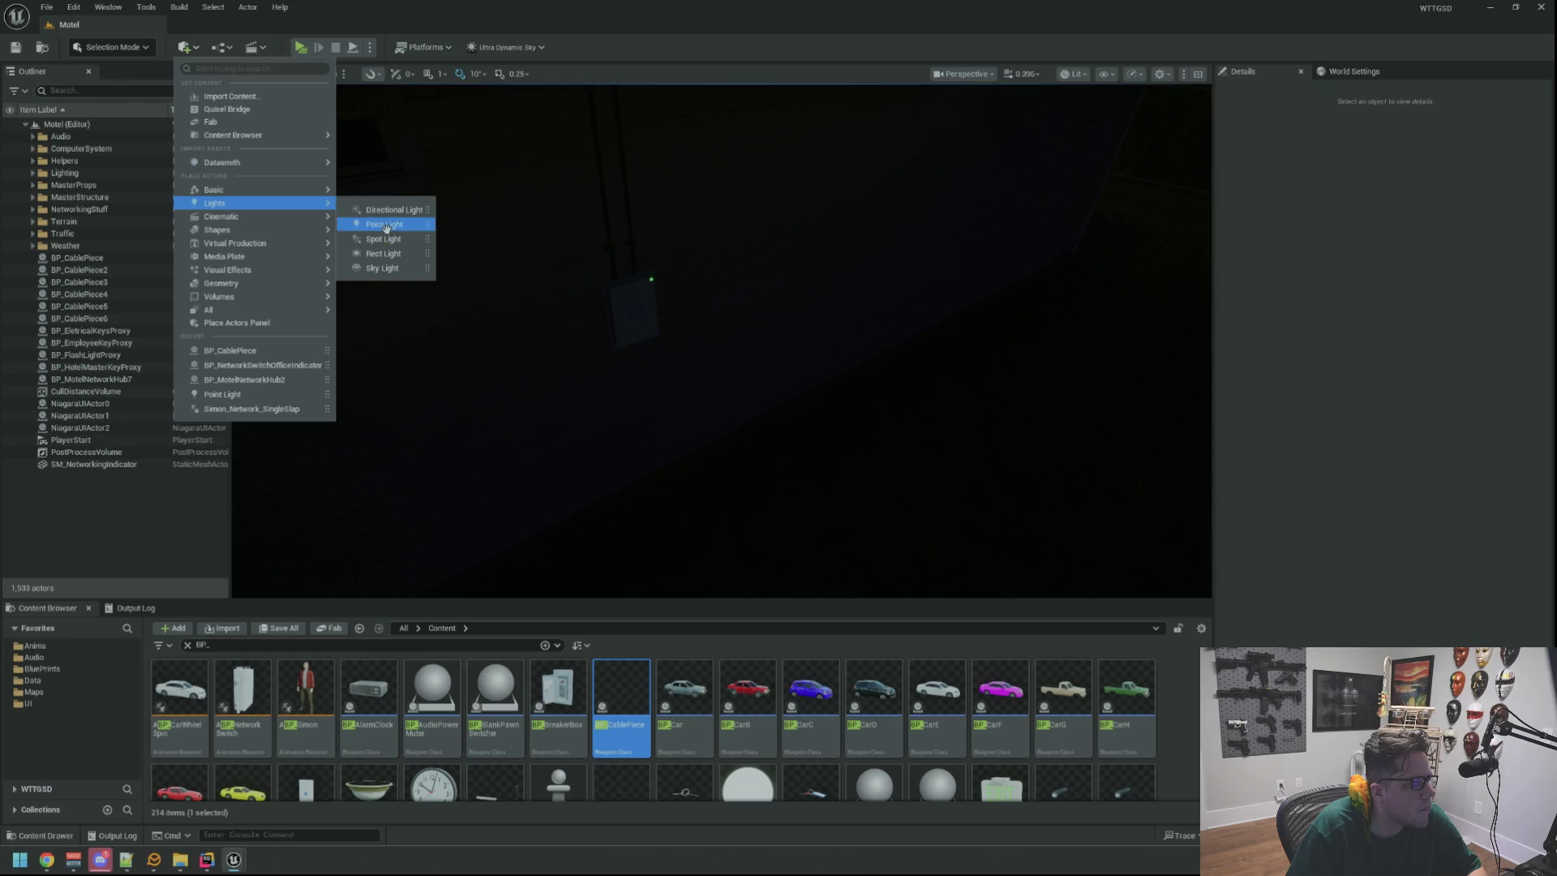
click(386, 226)
Position the point light in front of the wall box with 1.0 cd intensity.
mouse_move(587, 331)
mouse_down()
mouse_move(552, 356)
mouse_move(568, 365)
mouse_up()
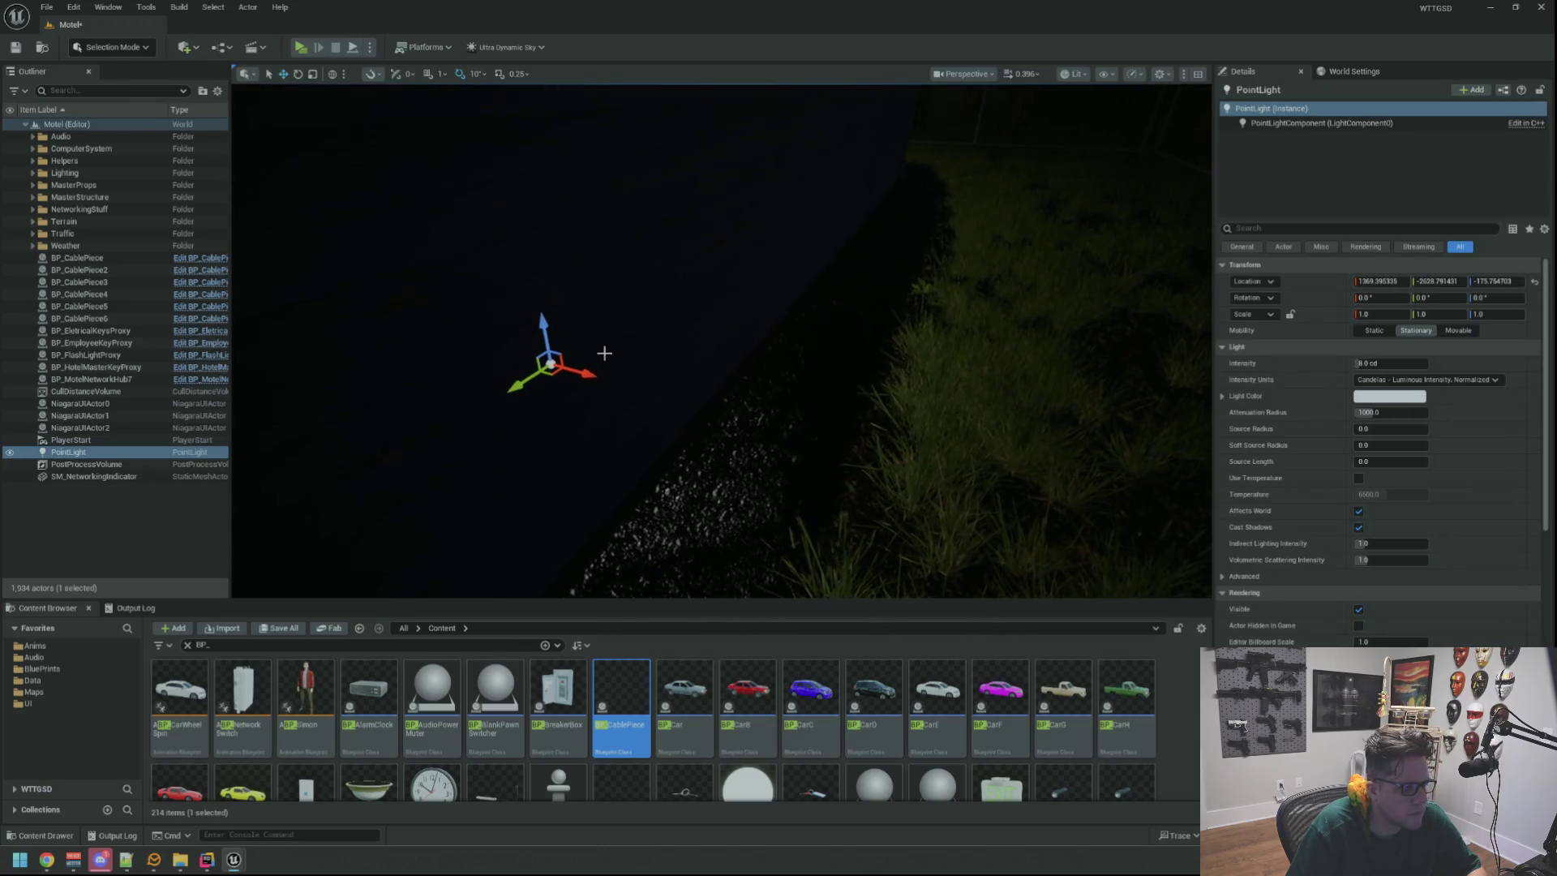
mouse_move(811, 479)
mouse_down()
mouse_move(828, 482)
mouse_move(878, 395)
mouse_move(874, 243)
mouse_move(902, 129)
mouse_up()
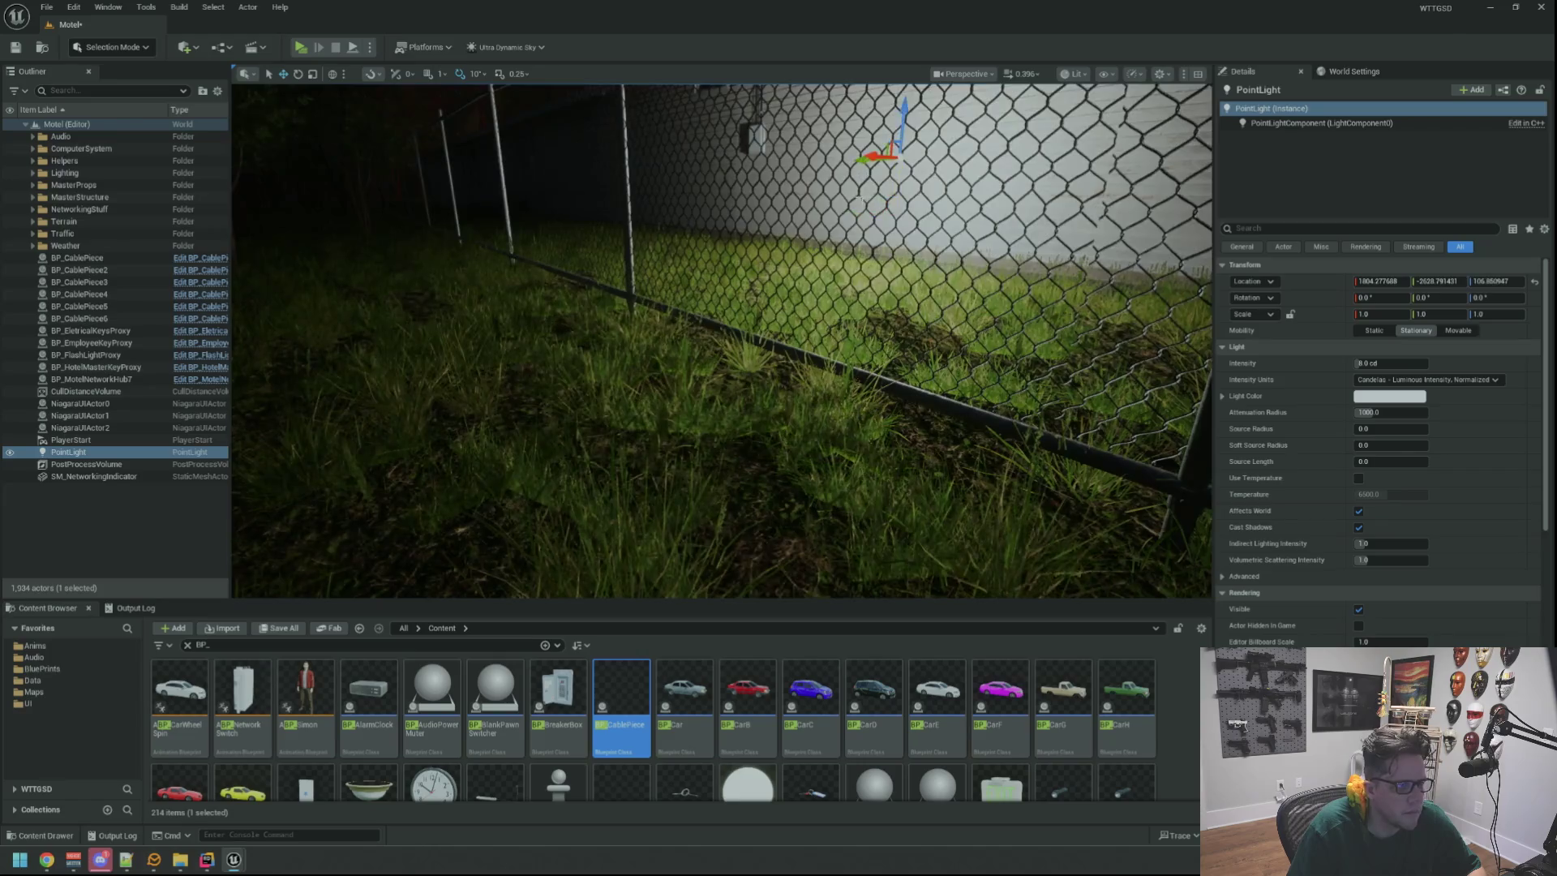
key(f)
drag(836, 365, 811, 357)
mouse_move(604, 325)
mouse_down()
mouse_move(700, 444)
mouse_move(721, 174)
mouse_move(779, 173)
mouse_move(831, 219)
mouse_move(831, 187)
mouse_move(811, 188)
mouse_up()
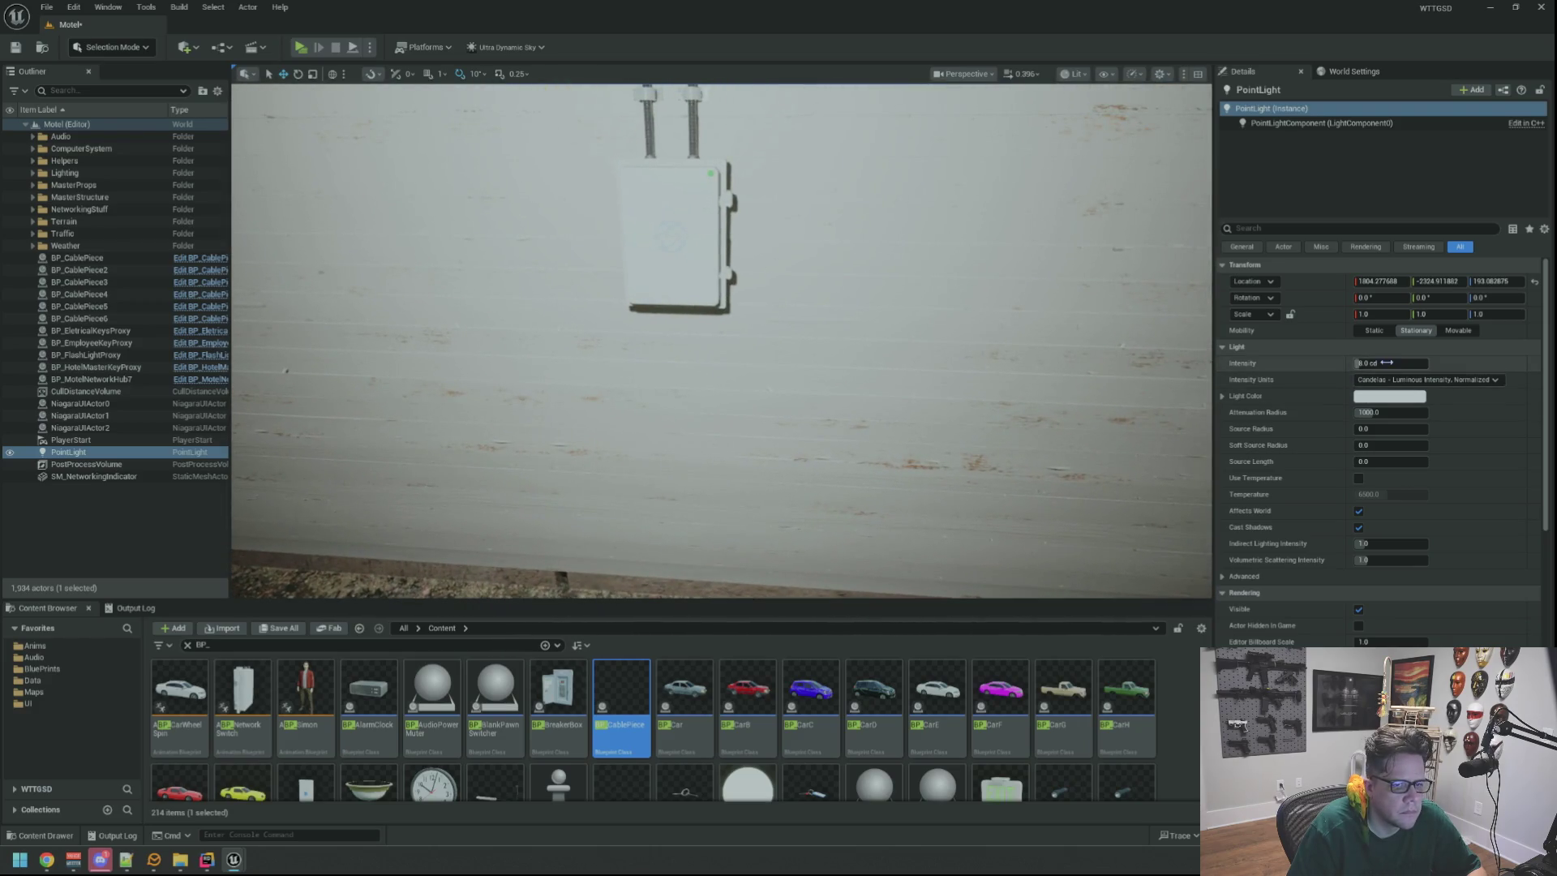
text(5)
key(Return)
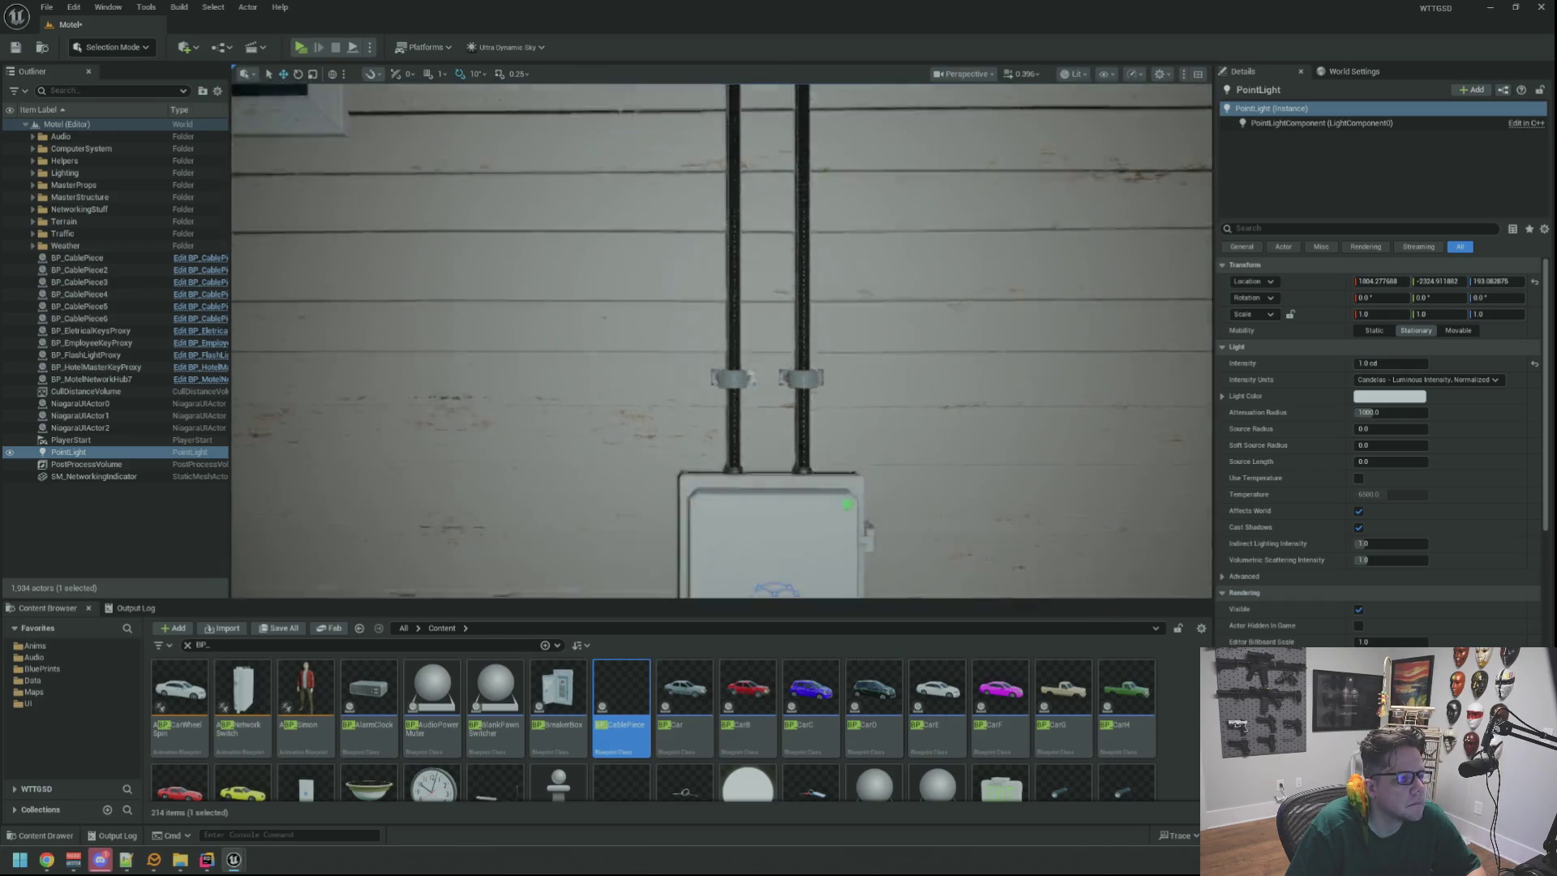
Save the Motel map and deselect the point light.
mouse_move(811, 188)
mouse_down()
mouse_move(811, 162)
mouse_move(771, 194)
mouse_move(818, 197)
mouse_up()
key(ctrl+s)
click(180, 527)
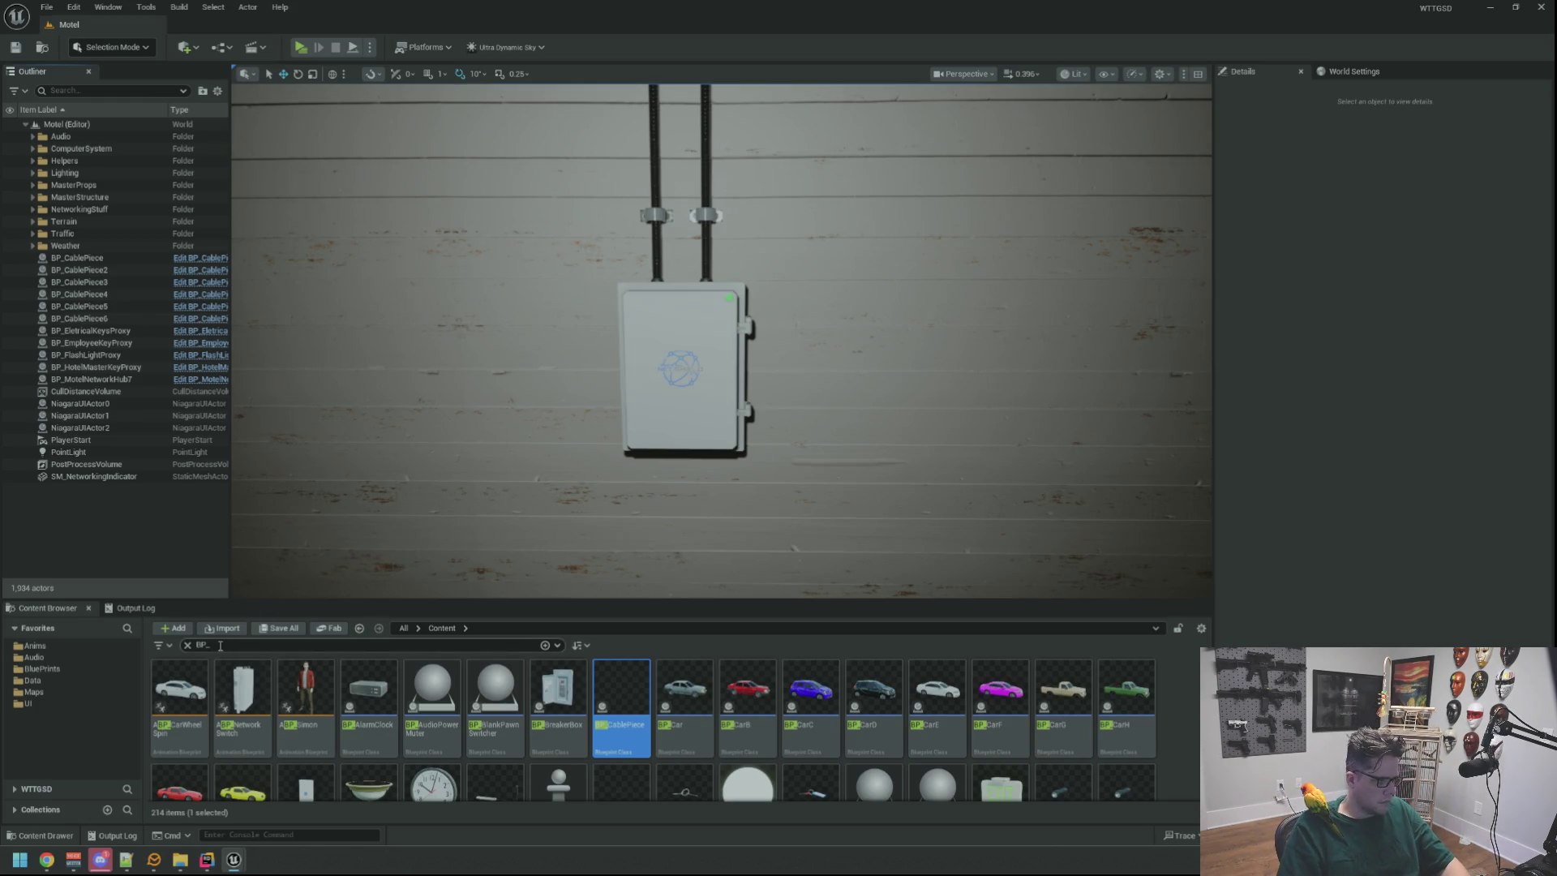
Clear the BP_ filter, browse to Anims > NetworkSwitch, then search Windows for maya.
click(187, 645)
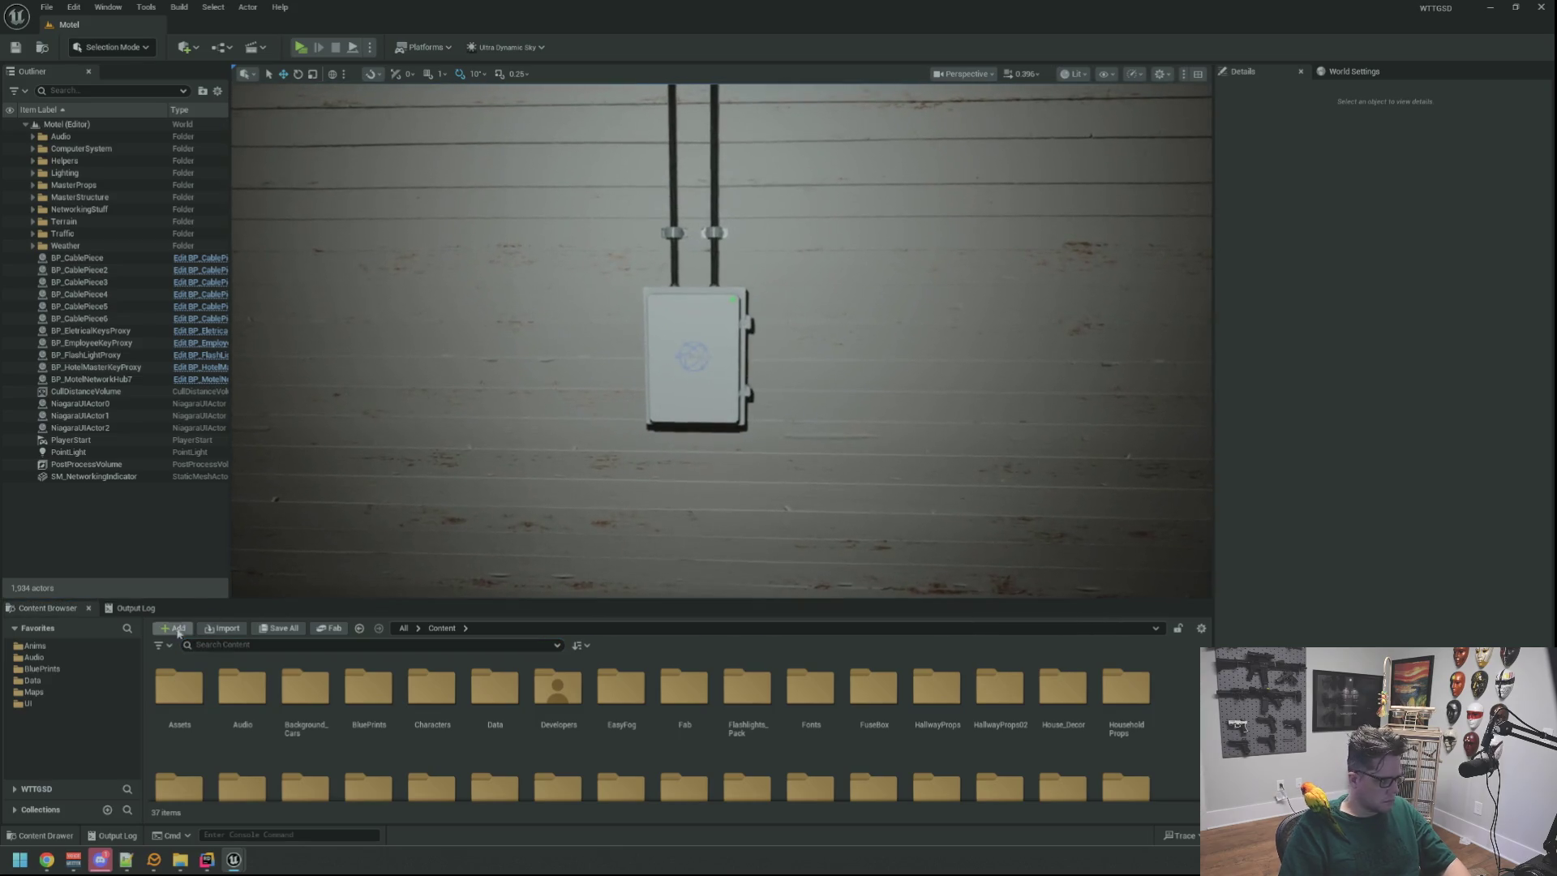
click(35, 645)
double_click(180, 685)
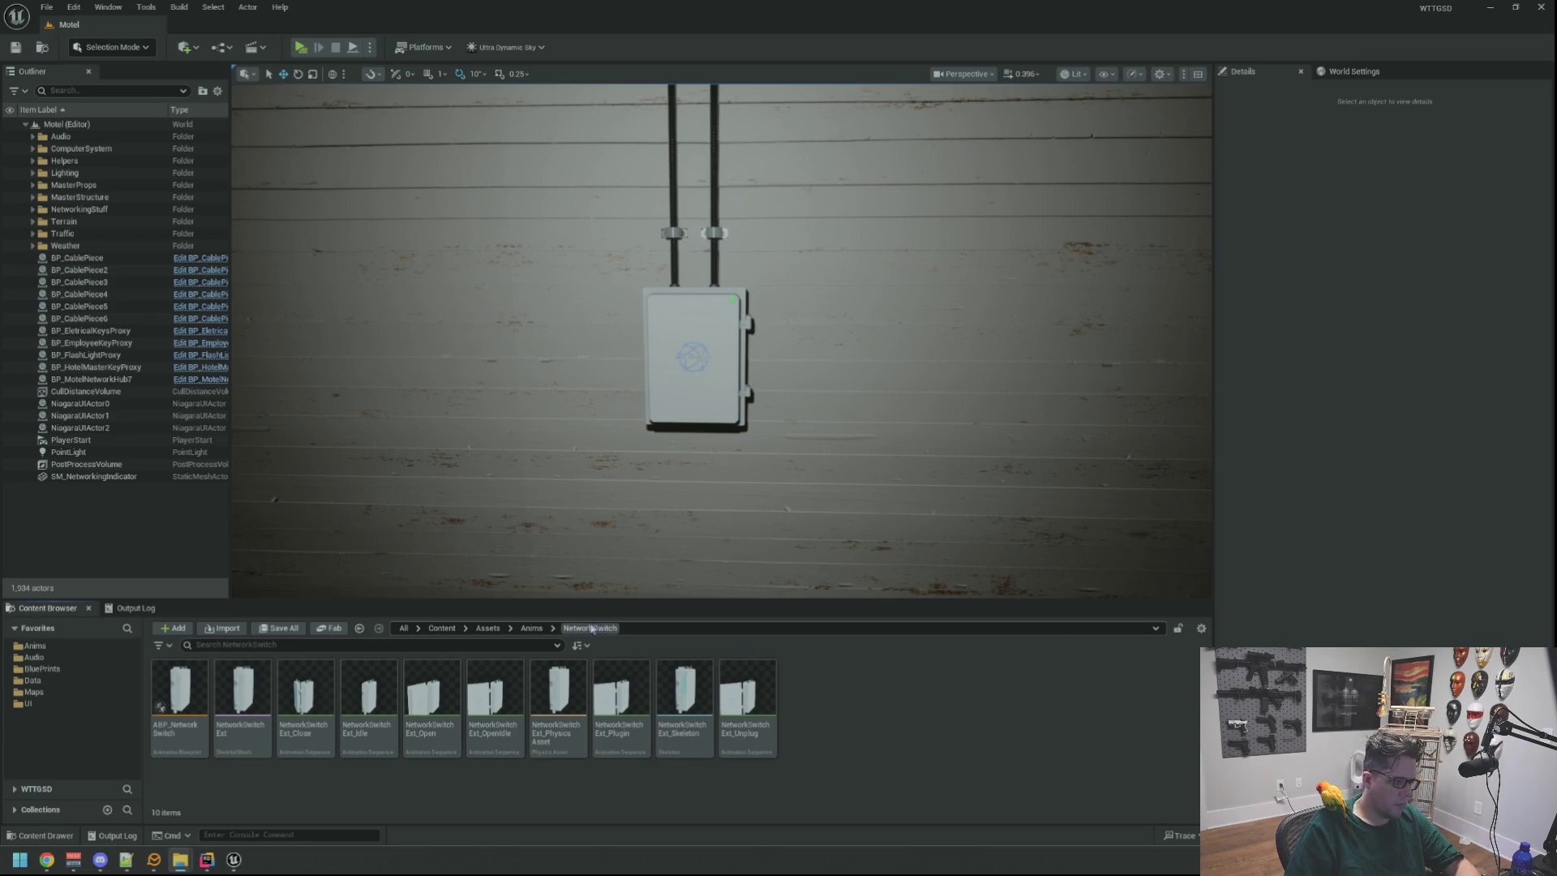
key(super)
text(maya)
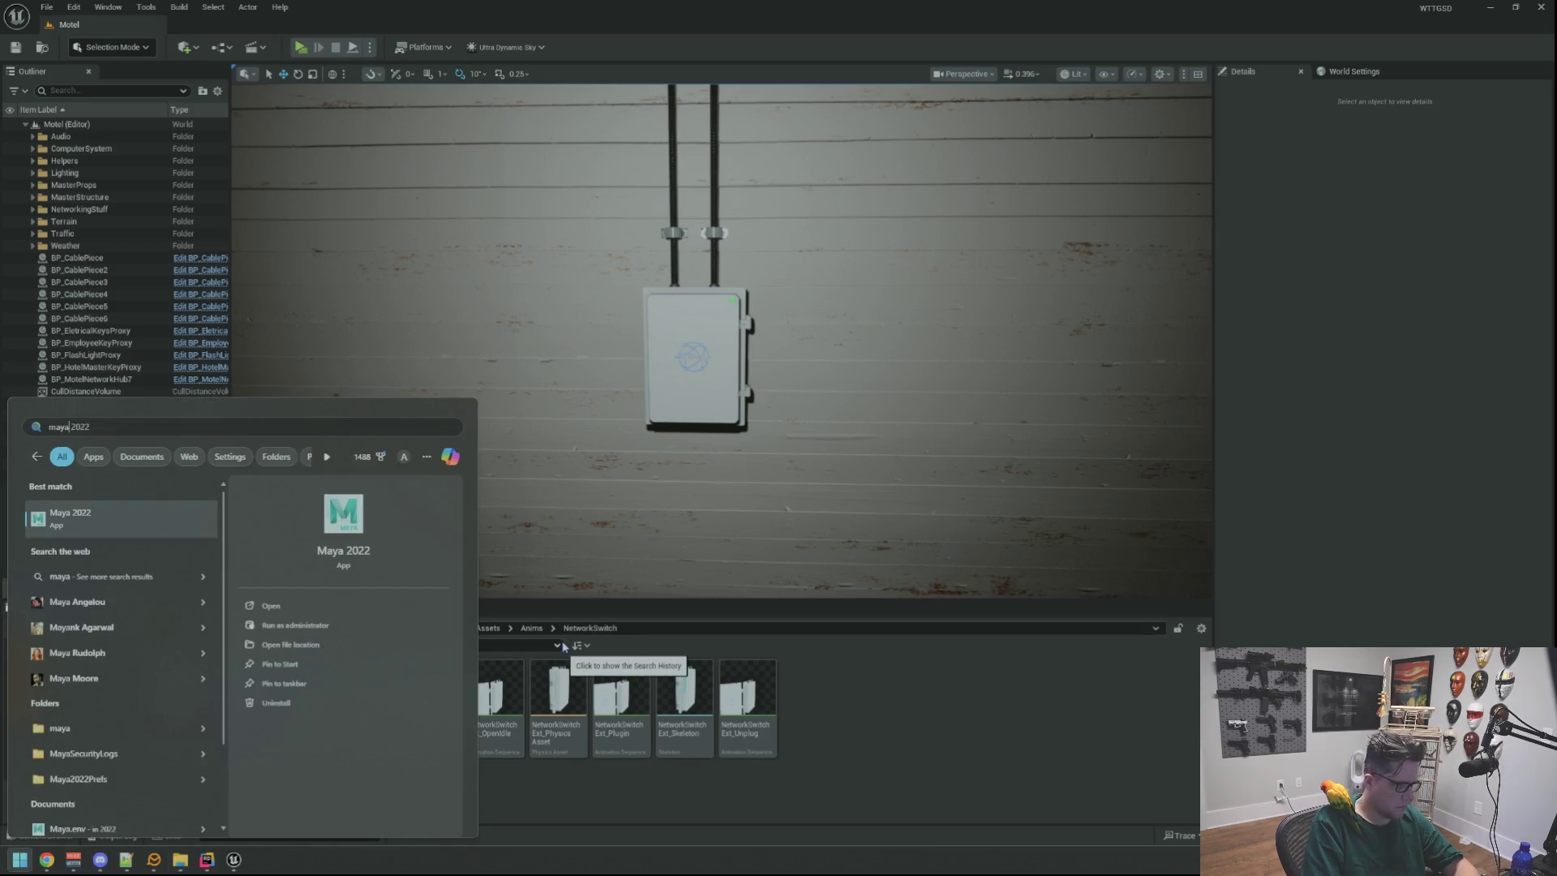
key(Return)
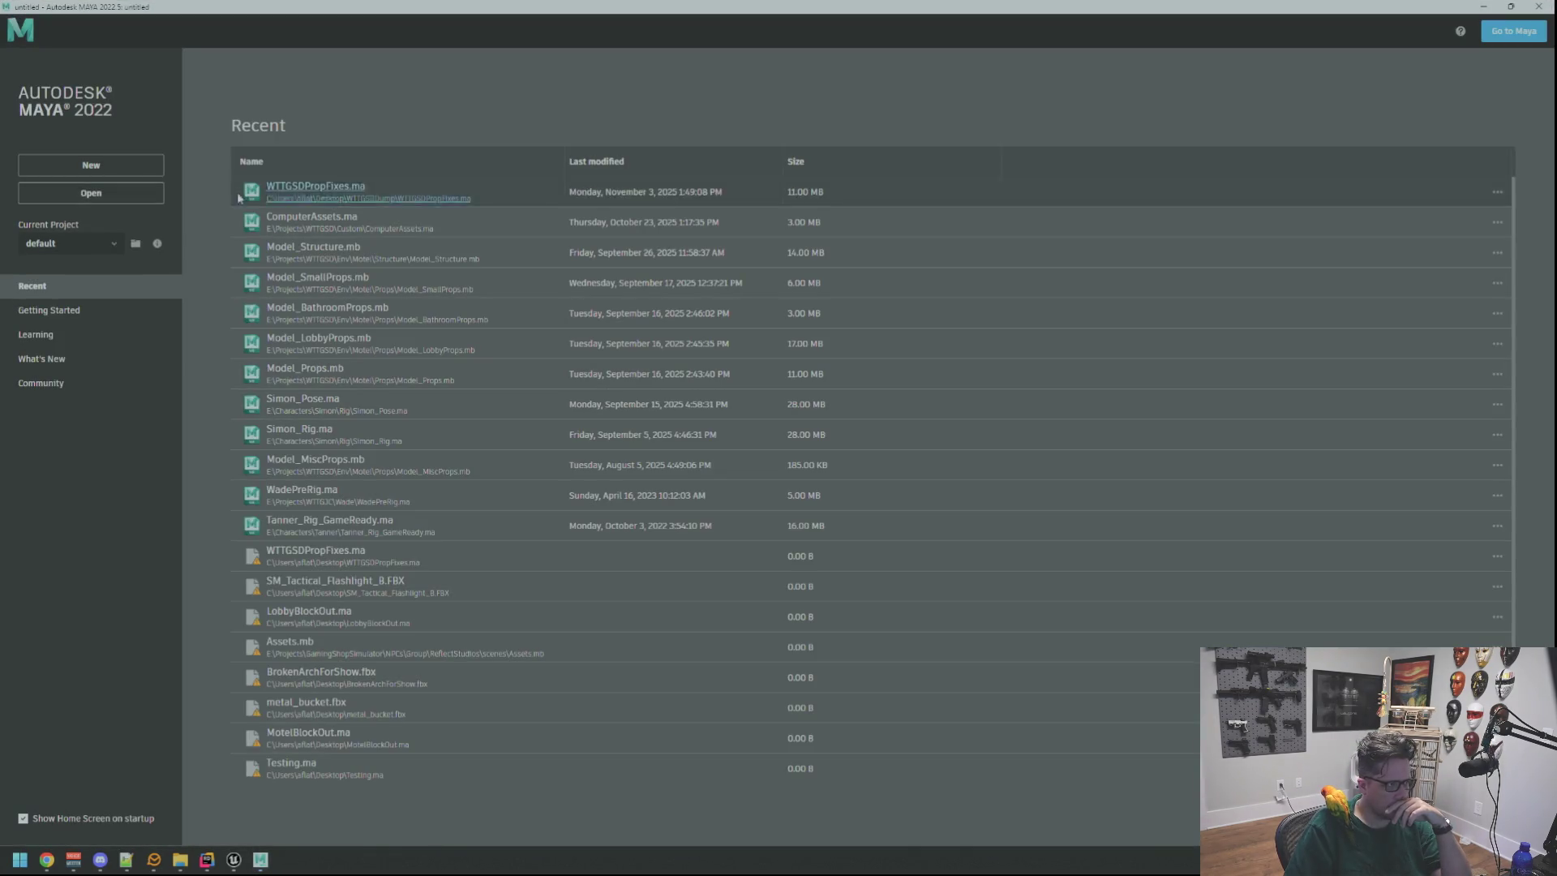
click(116, 168)
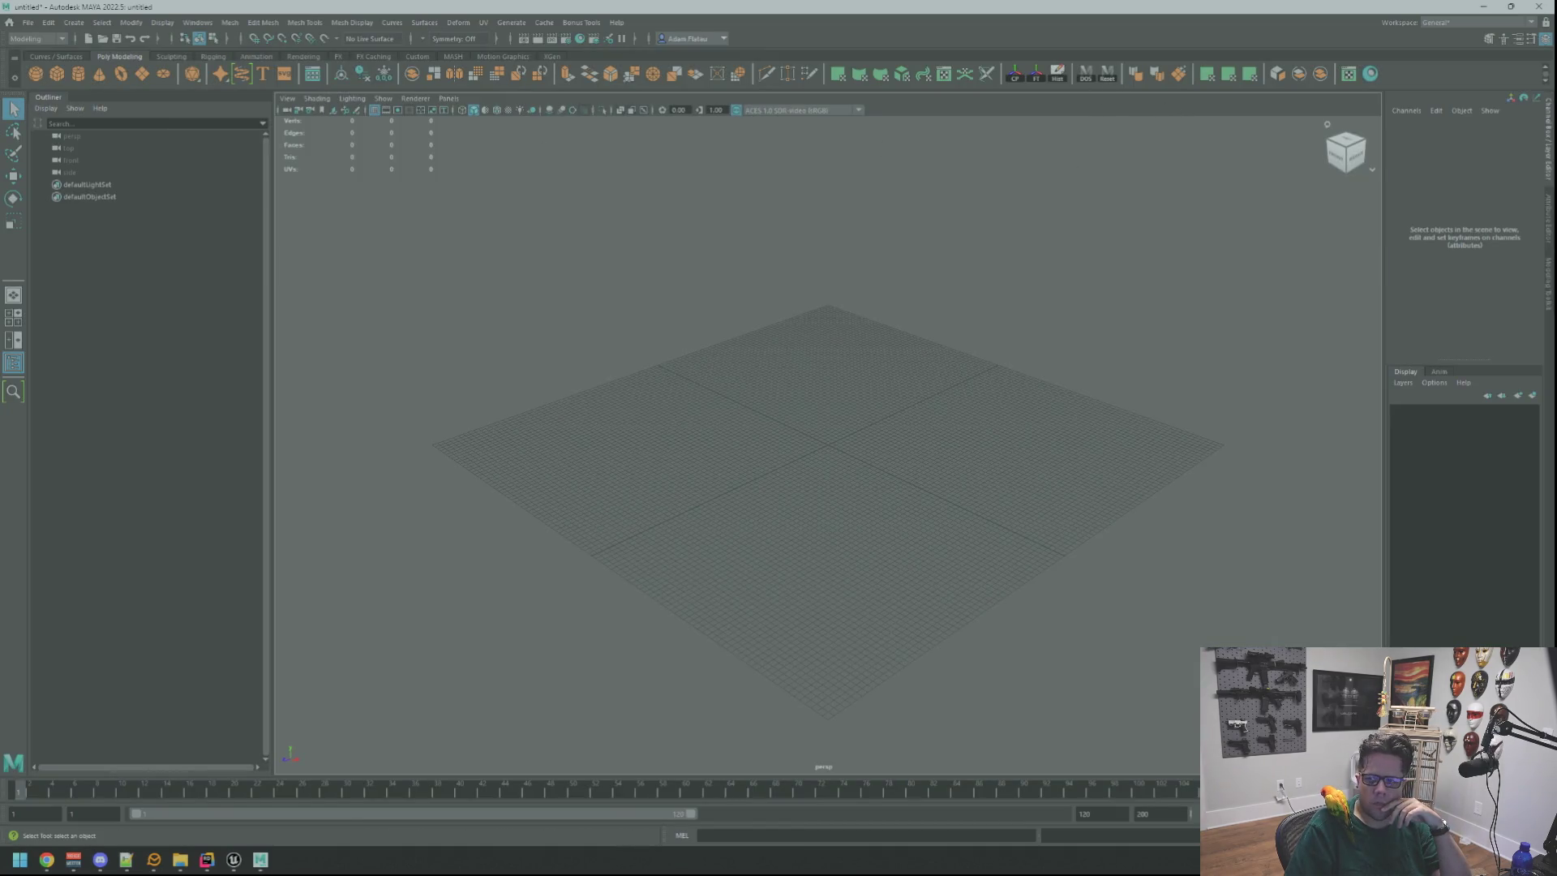
mouse_move(1541, 341)
mouse_down()
mouse_move(1339, 348)
mouse_move(1200, 390)
mouse_up()
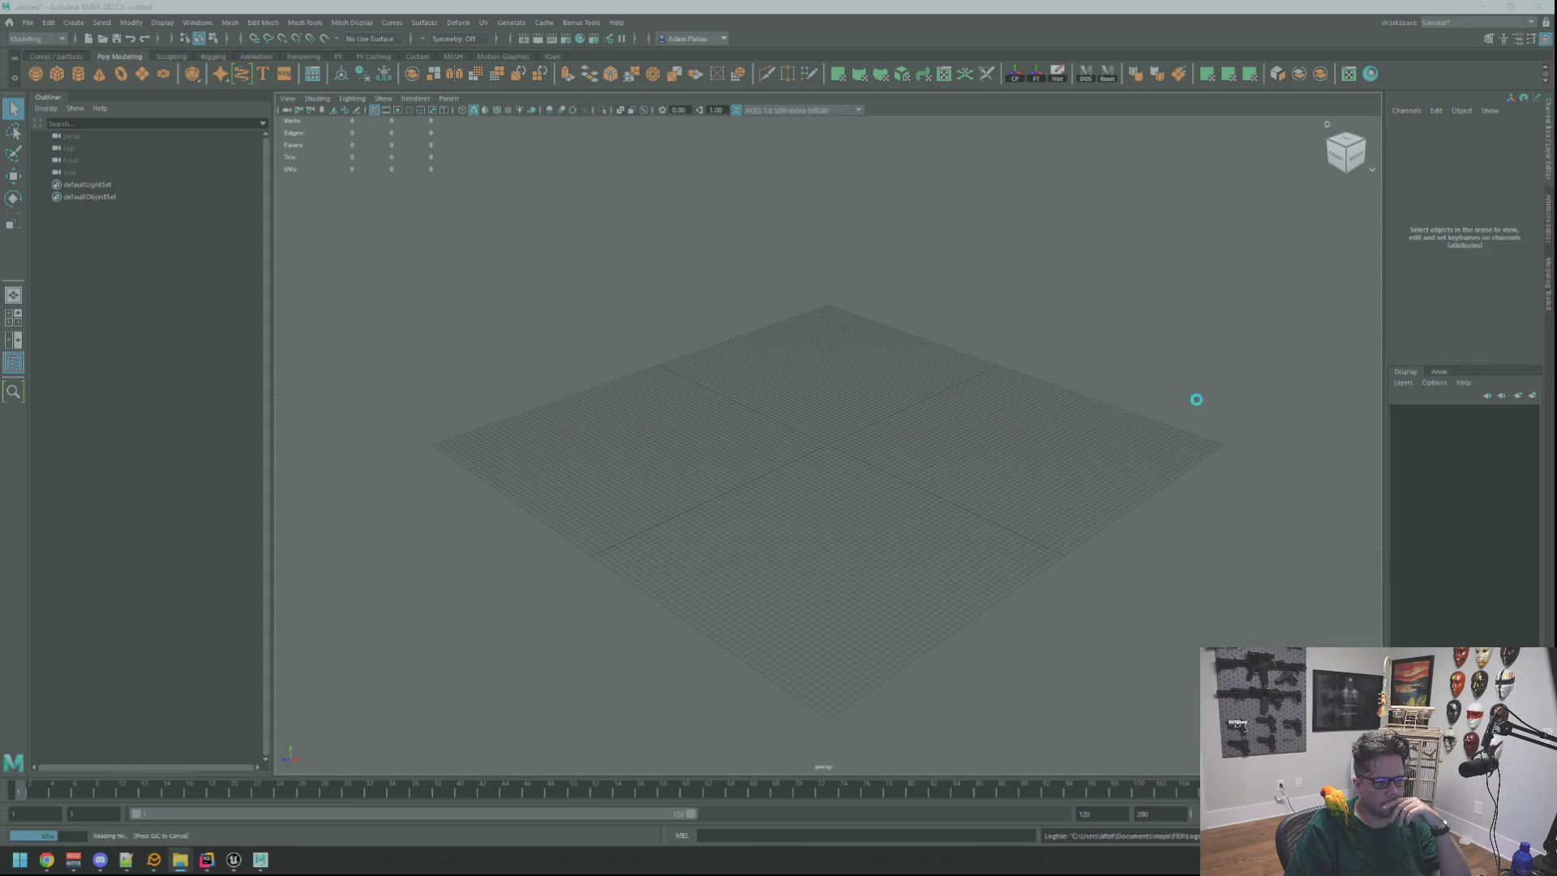
click(166, 185)
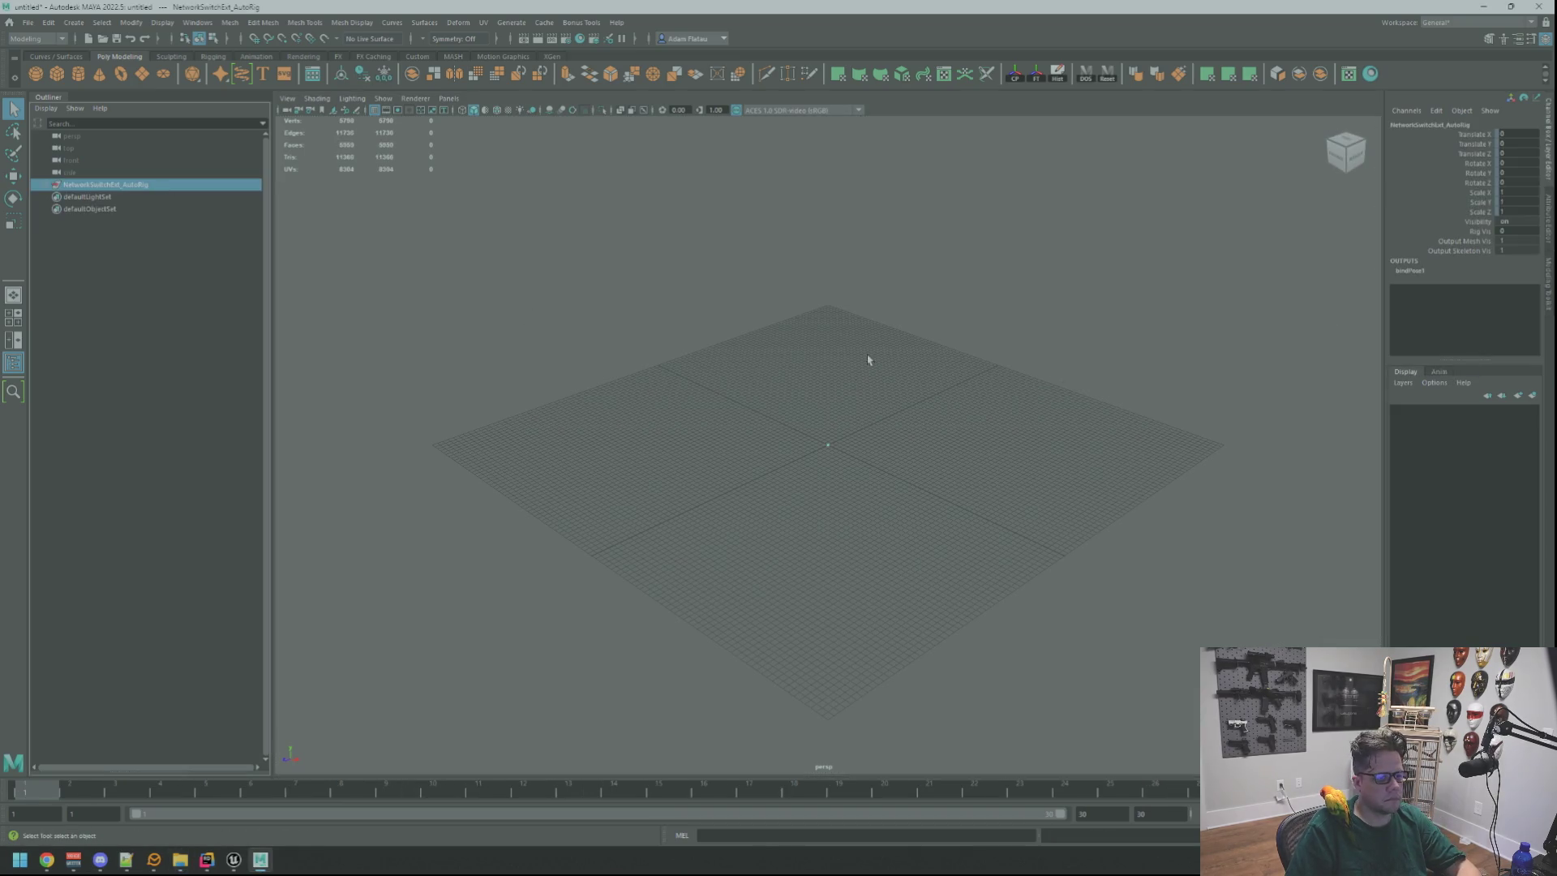
key(f)
mouse_move(845, 400)
mouse_down()
mouse_move(1095, 386)
mouse_move(947, 400)
mouse_up()
scroll(947, 401, up, 5)
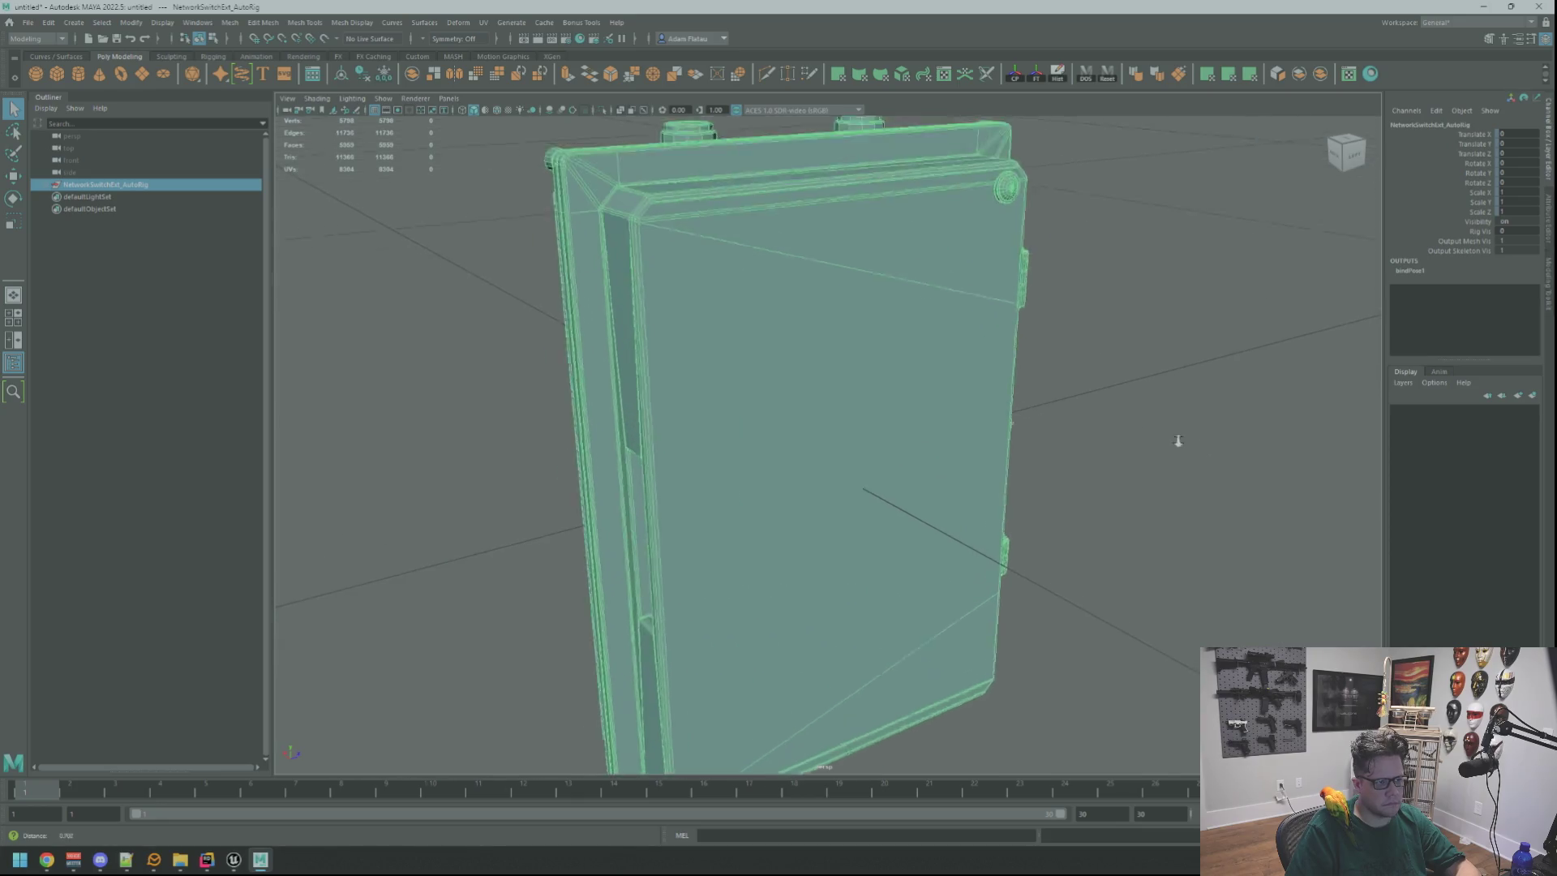
click(1206, 410)
mouse_move(1206, 410)
mouse_down()
mouse_move(1025, 417)
mouse_move(996, 405)
mouse_move(1102, 417)
mouse_move(1077, 348)
mouse_move(973, 361)
mouse_up()
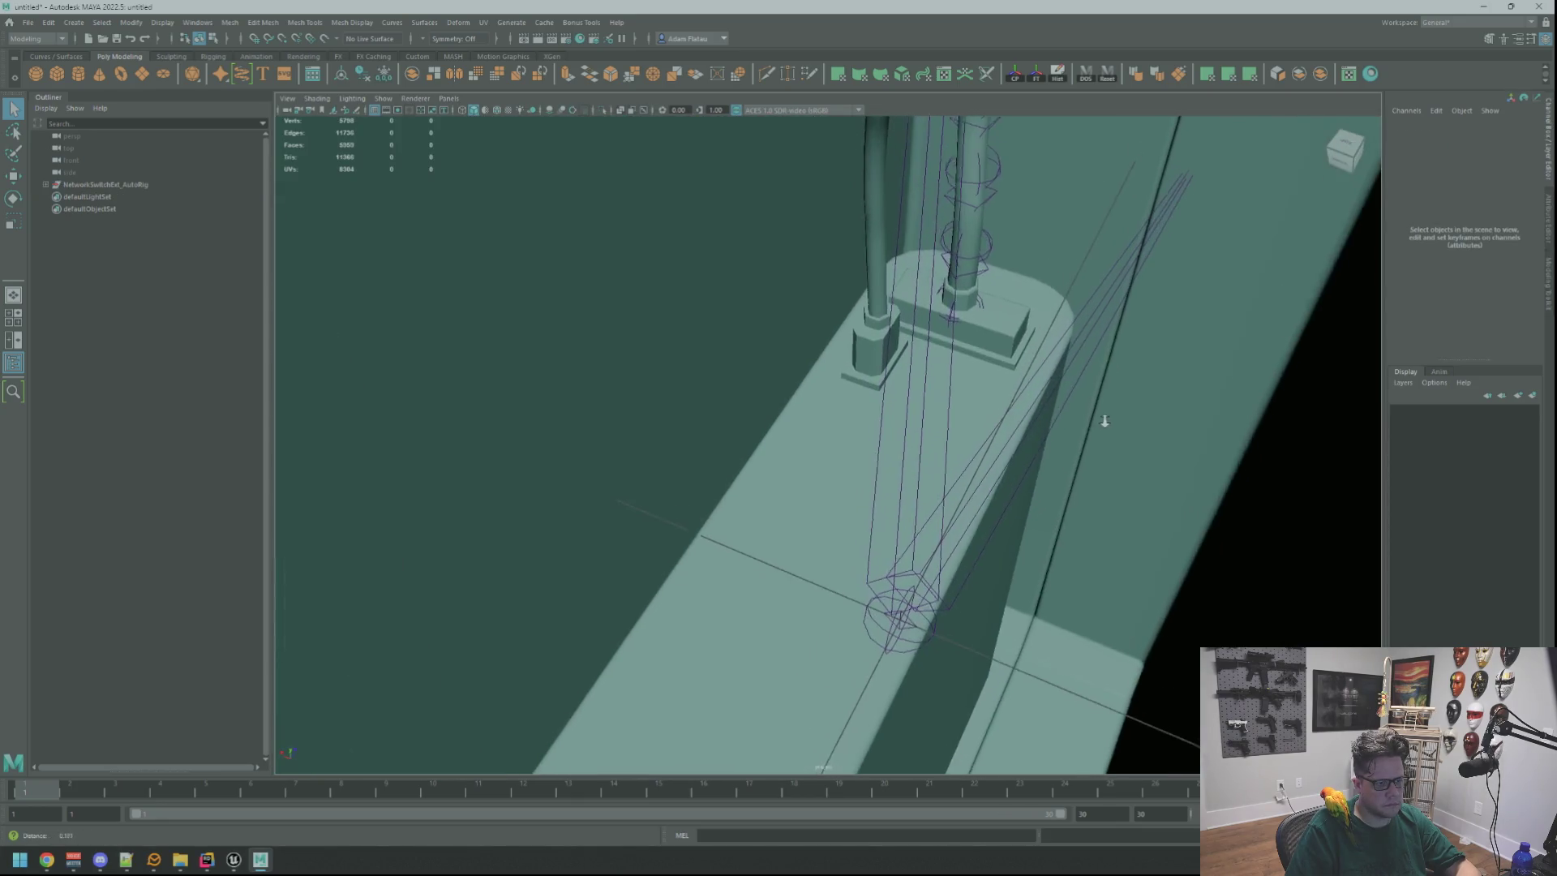
key(f)
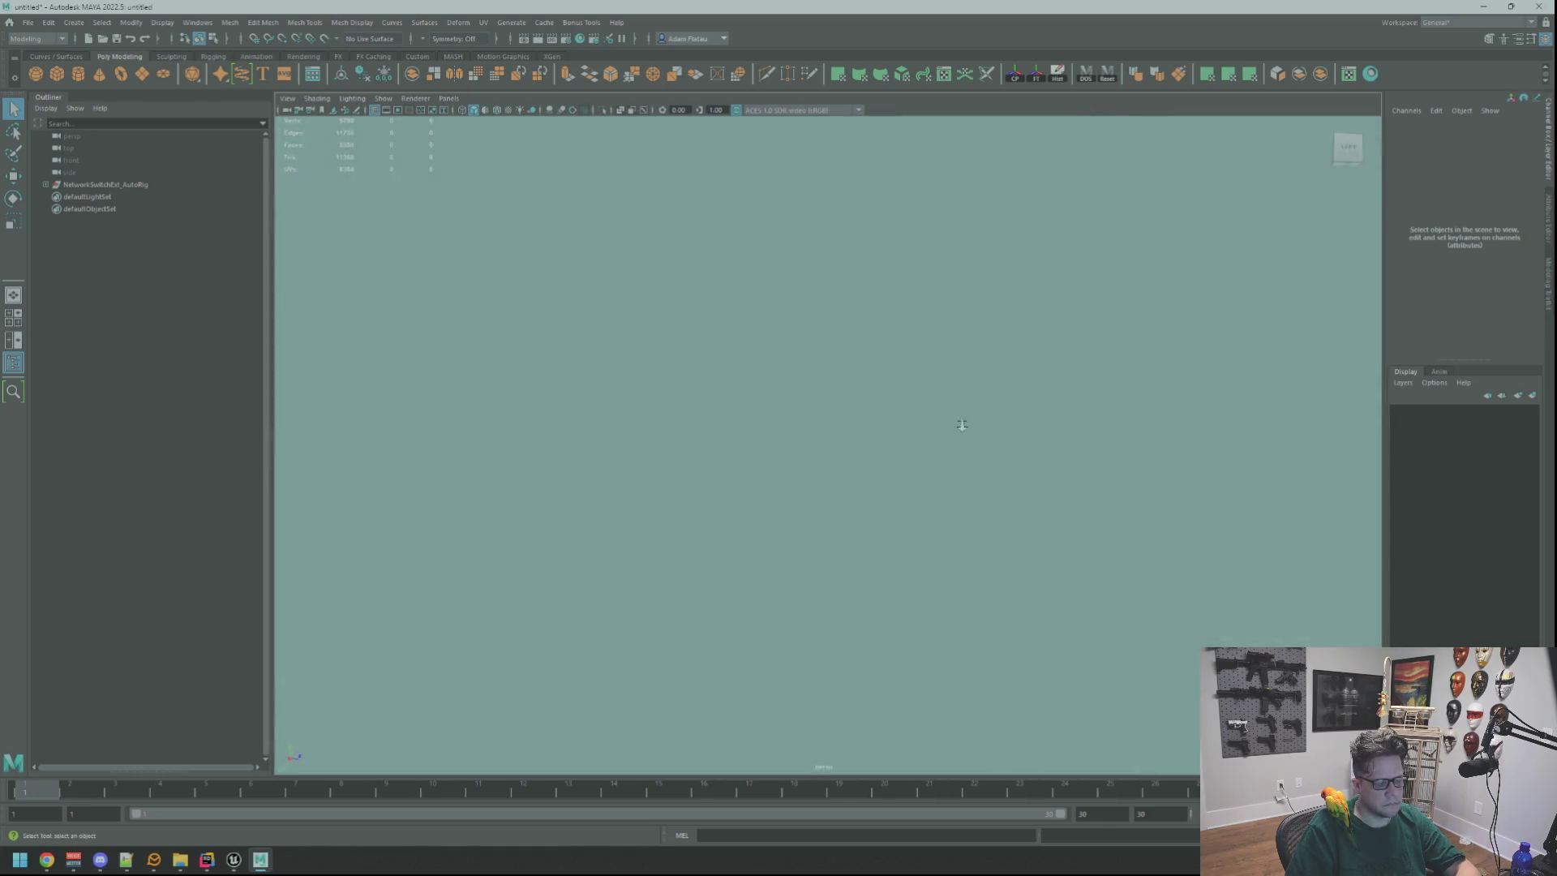
mouse_move(810, 406)
mouse_down()
mouse_move(838, 445)
mouse_move(1377, 542)
mouse_move(1119, 338)
mouse_up()
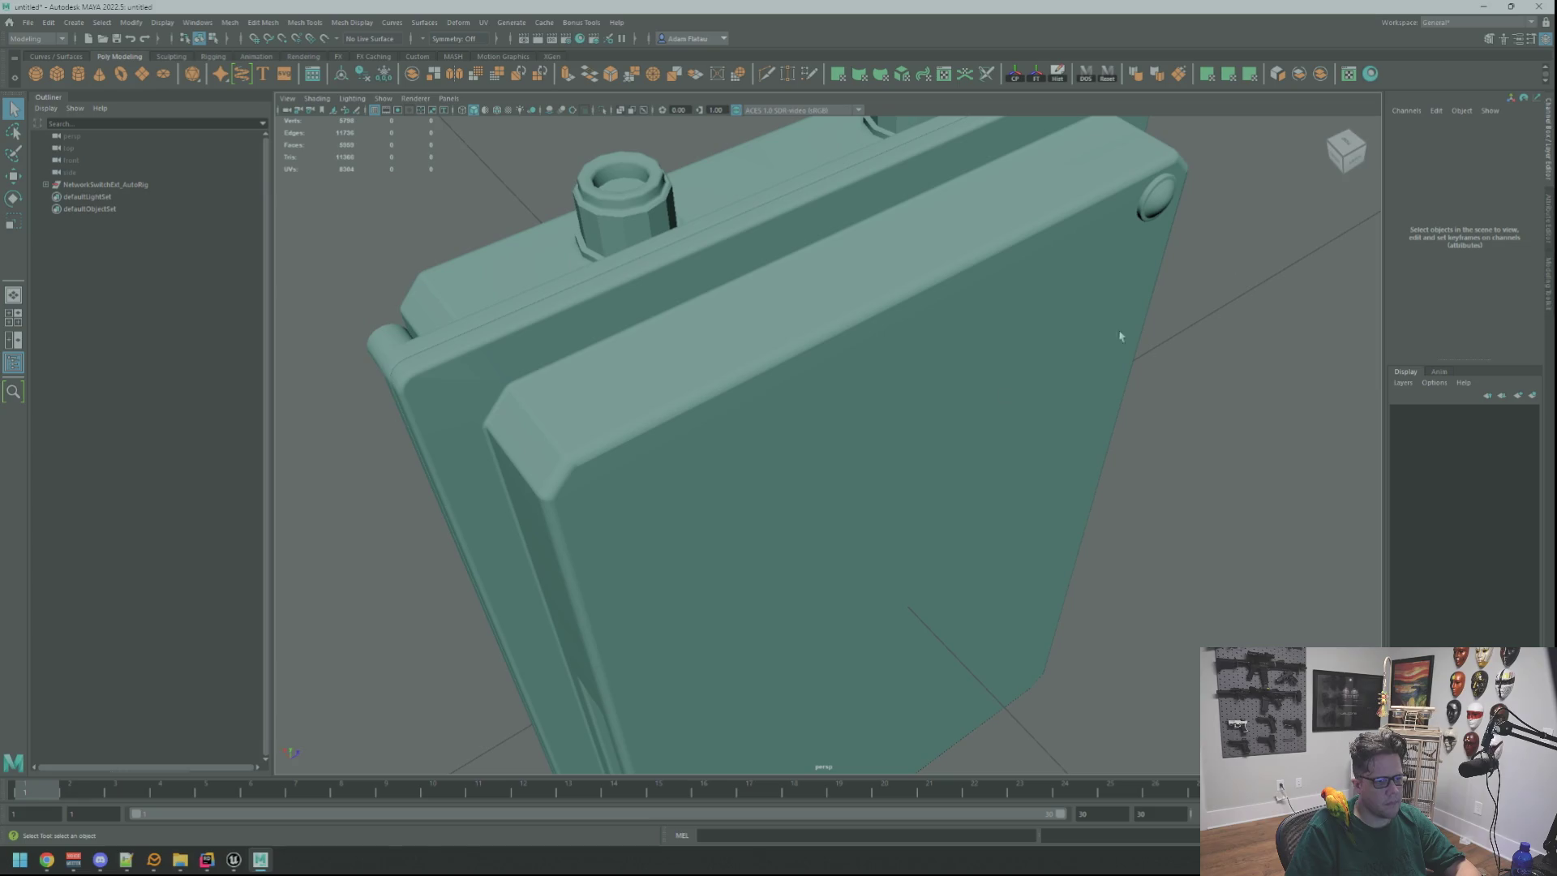
click(1540, 6)
click(777, 432)
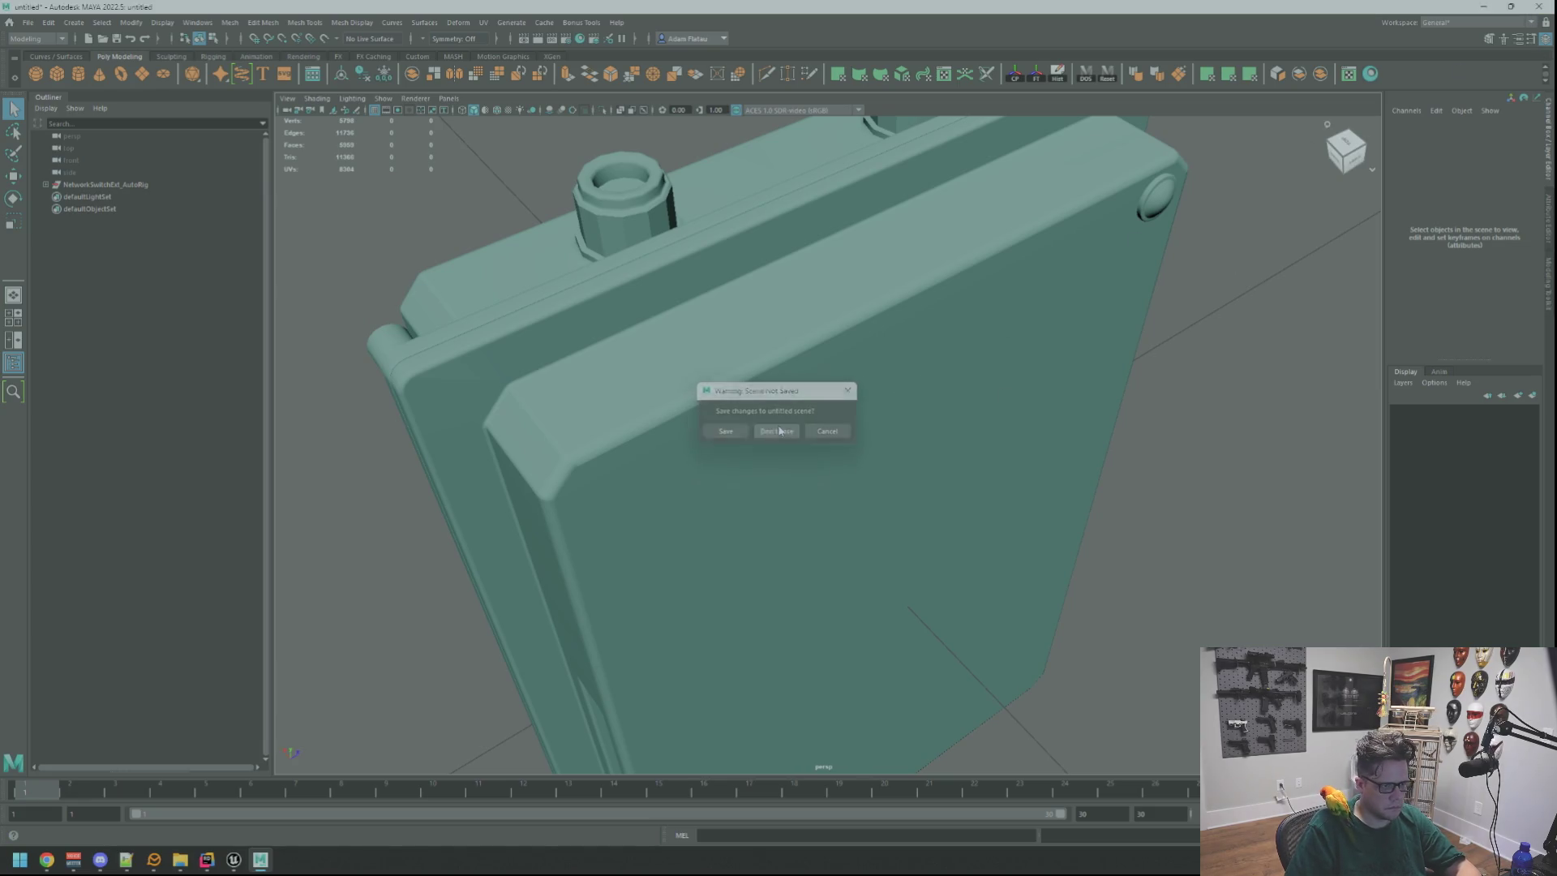
key(super)
text(github Desktop)
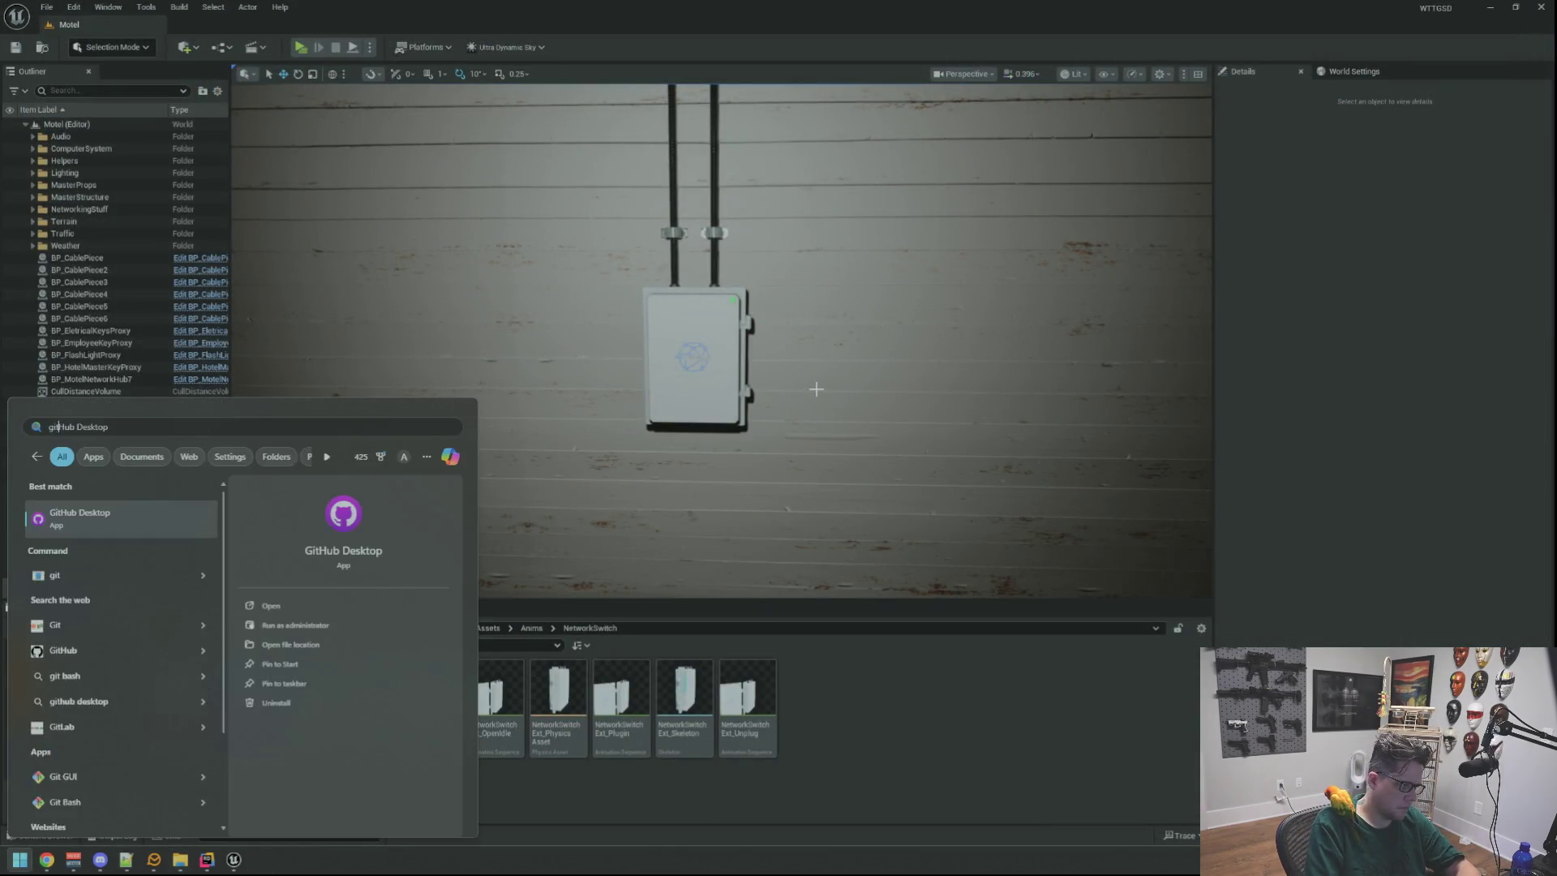
Commit Motel.umap to main with summary 'qq', push to origin, and close GitHub Desktop.
key(Return)
click(378, 649)
text(qq)
click(489, 743)
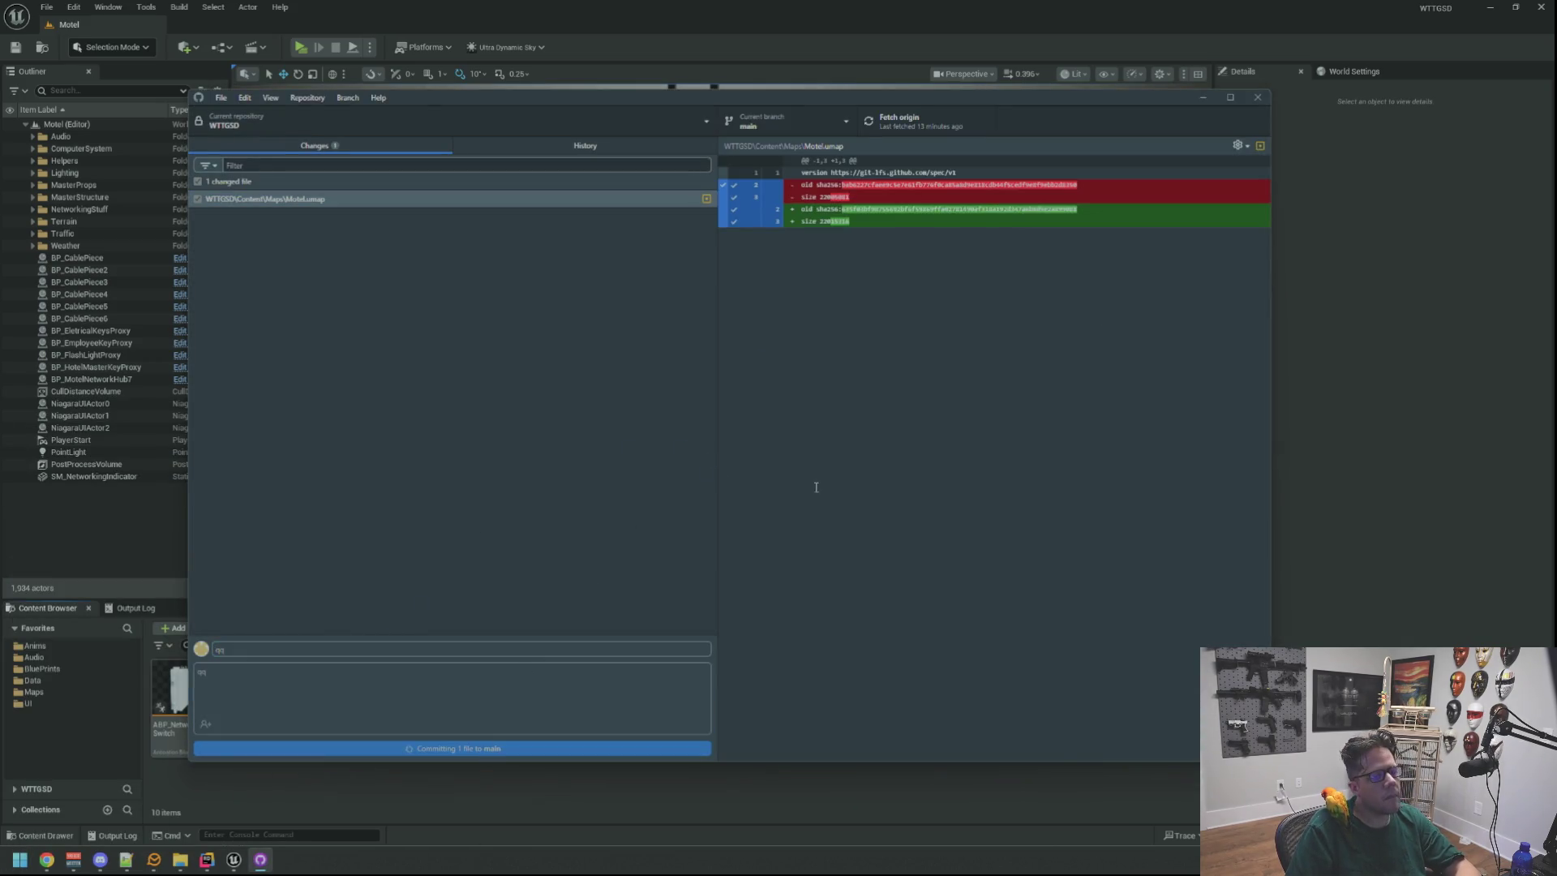
click(900, 123)
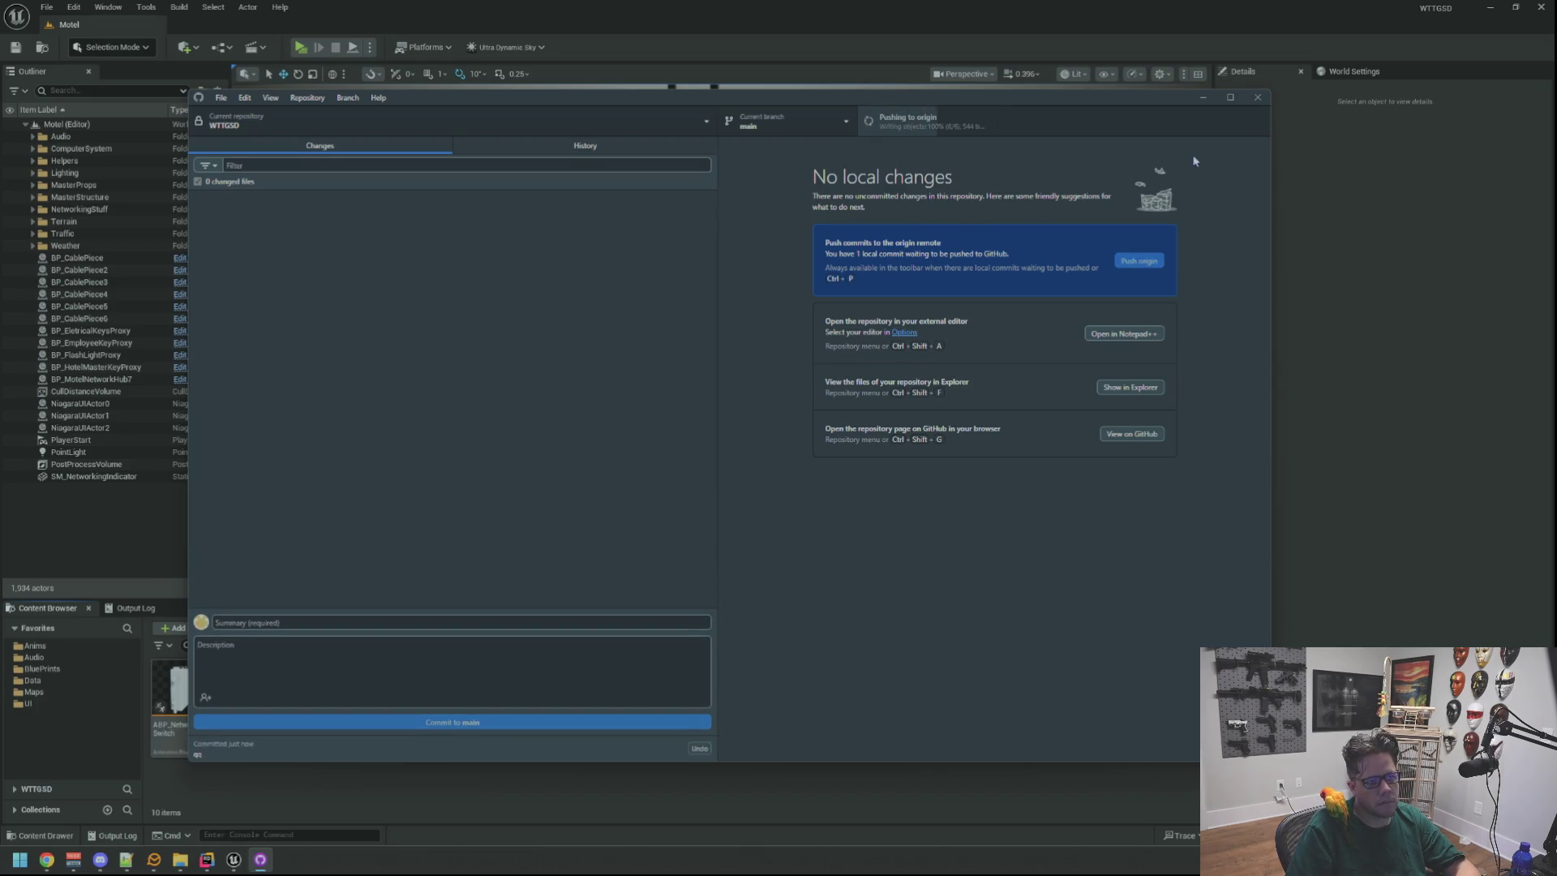
click(1262, 102)
Select NetworkSwitch_Ext and enlarge the Message Log to read its import warnings.
scroll(721, 341, up, 5)
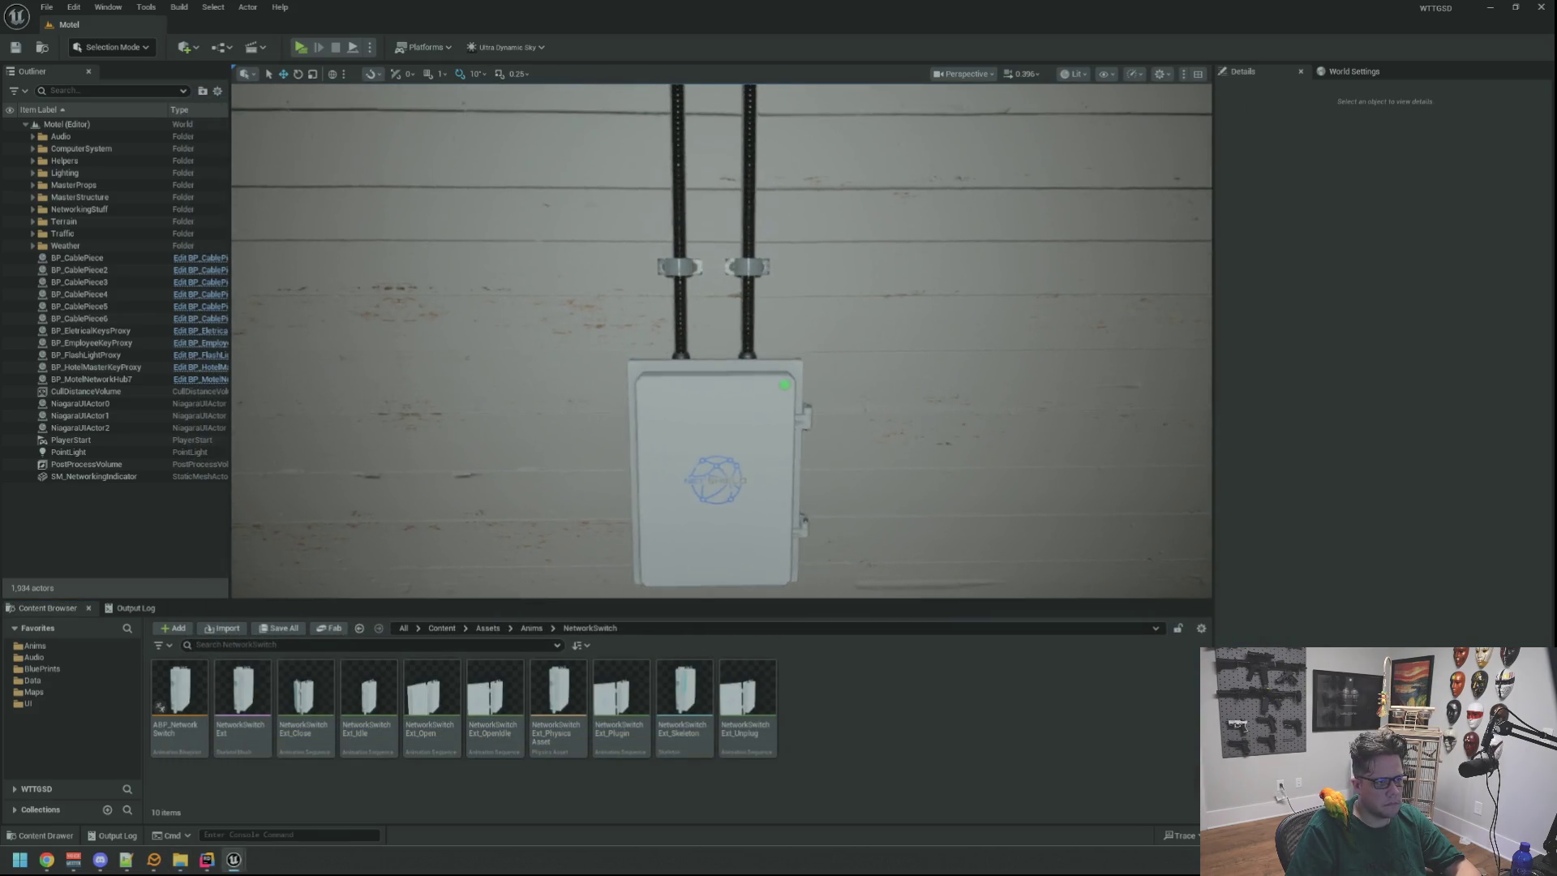
scroll(885, 287, down, 5)
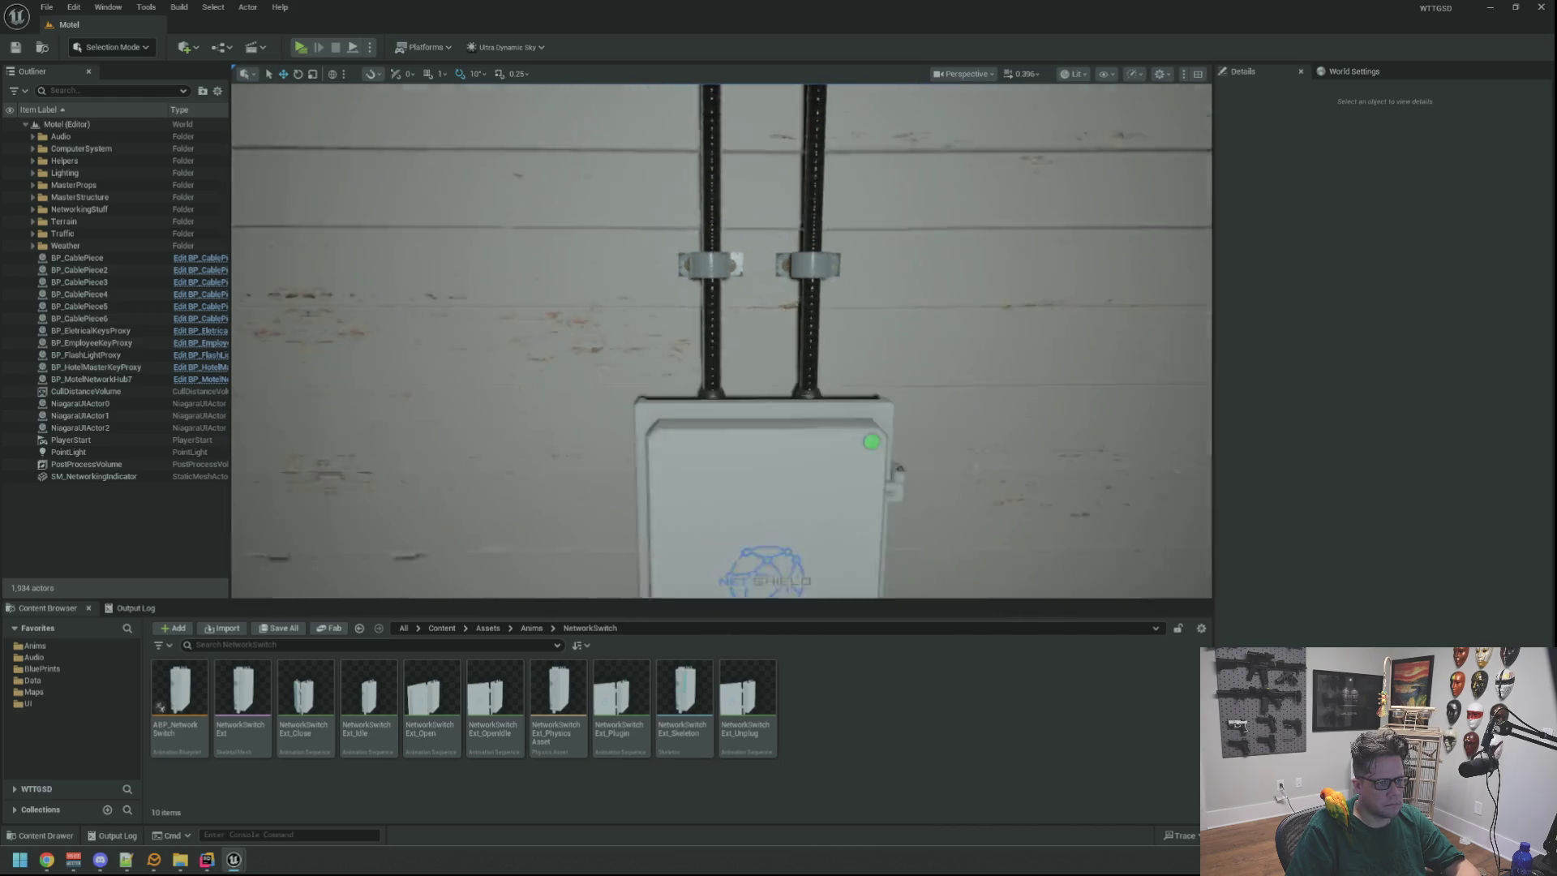
drag(885, 287, 879, 268)
scroll(885, 268, up, 1)
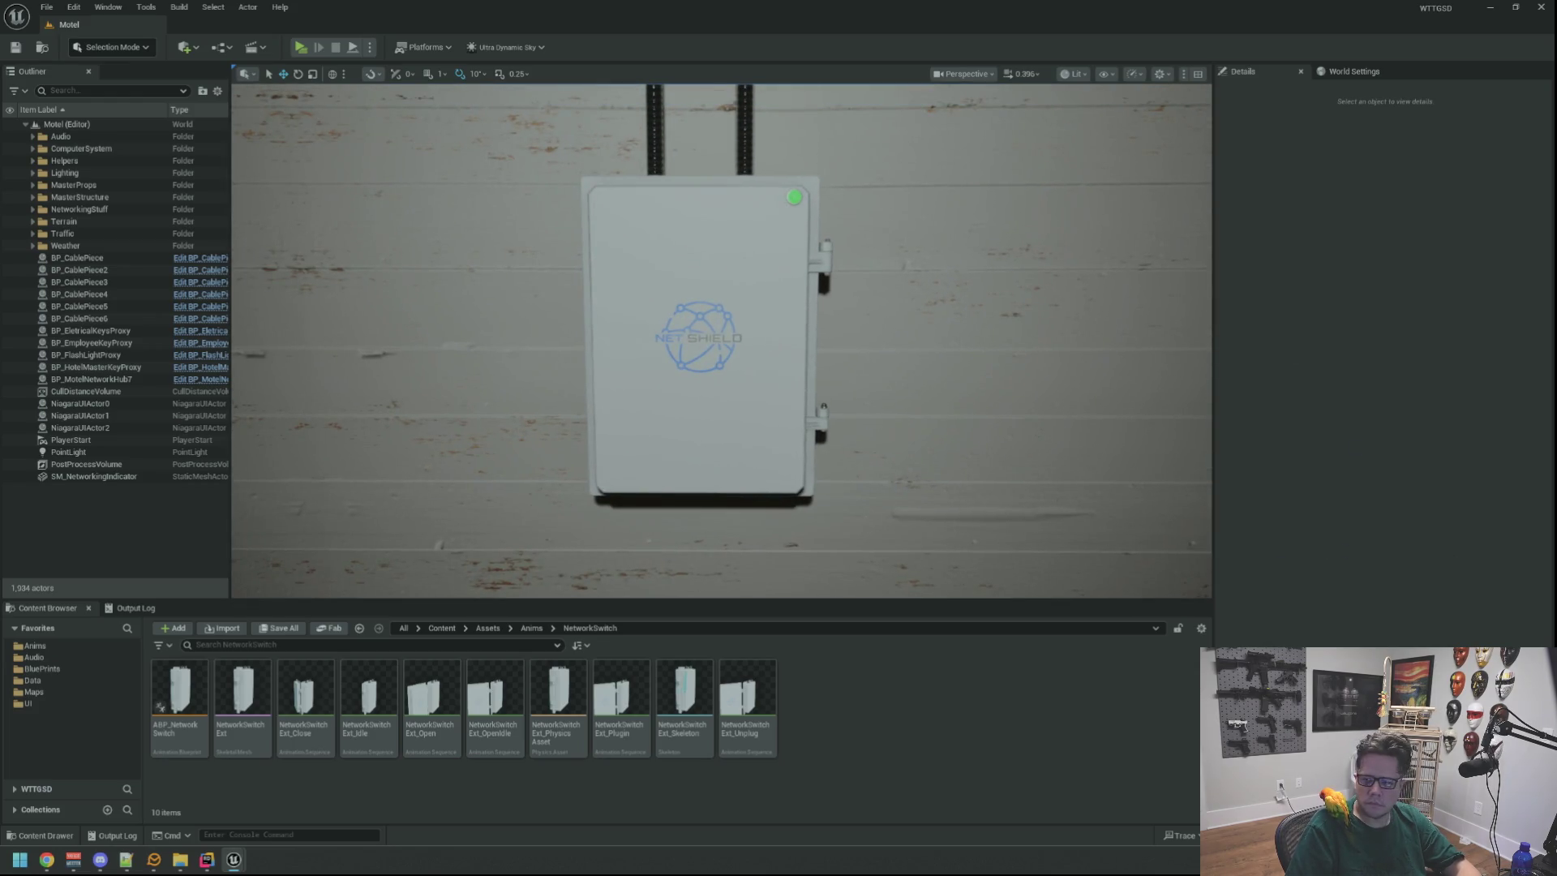
click(243, 701)
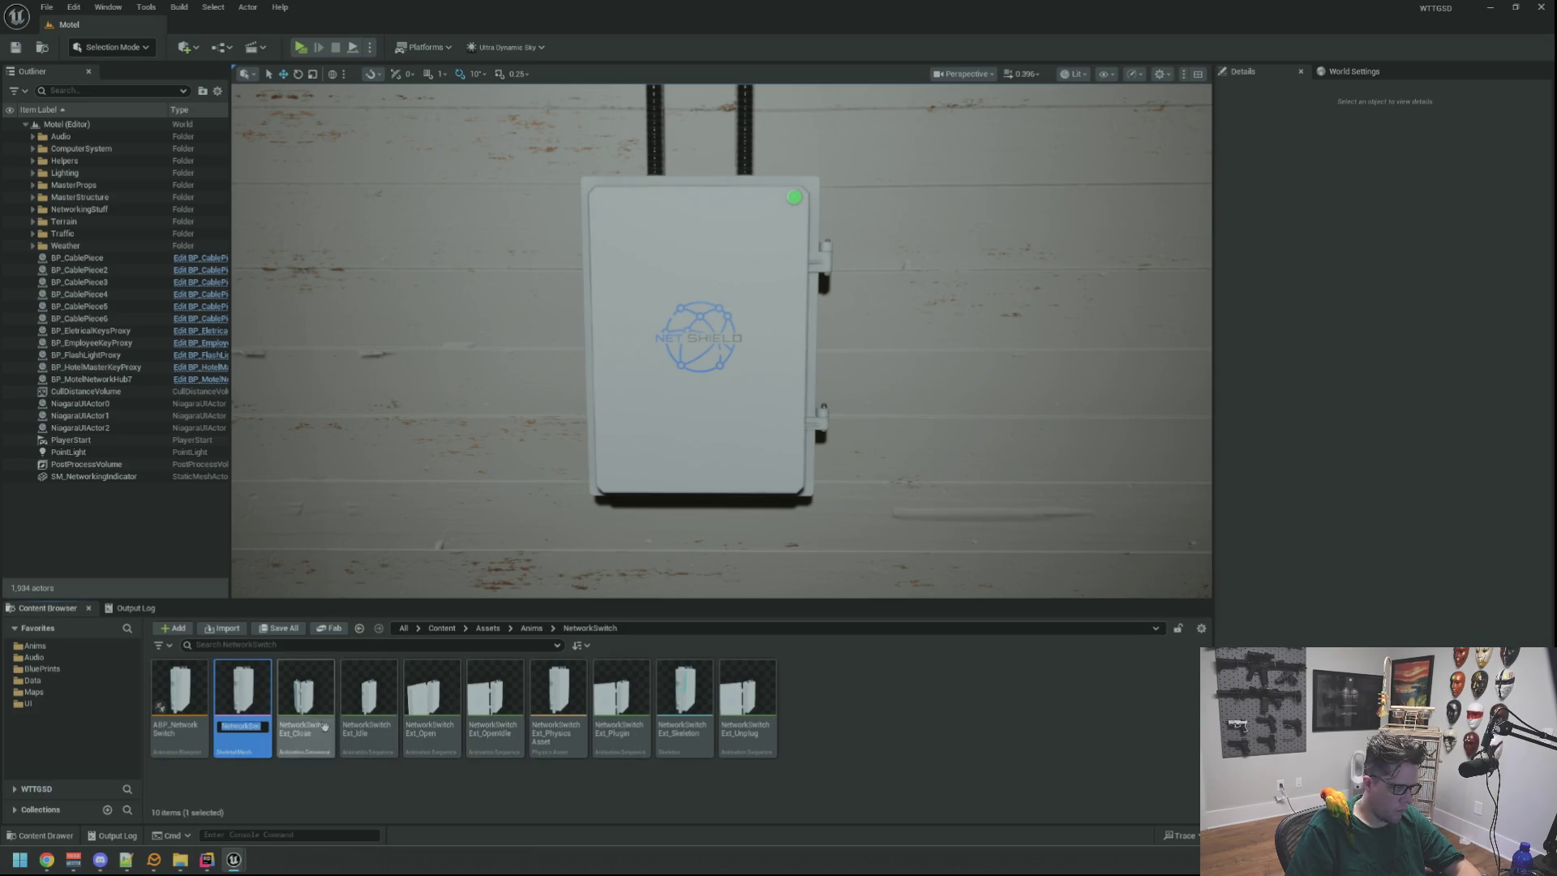
click(973, 714)
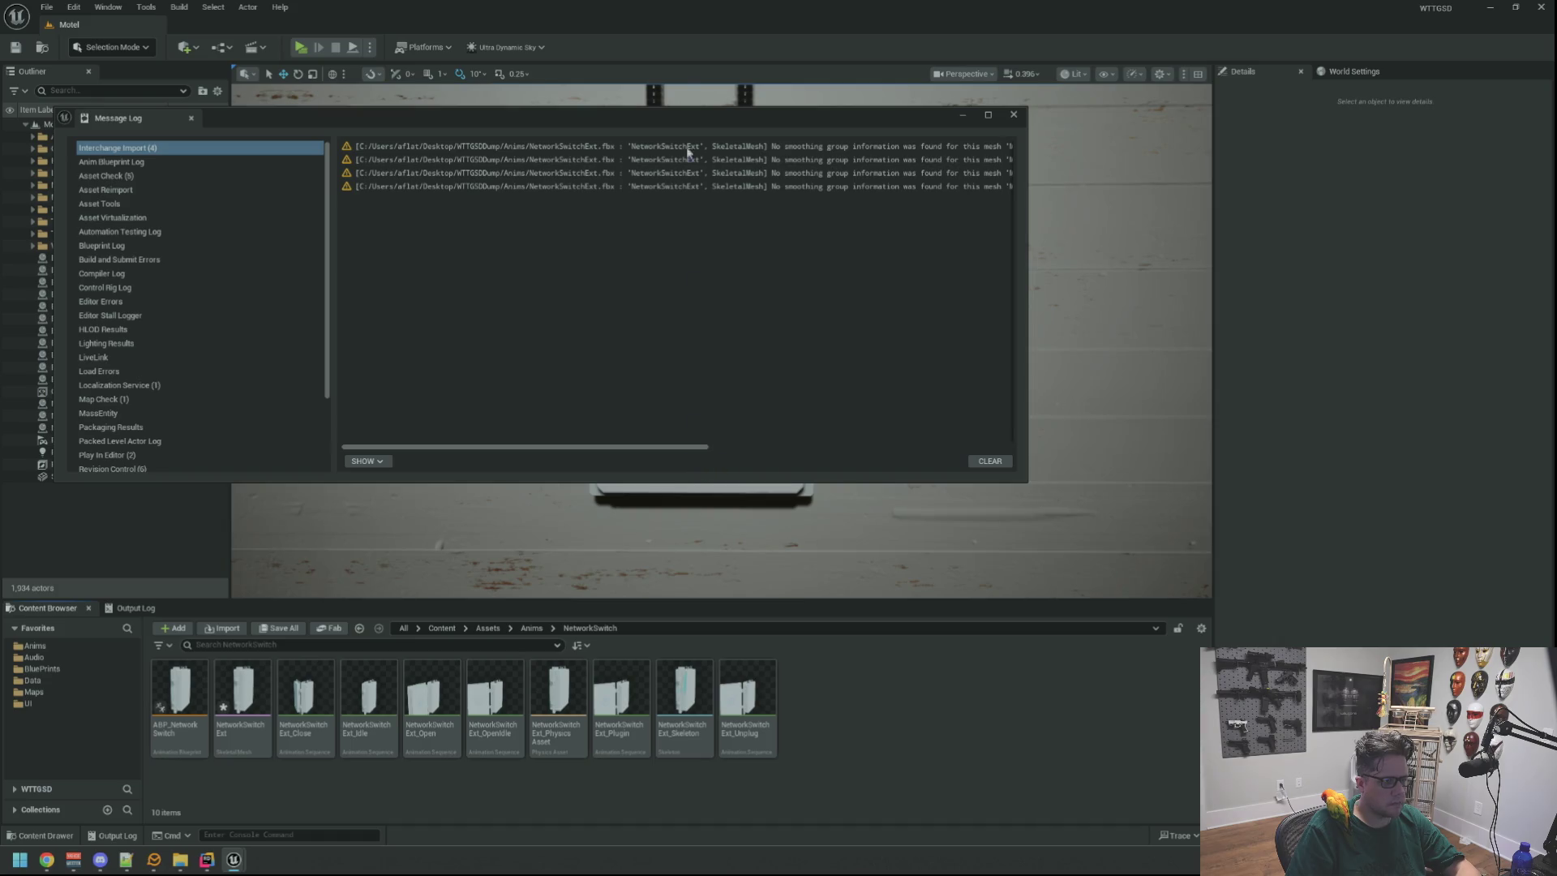
drag(680, 121, 658, 113)
mouse_move(1005, 476)
mouse_down()
mouse_move(1275, 505)
mouse_move(1279, 542)
mouse_up()
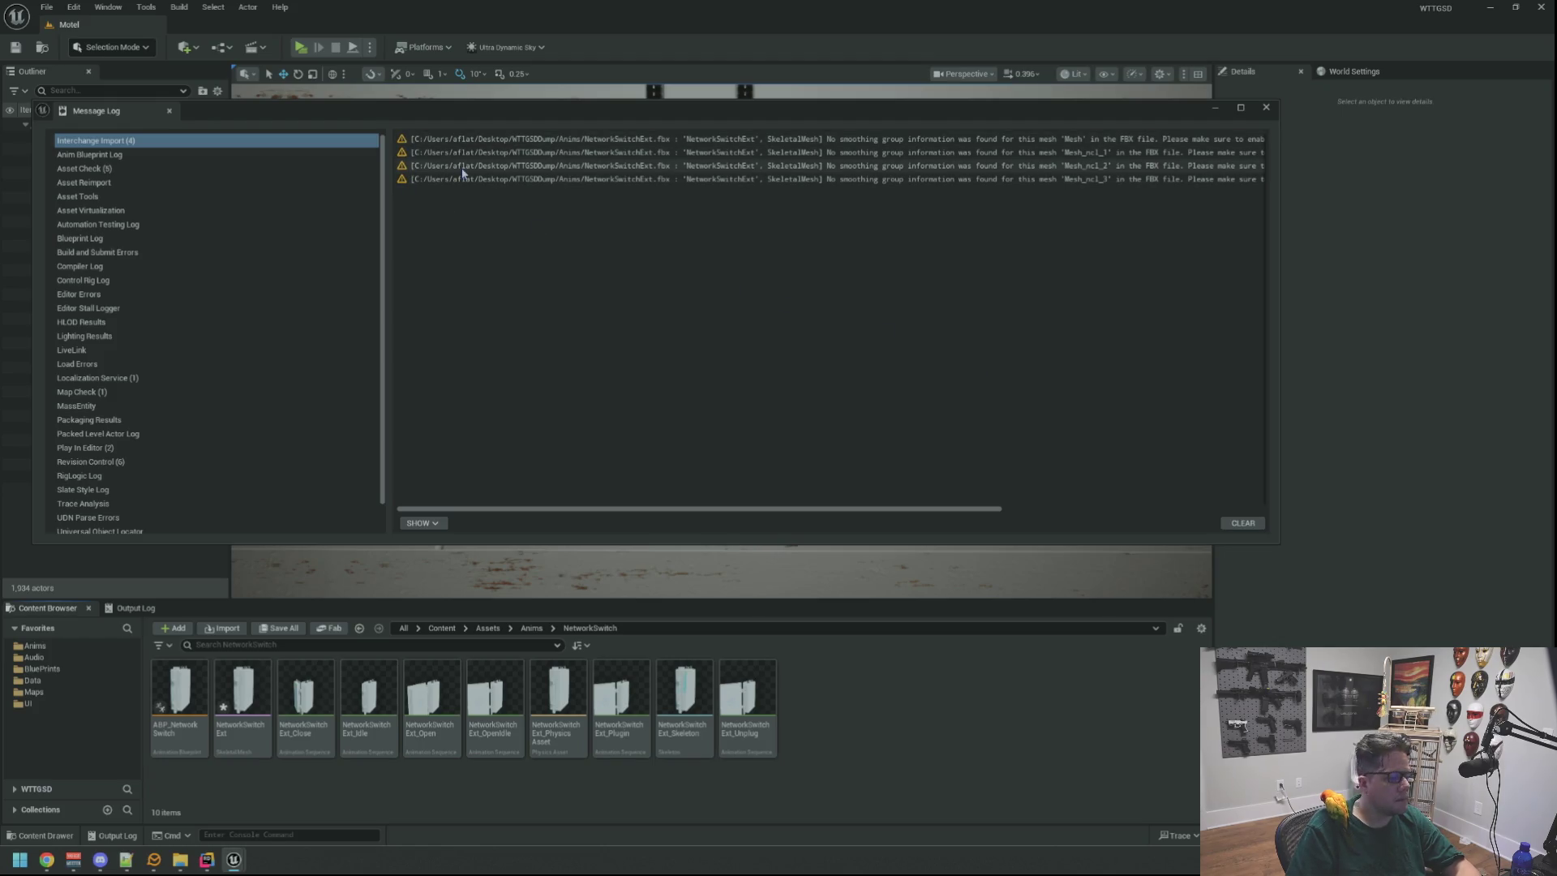
Take a Gyazo capture of the Interchange Import warnings.
key(super)
text(g)
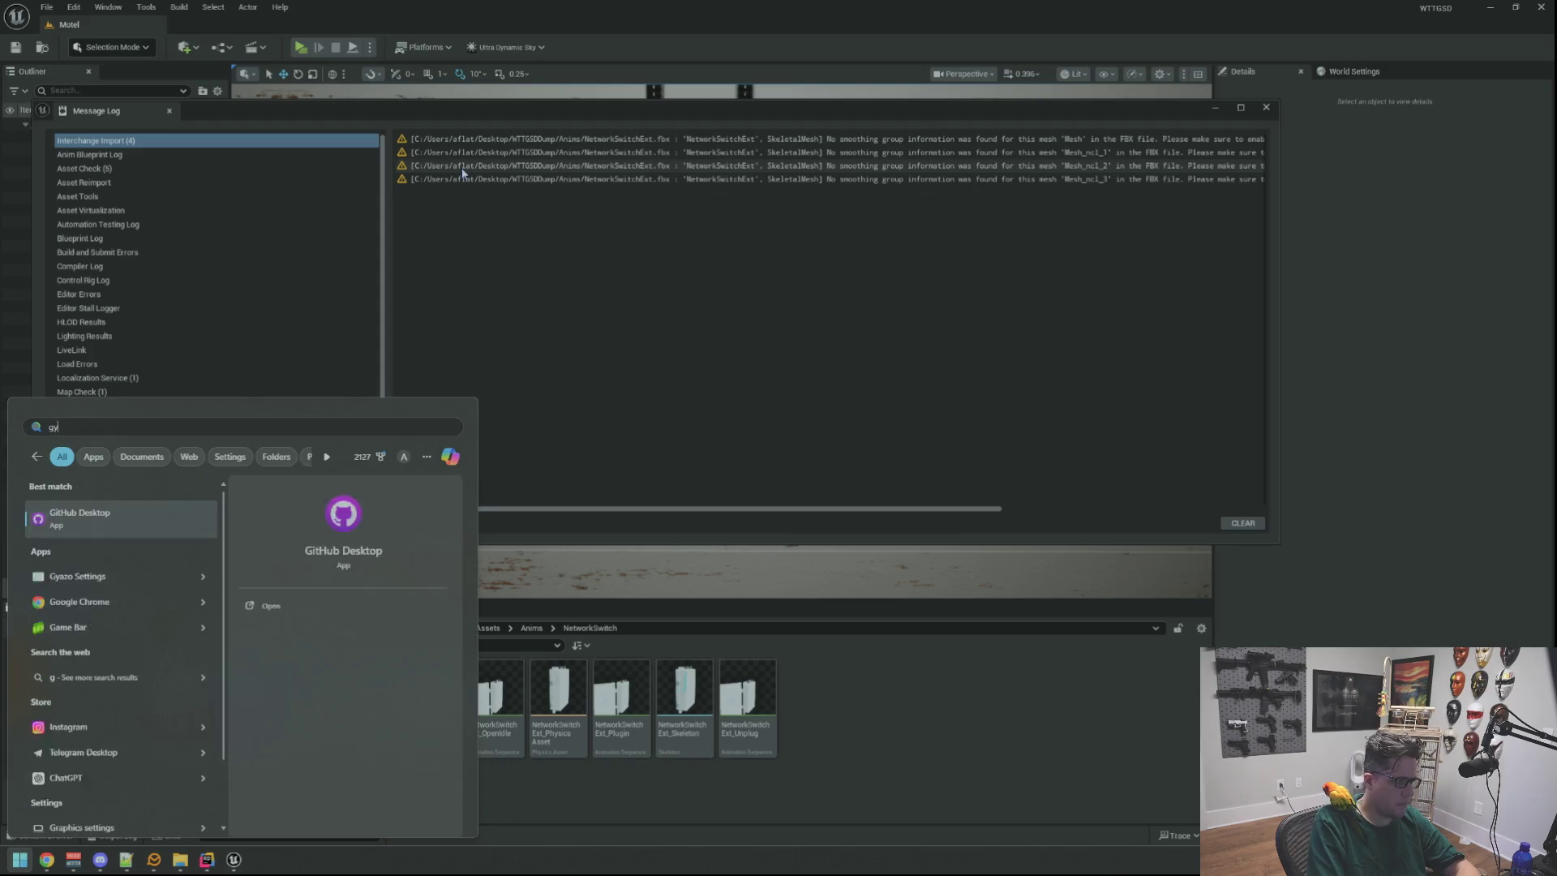
key(Return)
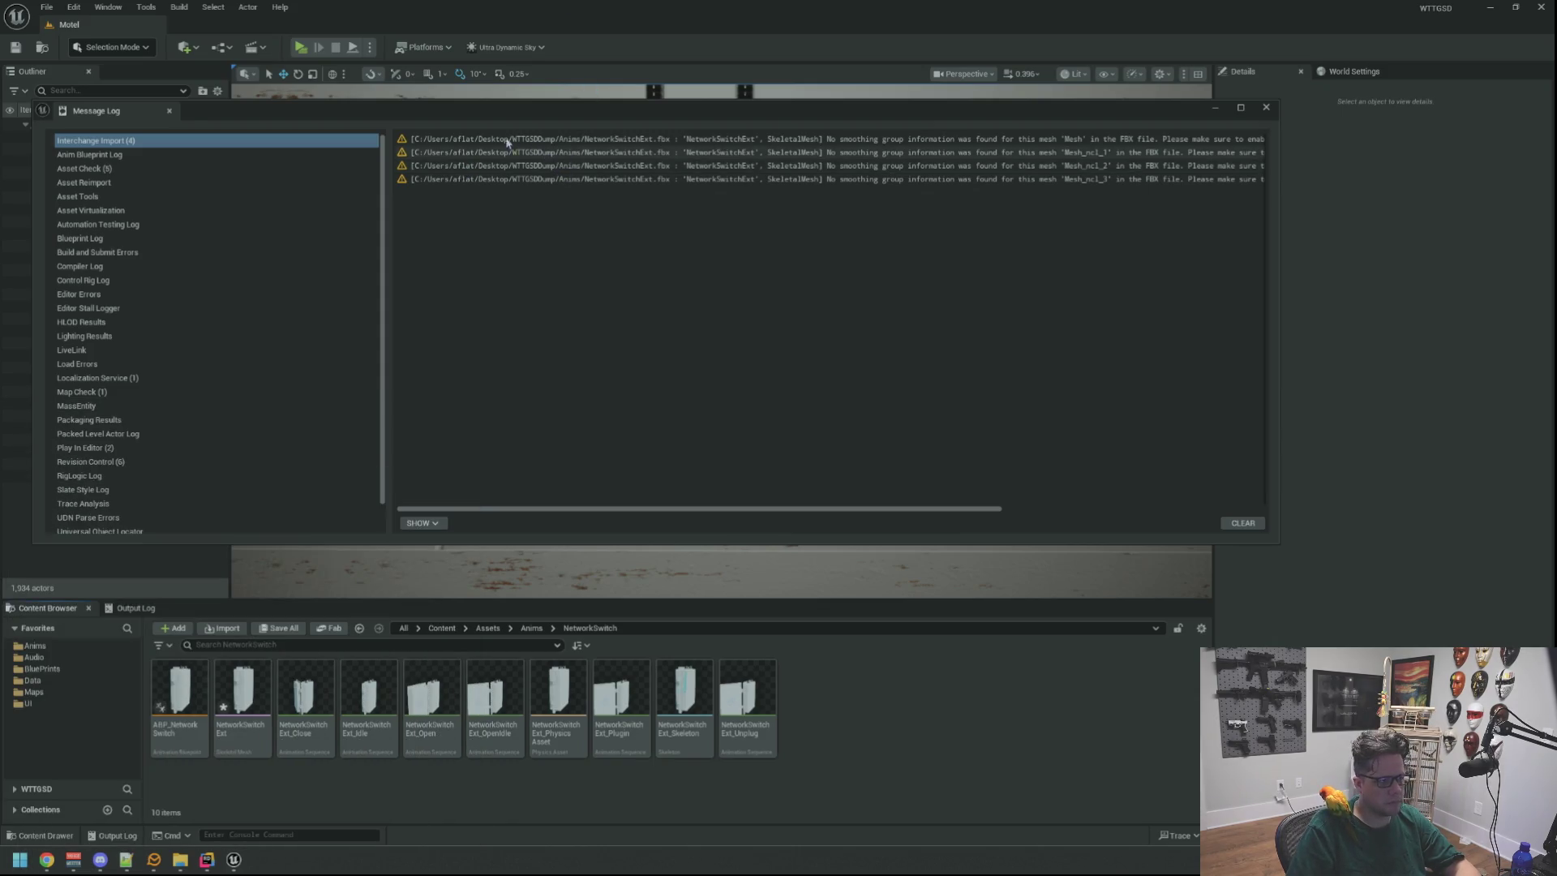
click(258, 369)
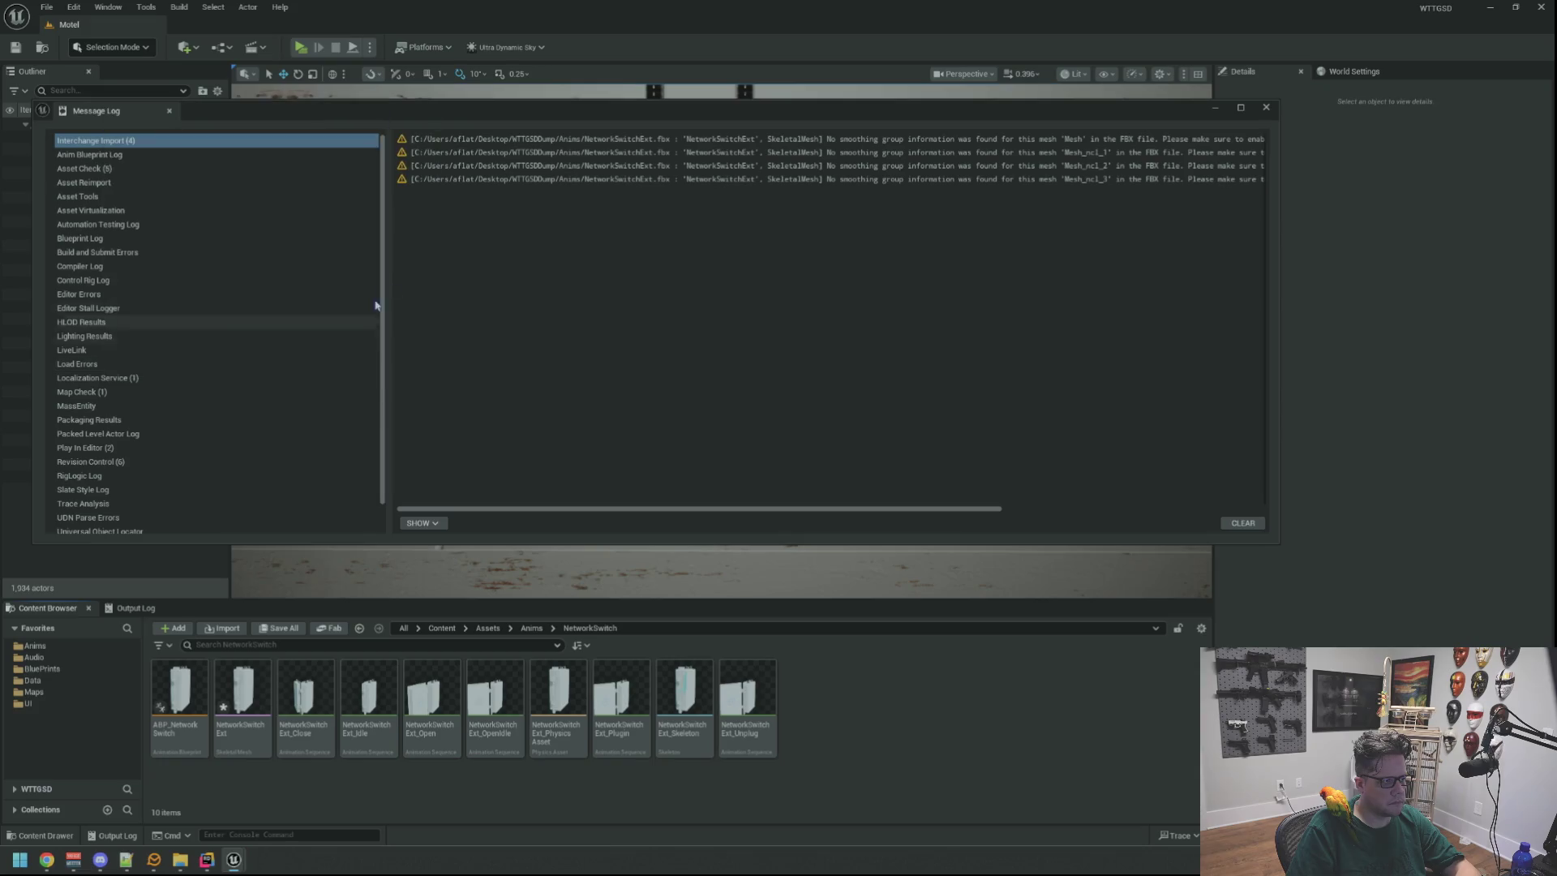
mouse_move(394, 127)
mouse_down()
mouse_move(699, 252)
mouse_move(1262, 270)
mouse_up()
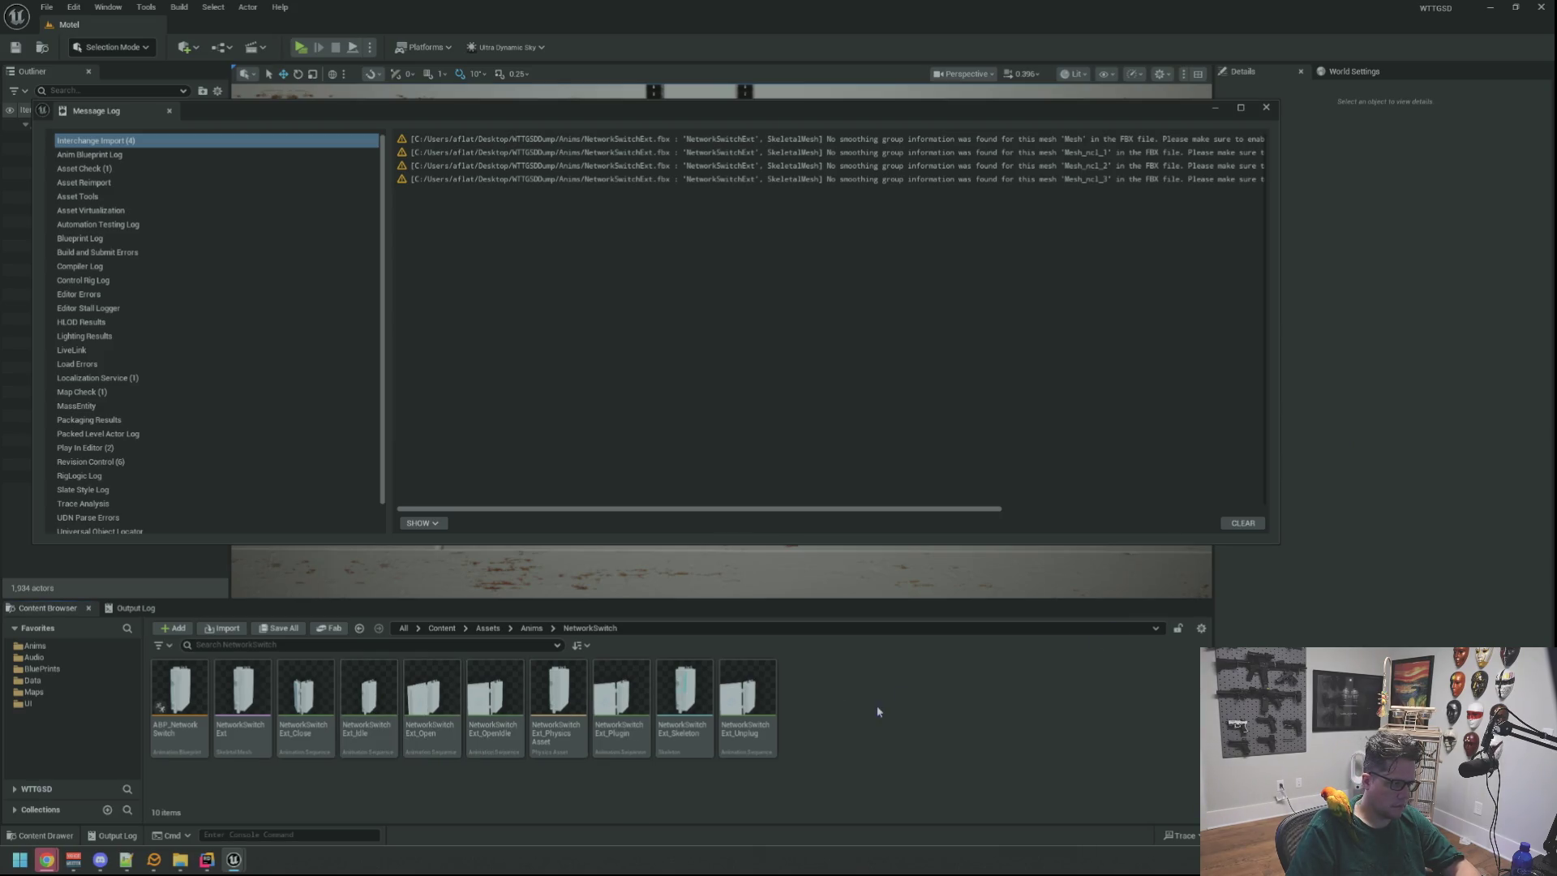
Open the NetworkSwitchExt skeletal mesh and inspect its plug and cables up close.
double_click(243, 694)
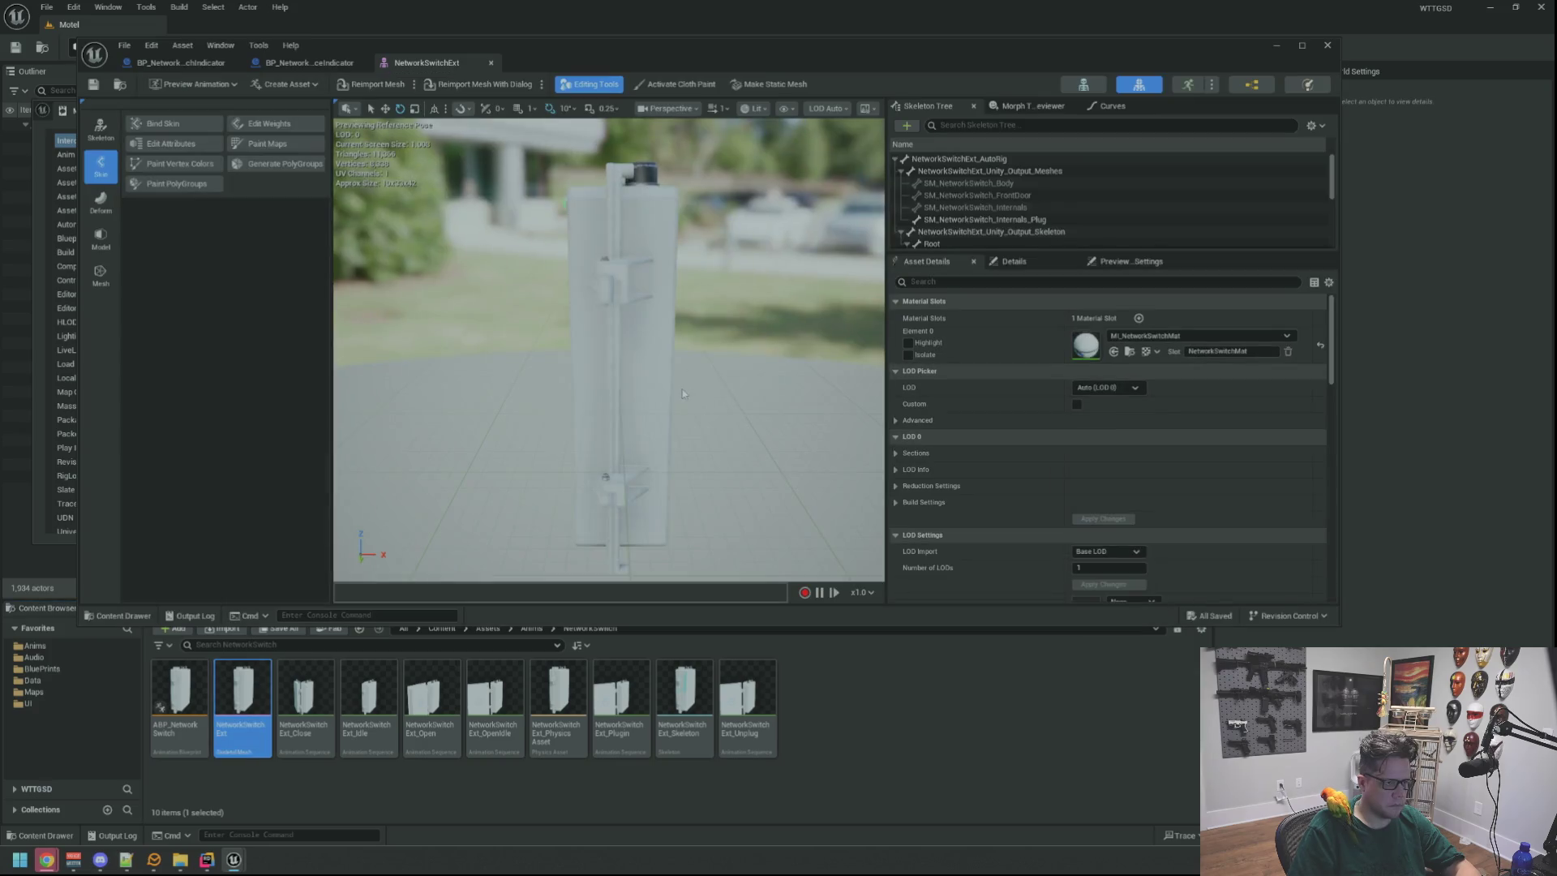
mouse_move(682, 394)
mouse_down()
mouse_move(631, 377)
mouse_move(623, 325)
mouse_move(638, 401)
mouse_up()
drag(552, 357, 556, 375)
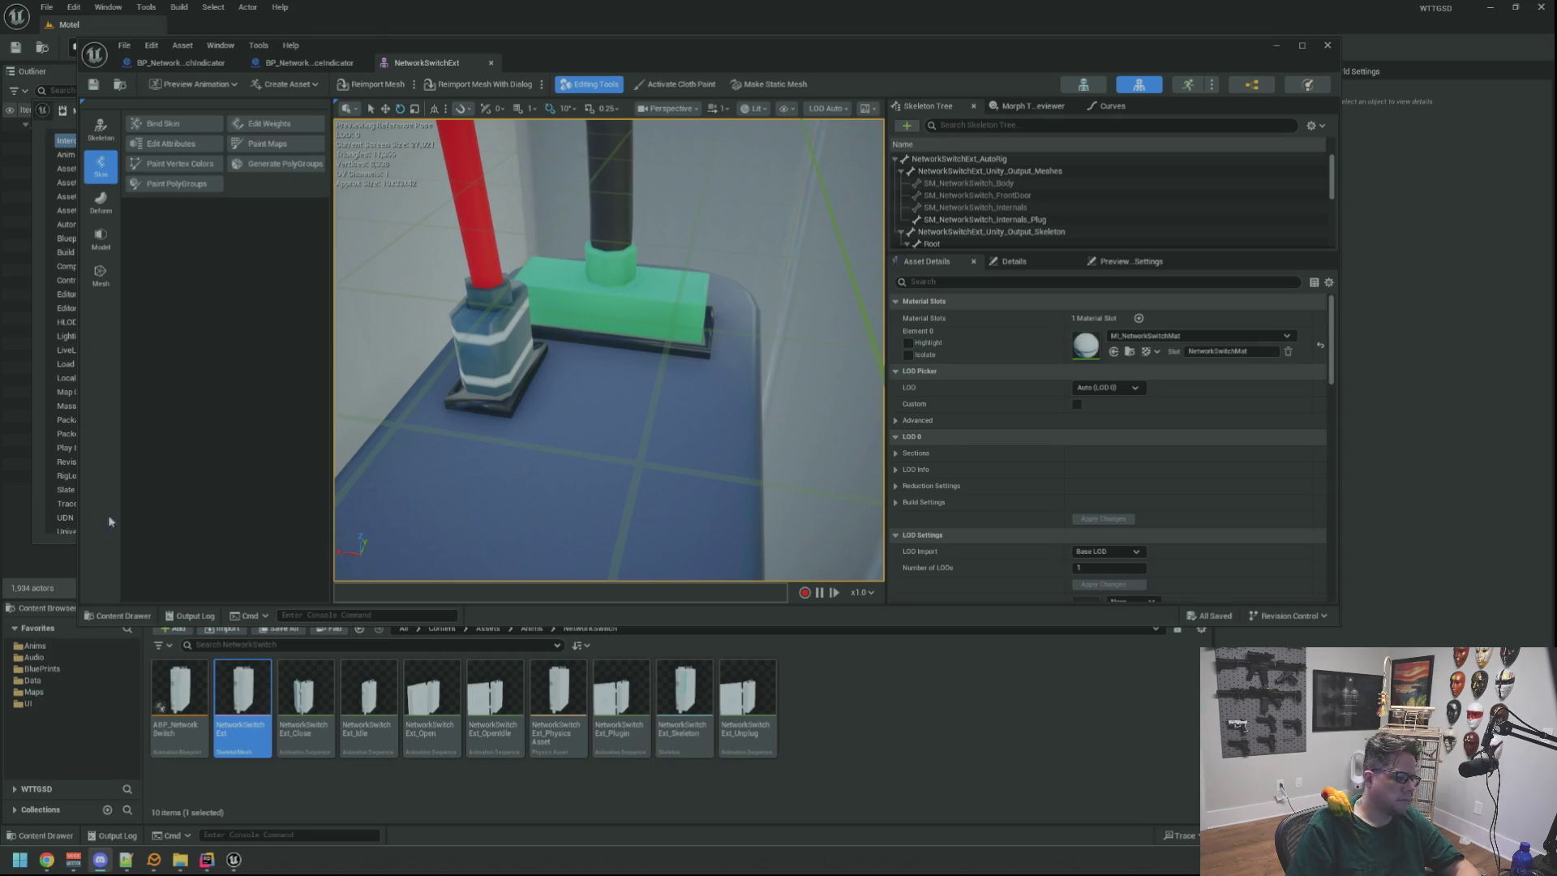
Launch Maya from the Windows search.
key(super)
text(maya)
key(Return)
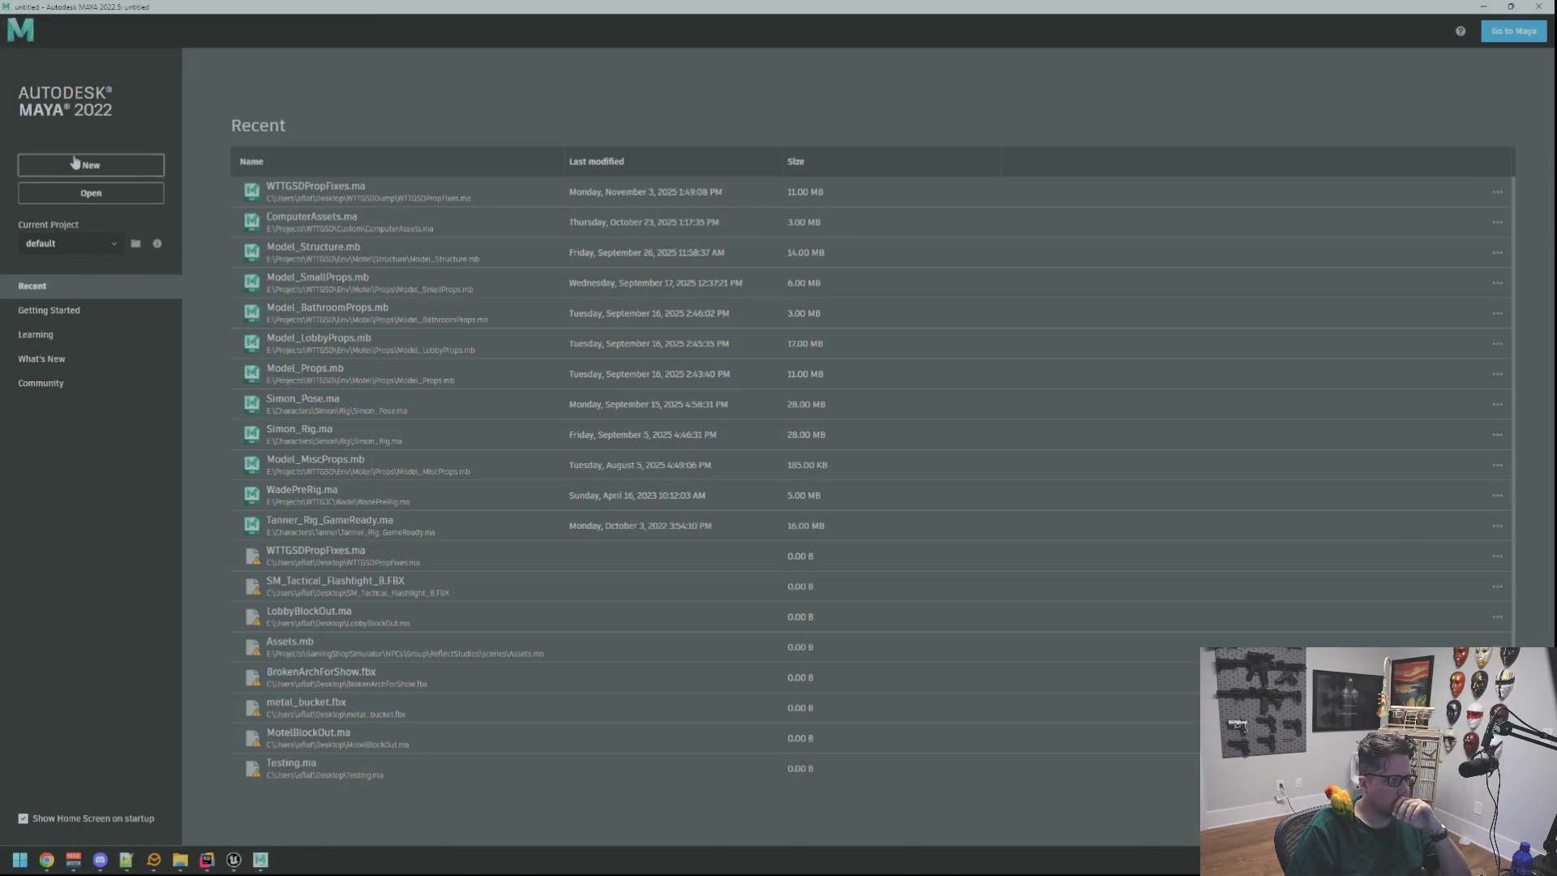
Import the NetworkSwitchExt_AutoRig file into a new Maya scene and frame it.
click(75, 163)
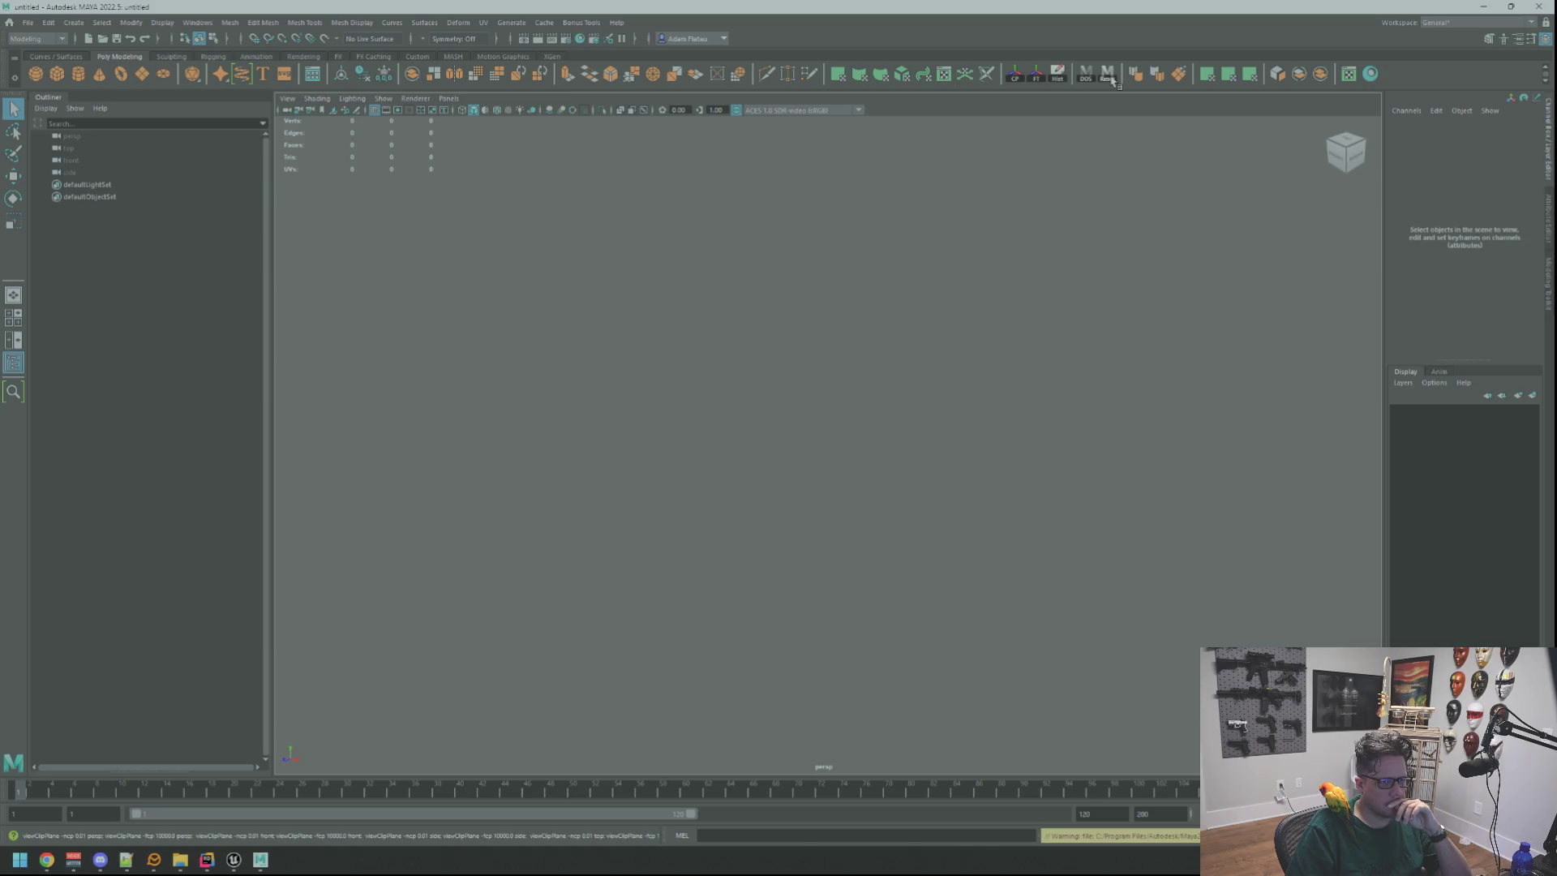
mouse_move(1556, 471)
mouse_down()
mouse_move(1245, 462)
mouse_move(896, 417)
mouse_move(910, 425)
mouse_up()
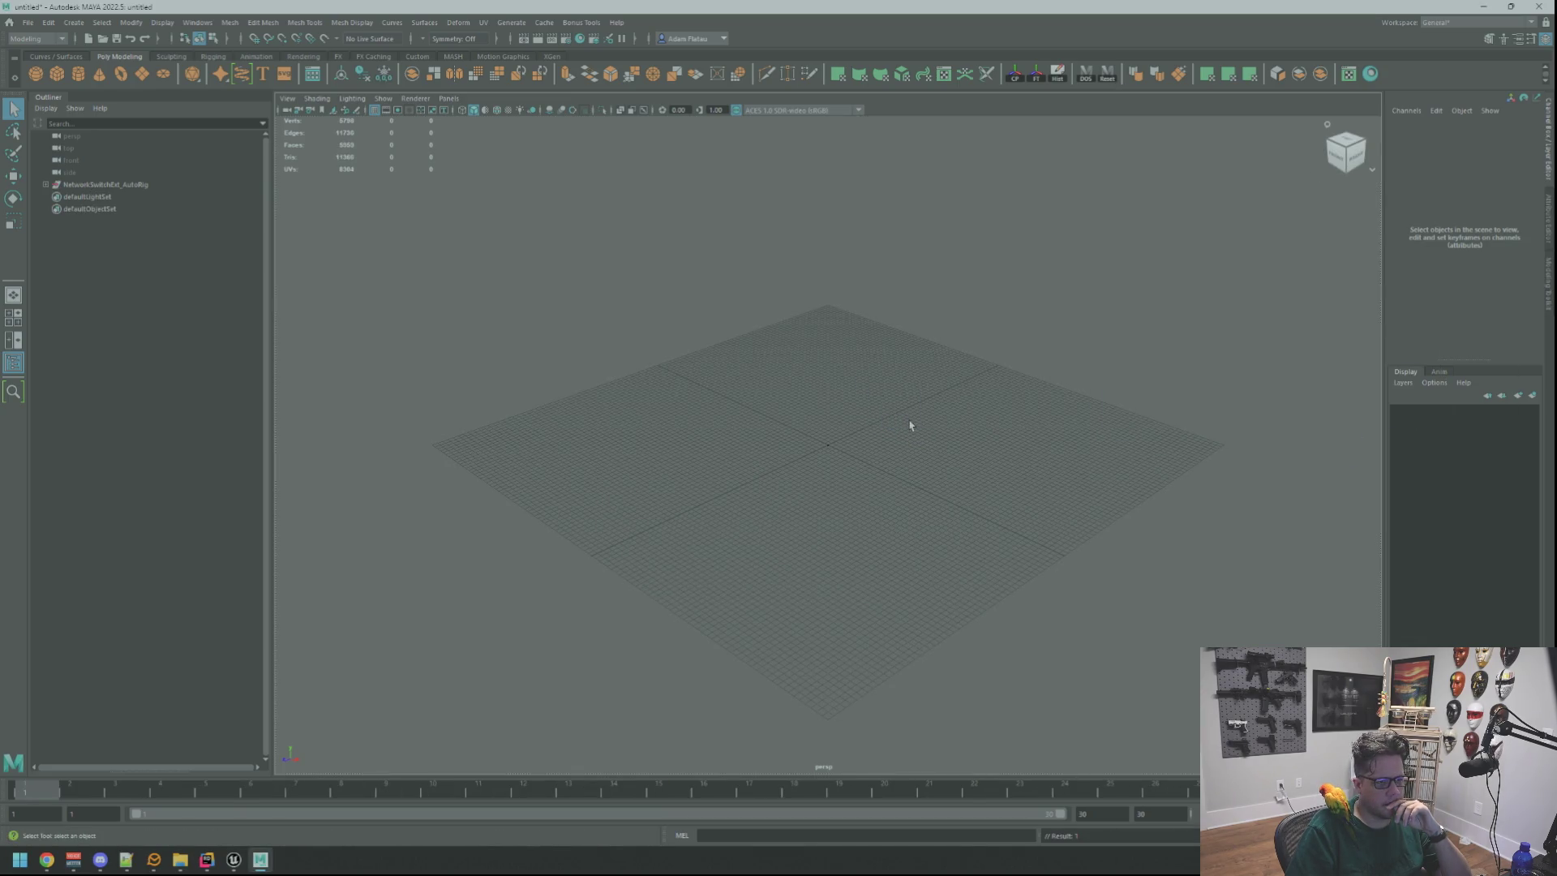
click(151, 187)
key(f)
key(w)
drag(811, 365, 551, 295)
Expand the rig hierarchy and inspect the SM_NetworkSwitch_FrontDoor mesh.
click(46, 185)
click(52, 209)
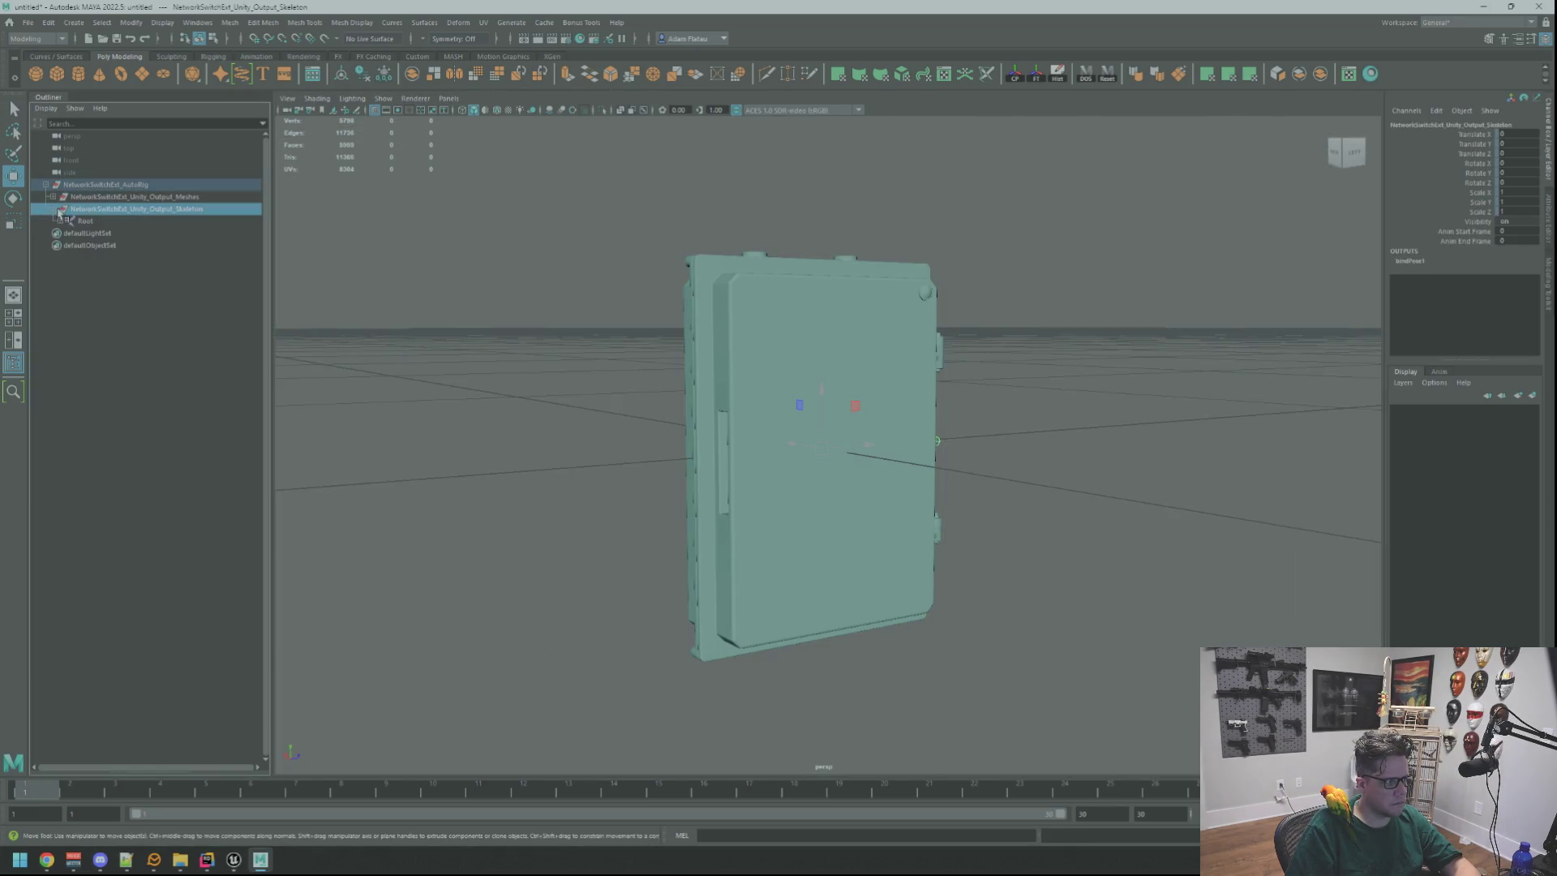
click(53, 198)
click(130, 209)
key(f)
drag(860, 367, 763, 380)
mouse_move(765, 148)
mouse_down()
mouse_move(803, 154)
mouse_move(751, 130)
mouse_up()
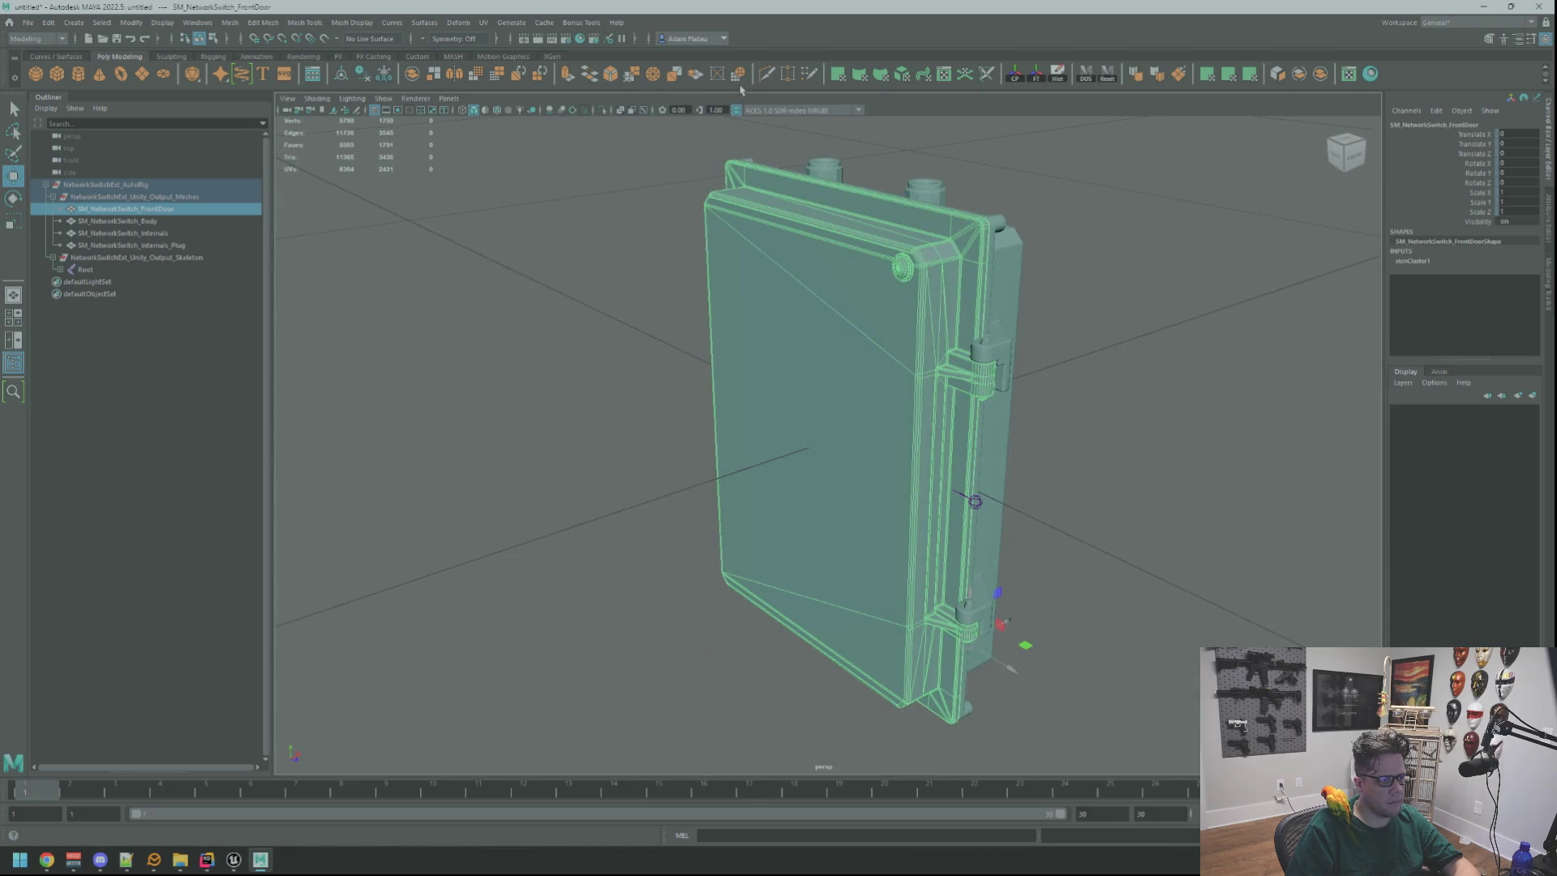
click(1160, 144)
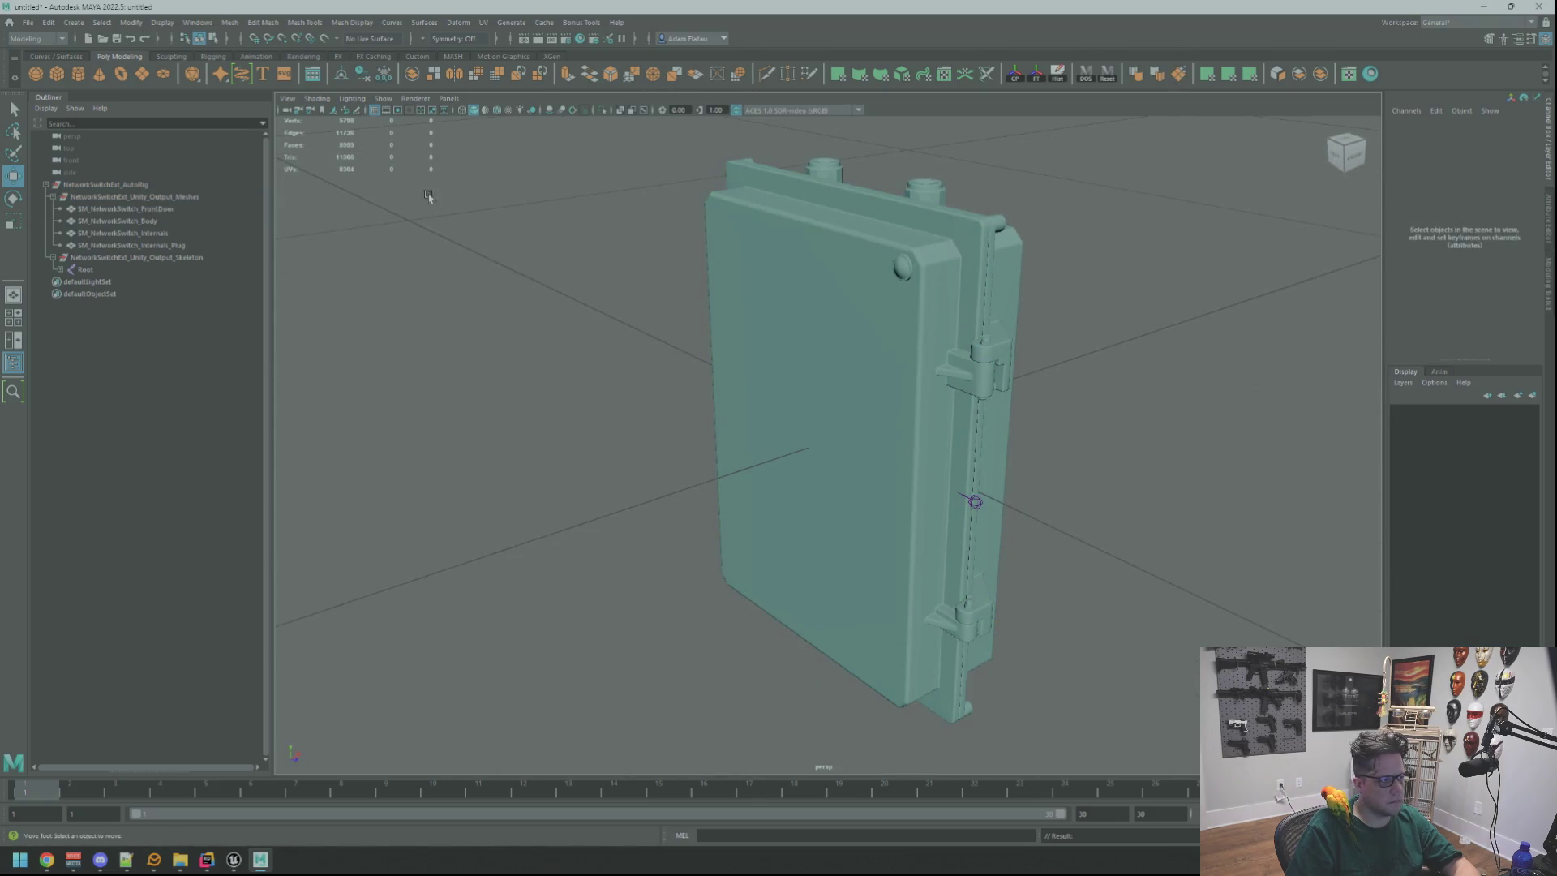
Select the Body and Internals meshes and inspect the internals faces close up.
click(118, 221)
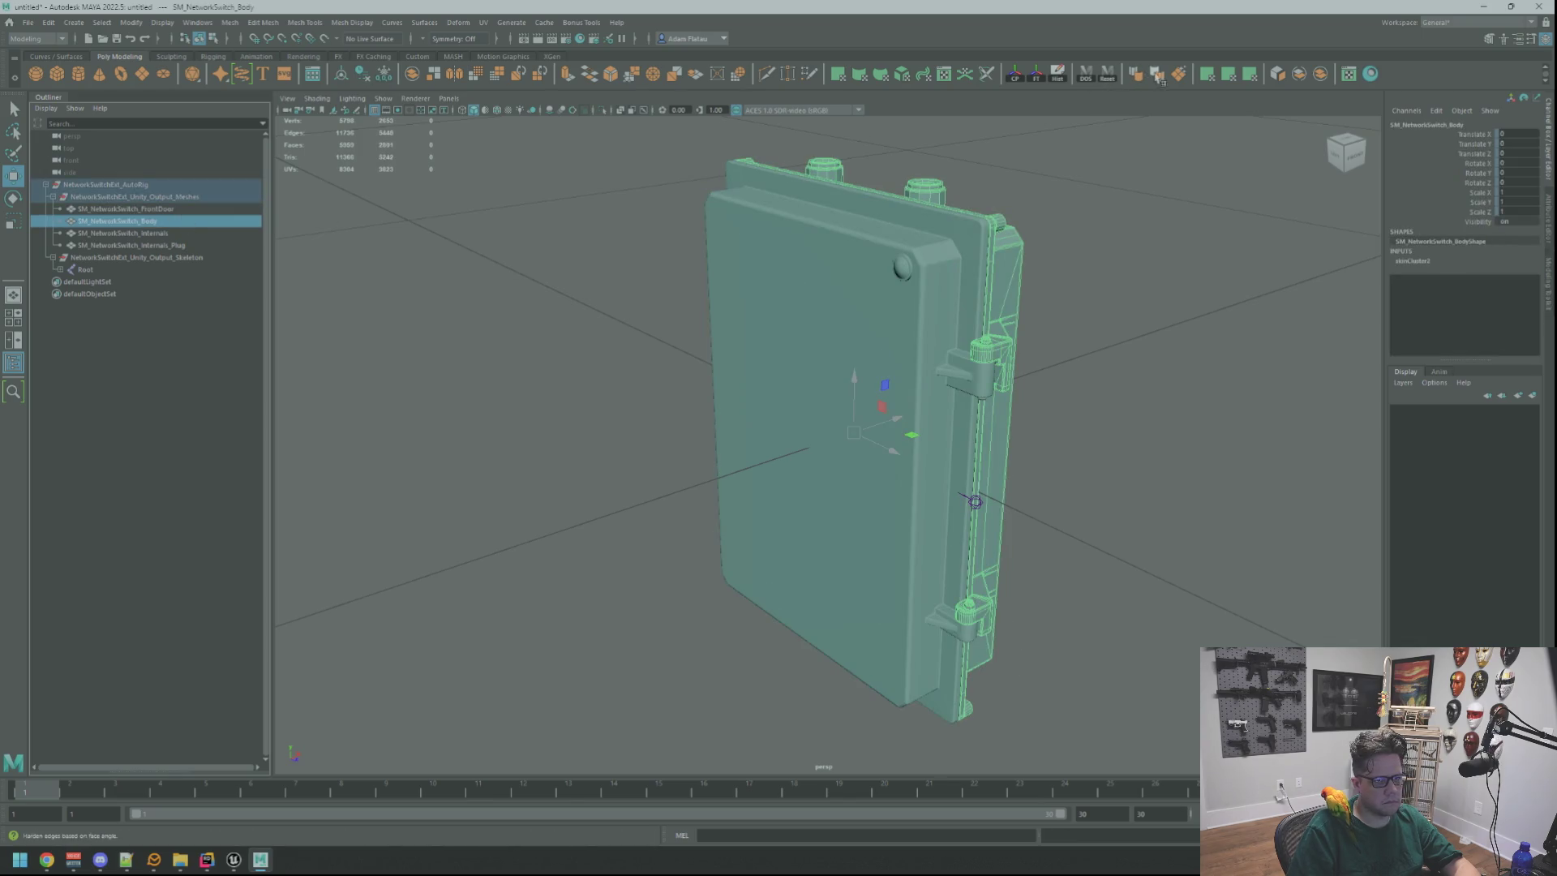
click(1175, 77)
click(138, 233)
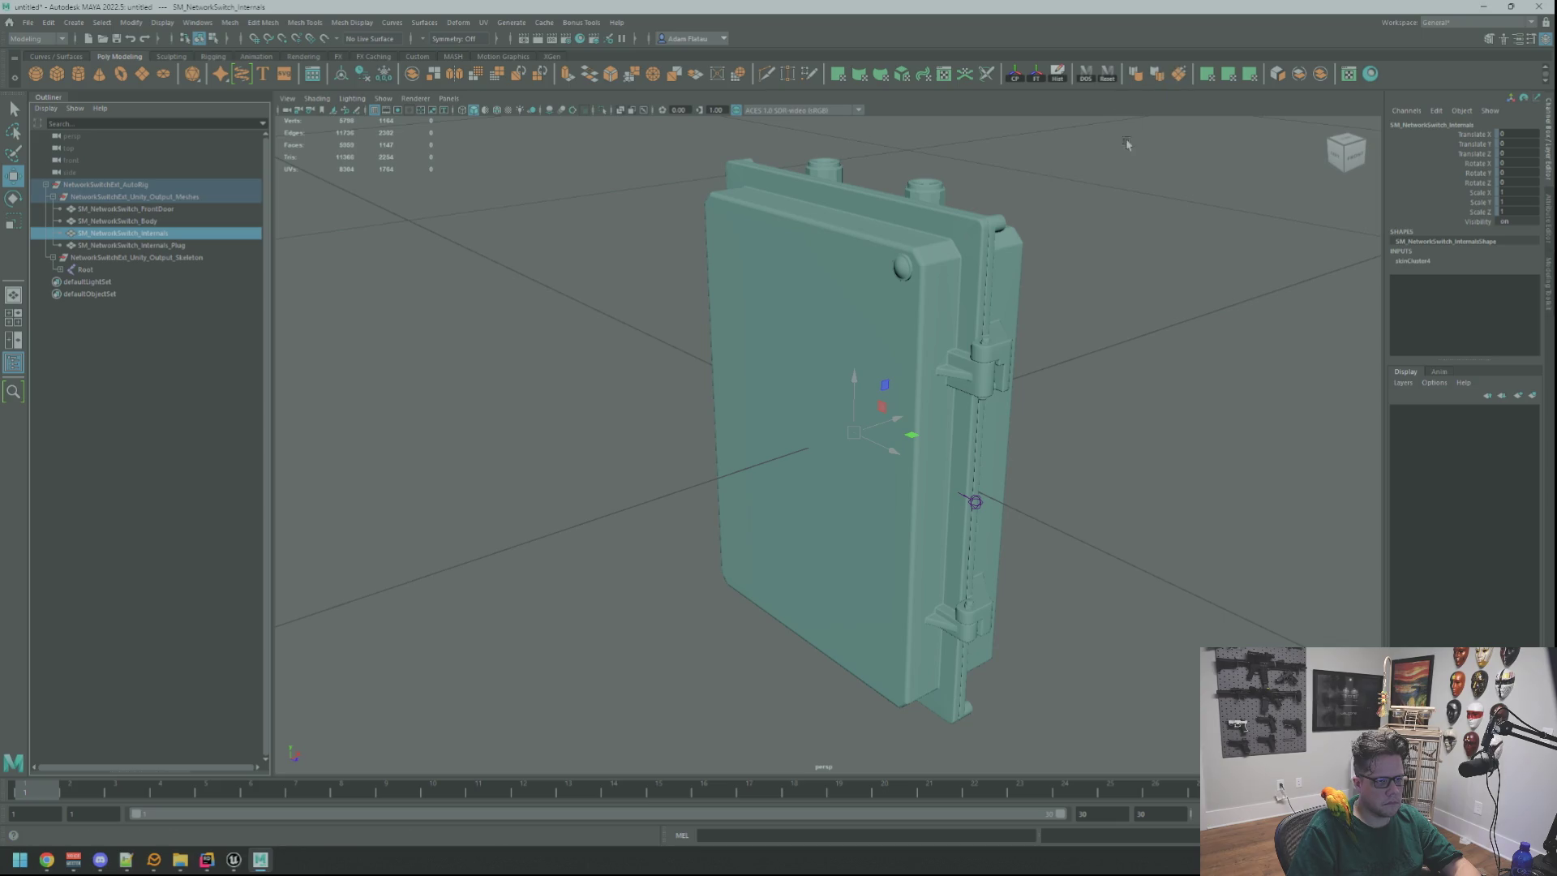
key(F11)
click(932, 231)
key(f)
mouse_move(784, 322)
alt+mouse_down()
mouse_move(727, 319)
mouse_move(990, 348)
mouse_move(1022, 396)
mouse_move(1269, 320)
mouse_move(1293, 292)
mouse_move(1305, 301)
mouse_move(1106, 376)
mouse_move(1153, 380)
mouse_move(1200, 330)
mouse_move(1231, 370)
mouse_move(997, 343)
alt+mouse_up()
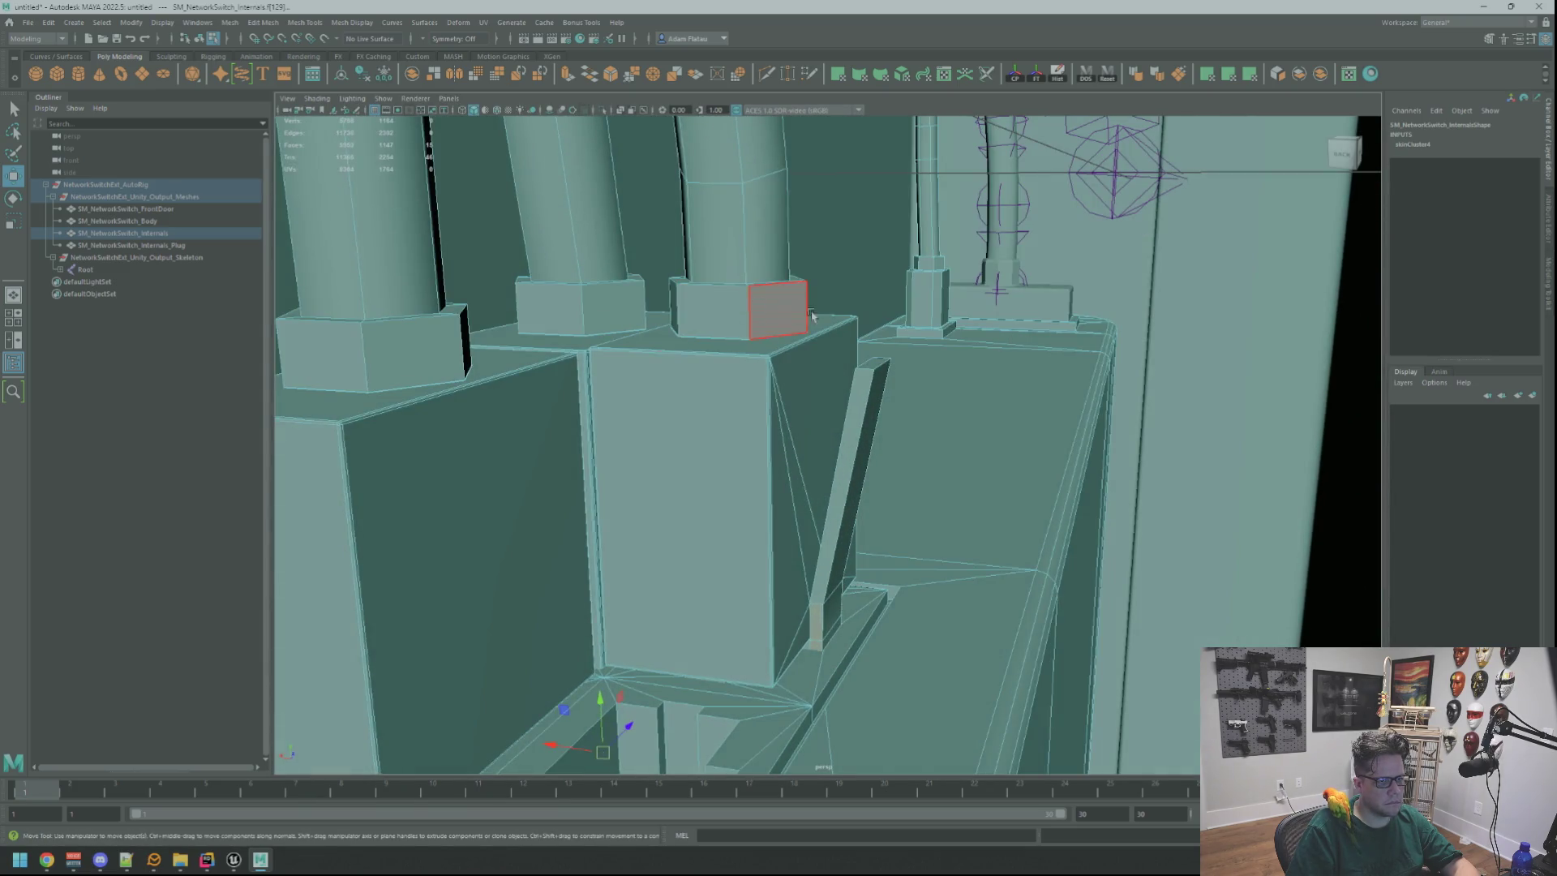
alt+drag(812, 317, 911, 330)
key(F8)
Check the Internals_Plug mesh, then select the plug box's side faces on Internals.
click(1015, 223)
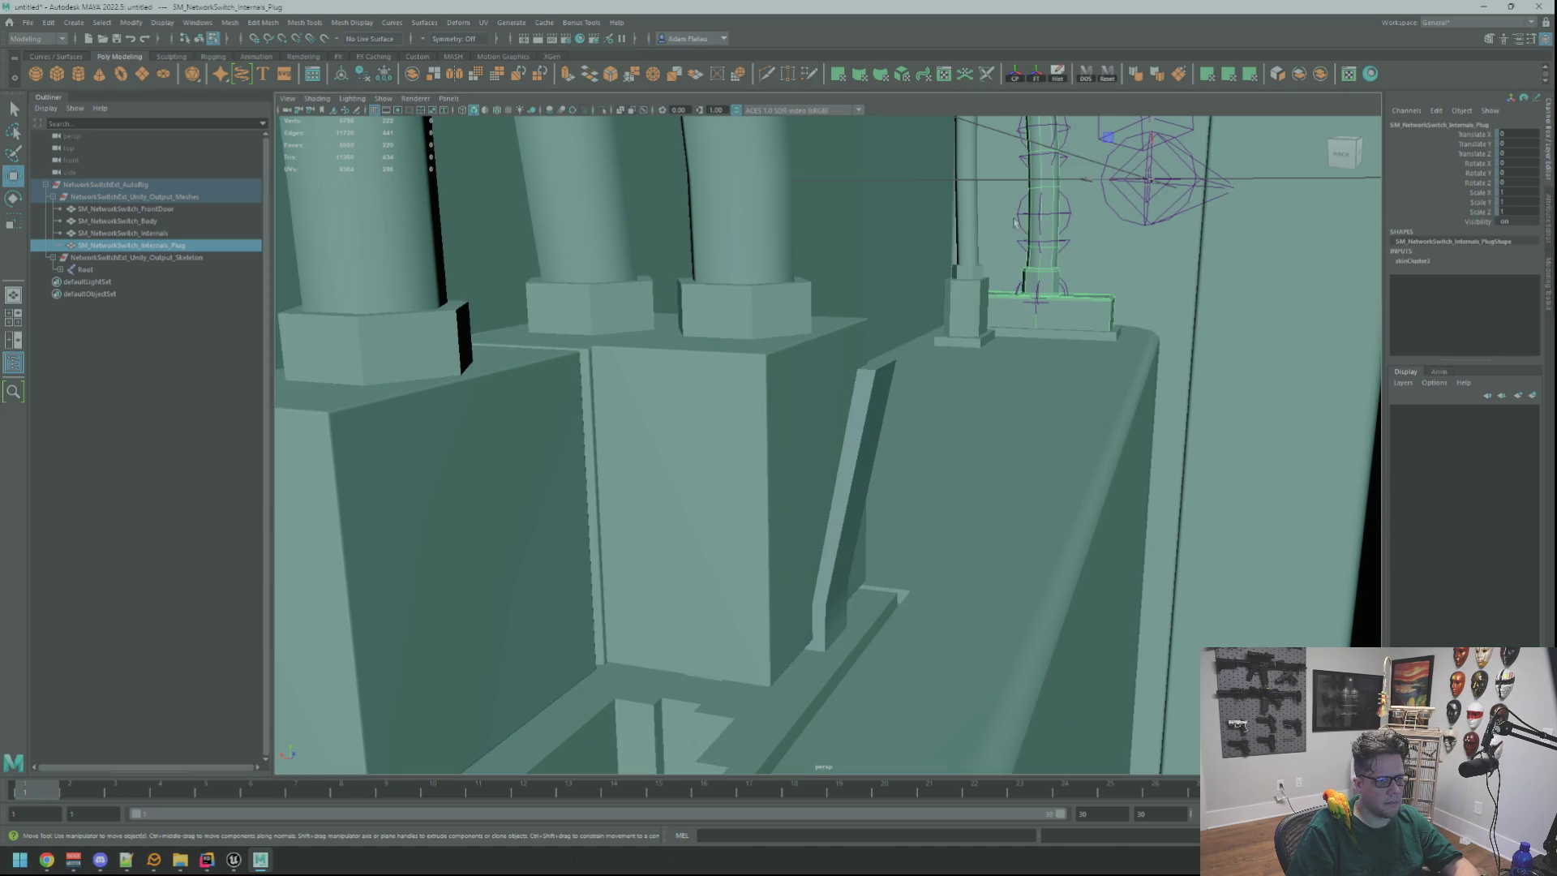
click(1166, 225)
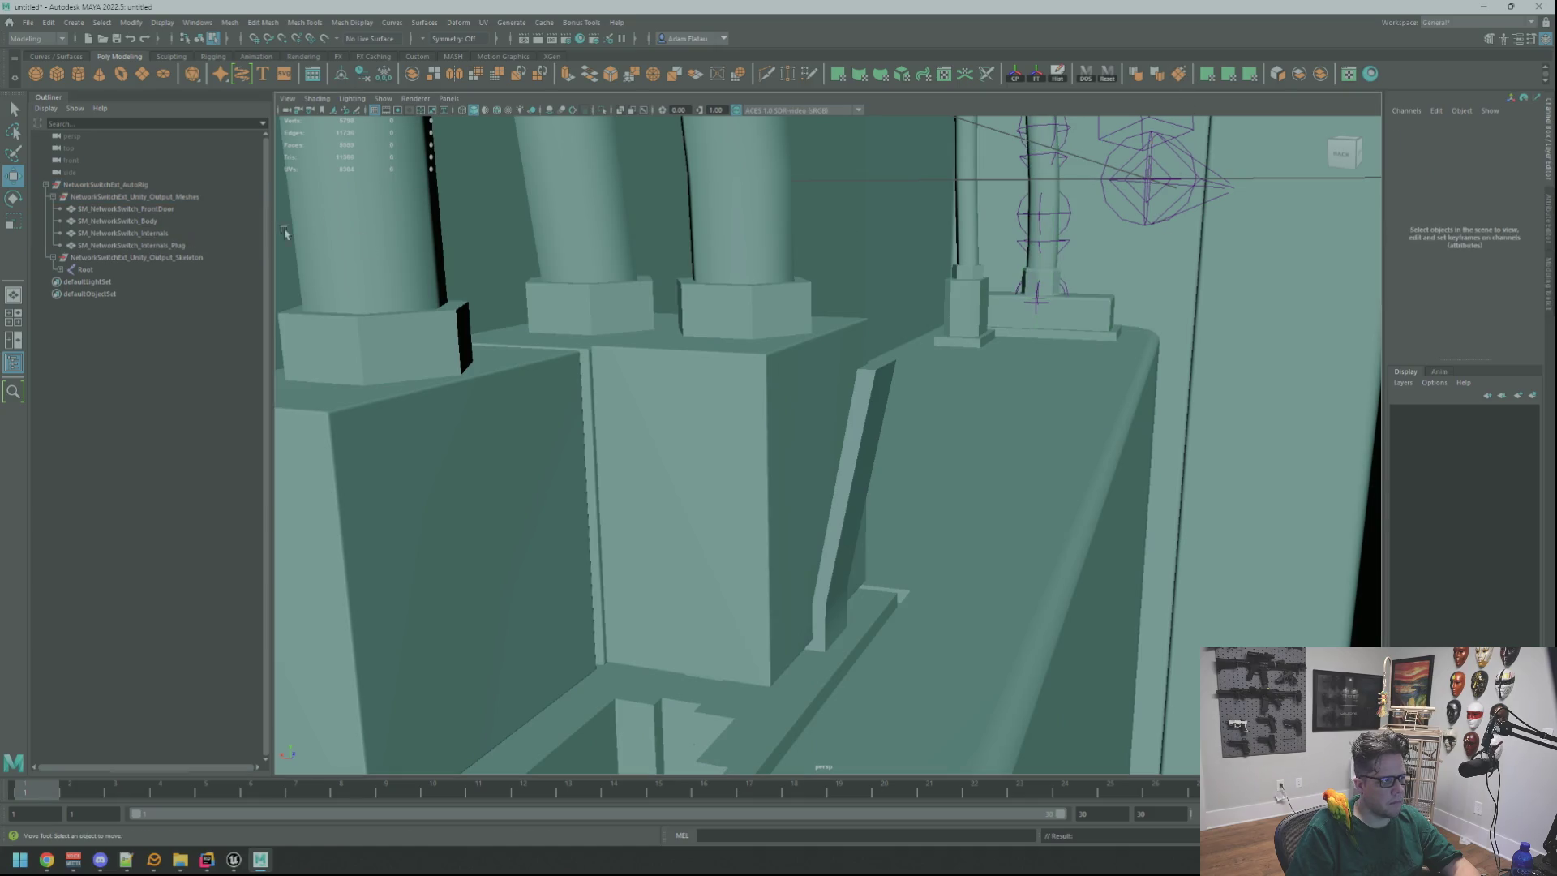
click(219, 235)
key(f)
mouse_move(932, 418)
alt+mouse_down()
mouse_move(1051, 446)
mouse_move(723, 424)
mouse_move(769, 396)
alt+mouse_up()
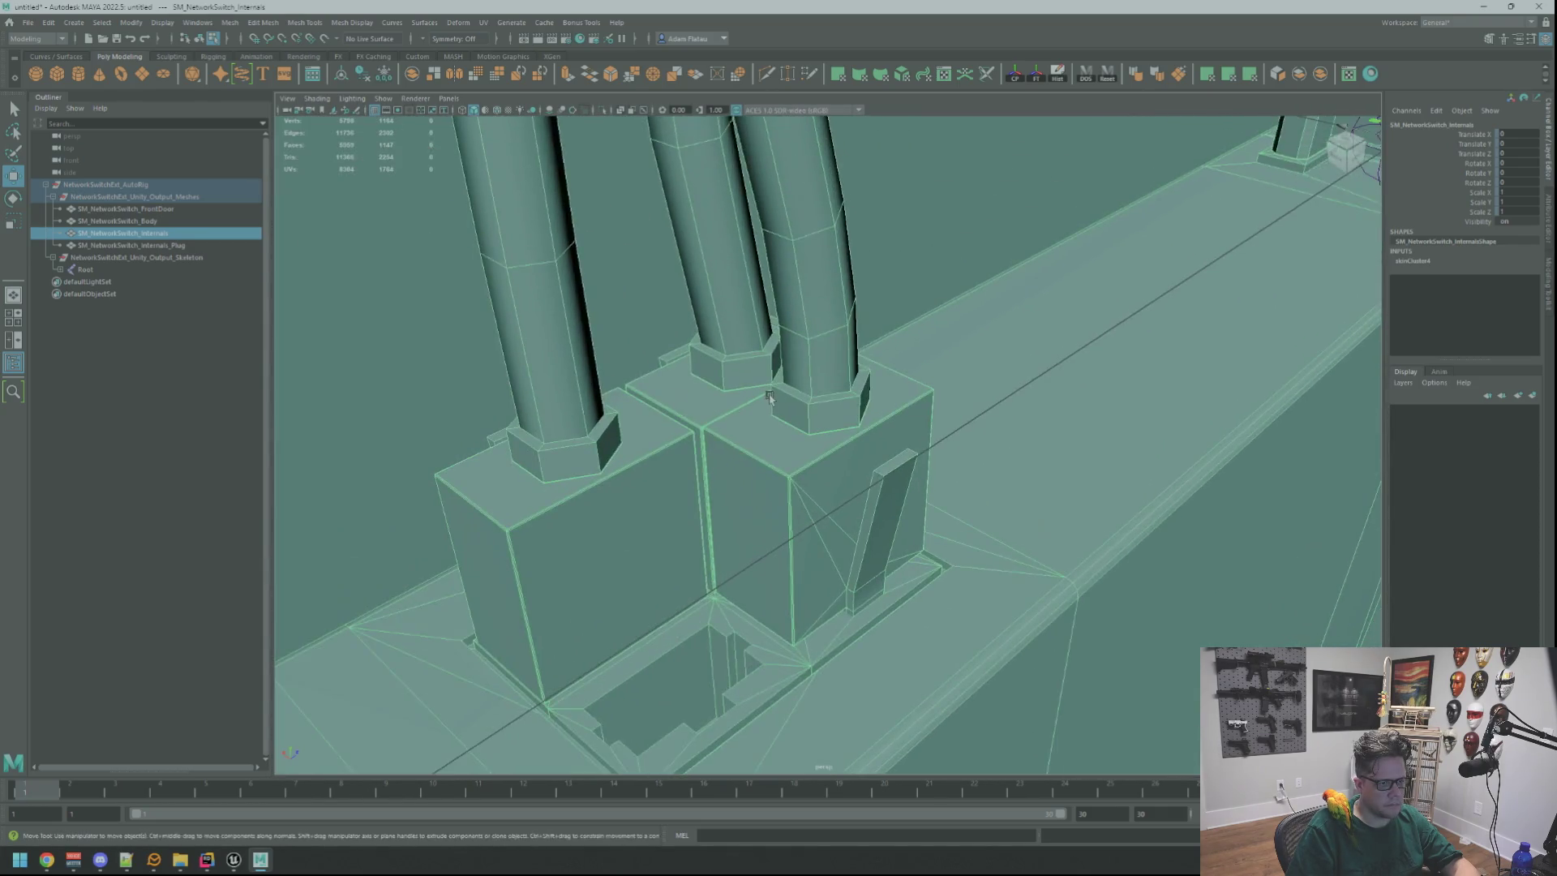
scroll(779, 390, up, 10)
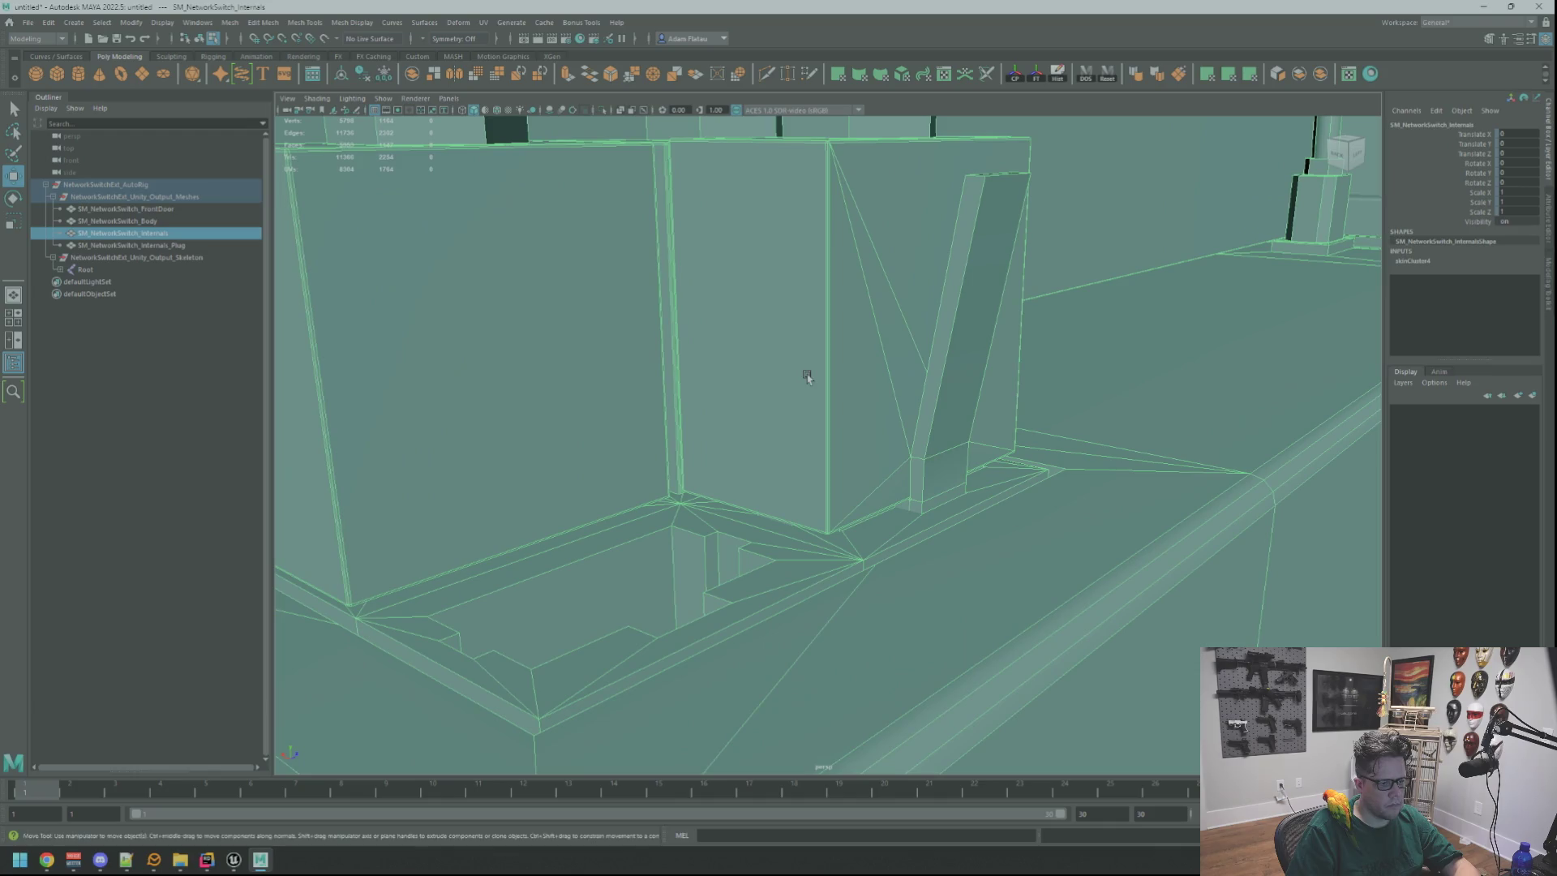
right_click(807, 377)
click(803, 414)
double_click(806, 400)
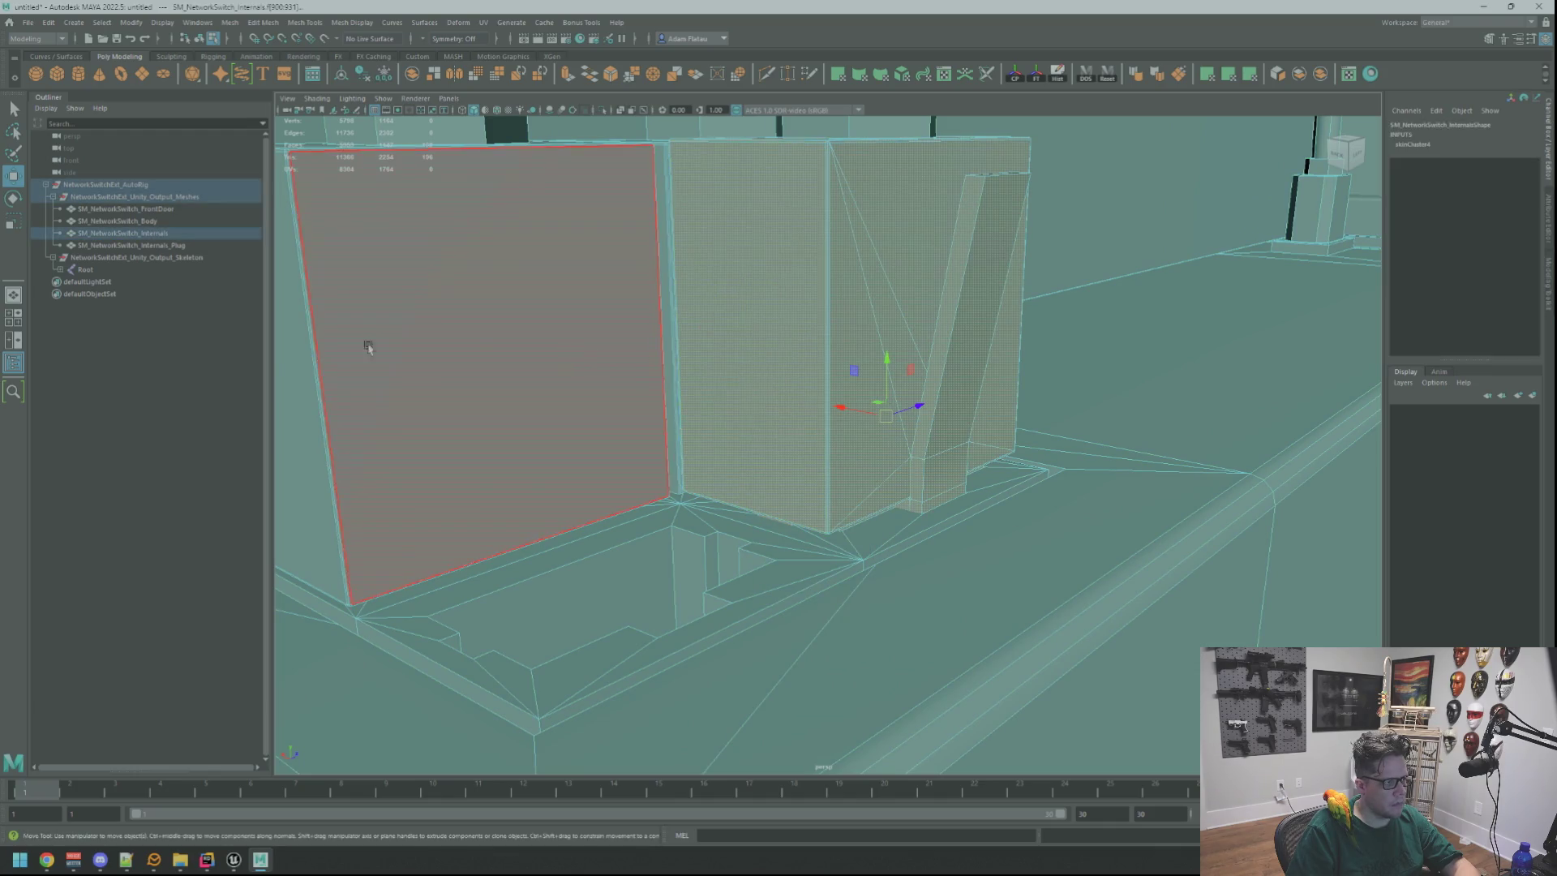
Isolate Select SM_NetworkSwitch_Internals and orbit around it.
click(191, 234)
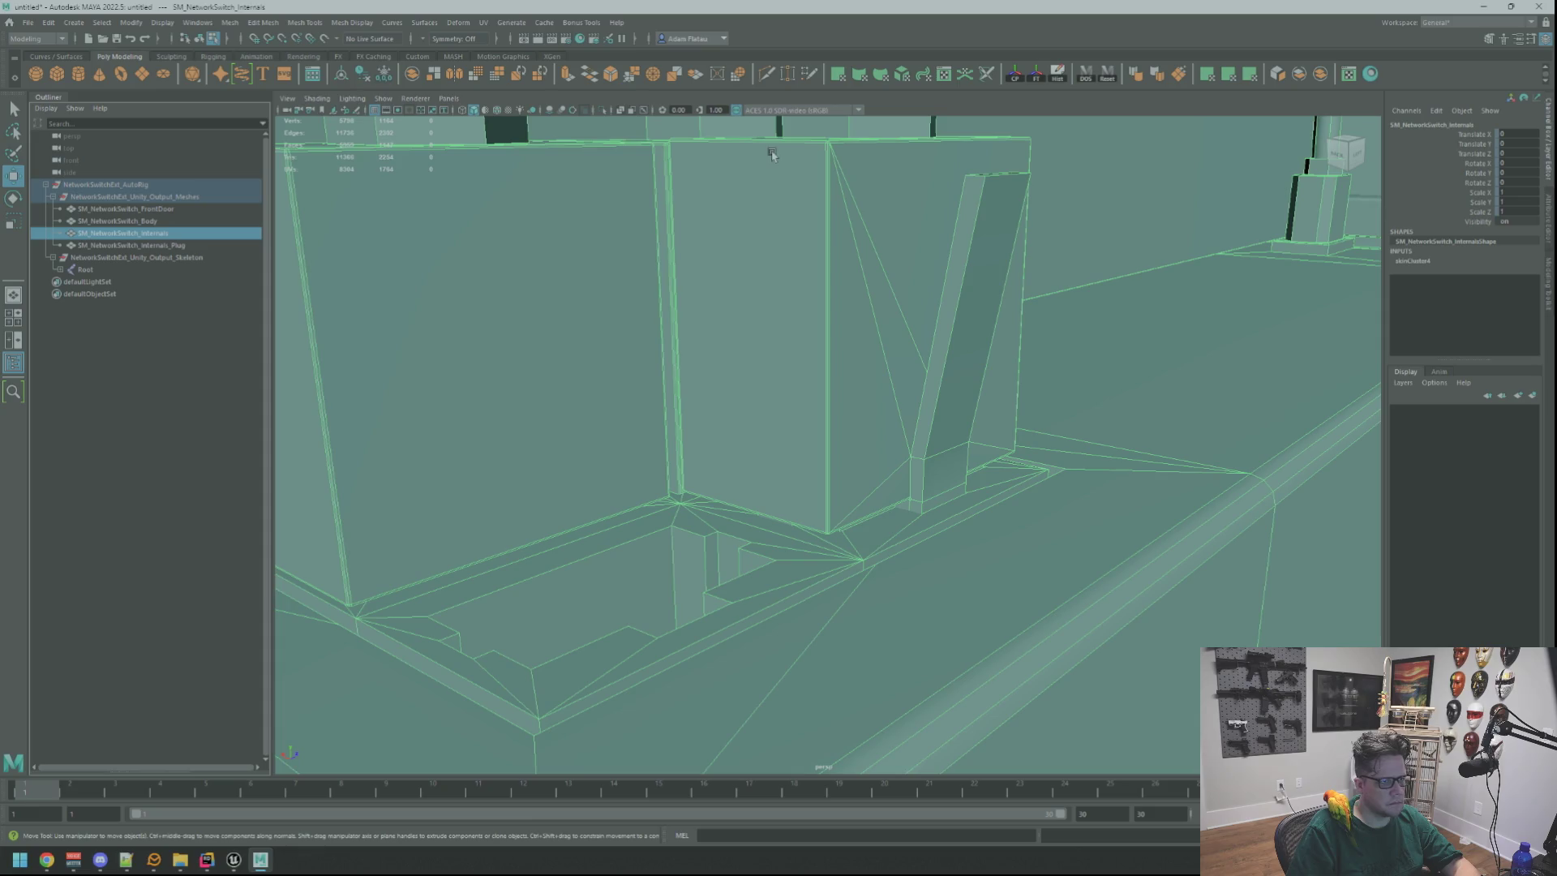
click(603, 112)
scroll(811, 365, down, 5)
drag(812, 365, 998, 249)
click(957, 267)
scroll(903, 312, up, 3)
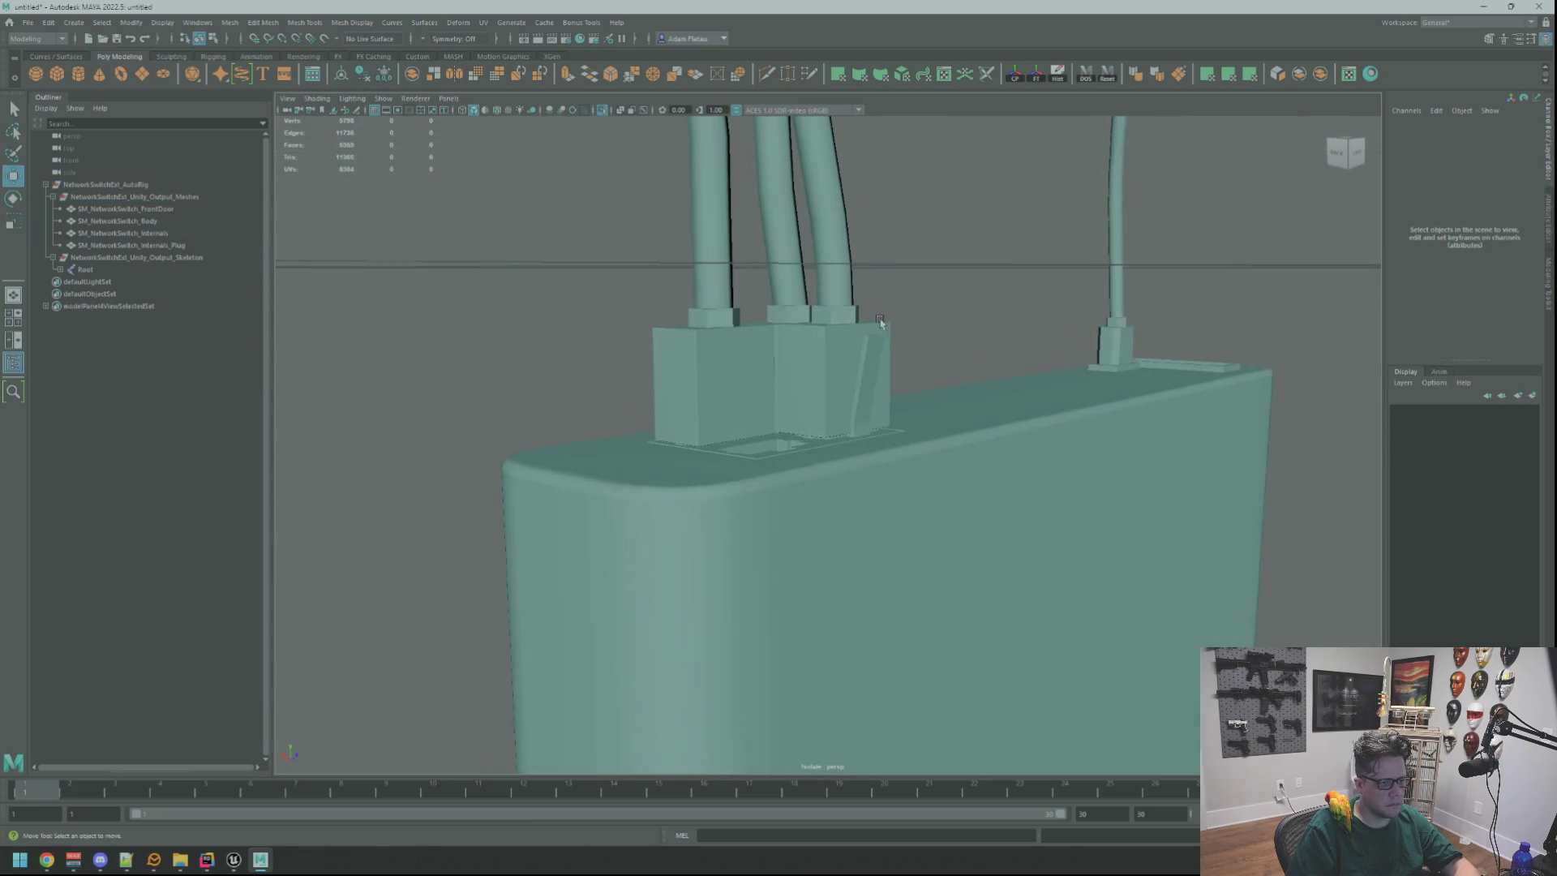
key(ctrl+z)
click(859, 381)
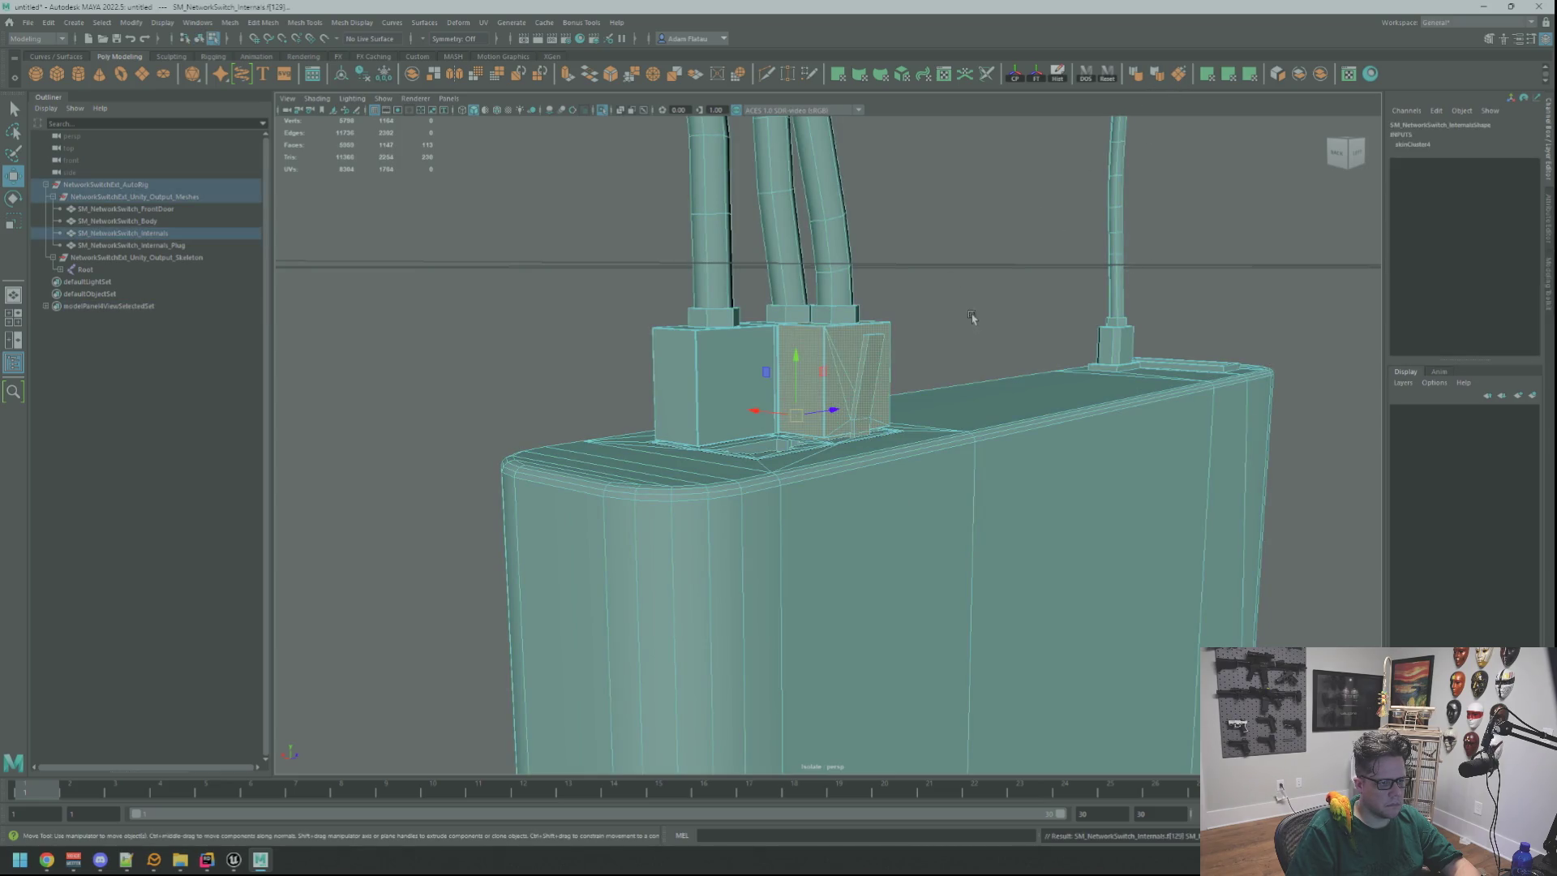
key(f)
mouse_move(969, 320)
mouse_down()
mouse_move(1303, 303)
mouse_move(1147, 337)
mouse_move(1030, 299)
mouse_move(1052, 258)
mouse_move(1001, 243)
mouse_move(1036, 244)
mouse_move(1060, 275)
mouse_move(792, 244)
mouse_up()
scroll(1113, 330, up, 5)
right_click(747, 243)
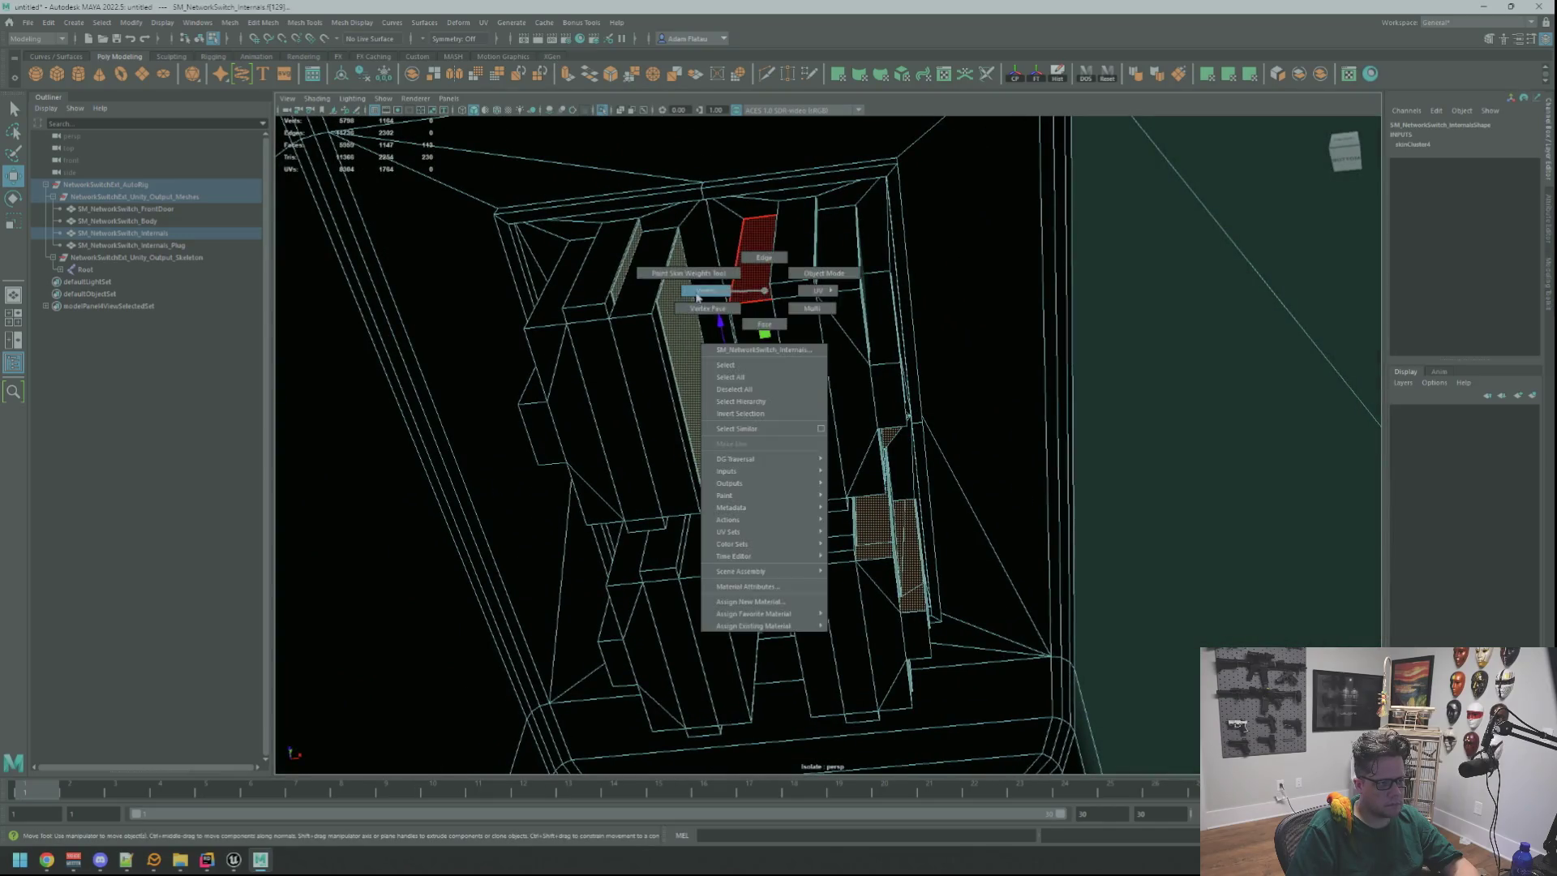
click(661, 309)
click(661, 310)
key(f)
mouse_move(661, 310)
mouse_down()
mouse_move(721, 392)
mouse_move(824, 389)
mouse_move(904, 357)
mouse_up()
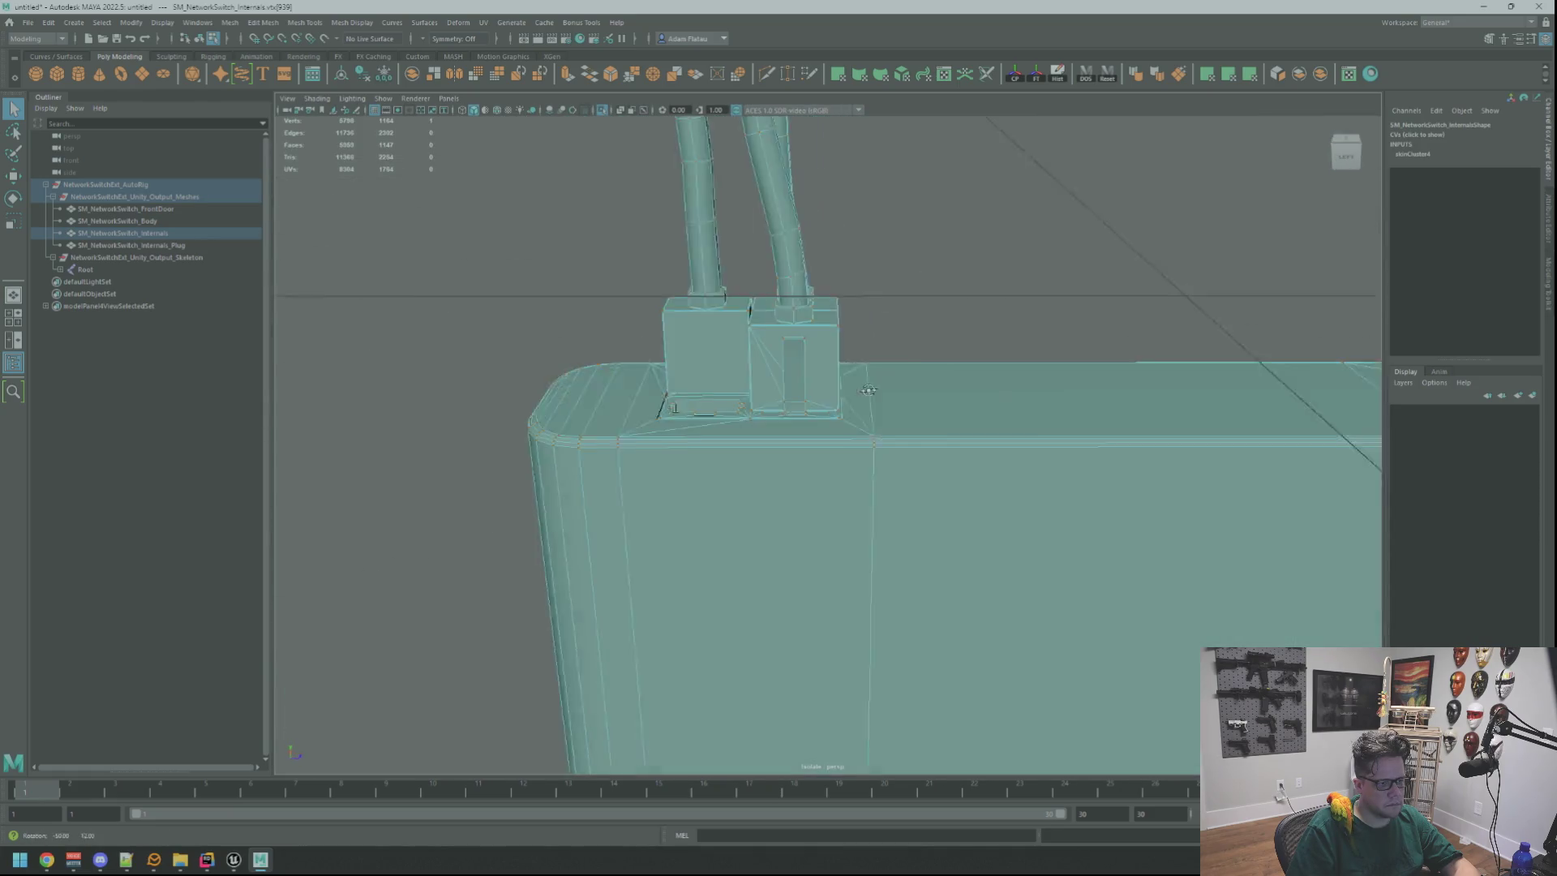
right_click(903, 358)
click(806, 359)
drag(805, 359, 842, 353)
click(841, 352)
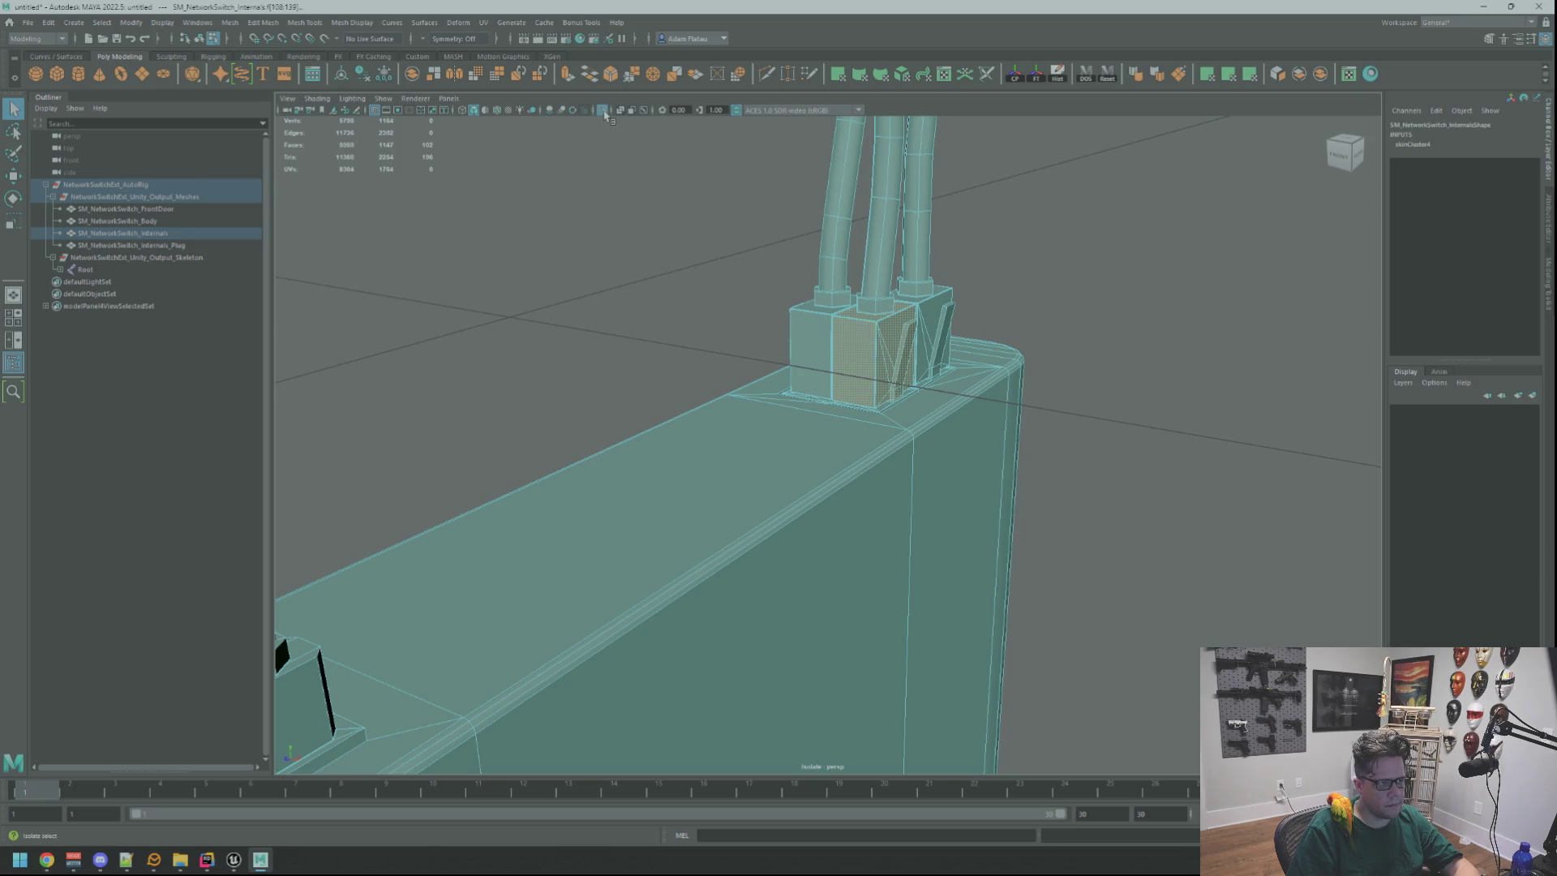
click(605, 111)
click(604, 111)
click(889, 255)
mouse_move(889, 255)
mouse_down()
mouse_move(904, 323)
mouse_move(822, 317)
mouse_move(901, 235)
mouse_move(792, 295)
mouse_move(819, 332)
mouse_move(845, 271)
mouse_move(850, 325)
mouse_move(872, 325)
mouse_up()
click(822, 317)
right_click(822, 317)
right_click(925, 227)
click(925, 227)
right_click(783, 267)
click(803, 310)
scroll(855, 313, up, 5)
scroll(834, 305, down, 5)
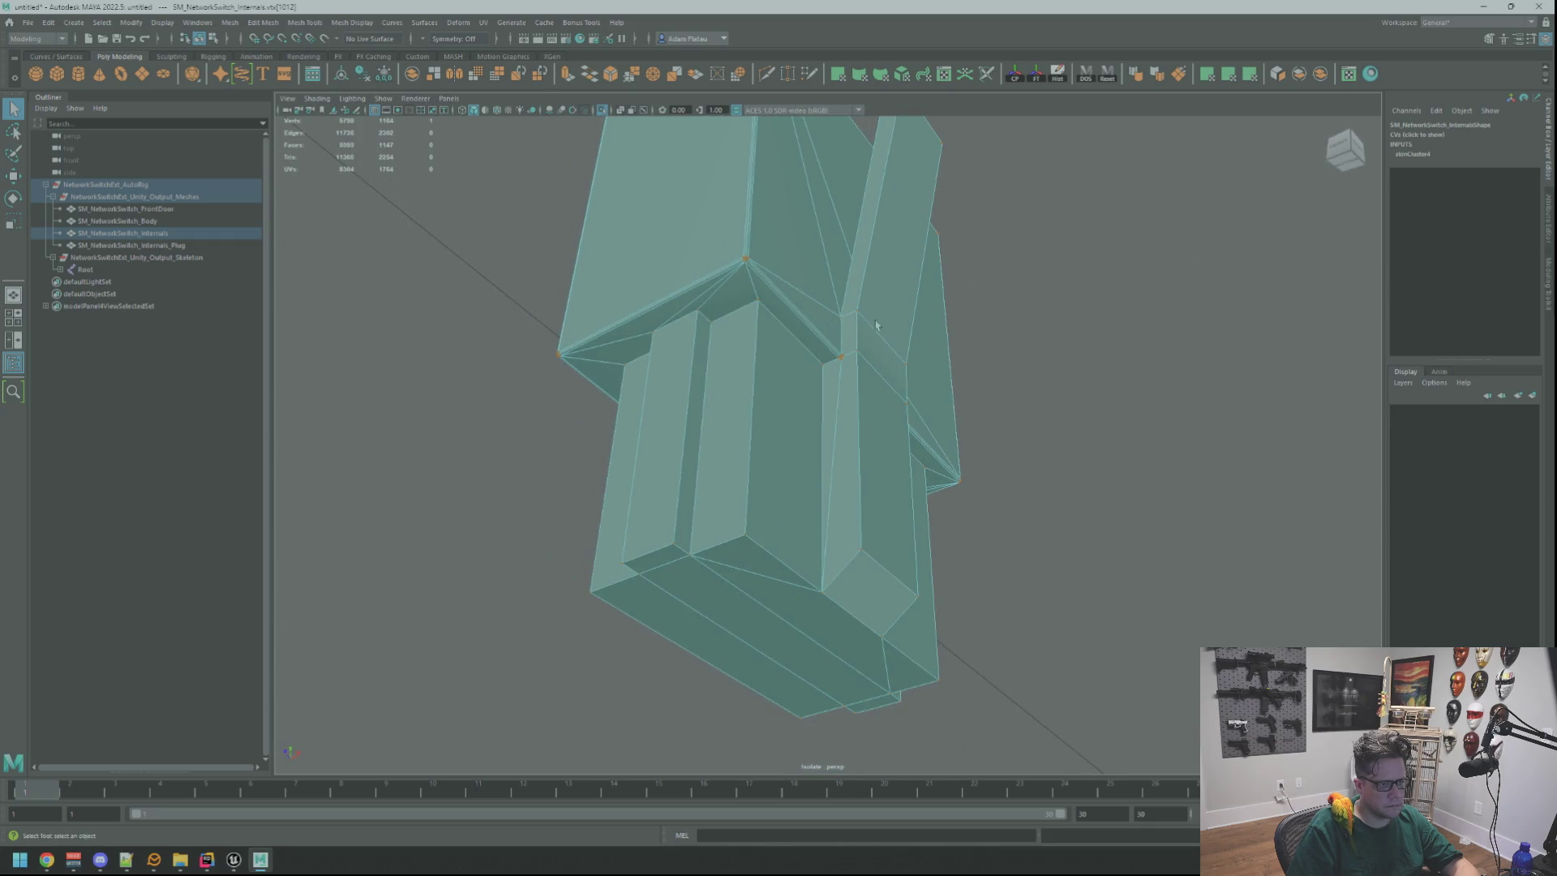
Select the SM_NetworkSwitch_Internals mesh and pick vertices at its inner corner and lower side.
click(951, 387)
key(F8)
click(898, 337)
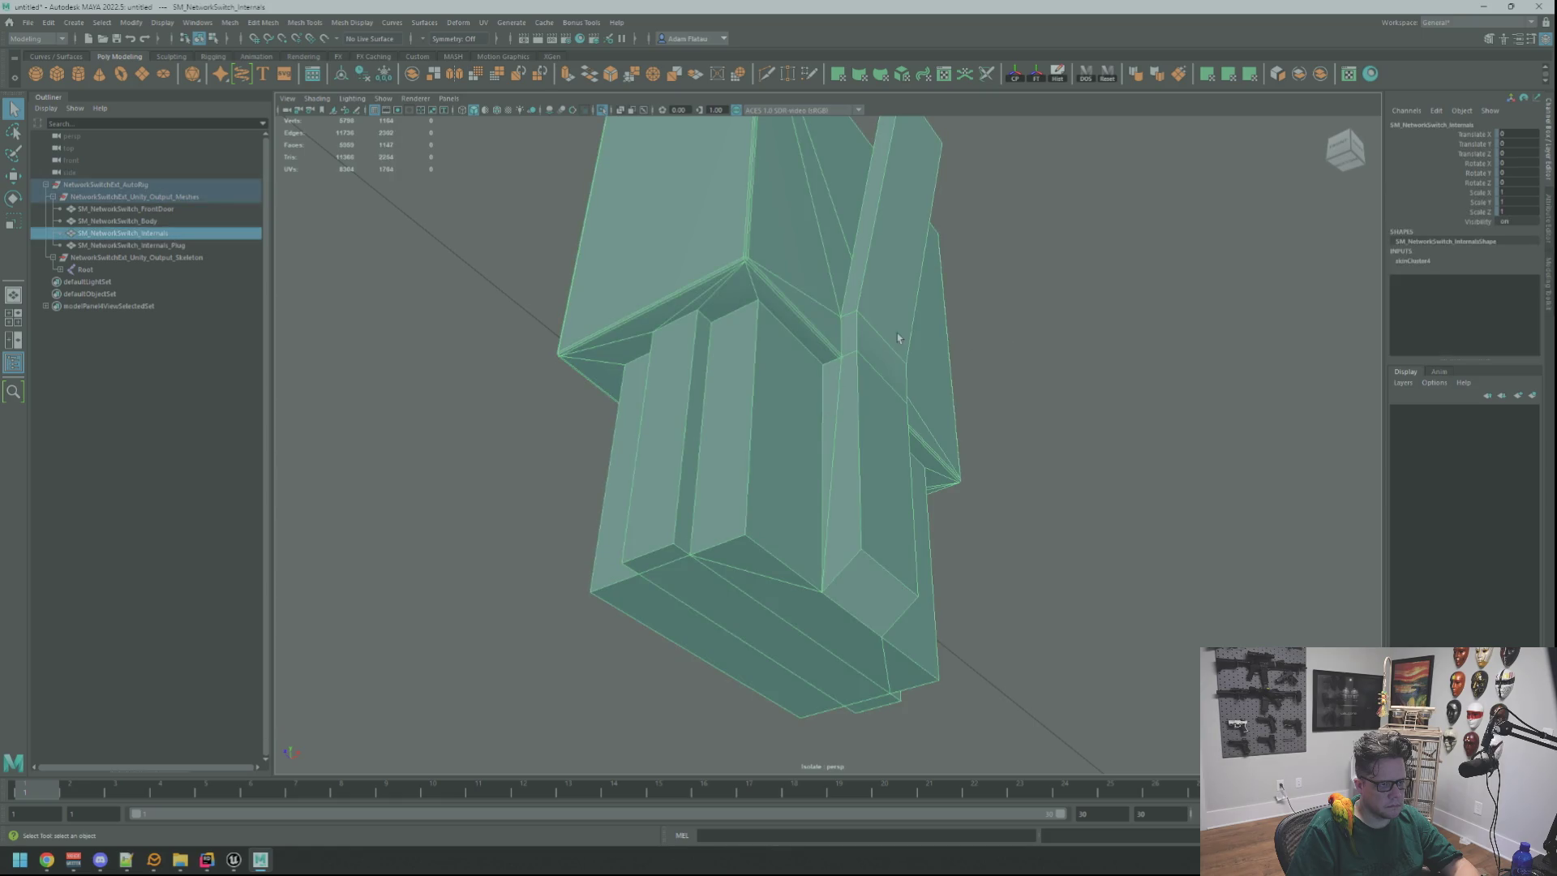
key(F11)
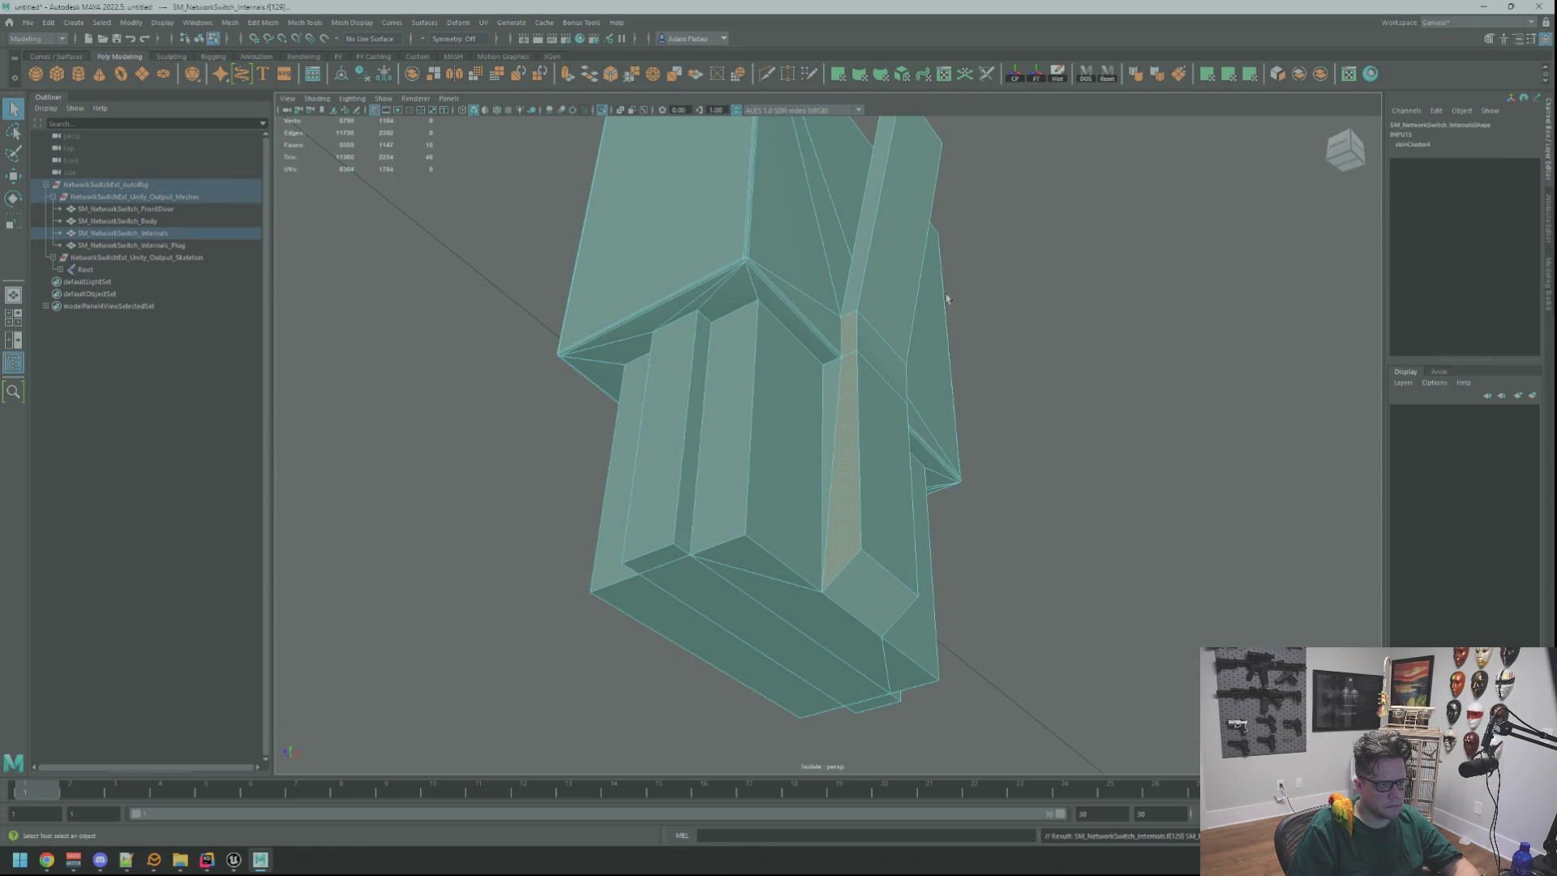
right_click(824, 272)
scroll(864, 288, up, 5)
click(868, 297)
scroll(864, 289, up, 3)
scroll(864, 289, down, 3)
click(822, 306)
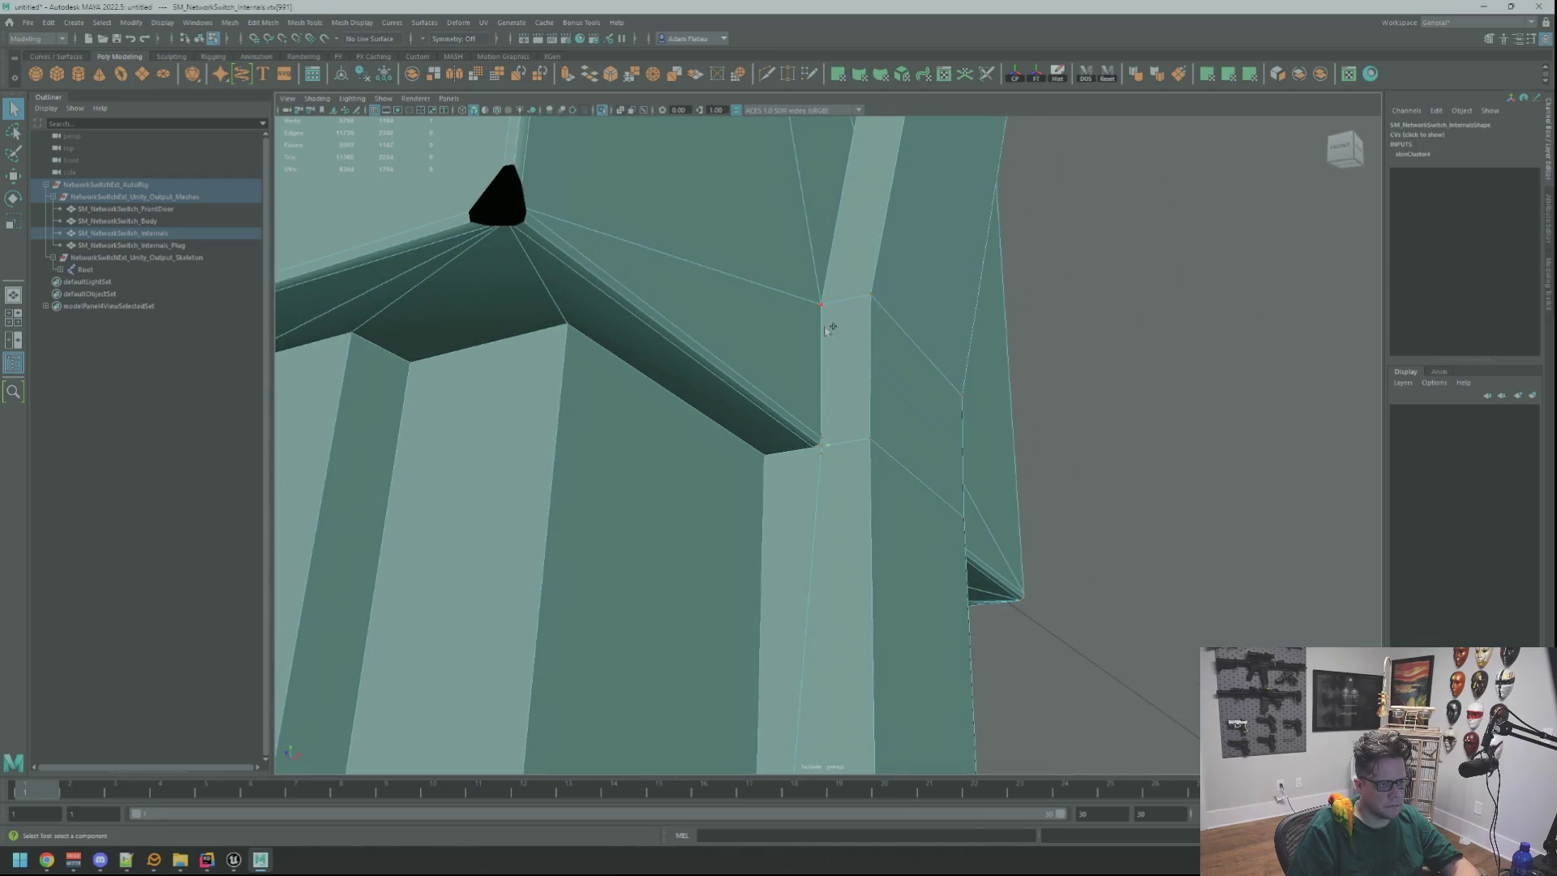
click(931, 541)
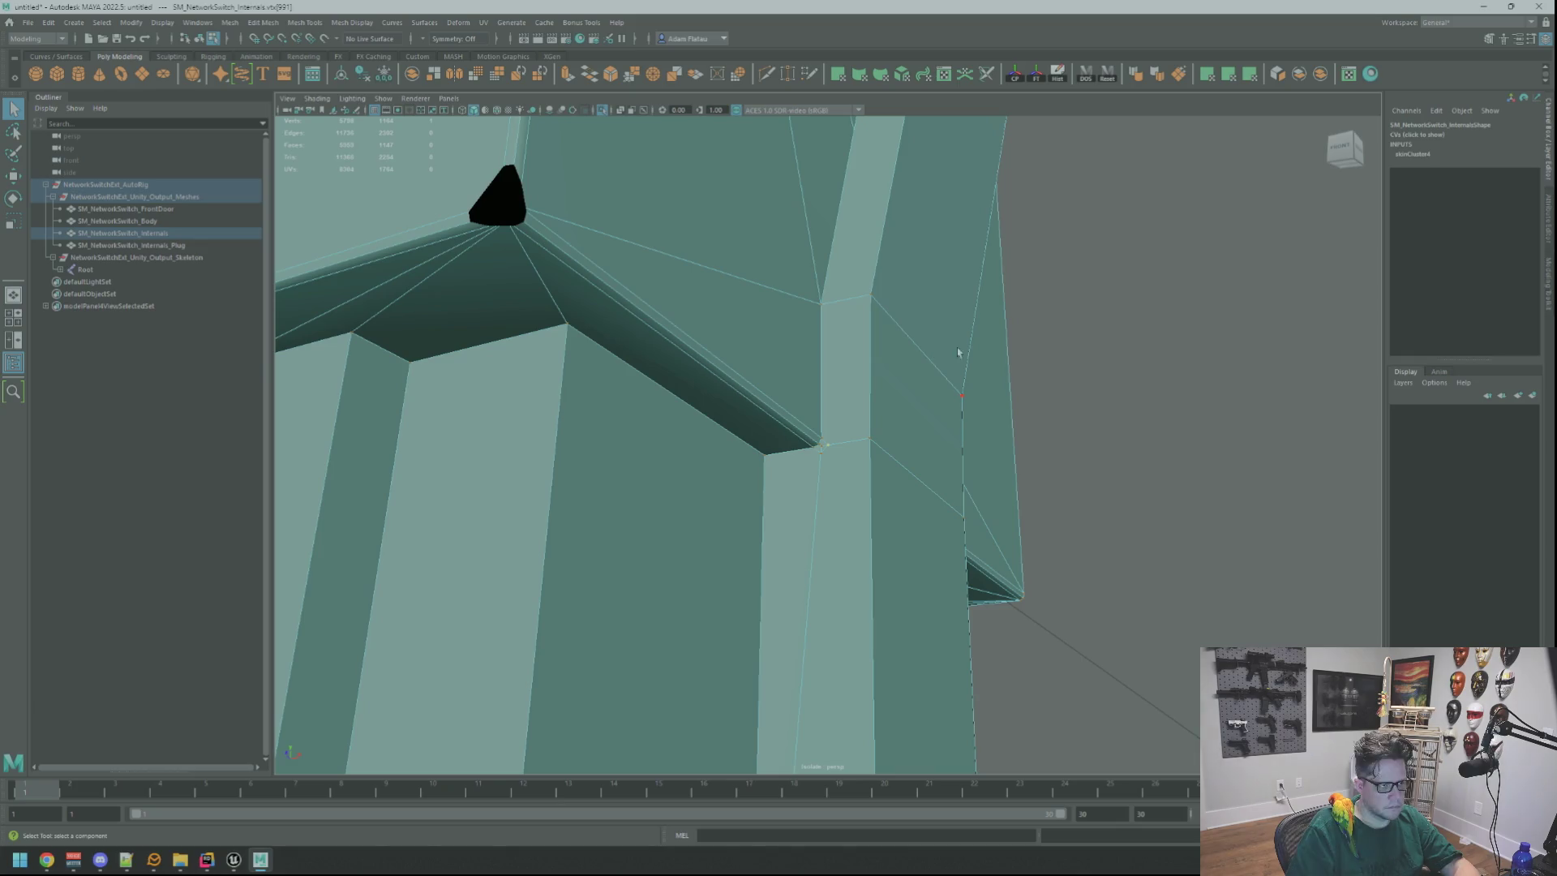
Select a vertex on the switch mesh, tumble the camera, and return to object mode.
key(alt+Tab)
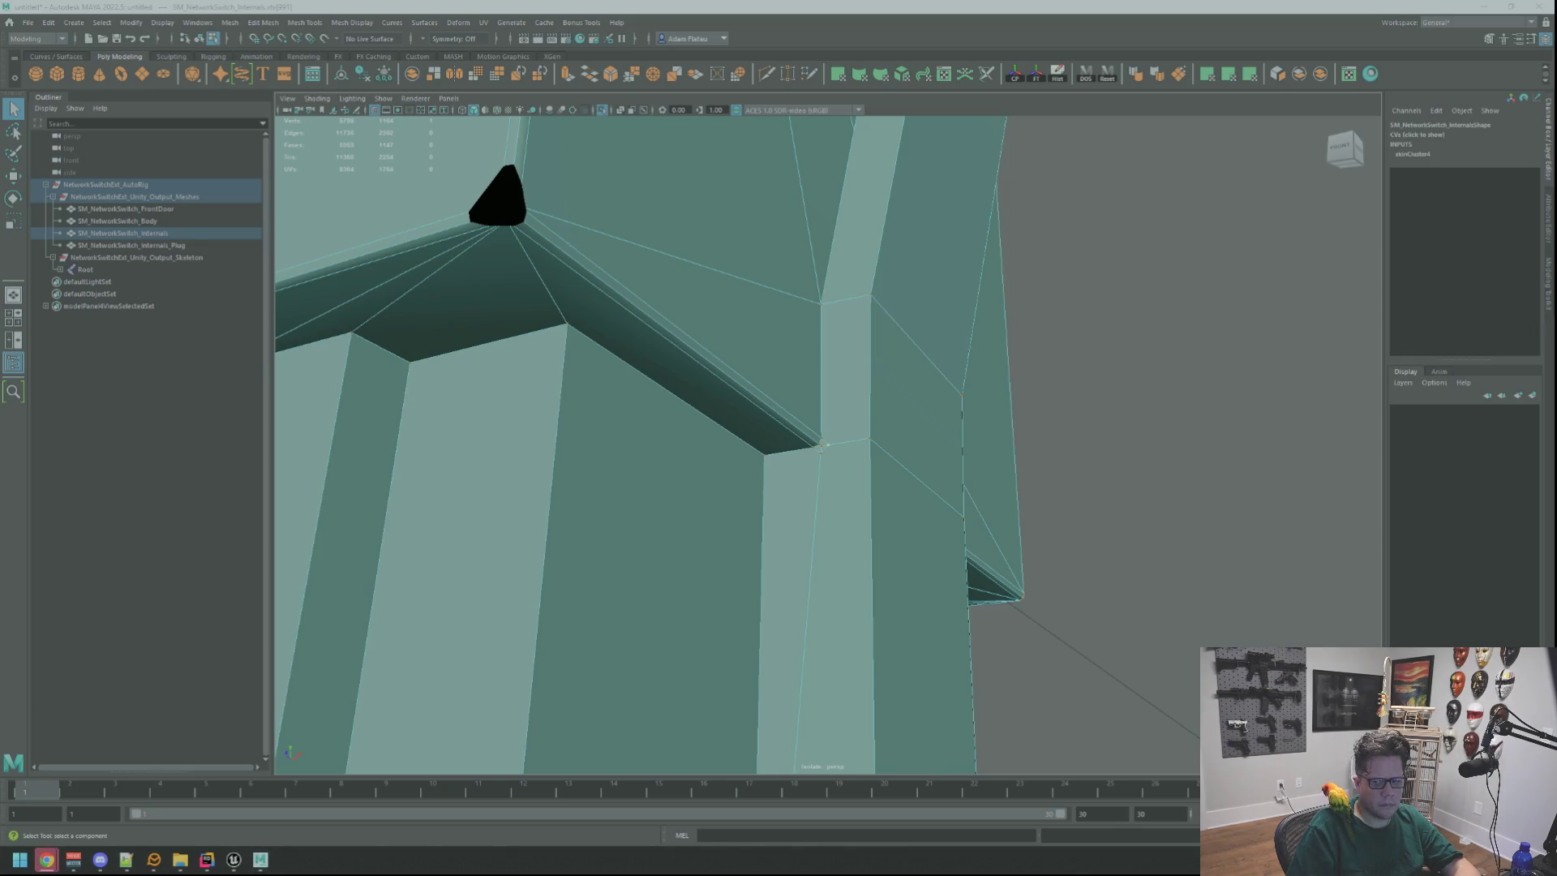
click(411, 363)
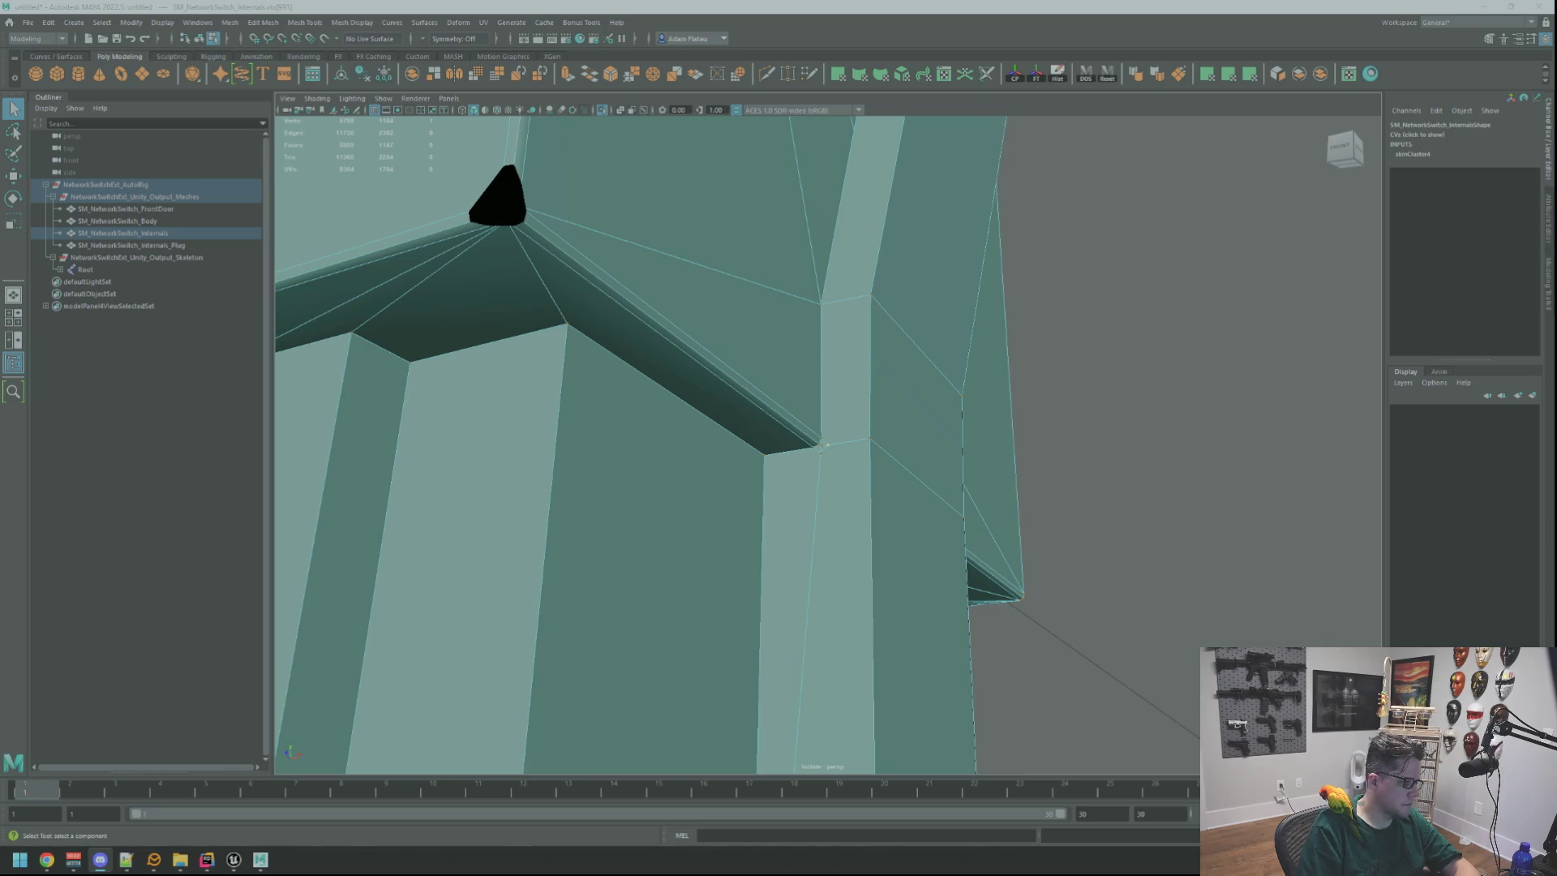
scroll(778, 562, down, 10)
scroll(932, 549, up, 10)
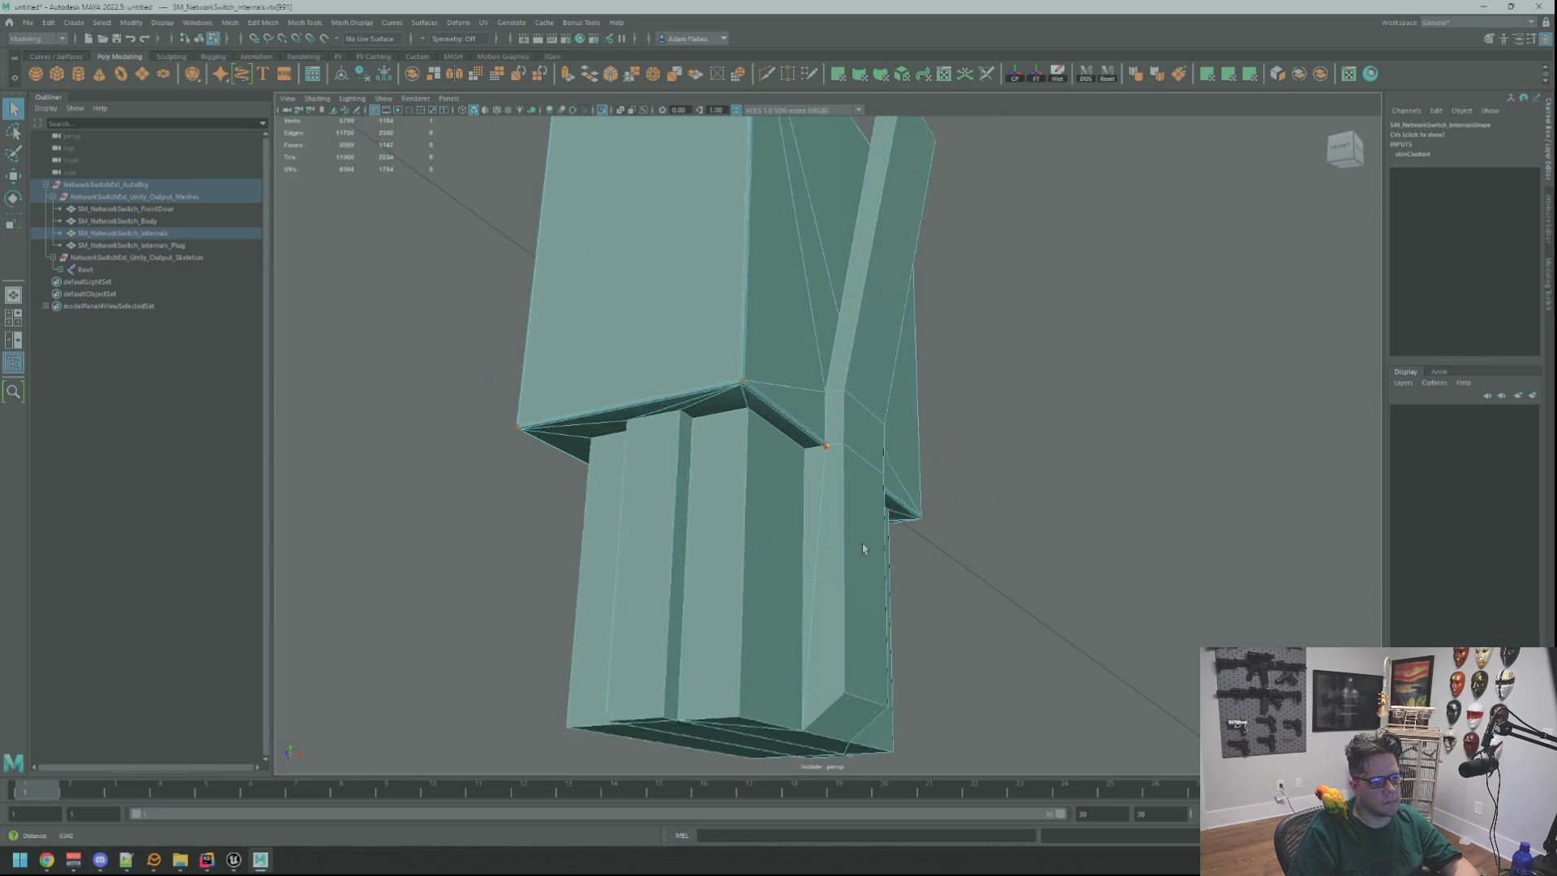
mouse_move(932, 549)
mouse_down()
mouse_move(746, 530)
mouse_move(716, 560)
mouse_move(939, 521)
mouse_move(995, 572)
mouse_move(890, 542)
mouse_move(926, 558)
mouse_up()
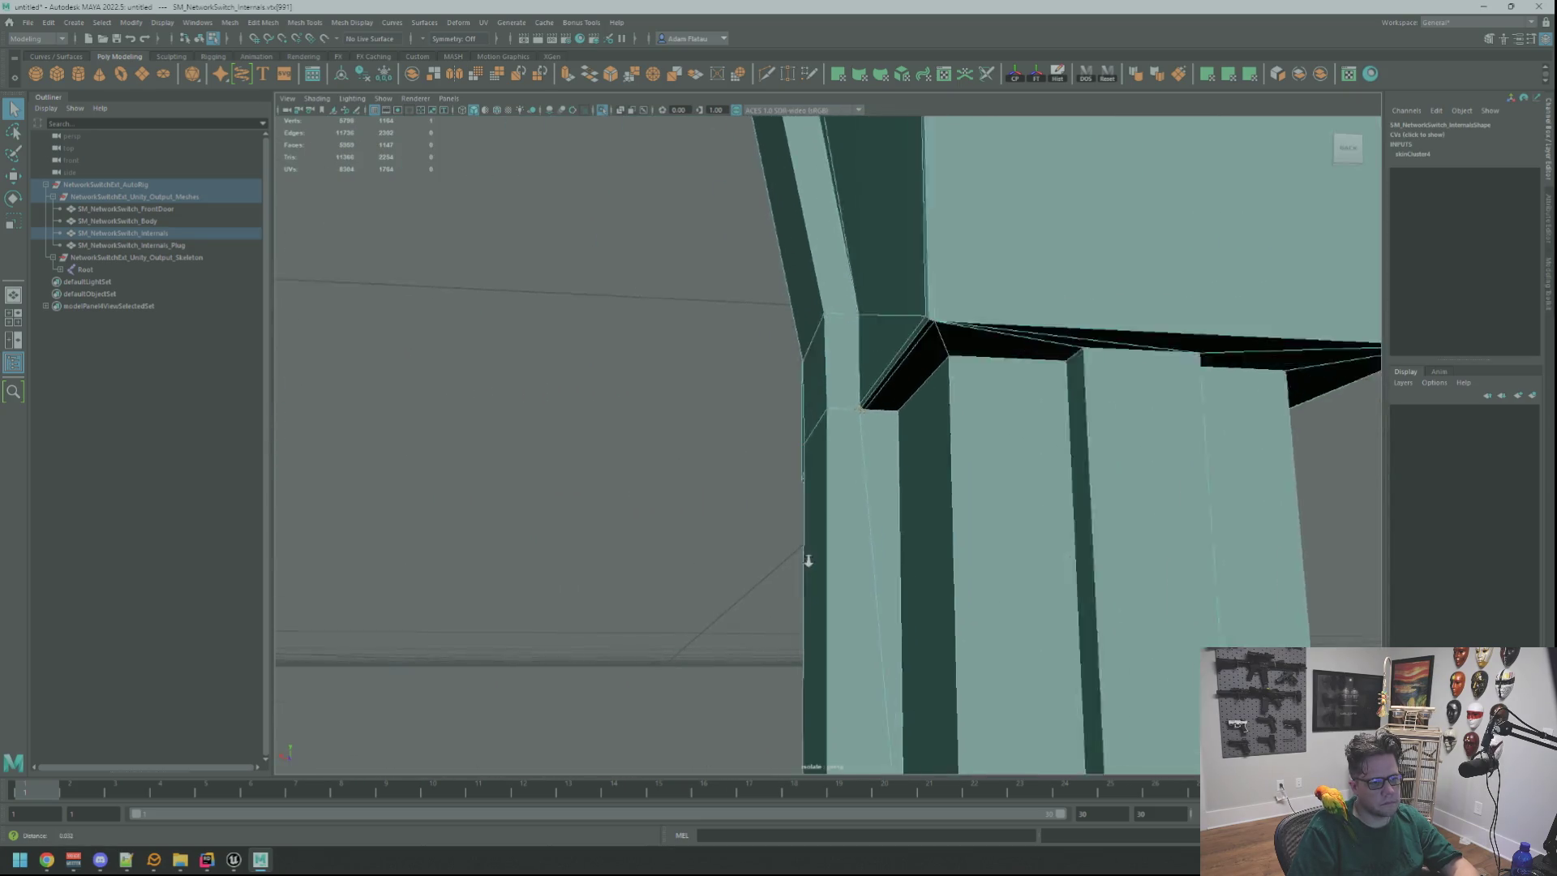
right_click(980, 502)
click(1003, 487)
Orbit to a front view of the mesh, then close Maya without saving the scene.
scroll(1003, 486, down, 5)
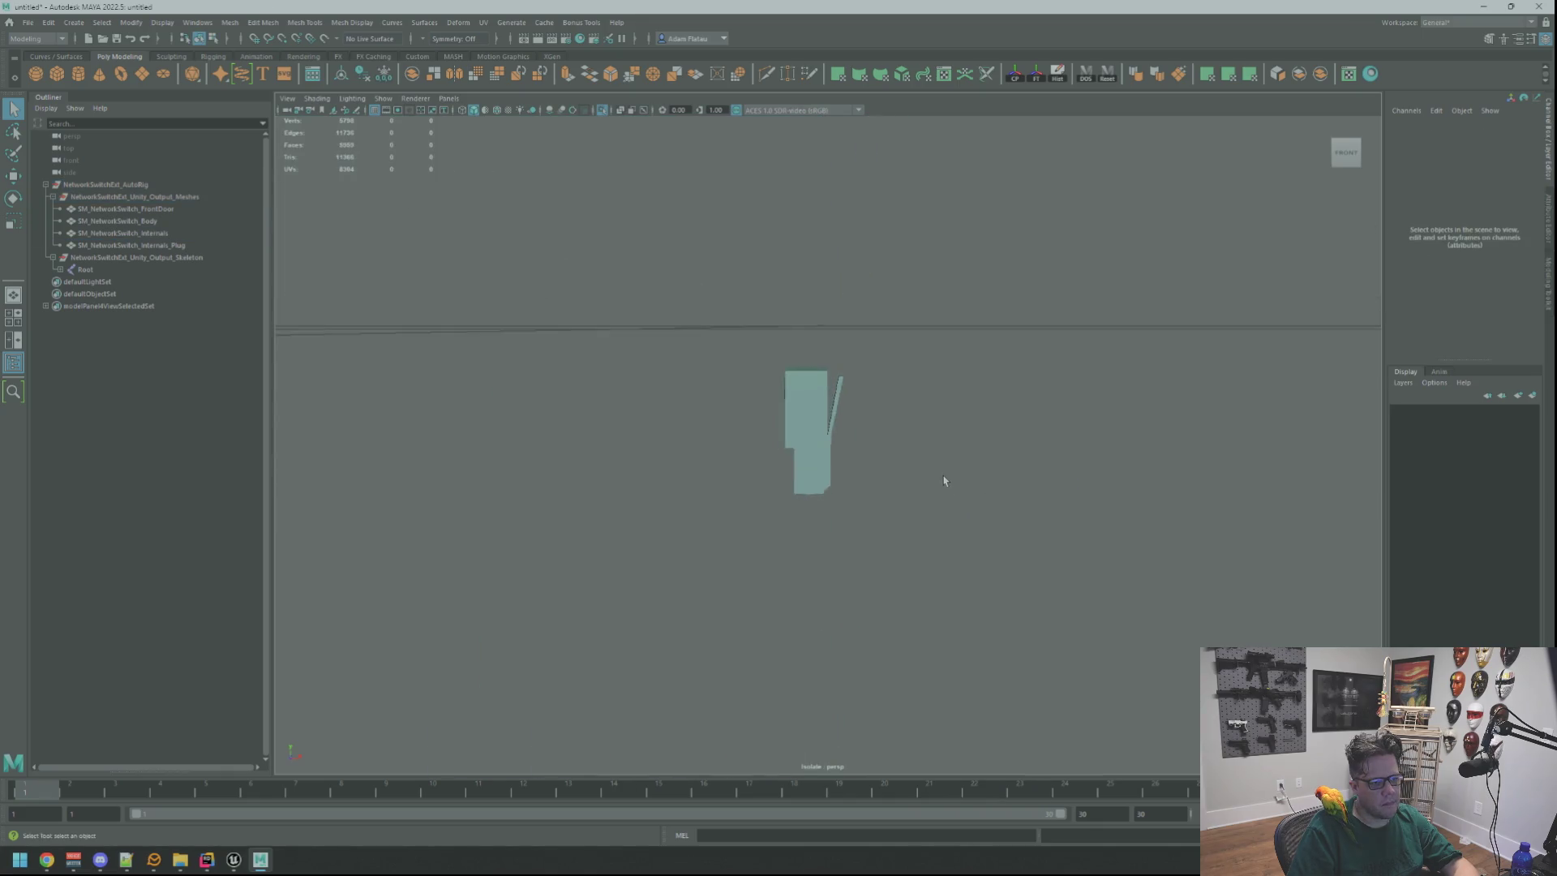
drag(946, 480, 1019, 477)
scroll(912, 485, up, 5)
drag(913, 485, 986, 457)
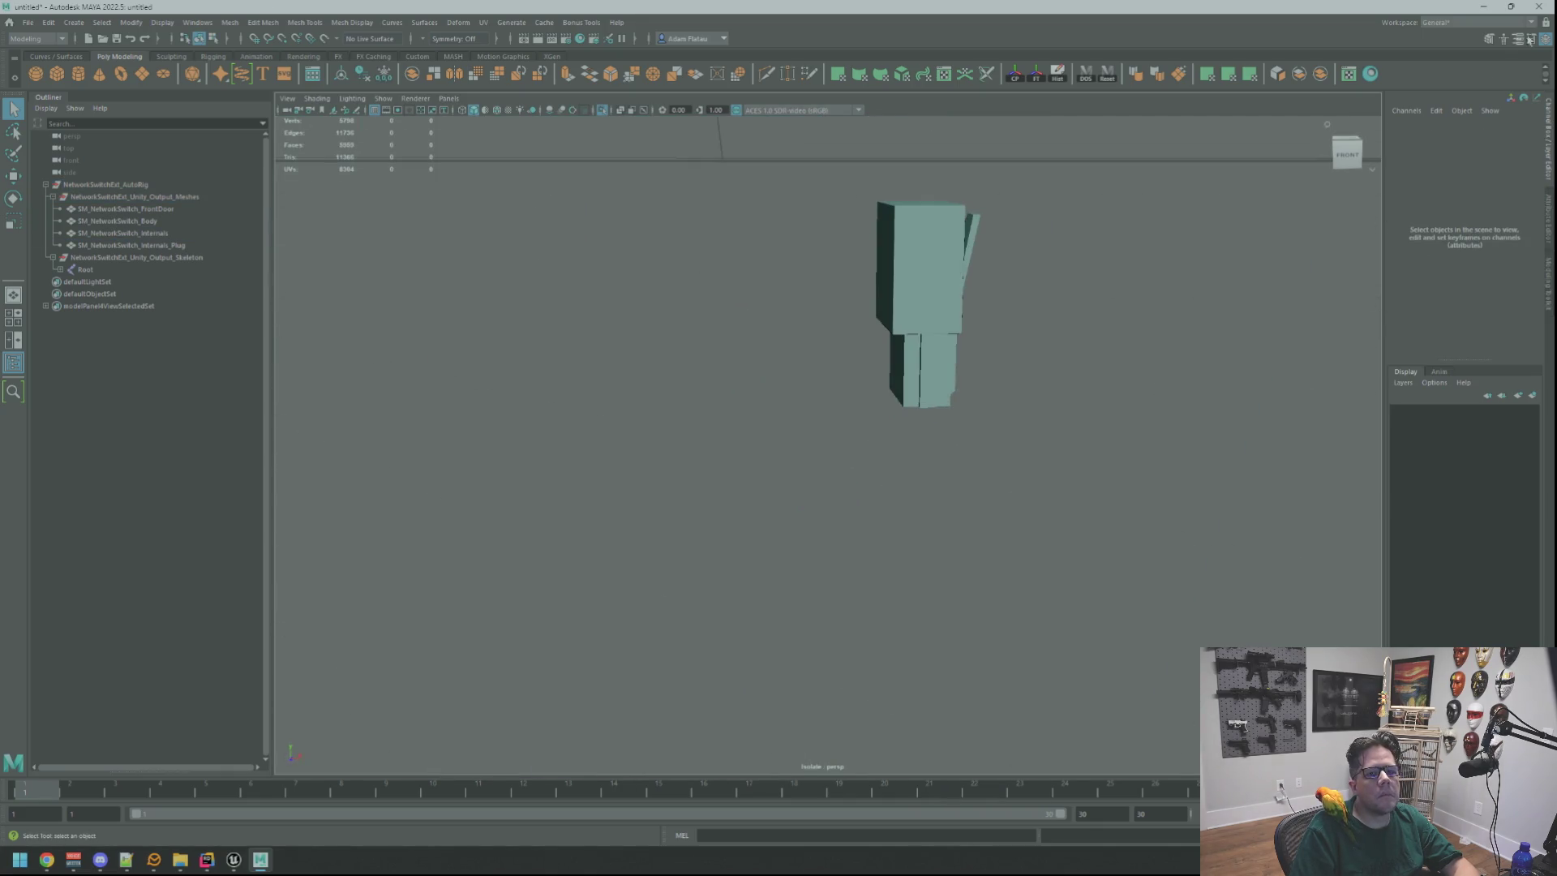
click(1540, 8)
click(769, 433)
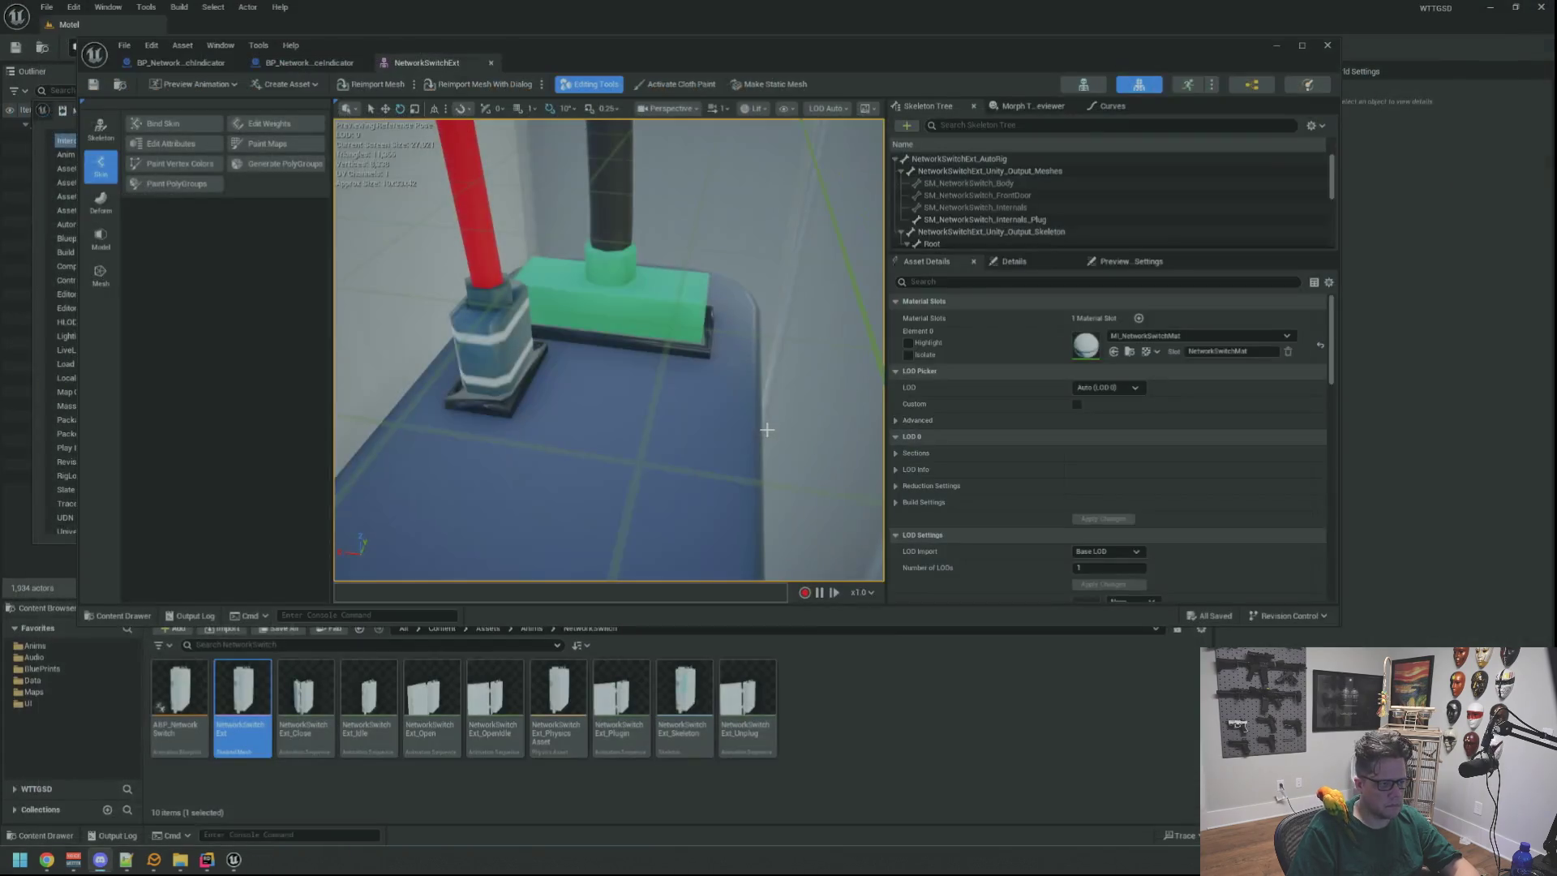
Close the NetworkSwitchExt asset editor and bring the Unreal Editor window back up.
click(1325, 46)
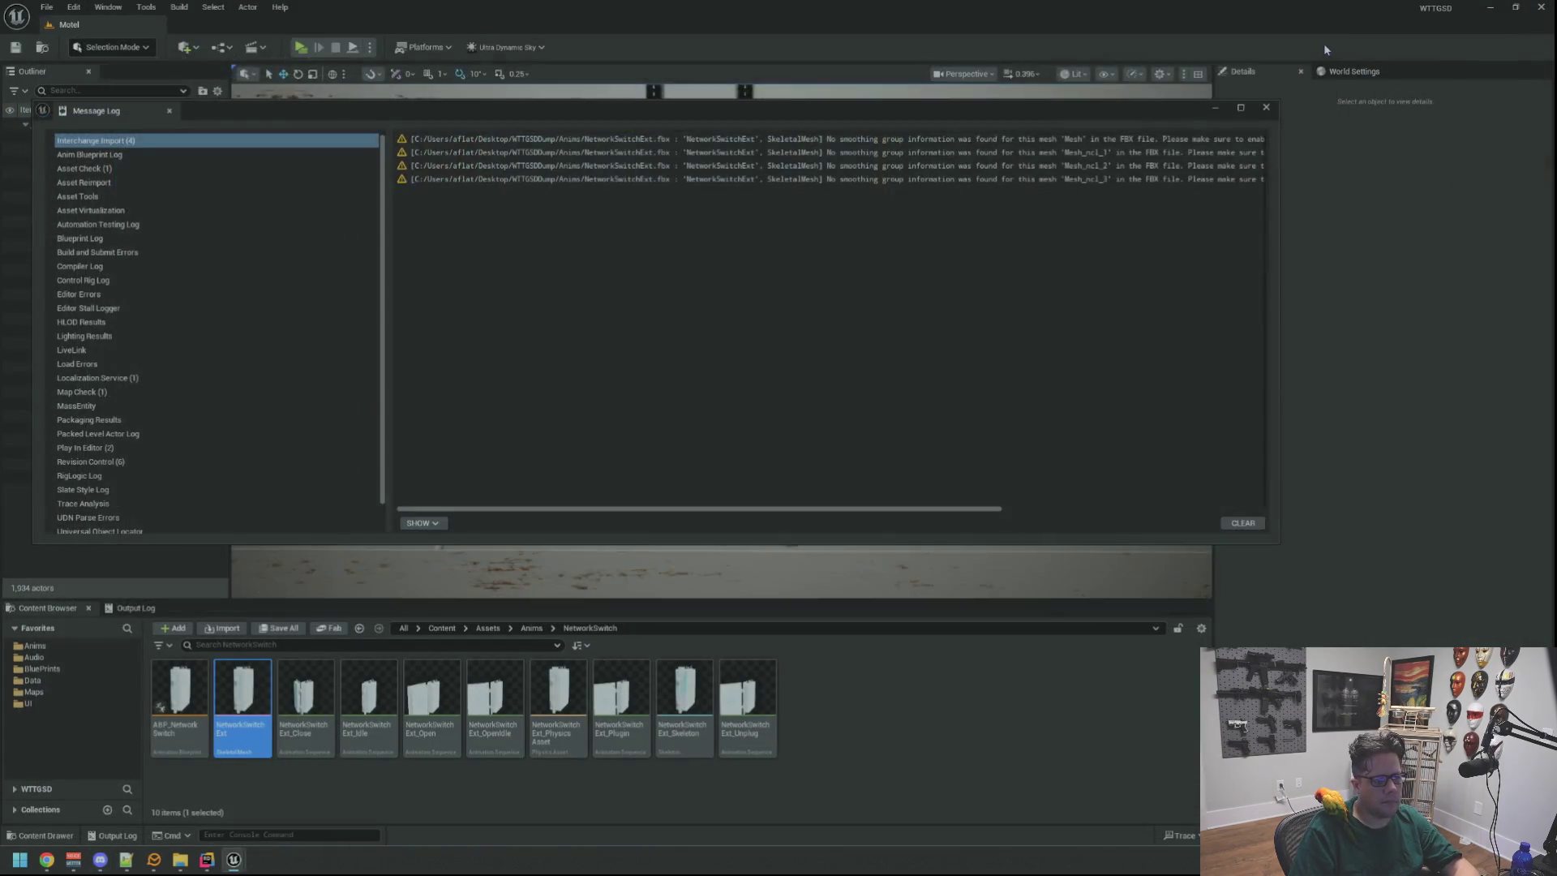
scroll(784, 331, up, 2)
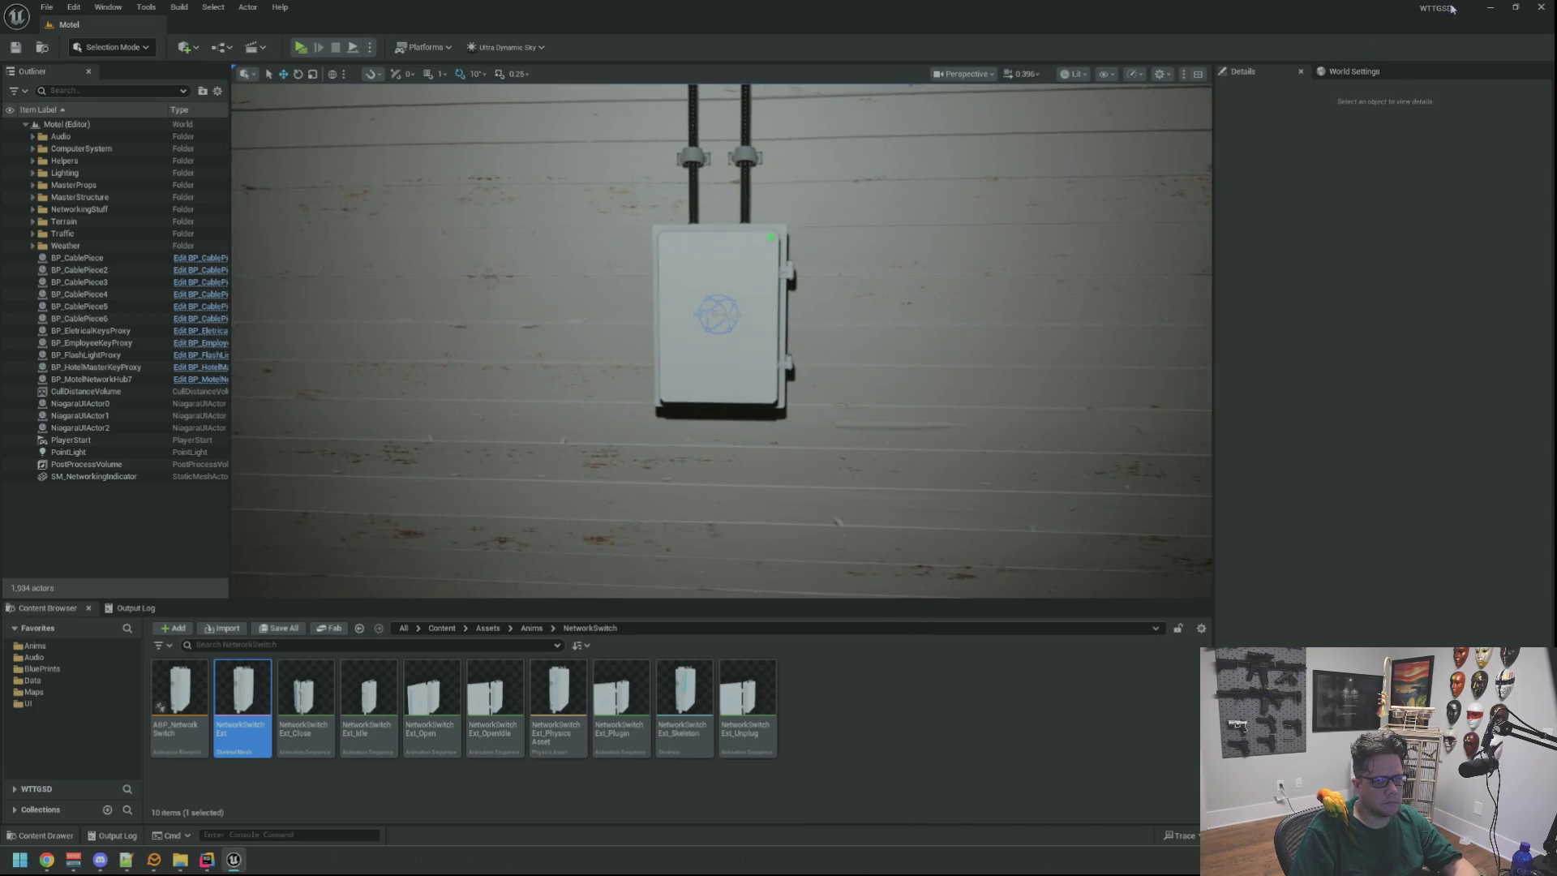
click(1488, 8)
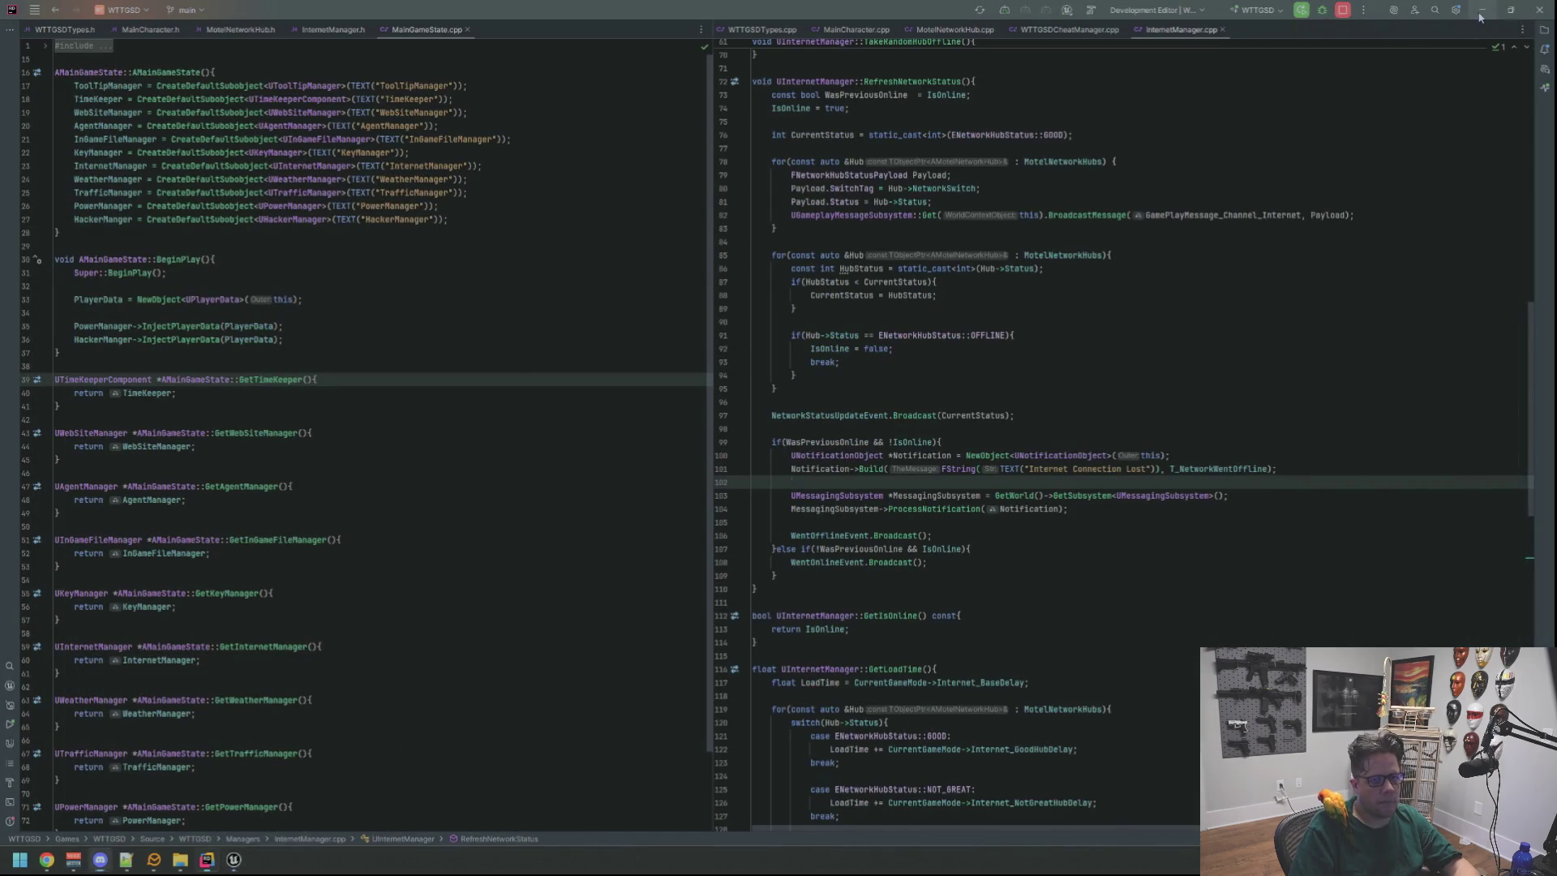
click(1481, 11)
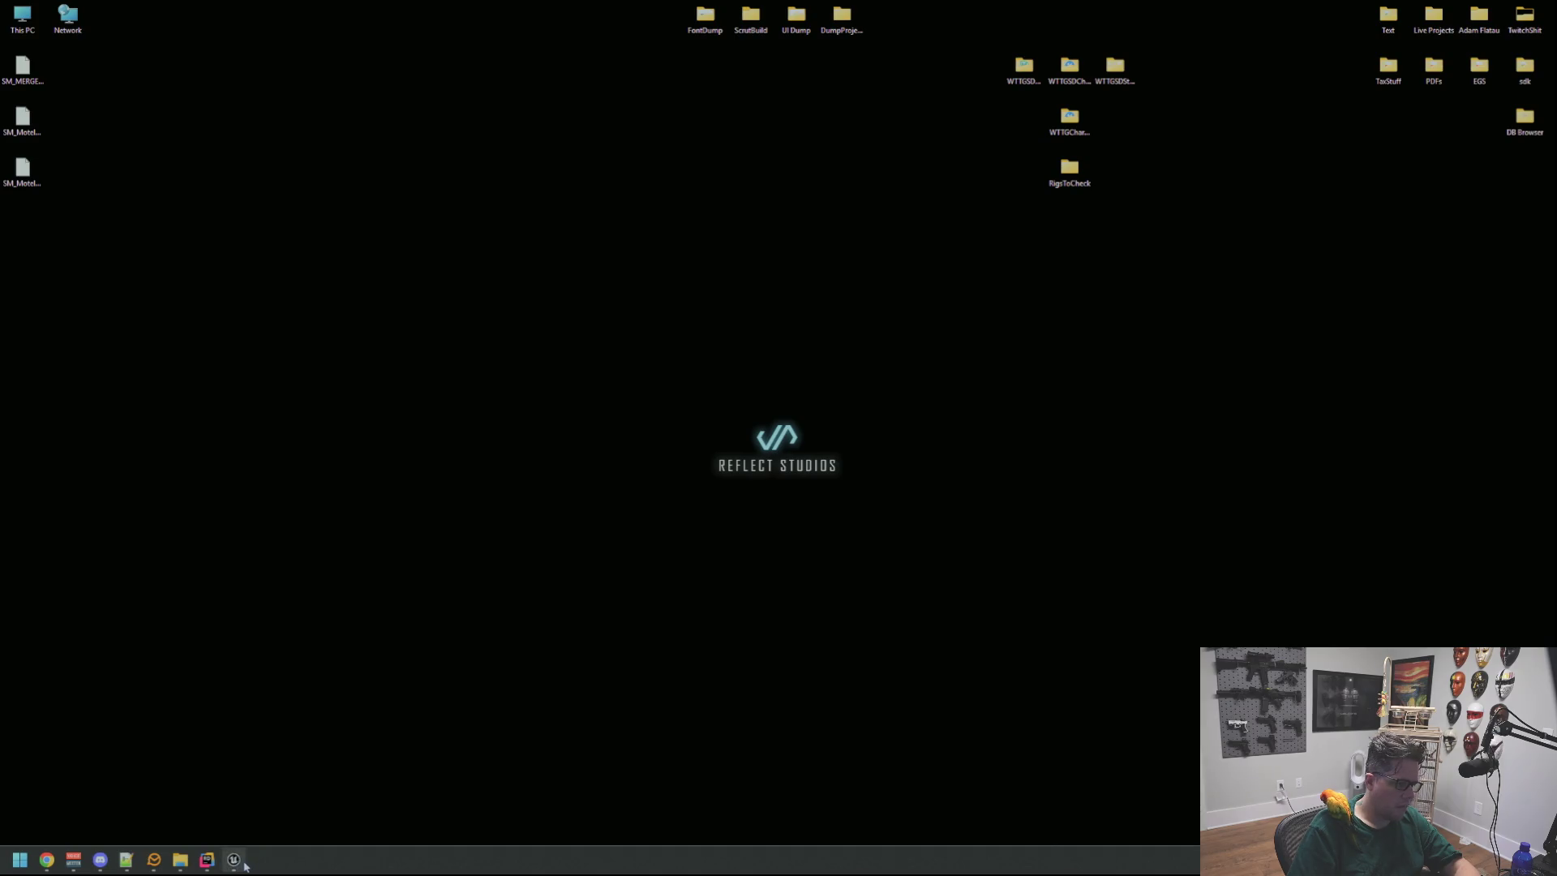
click(244, 863)
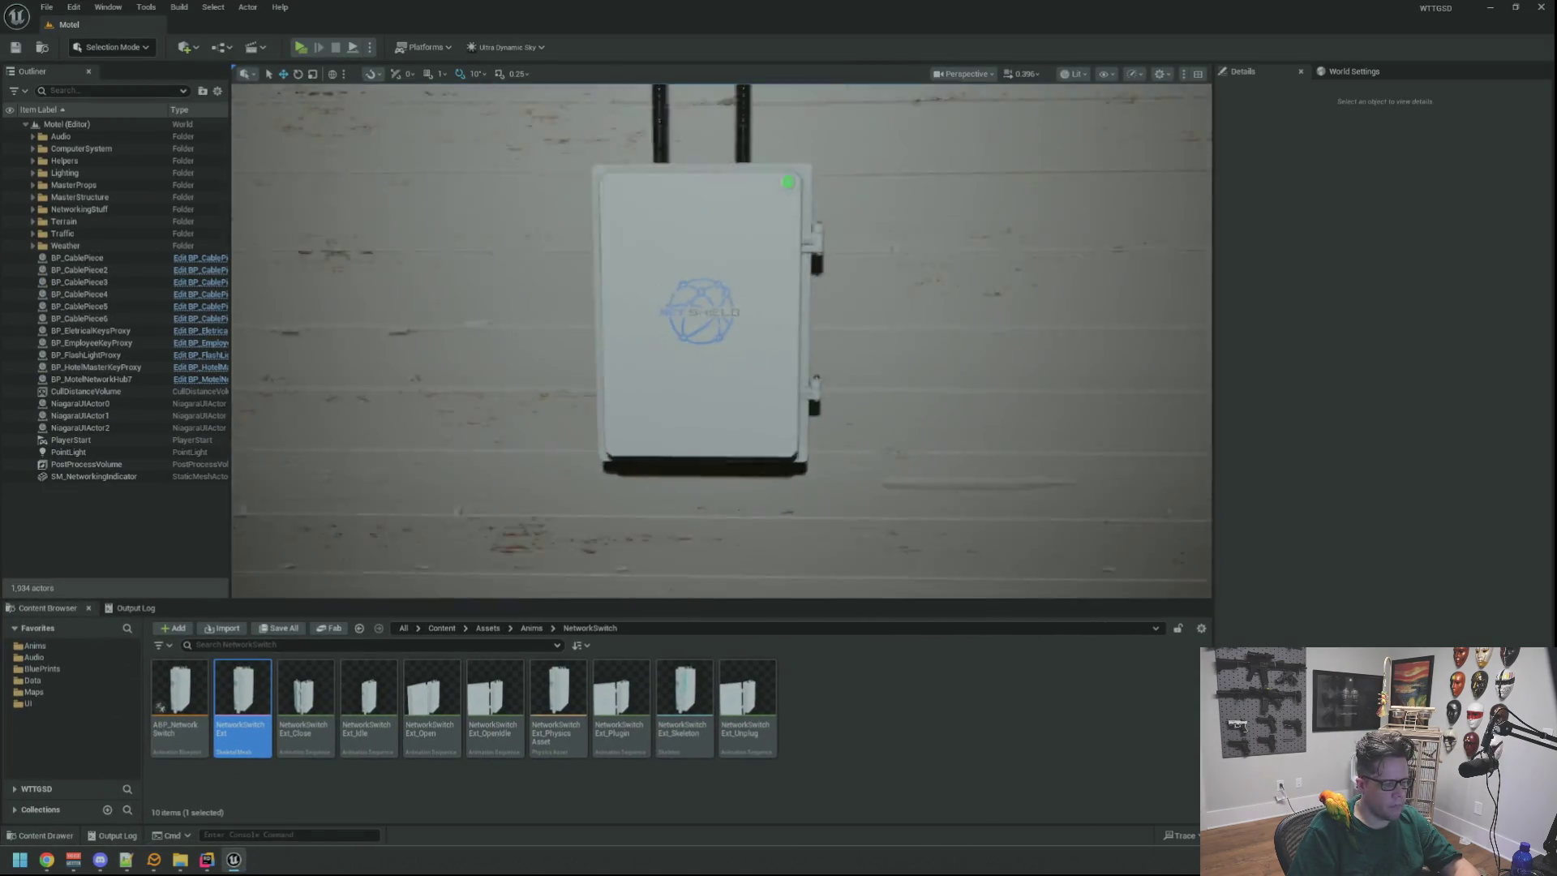
Show the Output Log in the bottom panel and start playing the level in editor.
click(136, 607)
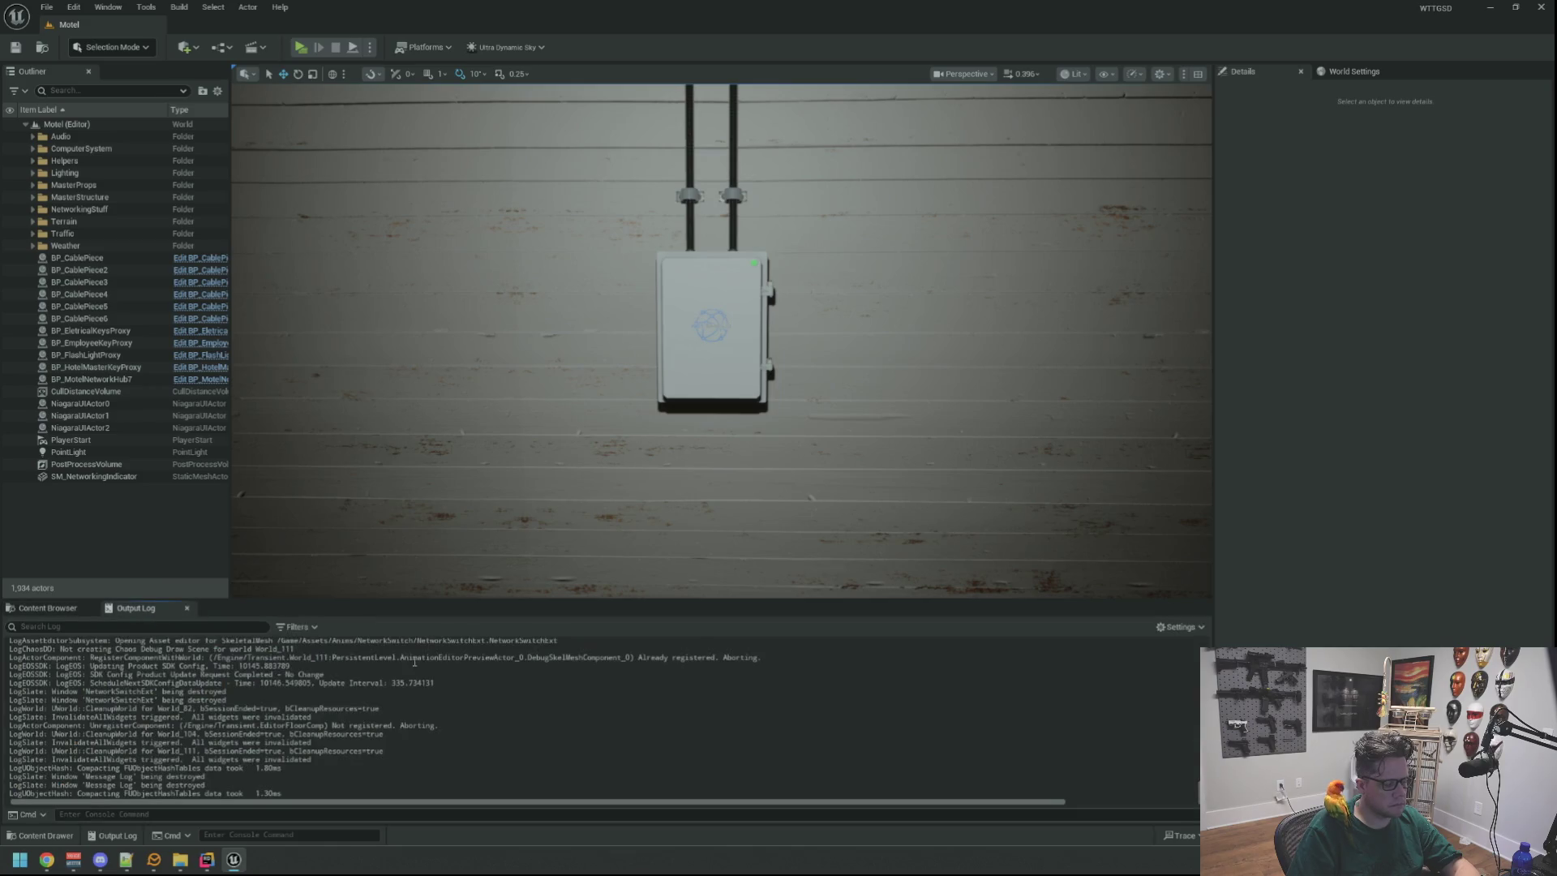
scroll(477, 371, down, 5)
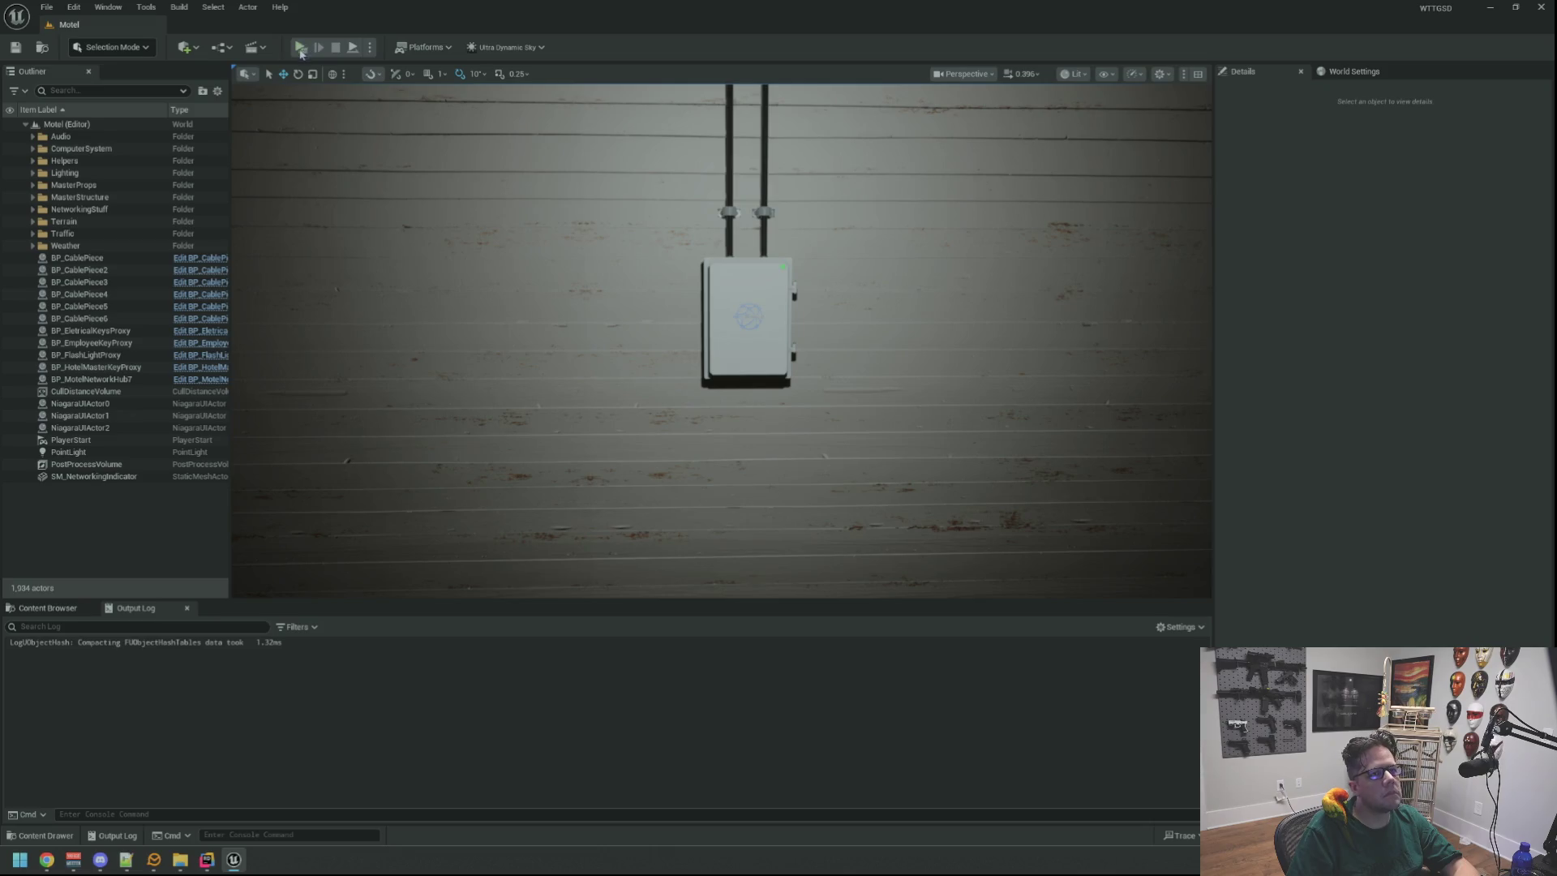
key(alt+p)
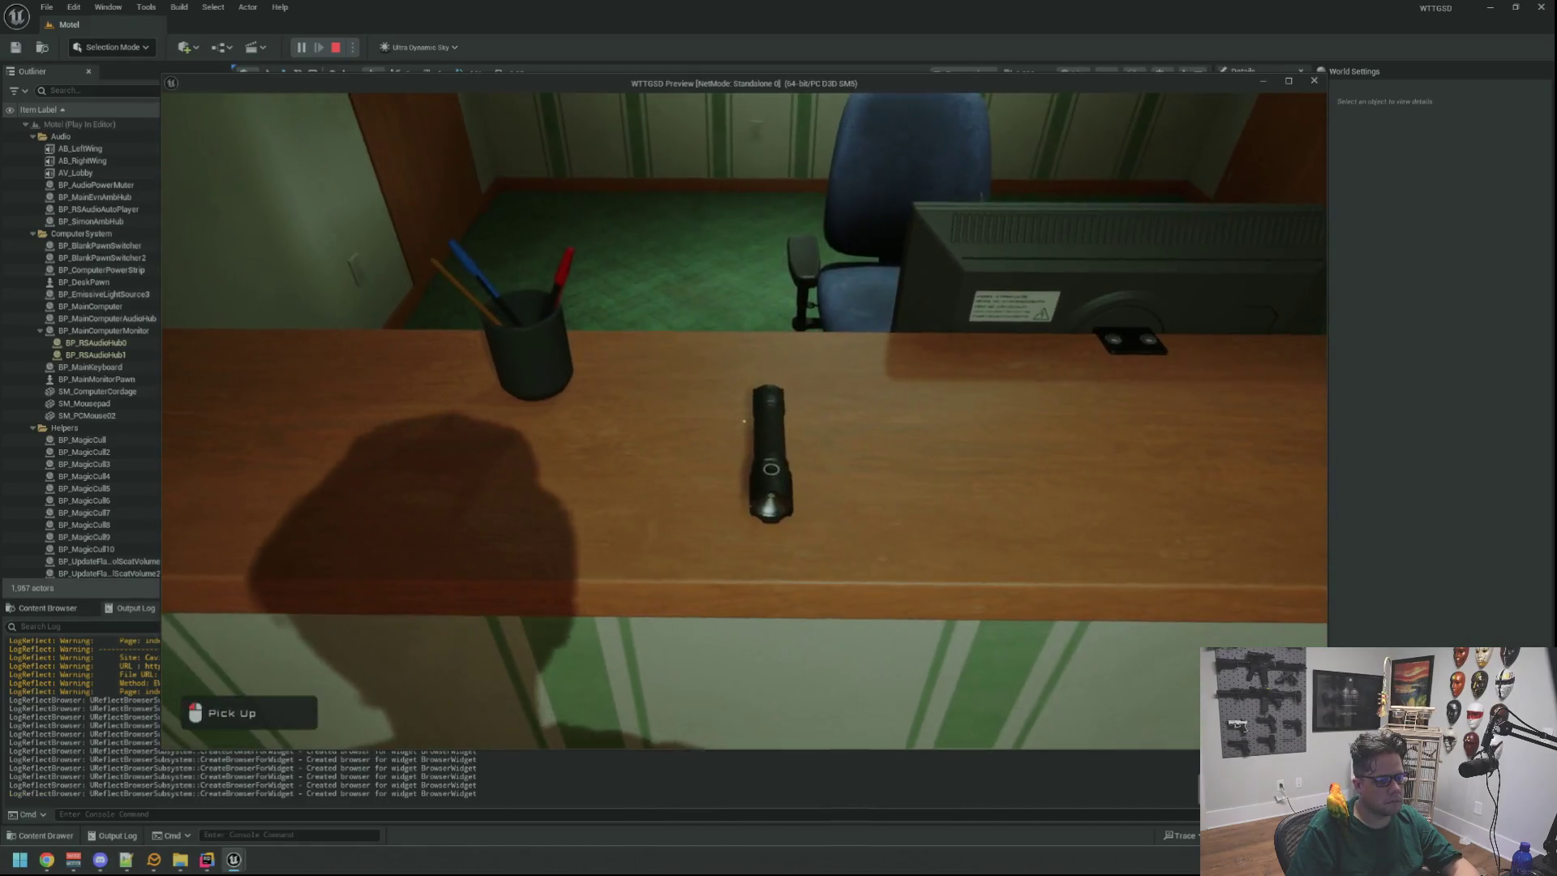
Pick up the flashlight and both keys, then walk through the Electrical Room to the NetShield box.
click(744, 421)
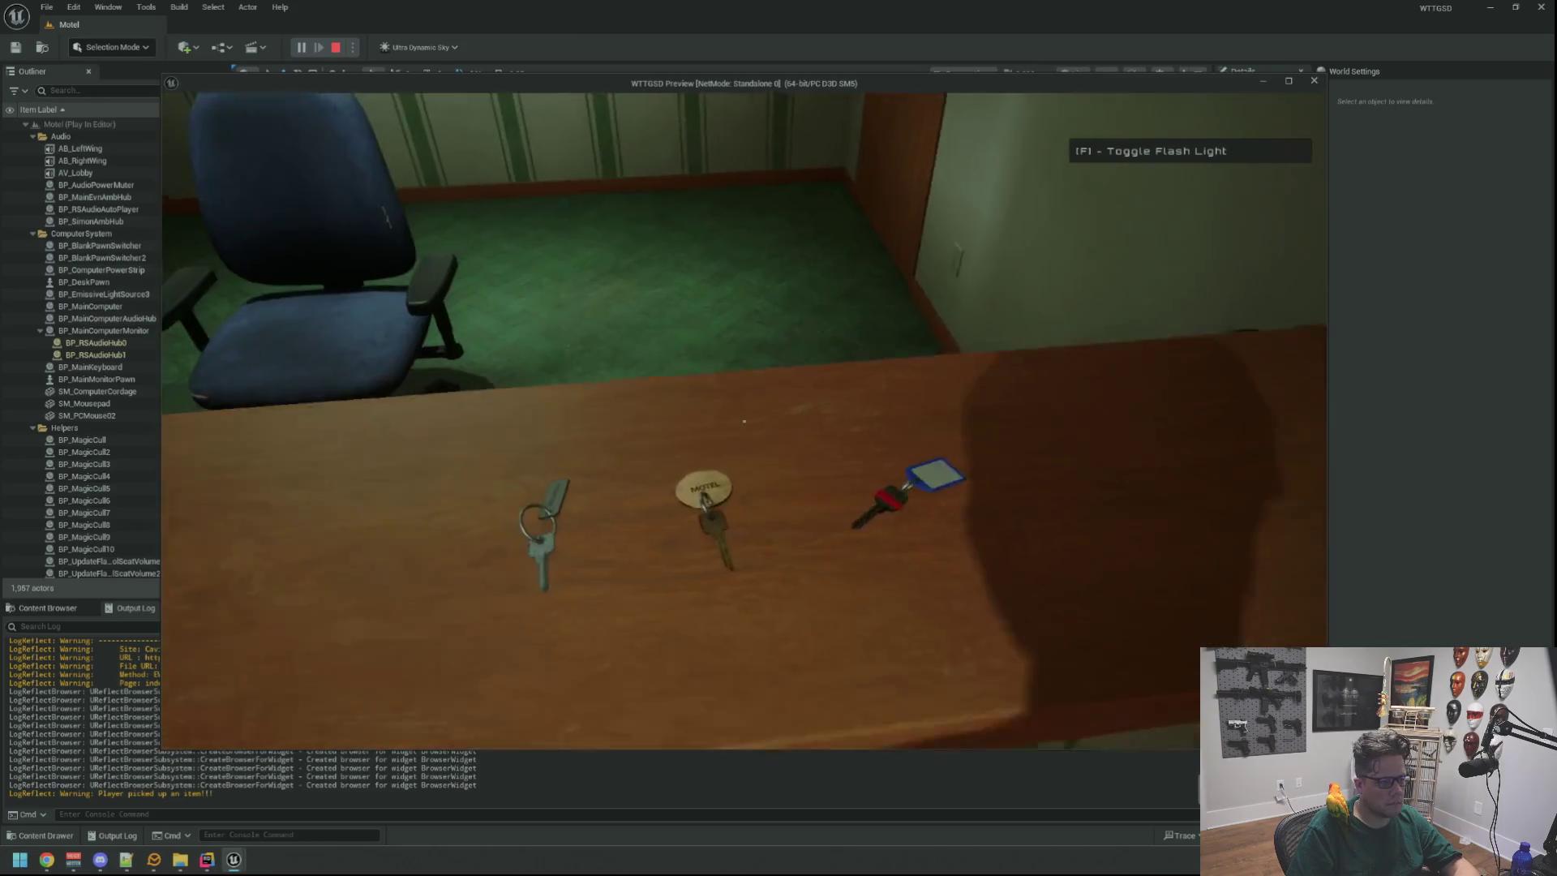
click(743, 421)
click(744, 421)
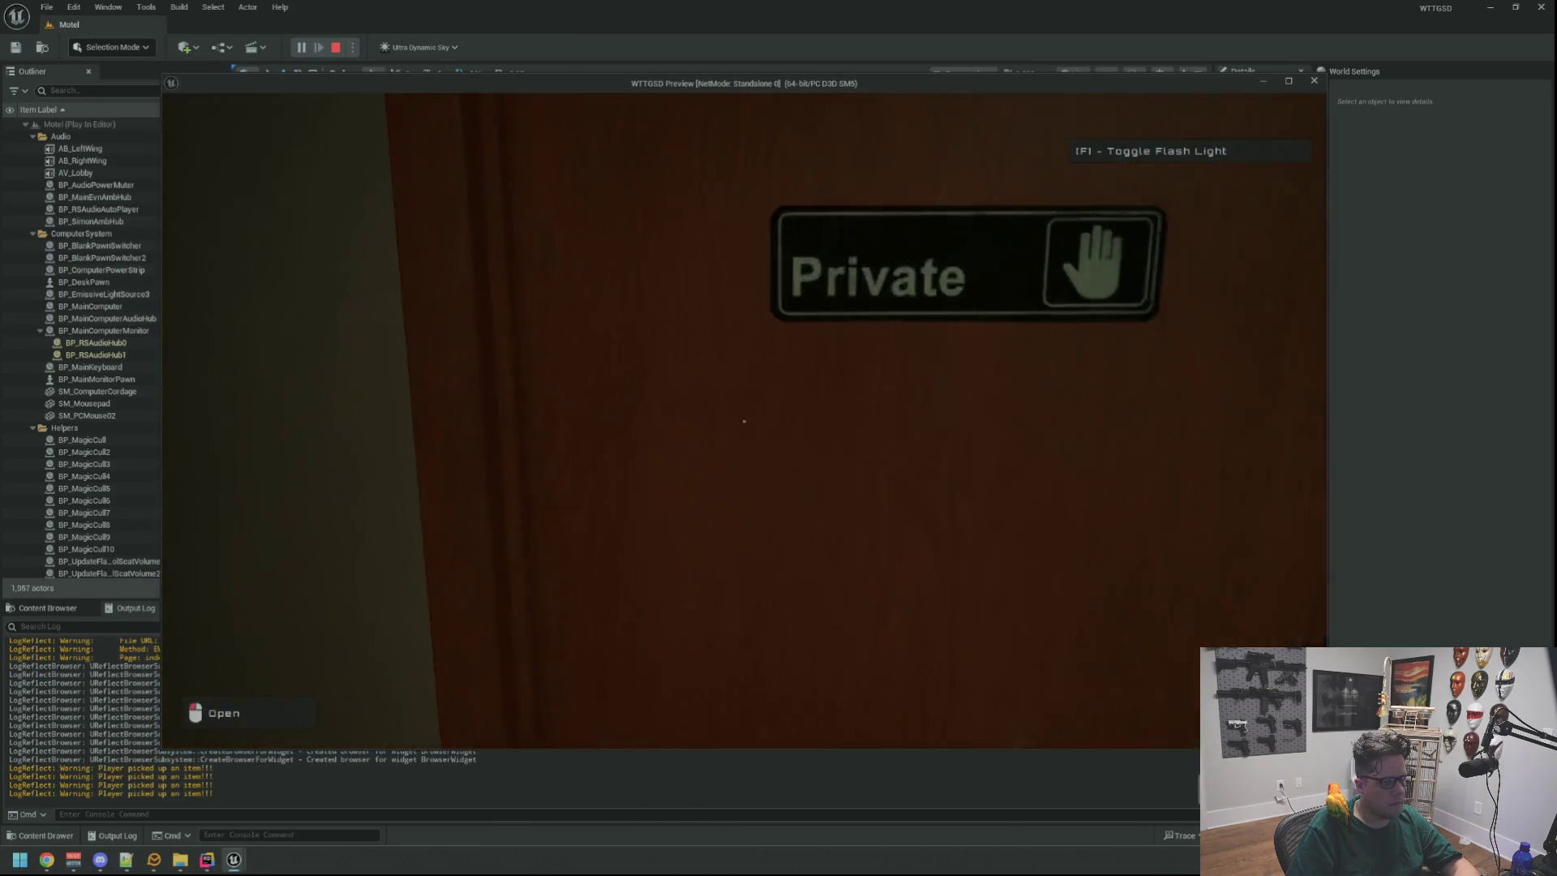
key(w)
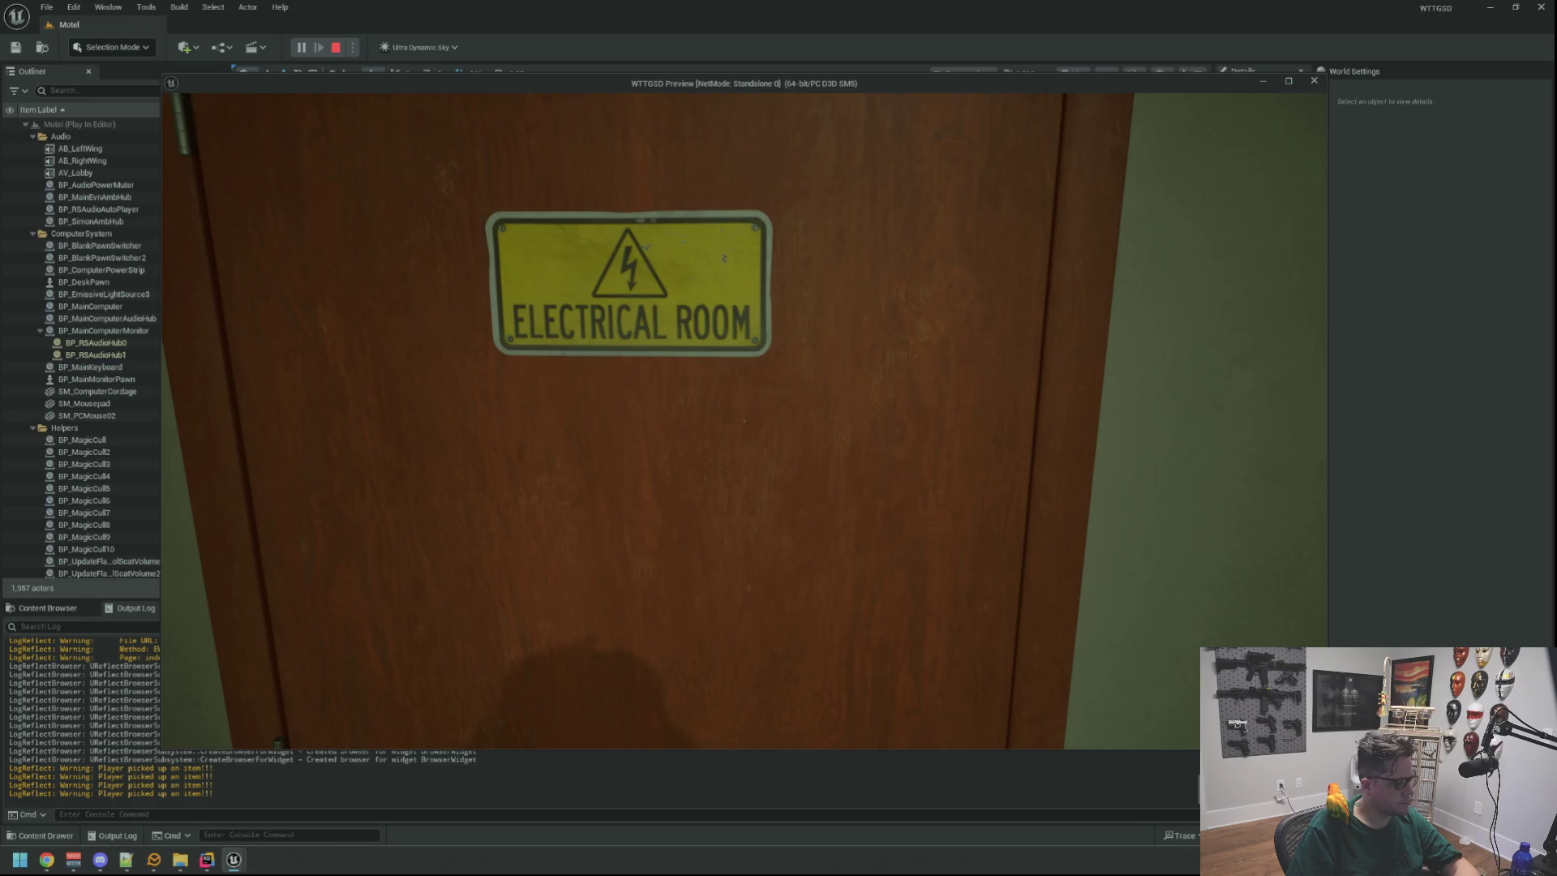
click(743, 421)
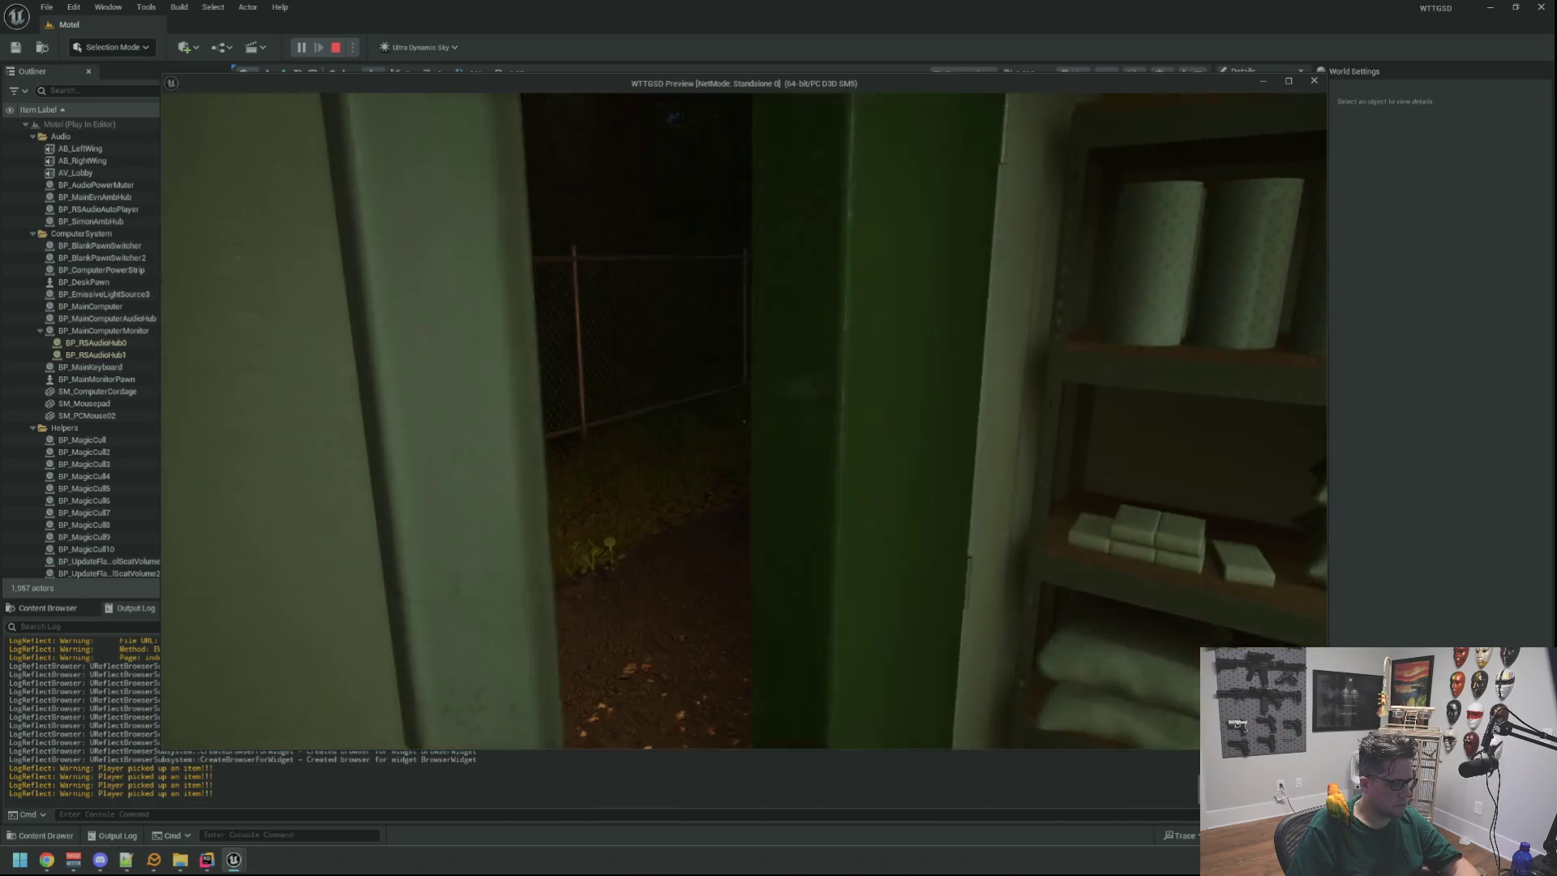
key(w)
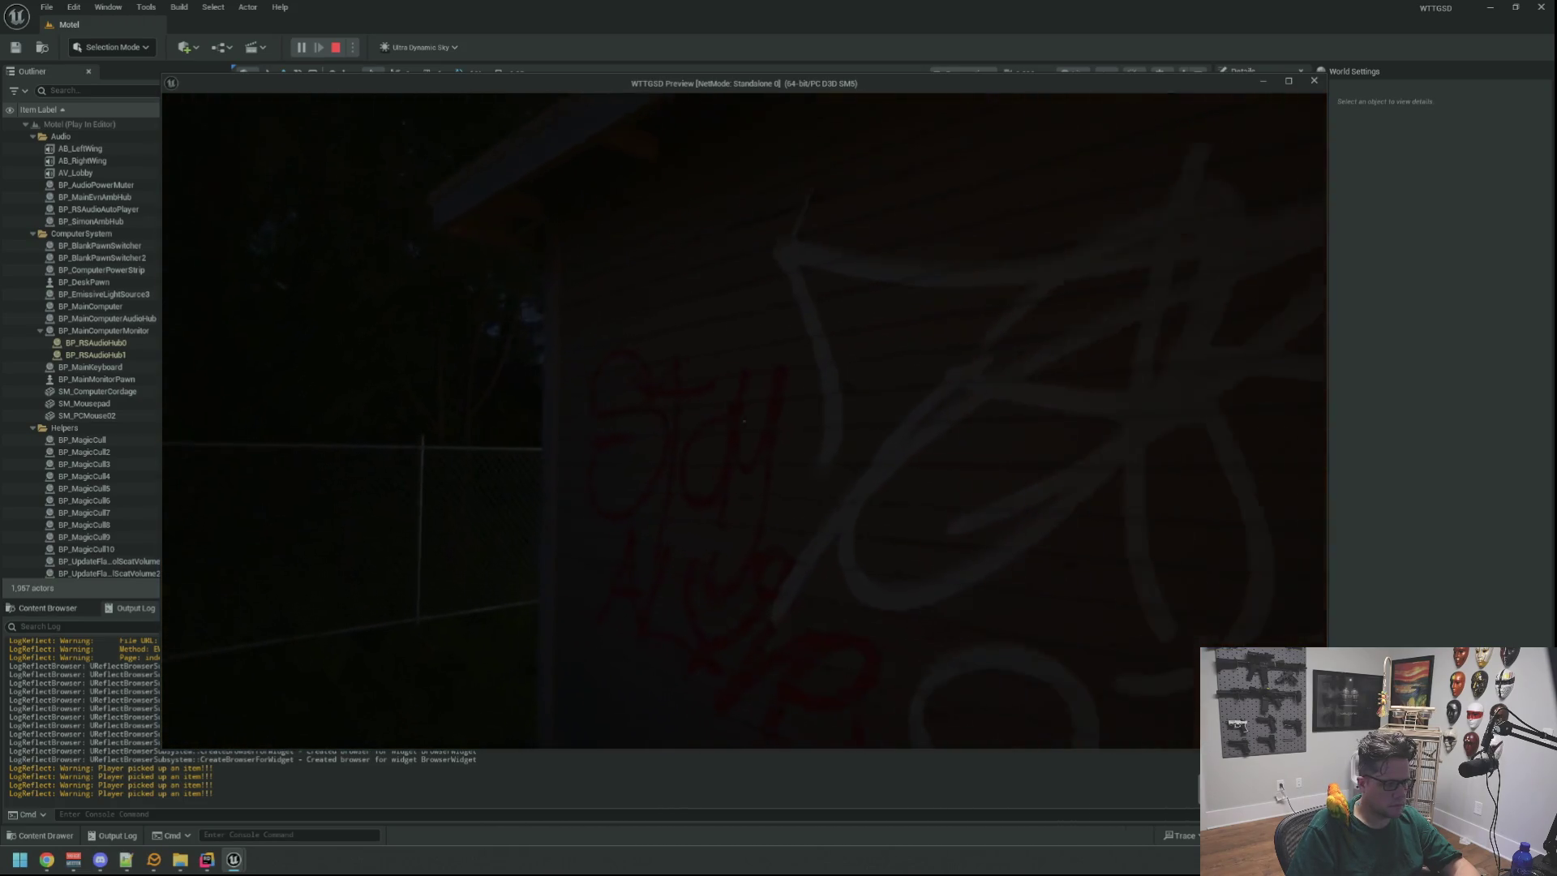
key(w)
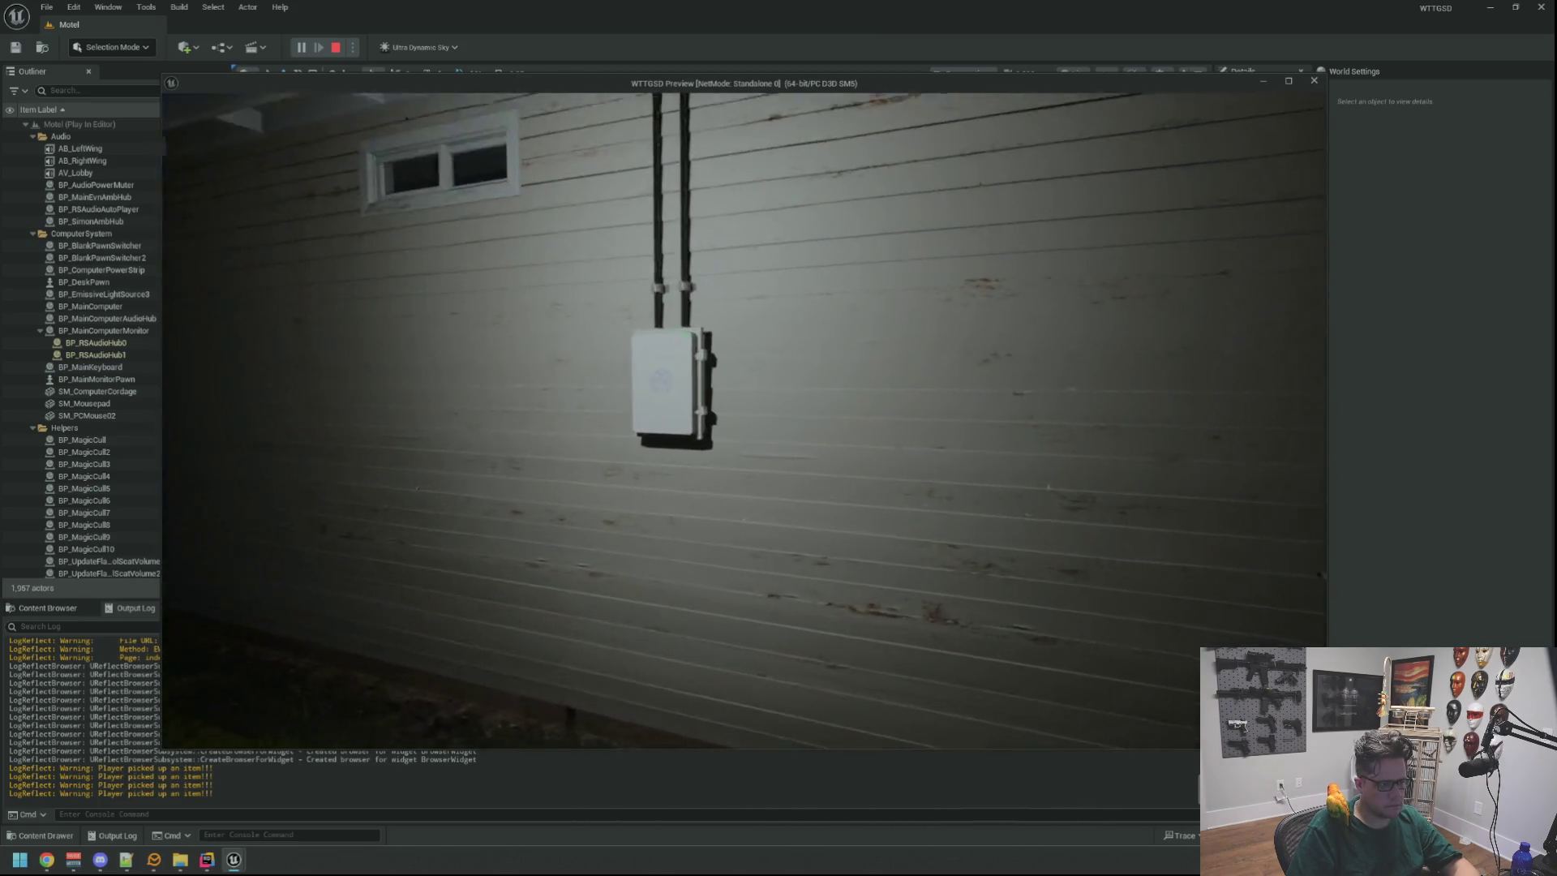
key(s)
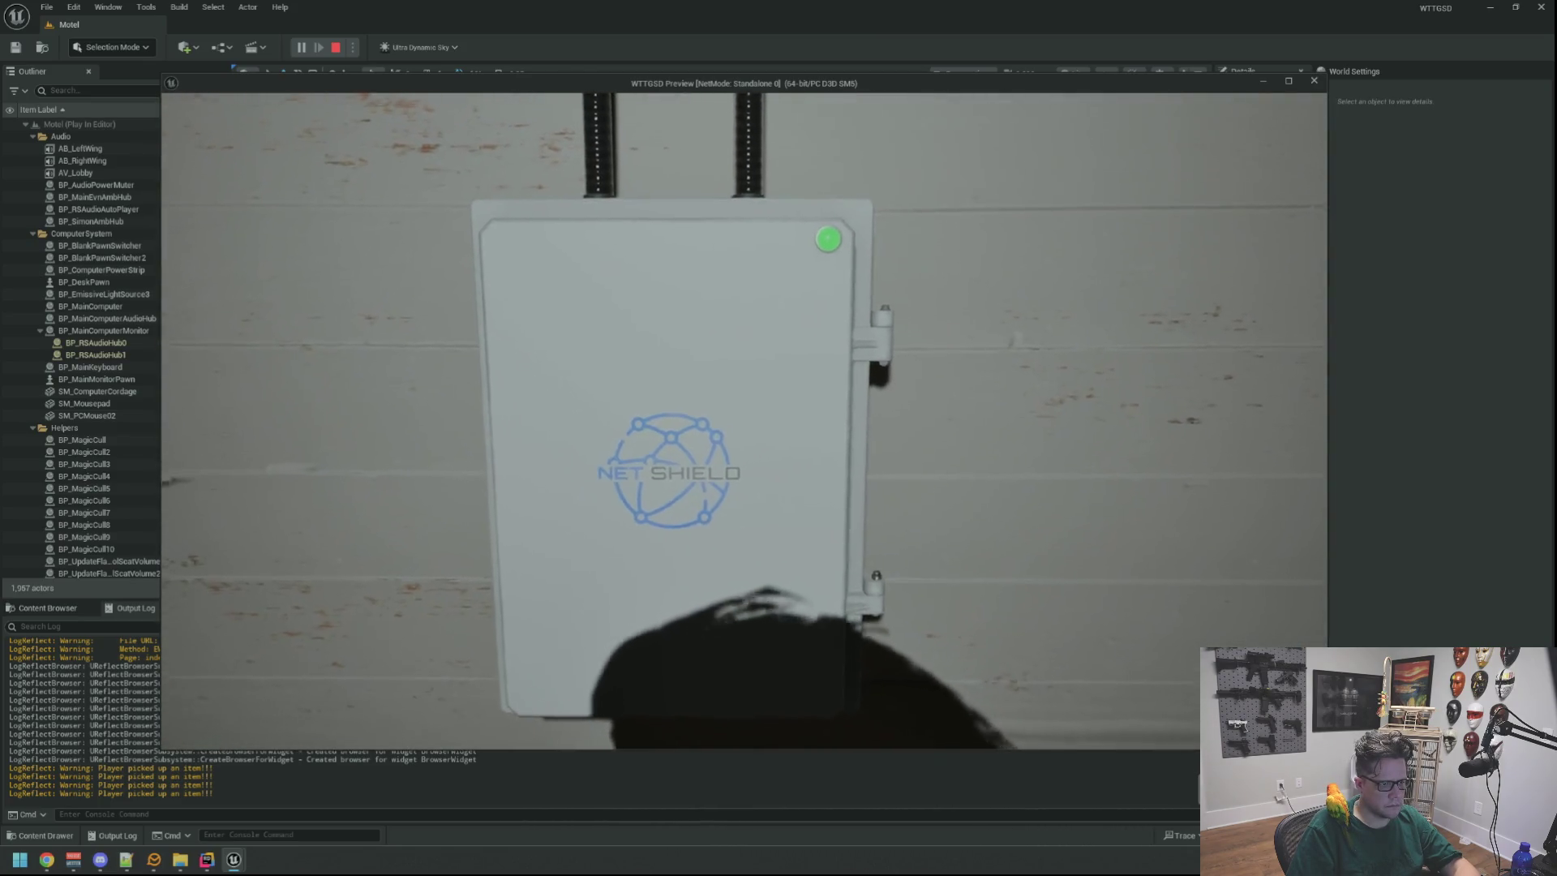
Run DegradeRandomHub from the console, then slap the hub back to green.
key(grave)
key(Up)
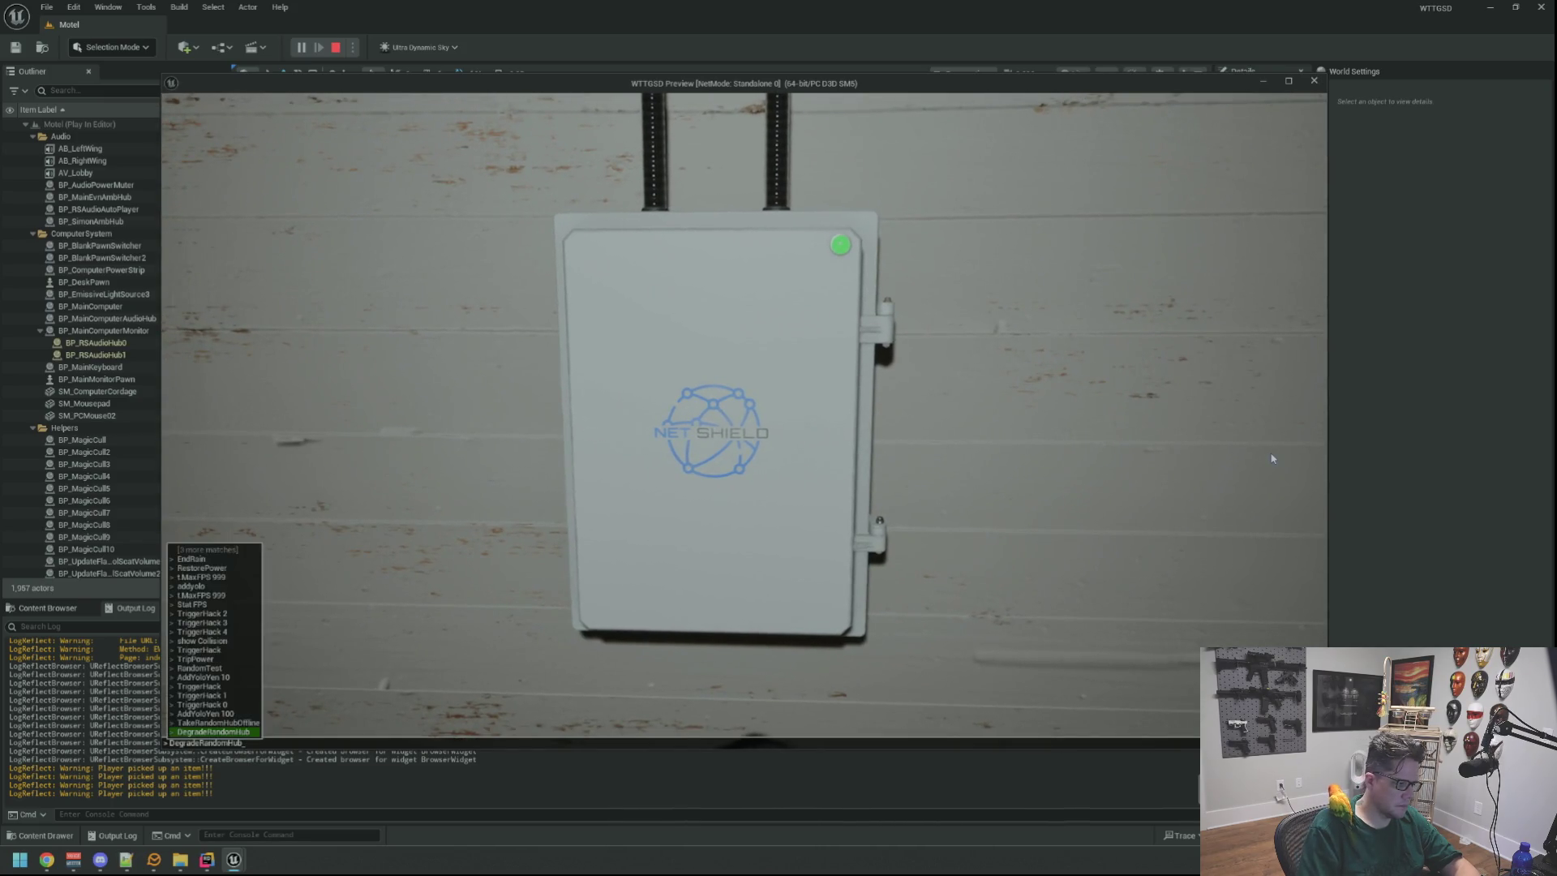
key(Return)
key(w)
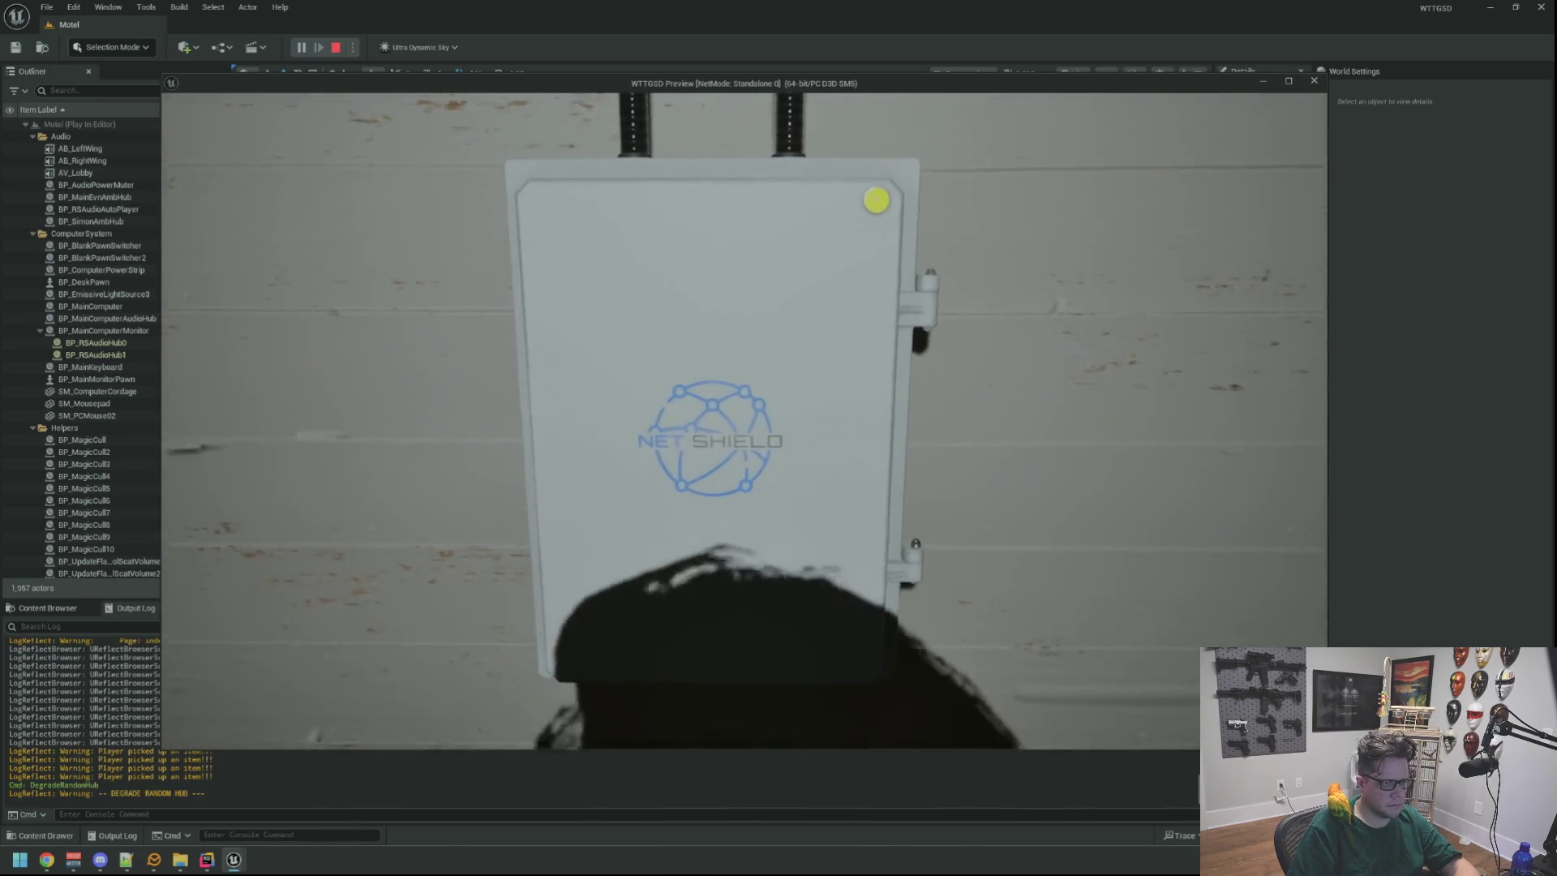
key(e)
key(s)
key(w)
Run DegradeRandomHub three more times until the outside hub goes offline.
key(grave)
key(Up)
key(Return)
key(grave)
key(Up)
key(Return)
key(grave)
key(Up)
key(Return)
Open the hub box, plug the black cable back in, and close the door.
key(w)
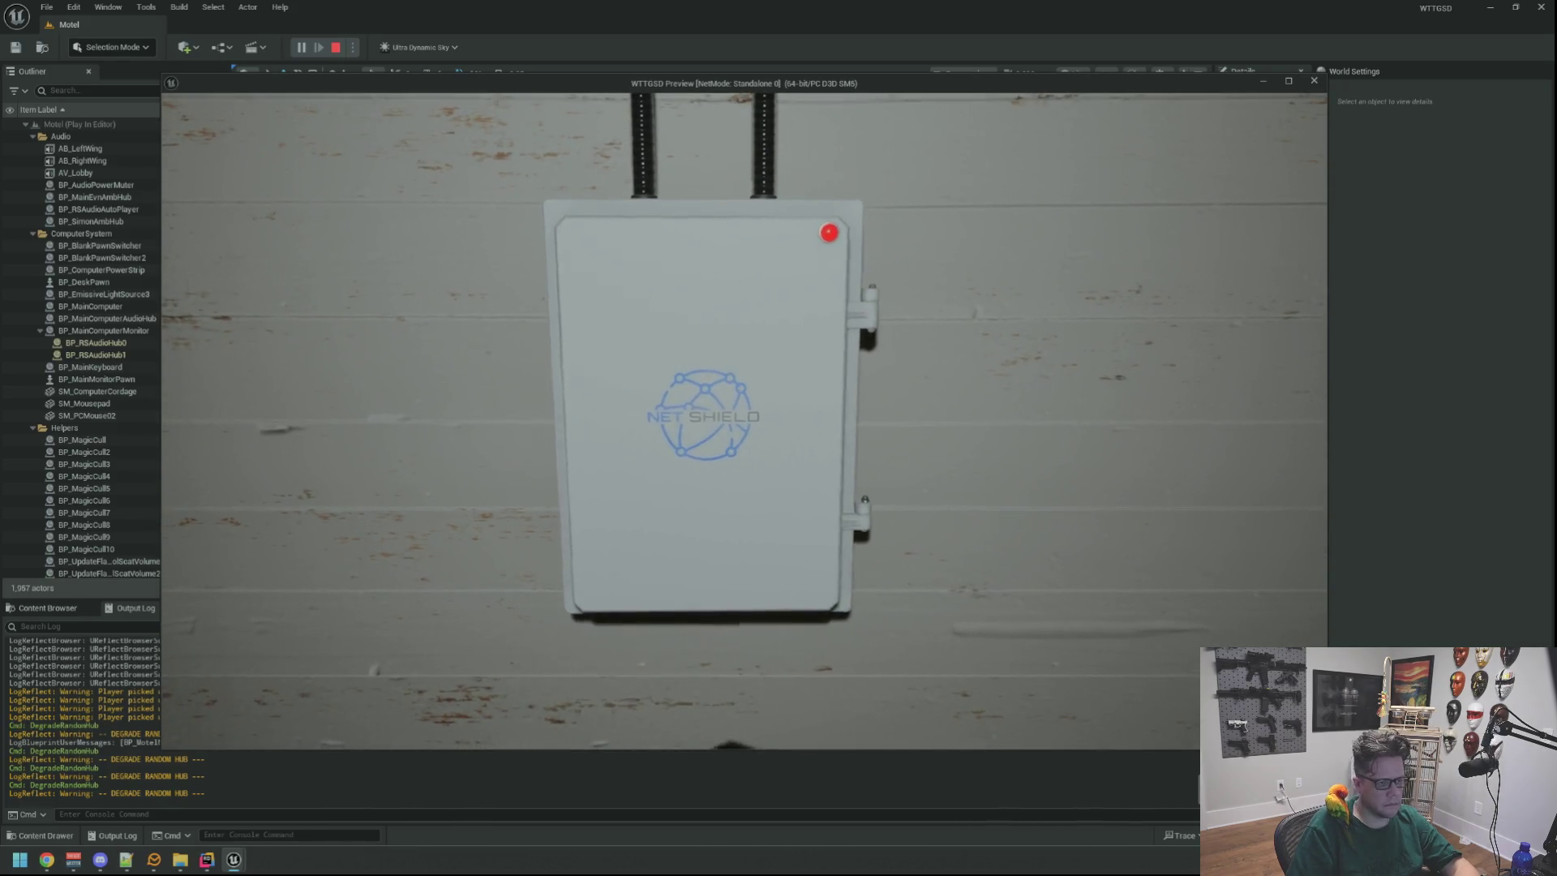
key(e)
key(e)
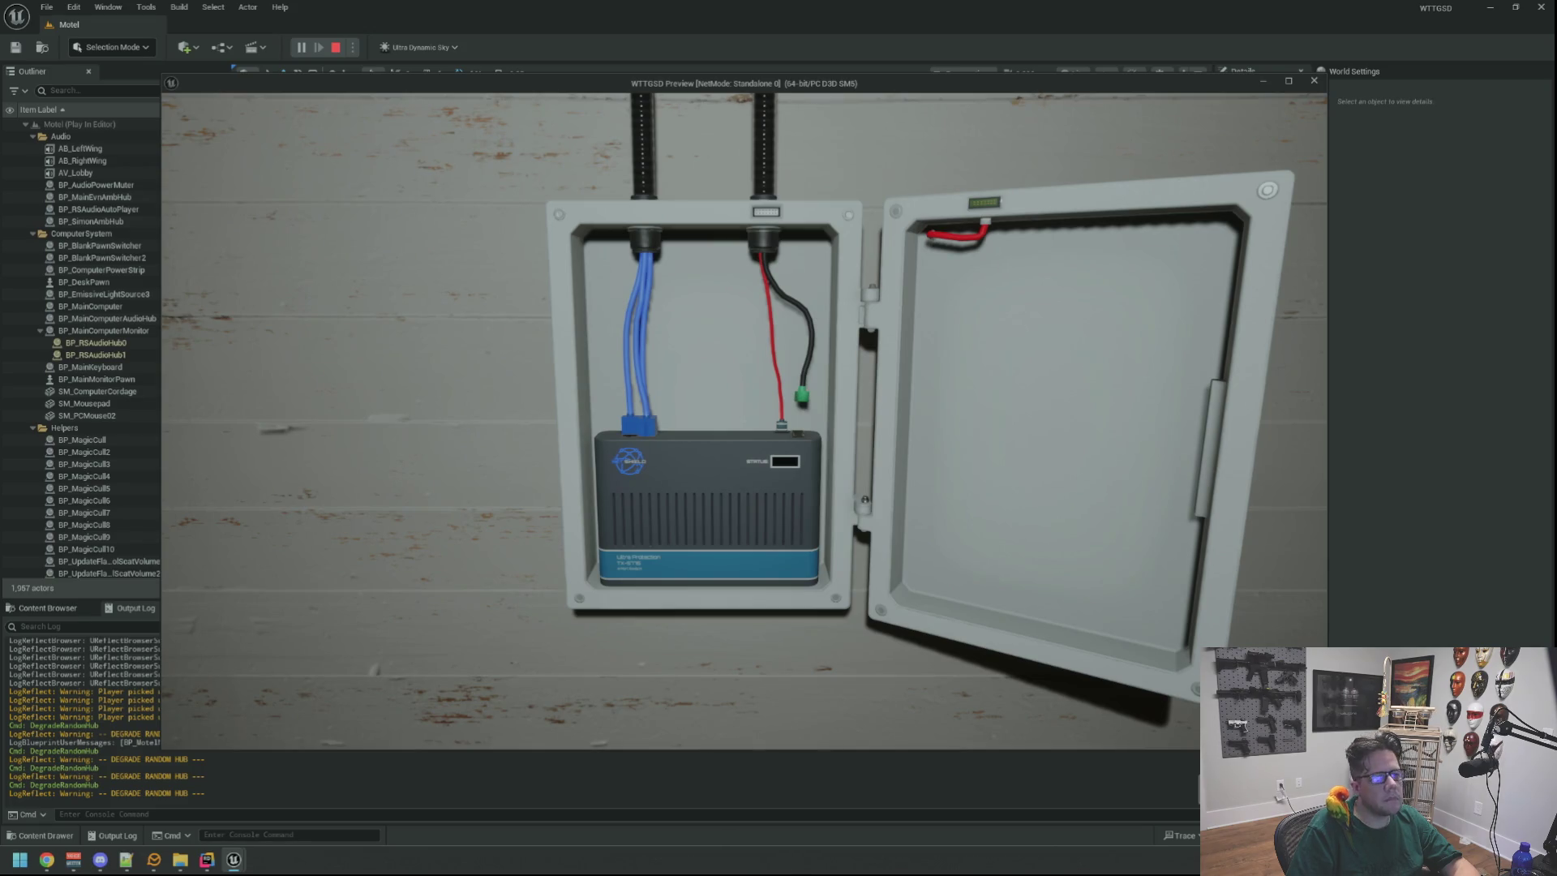
key(e)
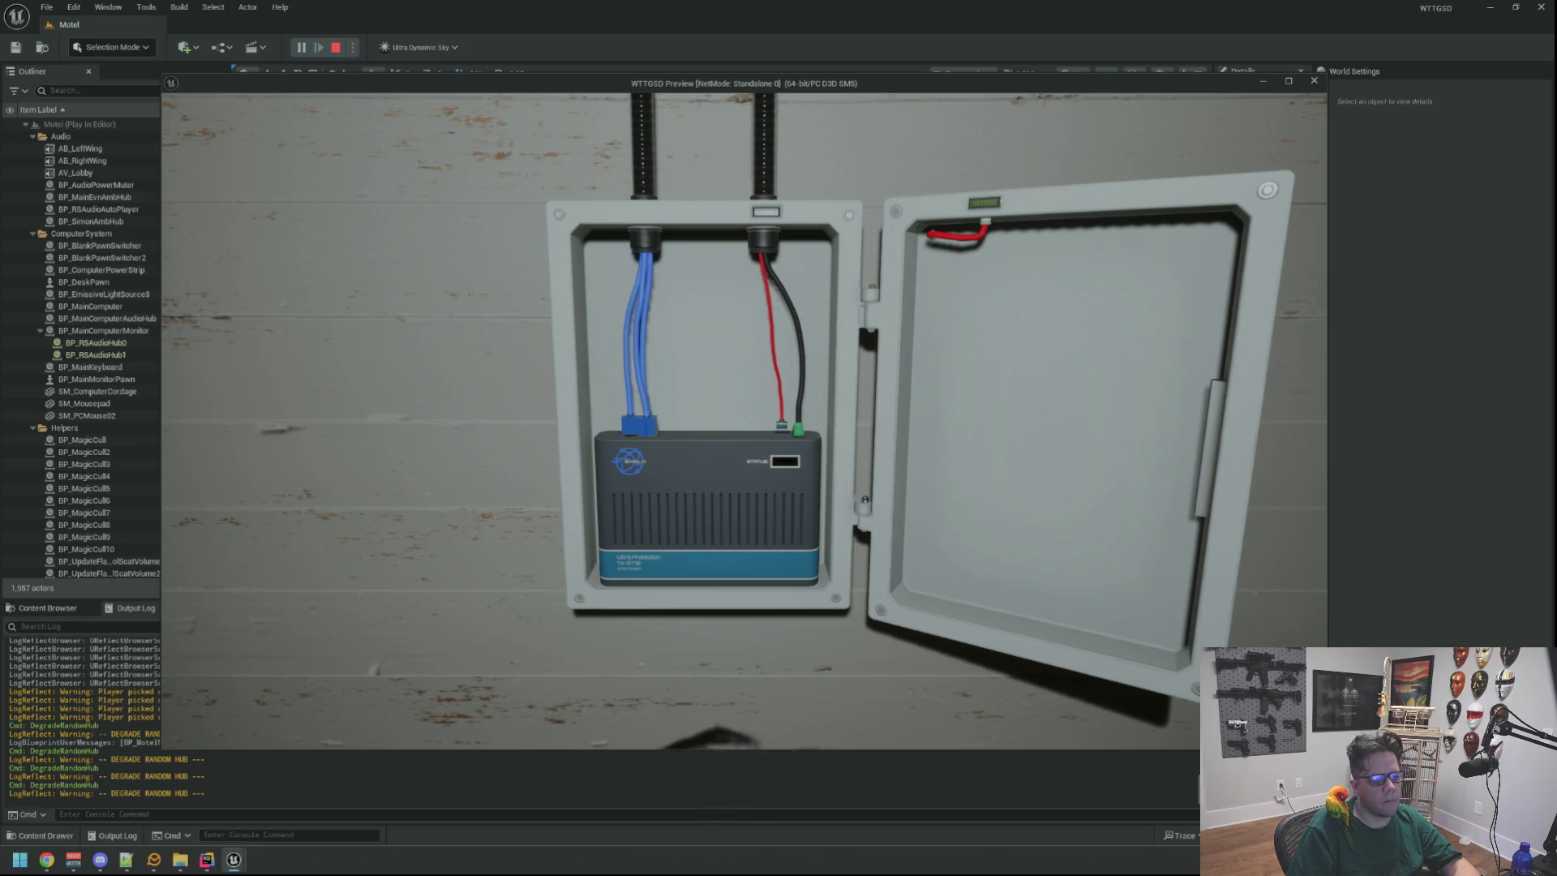
key(e)
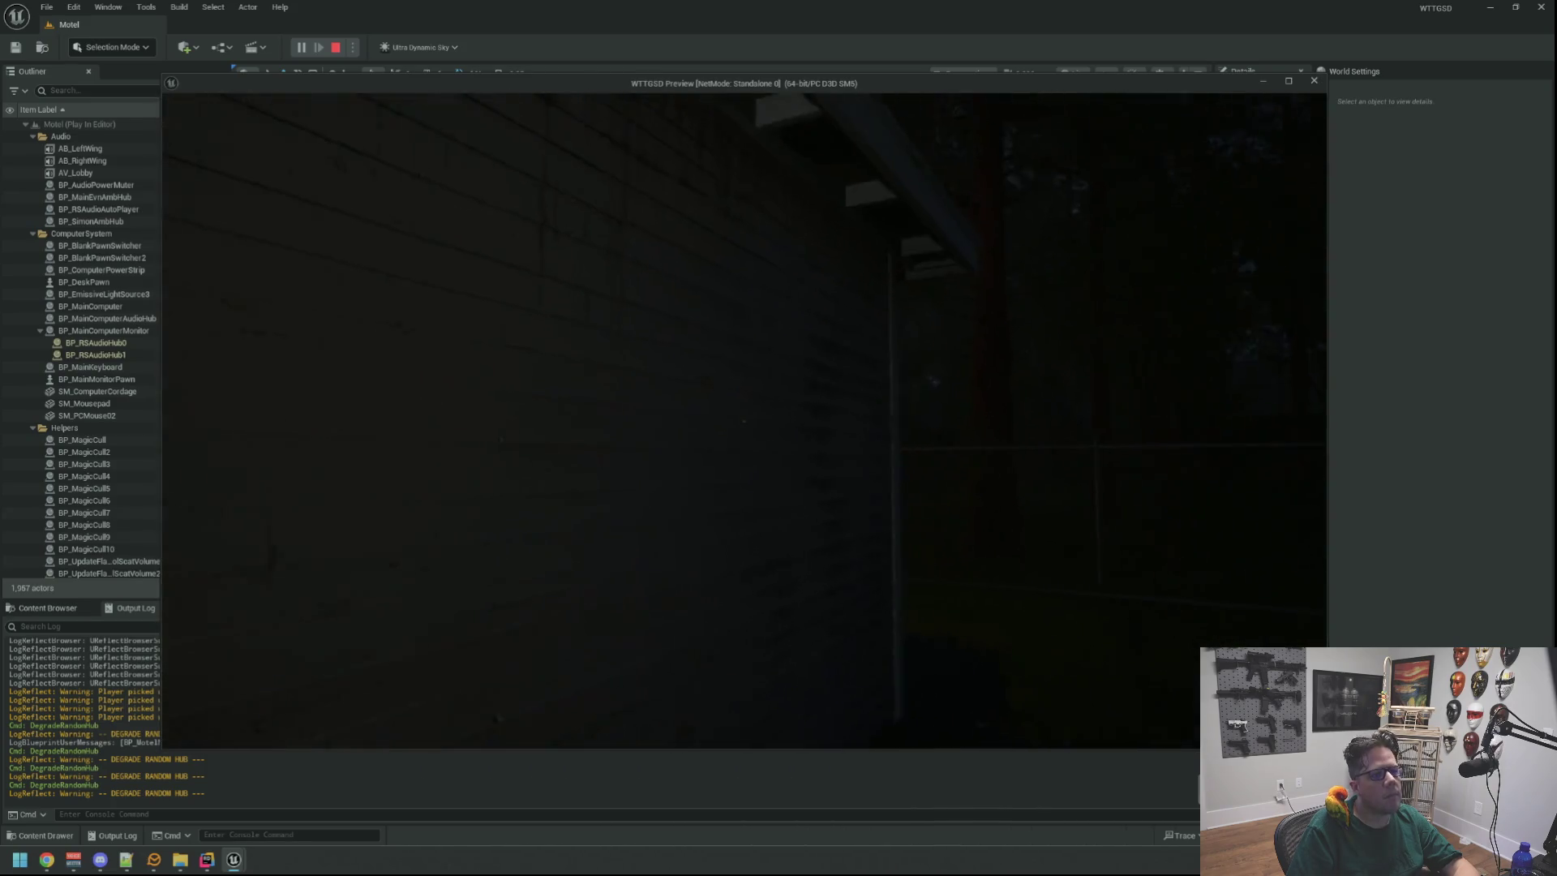
key(w)
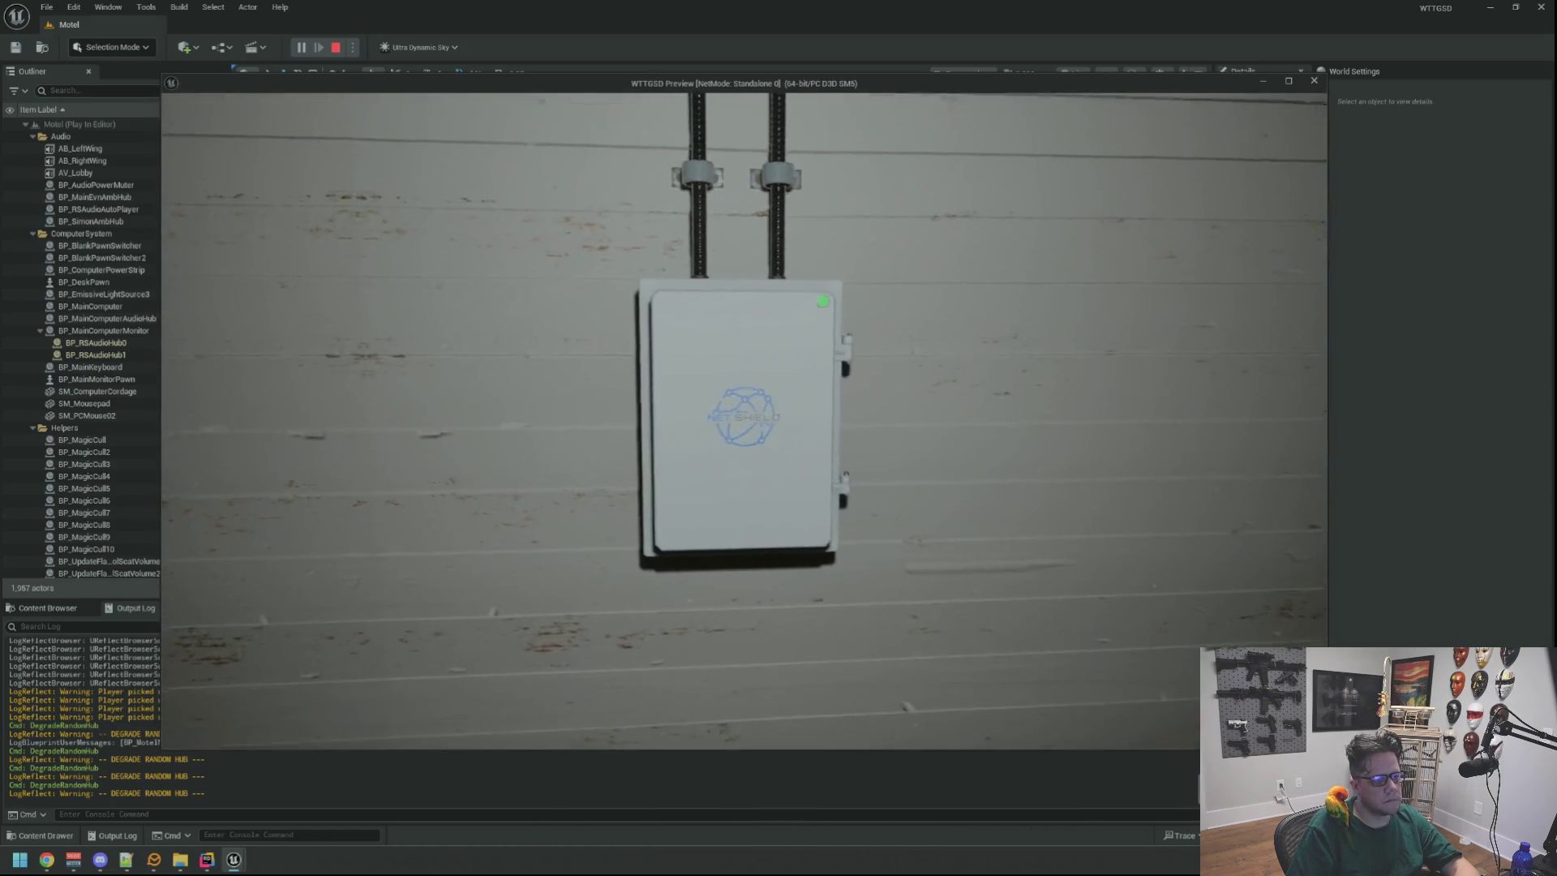
Stop the play session and swing the editor view along the motel wall.
key(Escape)
scroll(825, 368, up, 5)
scroll(825, 368, down, 8)
scroll(824, 368, up, 2)
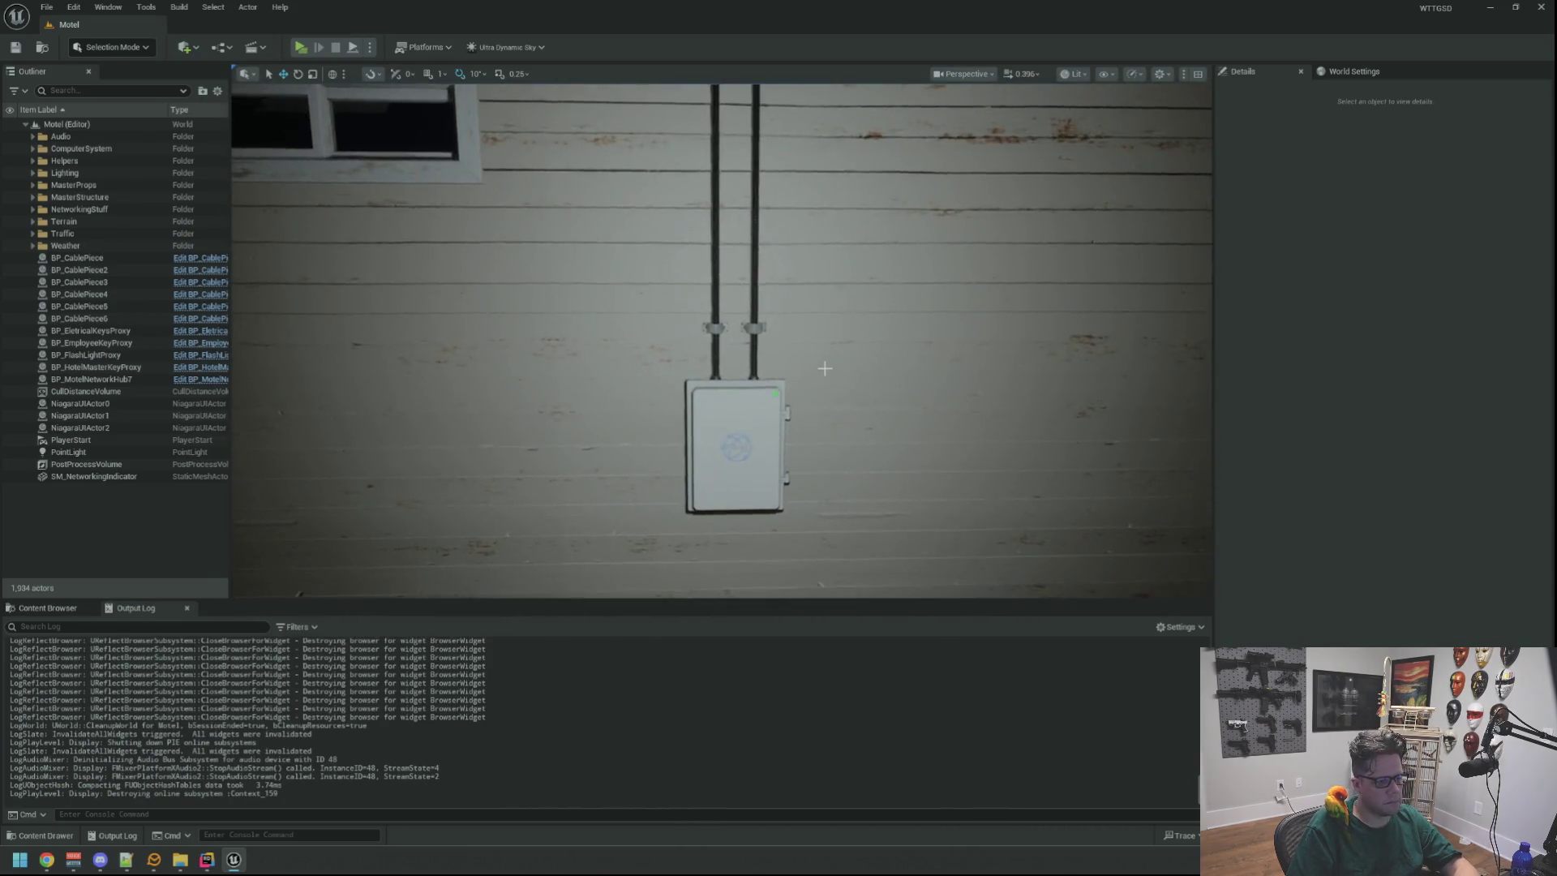
drag(825, 369, 730, 446)
scroll(722, 341, up, 10)
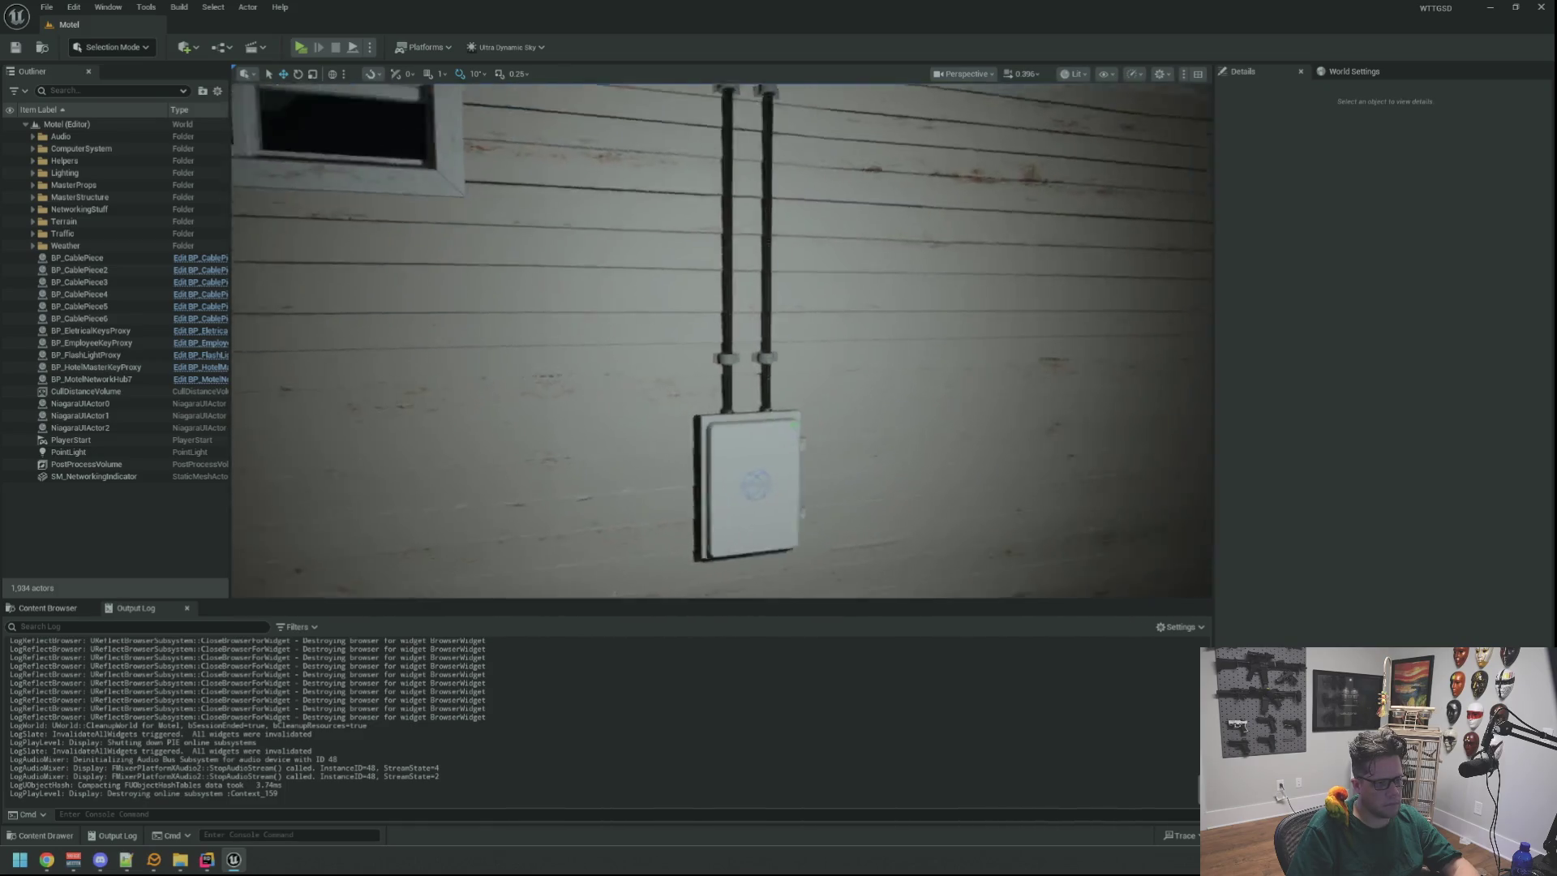
scroll(722, 341, up, 3)
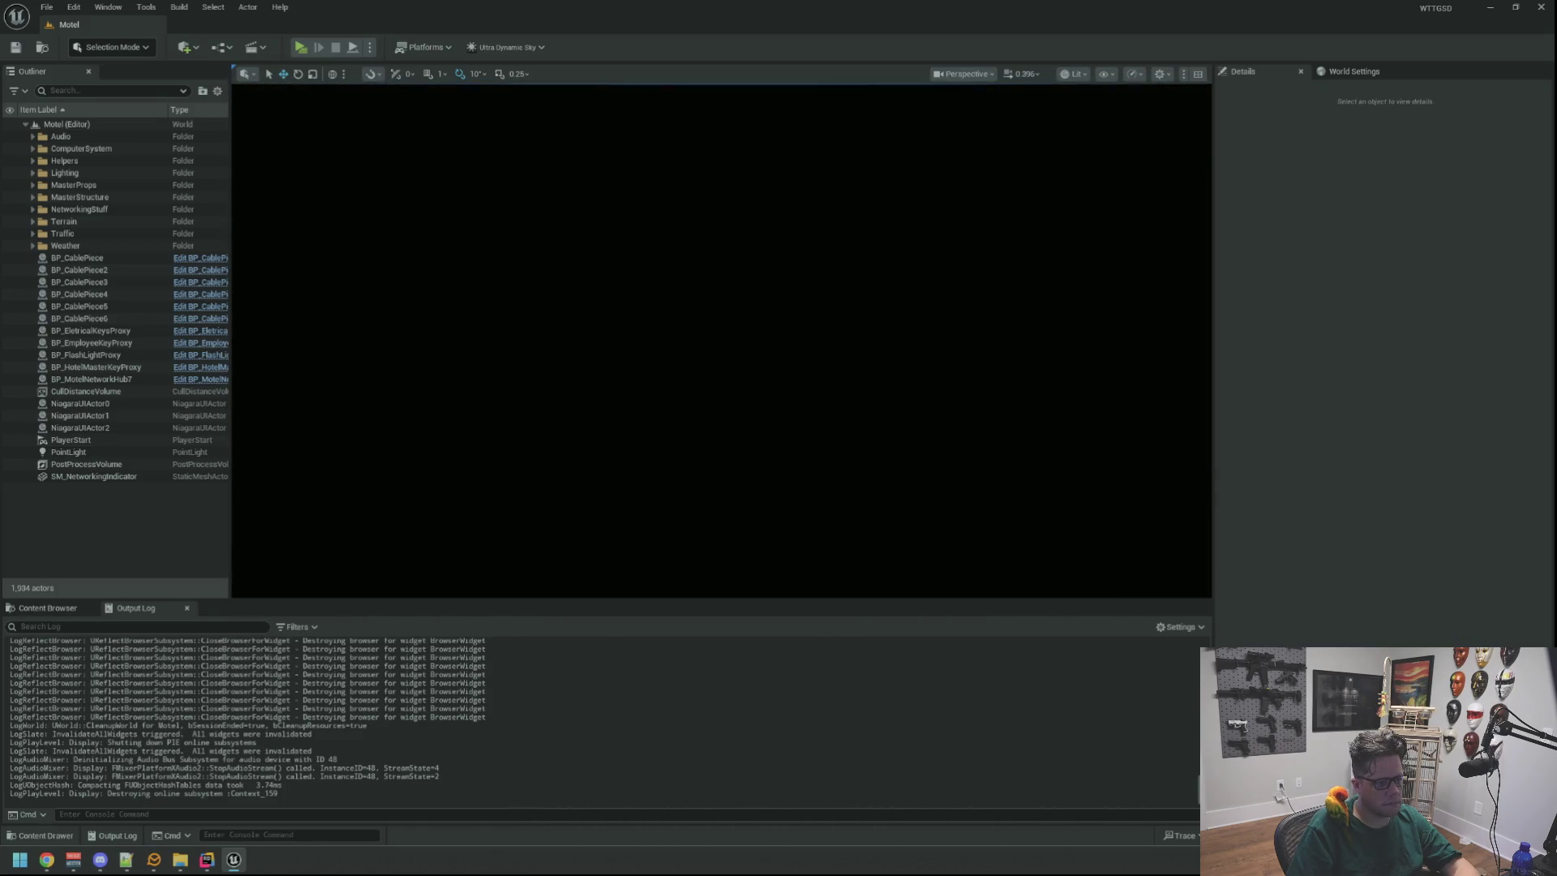
scroll(722, 340, down, 6)
scroll(722, 340, up, 3)
drag(722, 340, 633, 219)
drag(470, 248, 446, 243)
drag(722, 341, 705, 324)
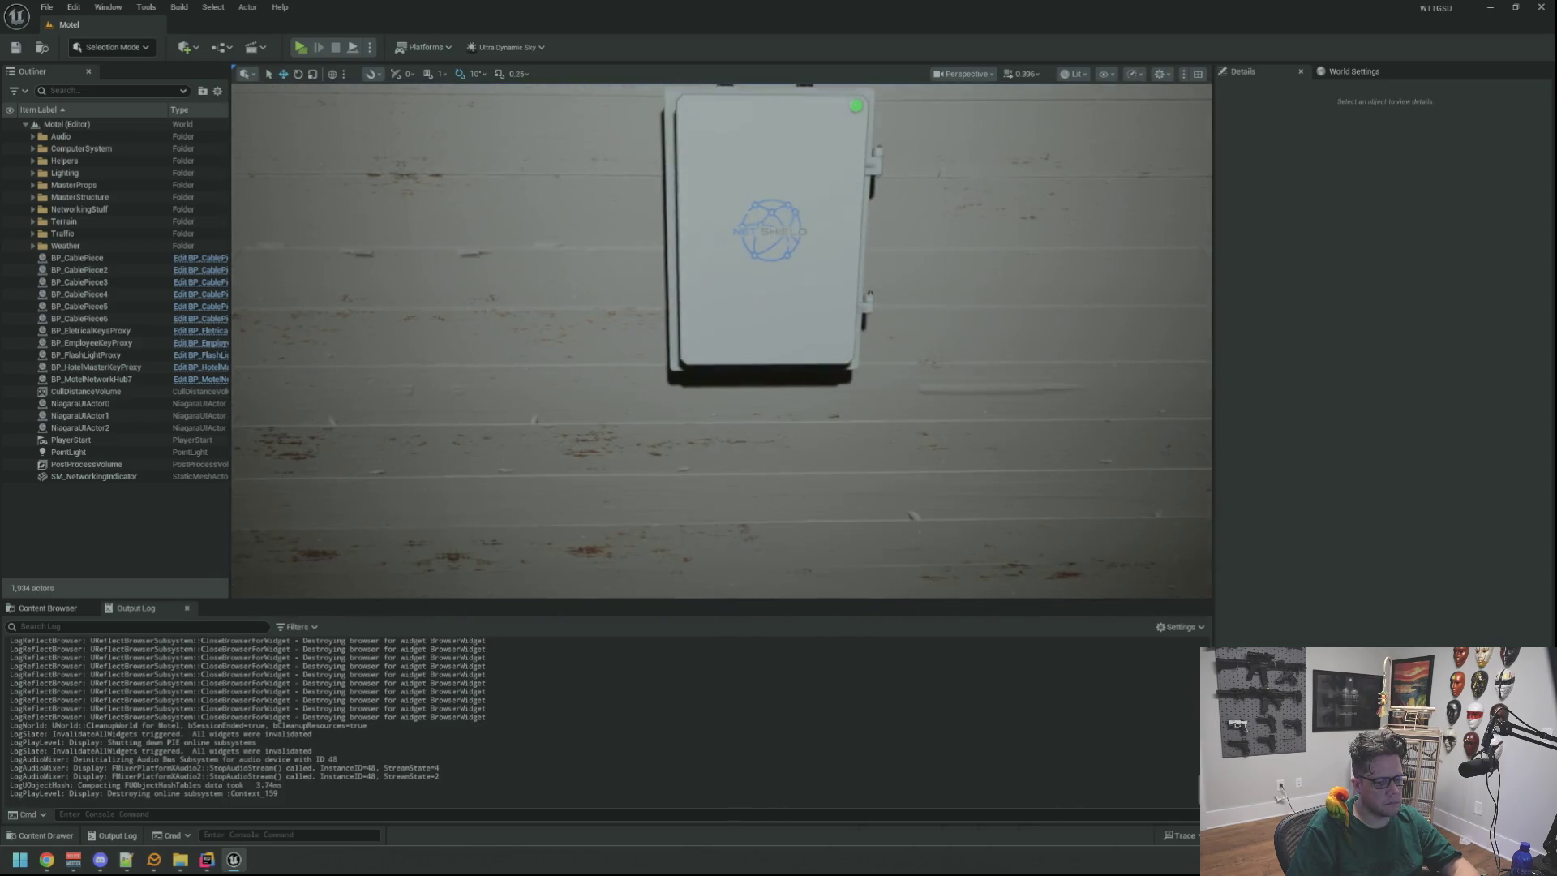
drag(750, 268, 750, 242)
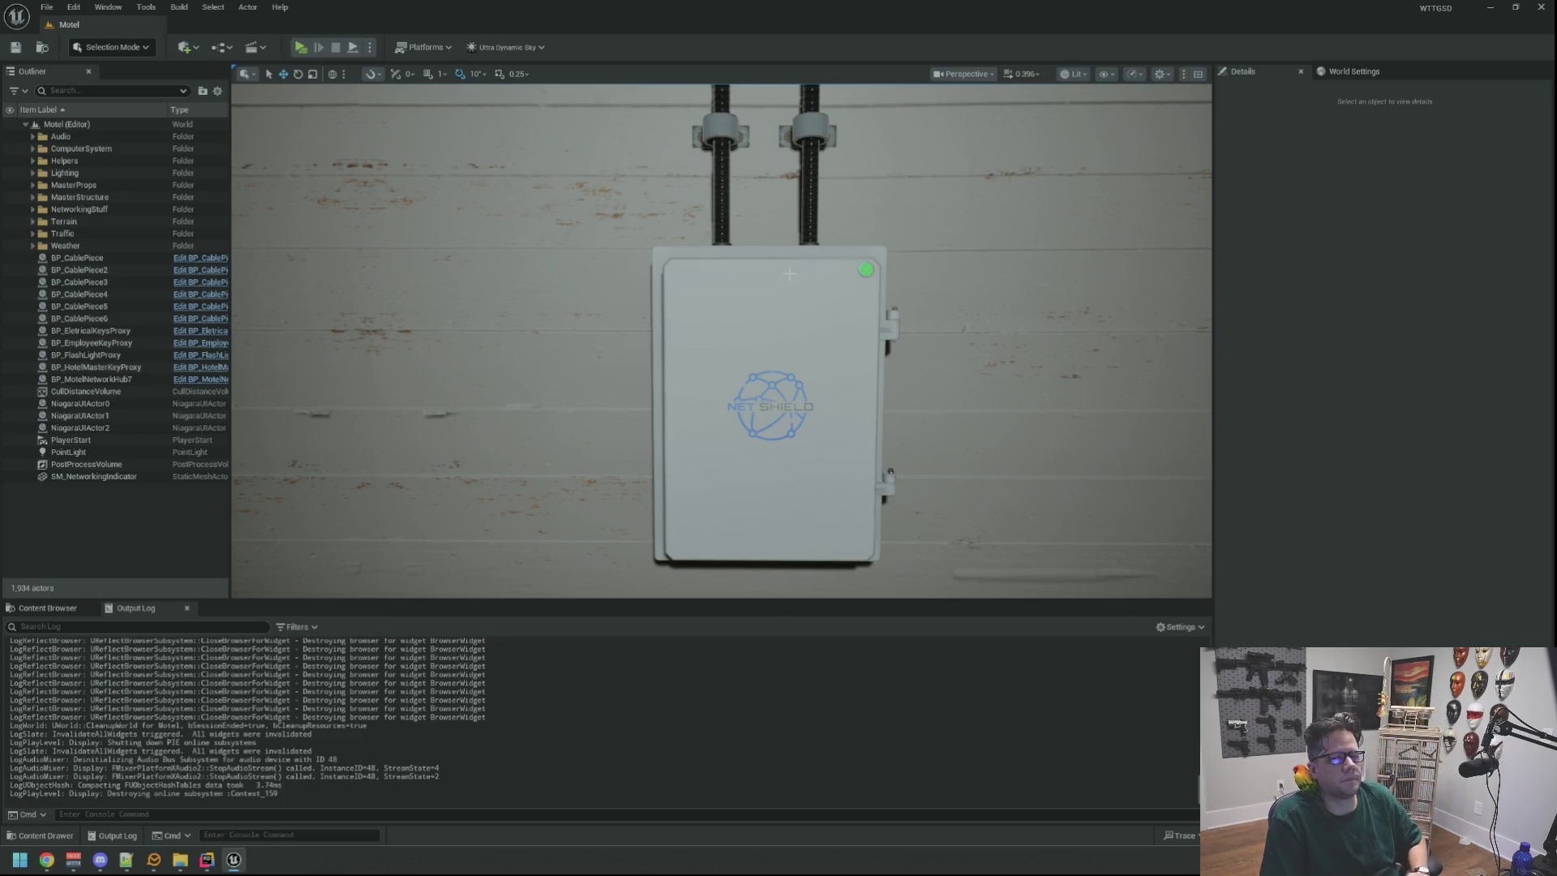
mouse_move(722, 341)
mouse_down()
mouse_move(722, 381)
mouse_move(722, 324)
mouse_move(827, 325)
mouse_move(828, 438)
mouse_move(828, 349)
mouse_move(795, 369)
mouse_move(795, 430)
mouse_up()
mouse_move(801, 354)
mouse_down()
mouse_move(802, 389)
mouse_move(801, 355)
mouse_up()
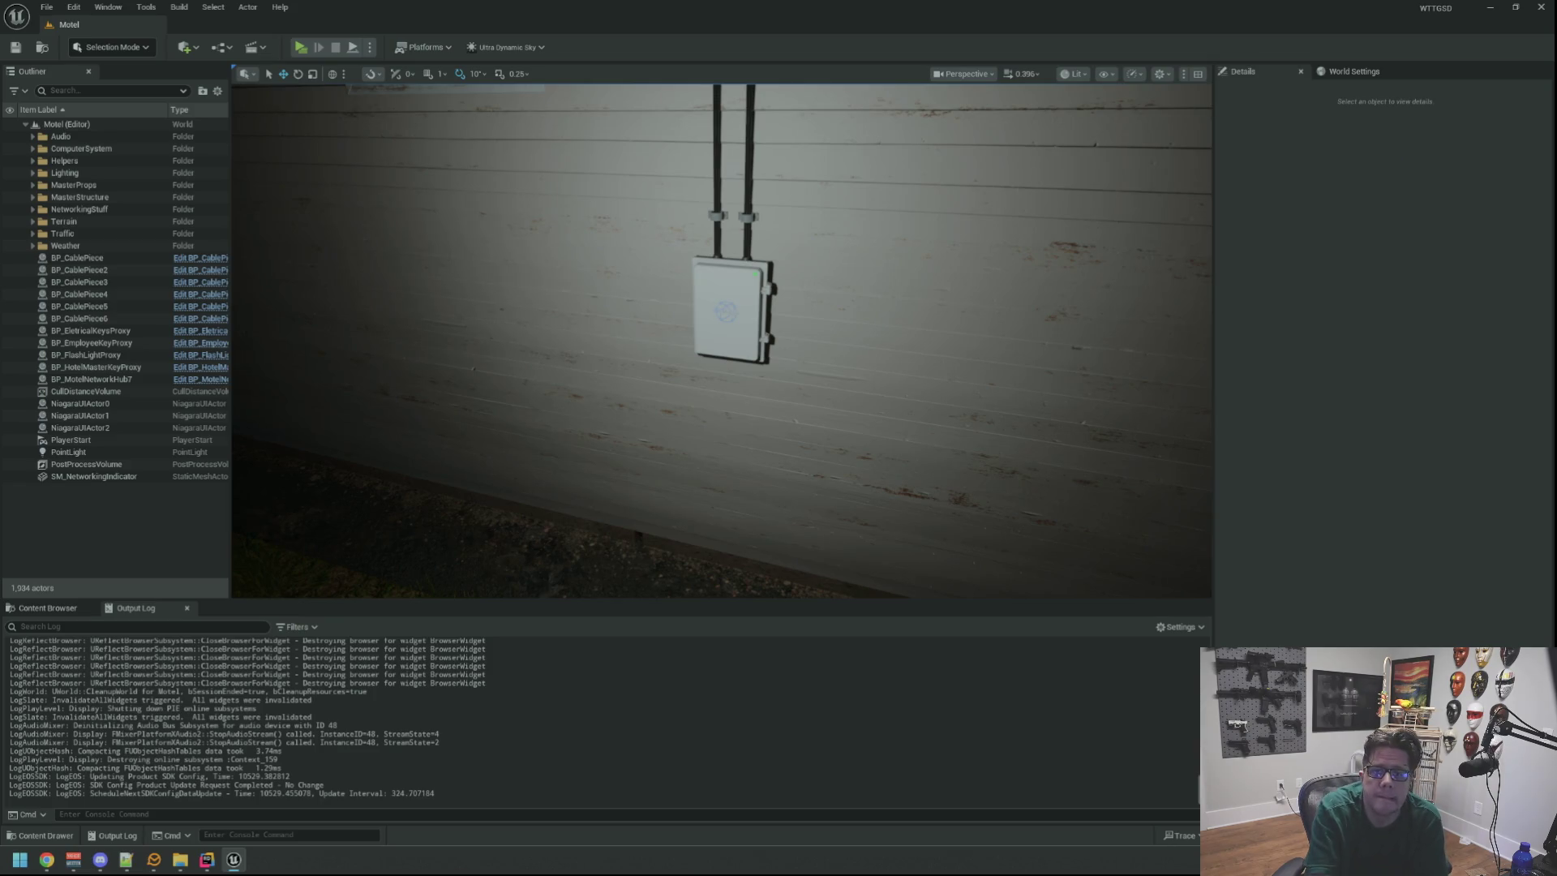
Rotate the view to frame the window, then exit Unreal Editor.
drag(768, 422, 527, 550)
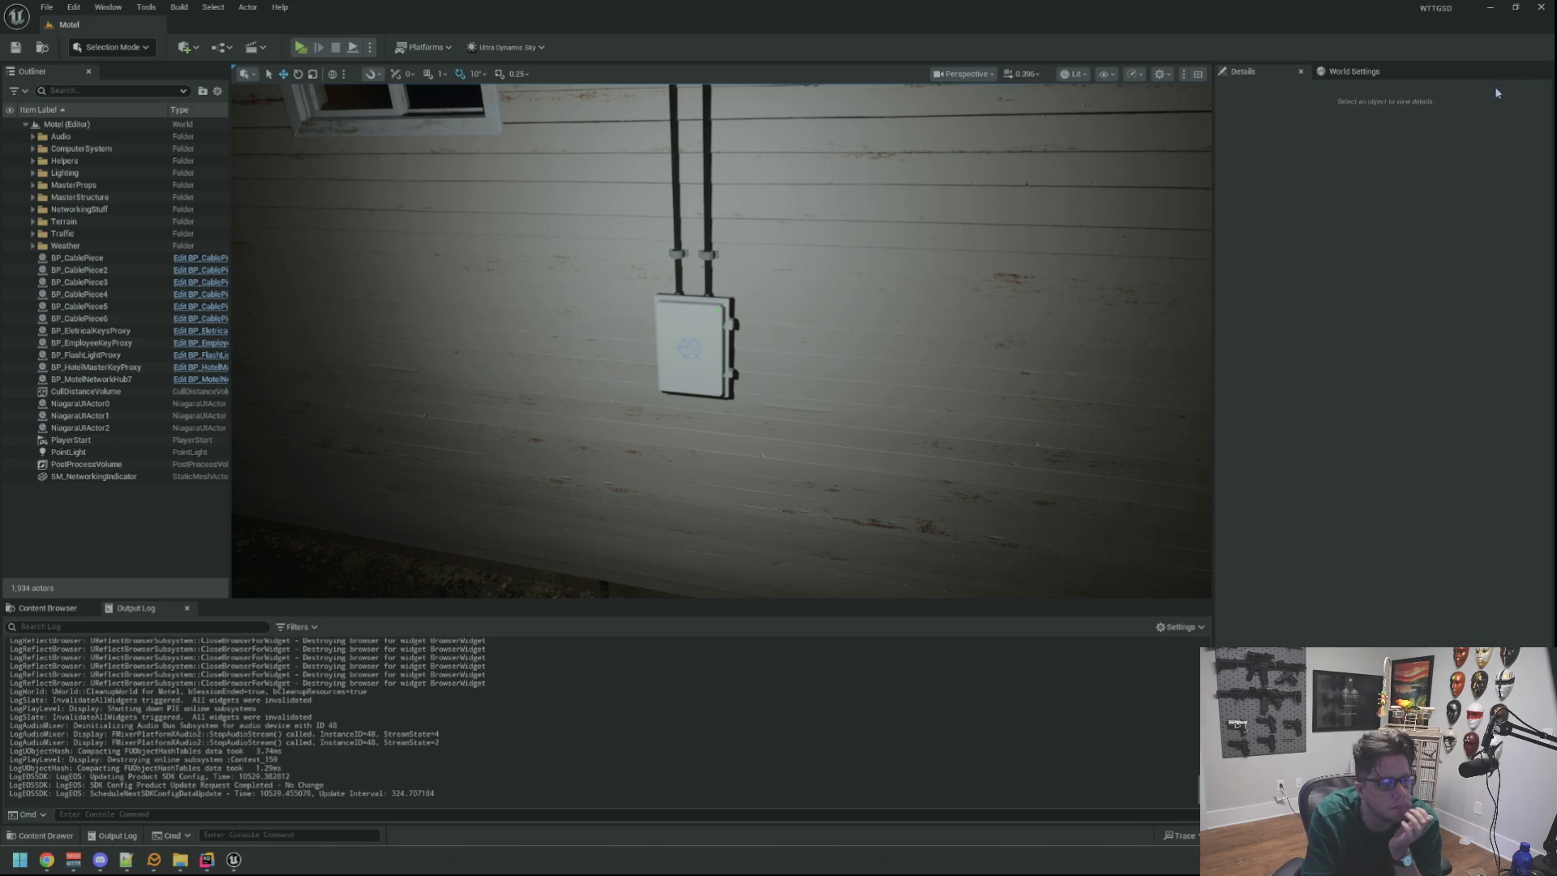
click(1538, 13)
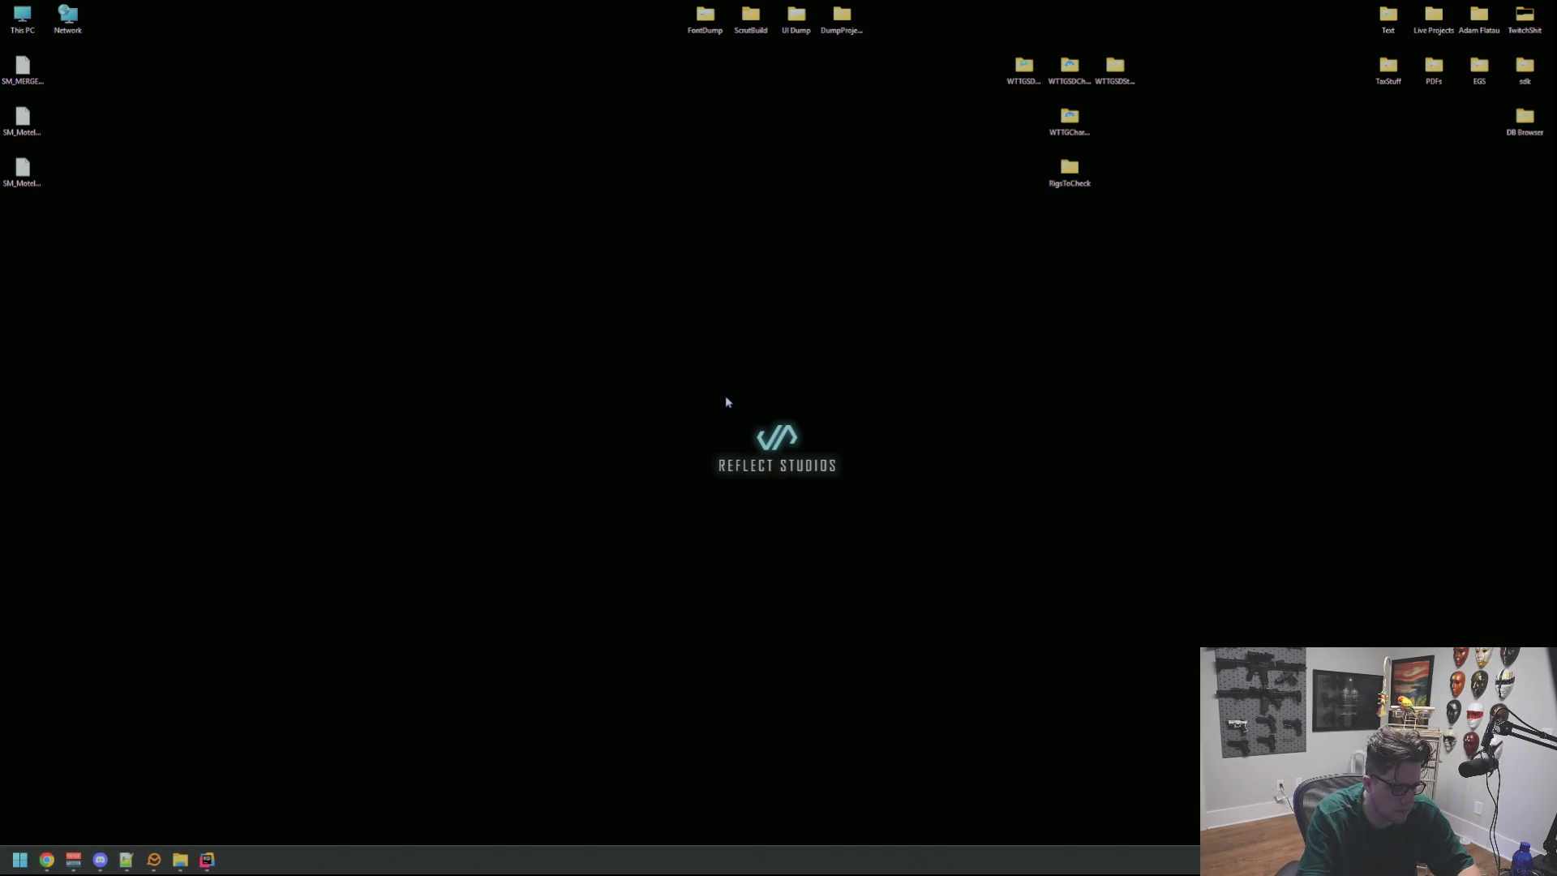
Launch GitHub Desktop by searching 'github' from Start.
key(super)
text(github)
key(Return)
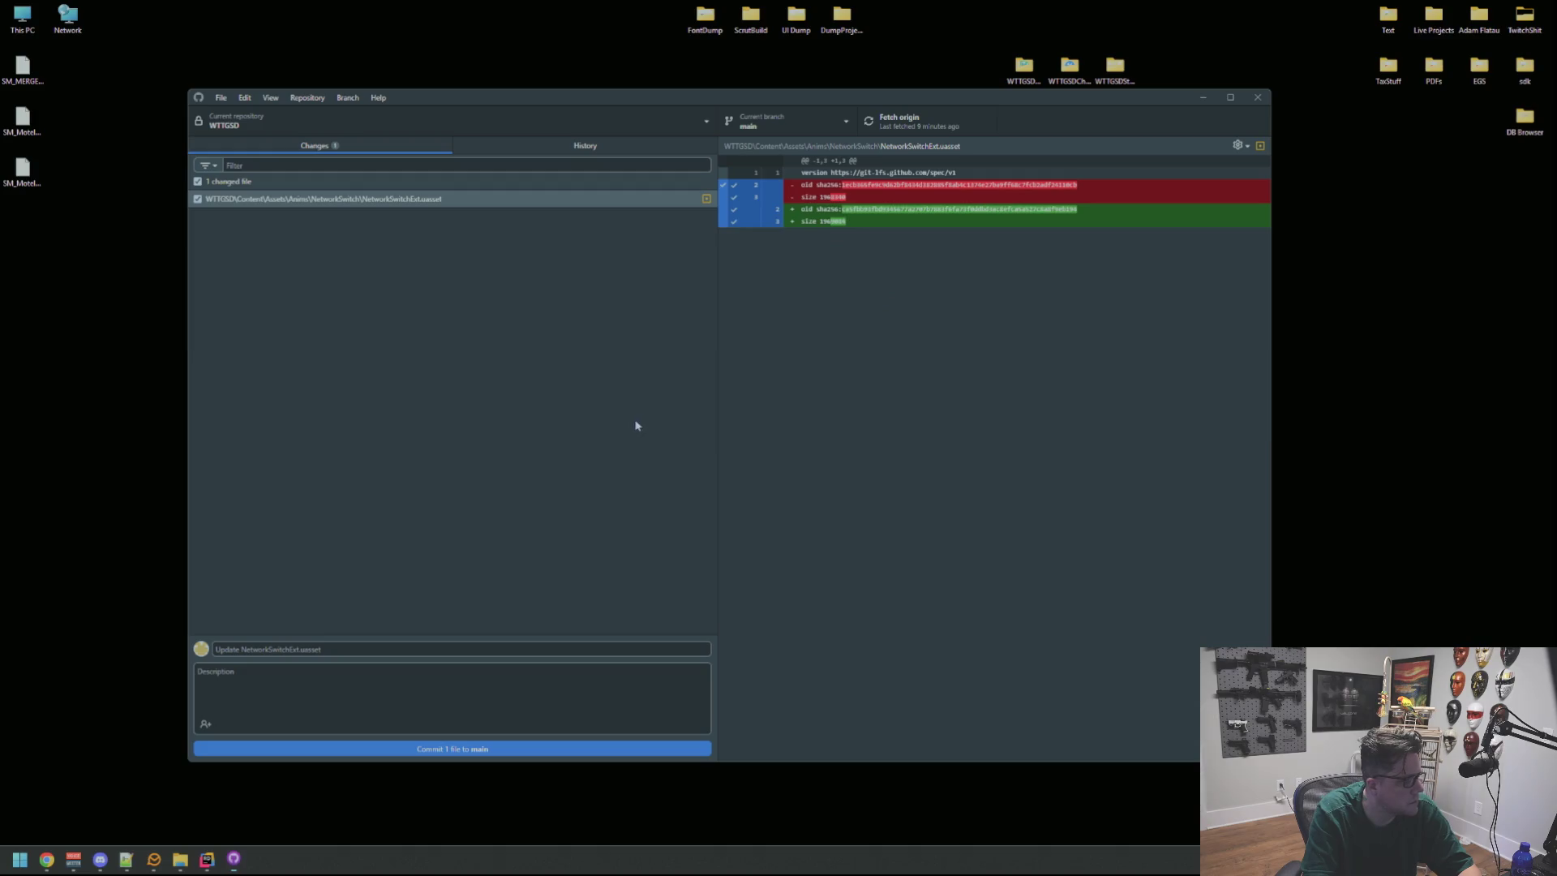
Discard the changes to NetworkSwitchExt.uasset and close GitHub Desktop.
right_click(468, 199)
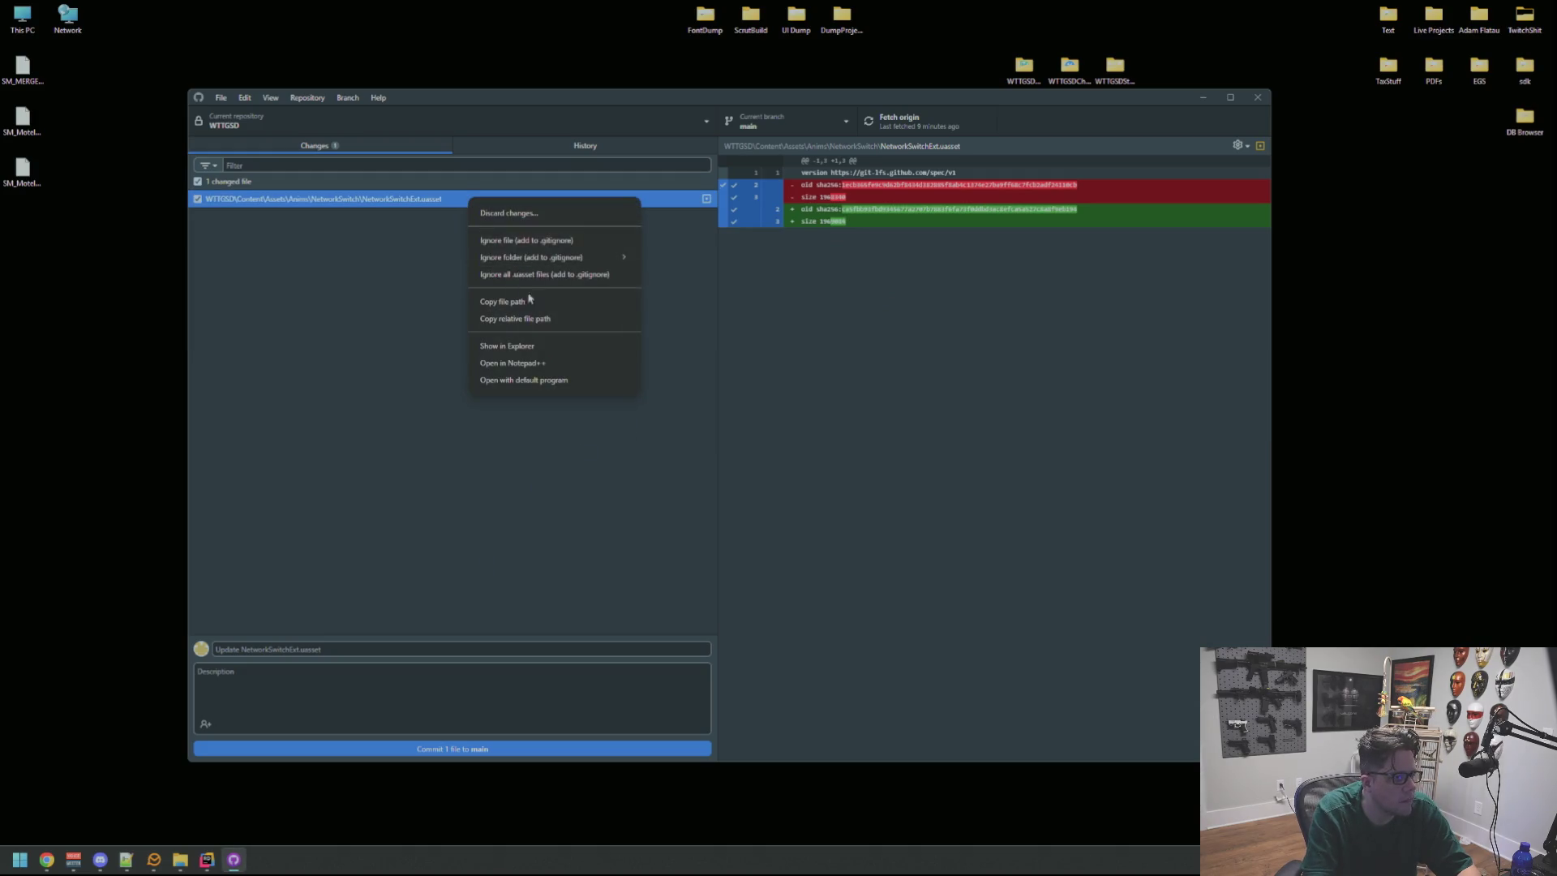
click(566, 214)
click(760, 487)
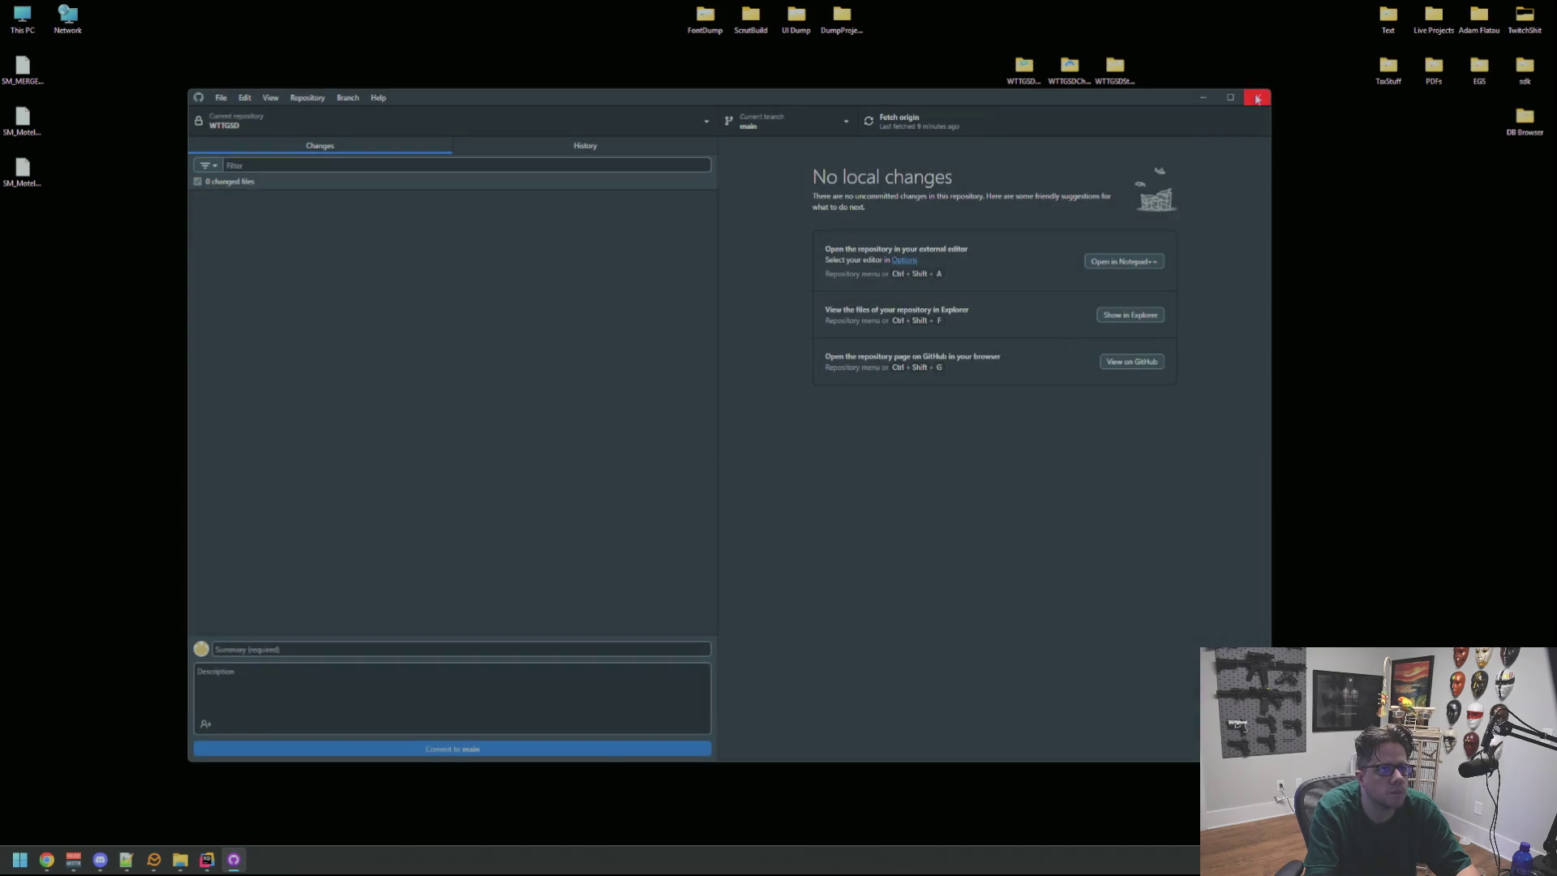
click(1258, 96)
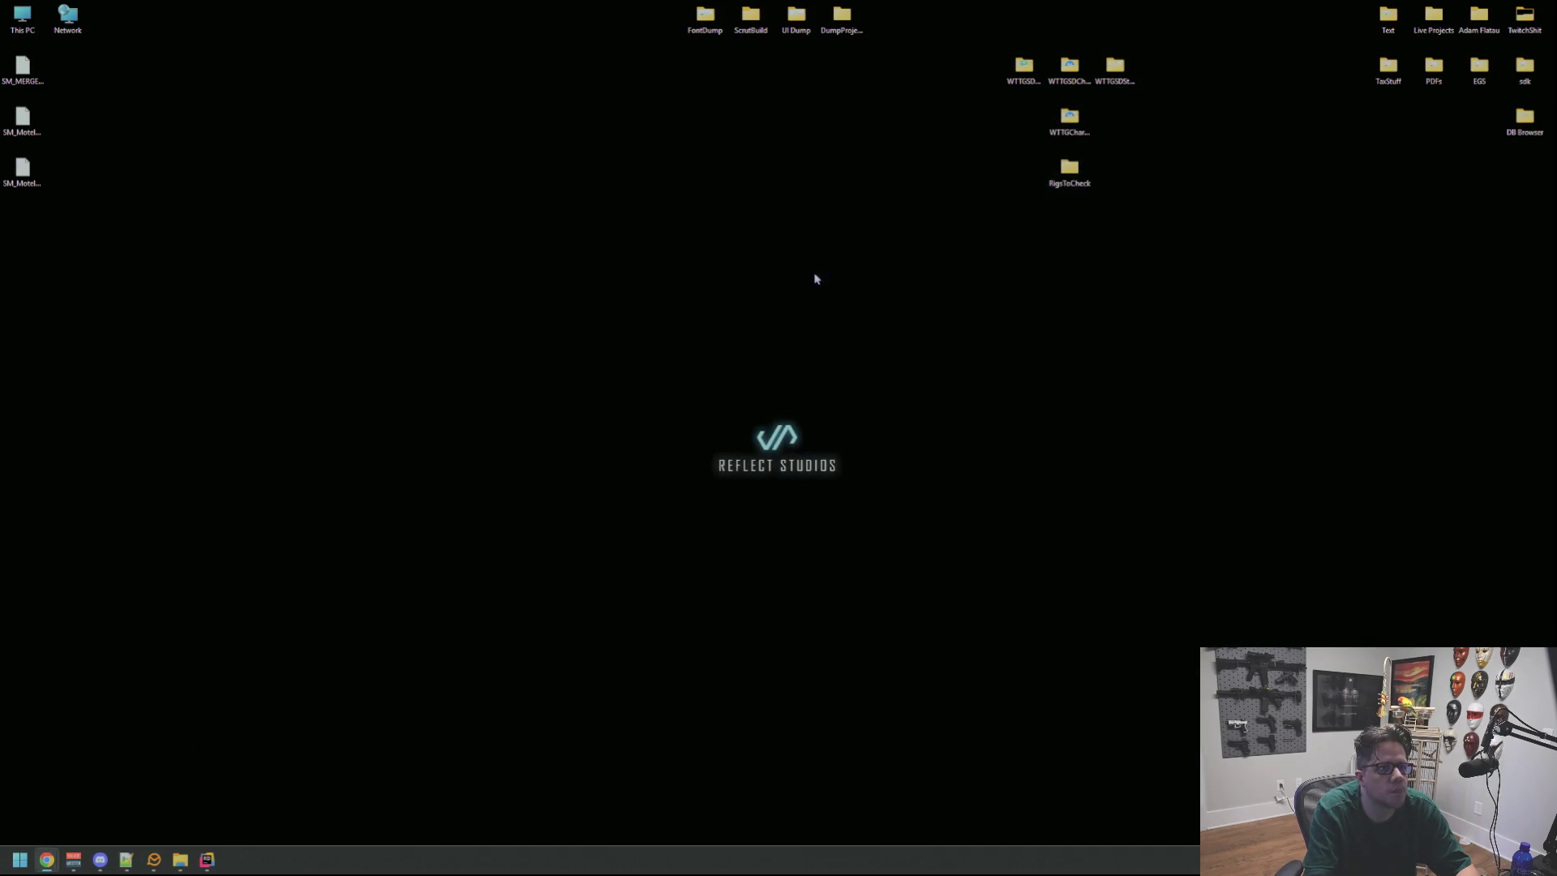
Bring the Rider window forward and close the IDE.
click(208, 860)
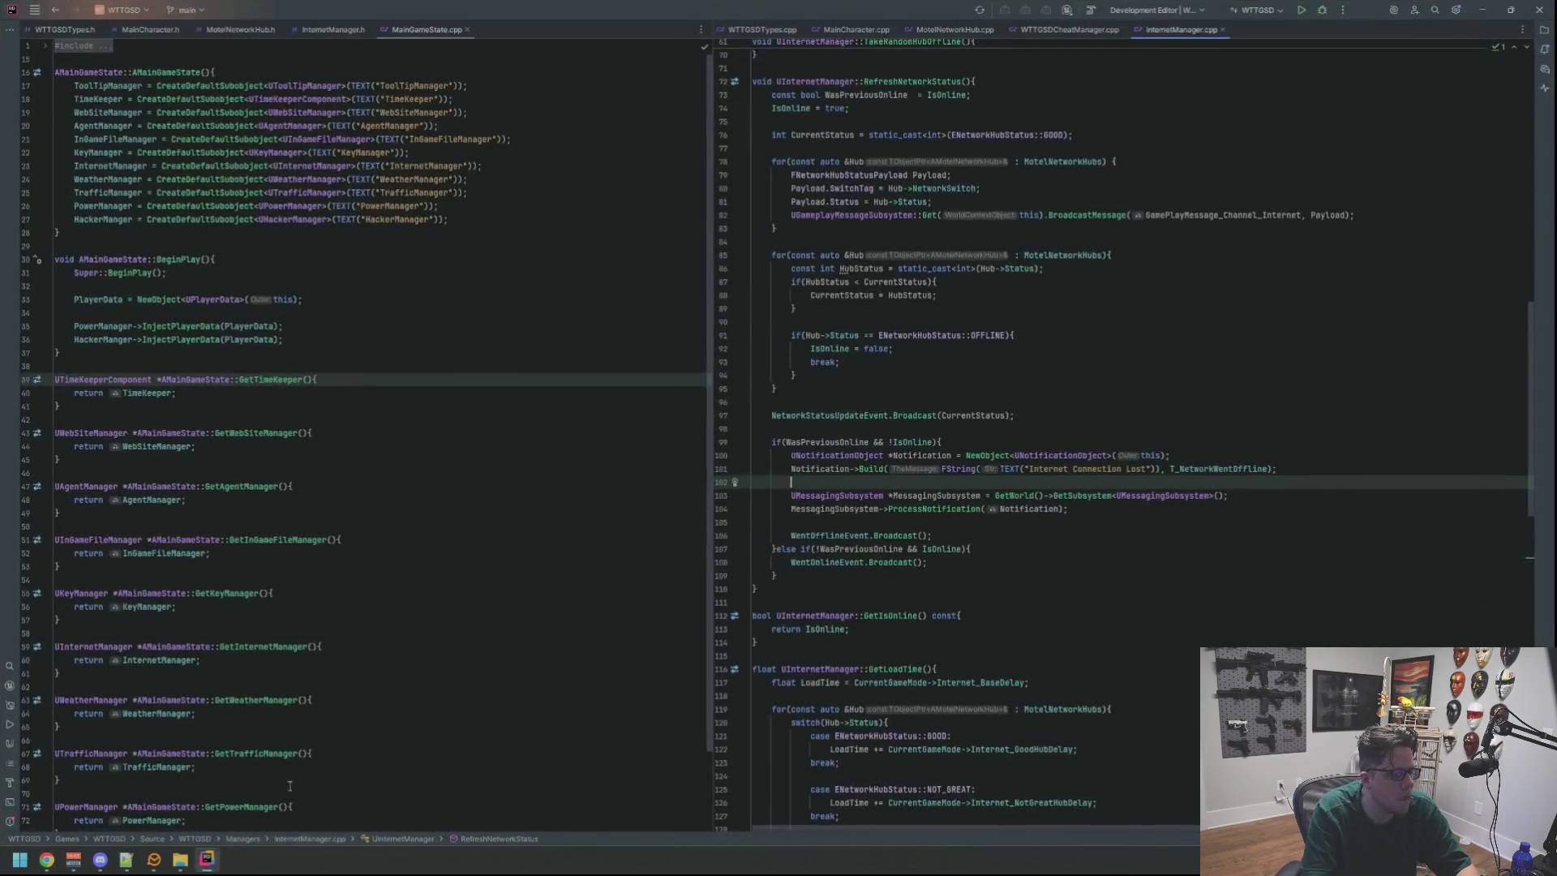
click(973, 423)
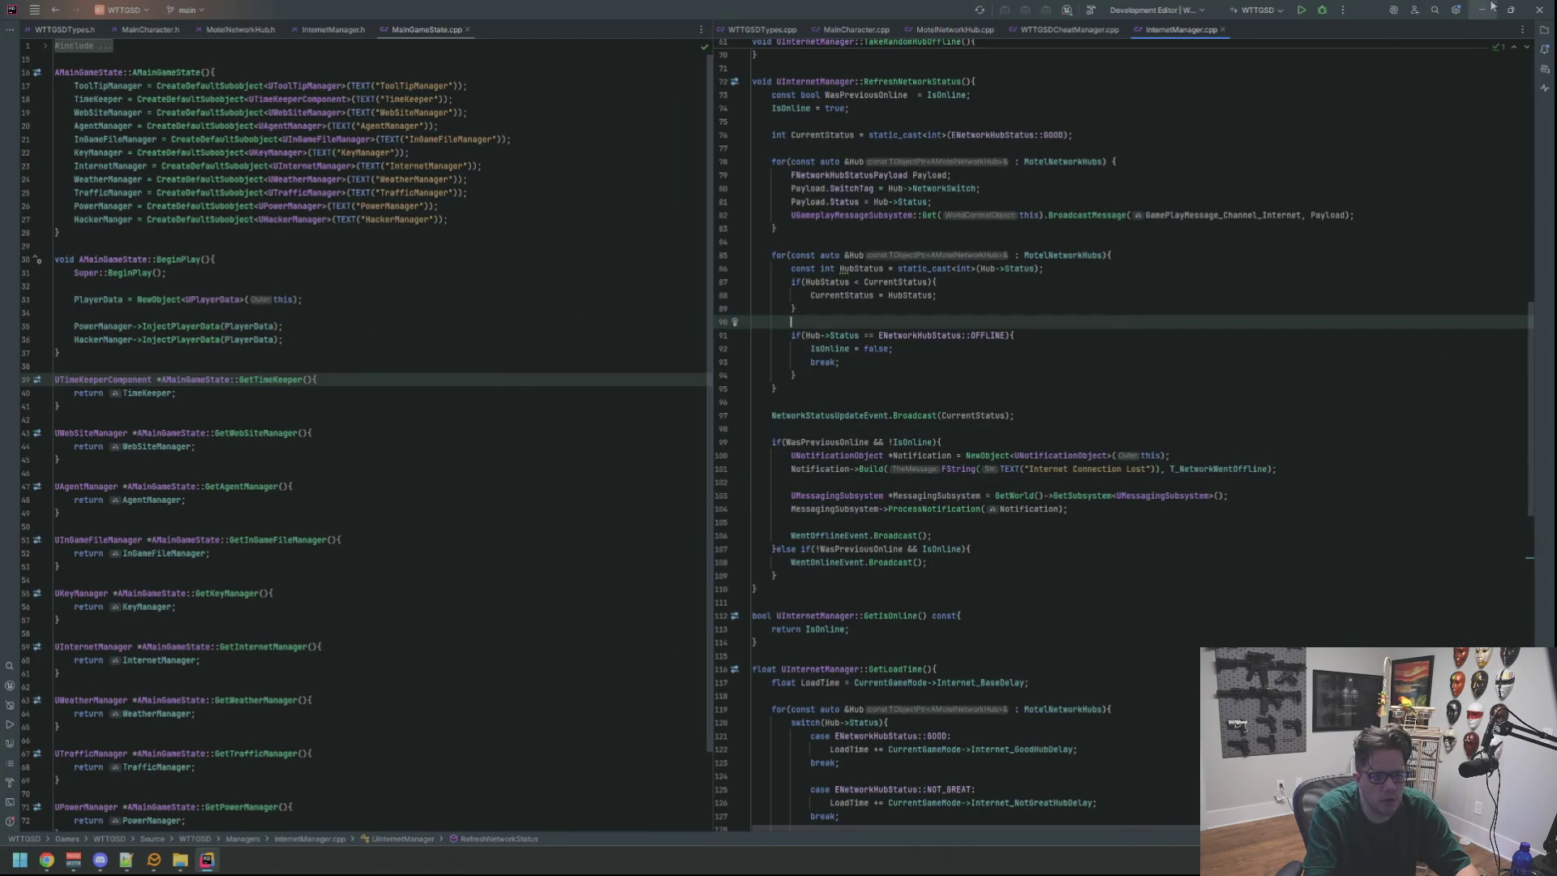
click(1540, 10)
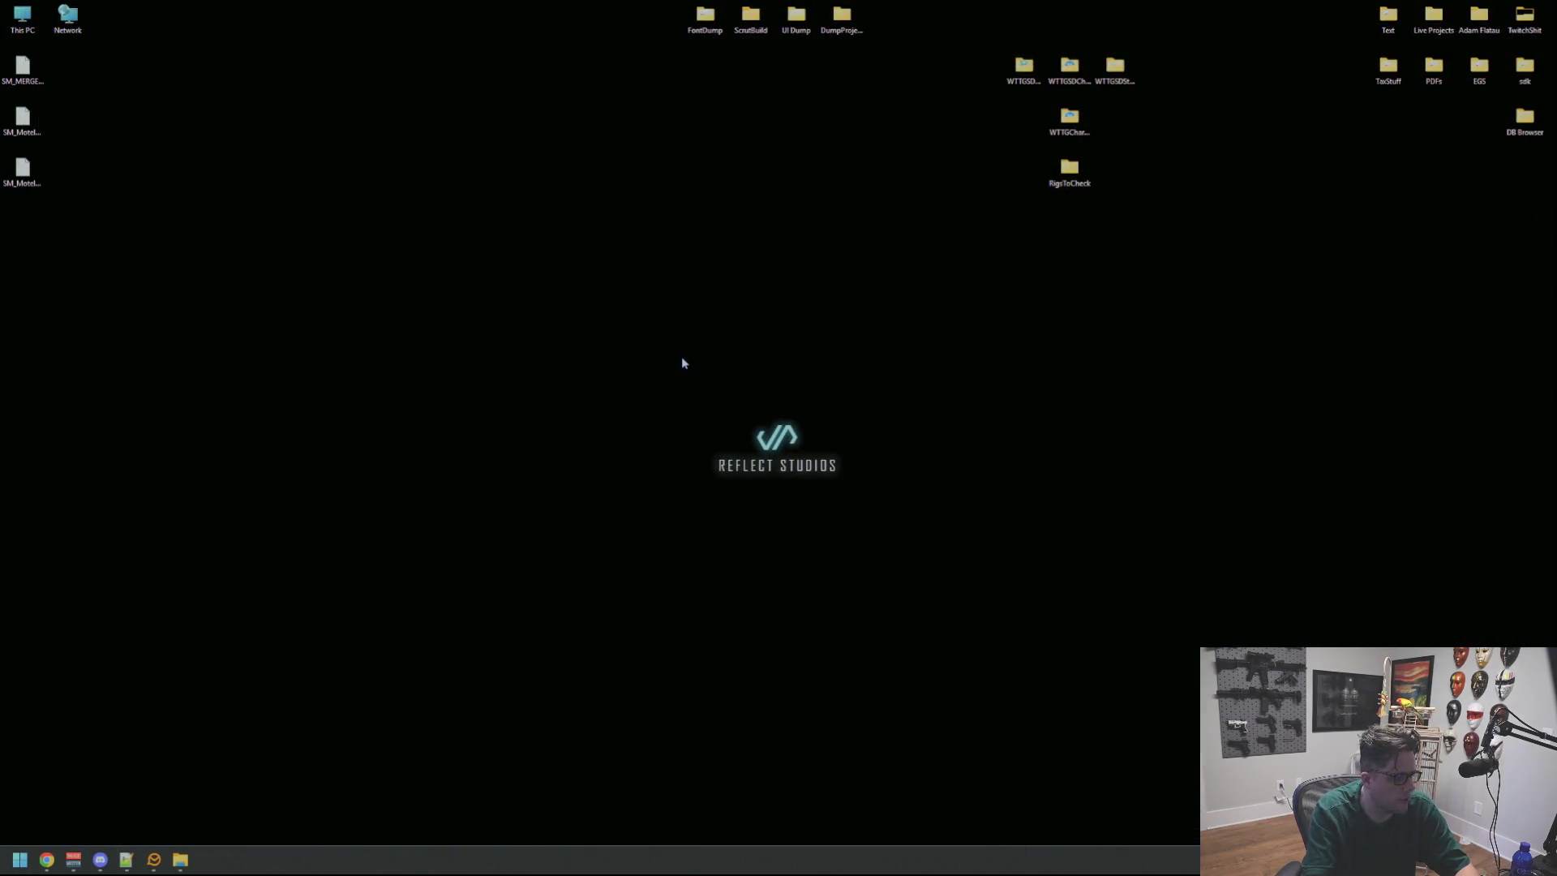
Relaunch JetBrains Rider via a 'ri' search and highlight WTTGSD.sln on the Welcome screen.
key(super)
text(ri)
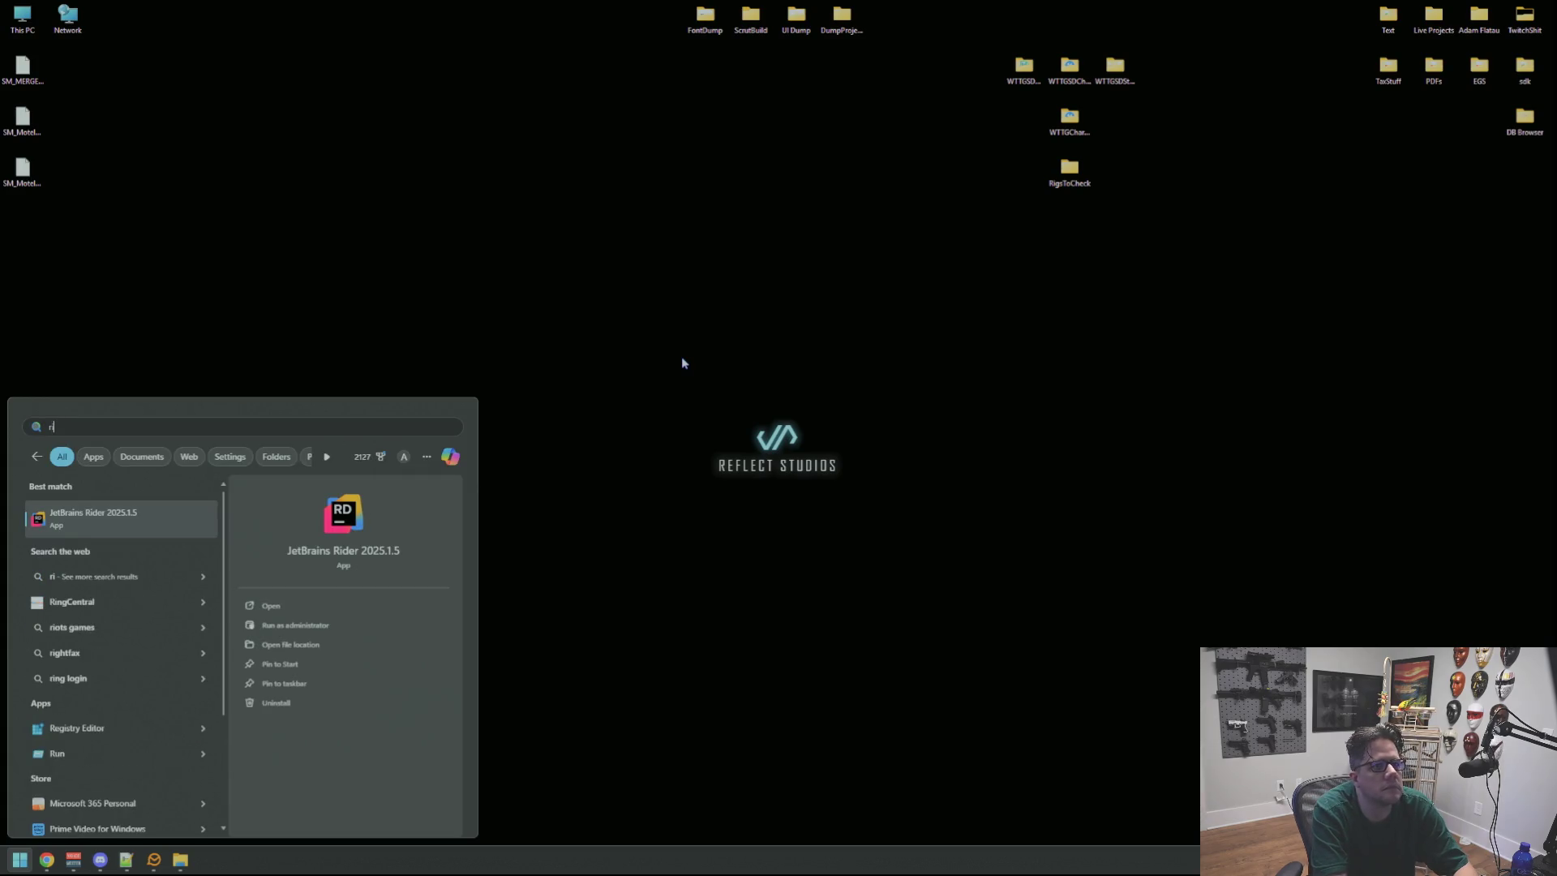
key(BackSpace)
key(BackSpace)
key(Escape)
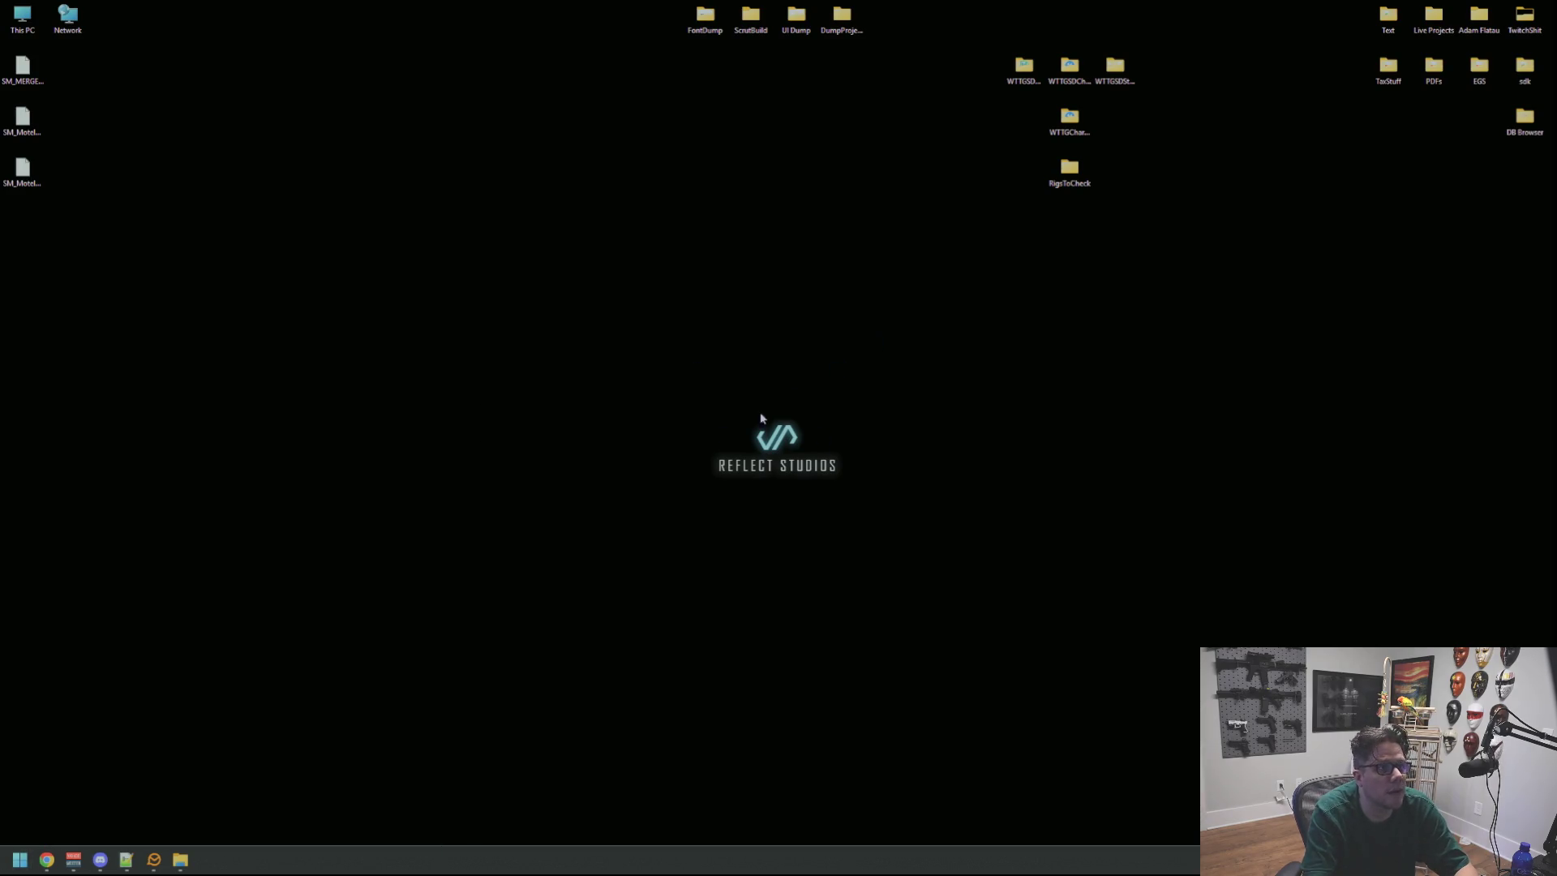
key(super)
text(ri)
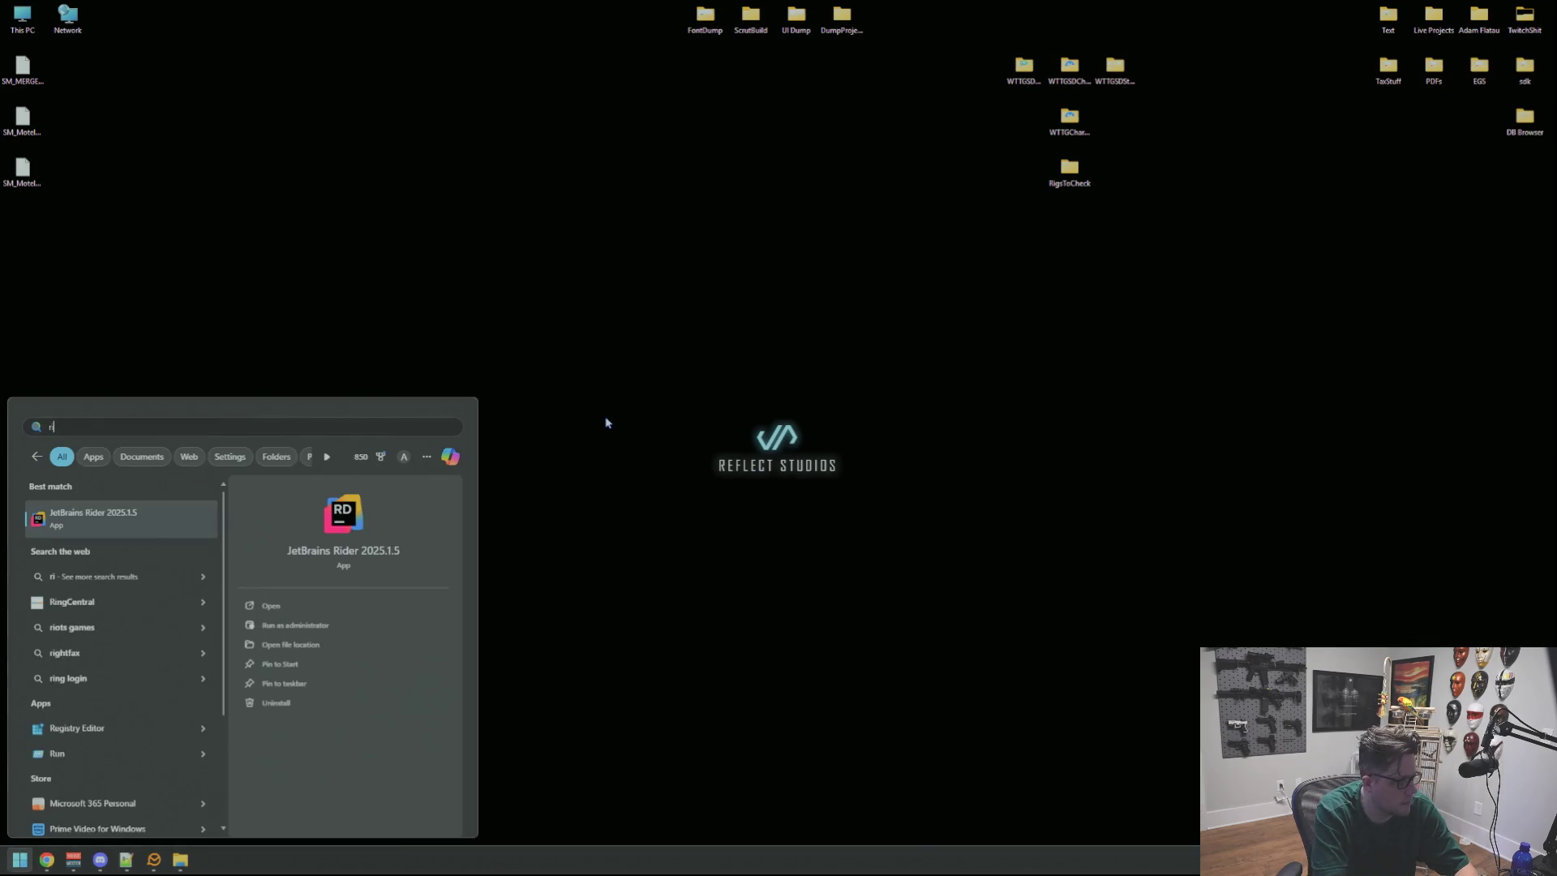
key(Return)
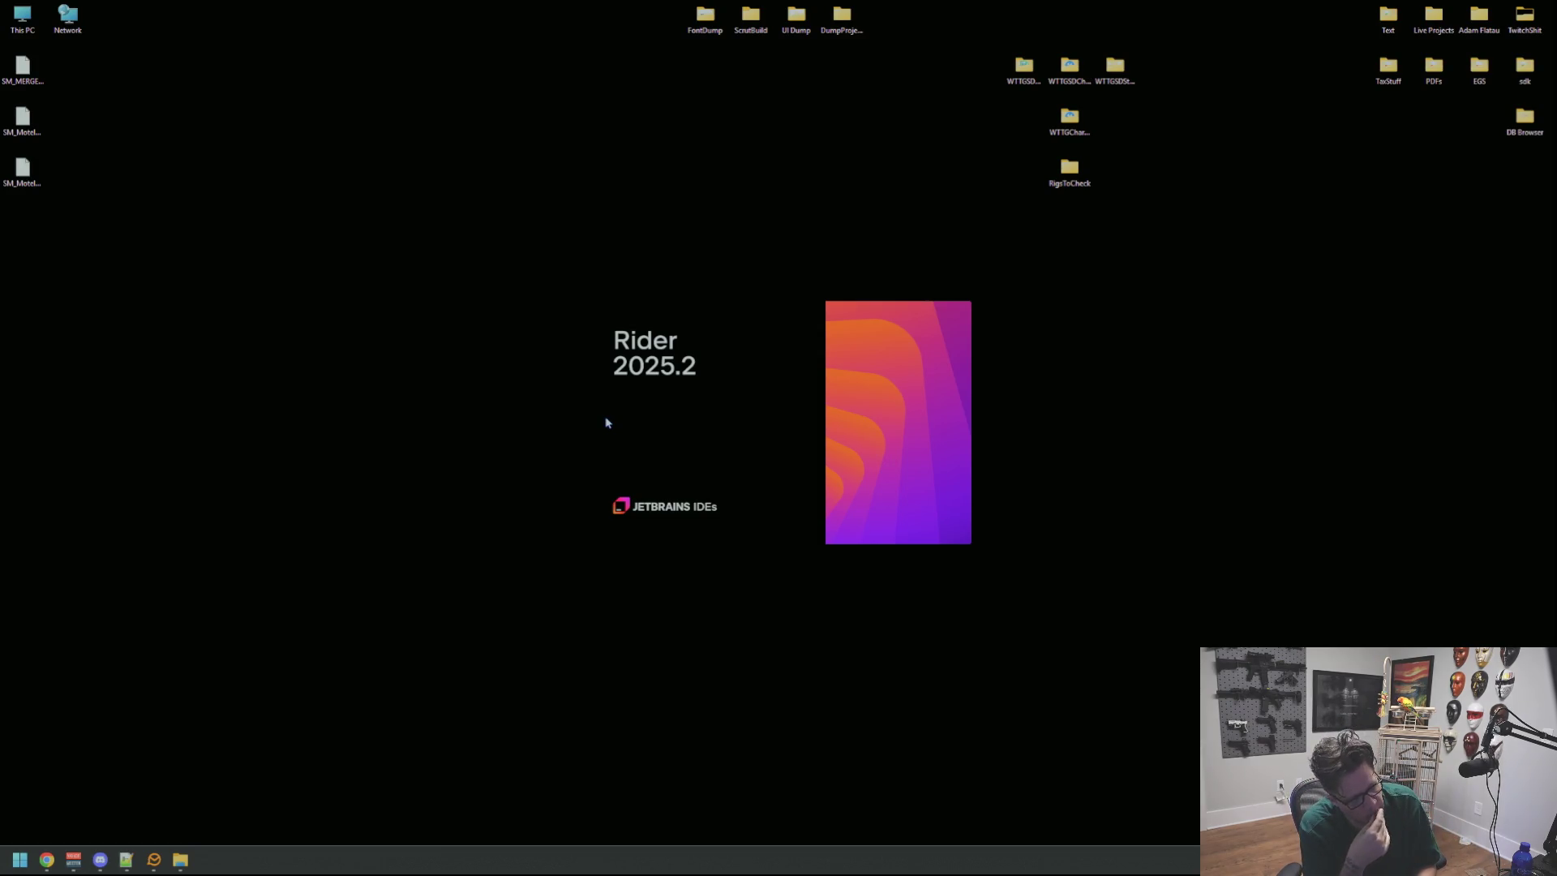
key(Down)
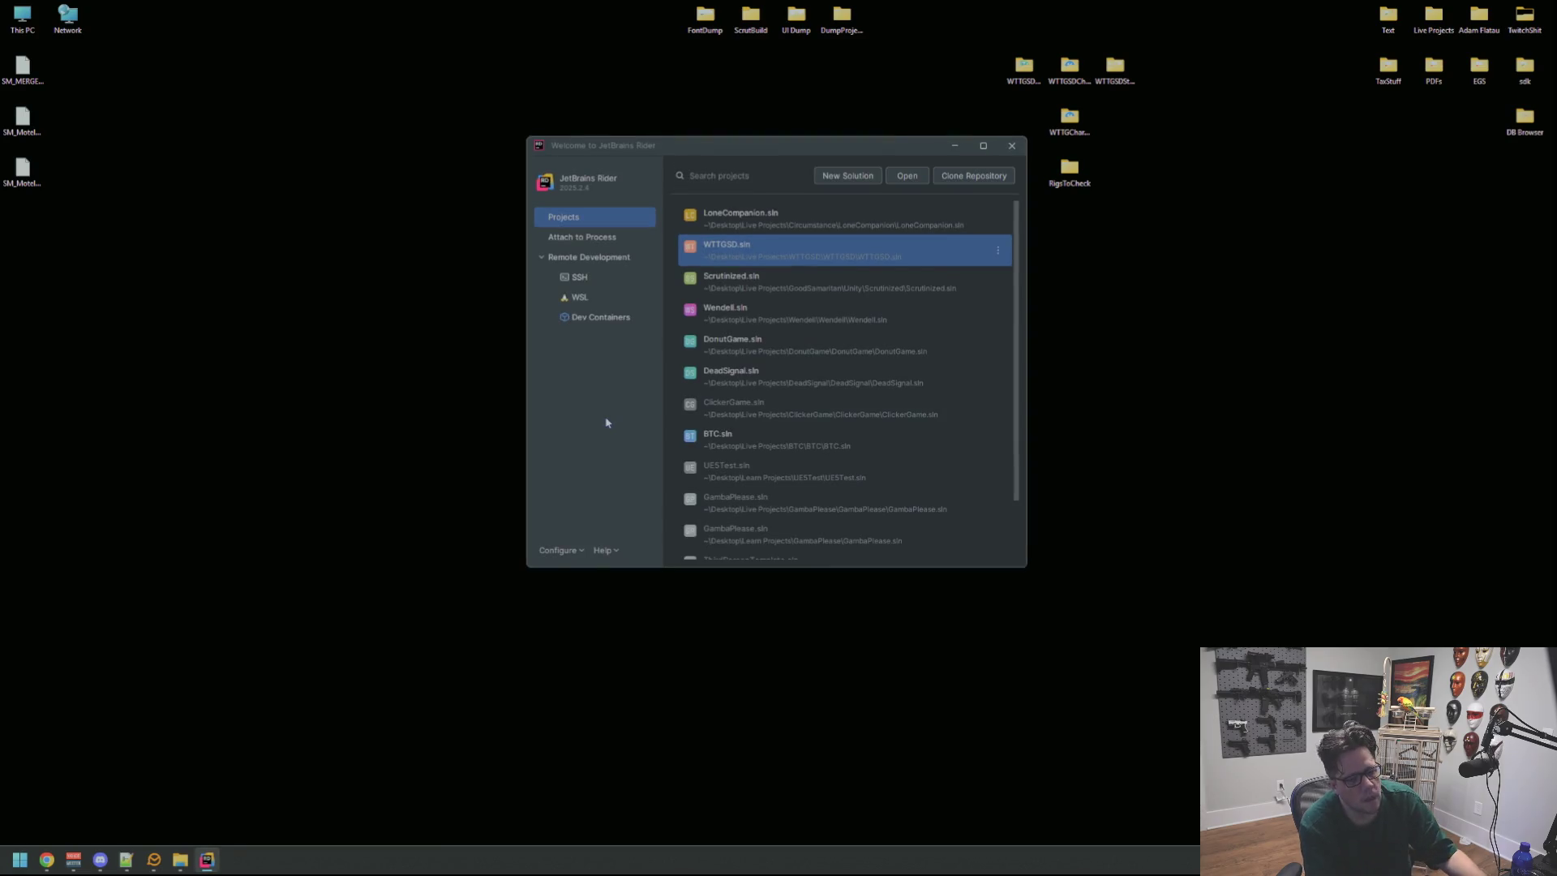
Open WTTGSD.sln from the Welcome window's Projects list.
click(765, 250)
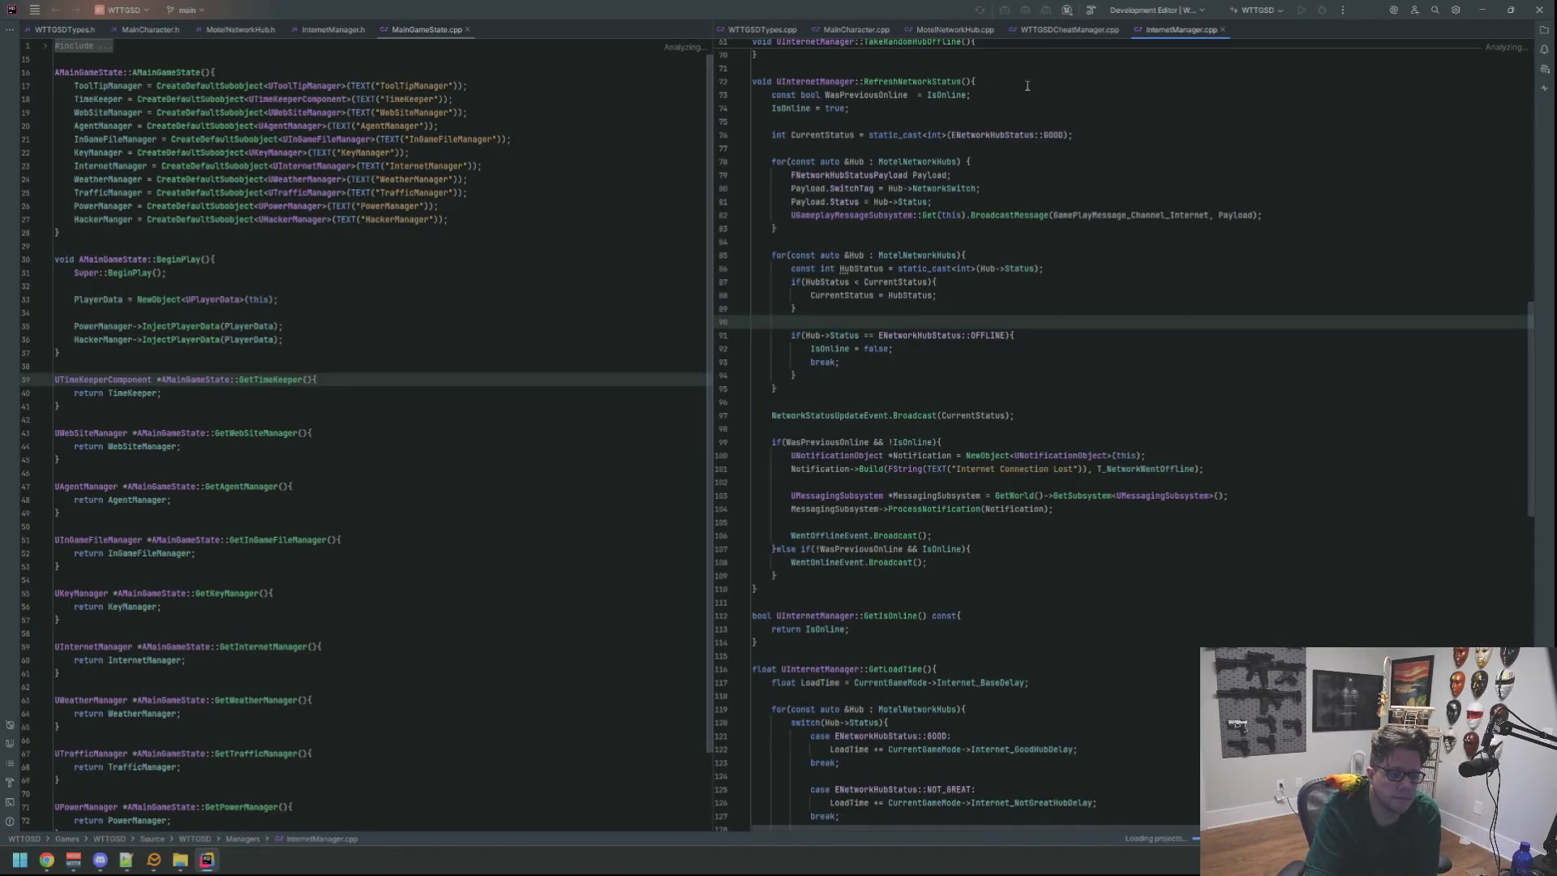
Place the cursor at the end of line 91 in InternetManager.cpp.
click(1135, 334)
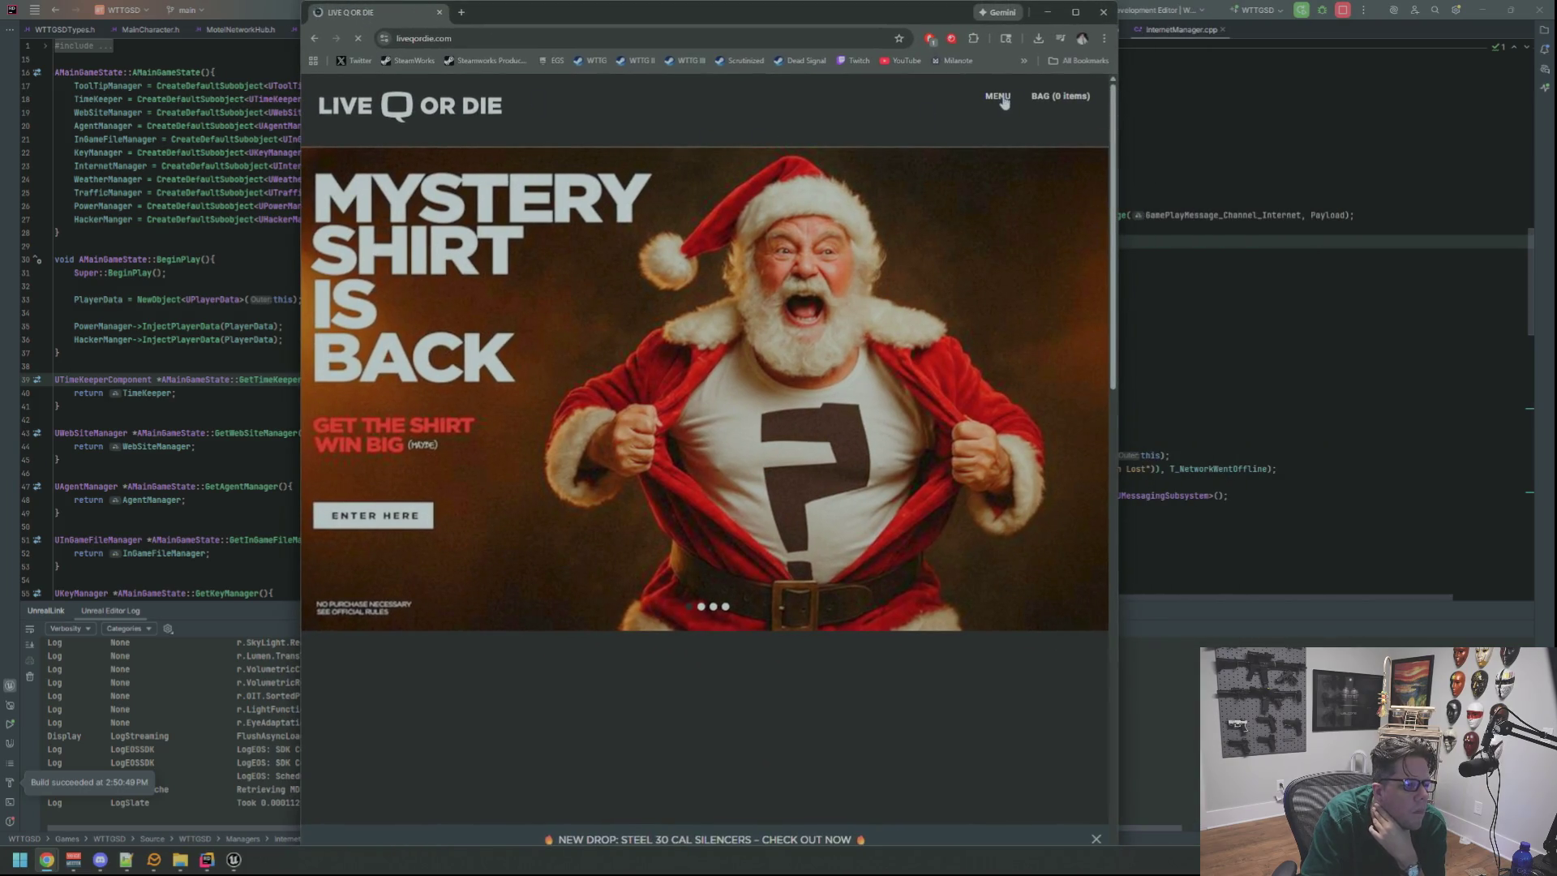
Dismiss the newsletter and cookie popups and browse the store's firearms catalogue.
click(1001, 97)
click(848, 344)
click(745, 315)
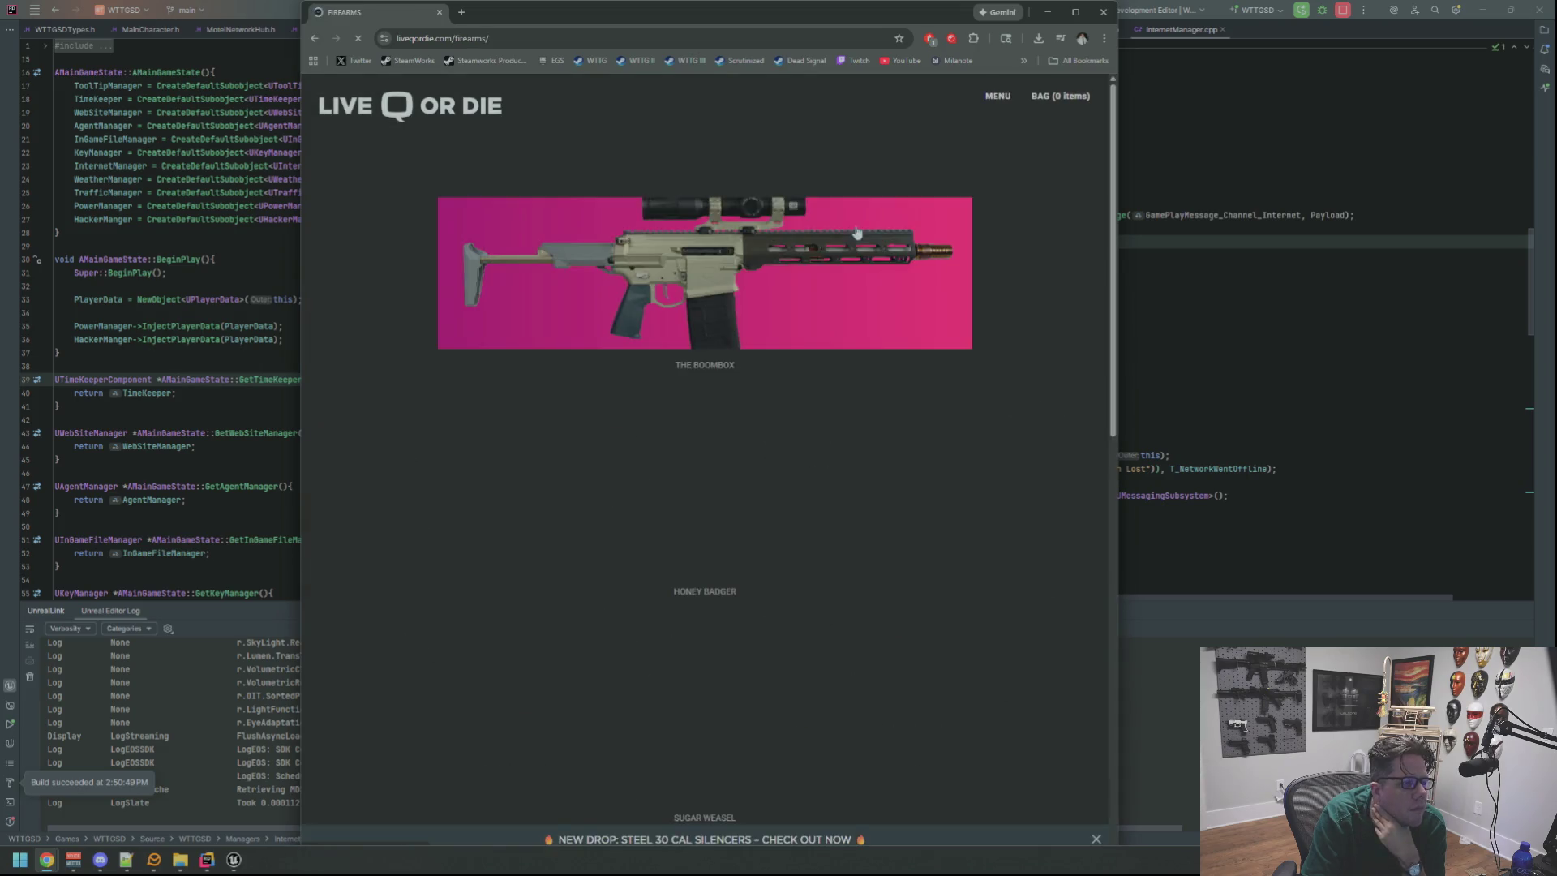
click(928, 317)
scroll(803, 306, down, 3)
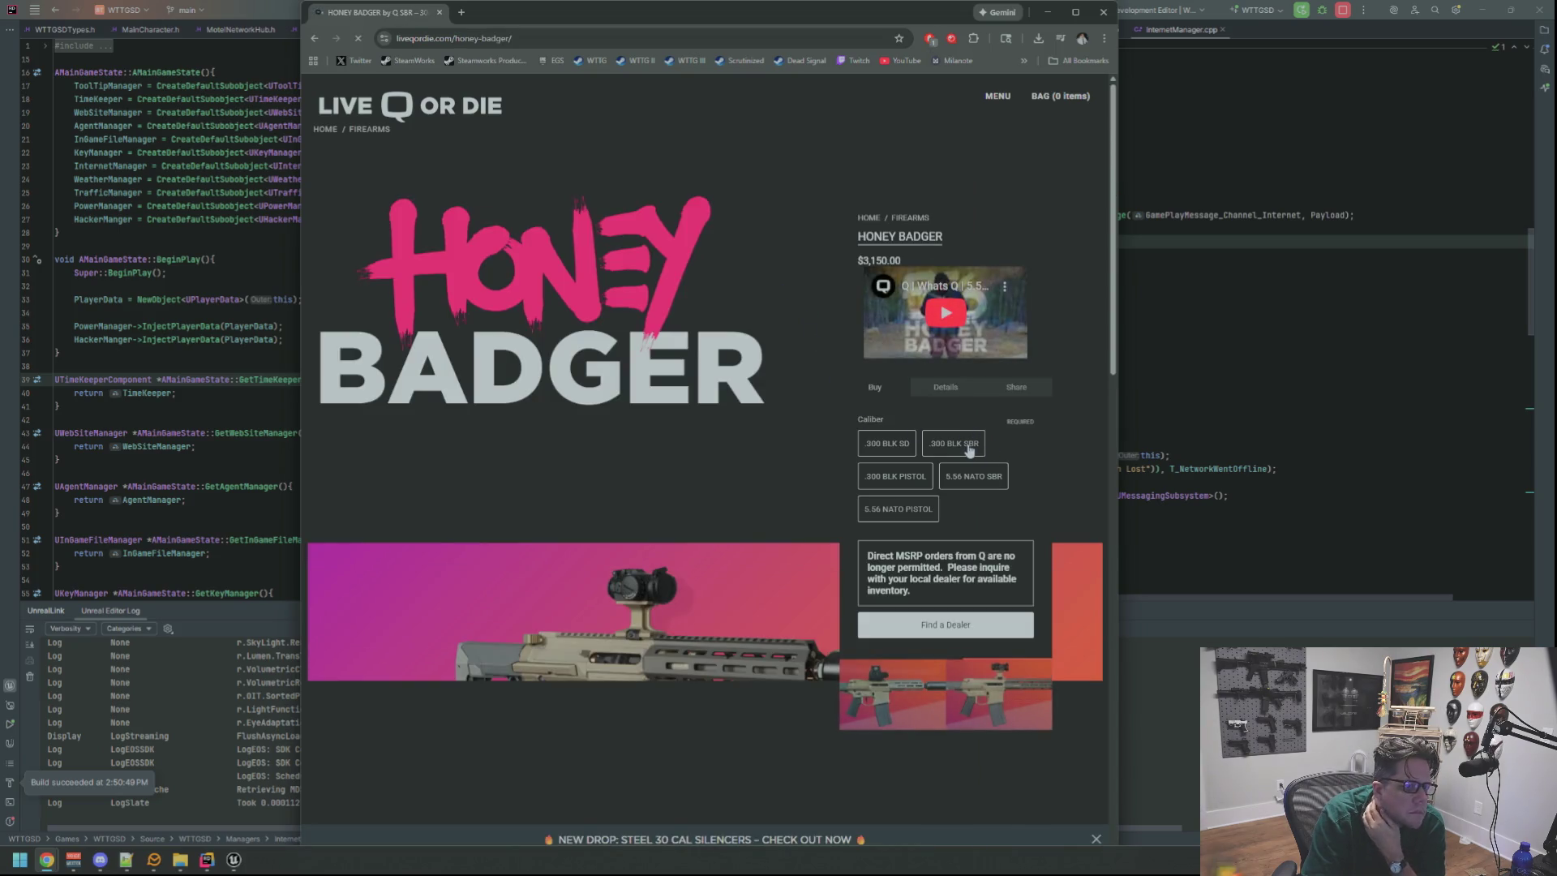
scroll(760, 360, down, 5)
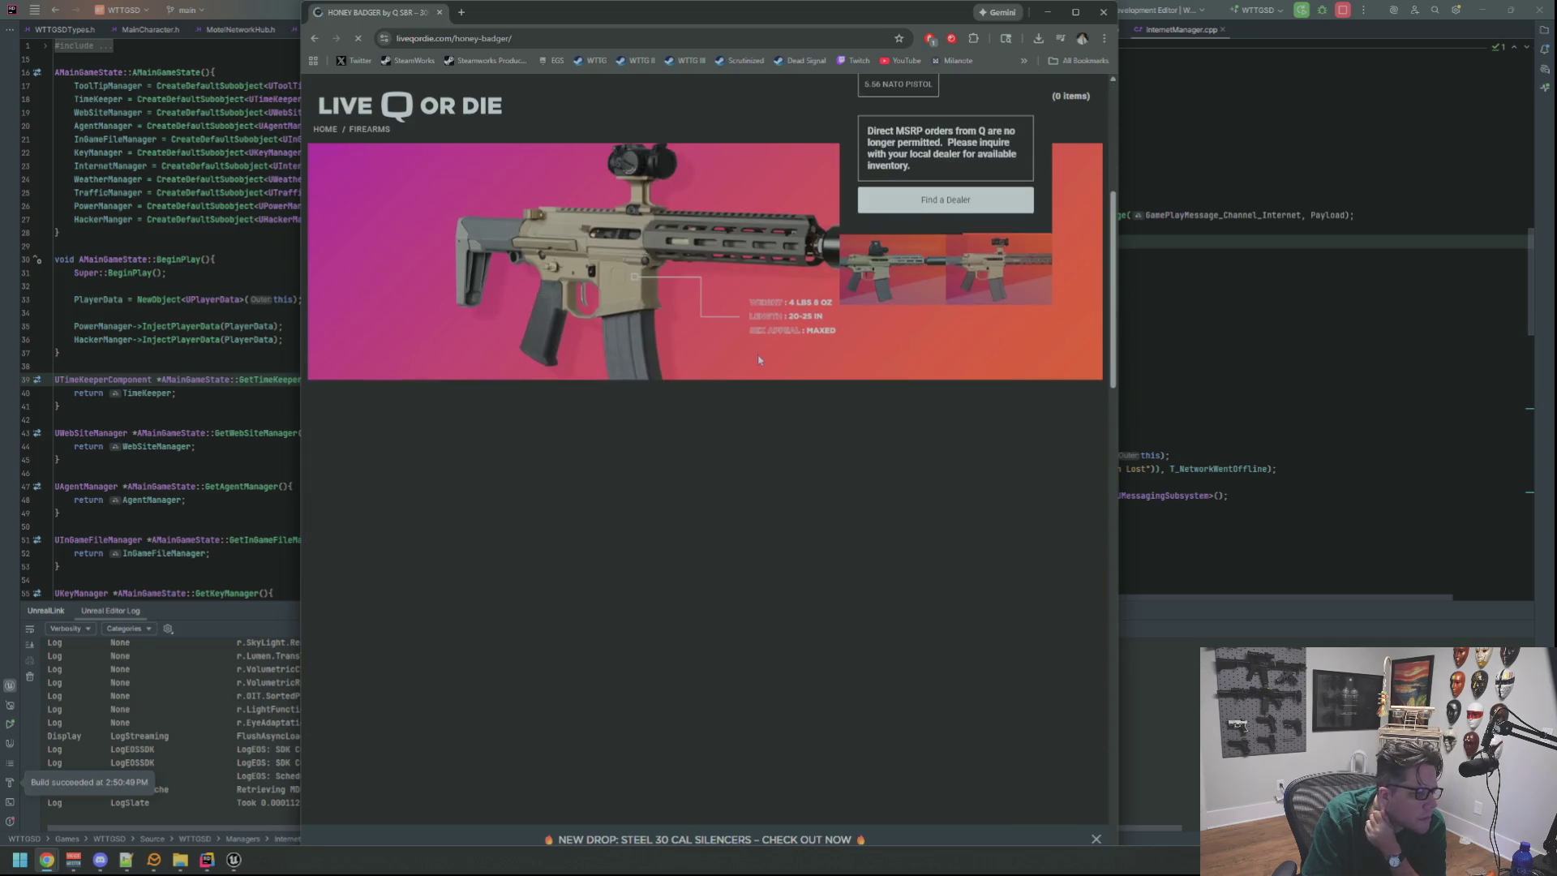
scroll(757, 344, down, 8)
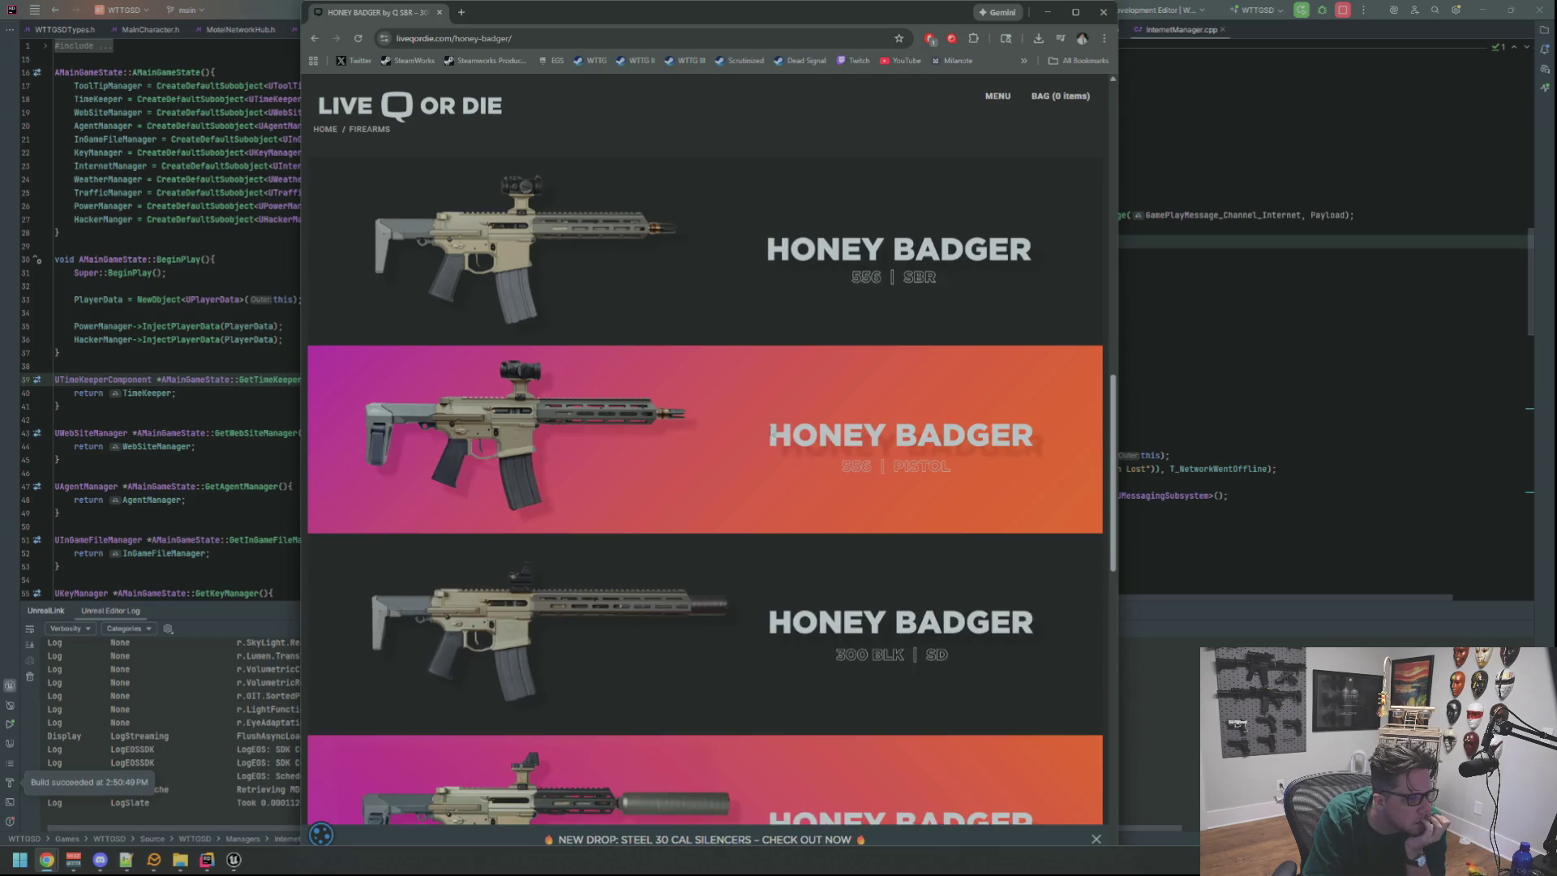
scroll(784, 406, down, 3)
scroll(783, 405, down, 1)
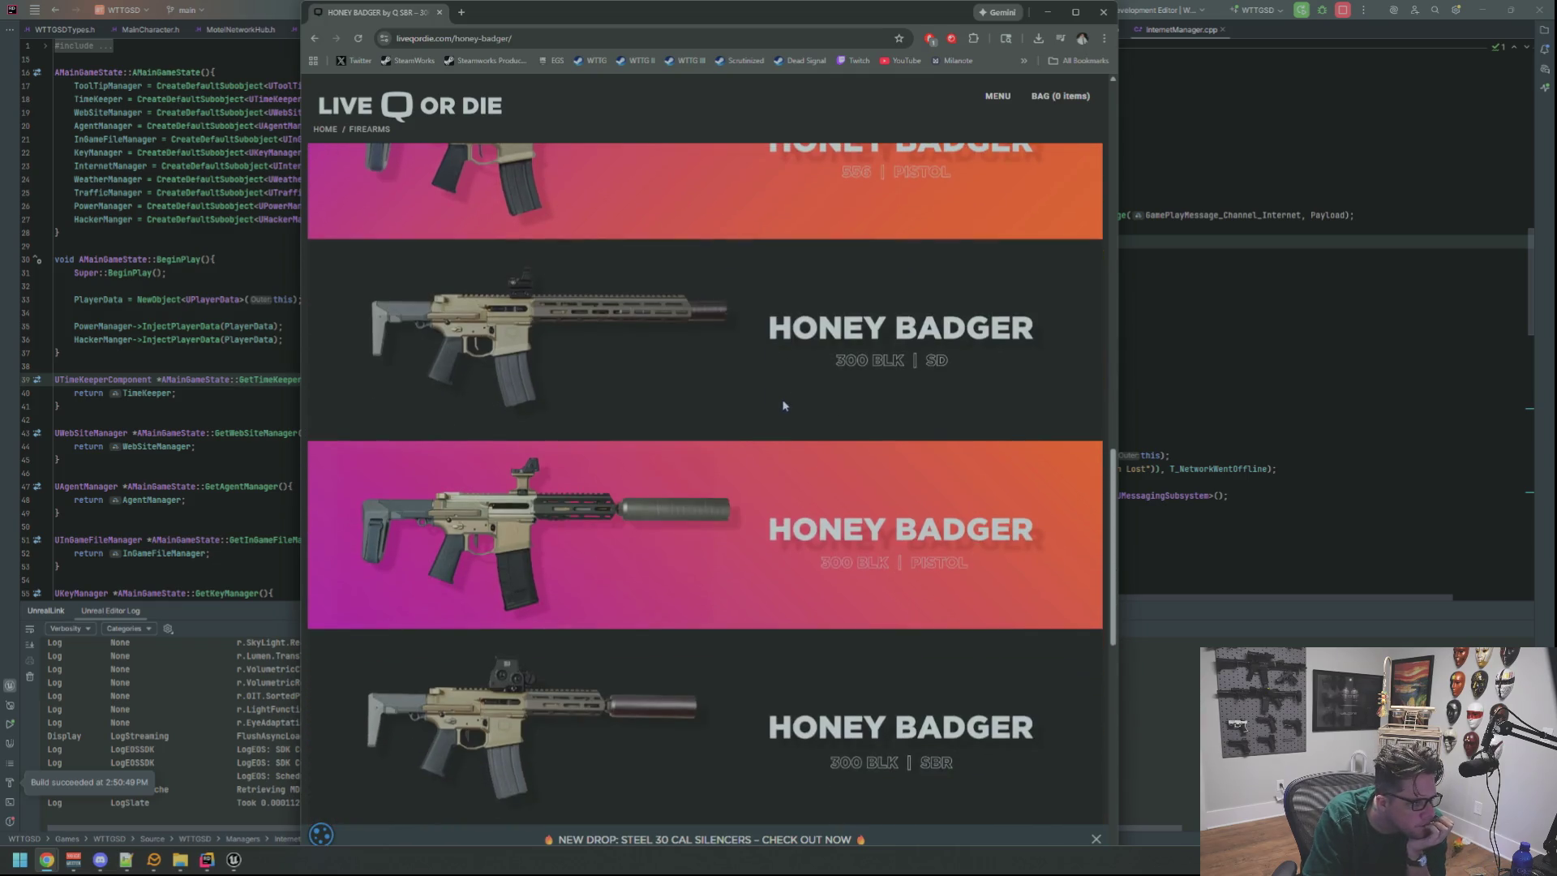
scroll(795, 329, down, 10)
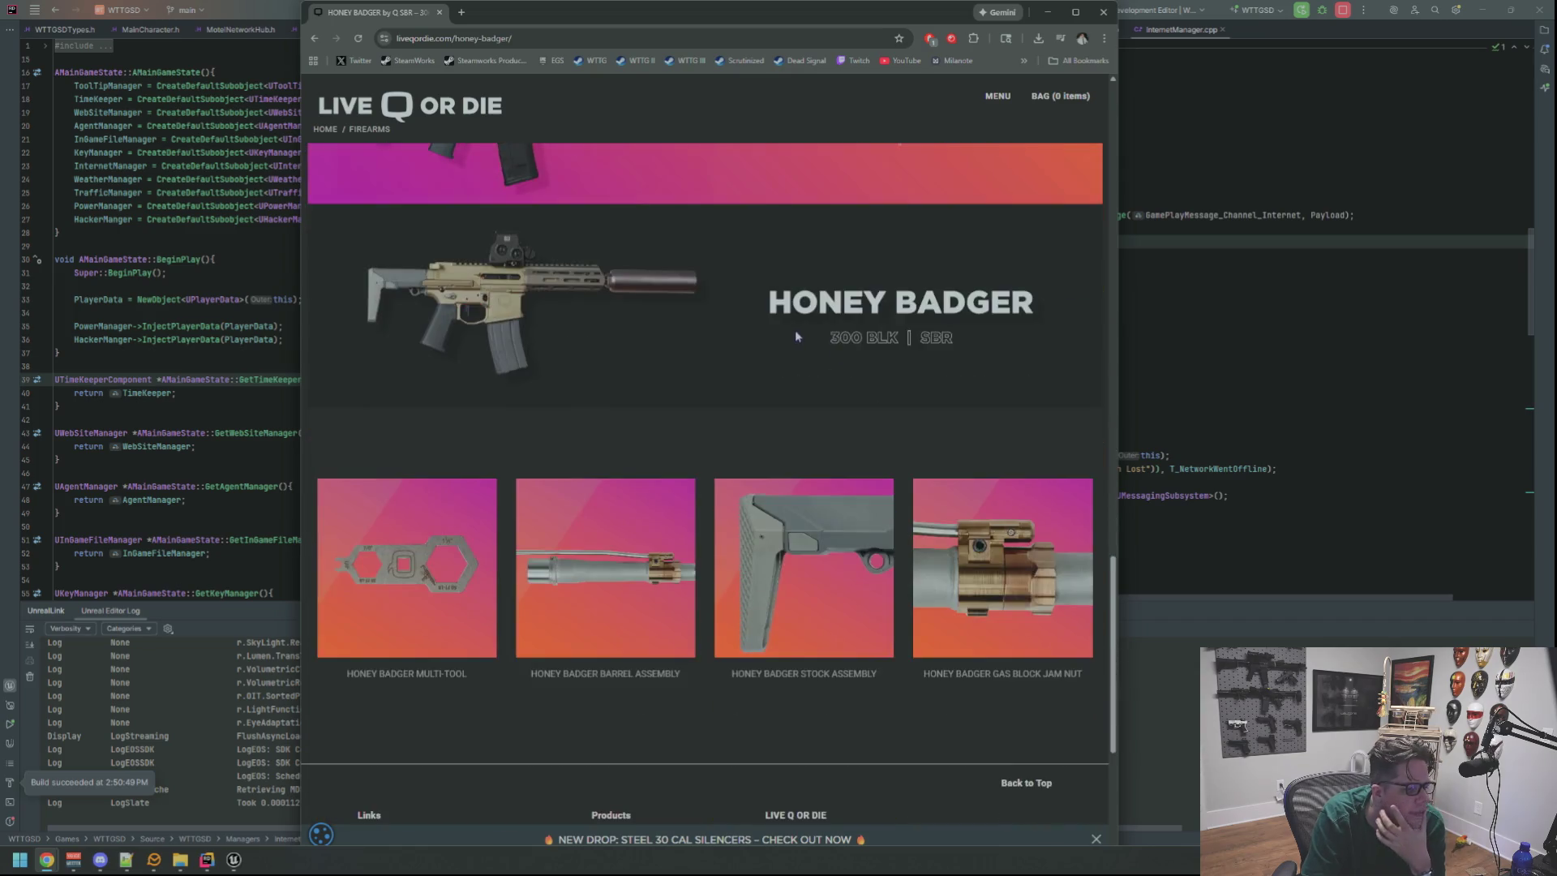
scroll(758, 414, up, 10)
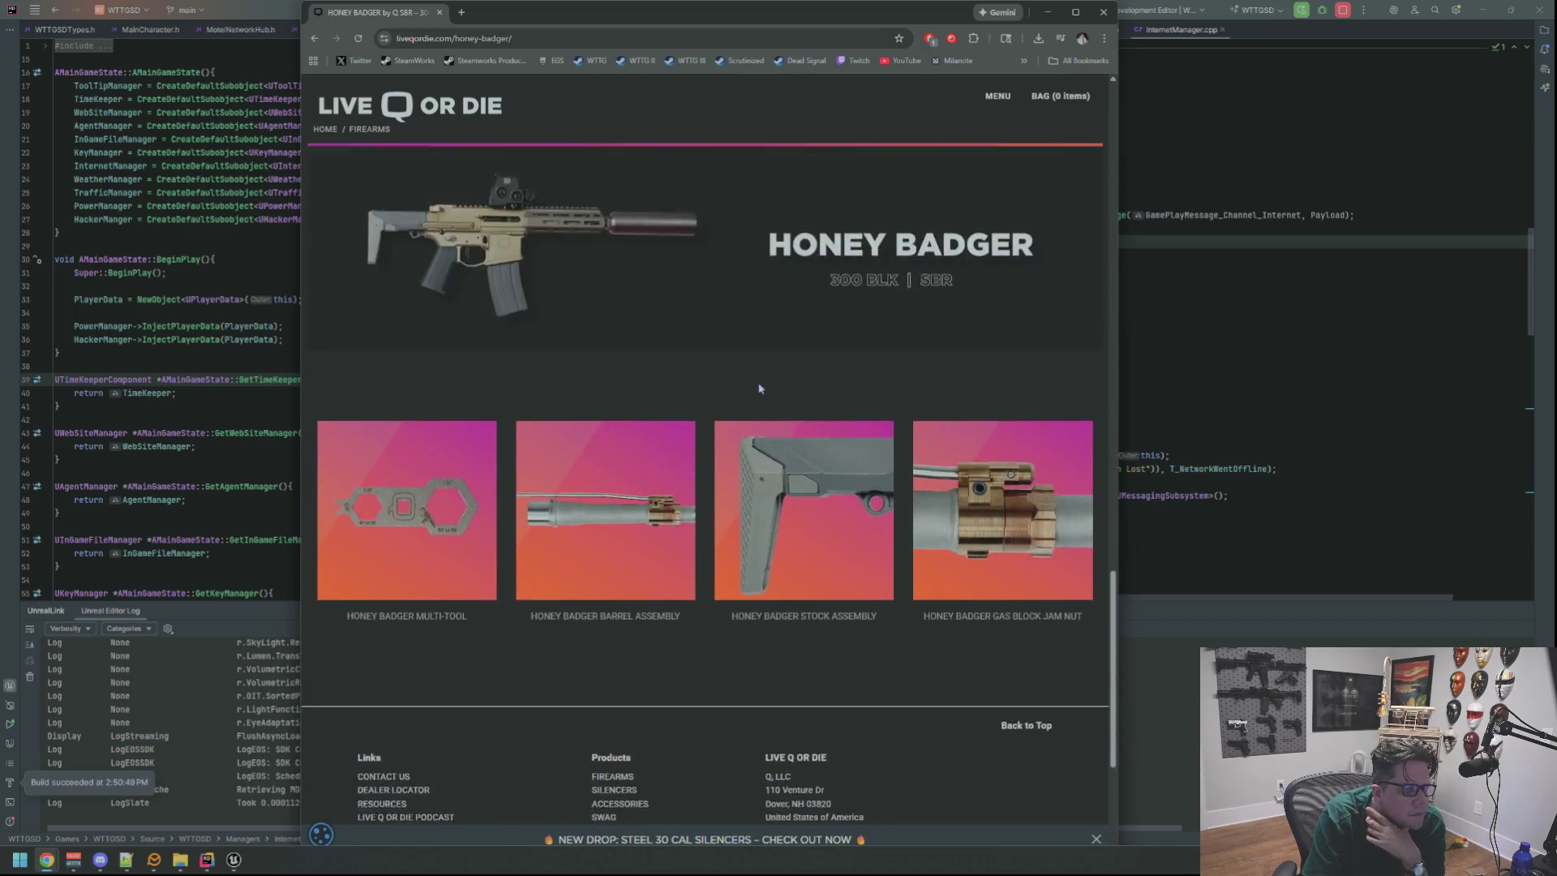
scroll(757, 362, up, 10)
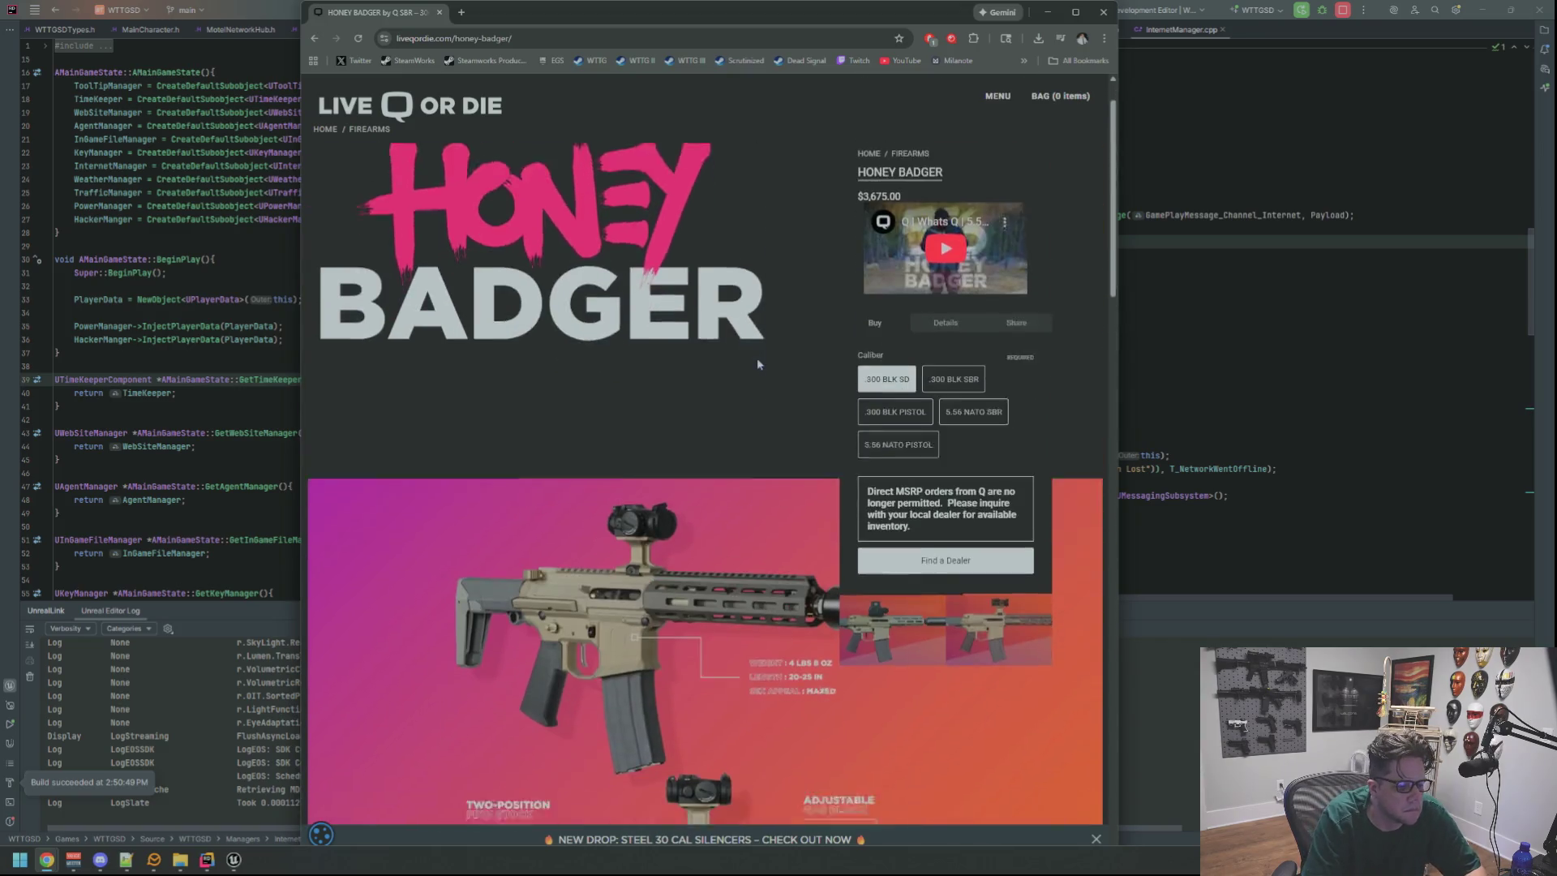
scroll(757, 358, down, 5)
Search Google for 'honey badger sd barrel length', note the 7-inch answer, and close Chrome.
key(ctrl+t)
text(honey)
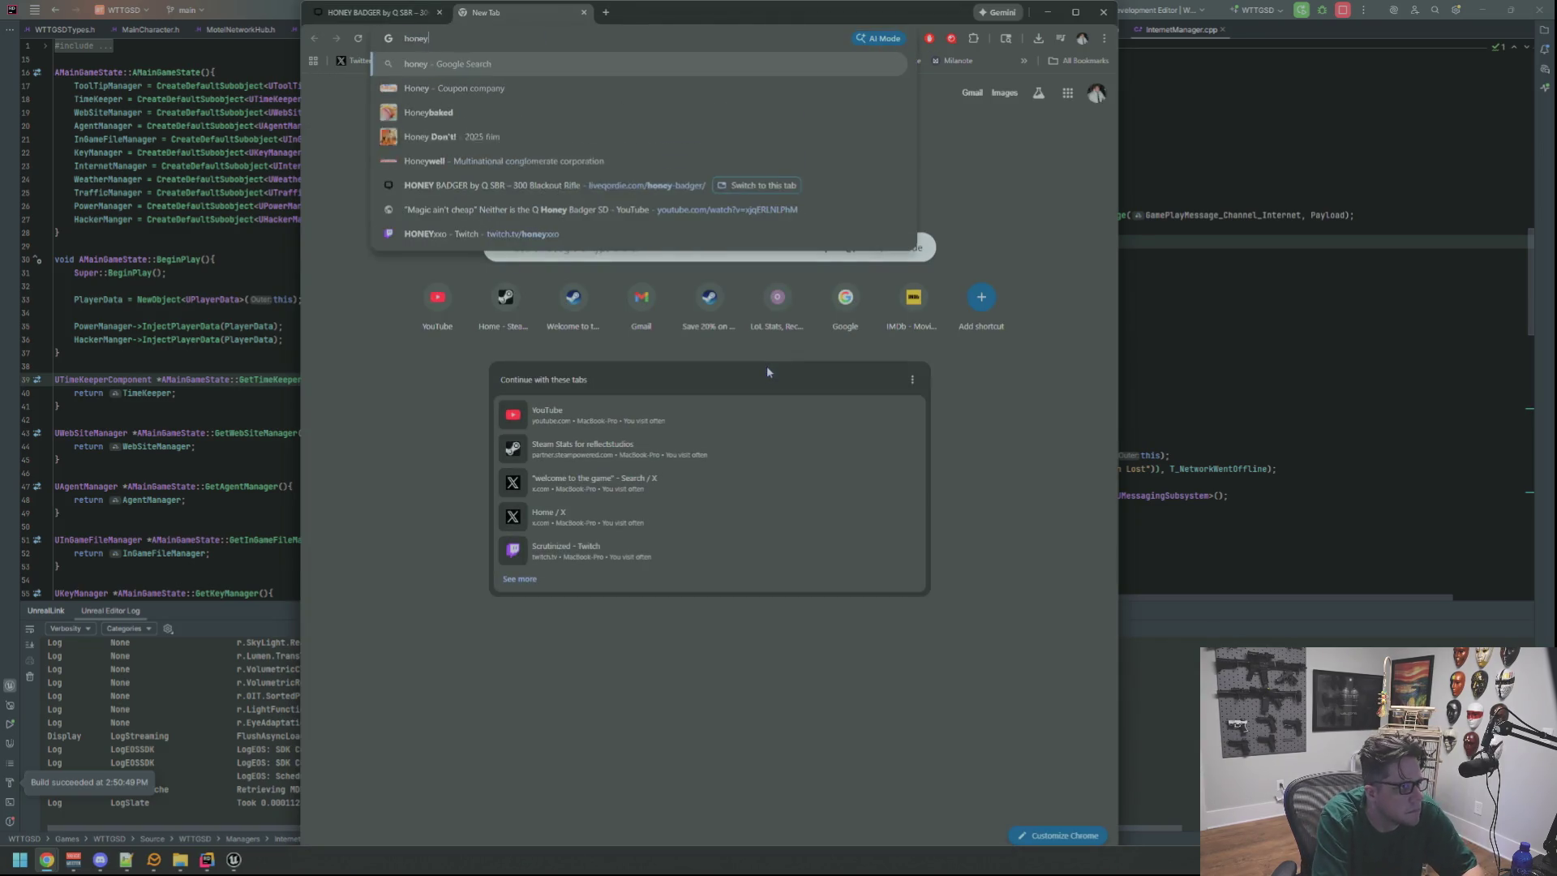
text( badger sd )
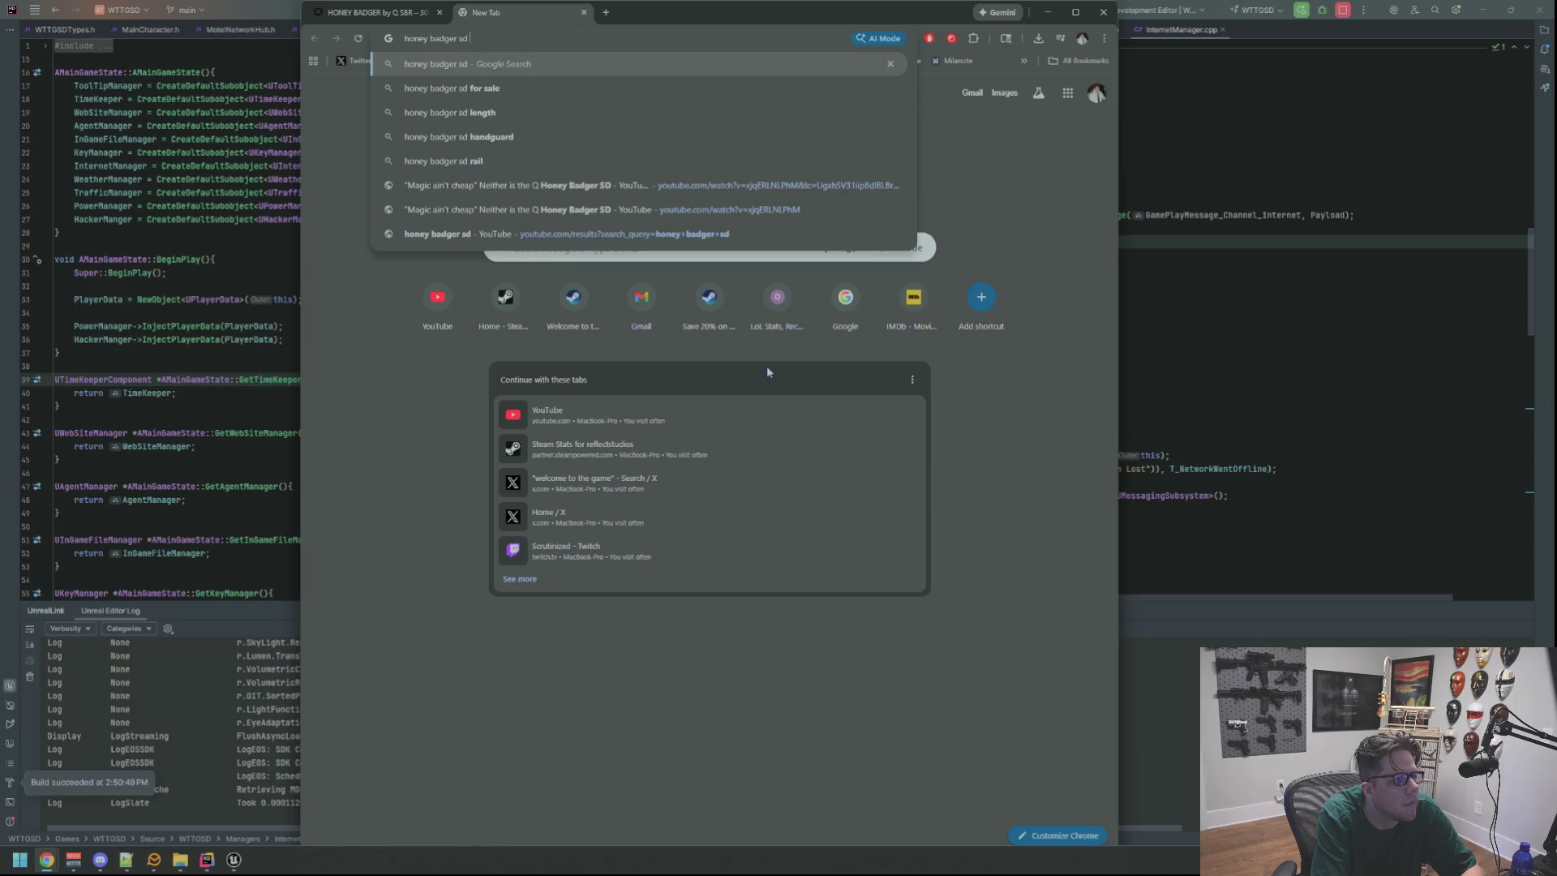
text(barrle)
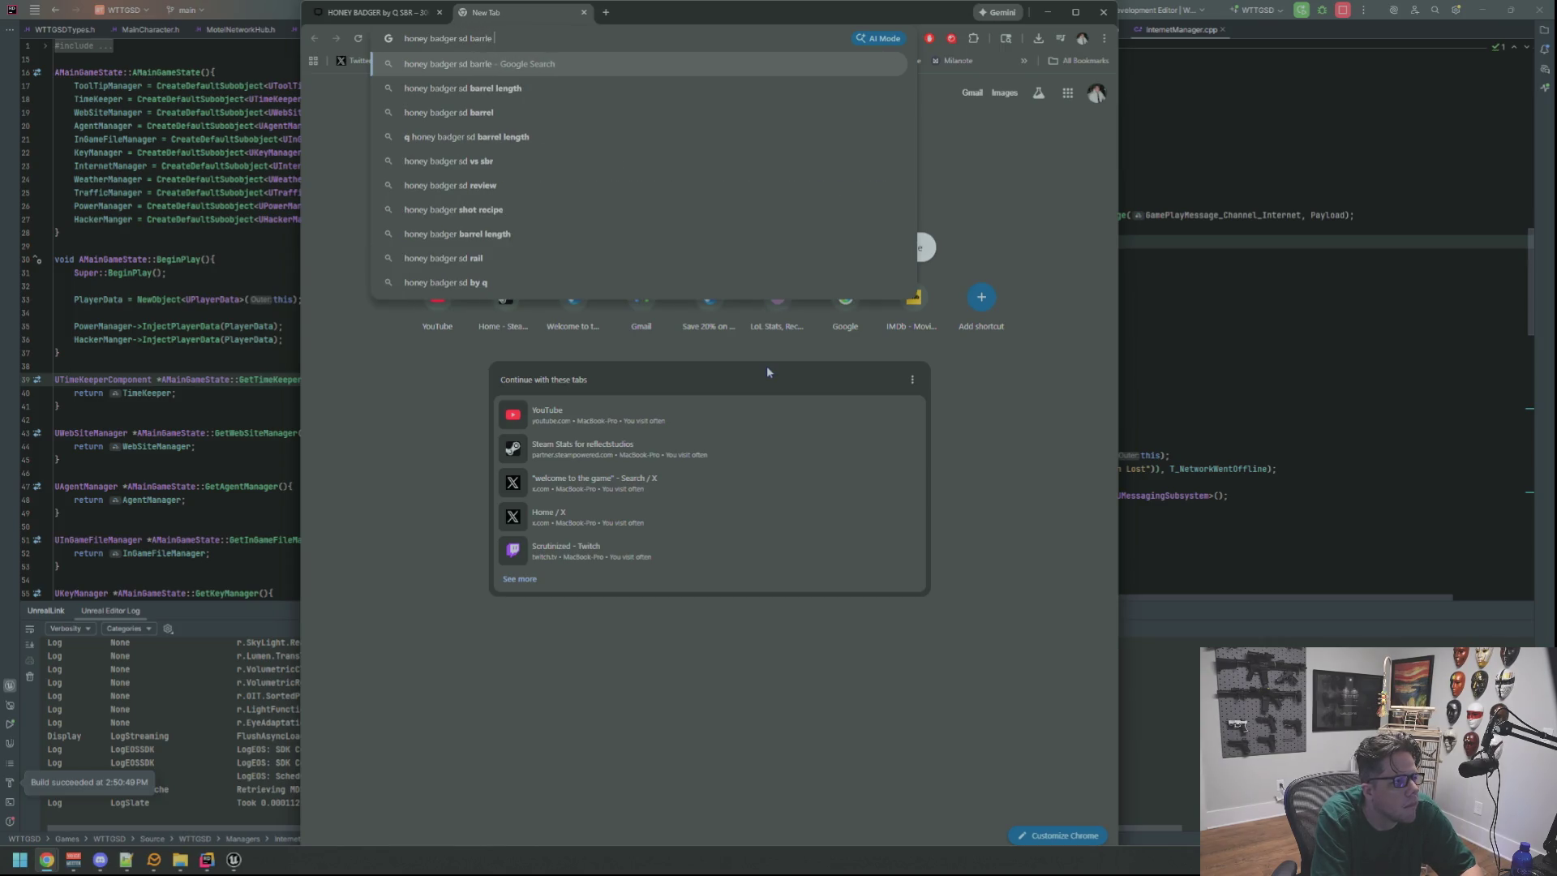
key(Down)
key(Return)
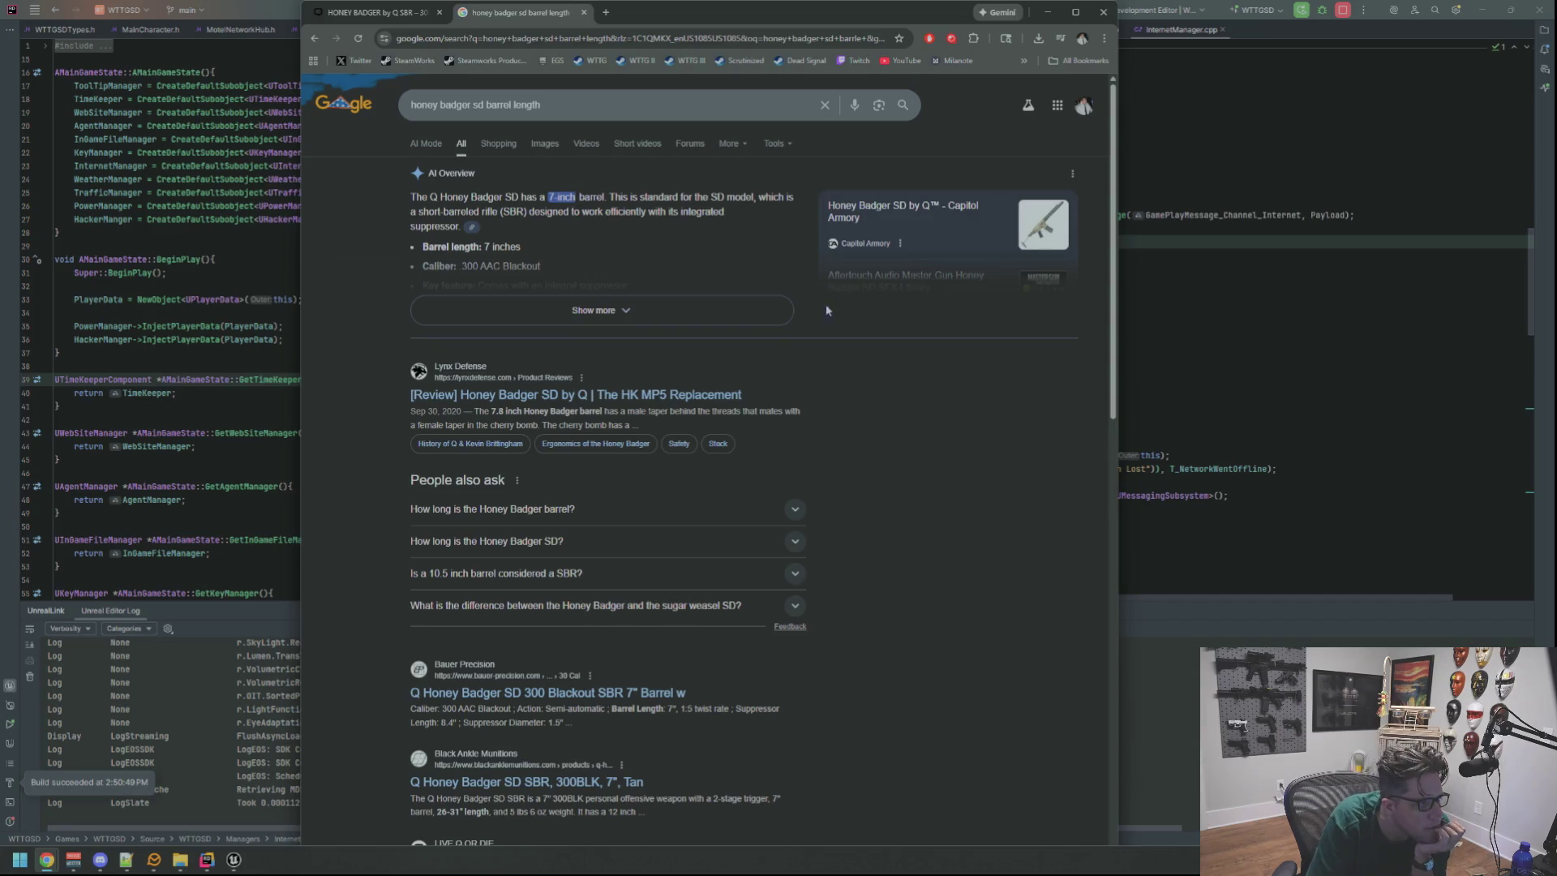
drag(549, 197, 601, 200)
click(748, 224)
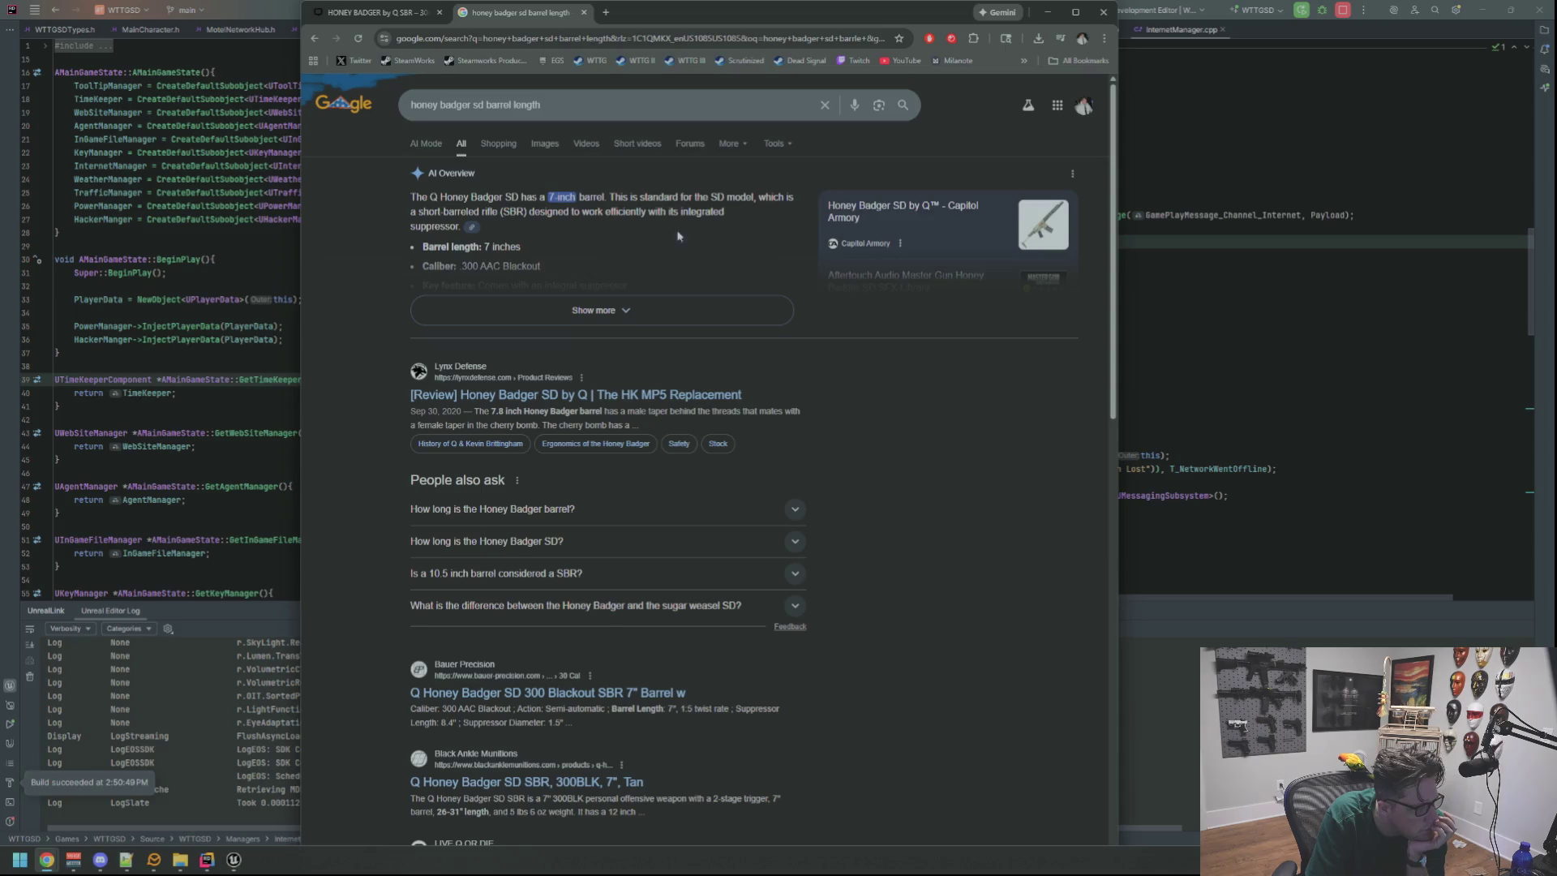
click(583, 12)
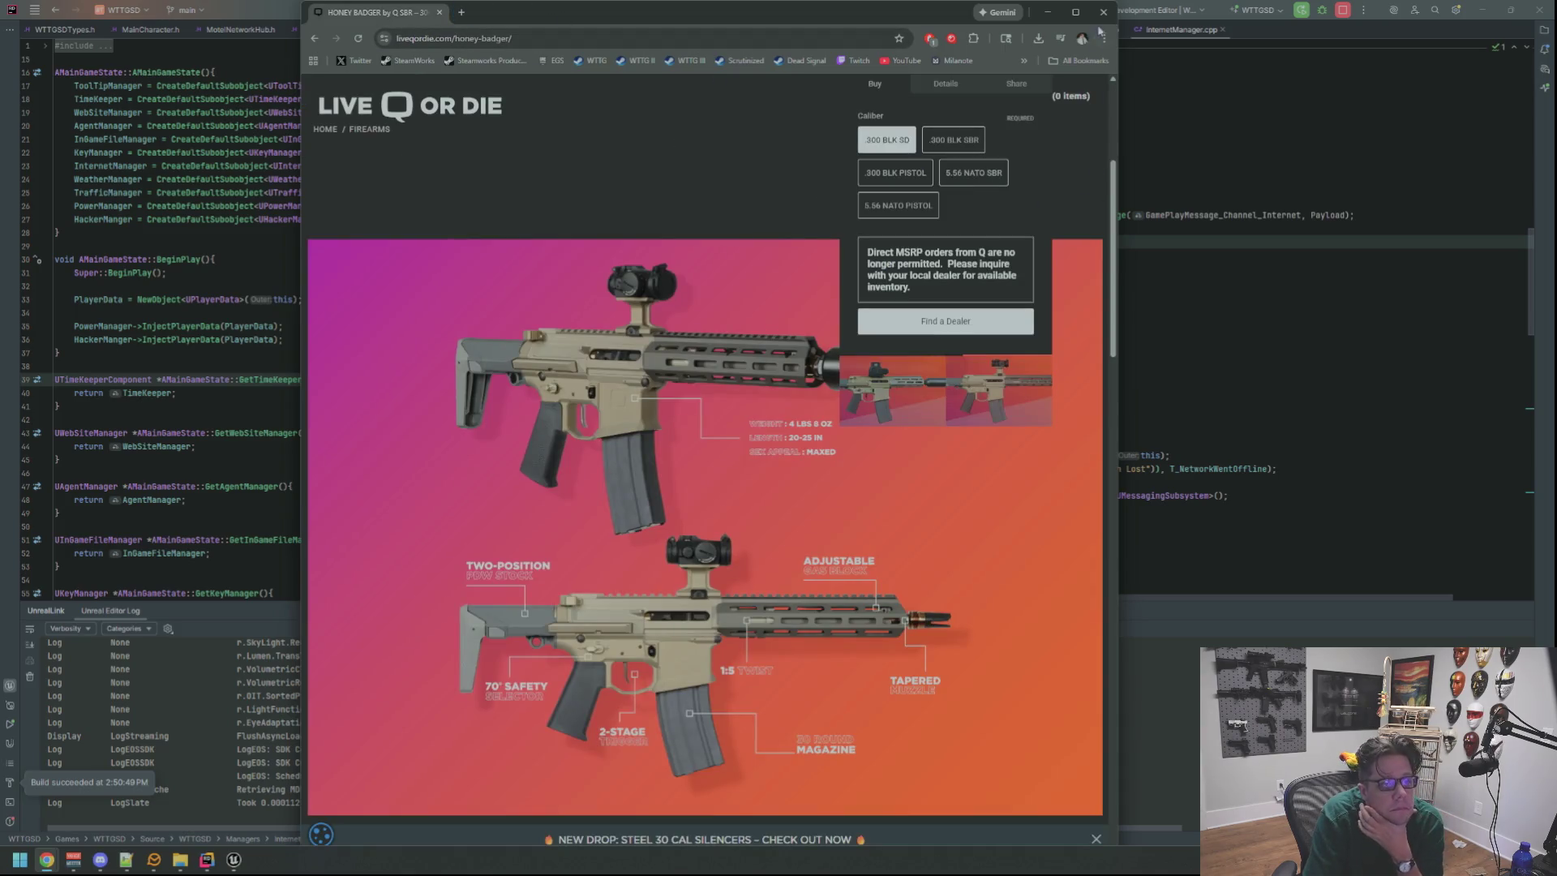
click(1104, 12)
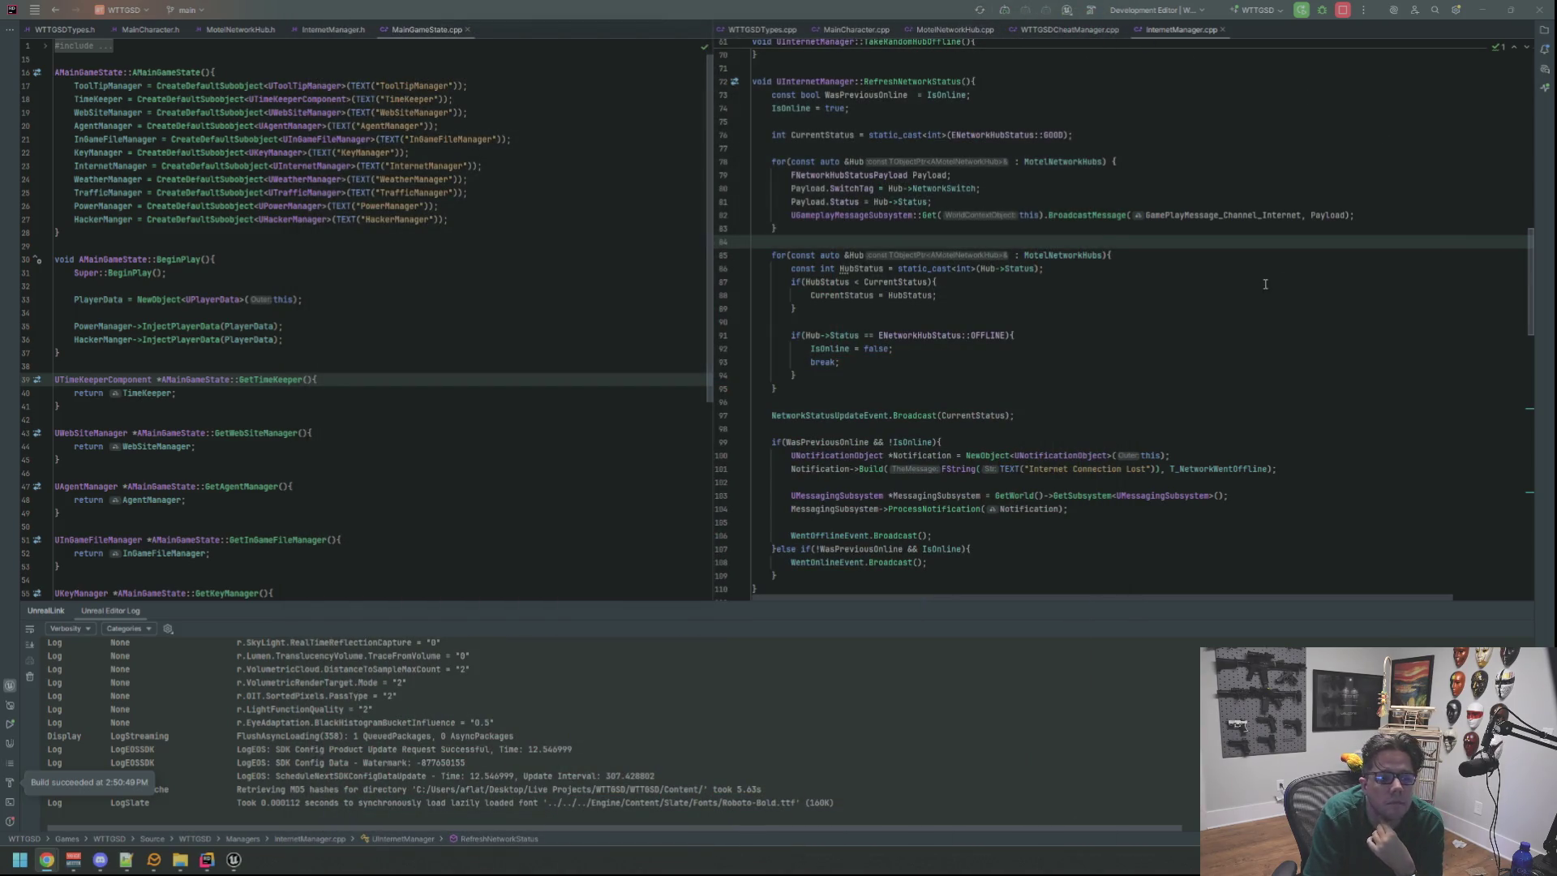
Switch from Rider's code editor to Unreal Editor and pan toward the wall switch box.
click(1265, 284)
key(alt+Tab)
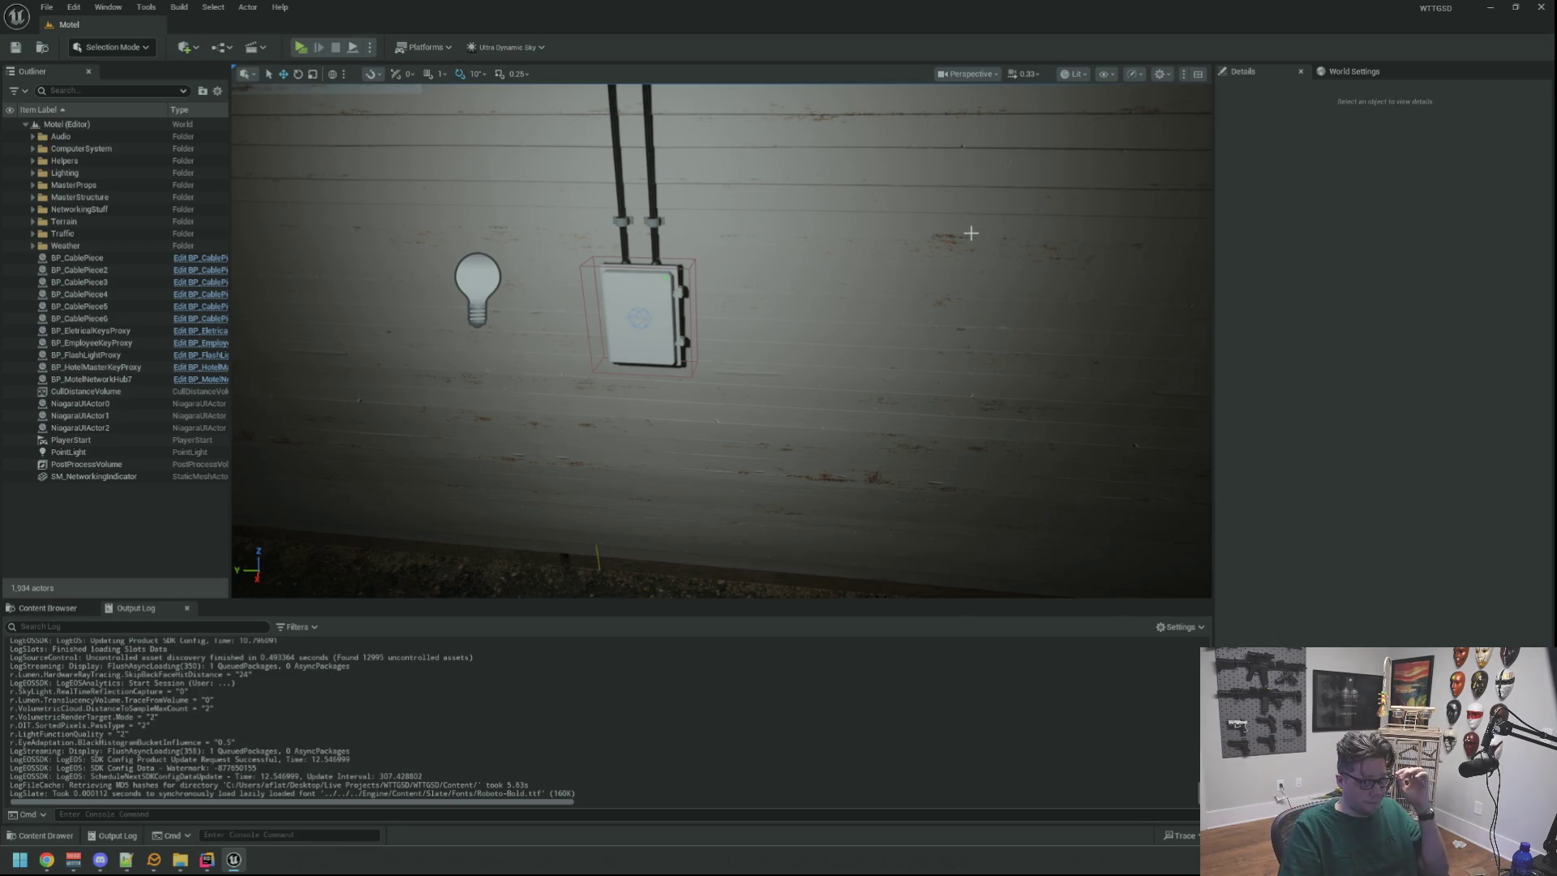
drag(986, 240, 1119, 152)
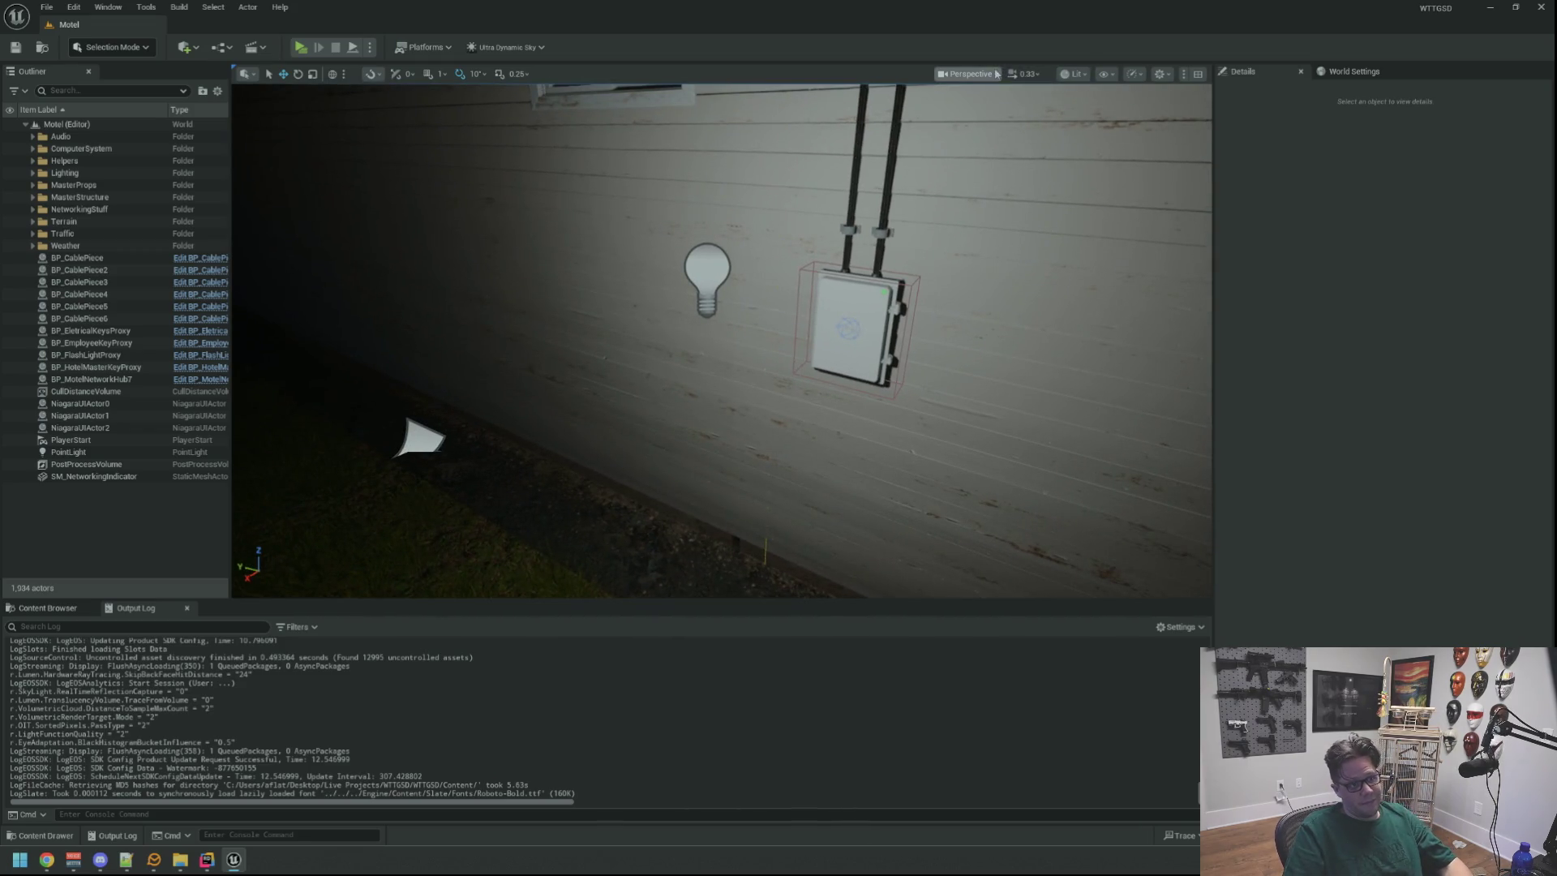
Switch the viewport to Unlit, bring the camera to the wall switch, and show the NetworkSwitch assets.
click(1069, 74)
click(1082, 139)
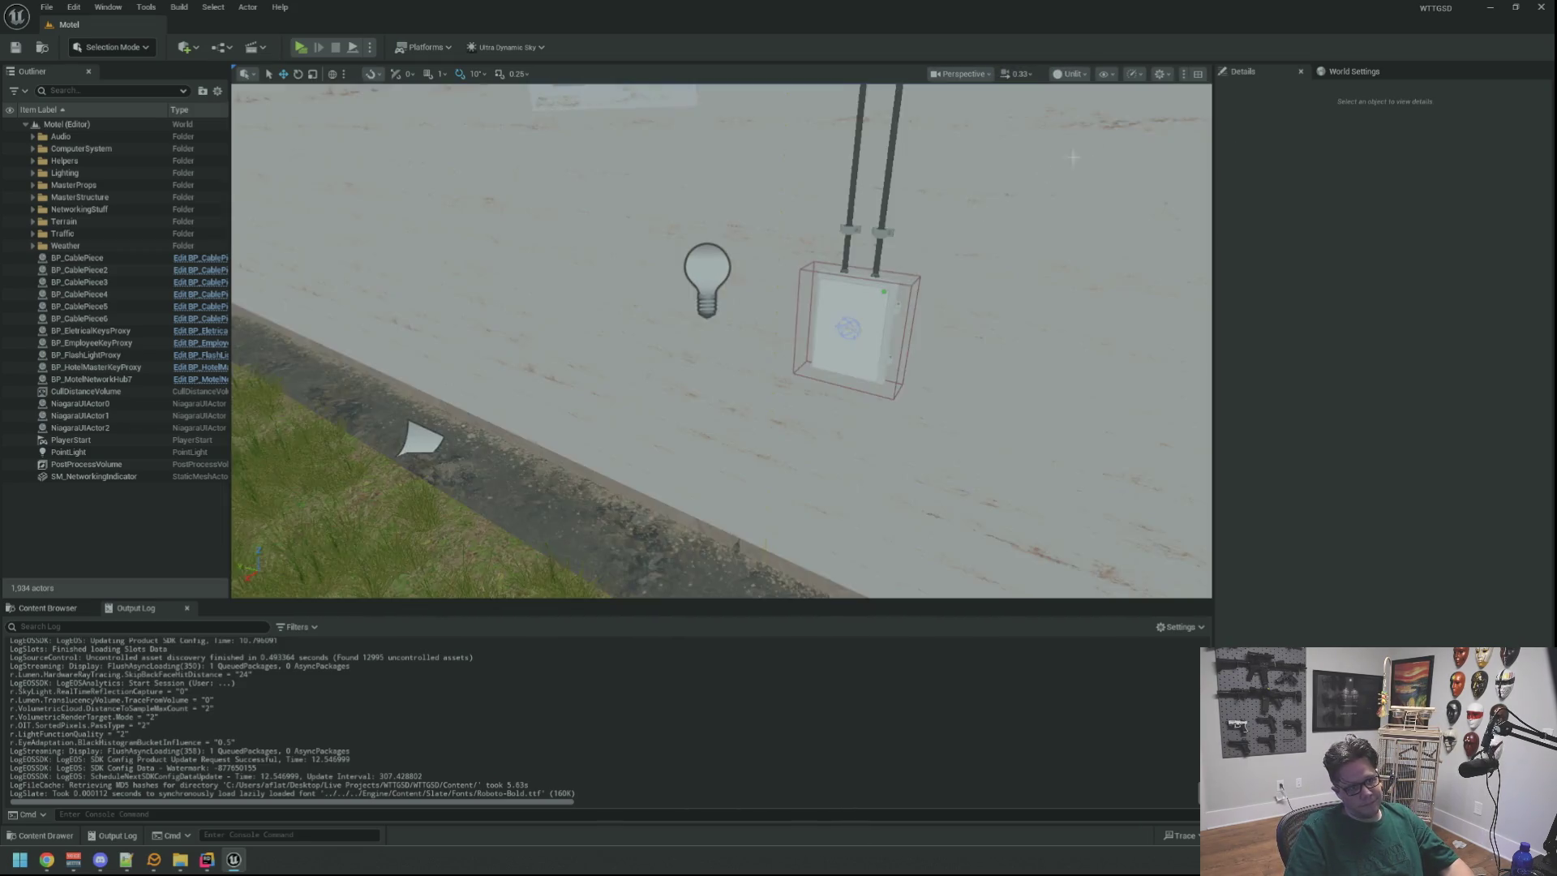
mouse_move(722, 340)
mouse_down()
mouse_move(714, 357)
mouse_move(697, 349)
mouse_move(860, 275)
mouse_up()
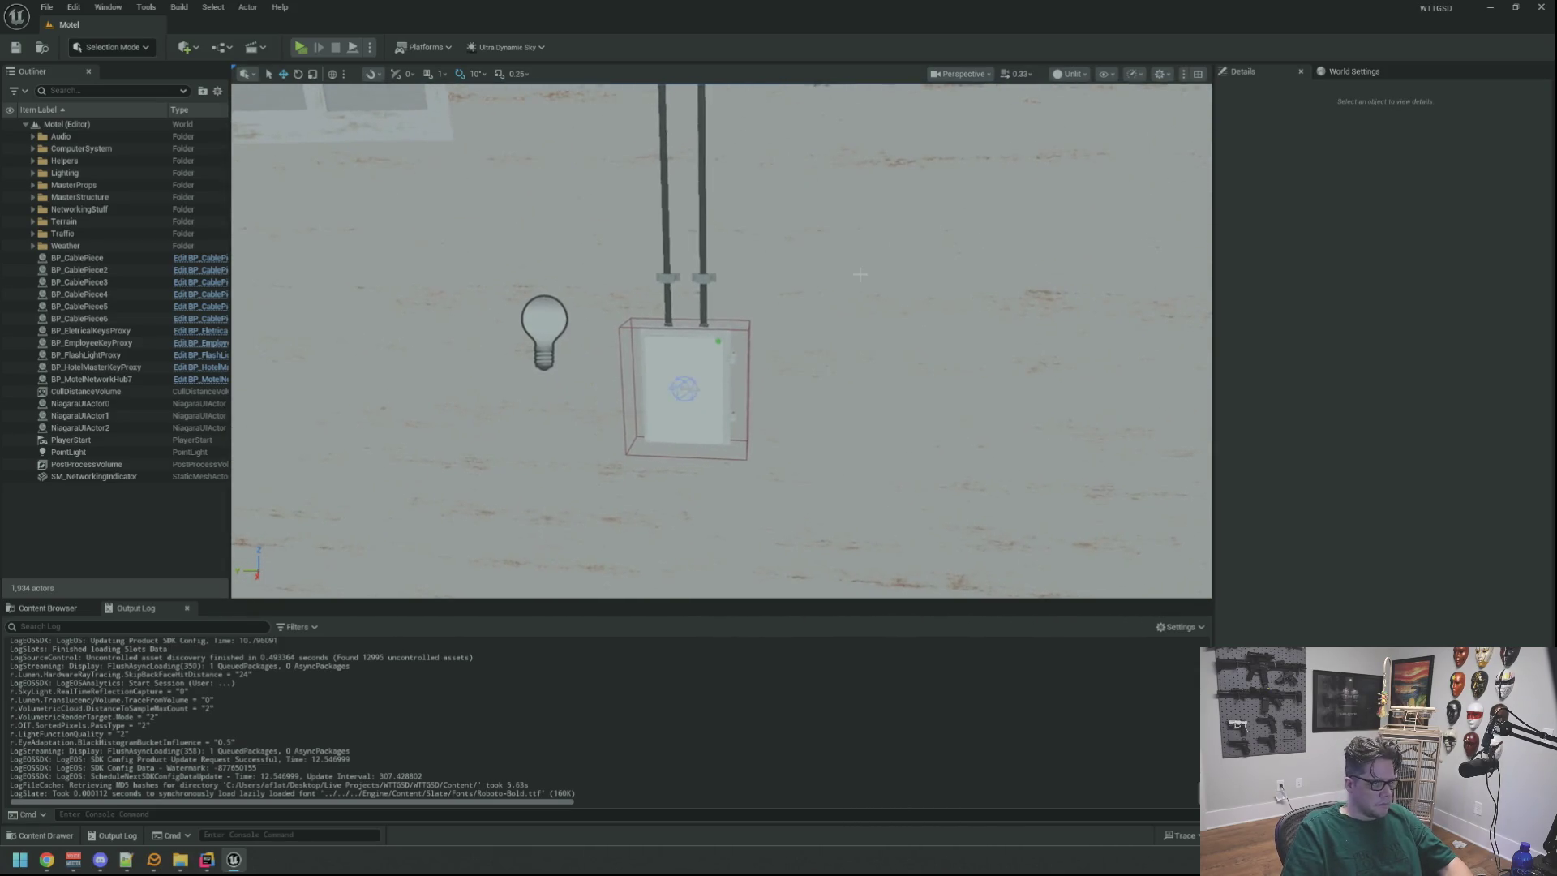
click(63, 608)
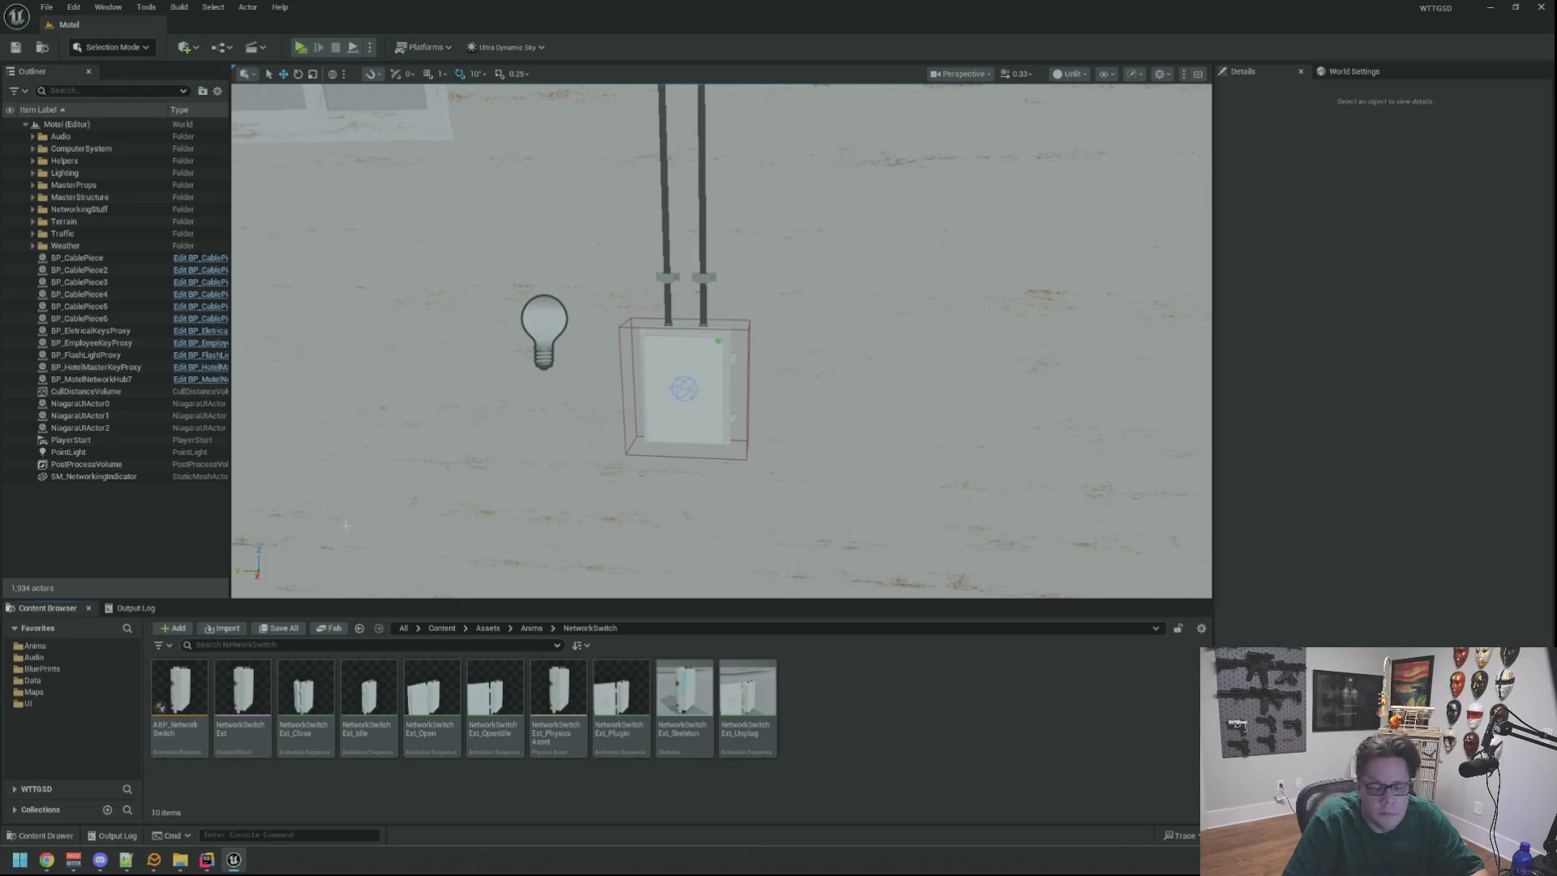
mouse_move(732, 445)
mouse_down()
mouse_move(698, 421)
mouse_move(730, 406)
mouse_move(754, 422)
mouse_move(746, 455)
mouse_move(698, 447)
mouse_move(803, 430)
mouse_move(746, 438)
mouse_move(795, 438)
mouse_move(754, 442)
mouse_move(787, 434)
mouse_move(750, 303)
mouse_up()
Select the six BP_CablePiece cables and brackets above the wall switch.
click(768, 365)
key(Escape)
click(750, 315)
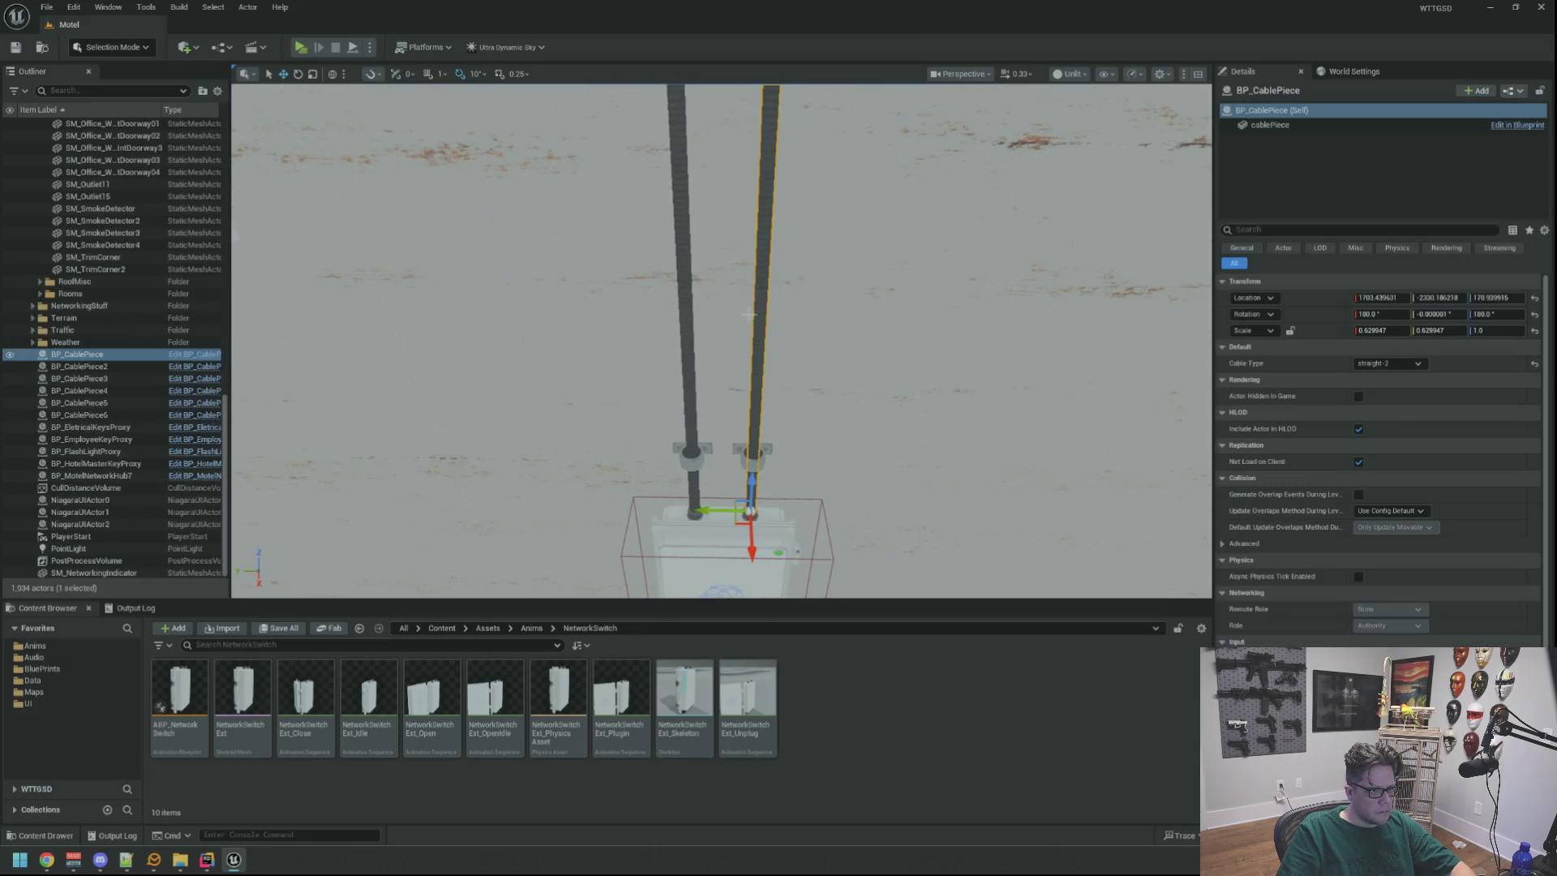
ctrl+click(684, 292)
key(f)
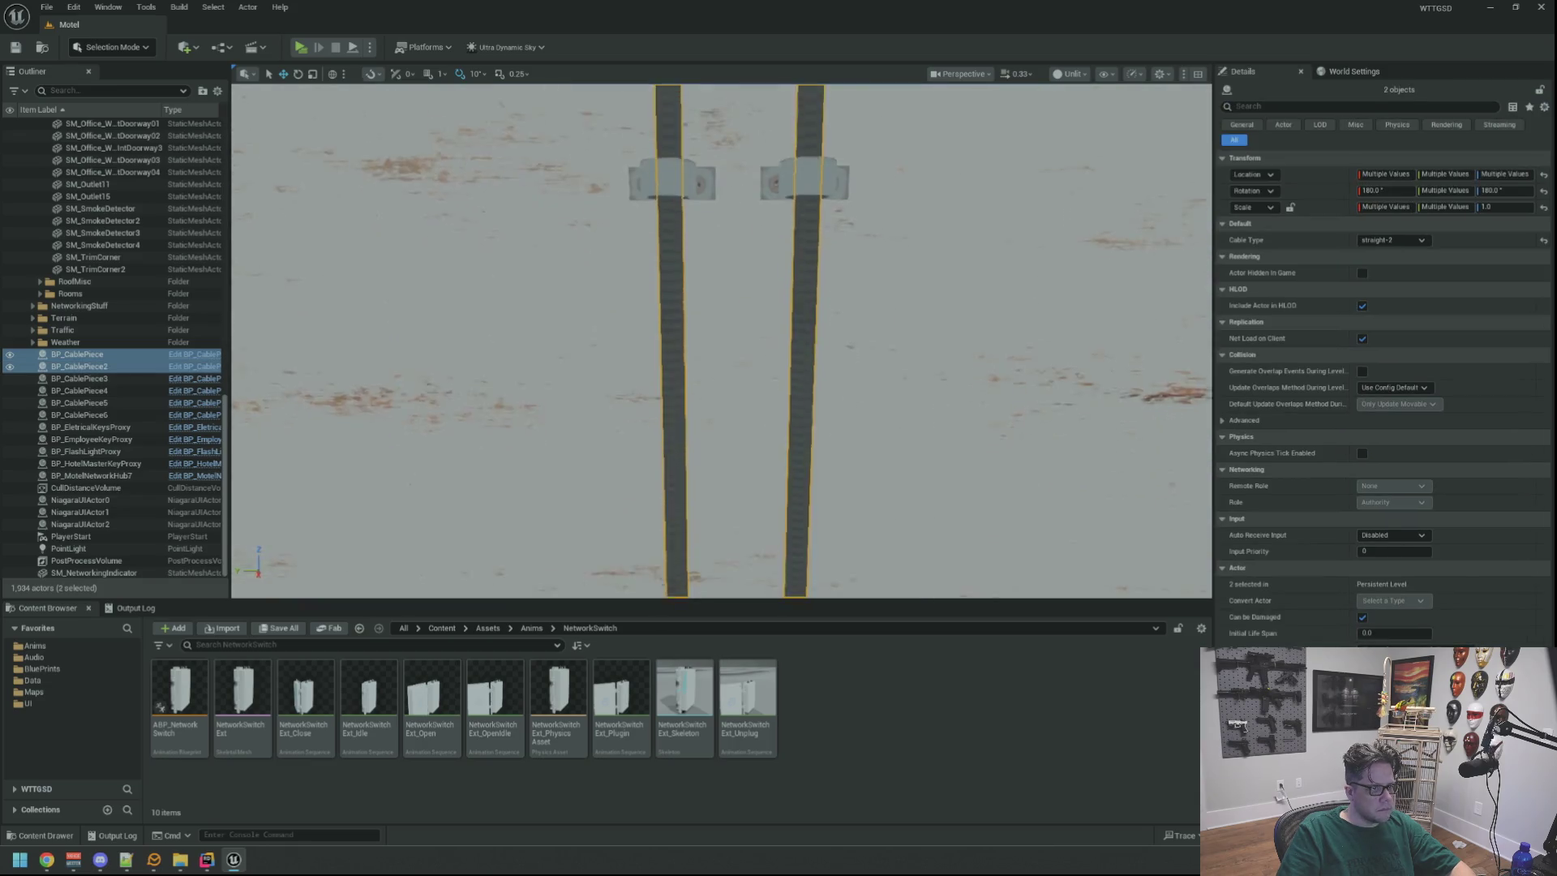
ctrl+click(698, 298)
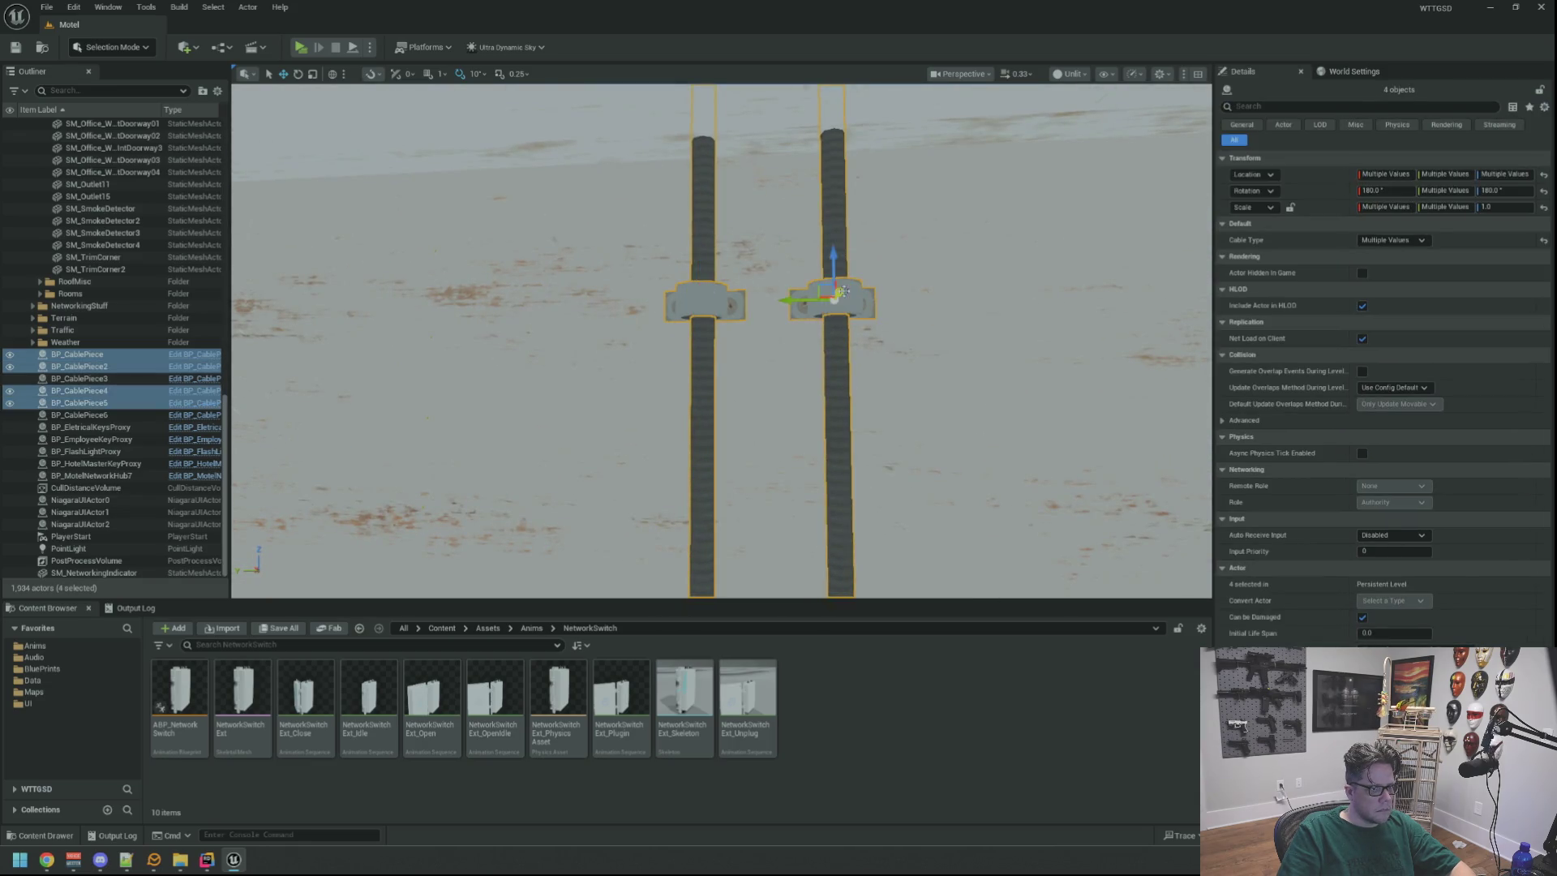
ctrl+click(840, 294)
key(f)
ctrl+click(710, 281)
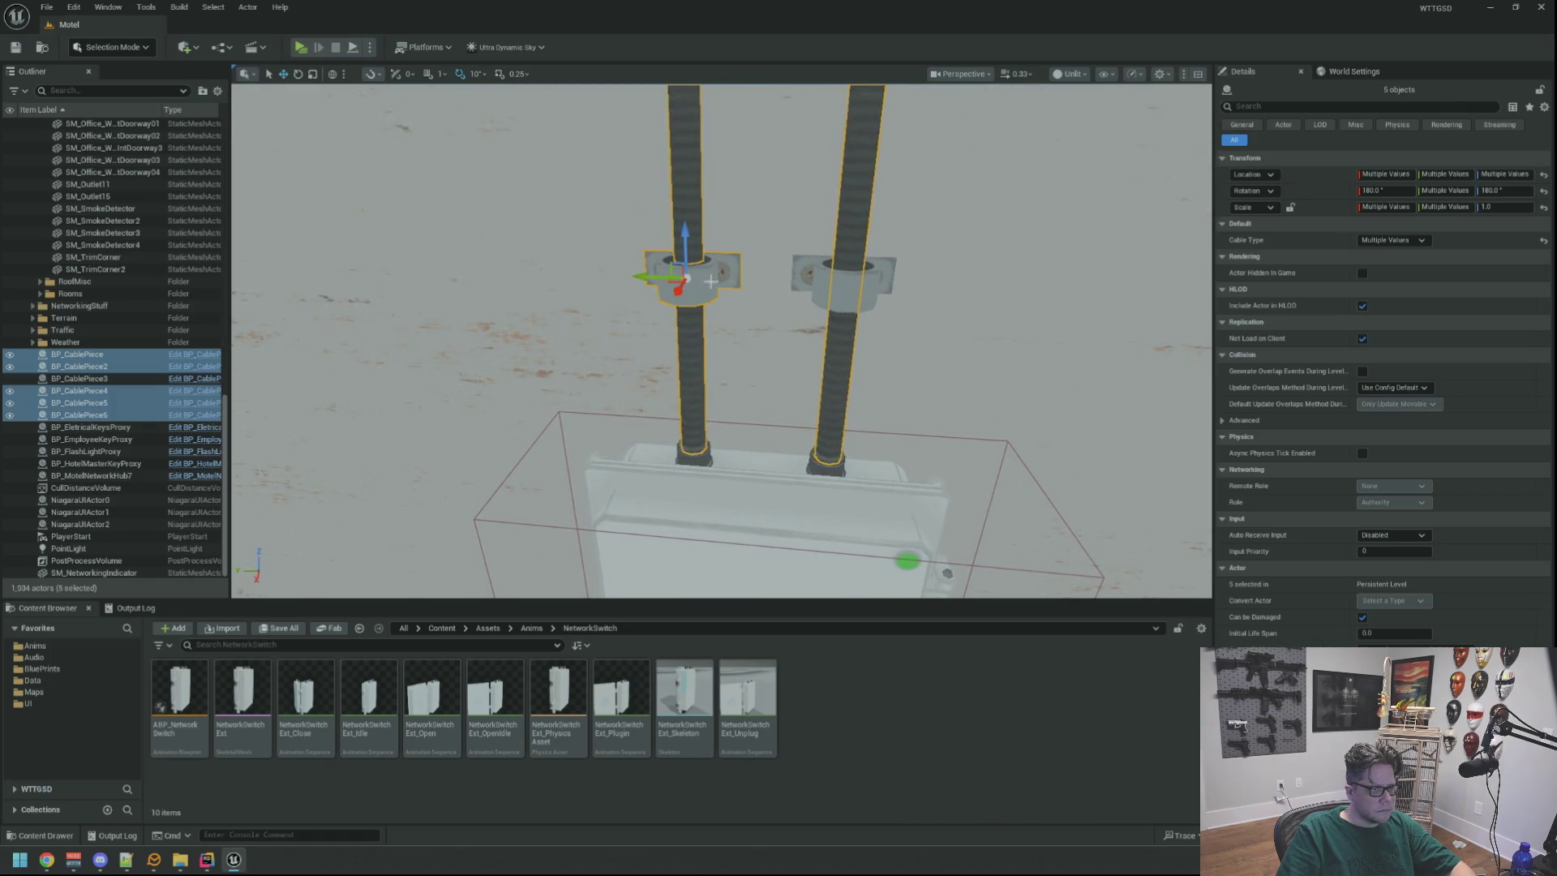
ctrl+click(858, 283)
key(f)
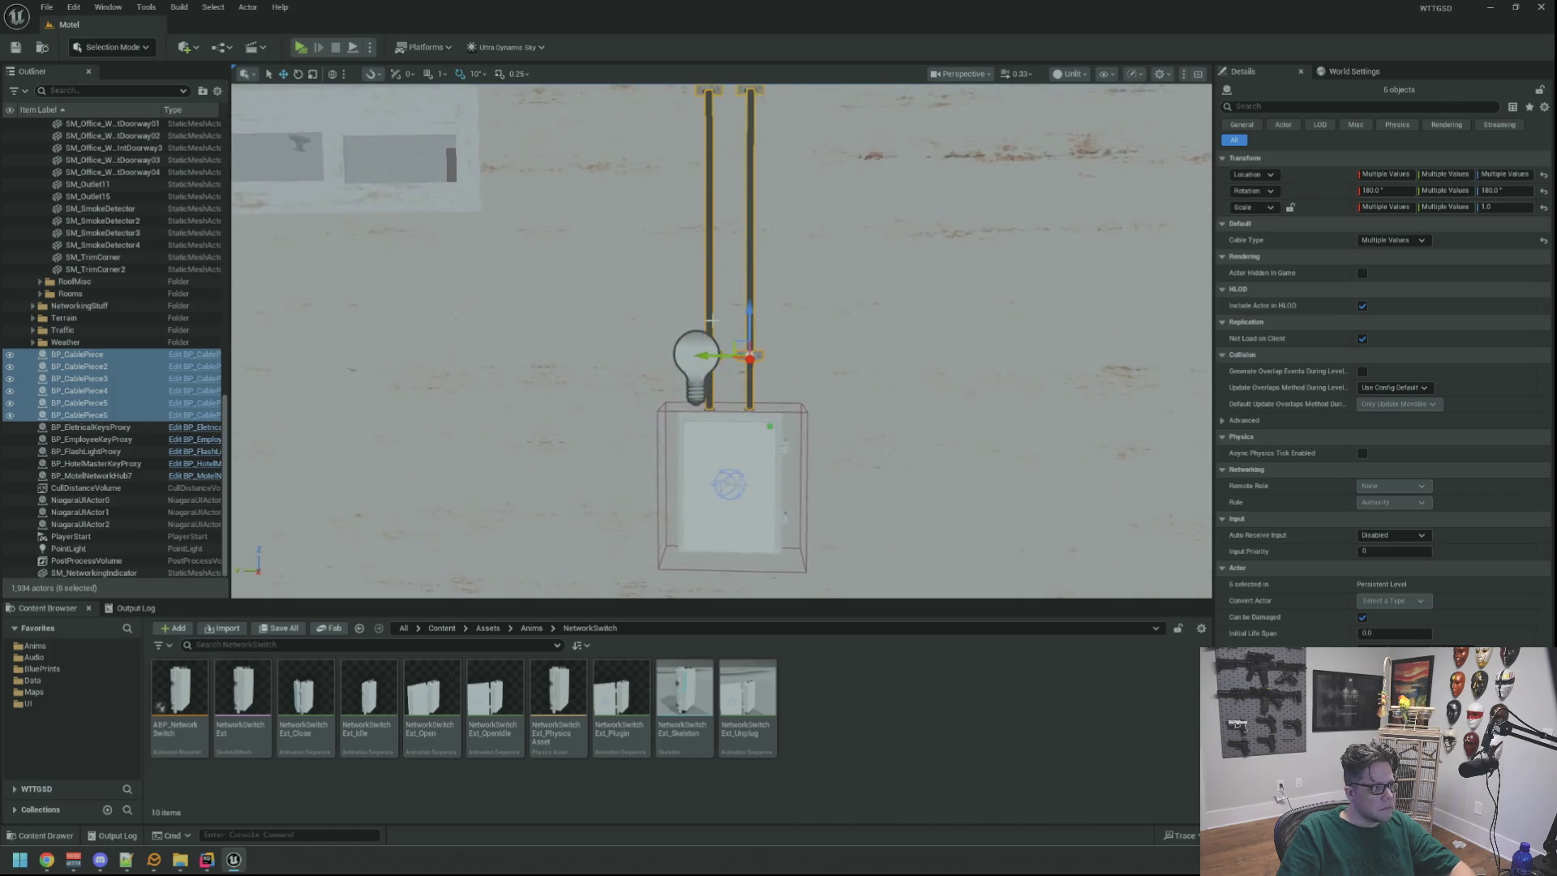
Merge them into SM_MERGED_BP_CablePiece_C_1 in Assets/3D/MergedModels and save the Motel level.
click(251, 11)
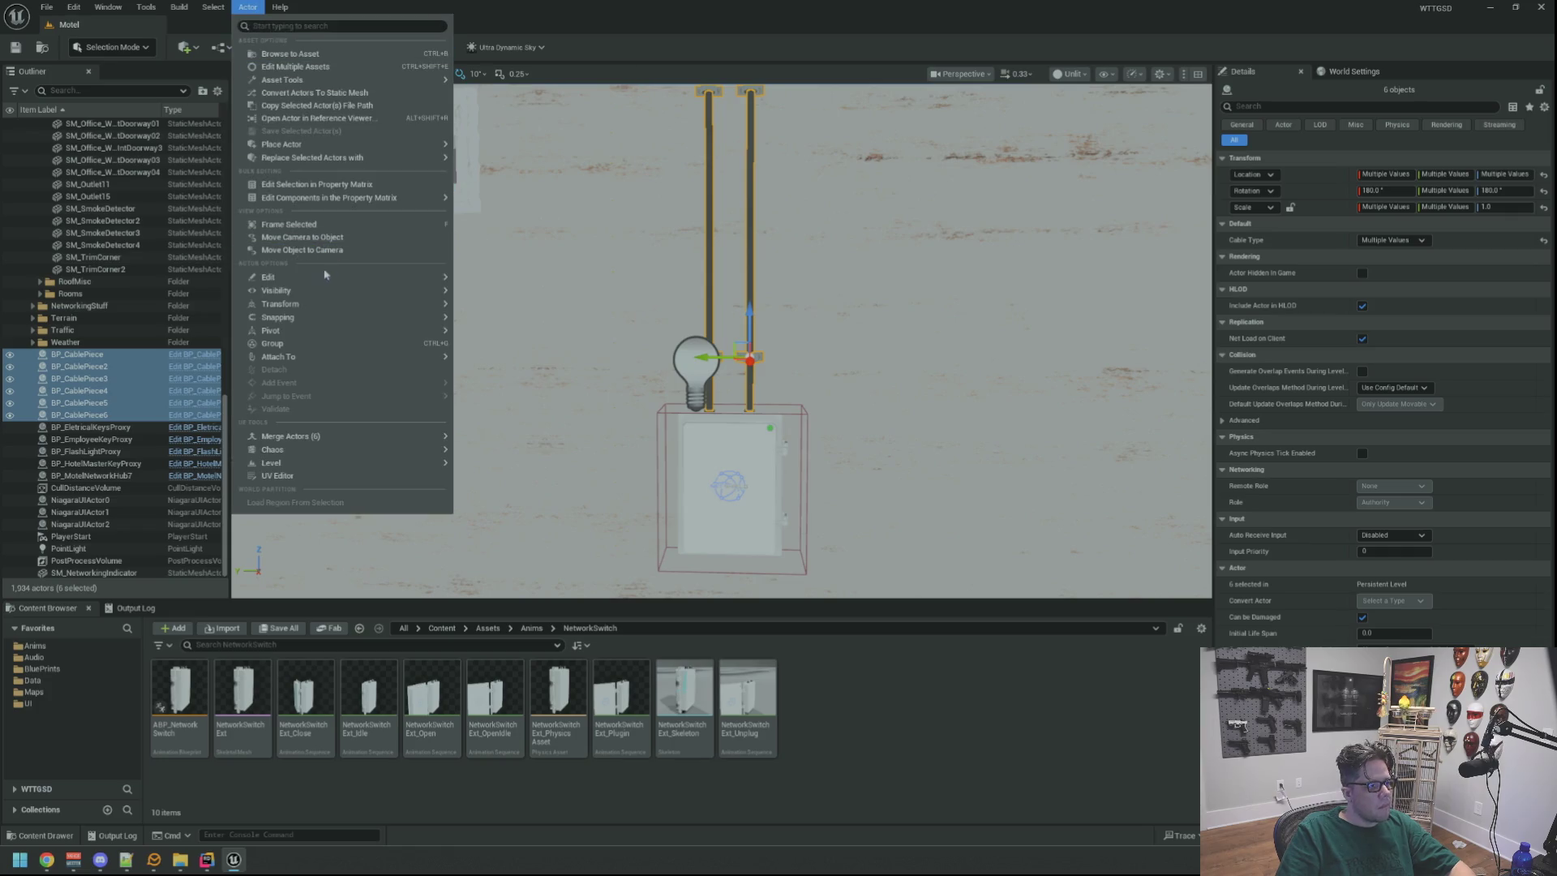
mouse_move(356, 283)
mouse_move(381, 436)
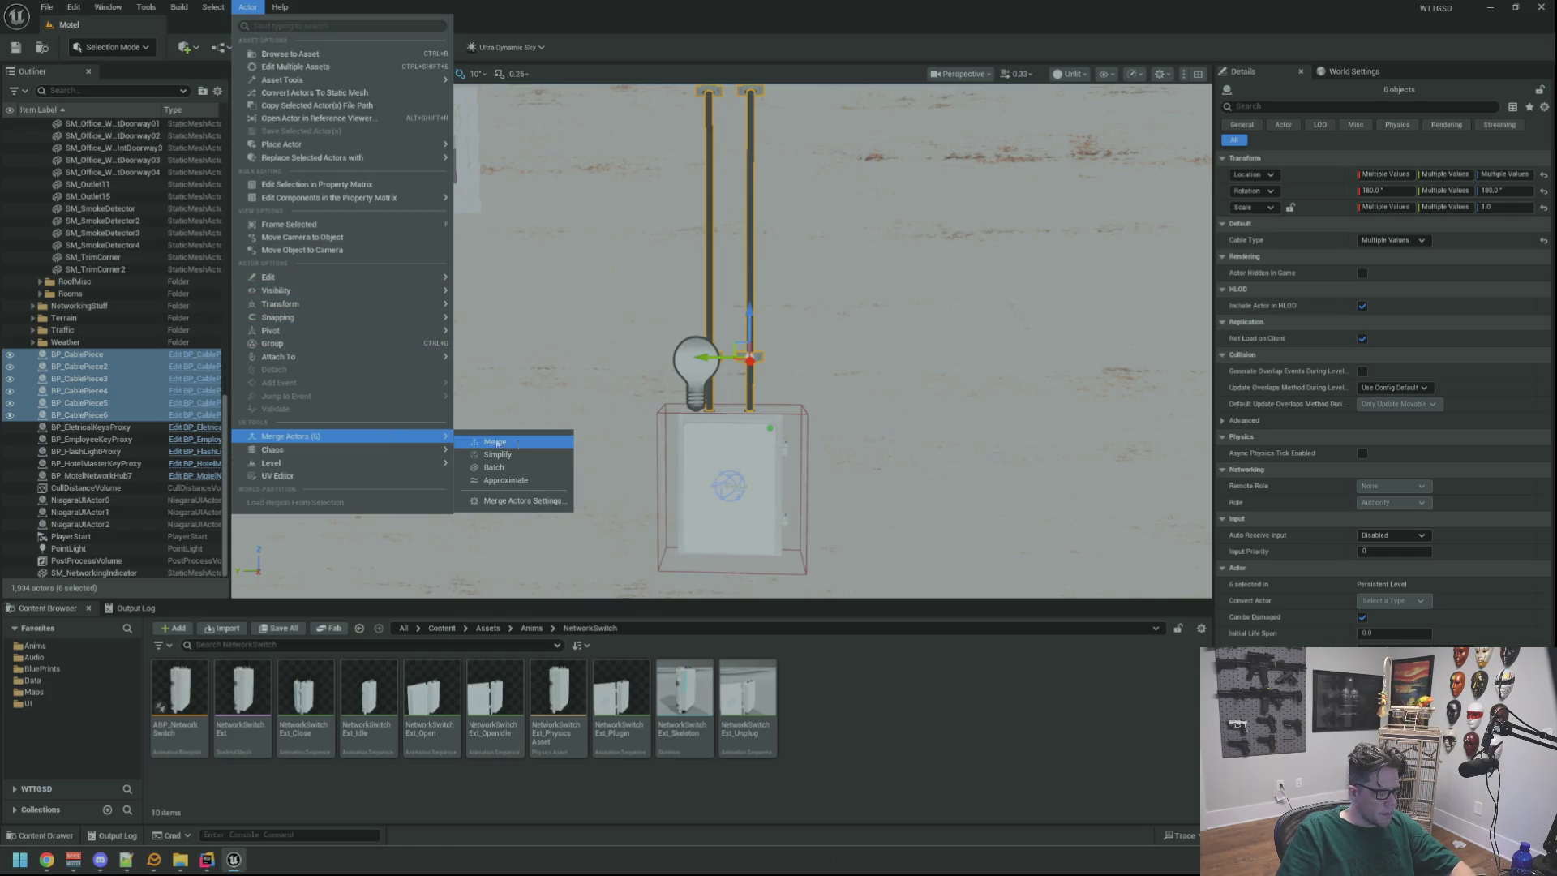
click(523, 500)
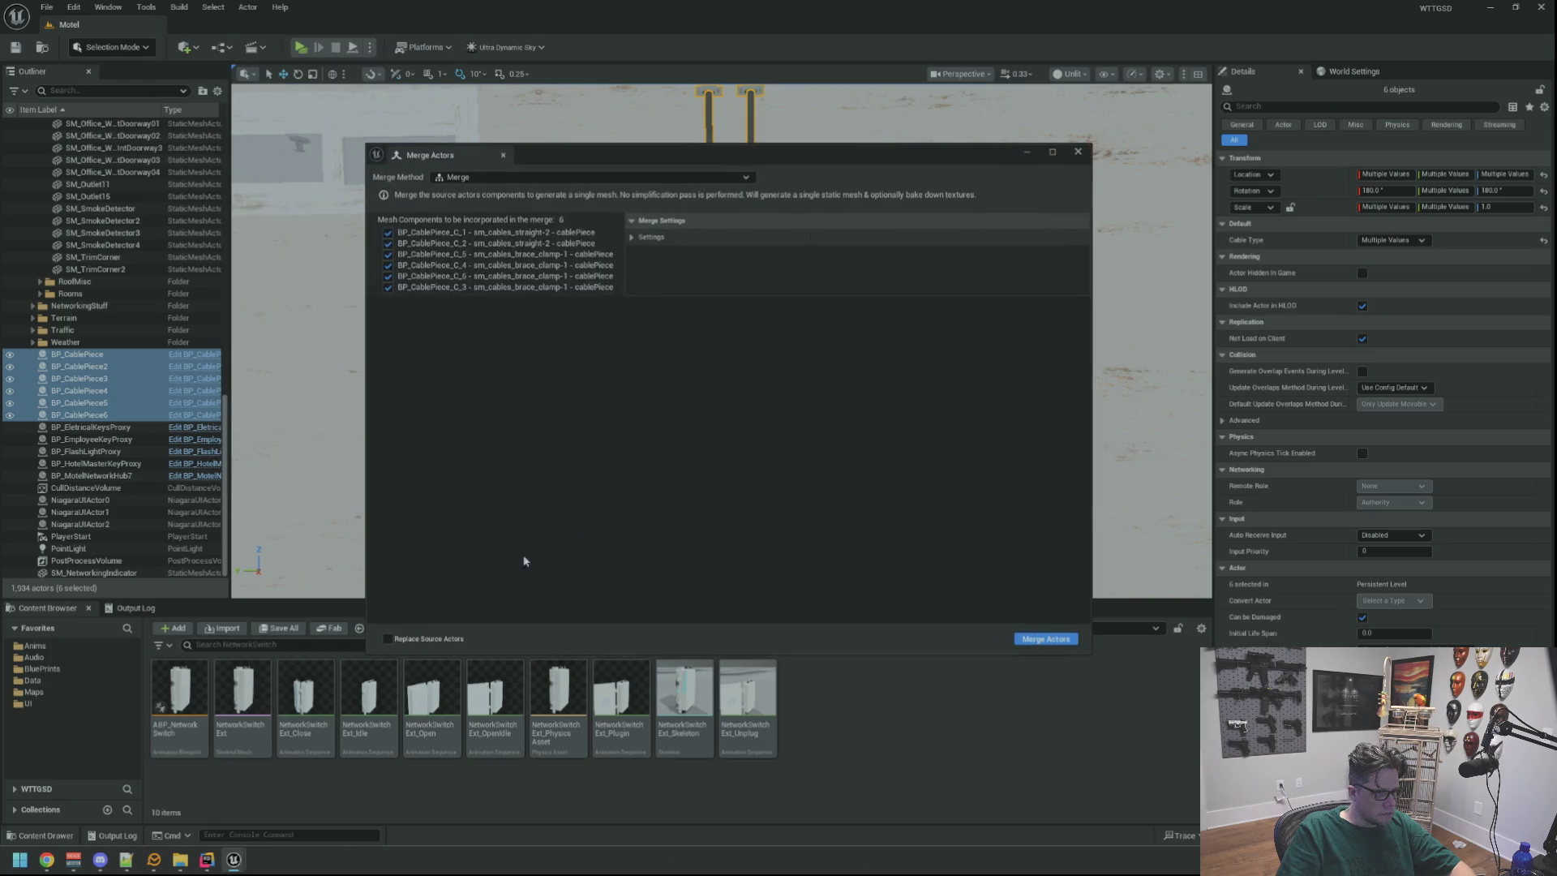
click(1042, 640)
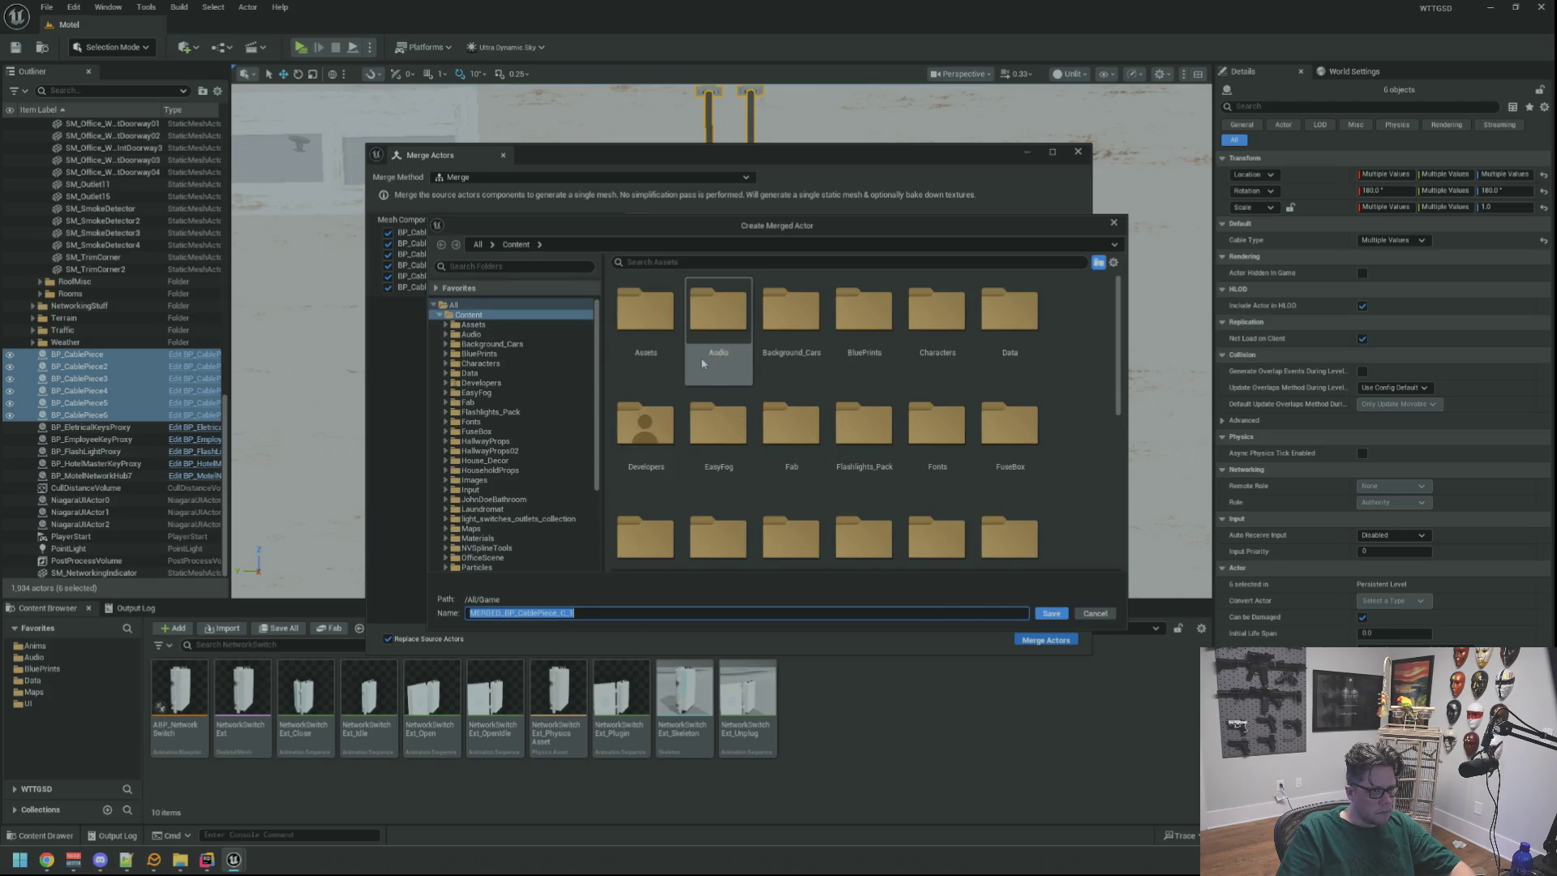
double_click(646, 313)
double_click(647, 312)
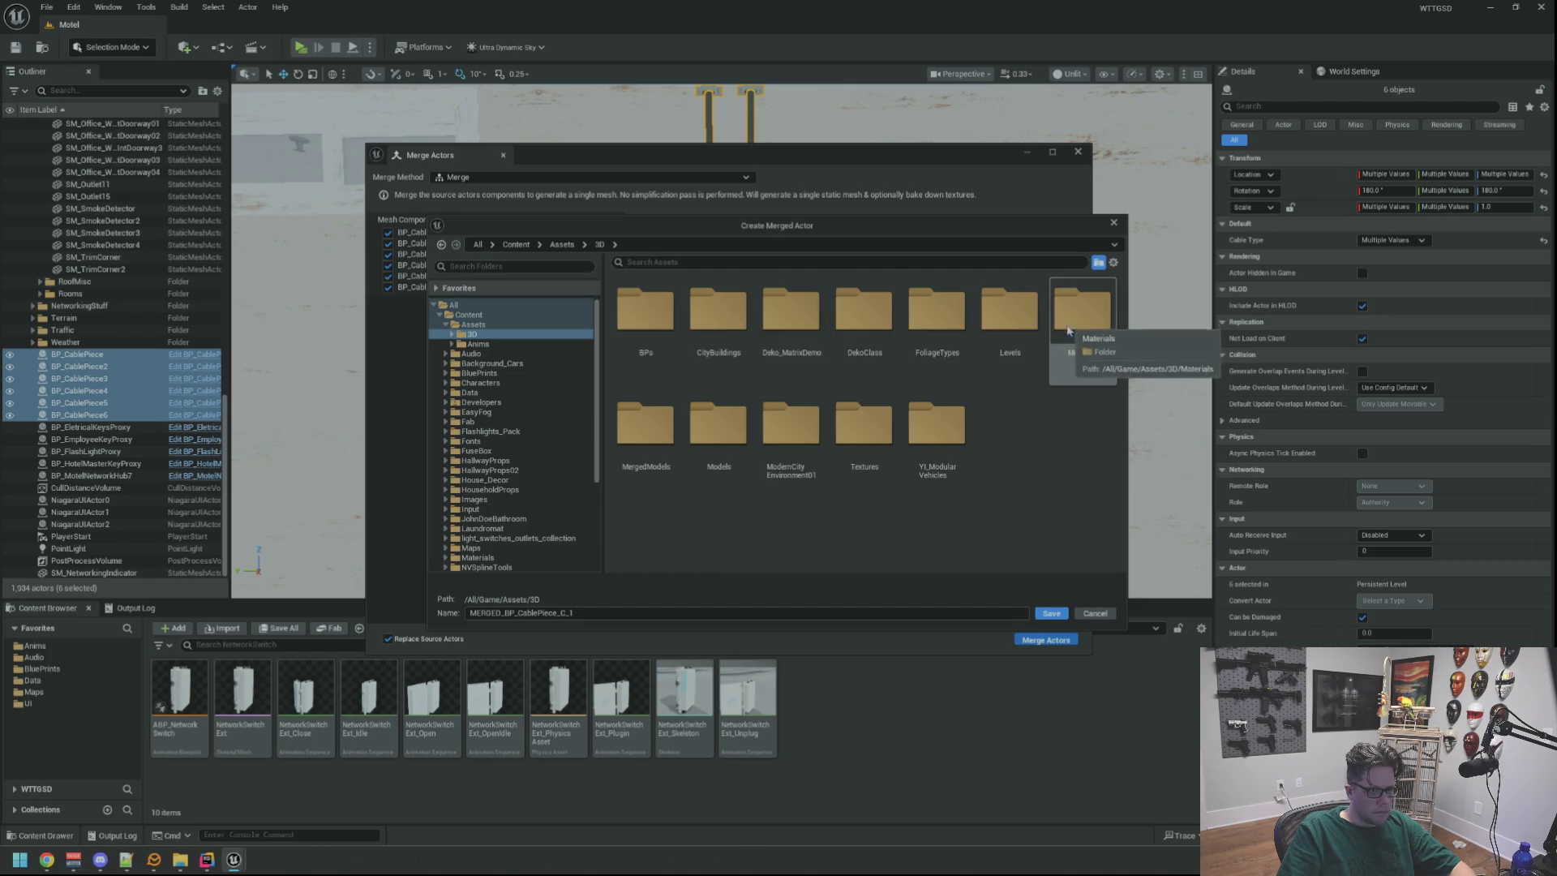
double_click(647, 426)
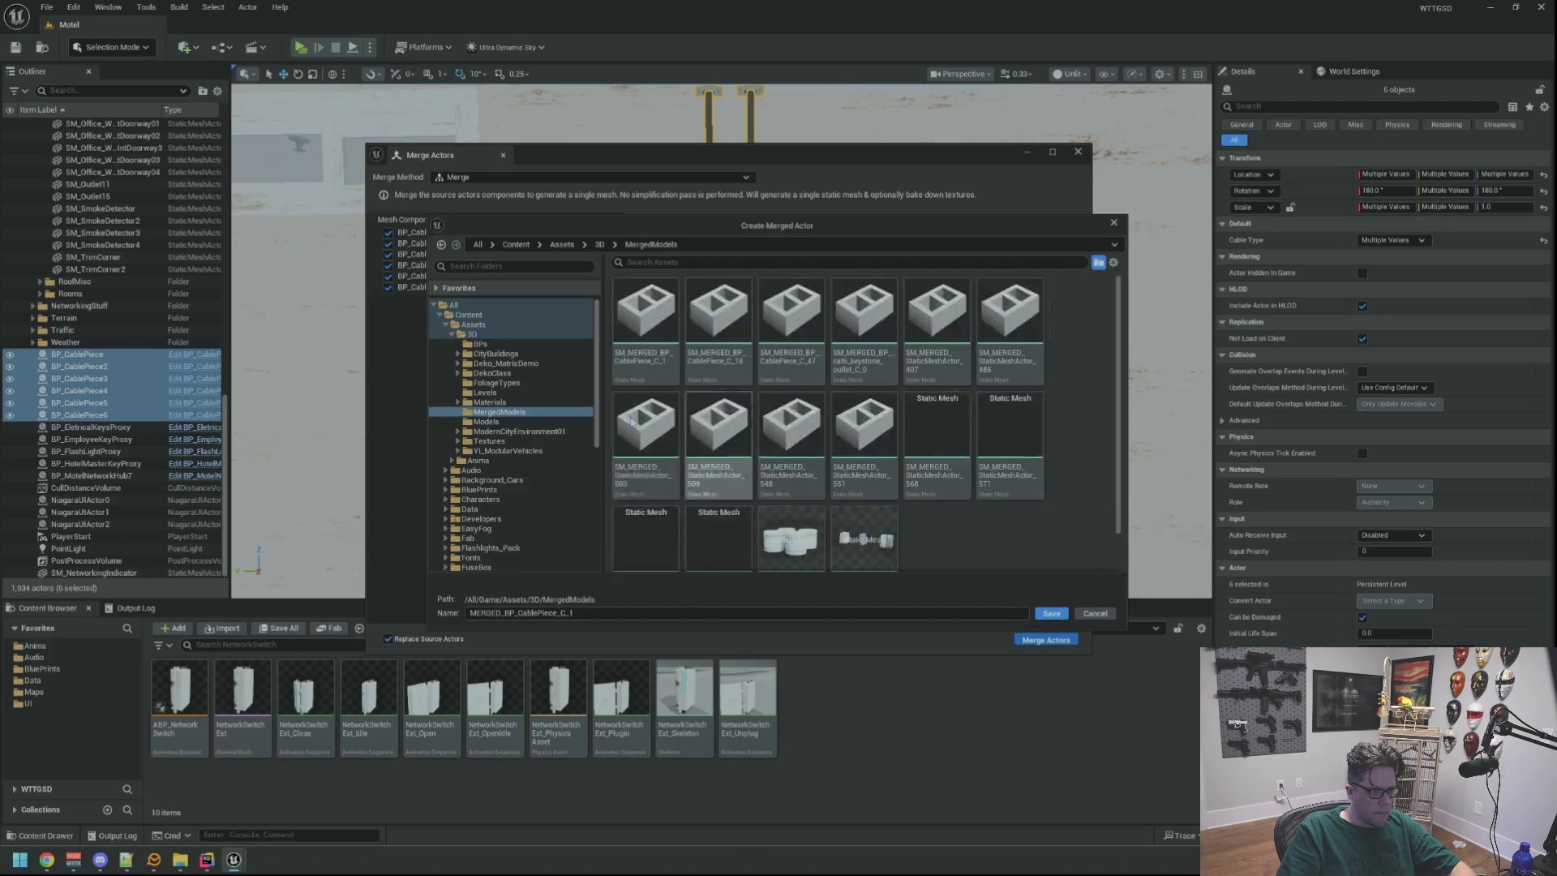
click(1051, 614)
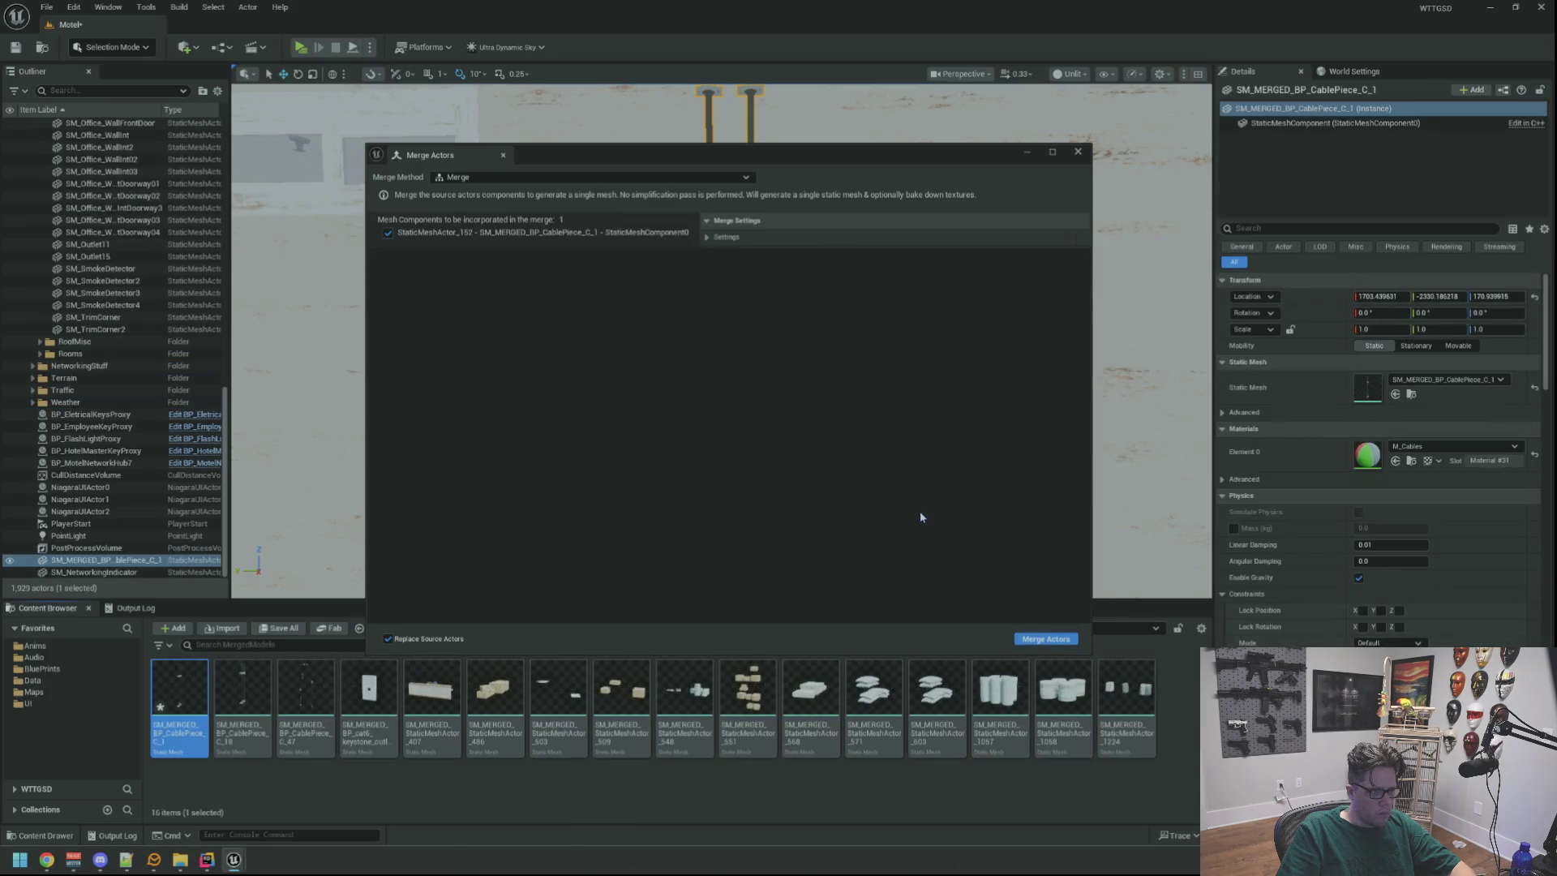
click(1078, 151)
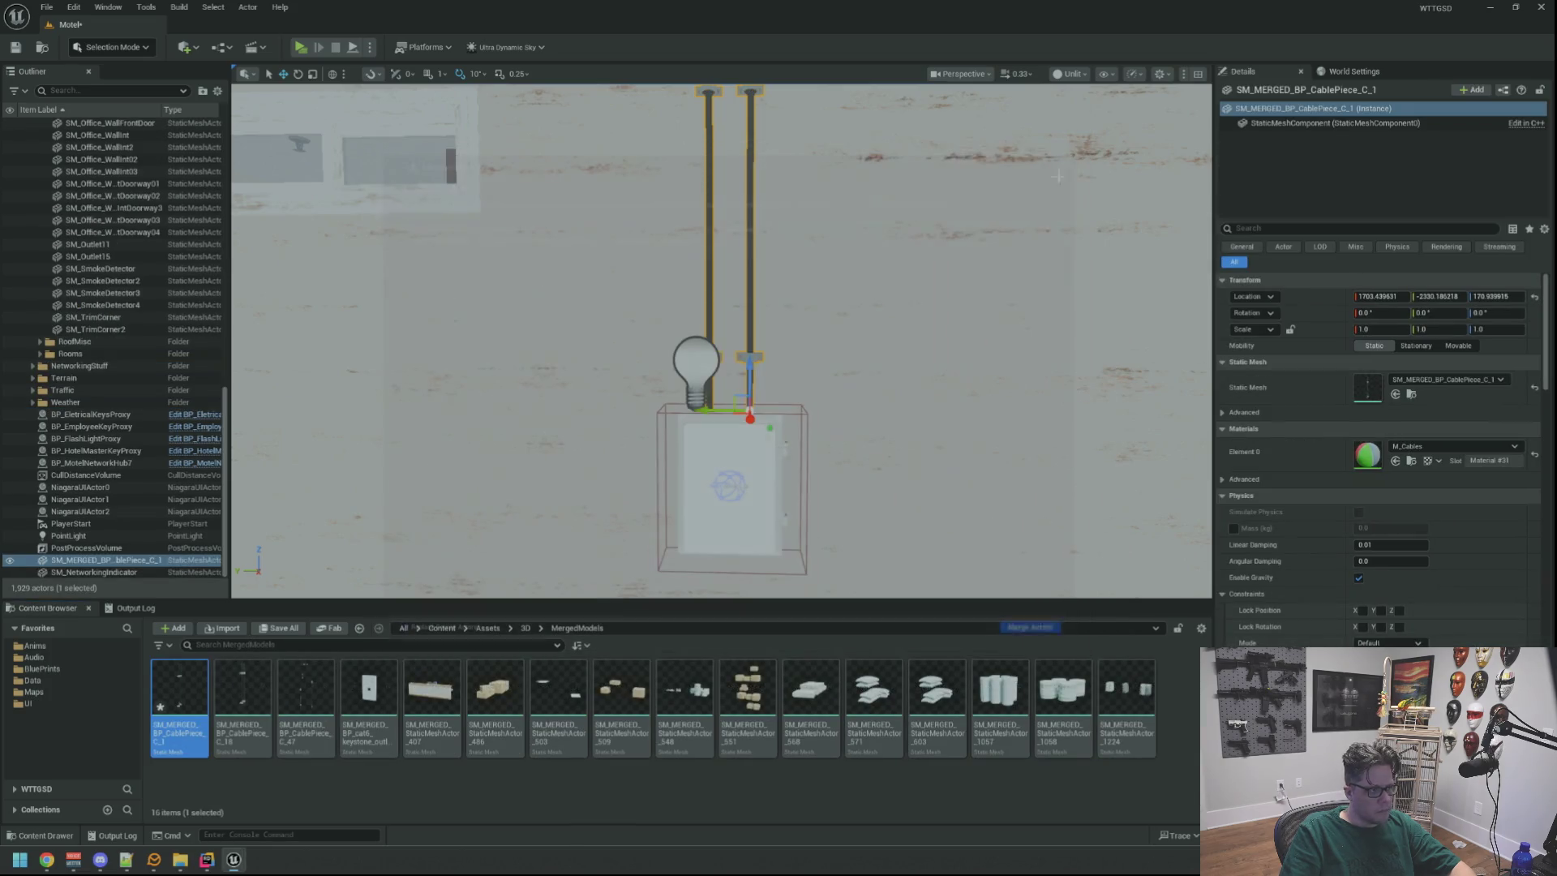
key(ctrl+s)
Slide BP_MotelNetworkHub8 left along the wall until it sits beside the other hub.
mouse_move(841, 330)
mouse_down()
mouse_move(807, 266)
mouse_move(876, 244)
mouse_move(730, 276)
mouse_move(376, 282)
mouse_move(568, 267)
mouse_up()
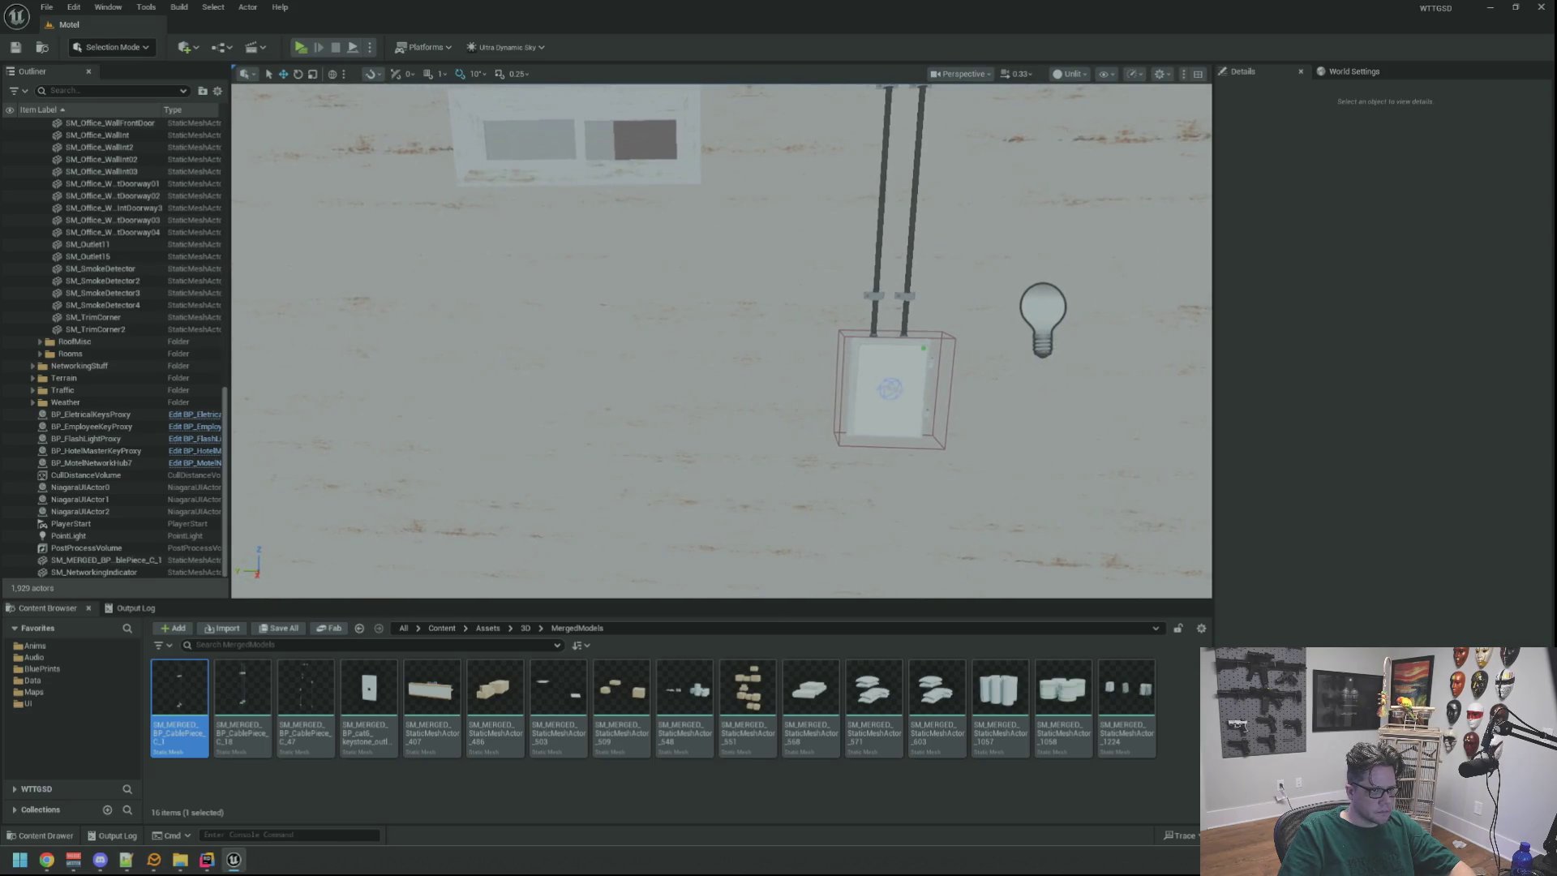
click(889, 382)
drag(846, 385, 845, 385)
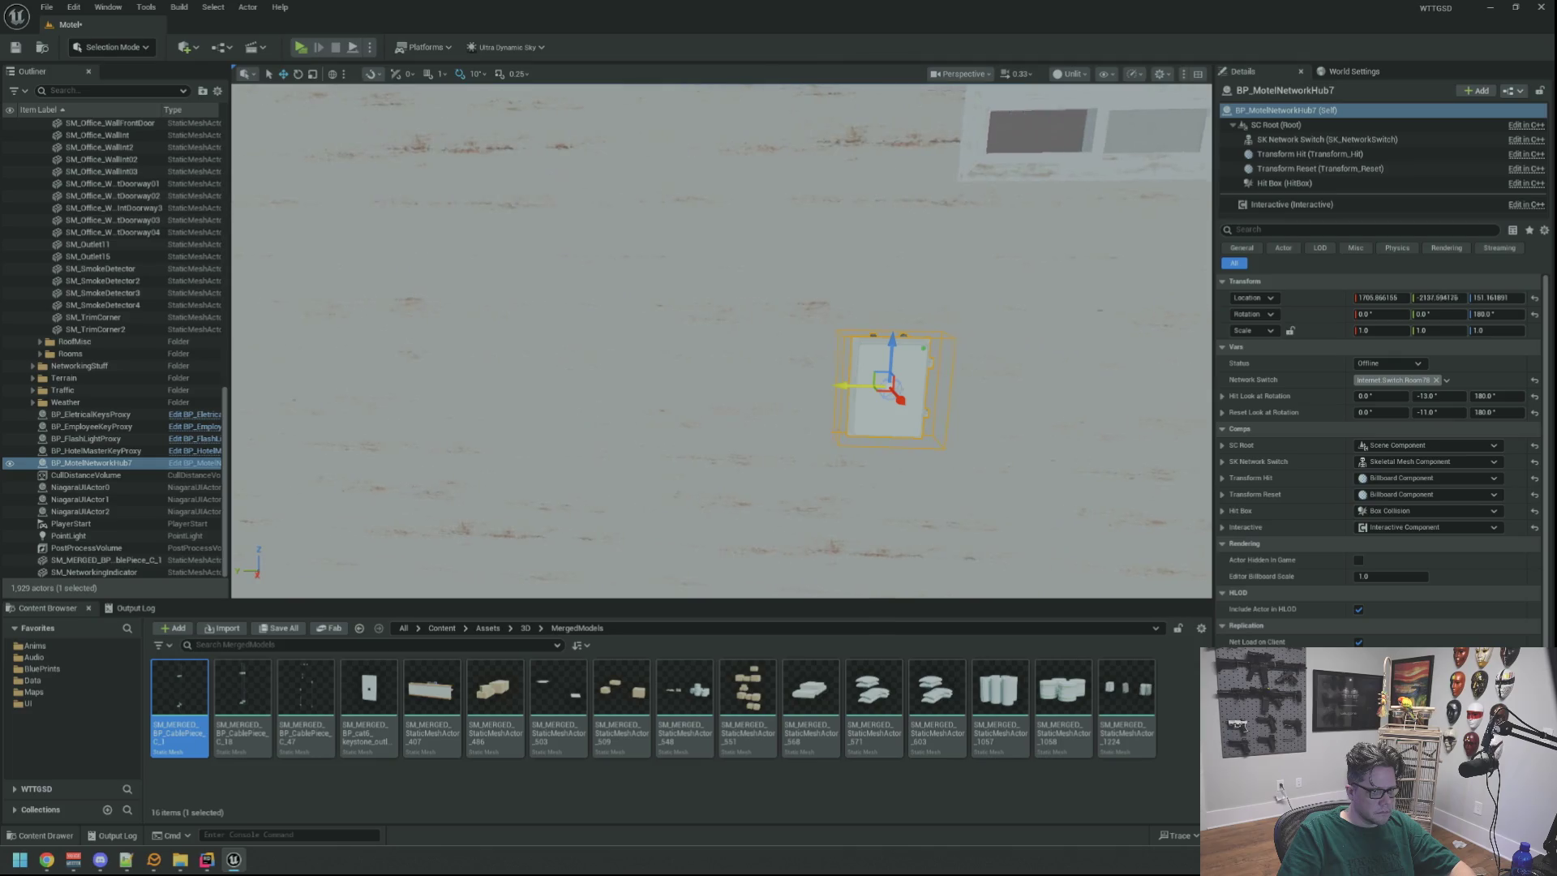
key(ctrl+z)
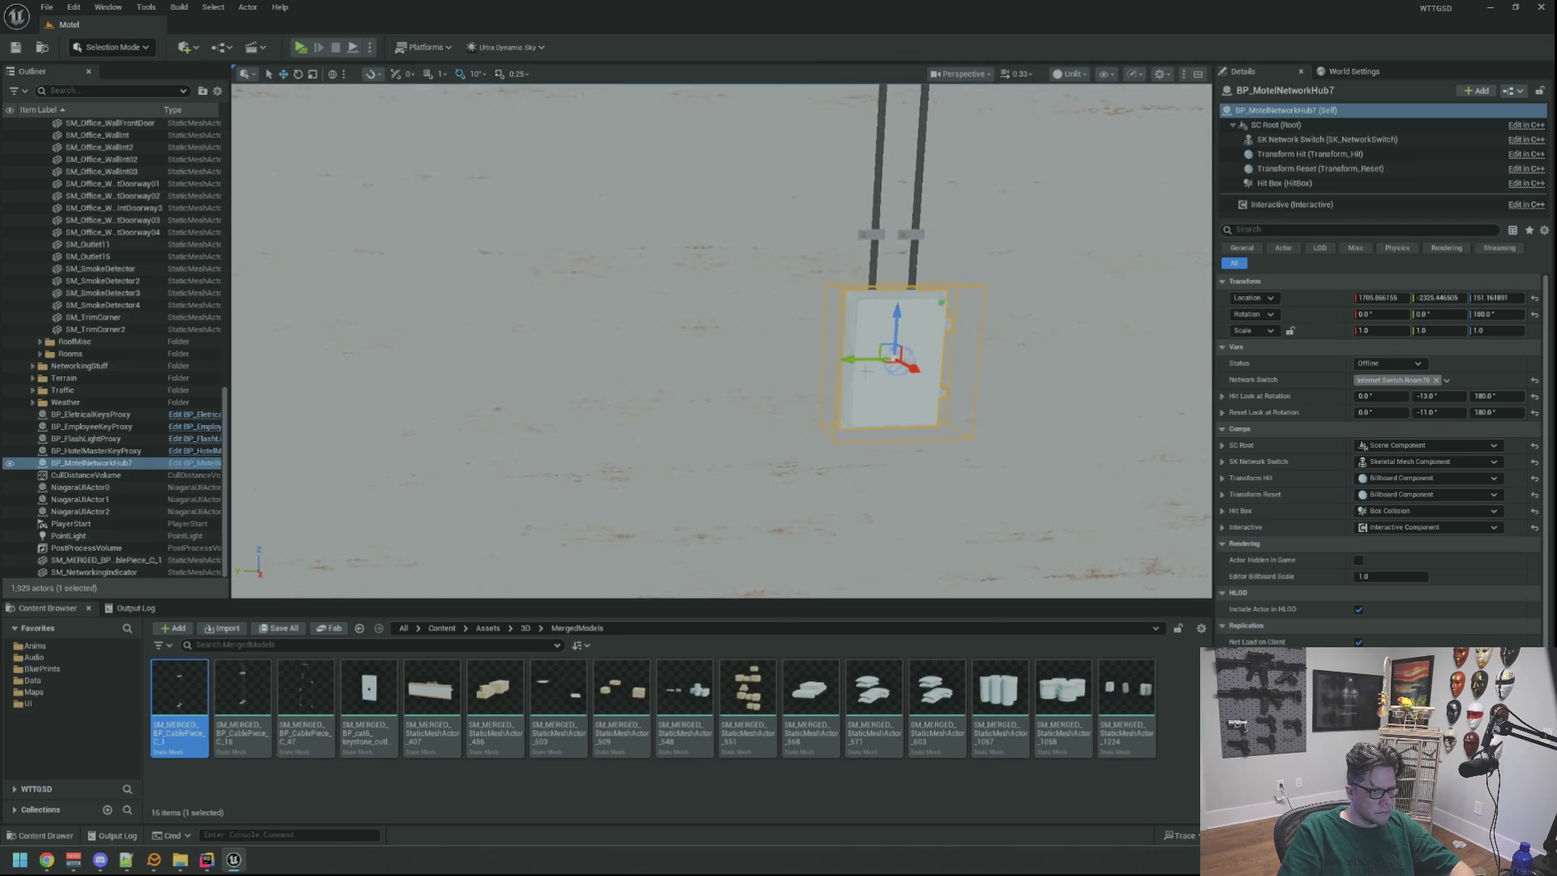
drag(850, 355, 418, 349)
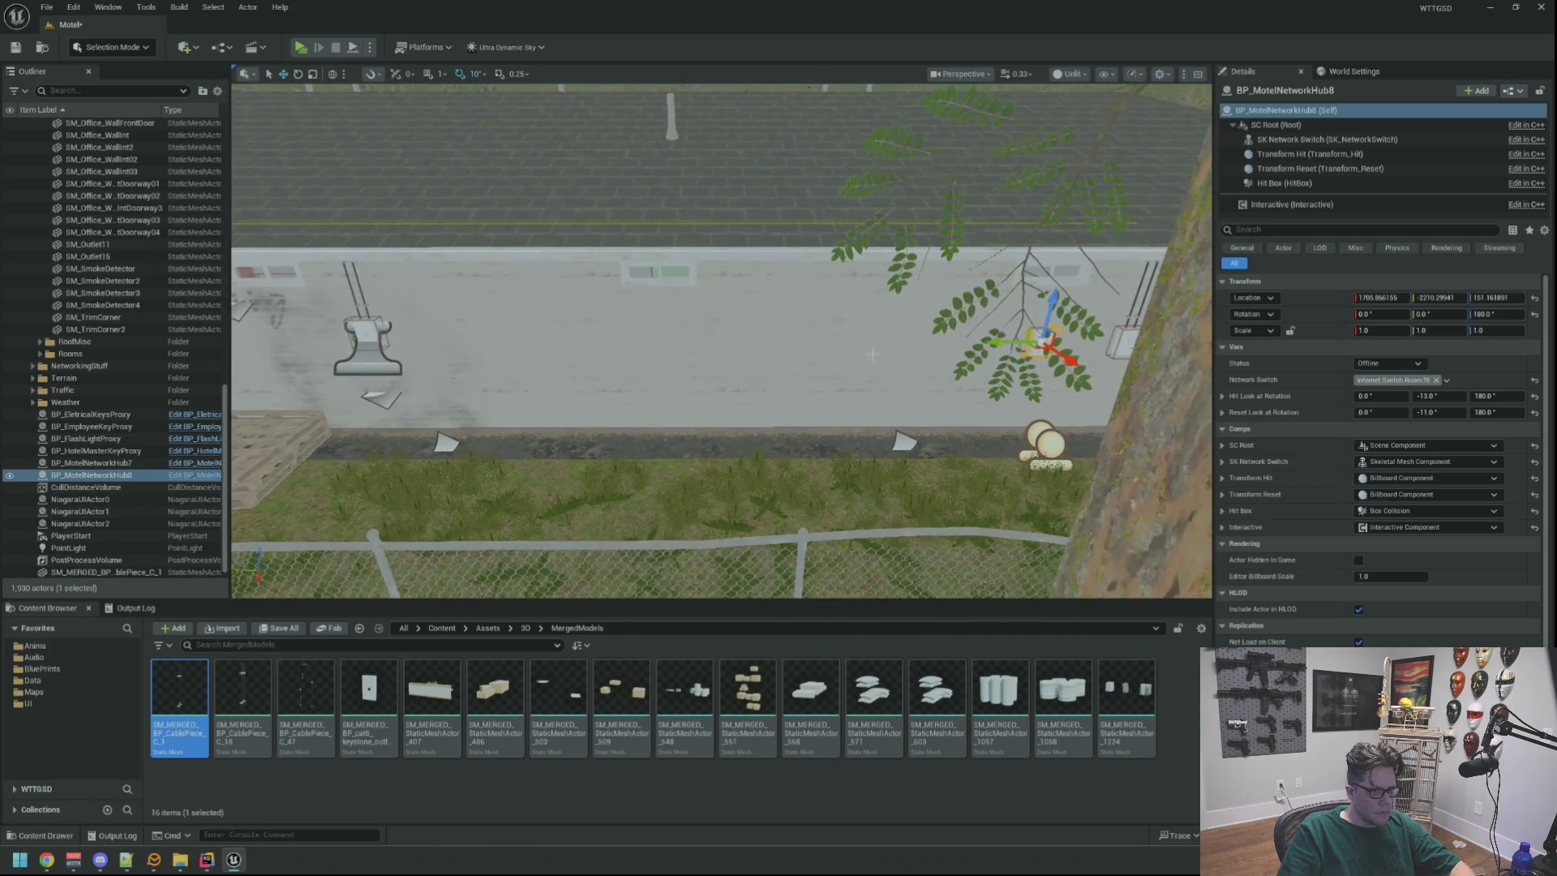
drag(1004, 345, 393, 348)
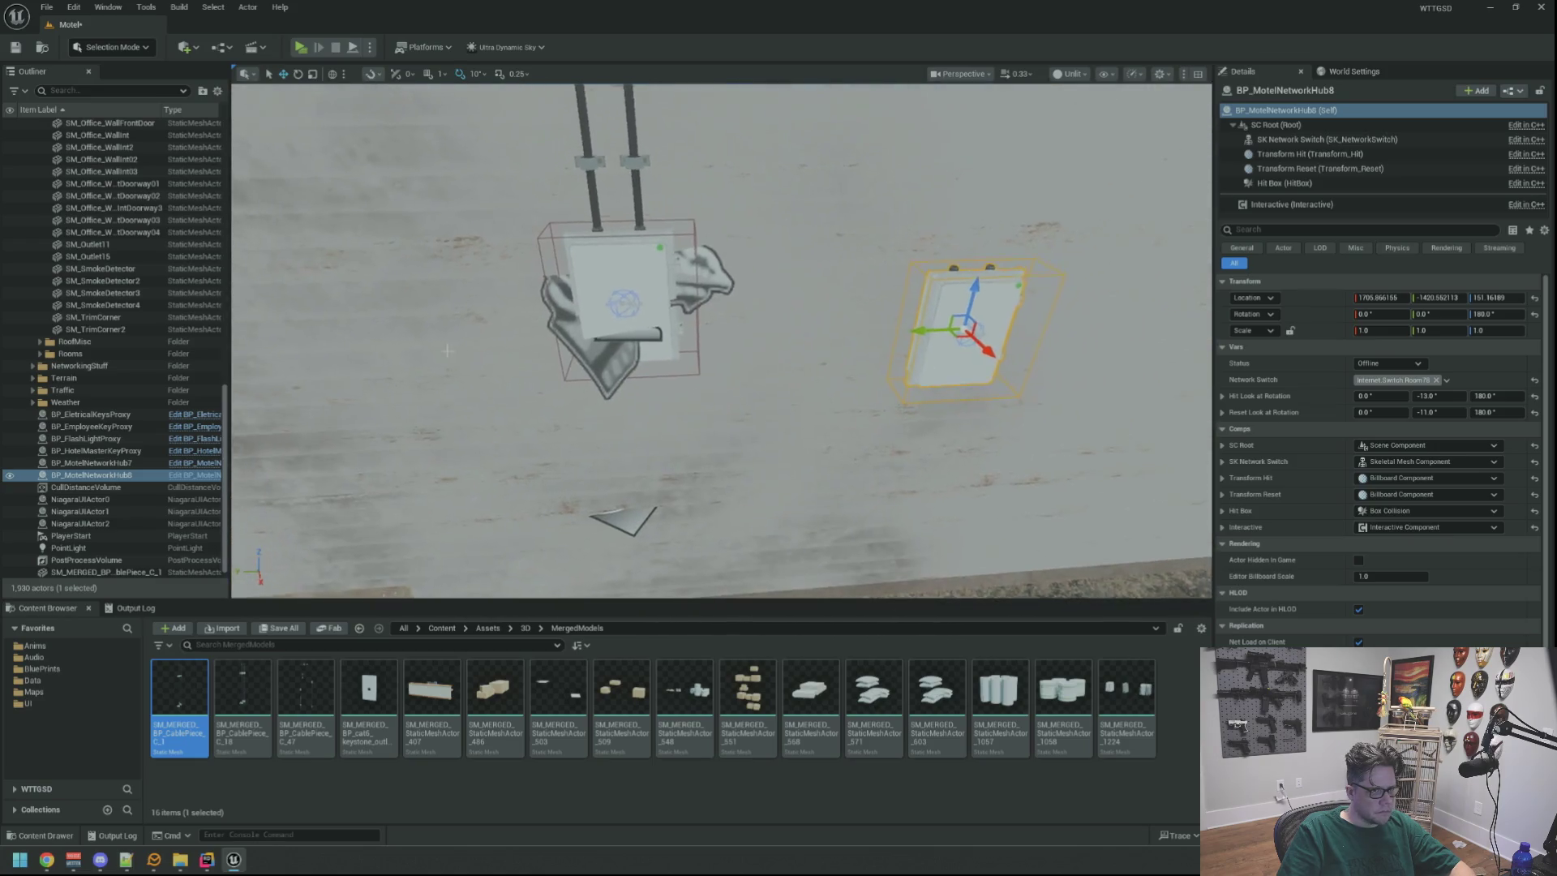
drag(925, 326, 761, 334)
Frame BP_MotelNetworkHub2 to check its position, then reselect Hub8.
scroll(709, 349, up, 3)
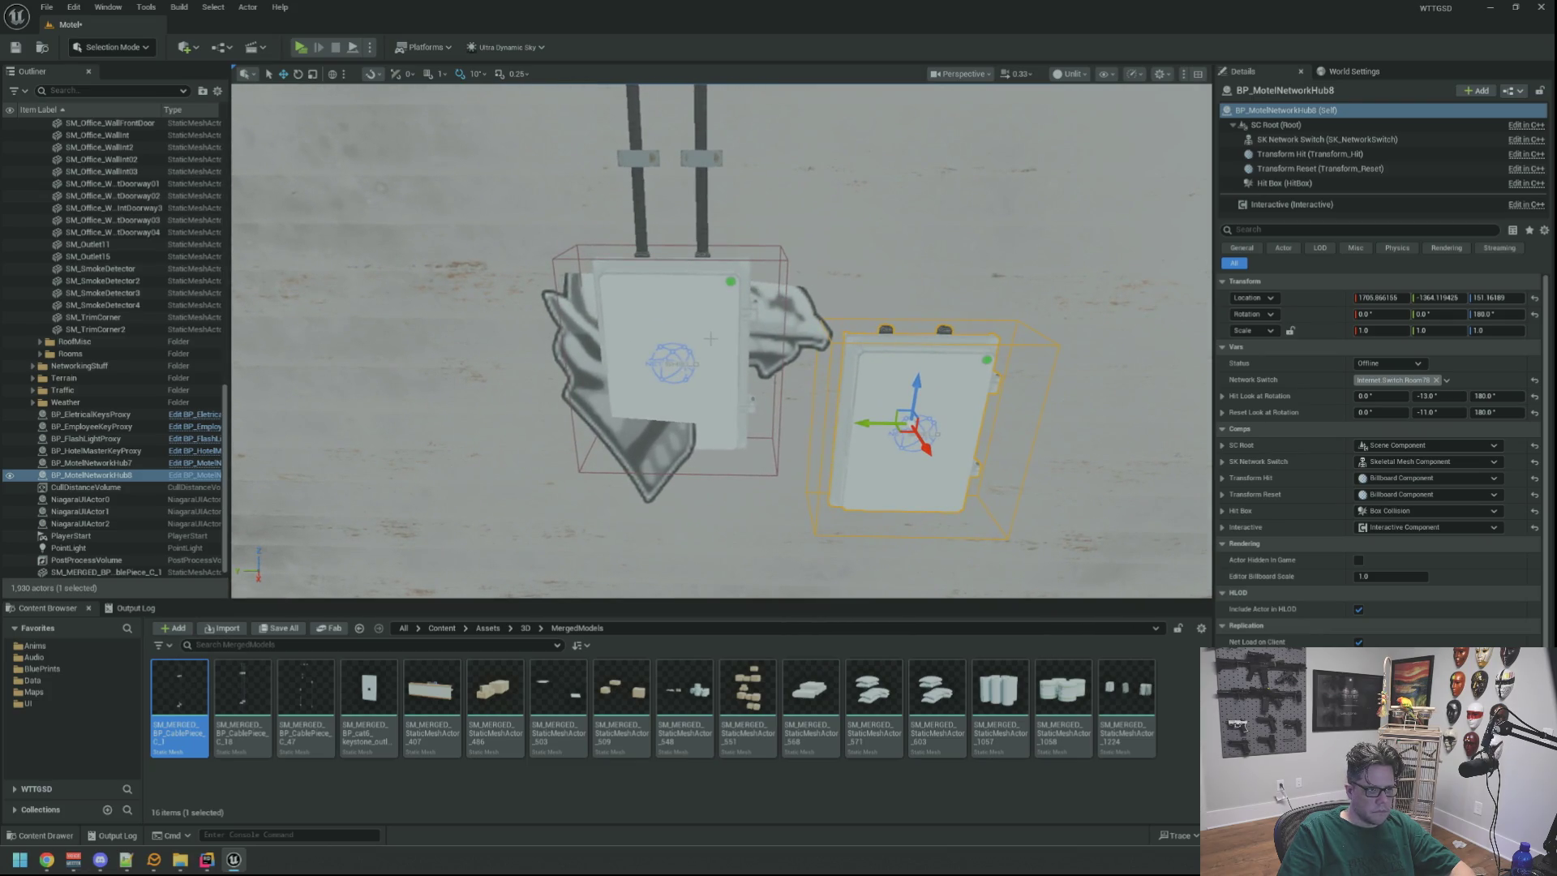
click(711, 339)
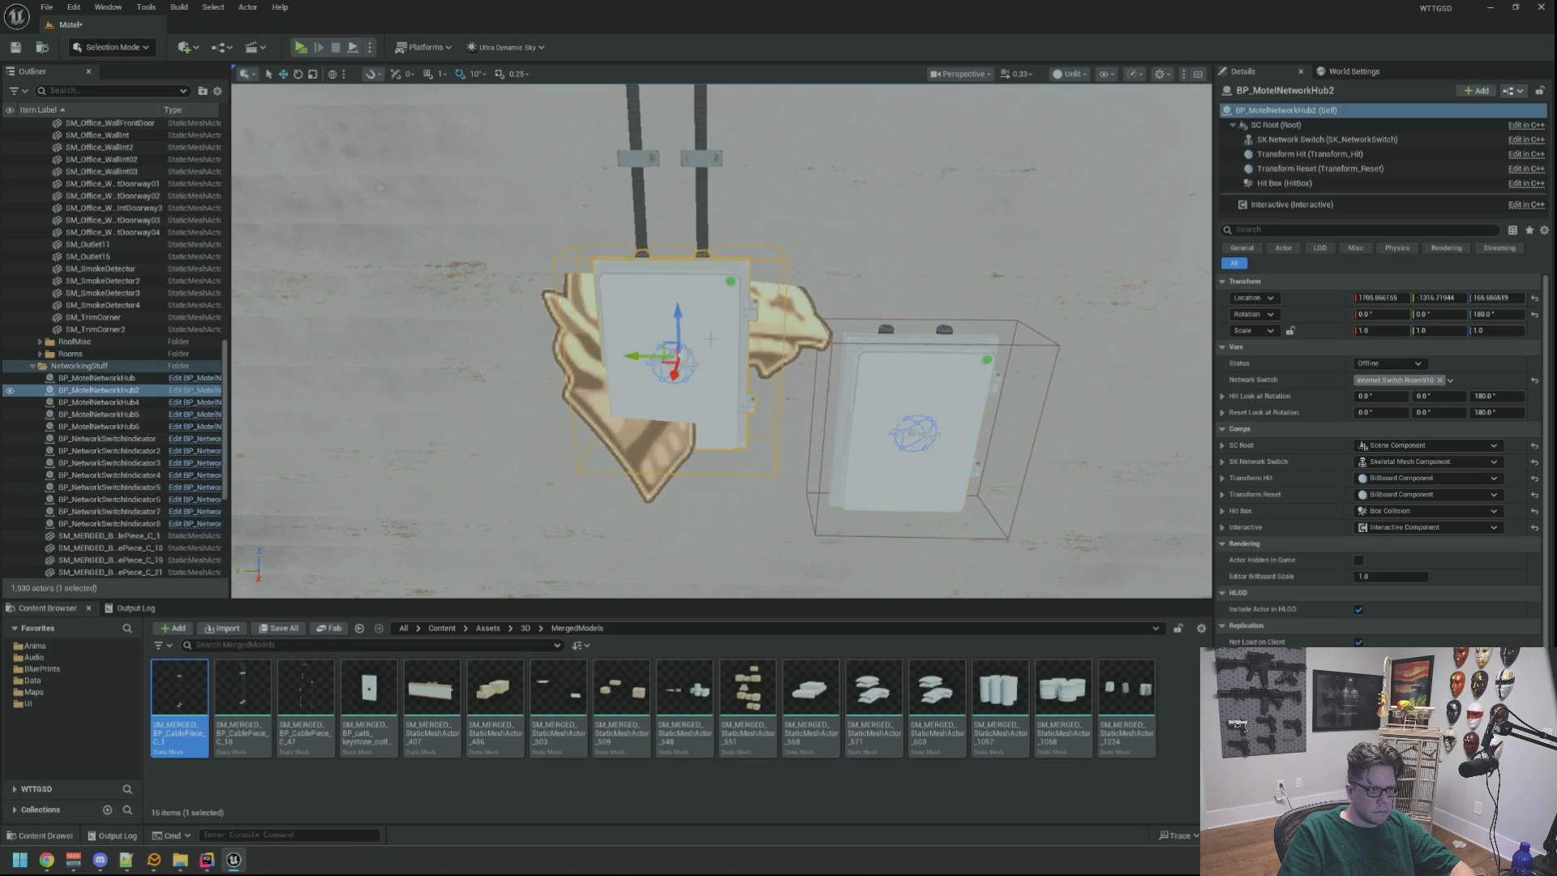
key(f)
scroll(985, 387, down, 3)
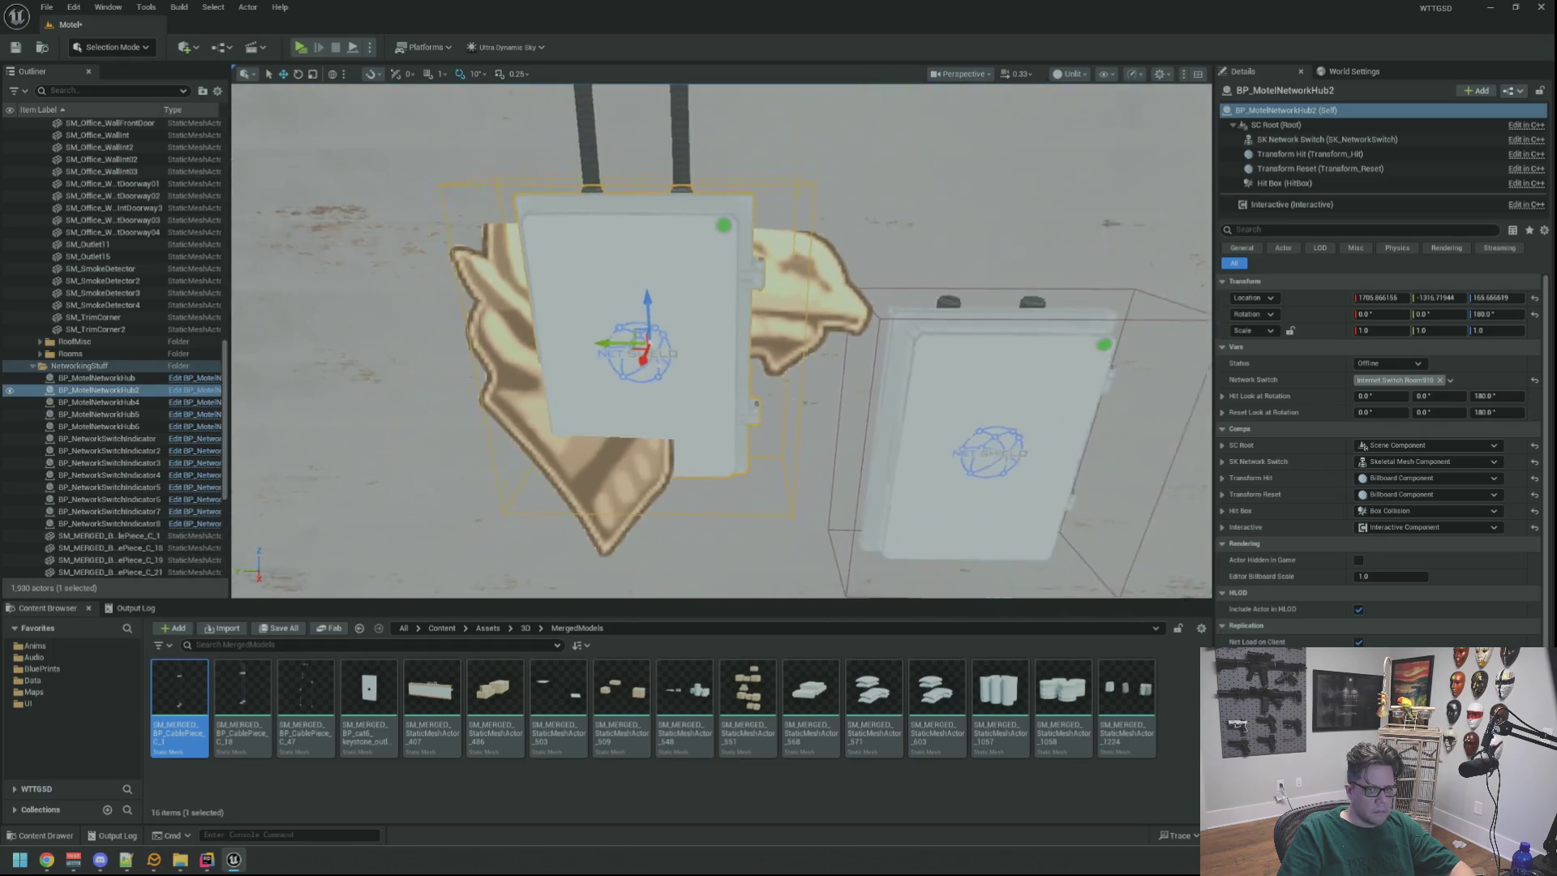
click(985, 387)
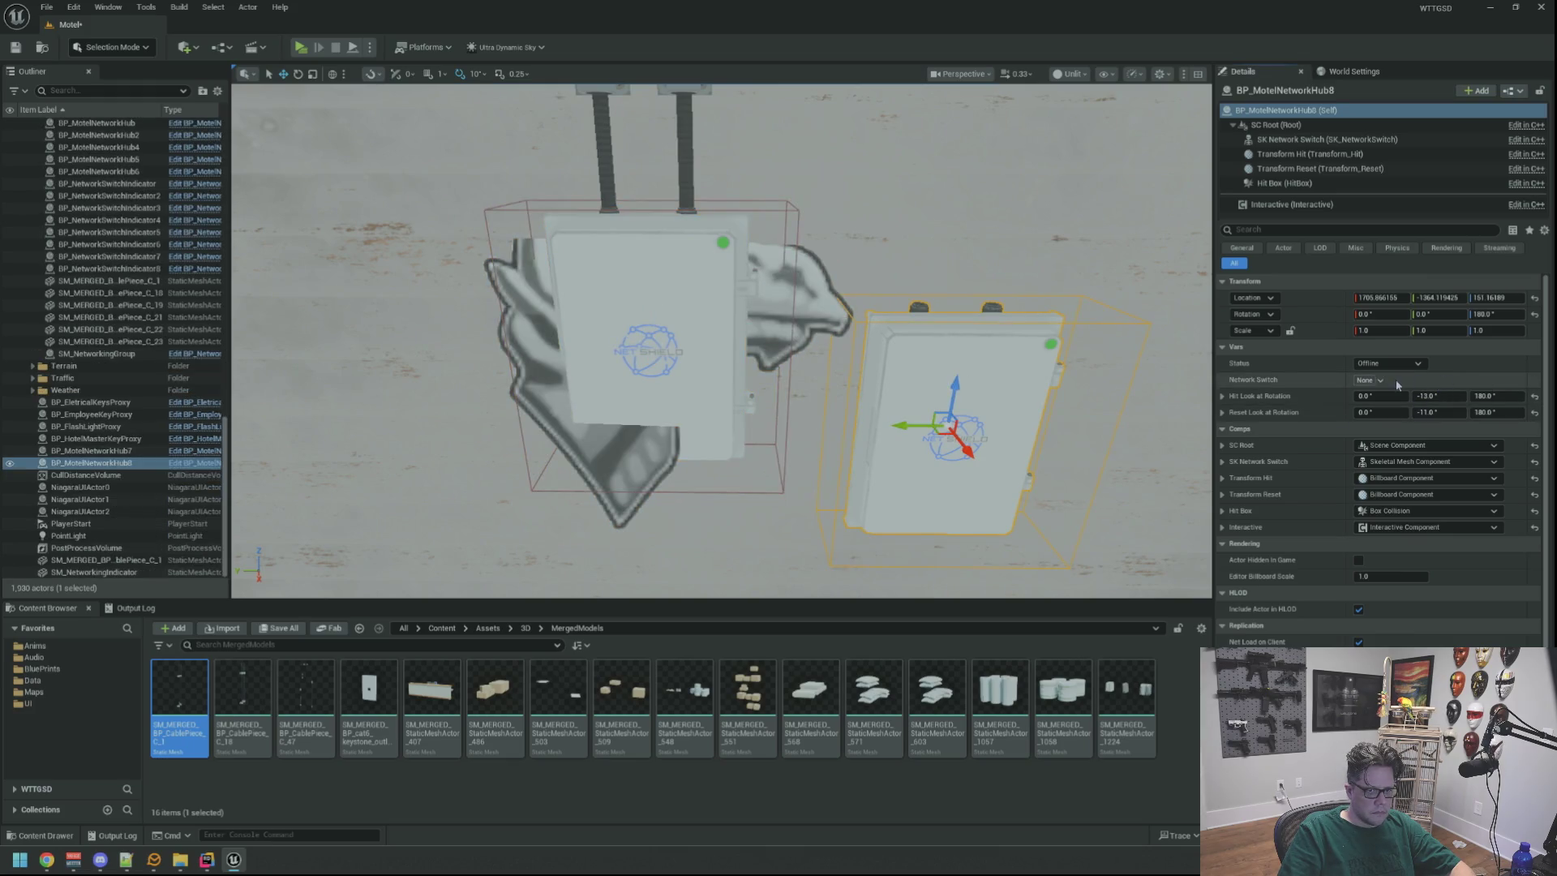
Set BP_MotelNetworkHub8's Network Switch to an Internet room switch tag.
click(1382, 381)
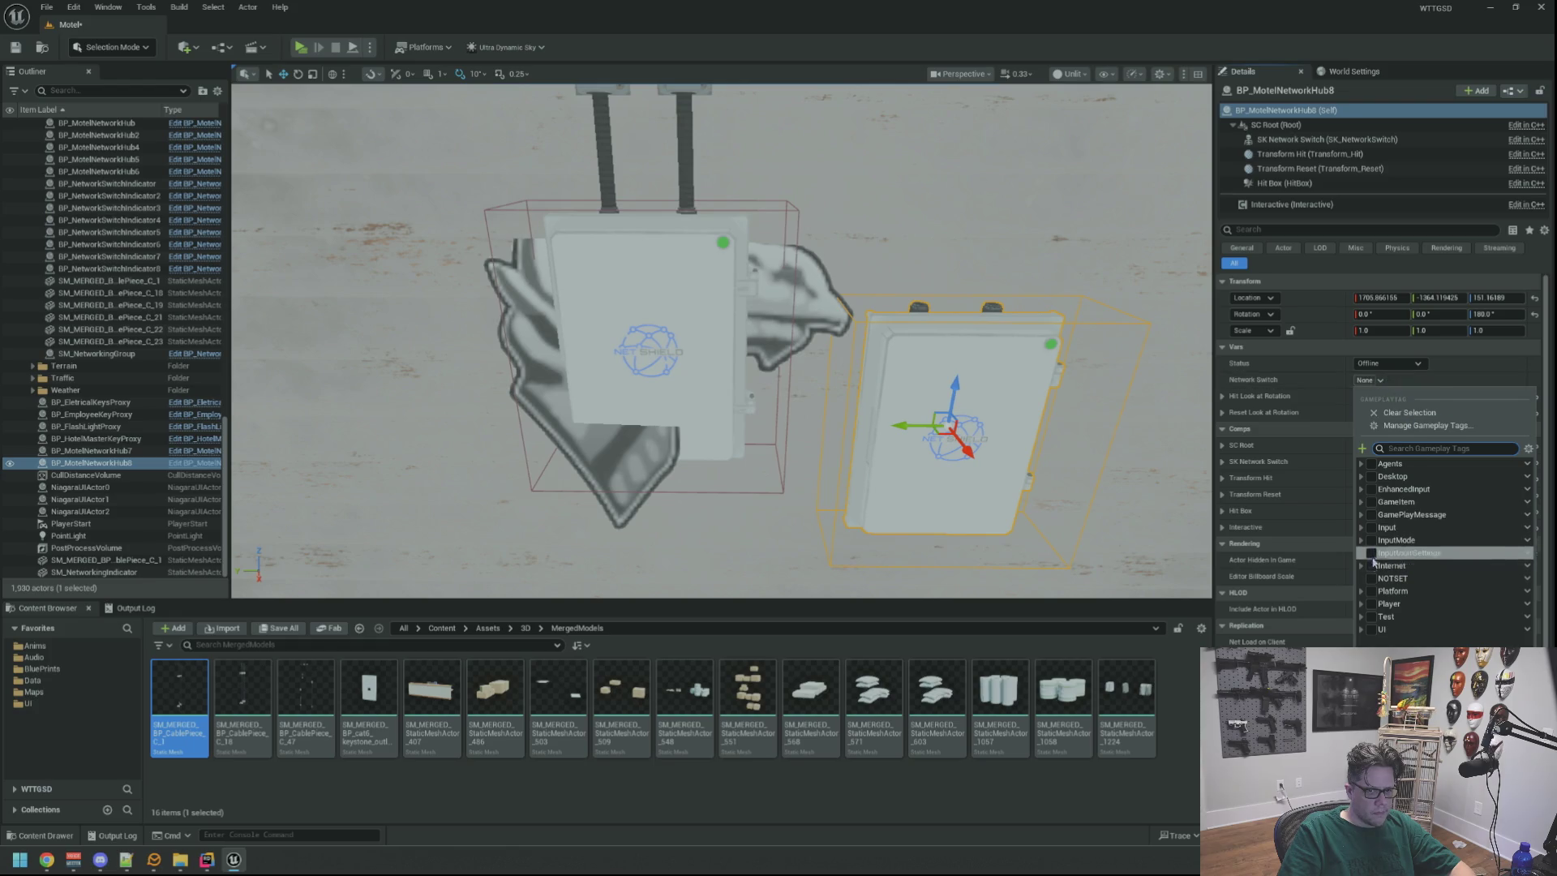
click(1361, 566)
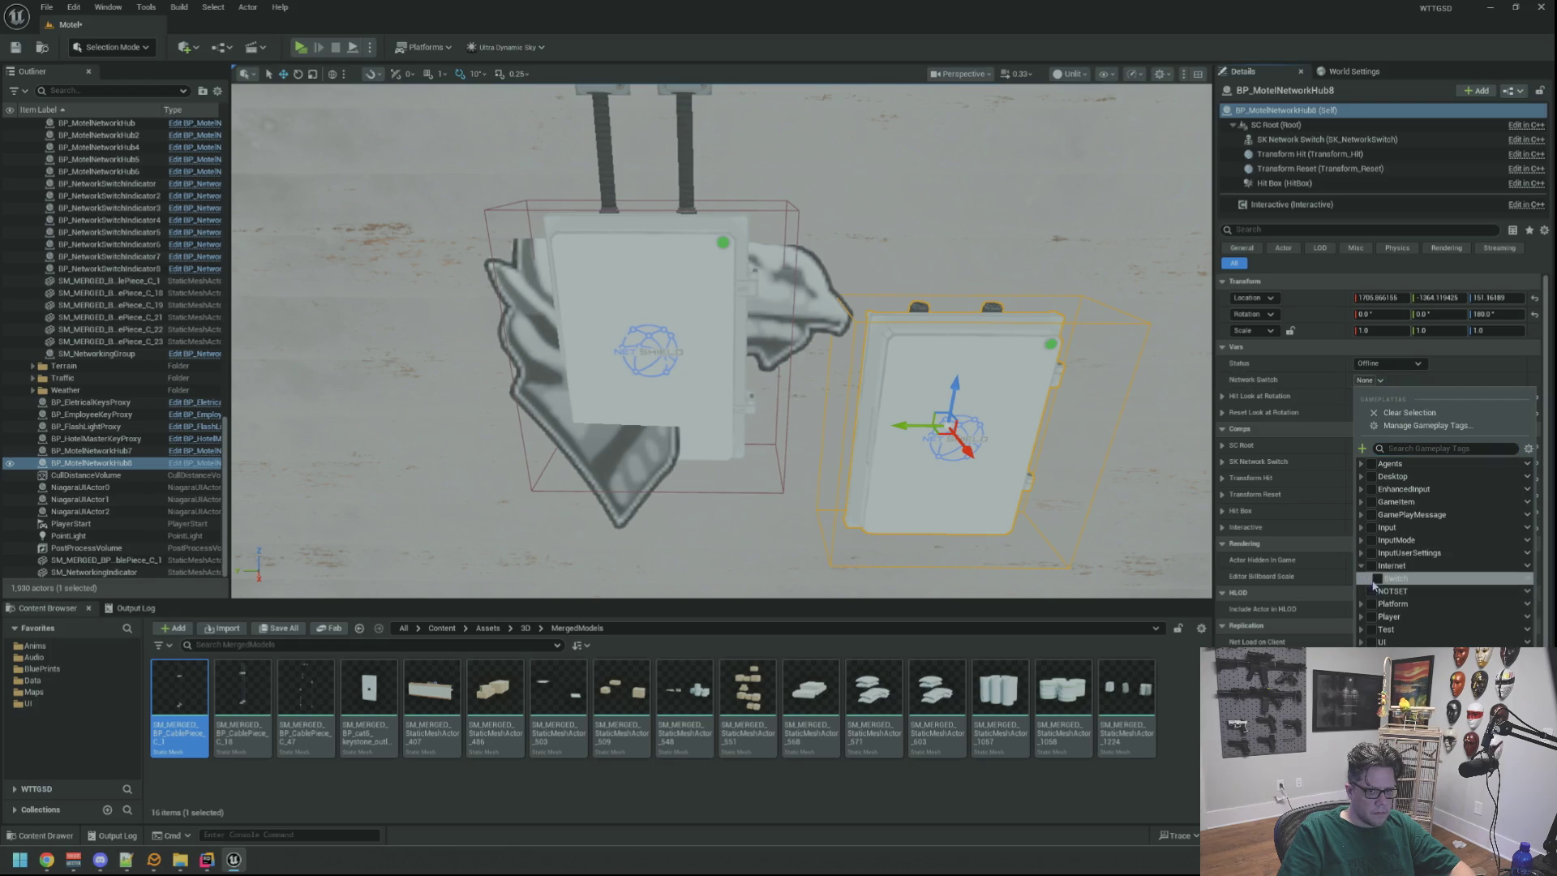
scroll(1436, 587, down, 2)
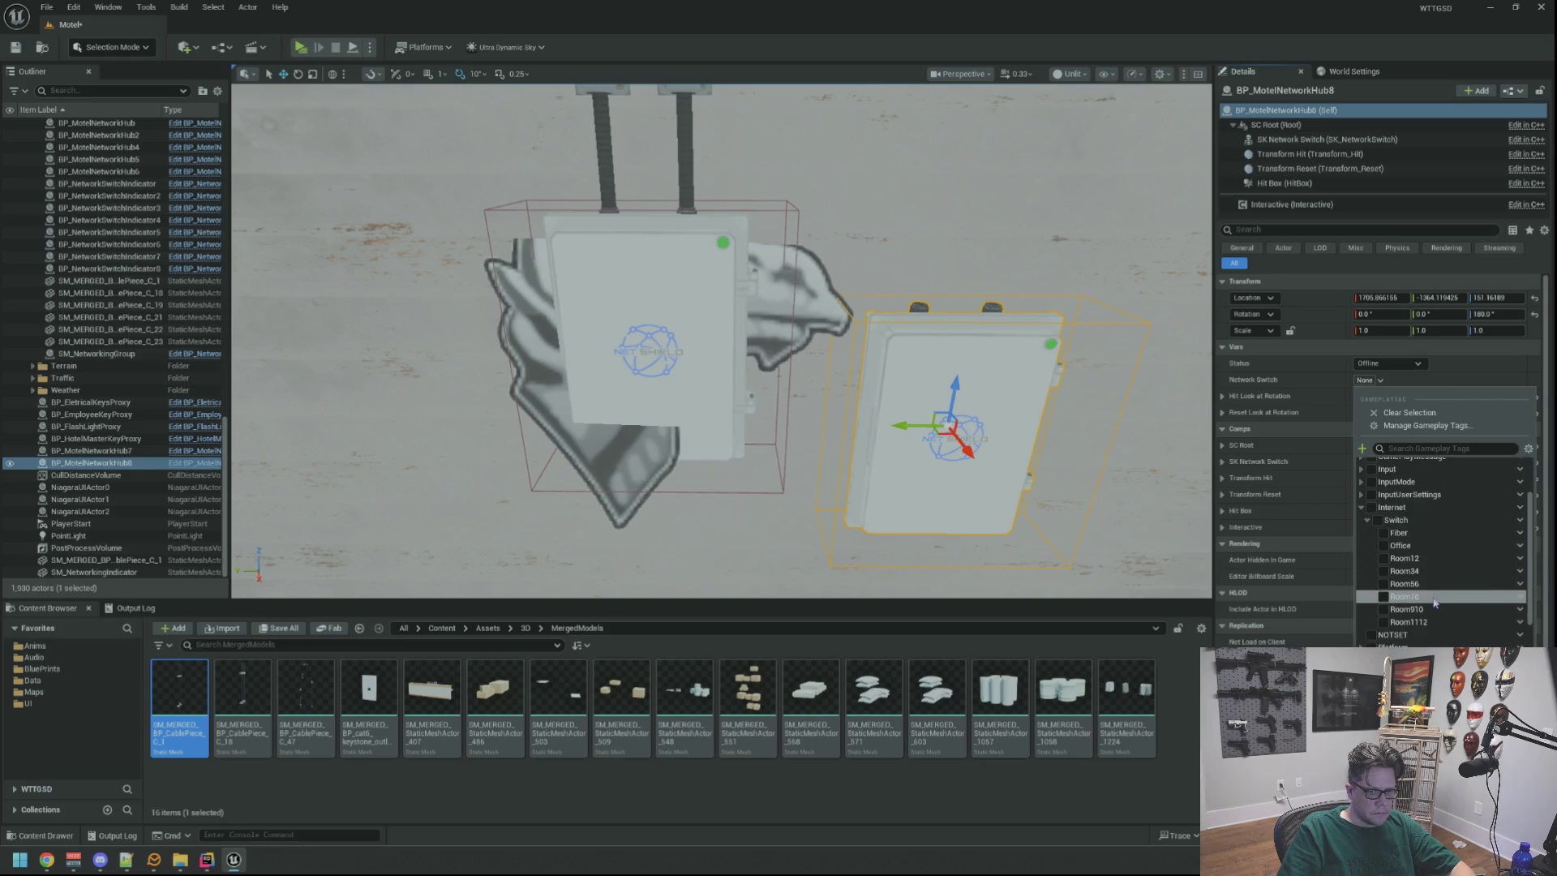
click(1277, 511)
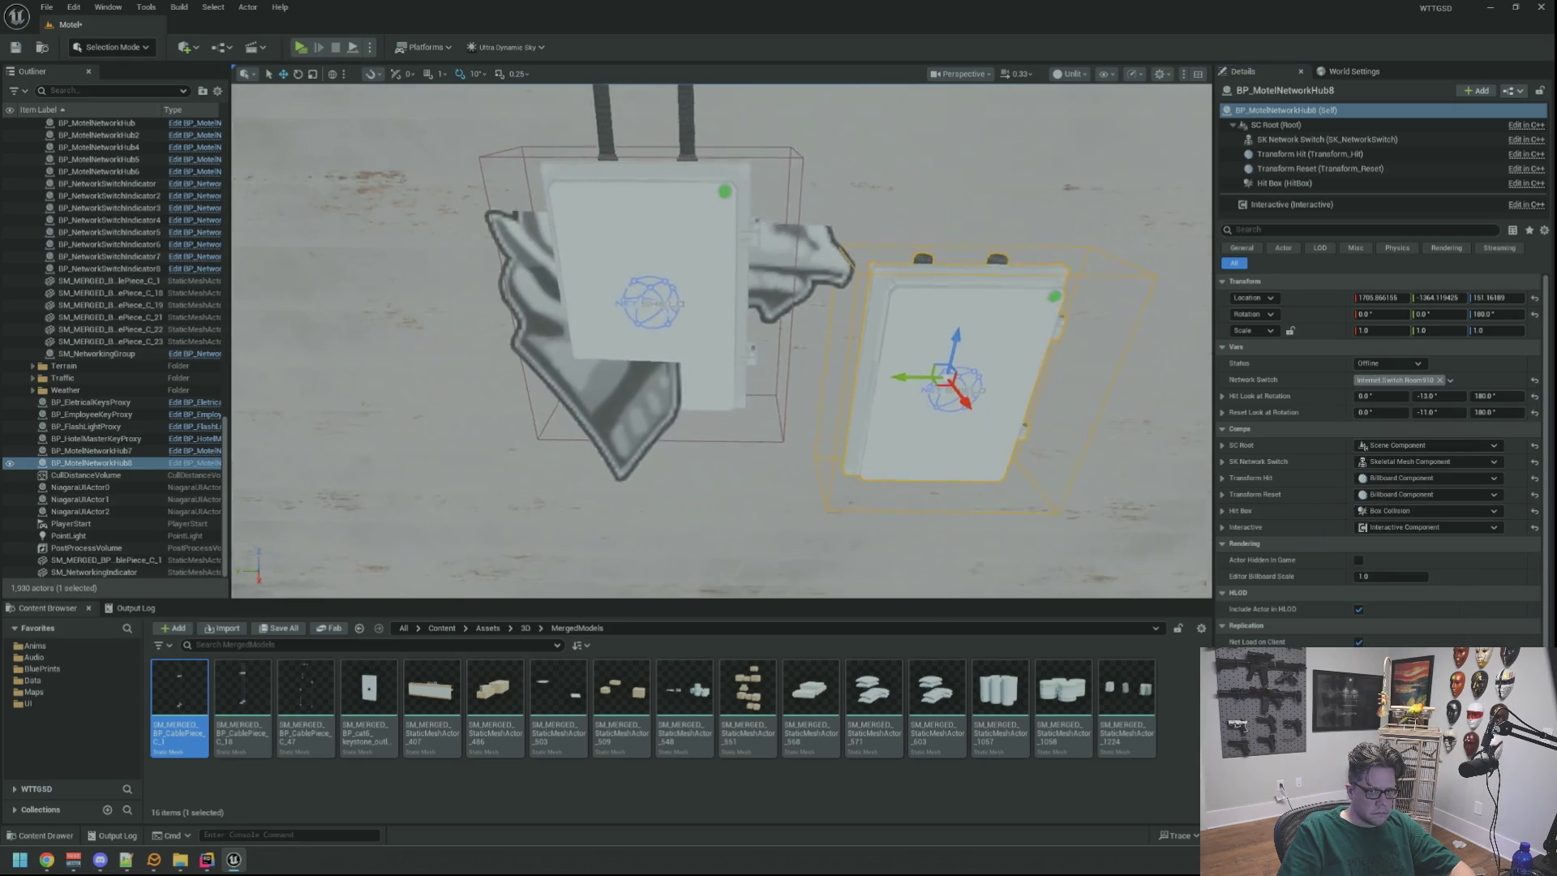
scroll(1077, 366, down, 2)
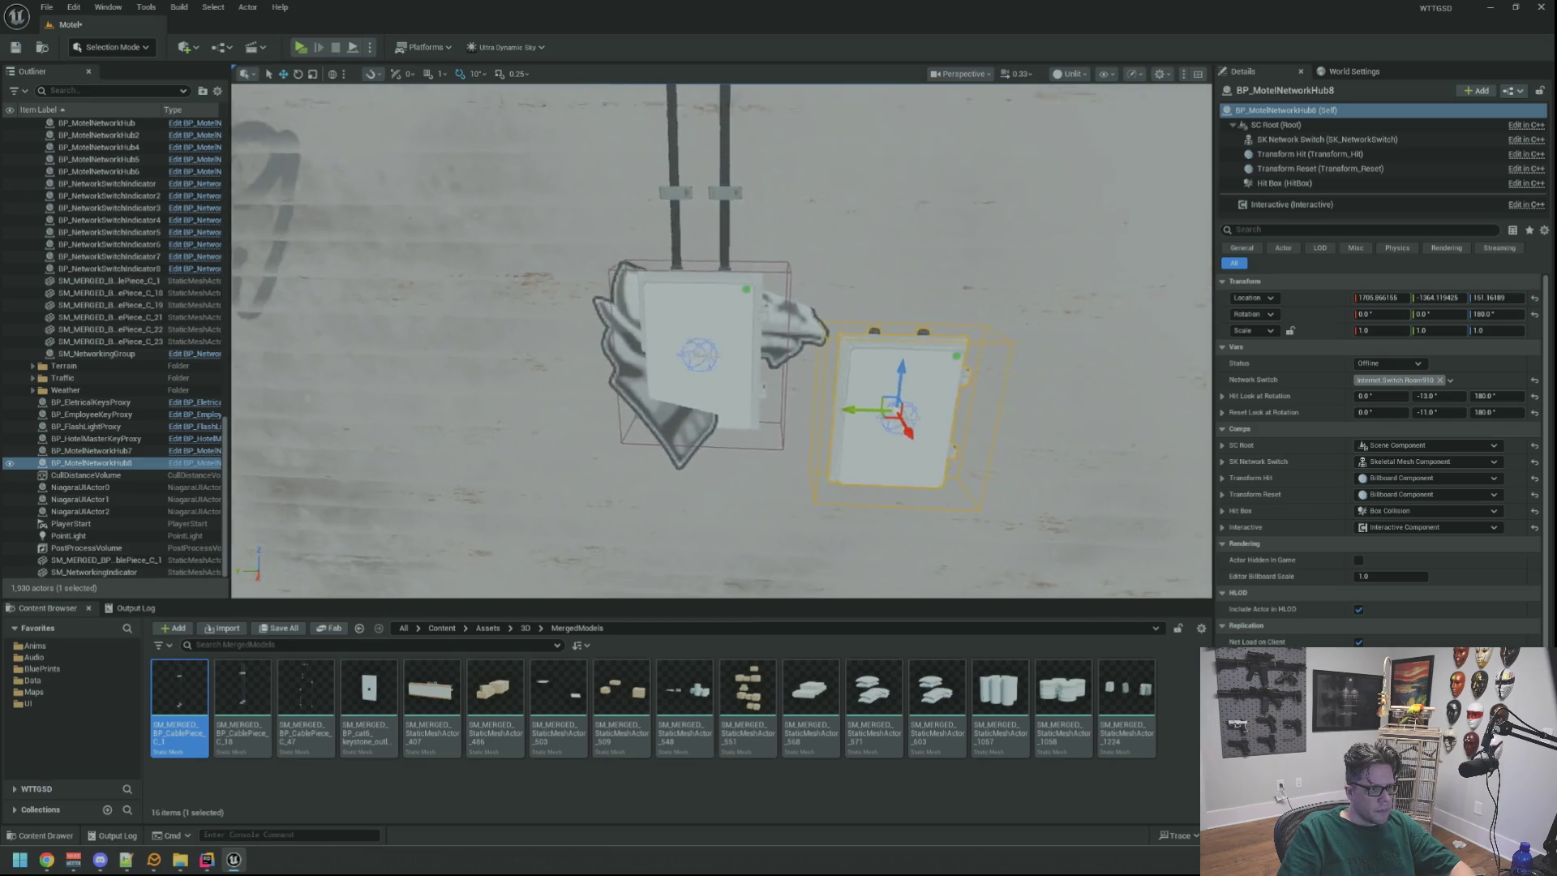
scroll(1077, 365, up, 3)
scroll(1077, 366, down, 2)
scroll(1077, 366, up, 1)
scroll(1071, 374, down, 4)
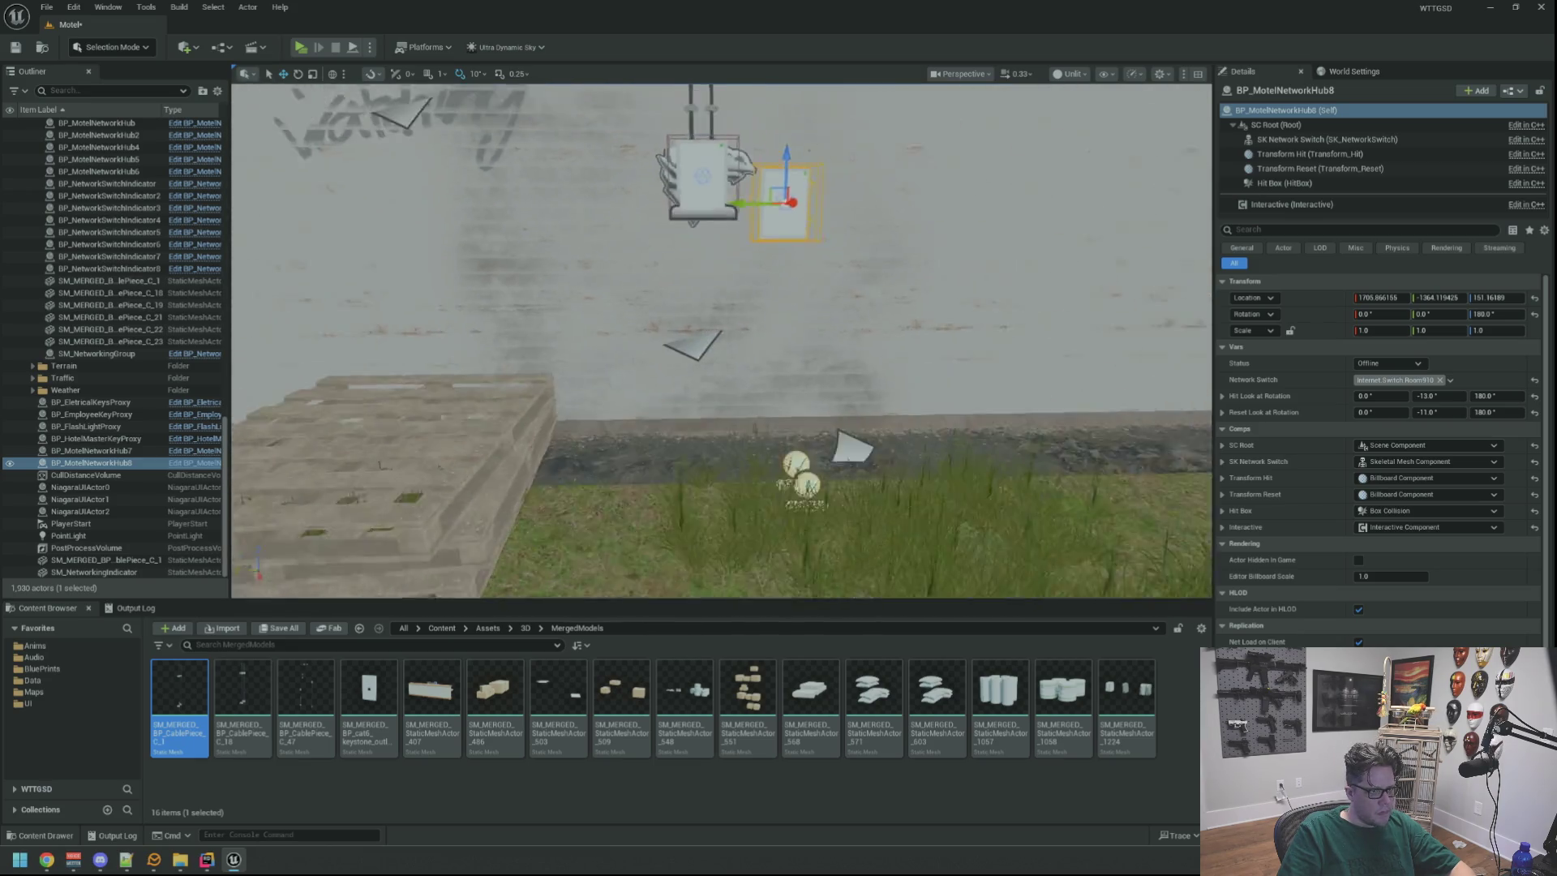
scroll(1055, 381, up, 3)
Paste Hub2's Location Y into Hub8 so it takes the other hub's spot.
drag(799, 364, 804, 365)
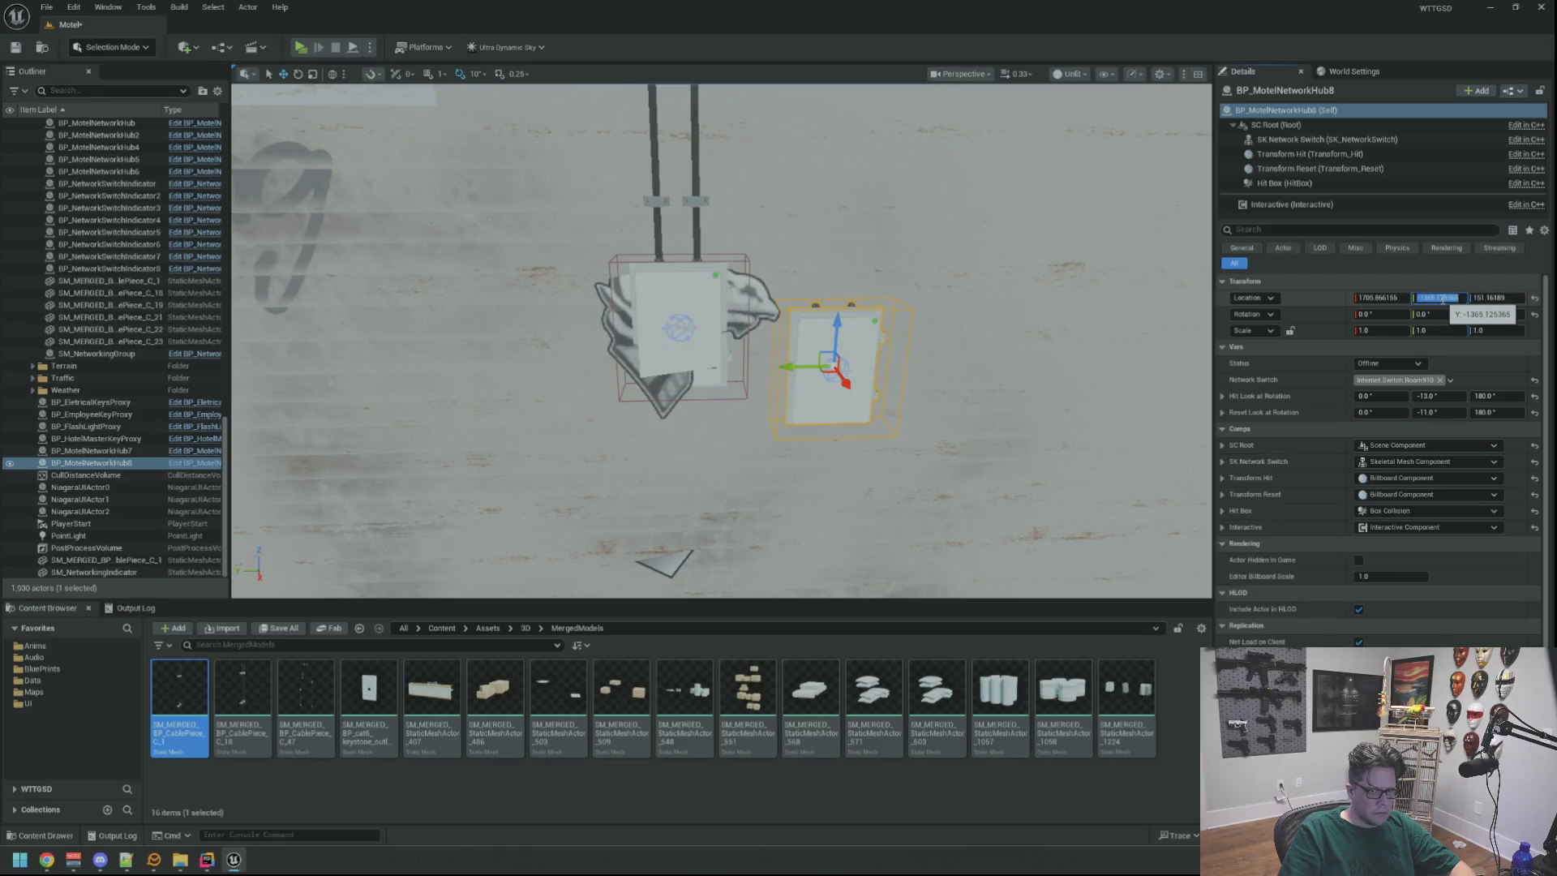
text(-1316.71944)
key(Return)
scroll(923, 278, up, 4)
scroll(892, 284, down, 4)
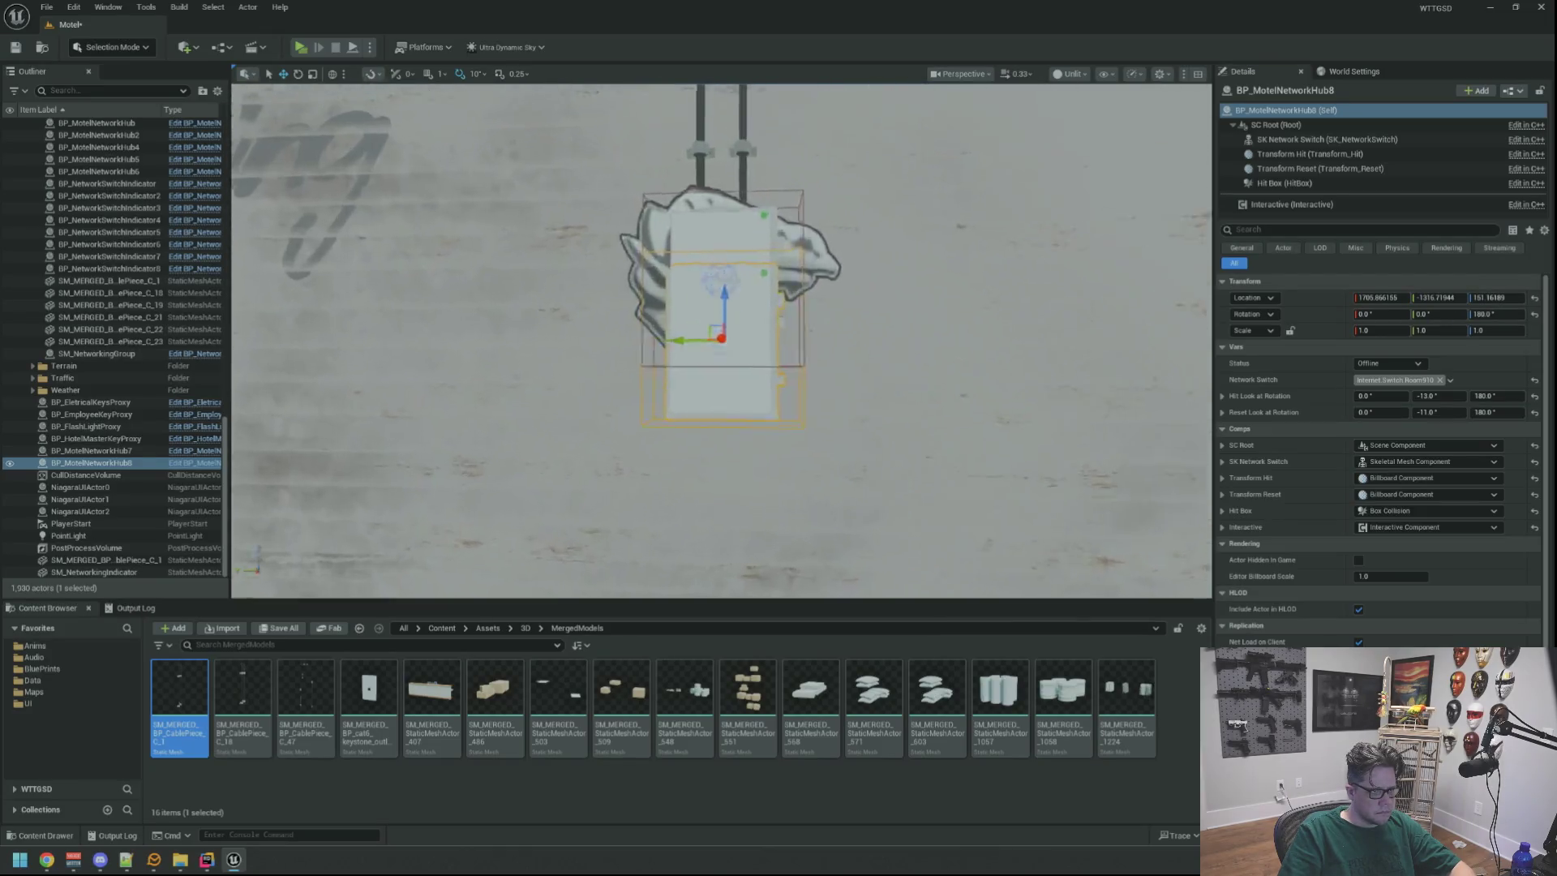
scroll(868, 290, up, 2)
Delete BP_MotelNetworkHub2 and its cable, then face the wall with the box centred.
click(732, 362)
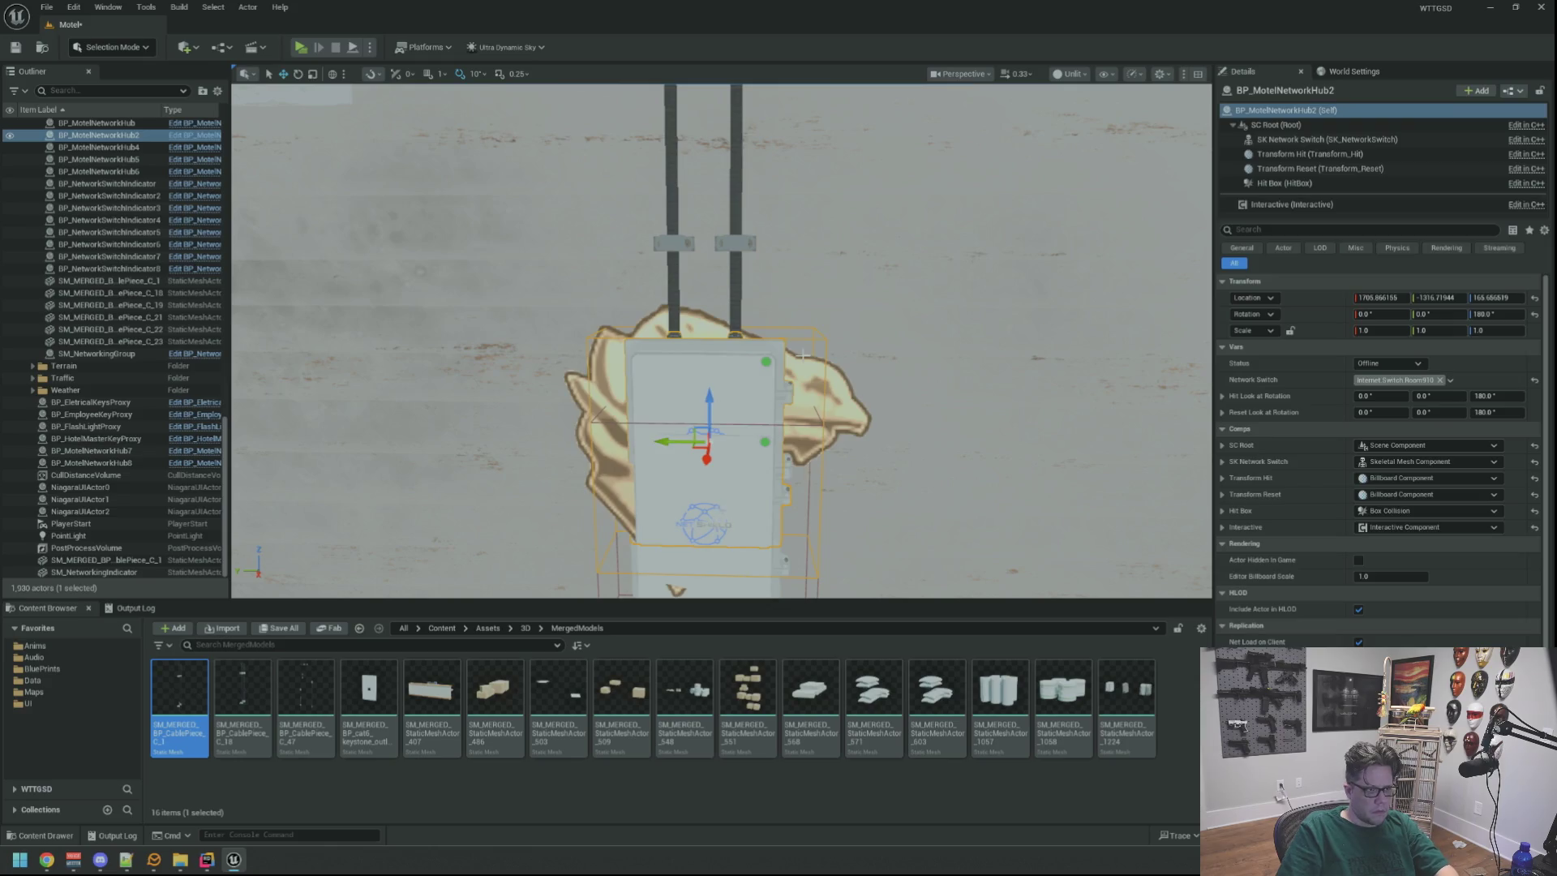
key(Delete)
click(735, 203)
key(Delete)
mouse_move(722, 340)
mouse_down()
mouse_move(722, 414)
mouse_move(665, 414)
mouse_up()
mouse_move(833, 341)
mouse_down()
mouse_move(833, 283)
mouse_move(833, 324)
mouse_move(779, 357)
mouse_move(811, 341)
mouse_move(811, 317)
mouse_move(811, 373)
mouse_move(876, 349)
mouse_move(801, 413)
mouse_up()
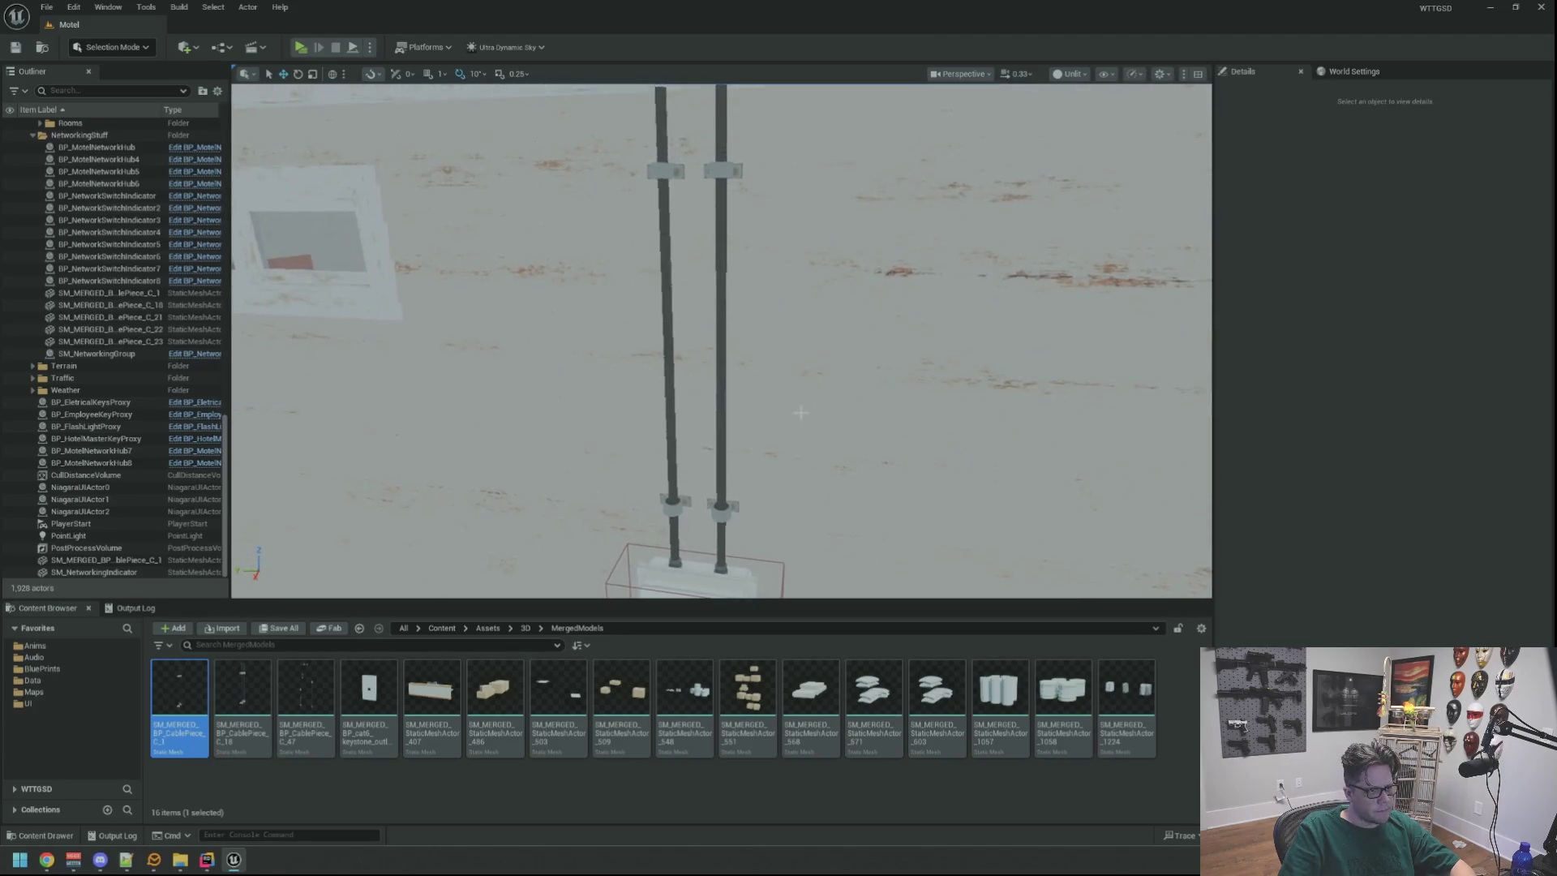
Alt-drag a duplicate of the cable mesh along the wall to another cable drop.
click(719, 341)
key(f)
drag(837, 364, 530, 359)
mouse_move(896, 347)
mouse_down()
mouse_move(811, 349)
mouse_move(897, 346)
mouse_up()
key(f)
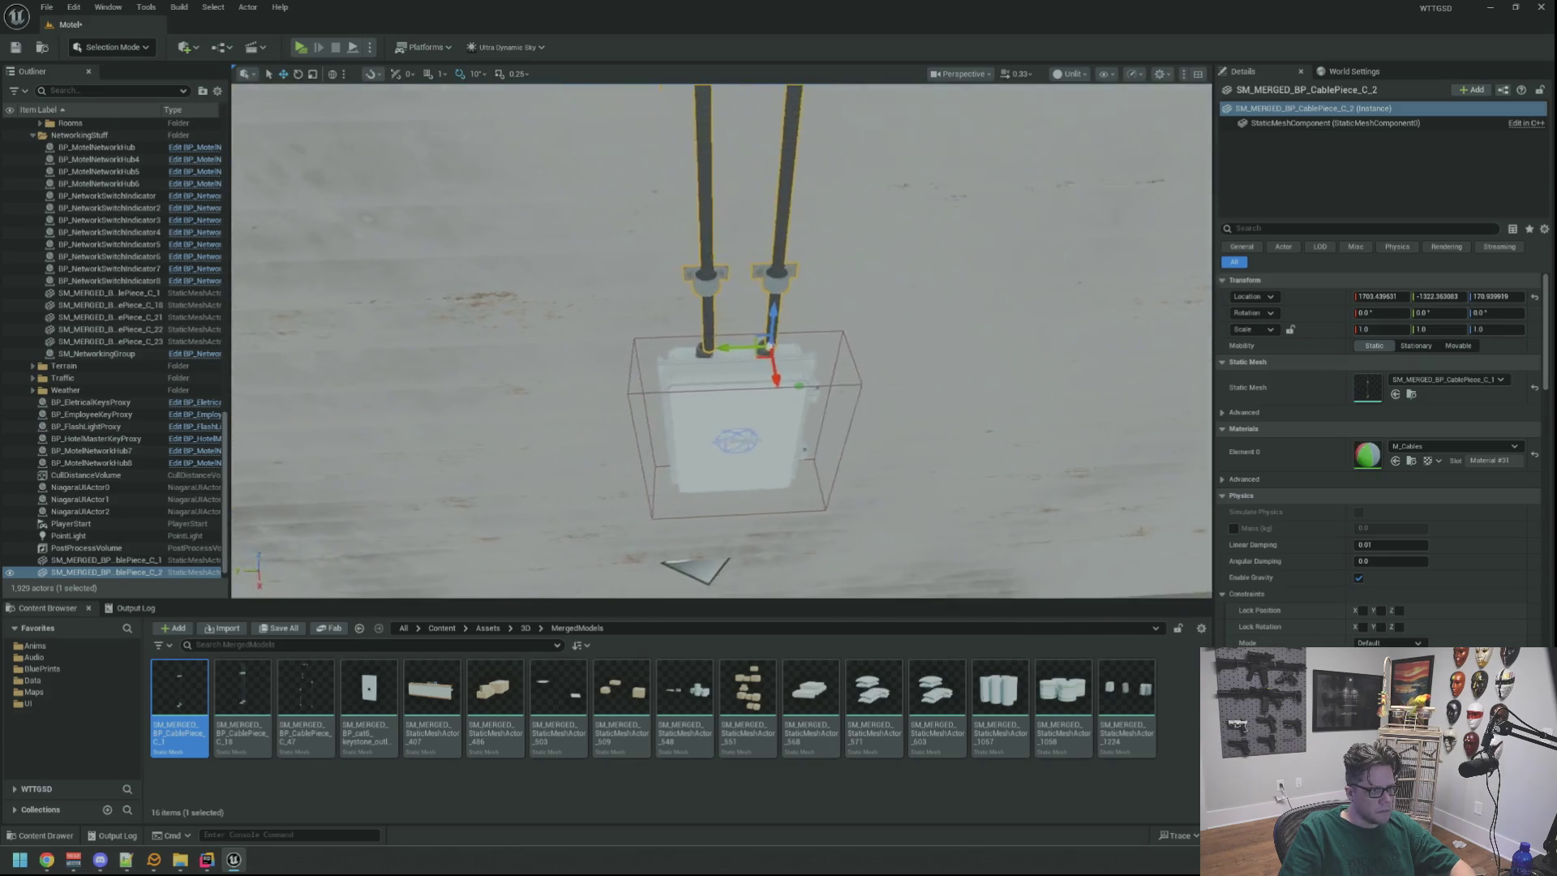
scroll(900, 351, up, 3)
scroll(722, 341, up, 2)
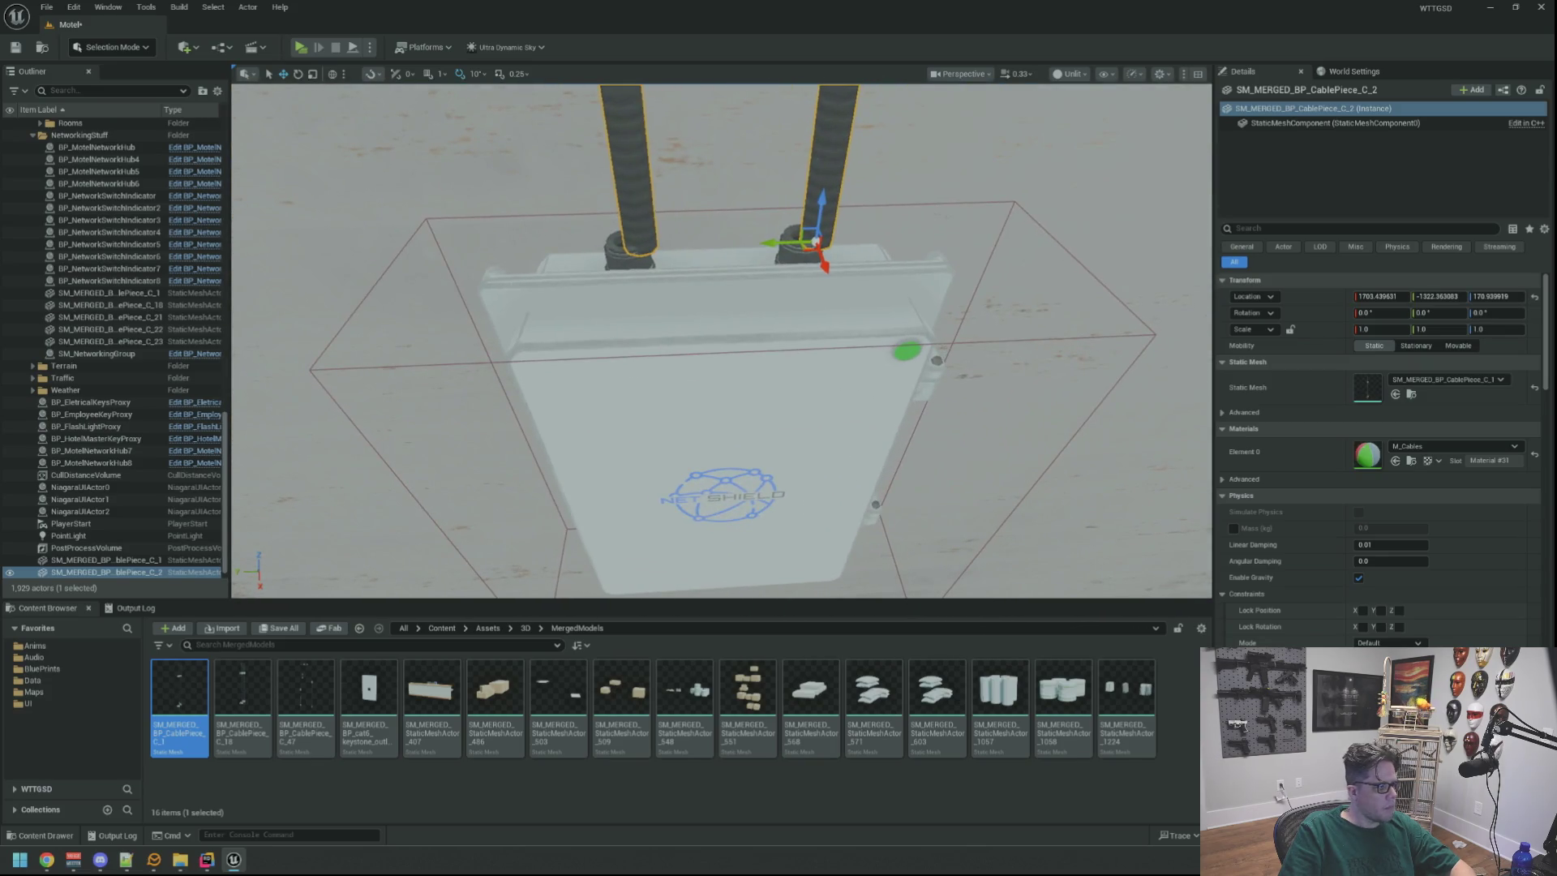
scroll(721, 341, up, 5)
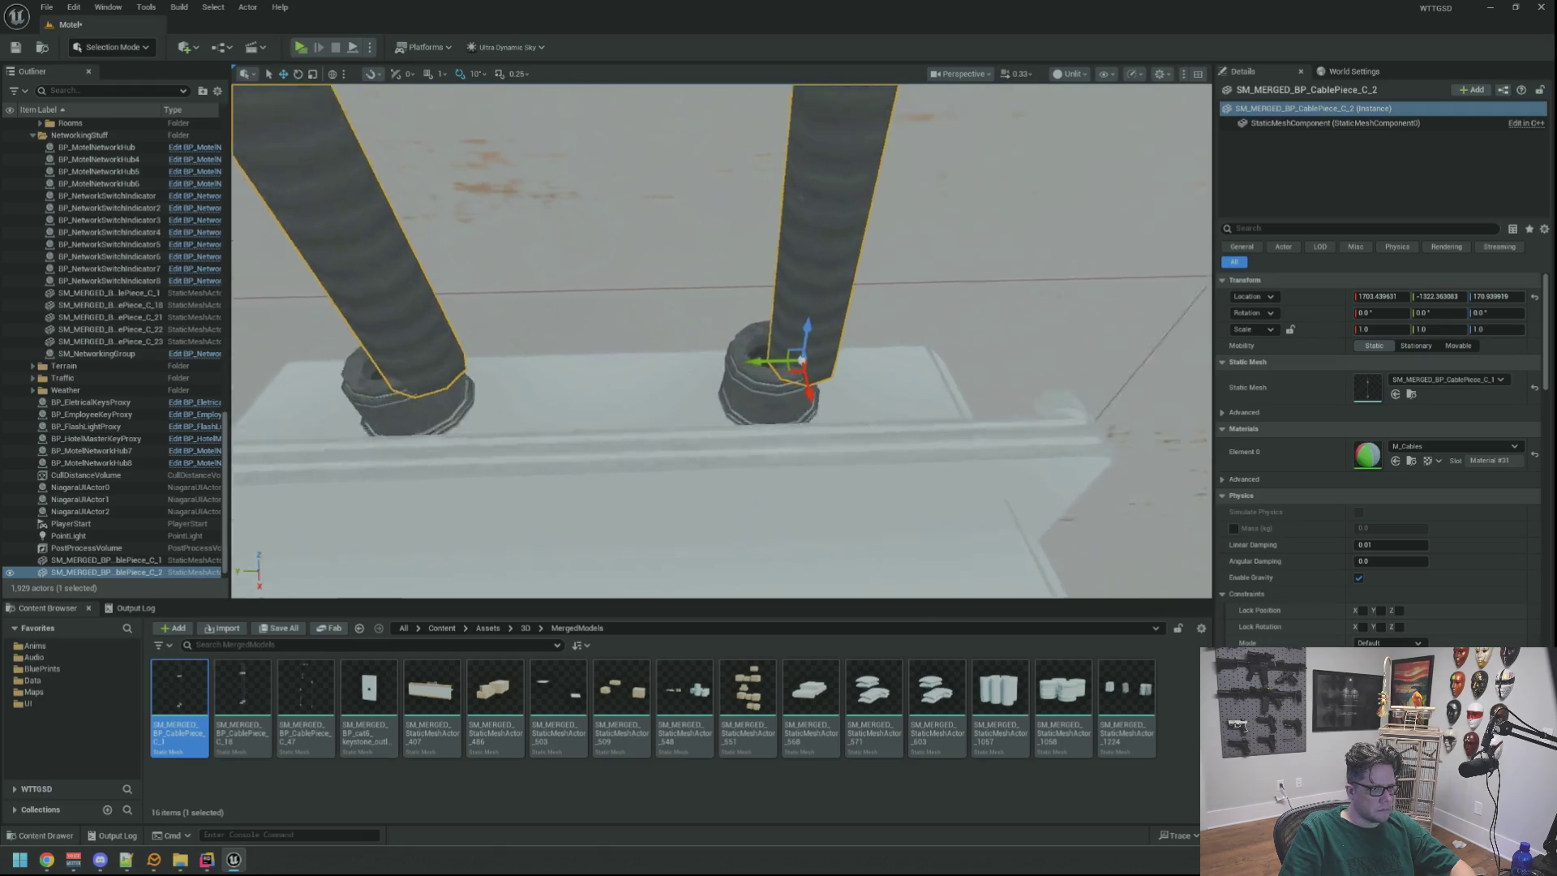
scroll(640, 348, up, 5)
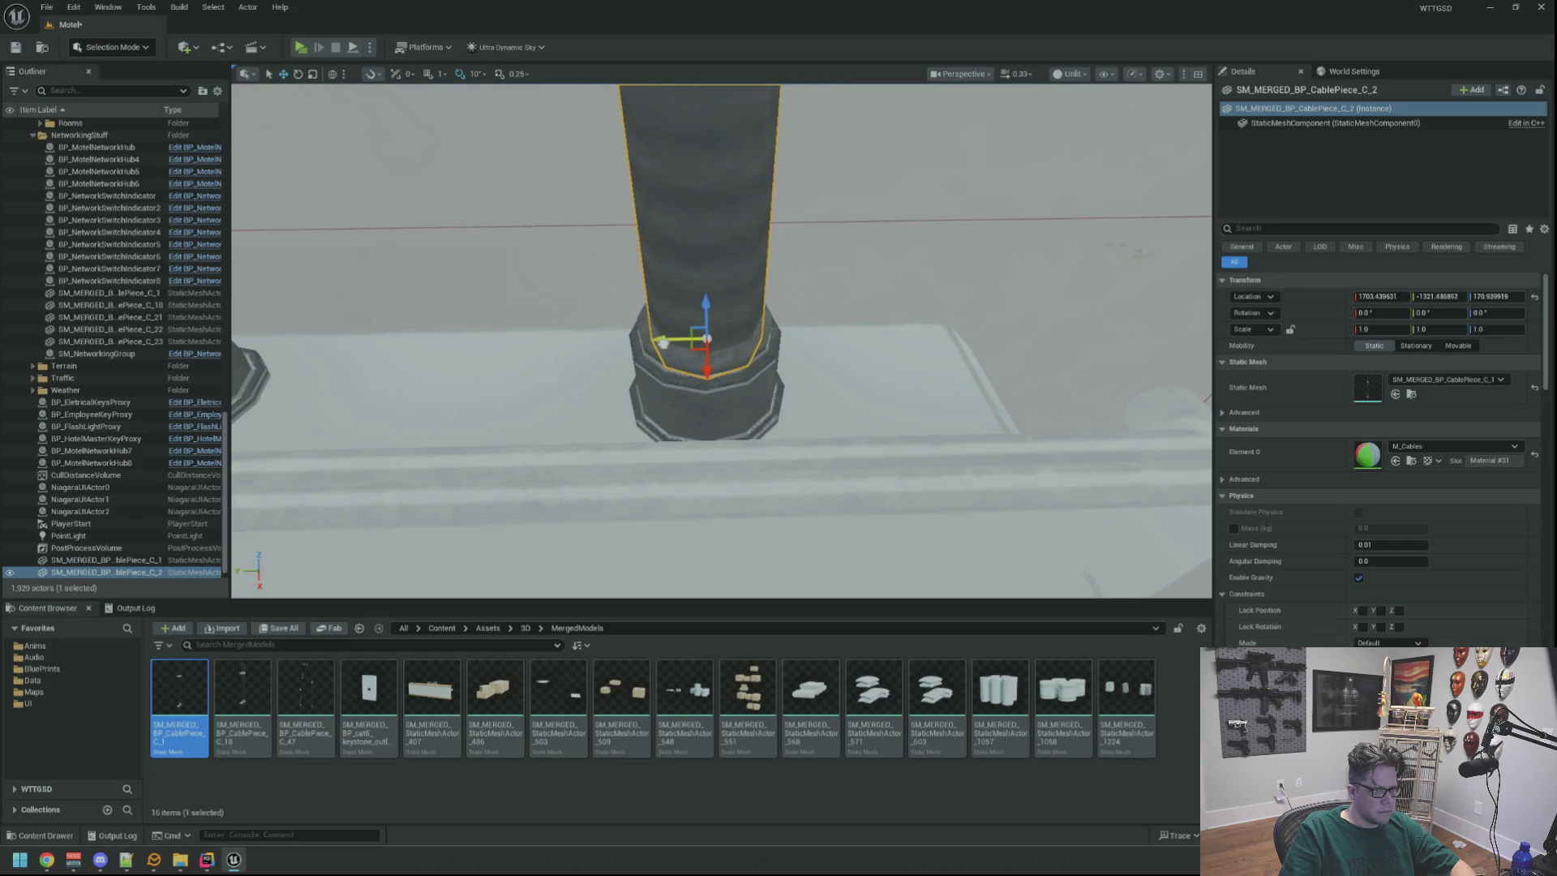
scroll(663, 344, down, 5)
Duplicate BP_MotelNetworkHub8 as BP_MotelNetworkHub9 and slide it along Y to the next cable run.
key(Escape)
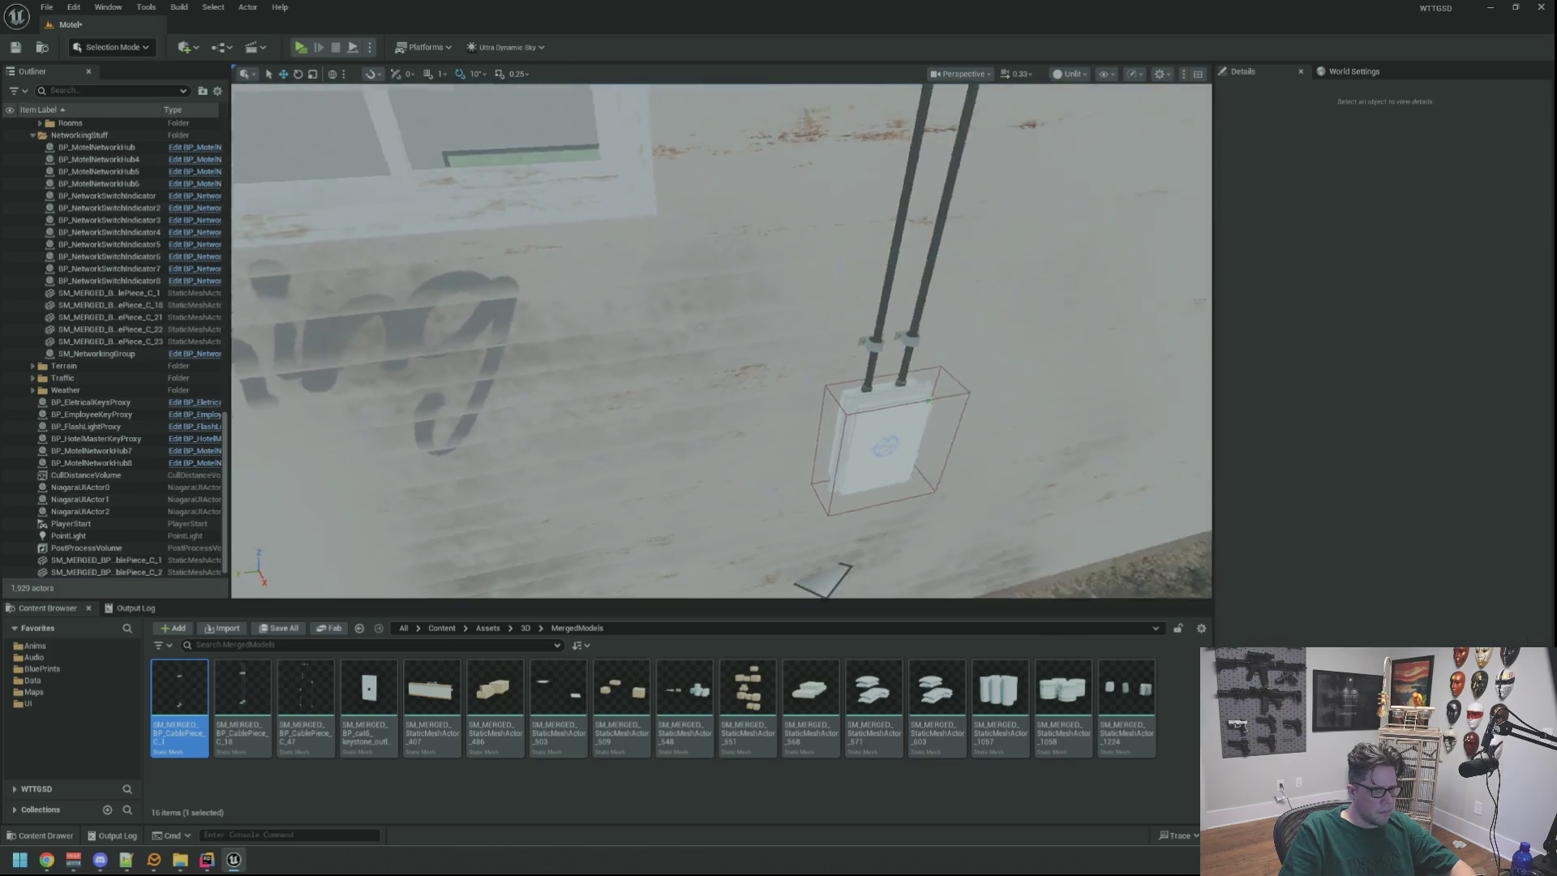
scroll(771, 308, up, 3)
scroll(722, 341, down, 10)
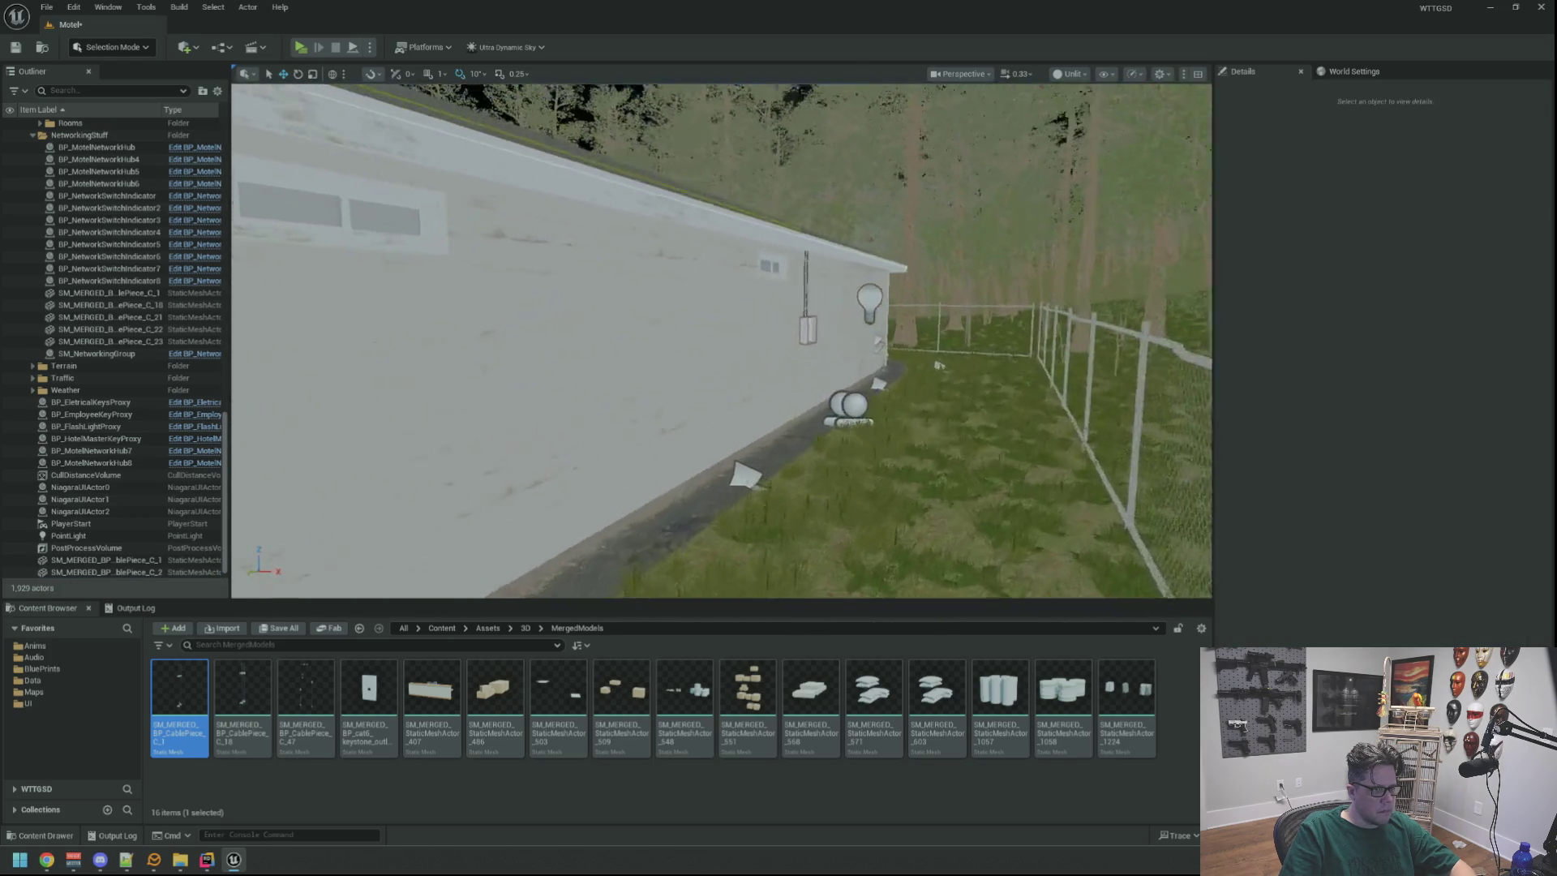
mouse_move(721, 340)
mouse_down()
mouse_move(649, 349)
mouse_move(665, 349)
mouse_up()
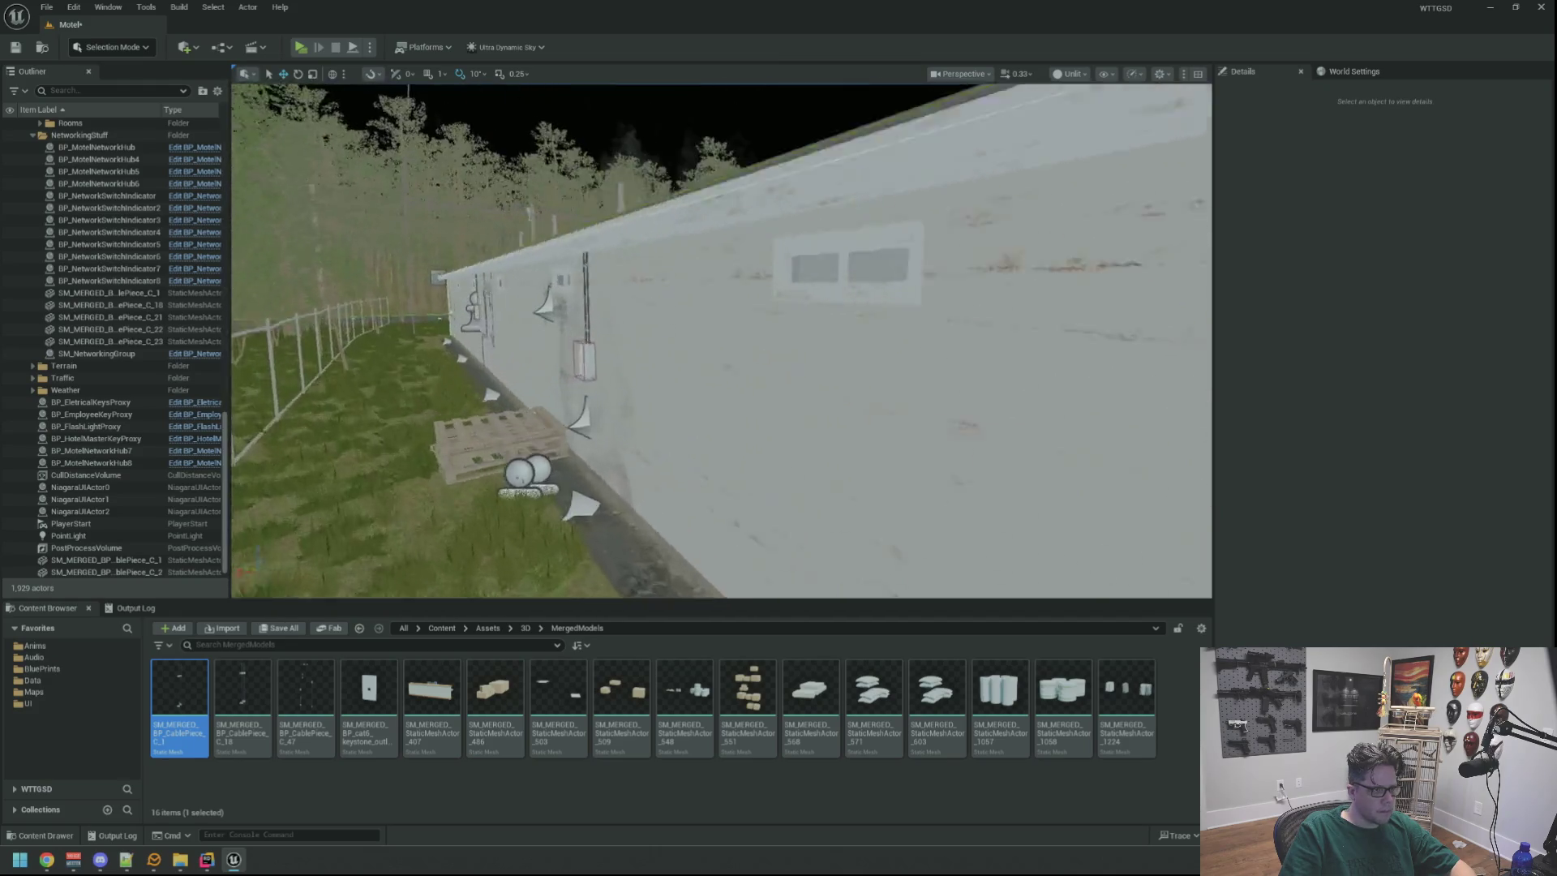
scroll(722, 341, up, 8)
scroll(722, 340, down, 4)
click(762, 244)
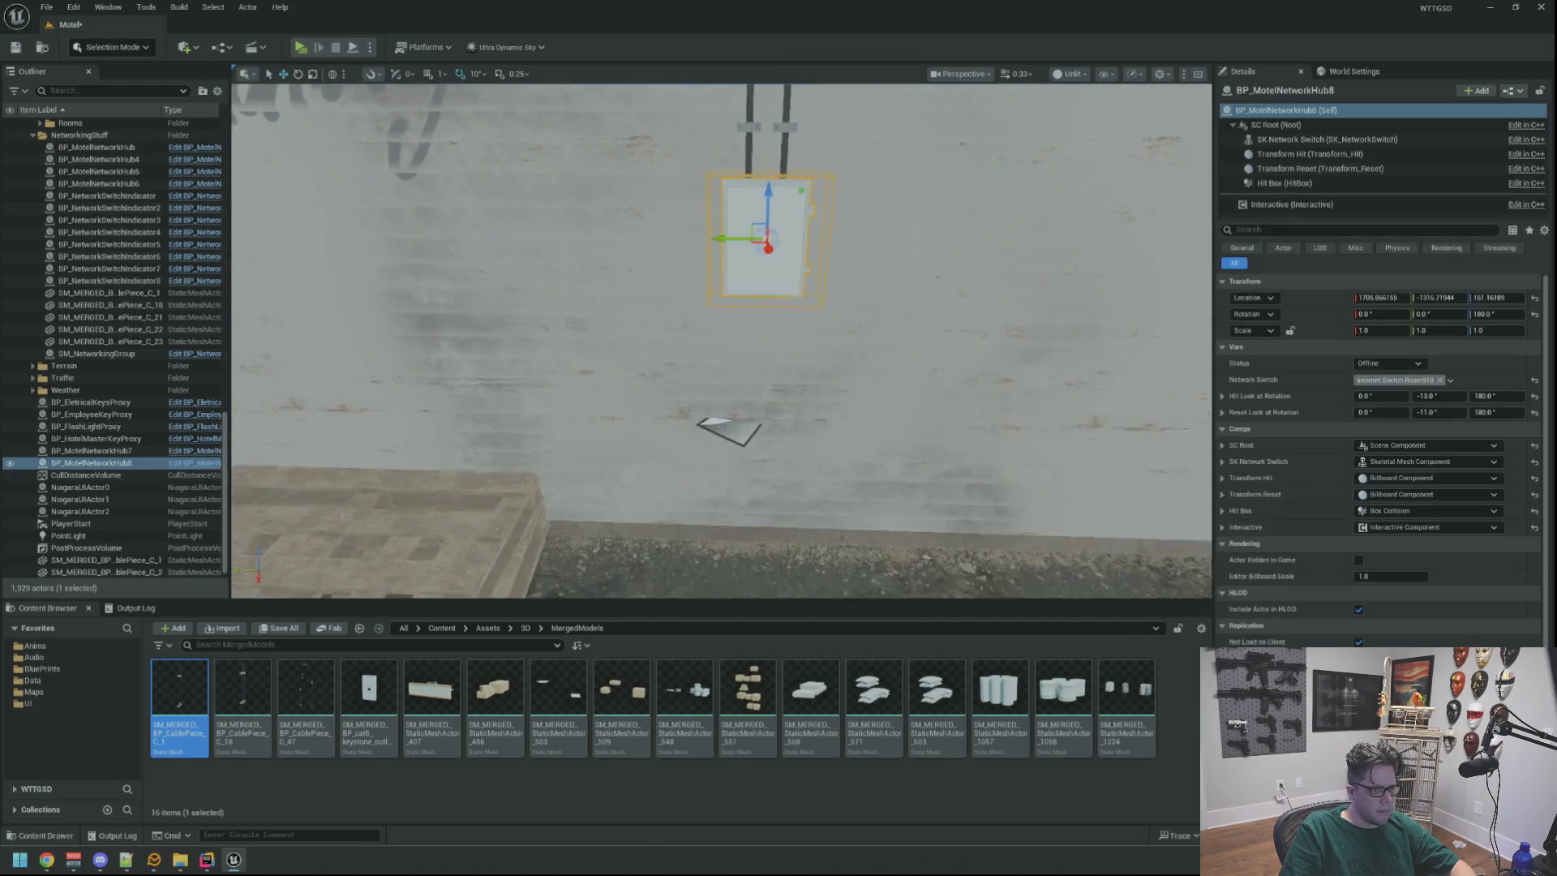
drag(762, 317, 752, 309)
key(ctrl+d)
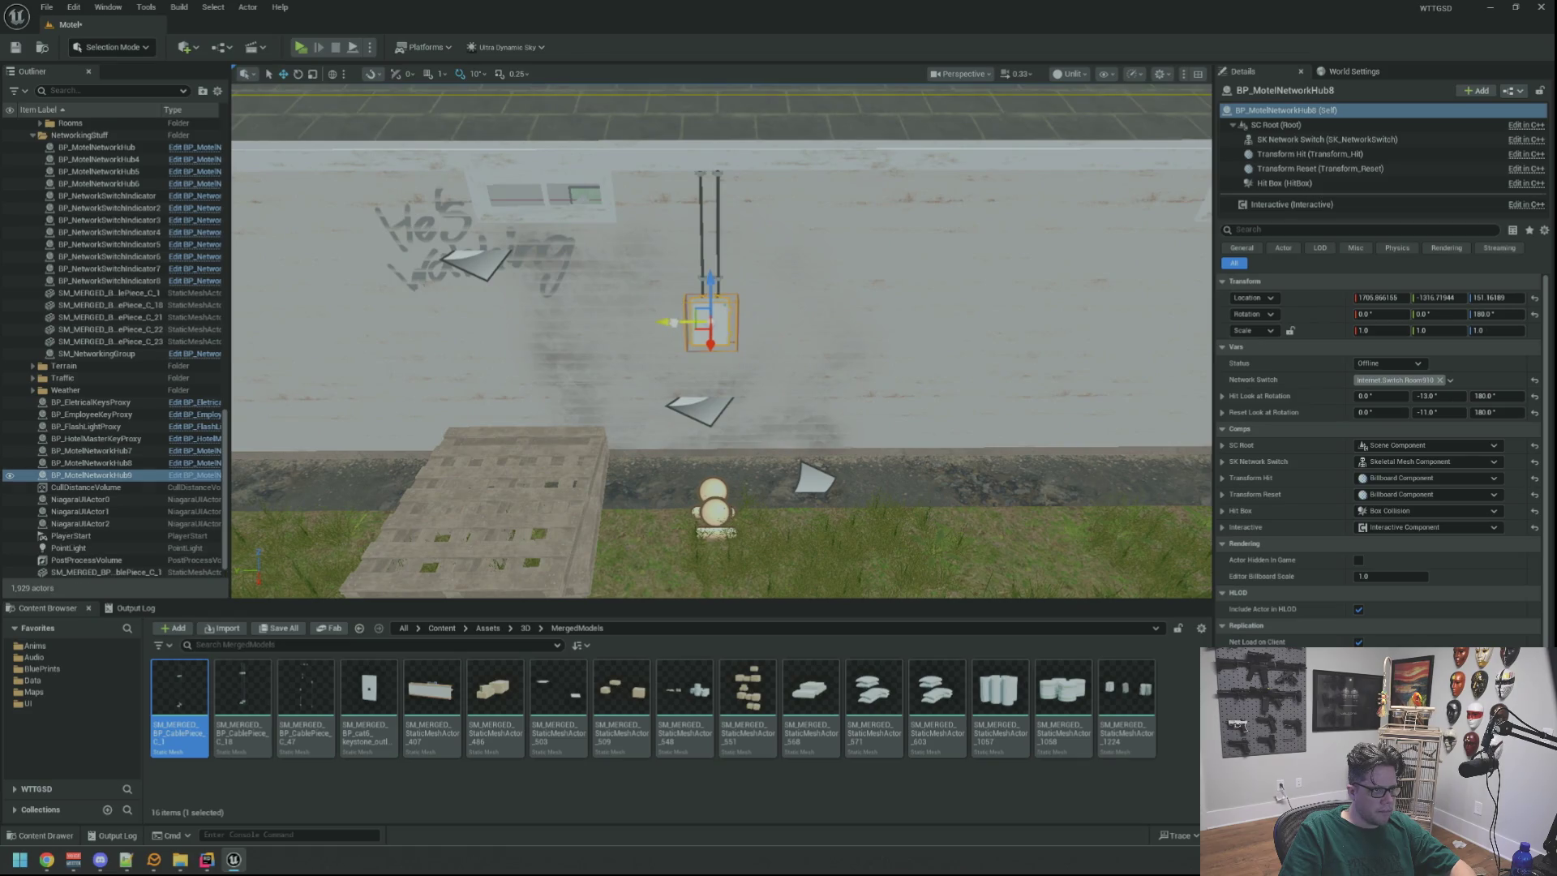
mouse_move(397, 324)
mouse_down()
mouse_move(807, 337)
mouse_move(884, 321)
mouse_move(843, 328)
mouse_up()
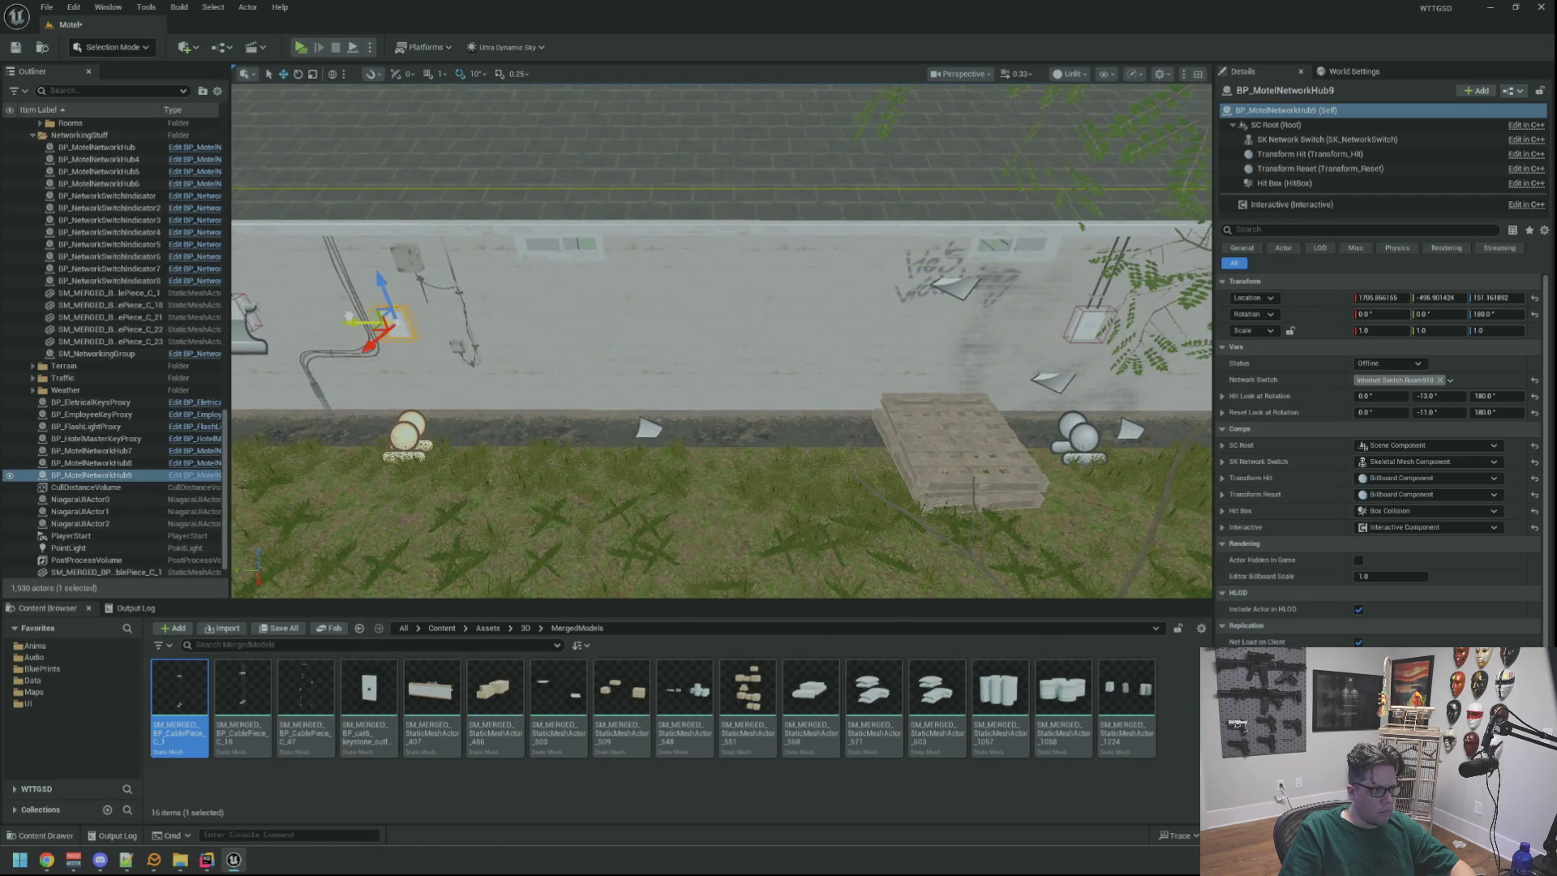
key(f)
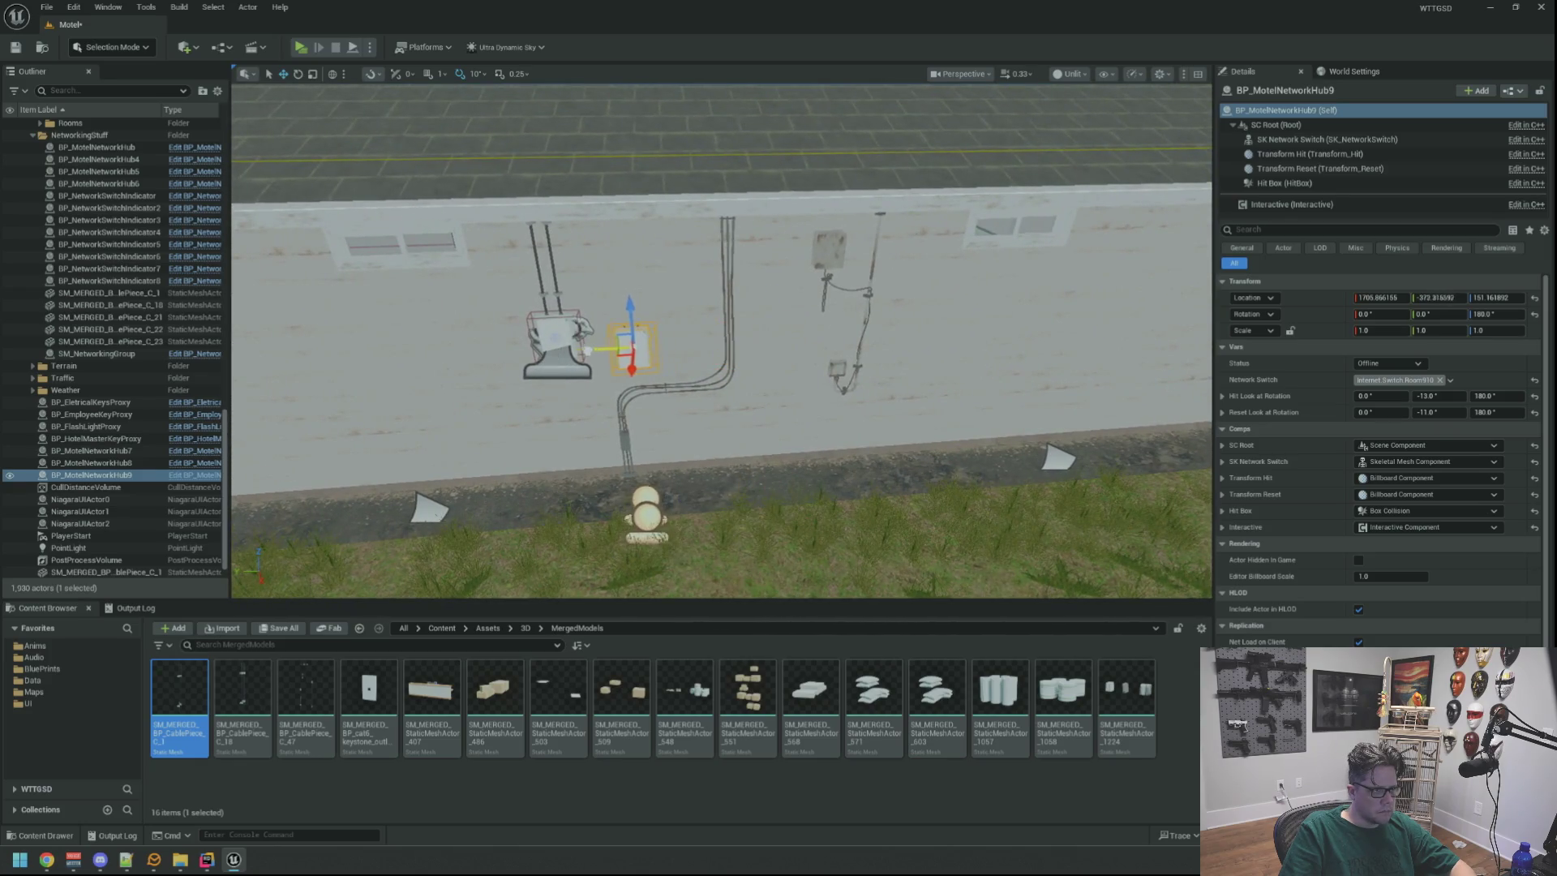
scroll(722, 340, up, 5)
mouse_move(722, 341)
mouse_down()
mouse_move(681, 324)
mouse_move(827, 353)
mouse_move(730, 337)
mouse_move(665, 351)
mouse_up()
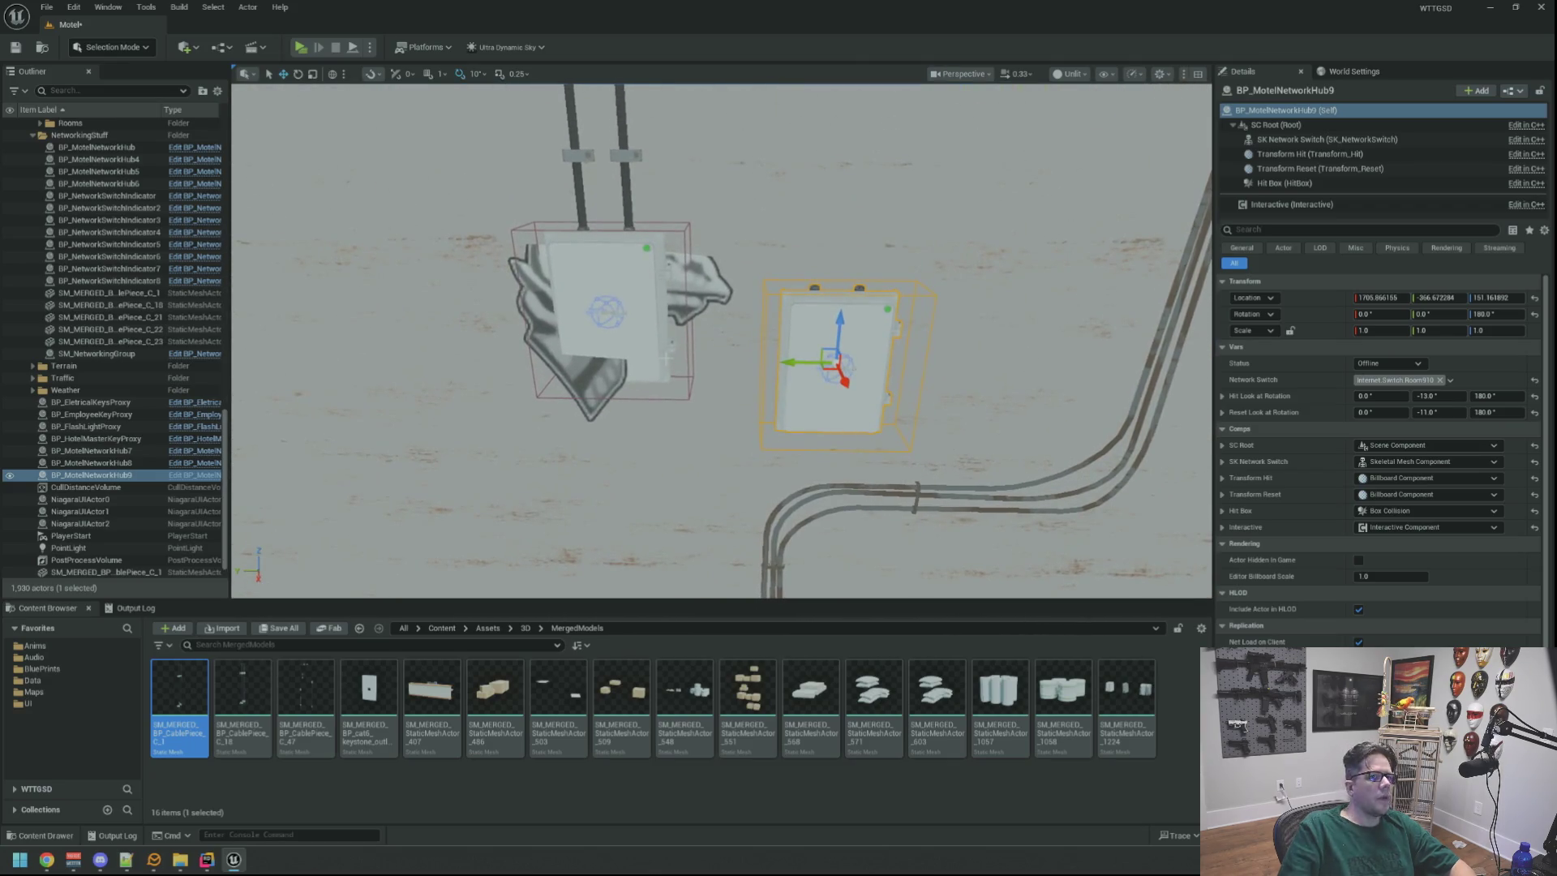
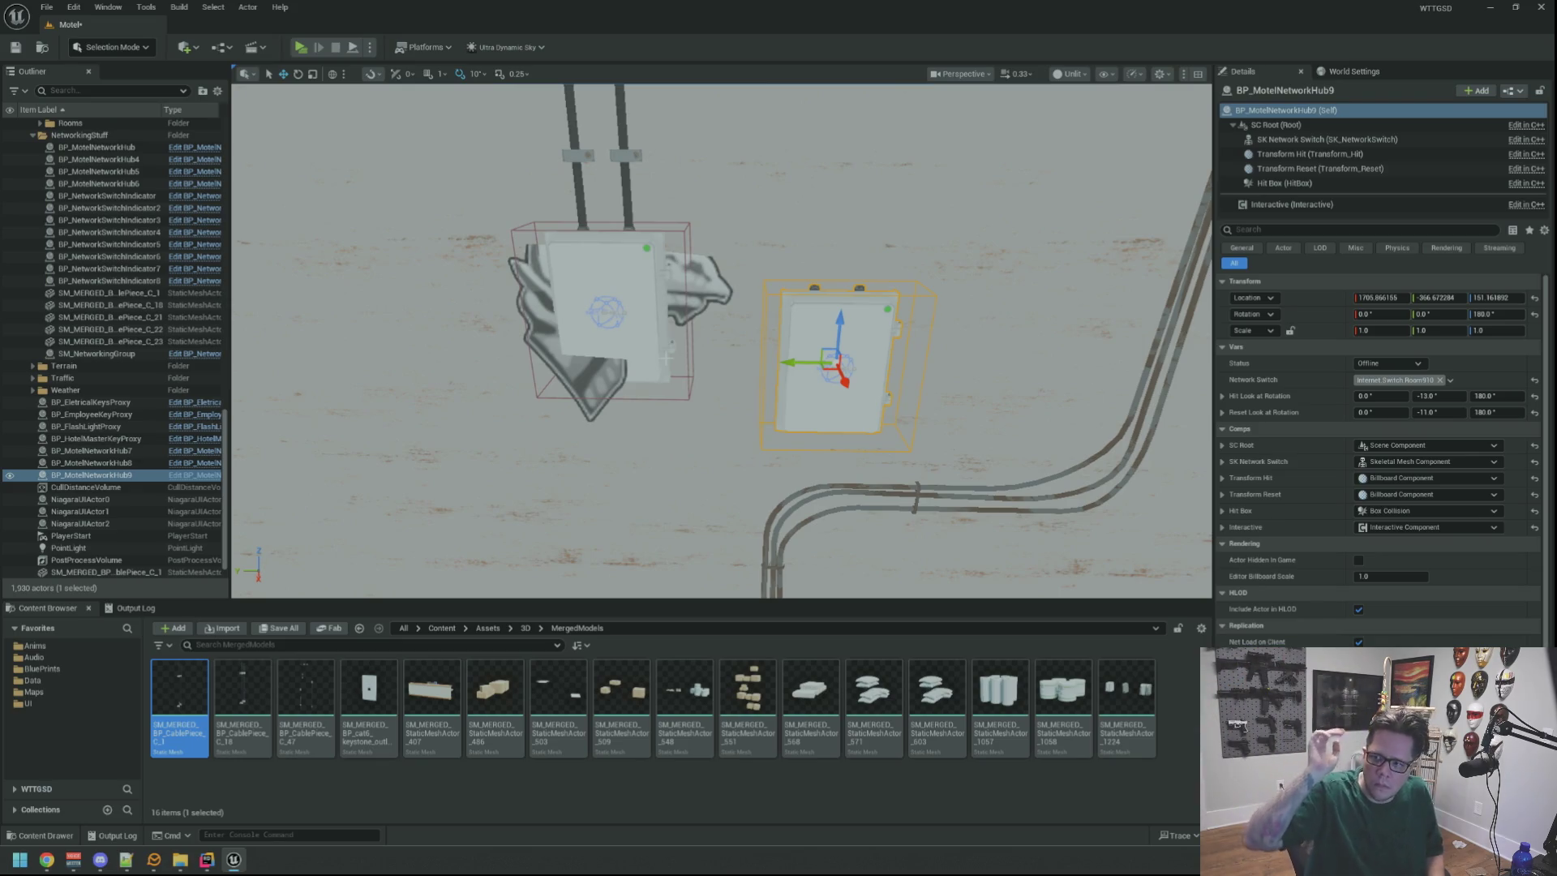
Move BP_MotelNetworkHub9 onto the old BP_MotelNetworkHub's wall location.
mouse_move(722, 341)
mouse_down()
mouse_move(715, 308)
mouse_move(805, 216)
mouse_up()
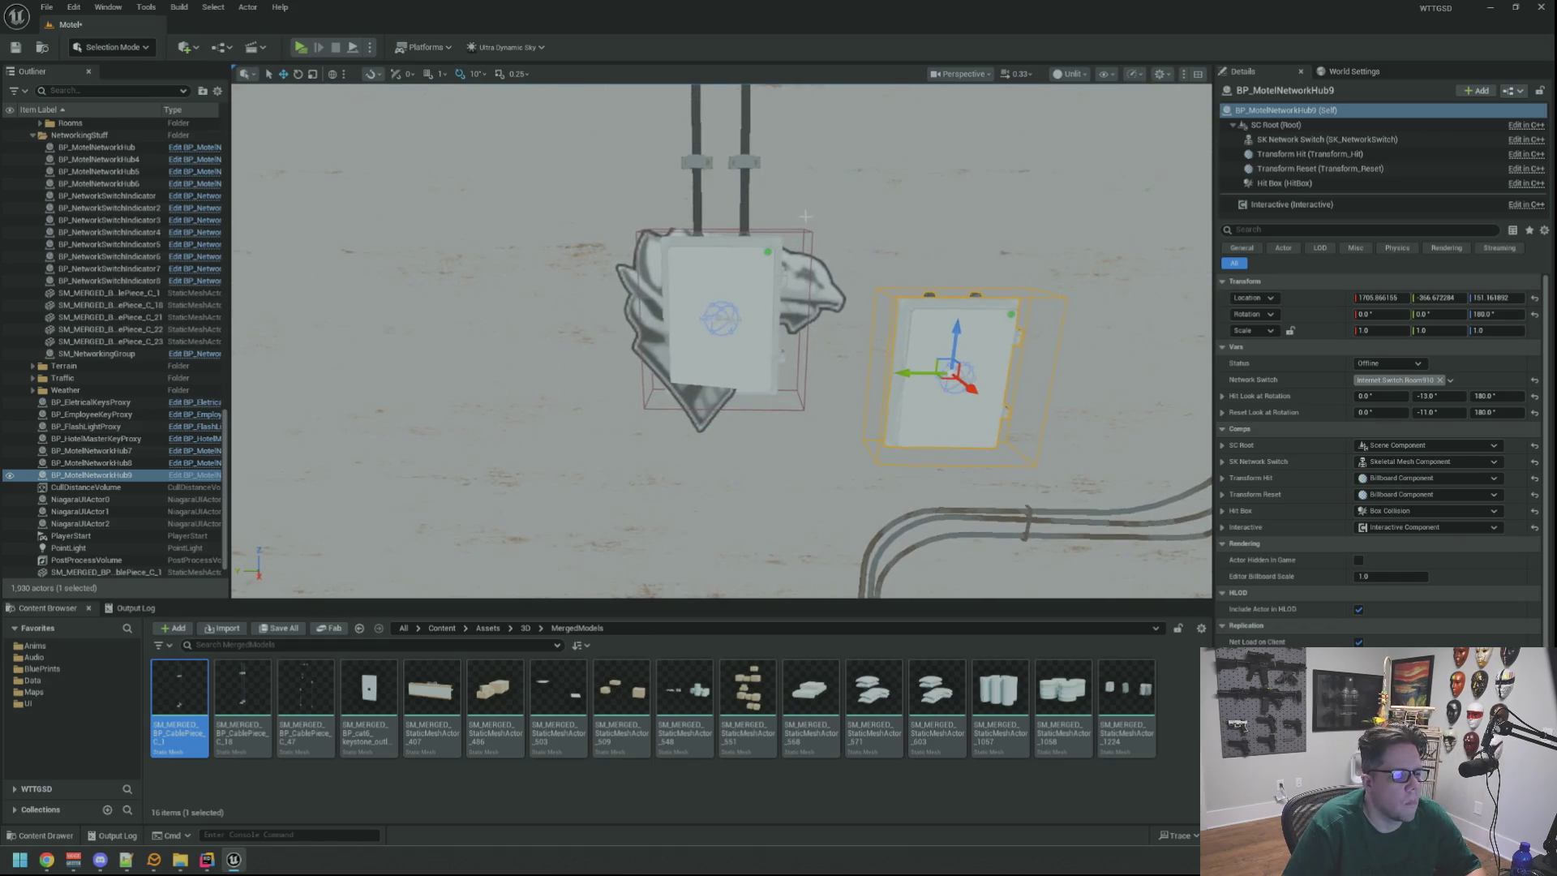
key(Right)
click(694, 324)
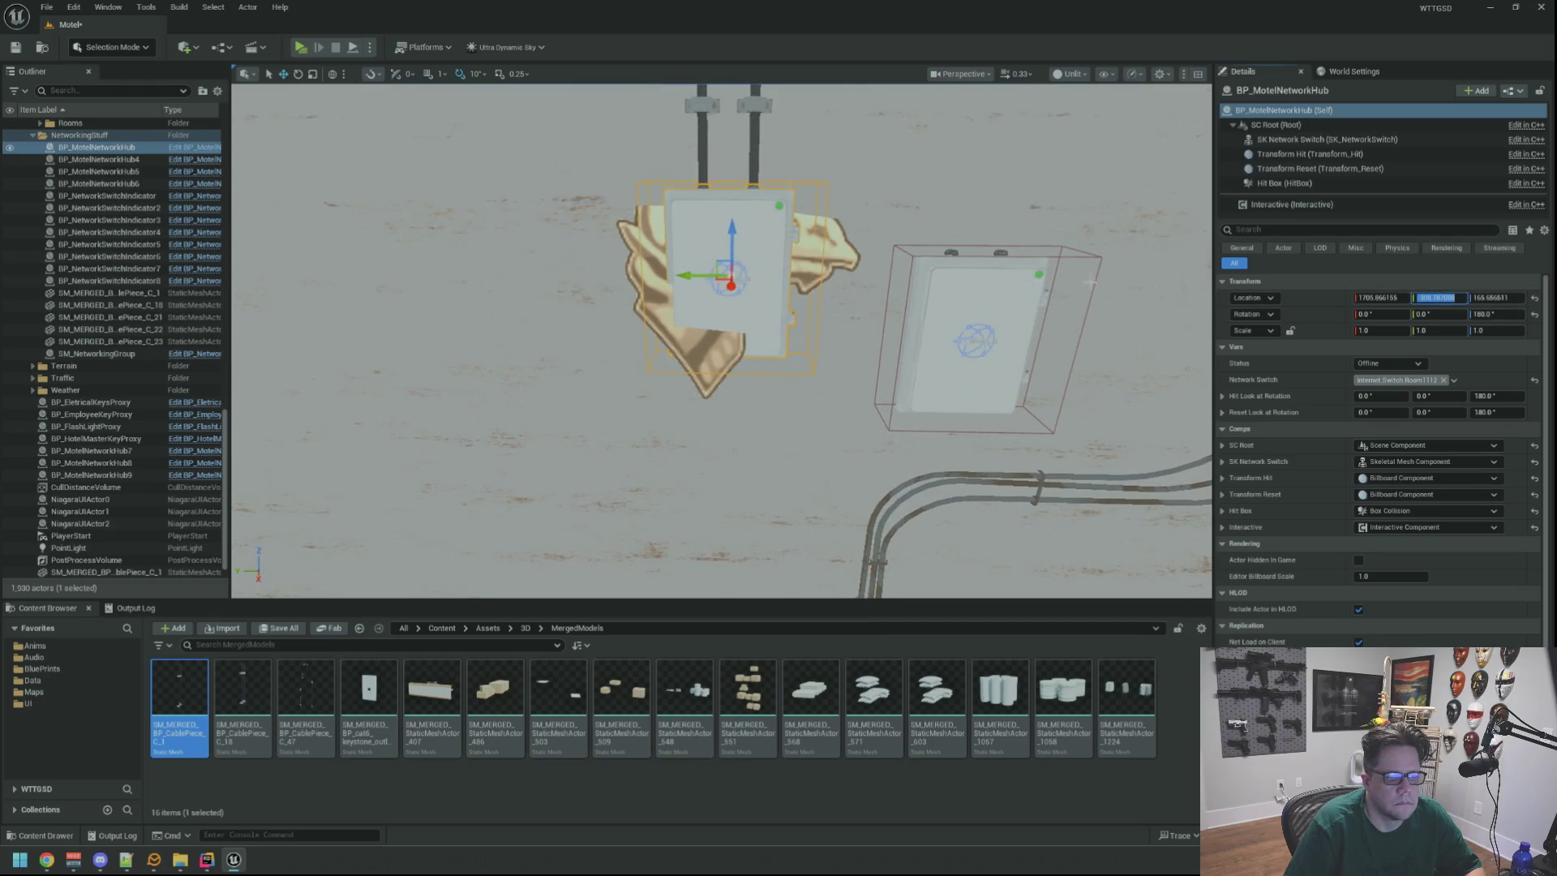
click(969, 268)
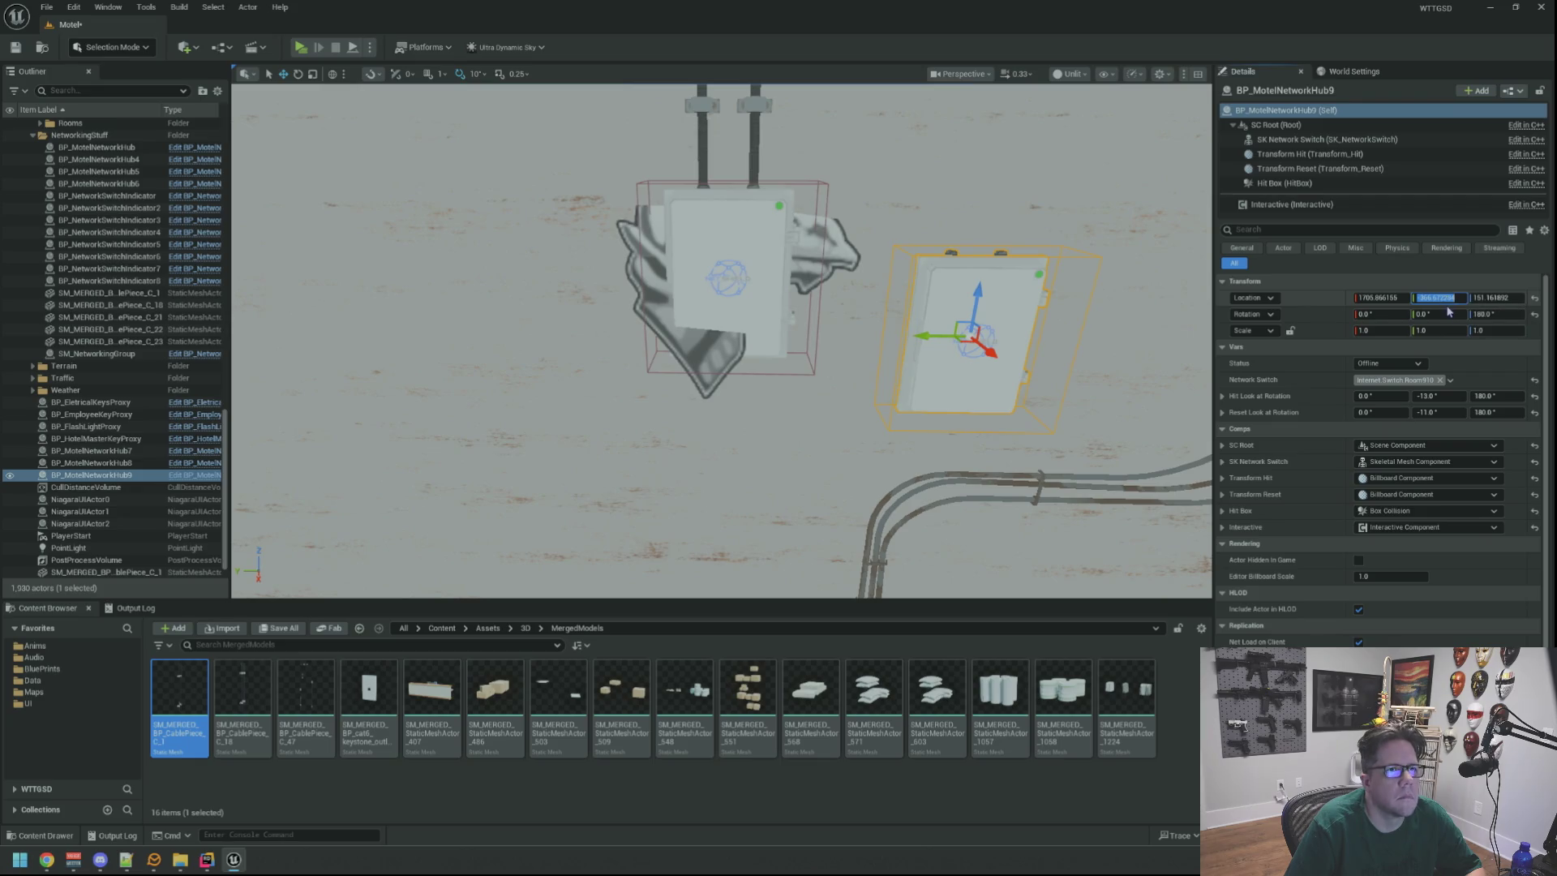
key(Return)
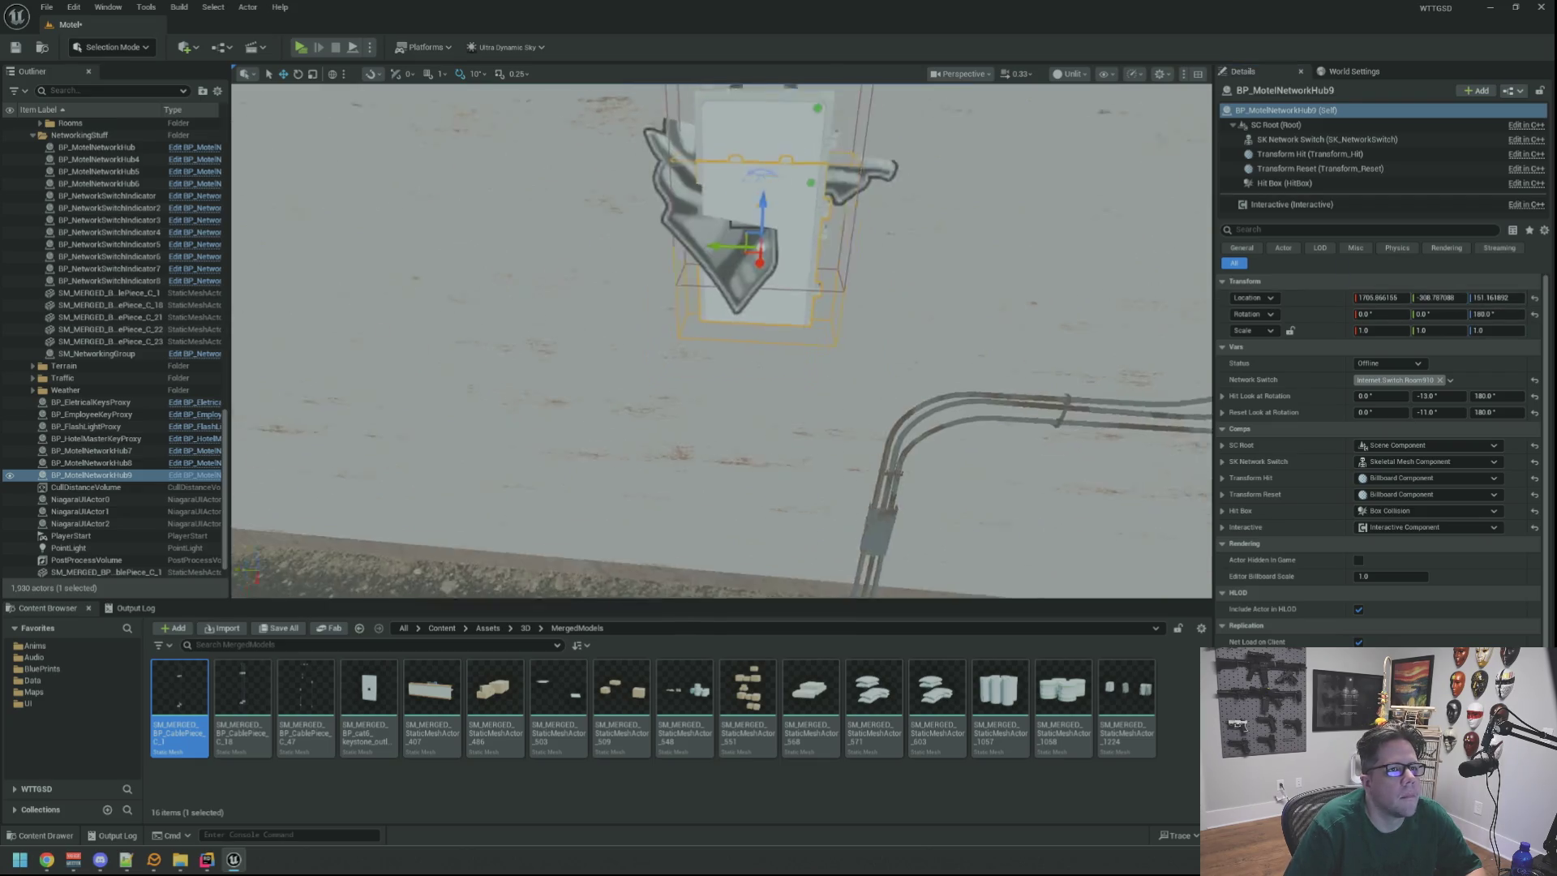
Delete the old overlapping BP_MotelNetworkHub.
scroll(930, 219, up, 3)
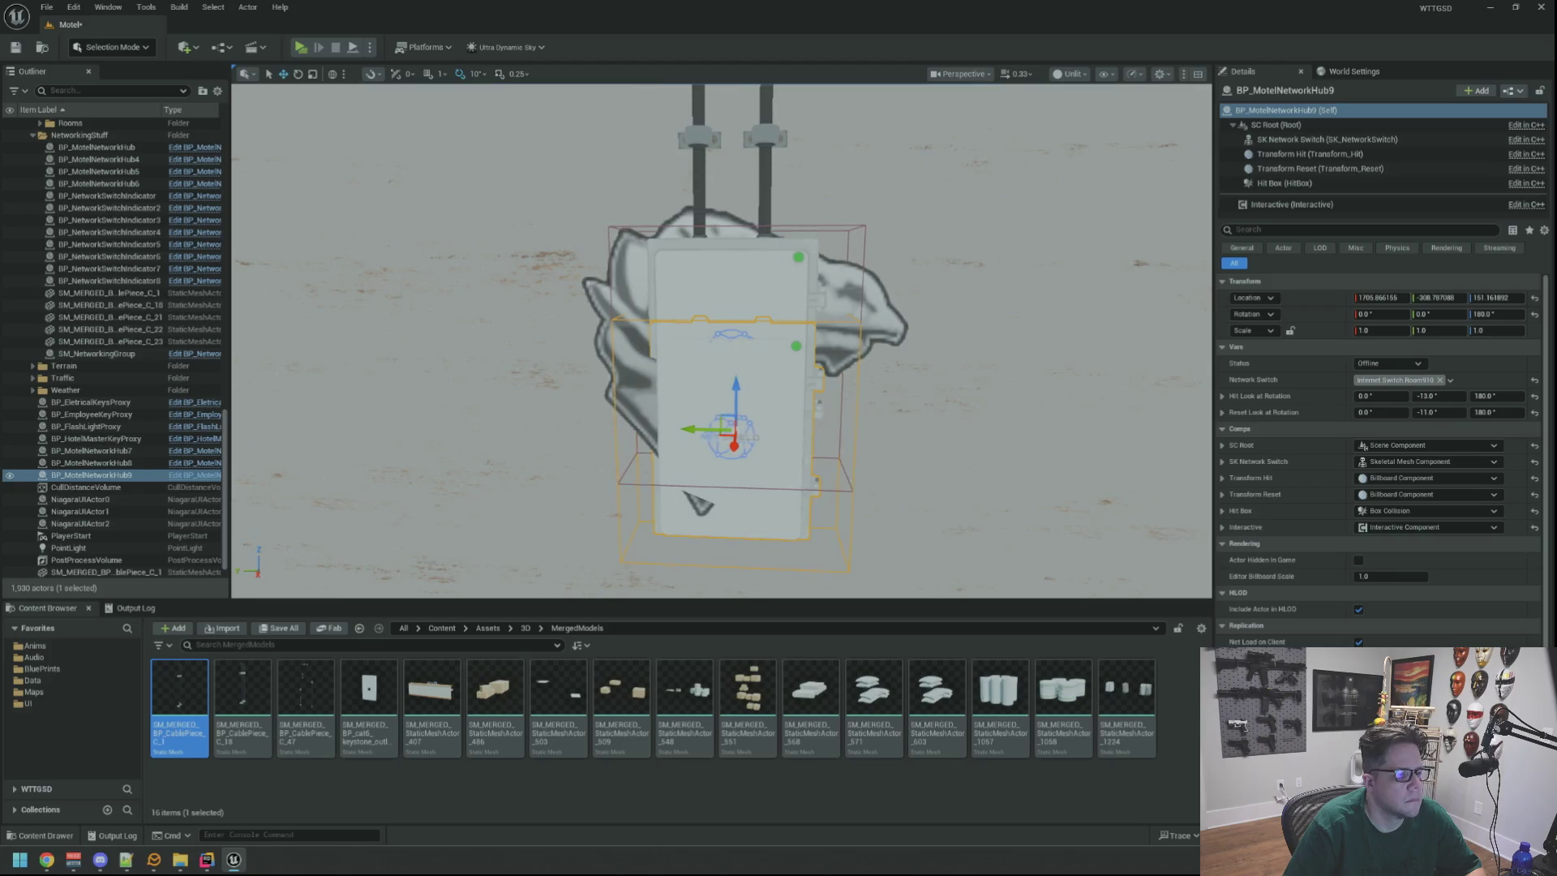
click(780, 259)
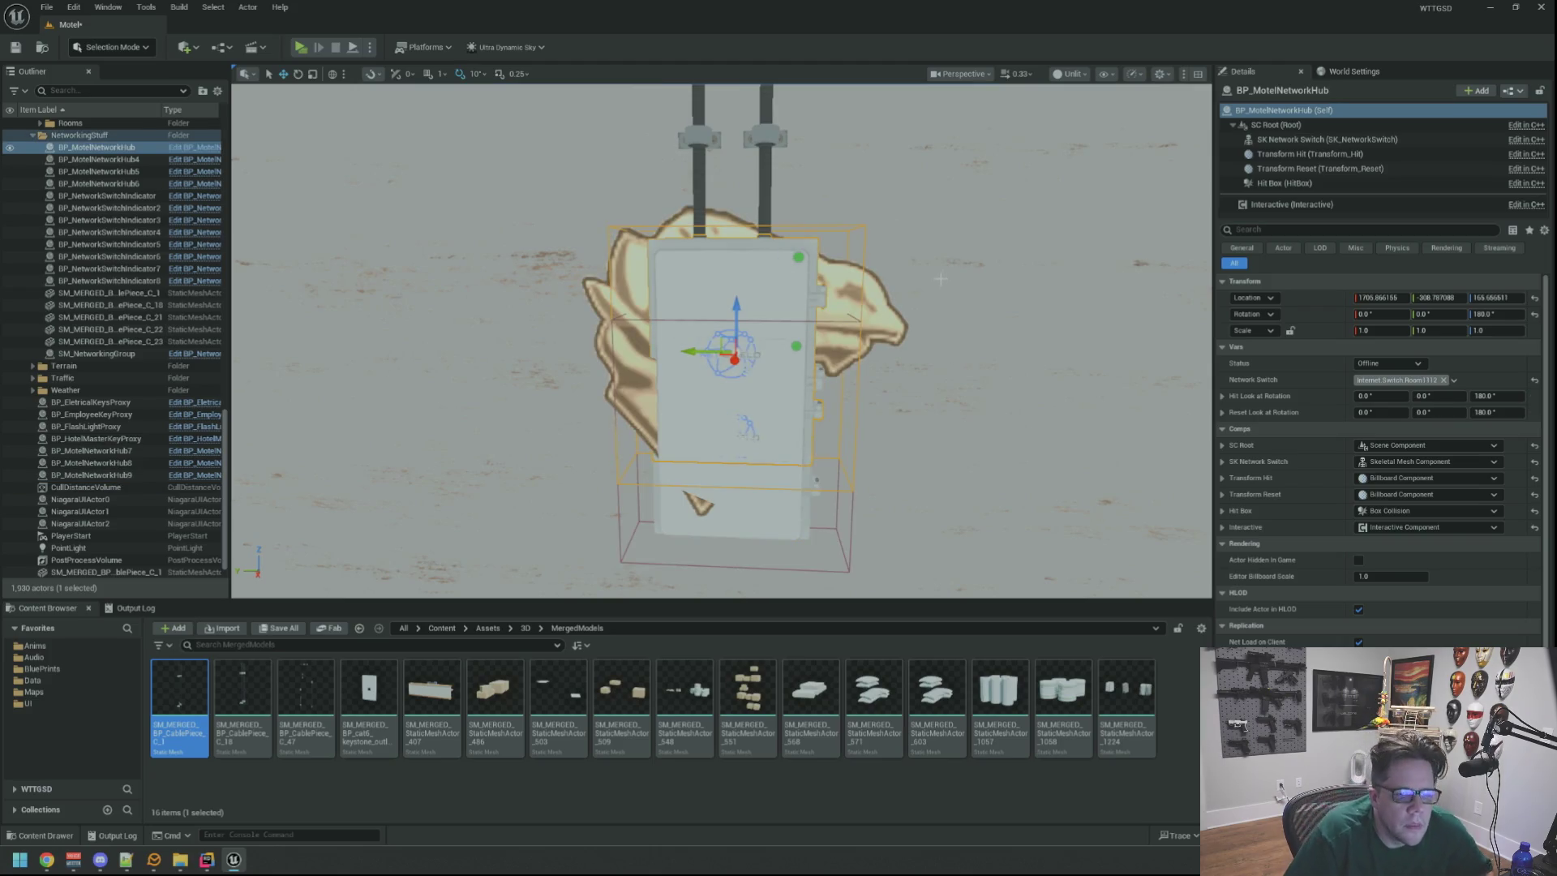
key(Delete)
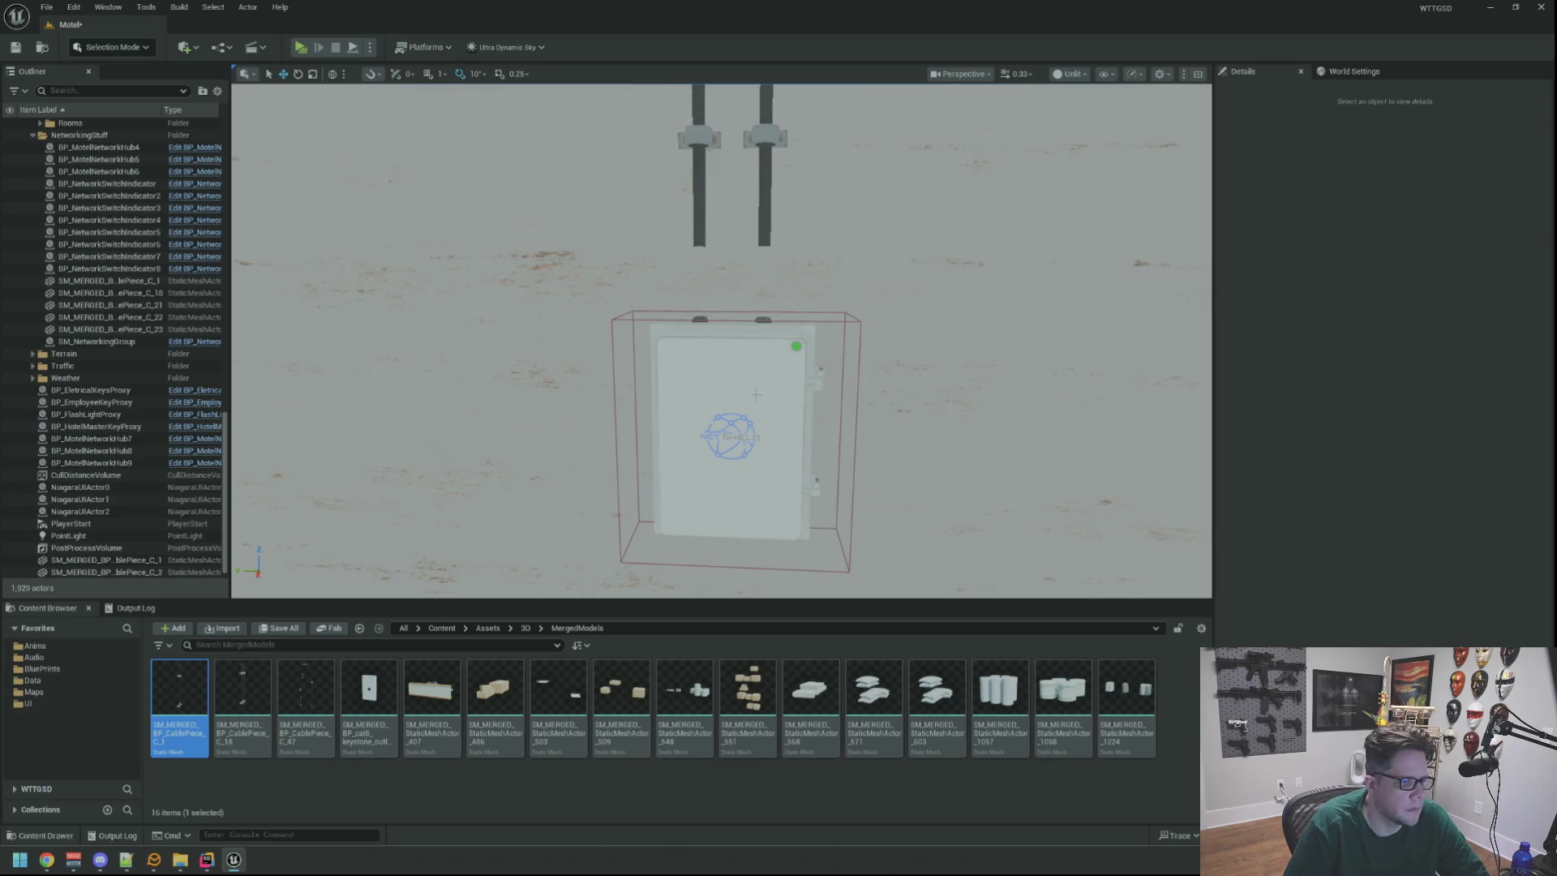
Tag Hub9's Network Switch as Internet.Switch.Room1112.
click(756, 395)
click(1450, 381)
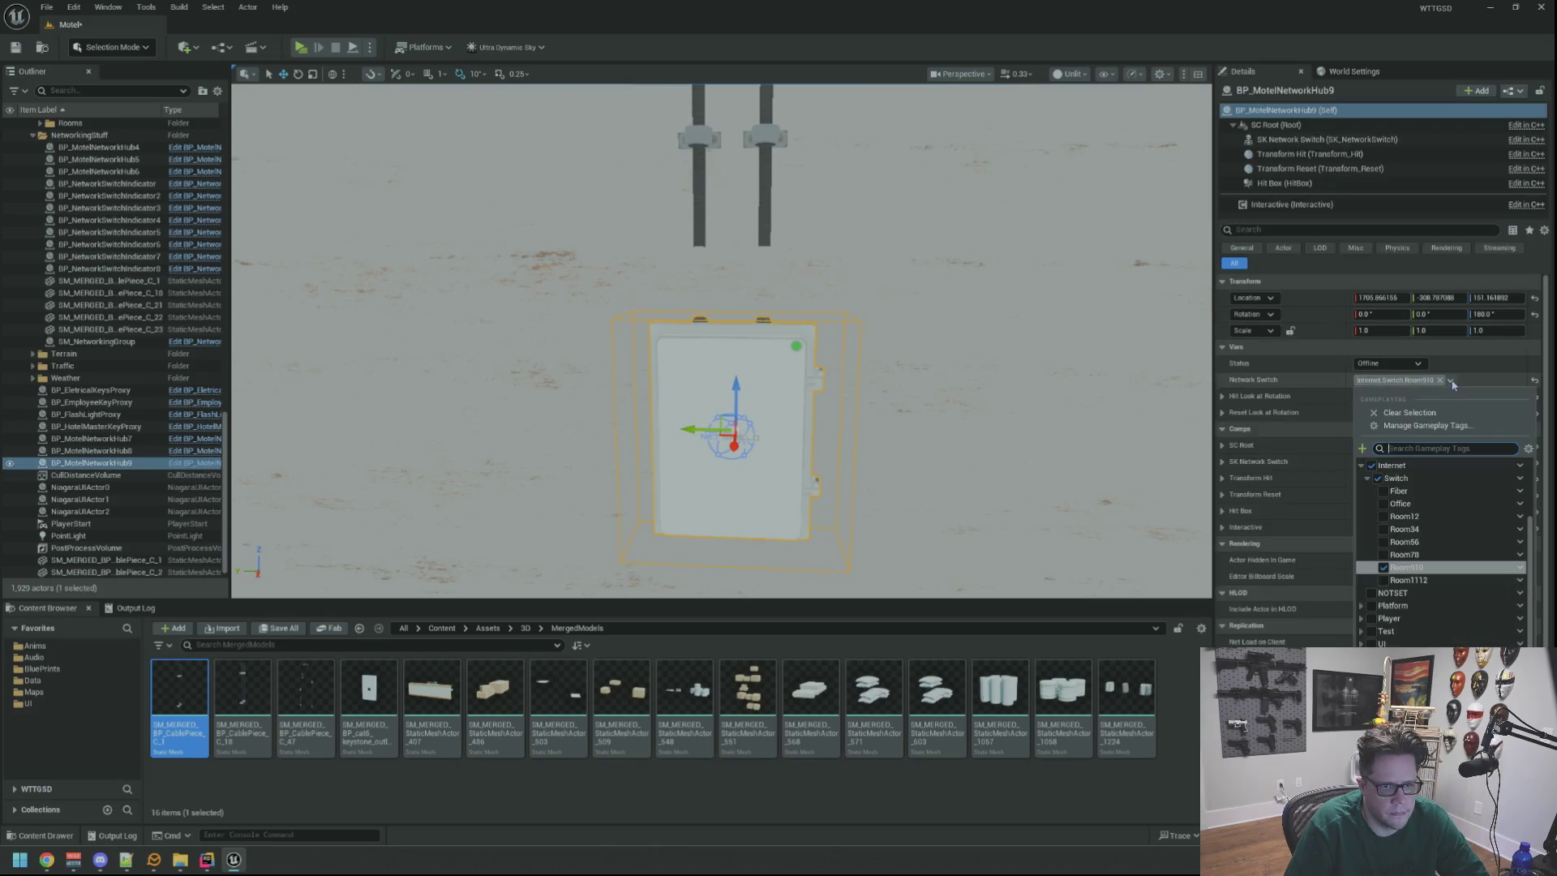
click(883, 328)
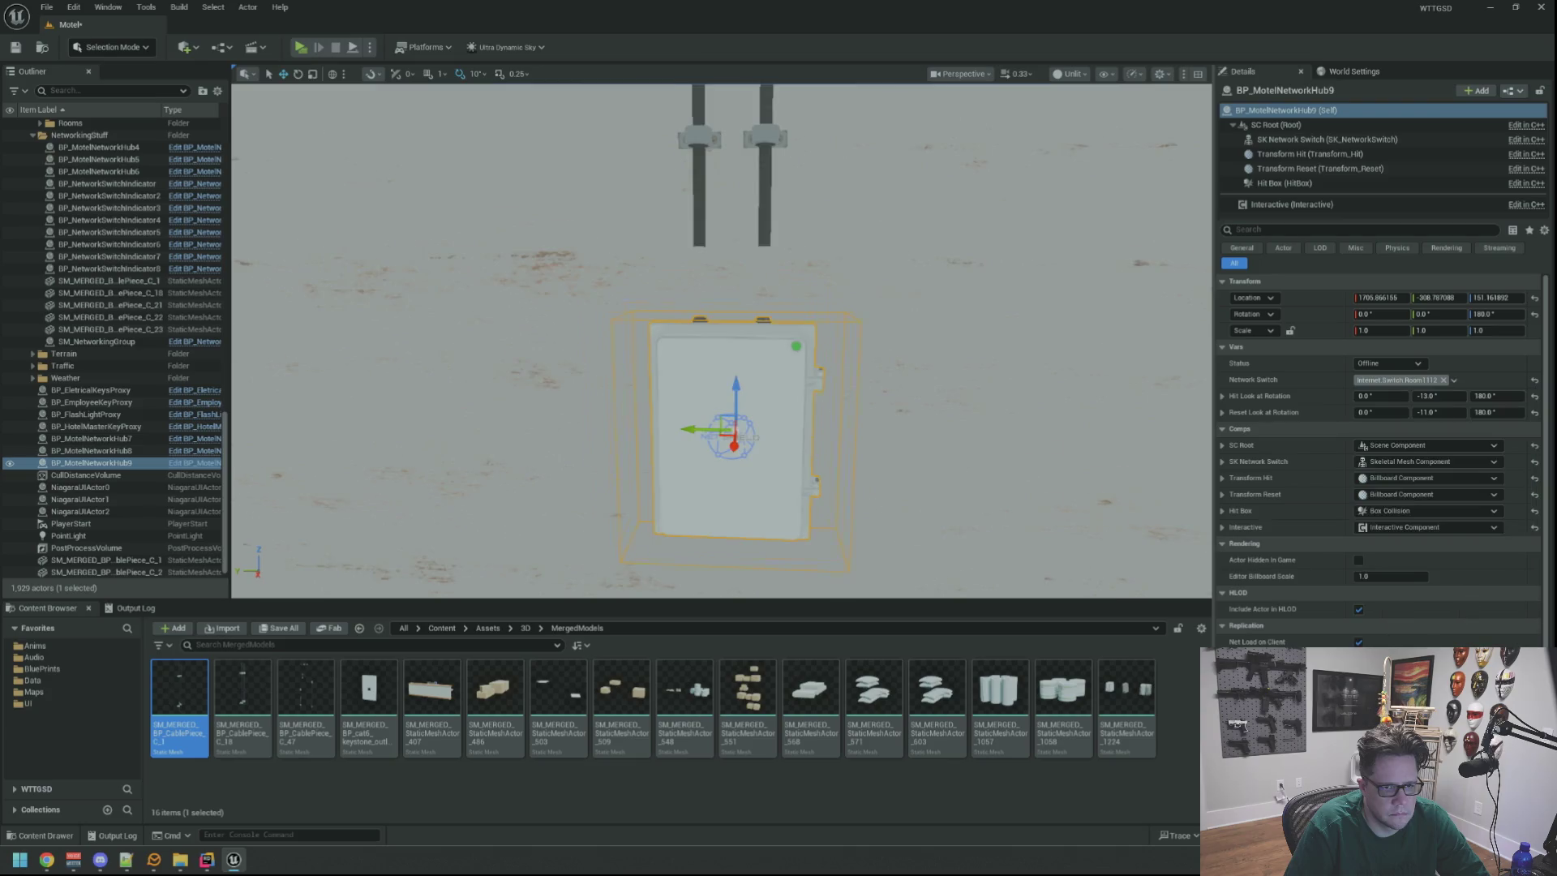
click(758, 278)
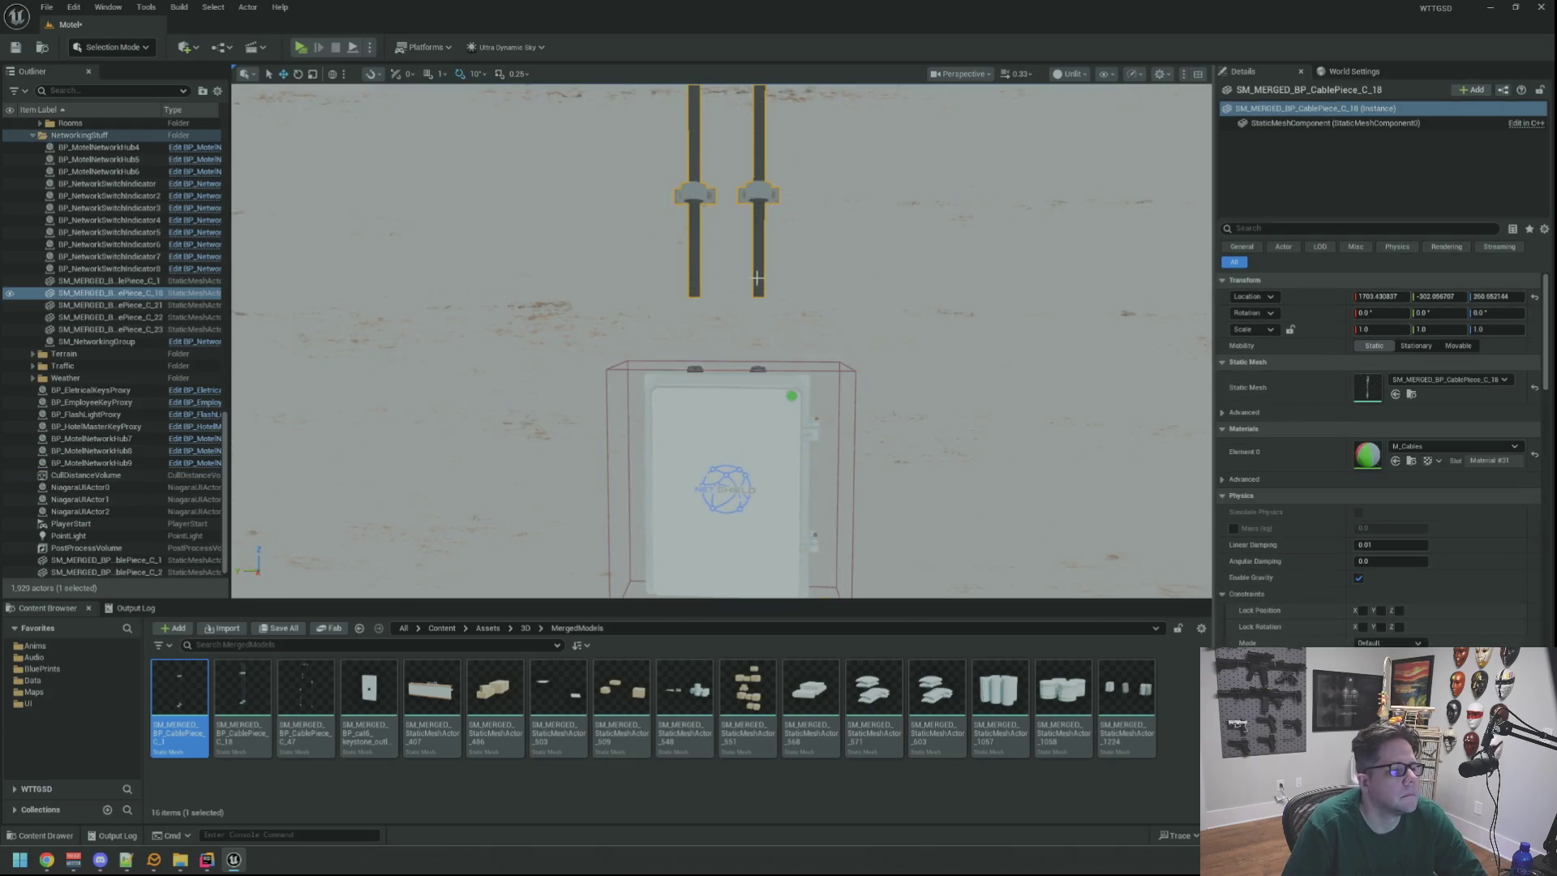
Delete cable piece C_18 and Alt-drag C_2 to create copy C_3.
key(Delete)
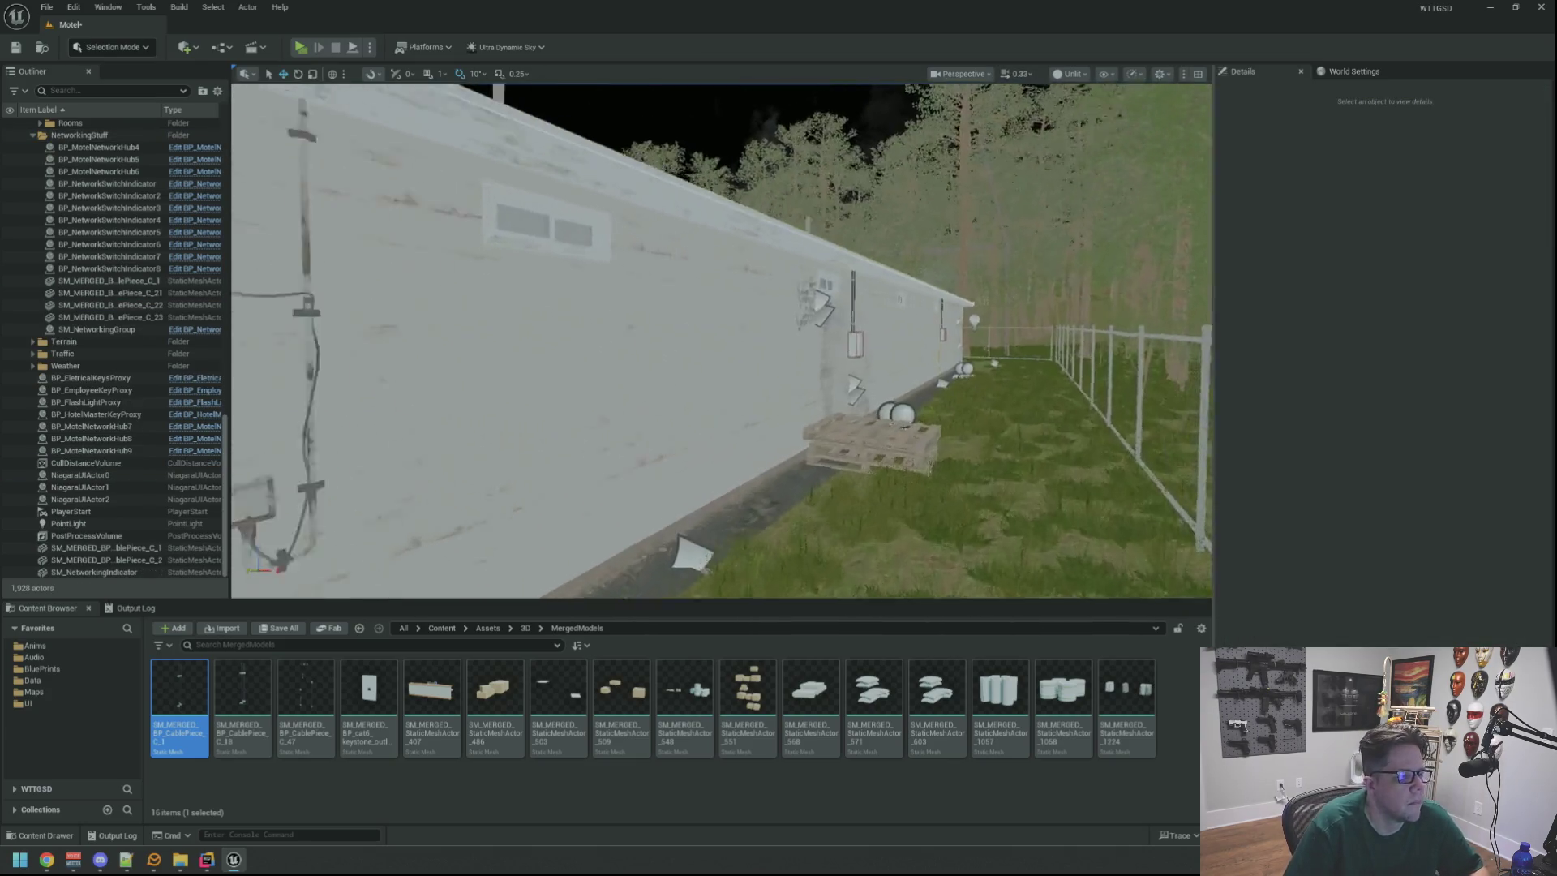
scroll(816, 298, up, 10)
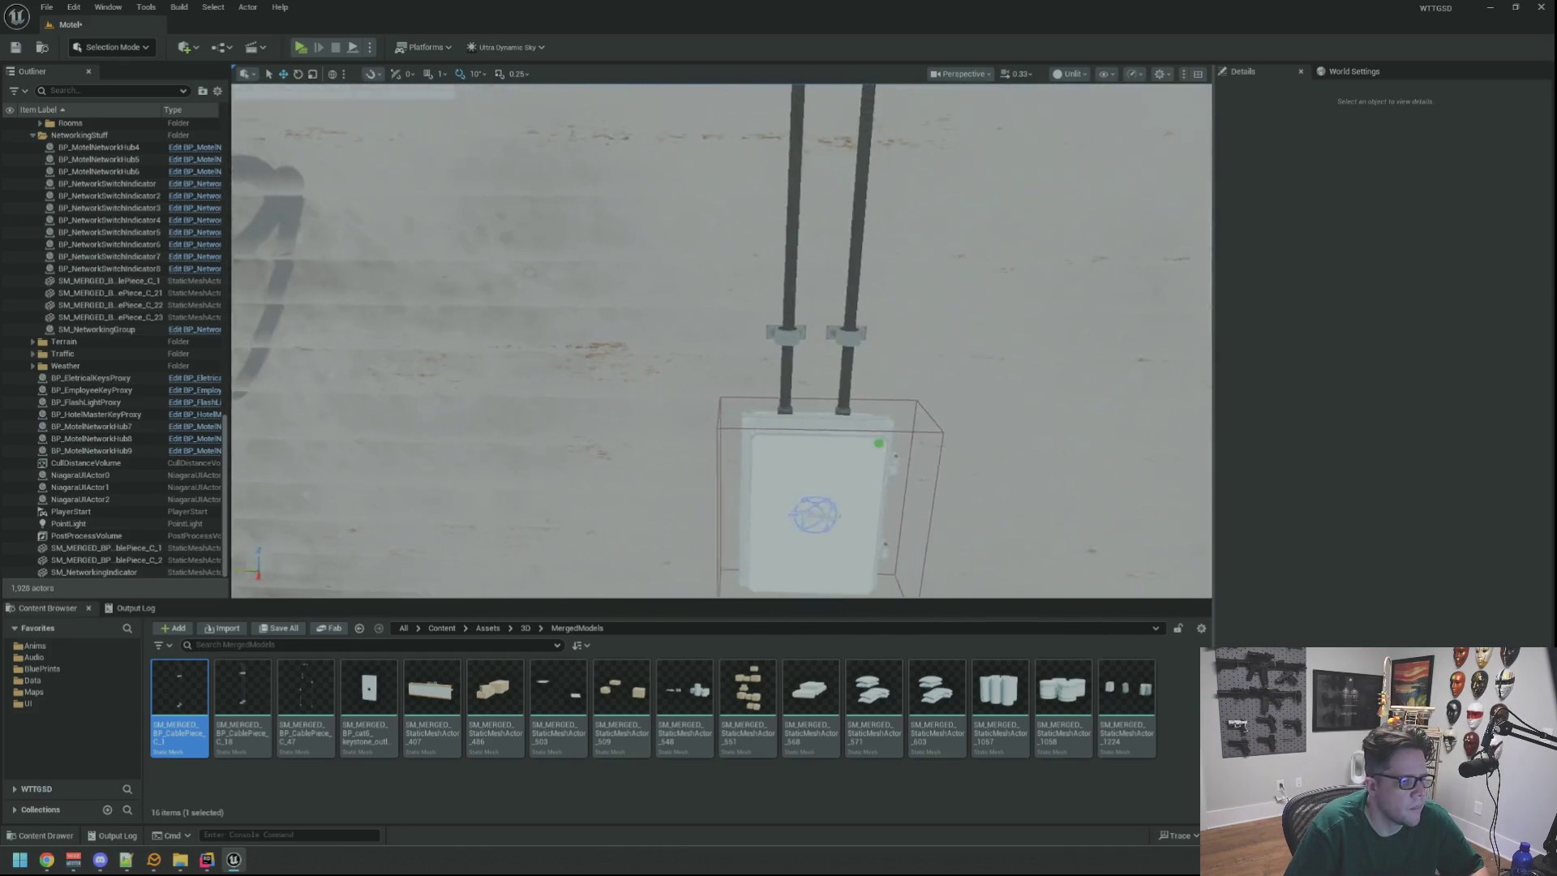
click(819, 296)
scroll(819, 296, down, 8)
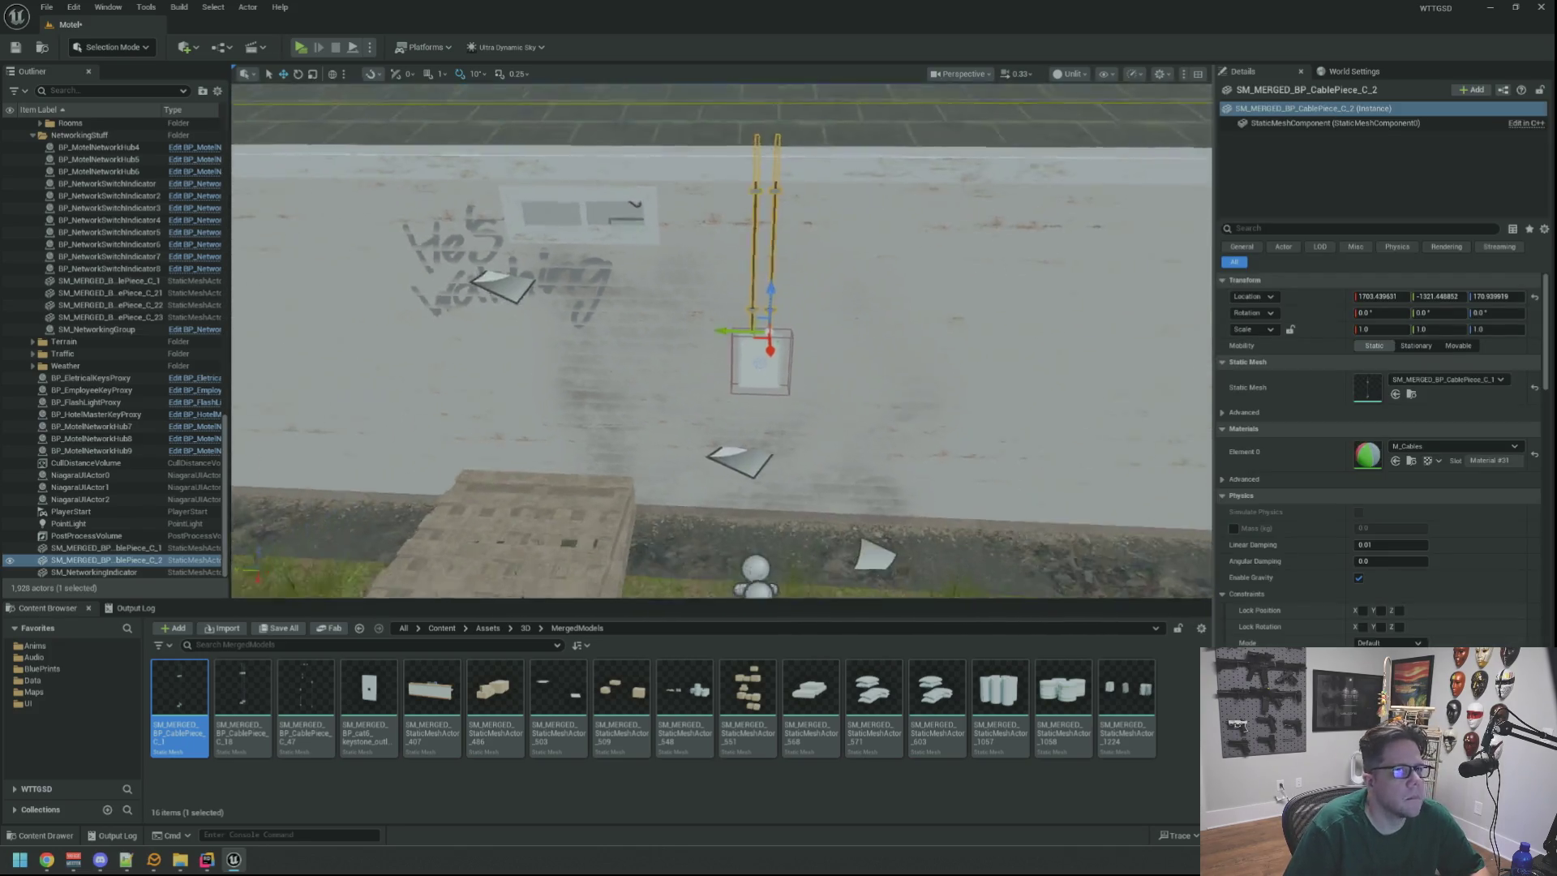
mouse_move(875, 297)
mouse_down()
mouse_move(633, 267)
mouse_move(632, 296)
mouse_move(920, 268)
mouse_move(1148, 291)
mouse_move(1024, 298)
mouse_up()
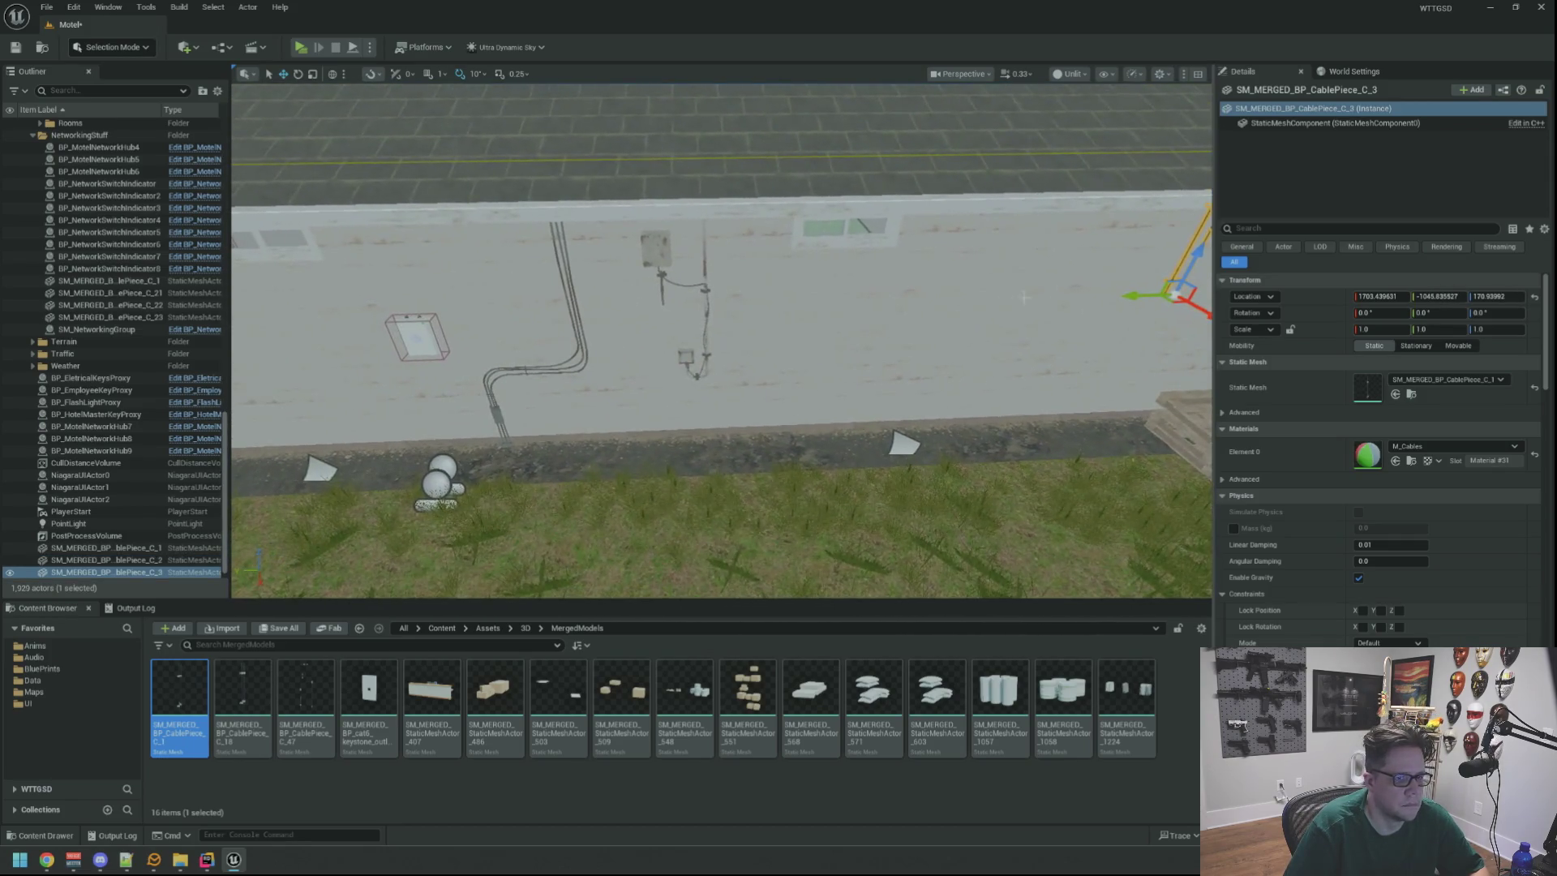
Slide cable piece C_3 along Y until its base sits on Hub9's port.
scroll(812, 369, up, 10)
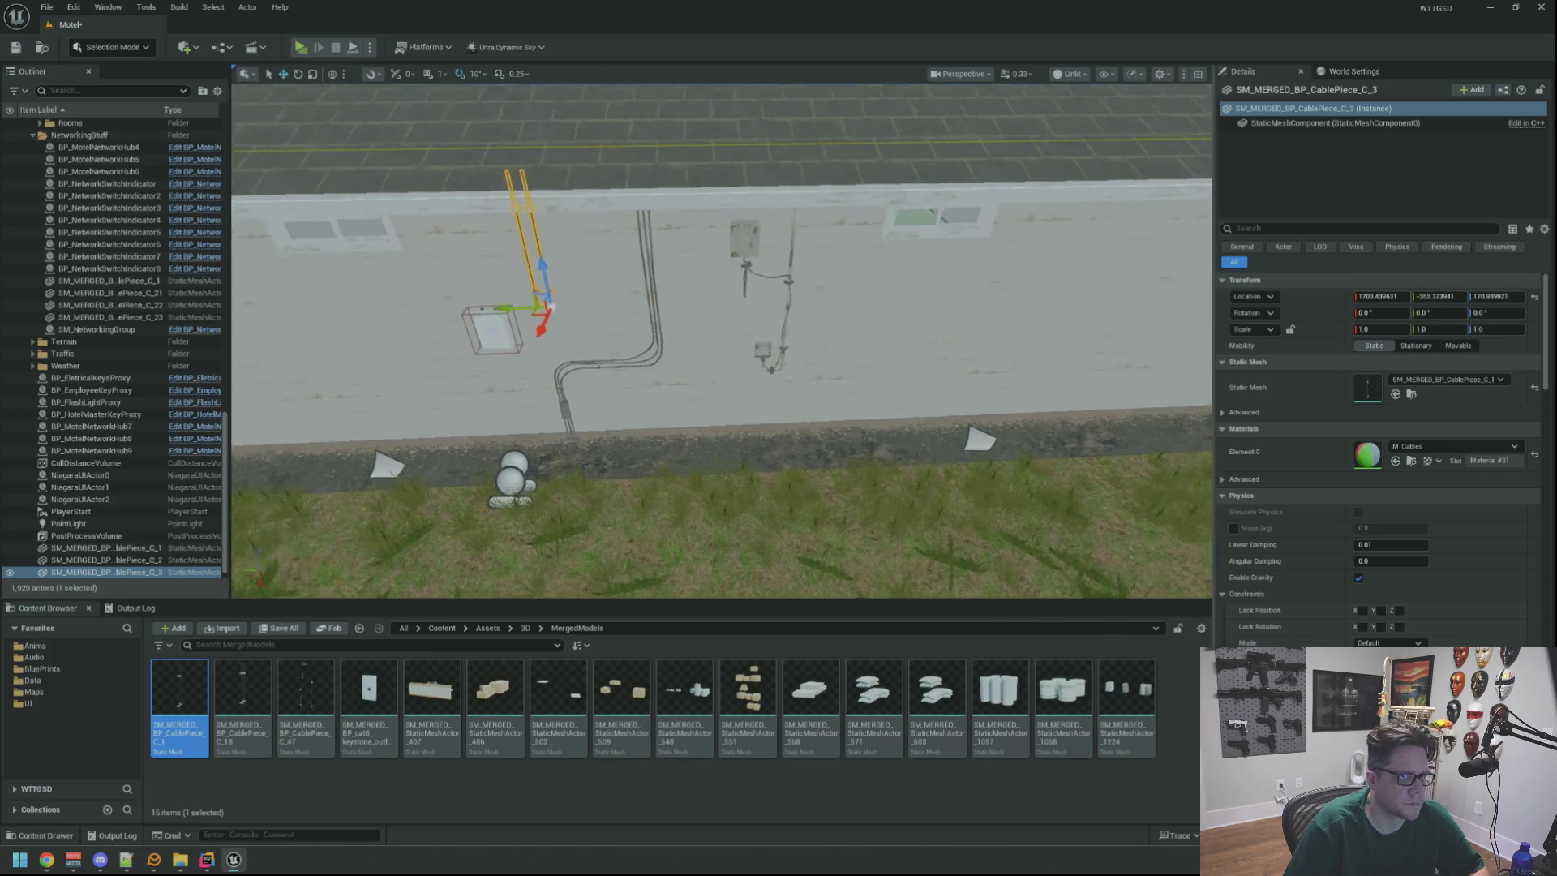
mouse_move(1024, 397)
mouse_down()
mouse_move(740, 396)
mouse_move(738, 336)
mouse_up()
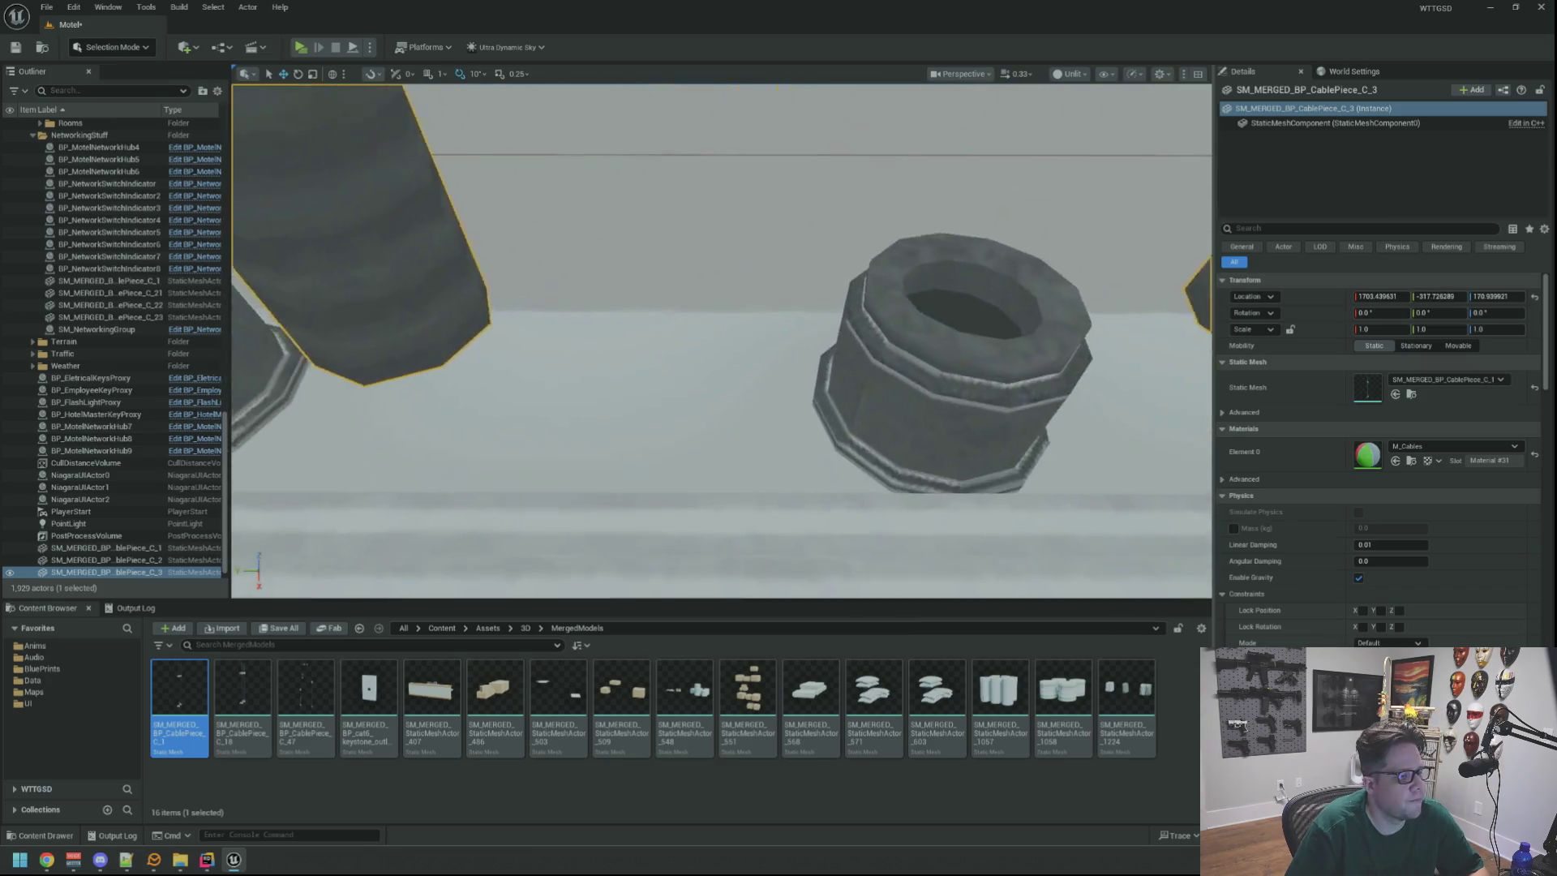
key(f)
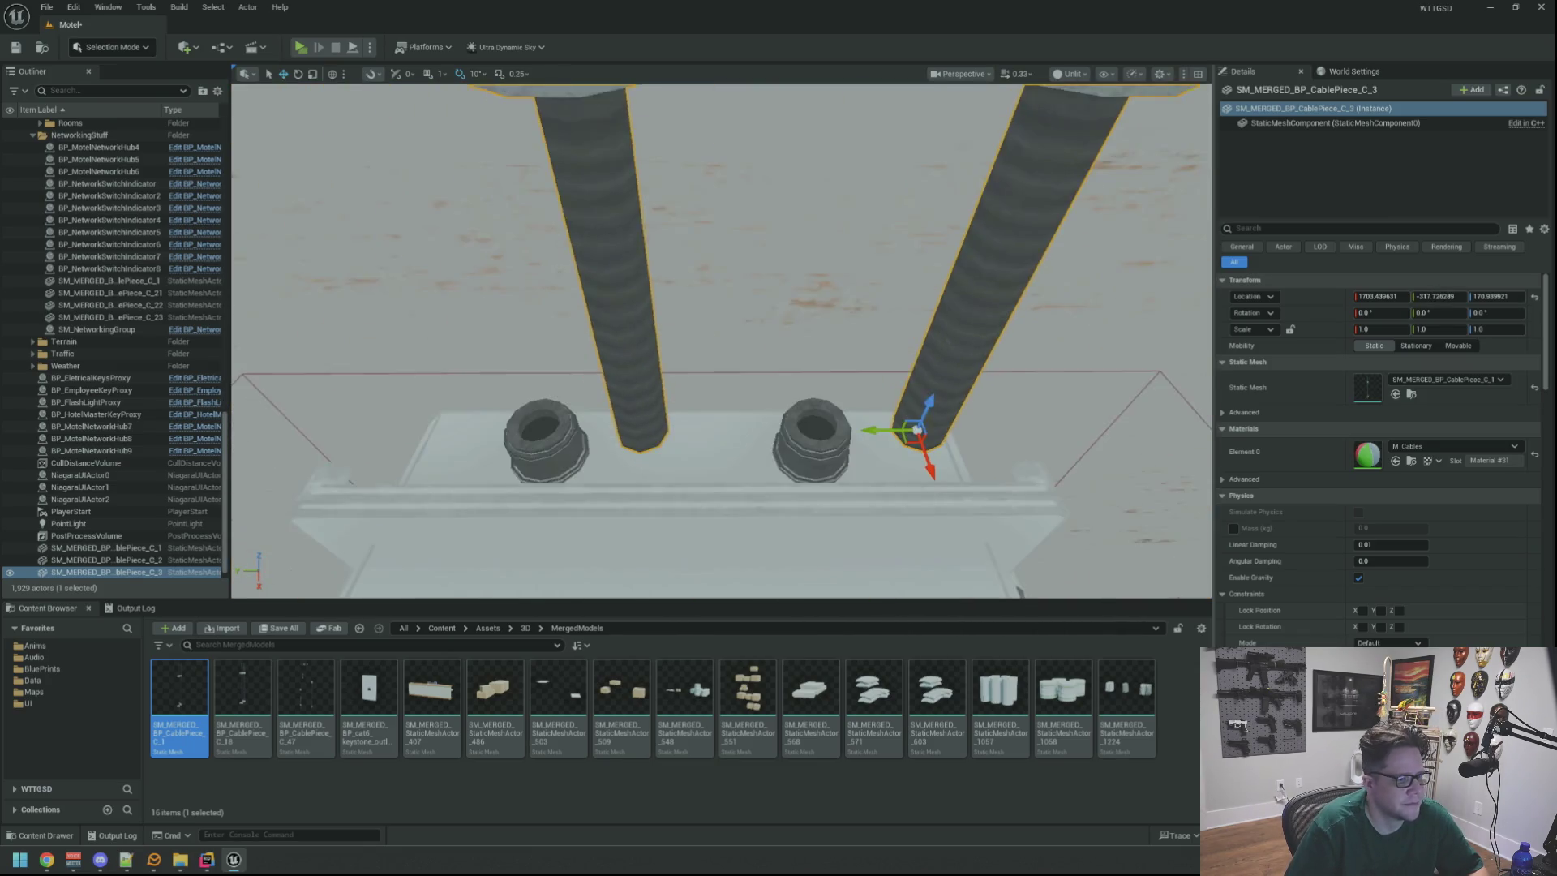
scroll(720, 330, up, 2)
drag(924, 397, 816, 395)
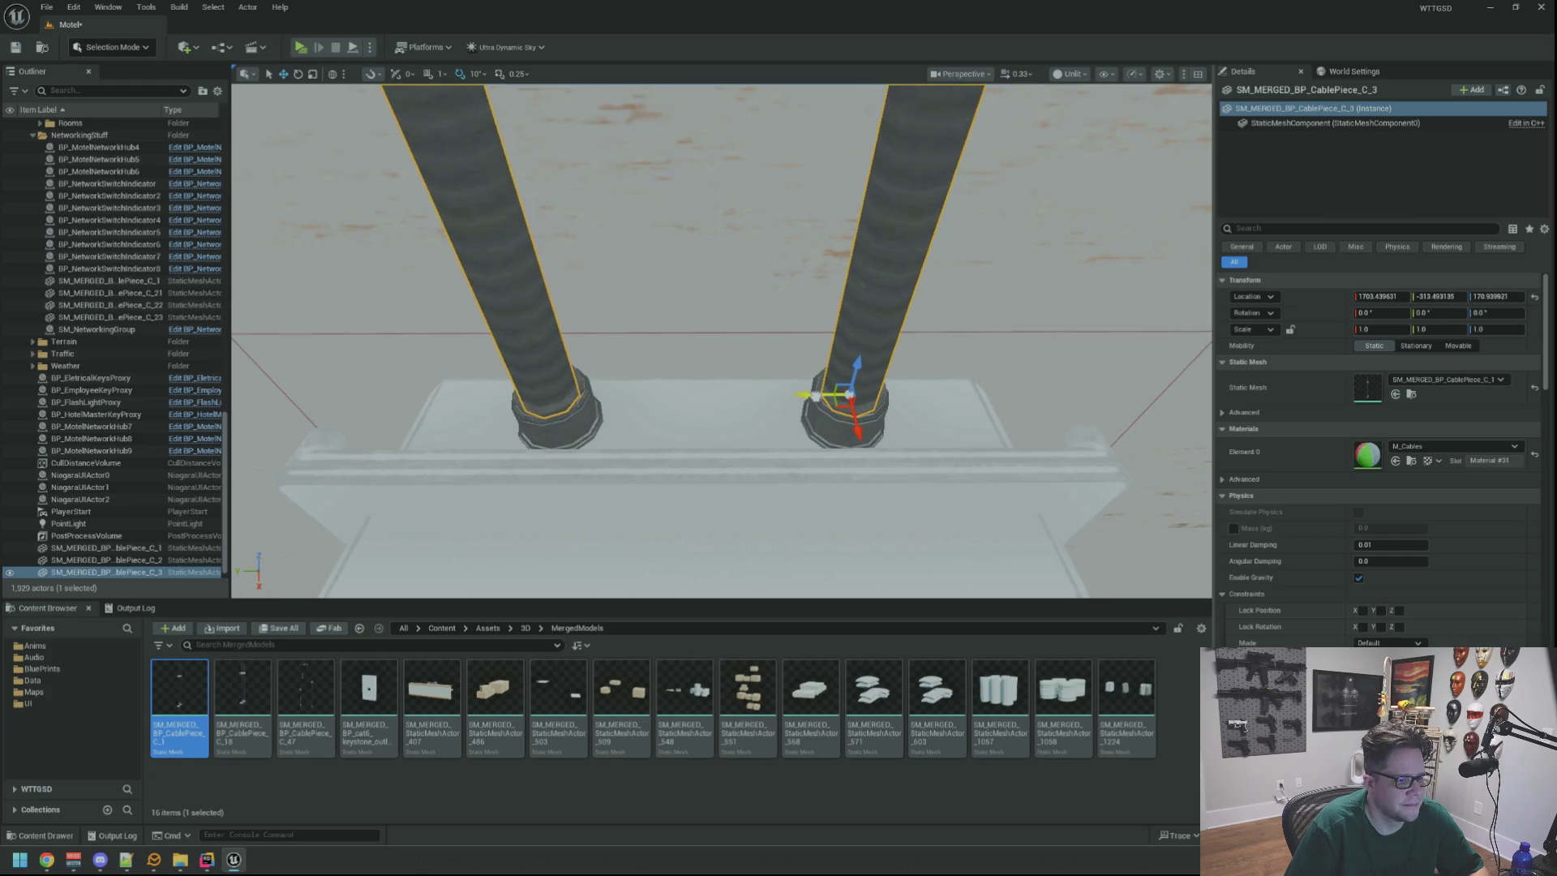
drag(722, 340, 764, 294)
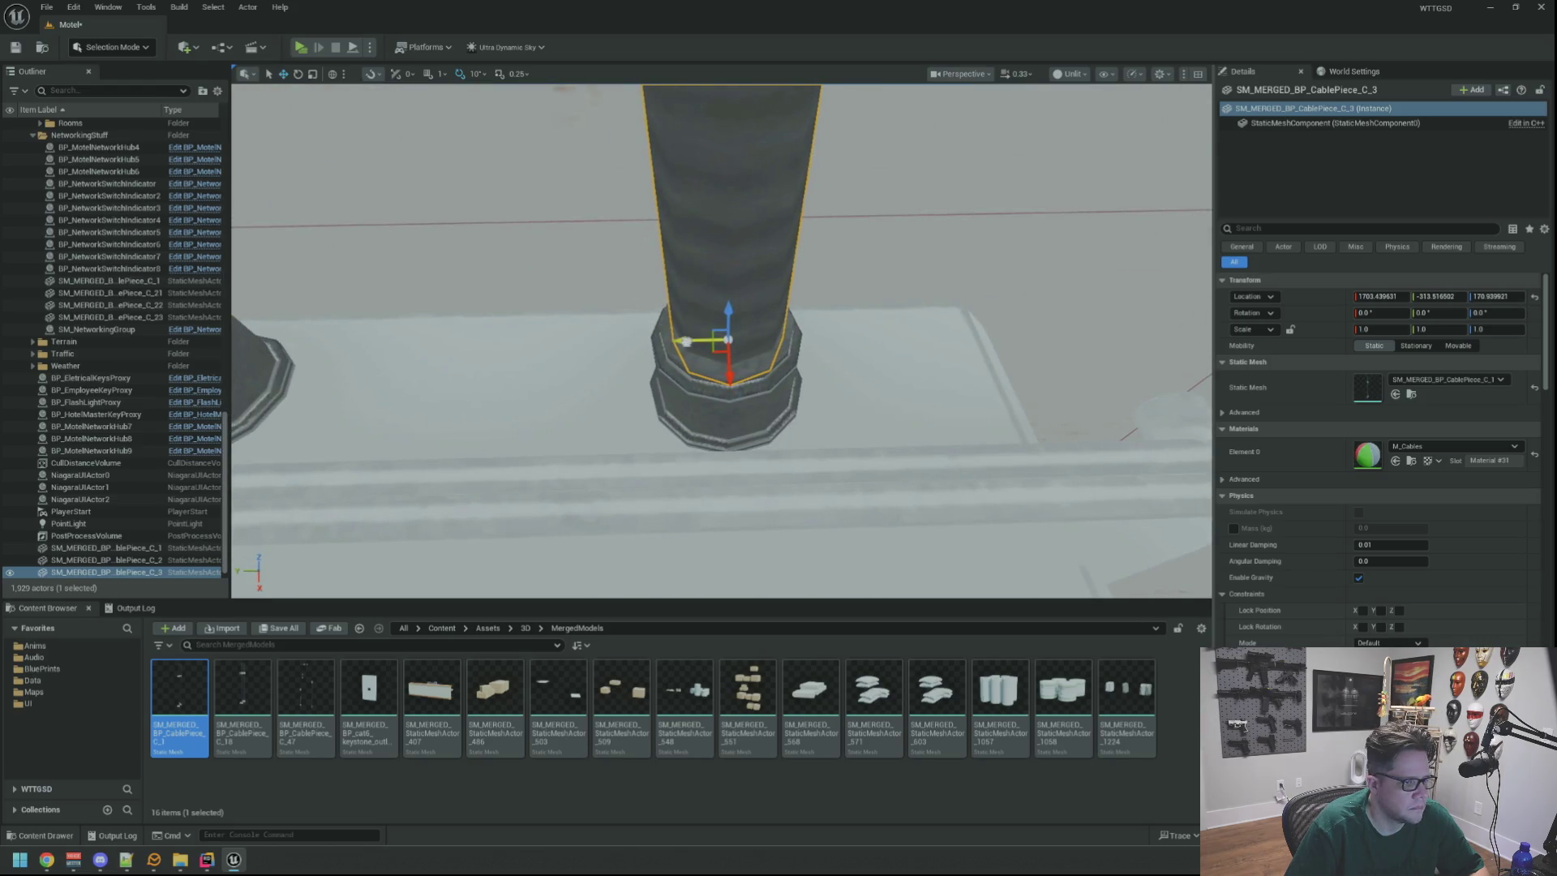
key(Escape)
drag(659, 327, 710, 286)
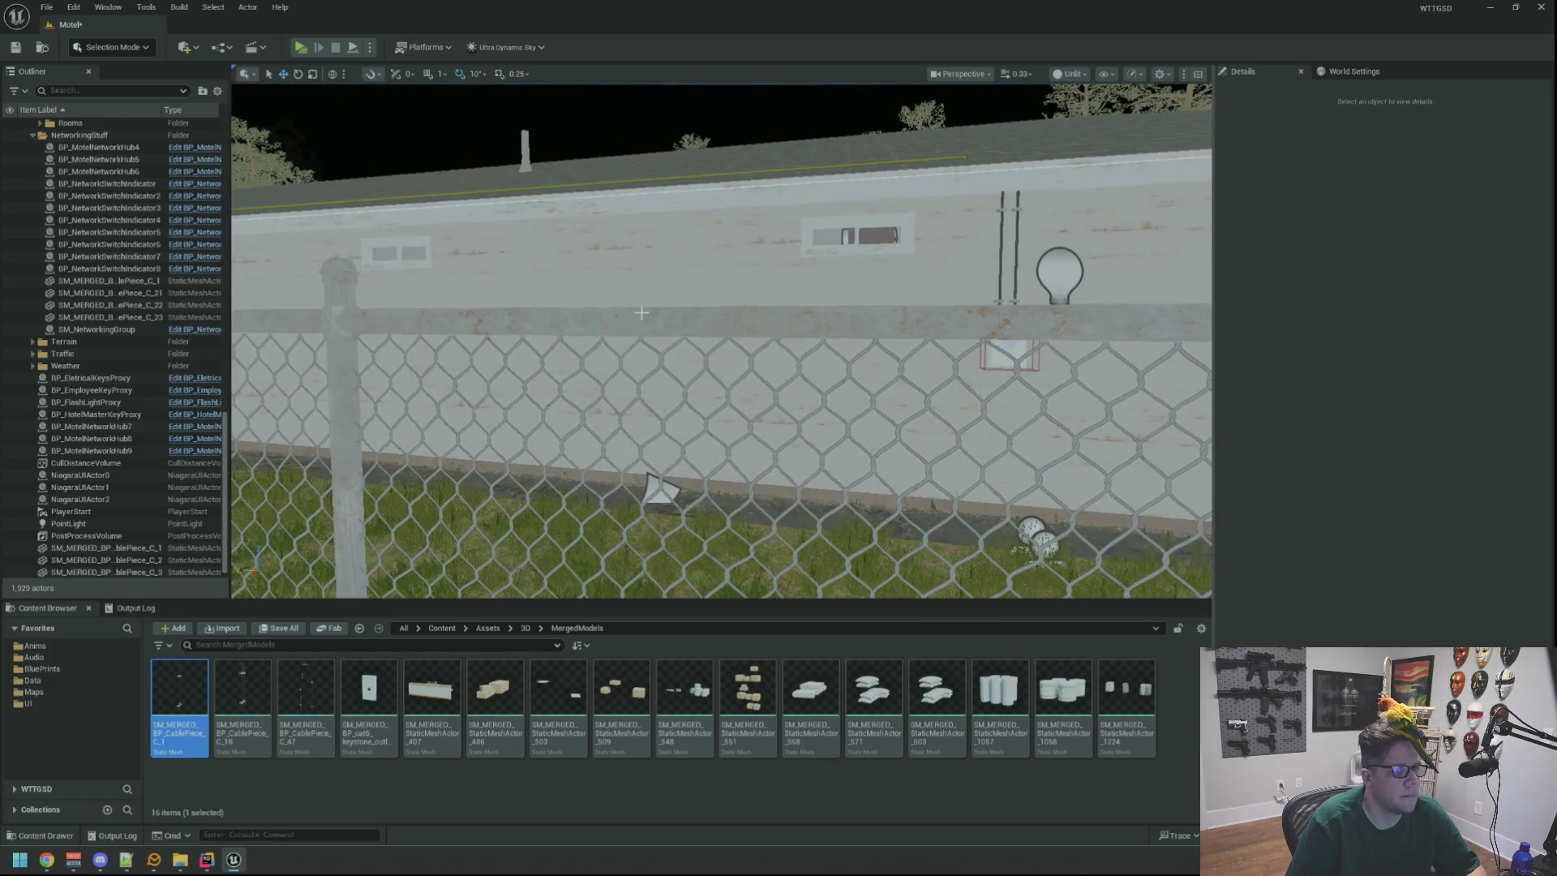
Save the Motel map, then Alt-drag BP_MotelNetworkHub9 to create BP_MotelNetworkHub10.
mouse_move(645, 312)
mouse_down()
mouse_move(698, 314)
mouse_move(686, 328)
mouse_move(678, 304)
mouse_move(694, 305)
mouse_move(606, 339)
mouse_up()
key(ctrl+s)
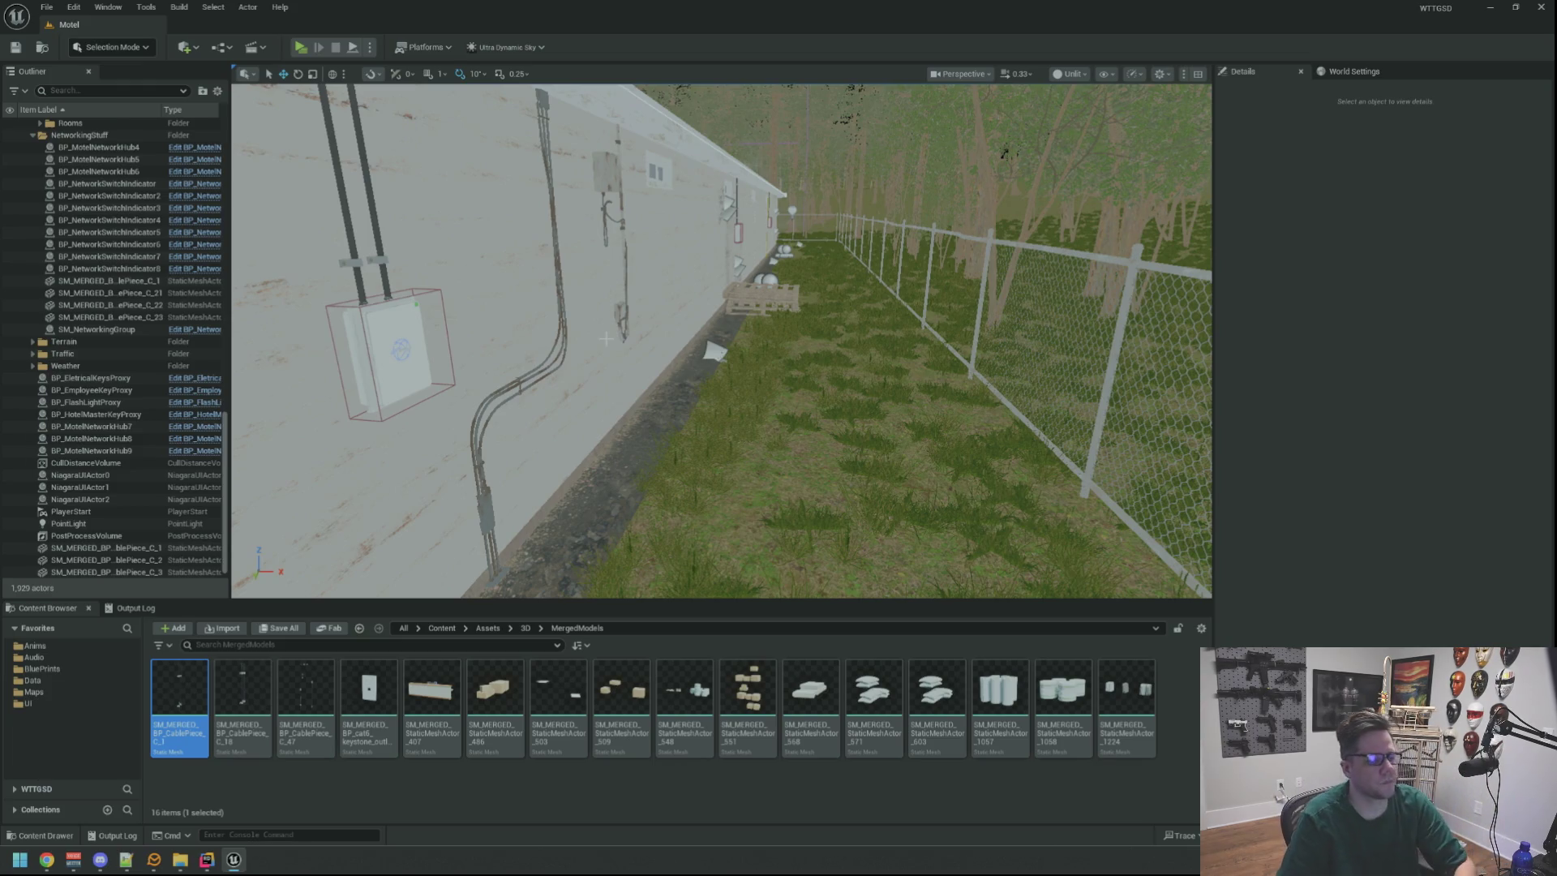
mouse_move(722, 341)
mouse_down()
mouse_move(721, 292)
mouse_move(649, 308)
mouse_move(730, 308)
mouse_move(665, 300)
mouse_move(666, 325)
mouse_move(681, 300)
mouse_move(909, 313)
mouse_up()
click(740, 308)
drag(734, 349, 735, 348)
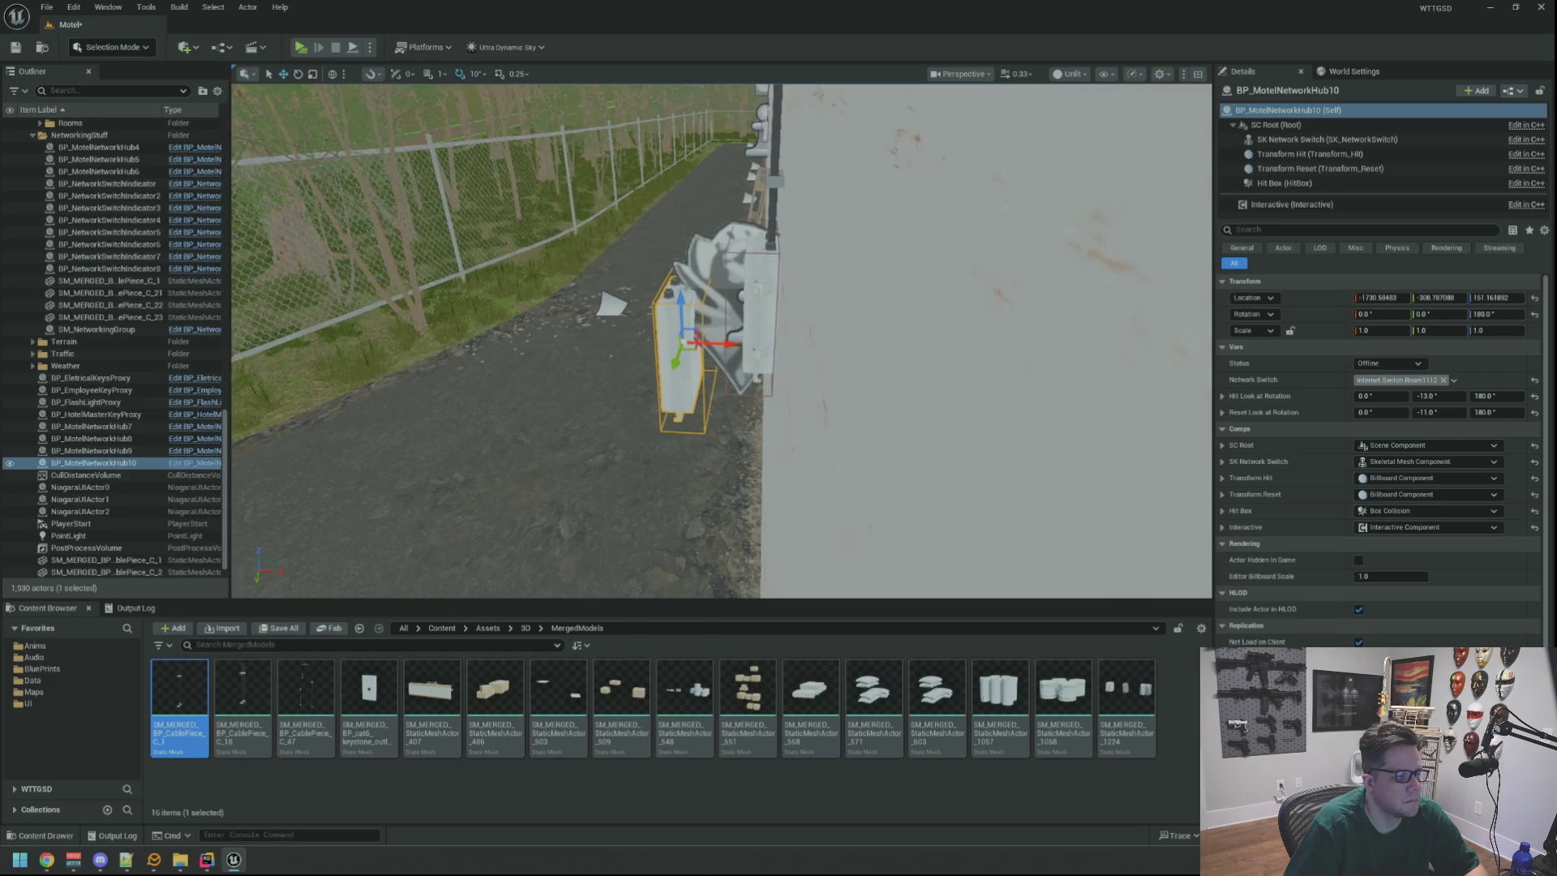
Locate network hub 6 through the Outliner and delete it.
key(f)
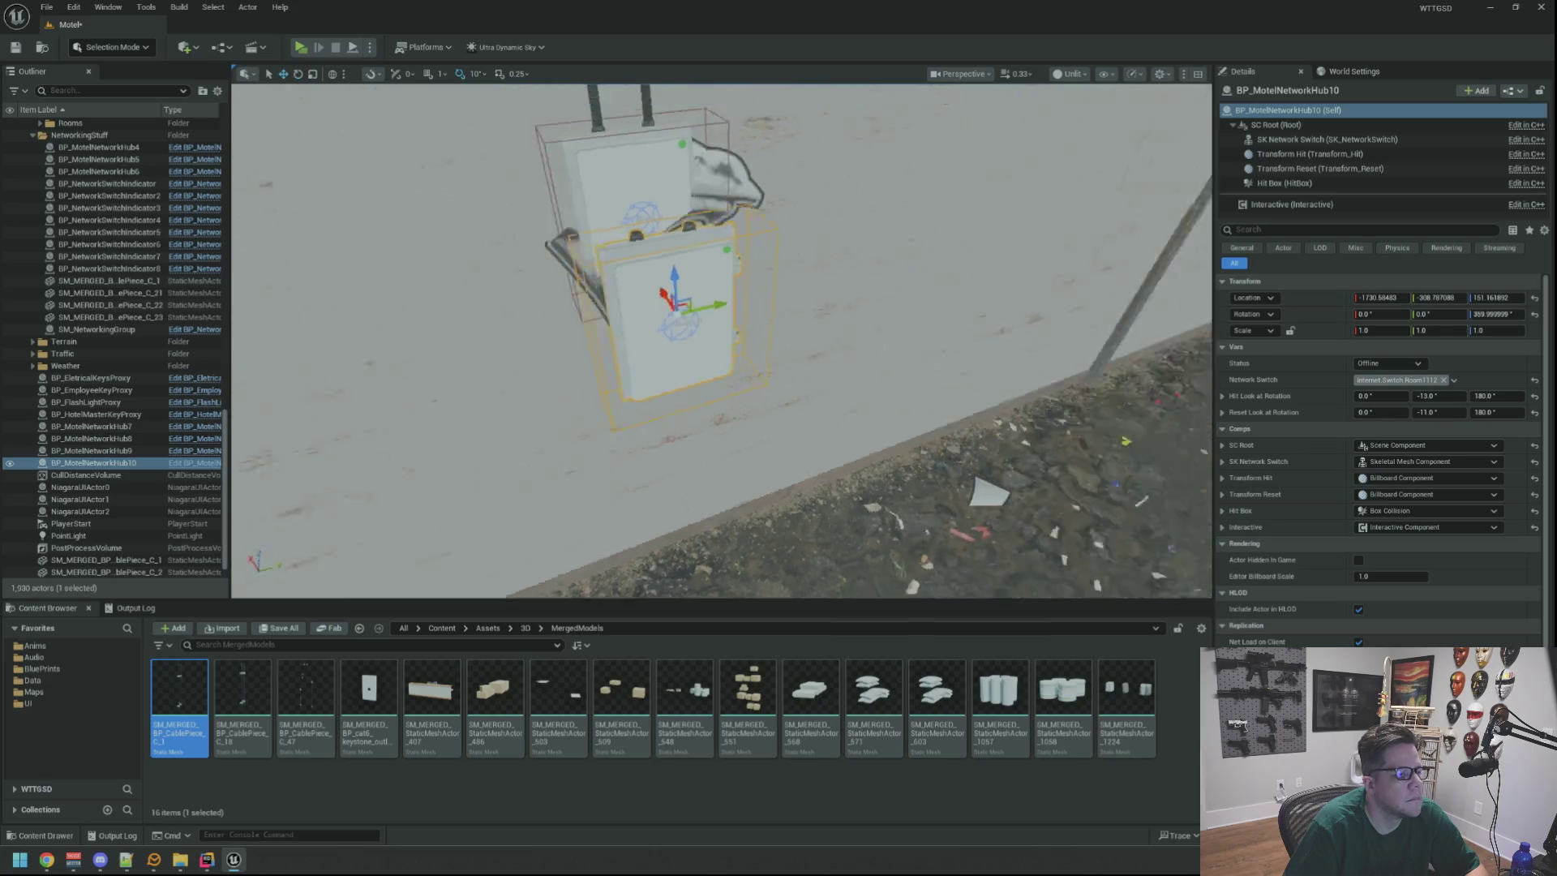
double_click(98, 172)
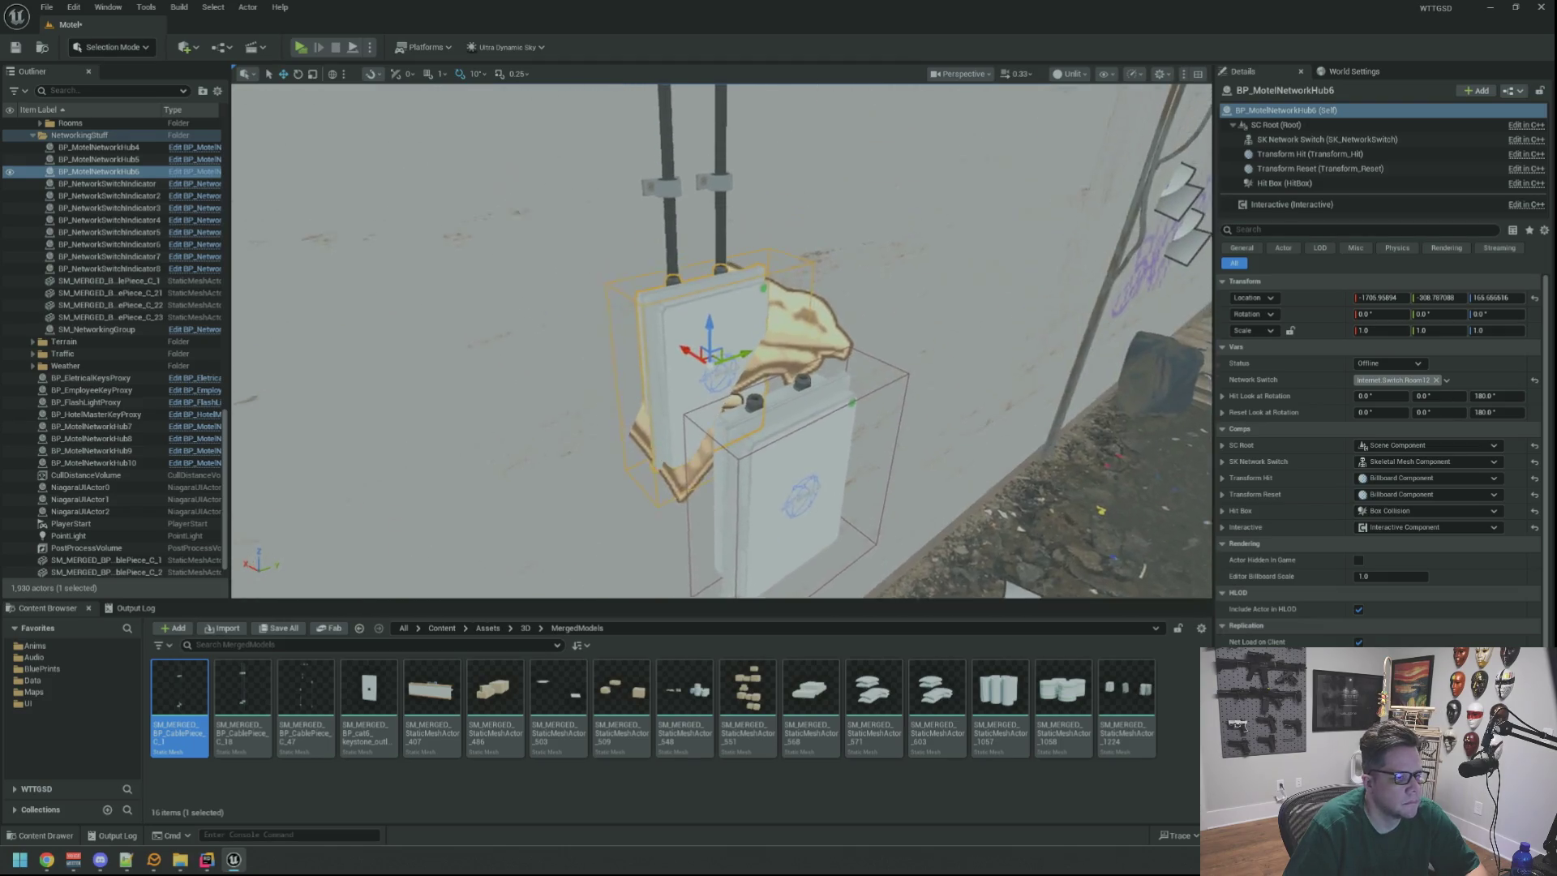
key(Delete)
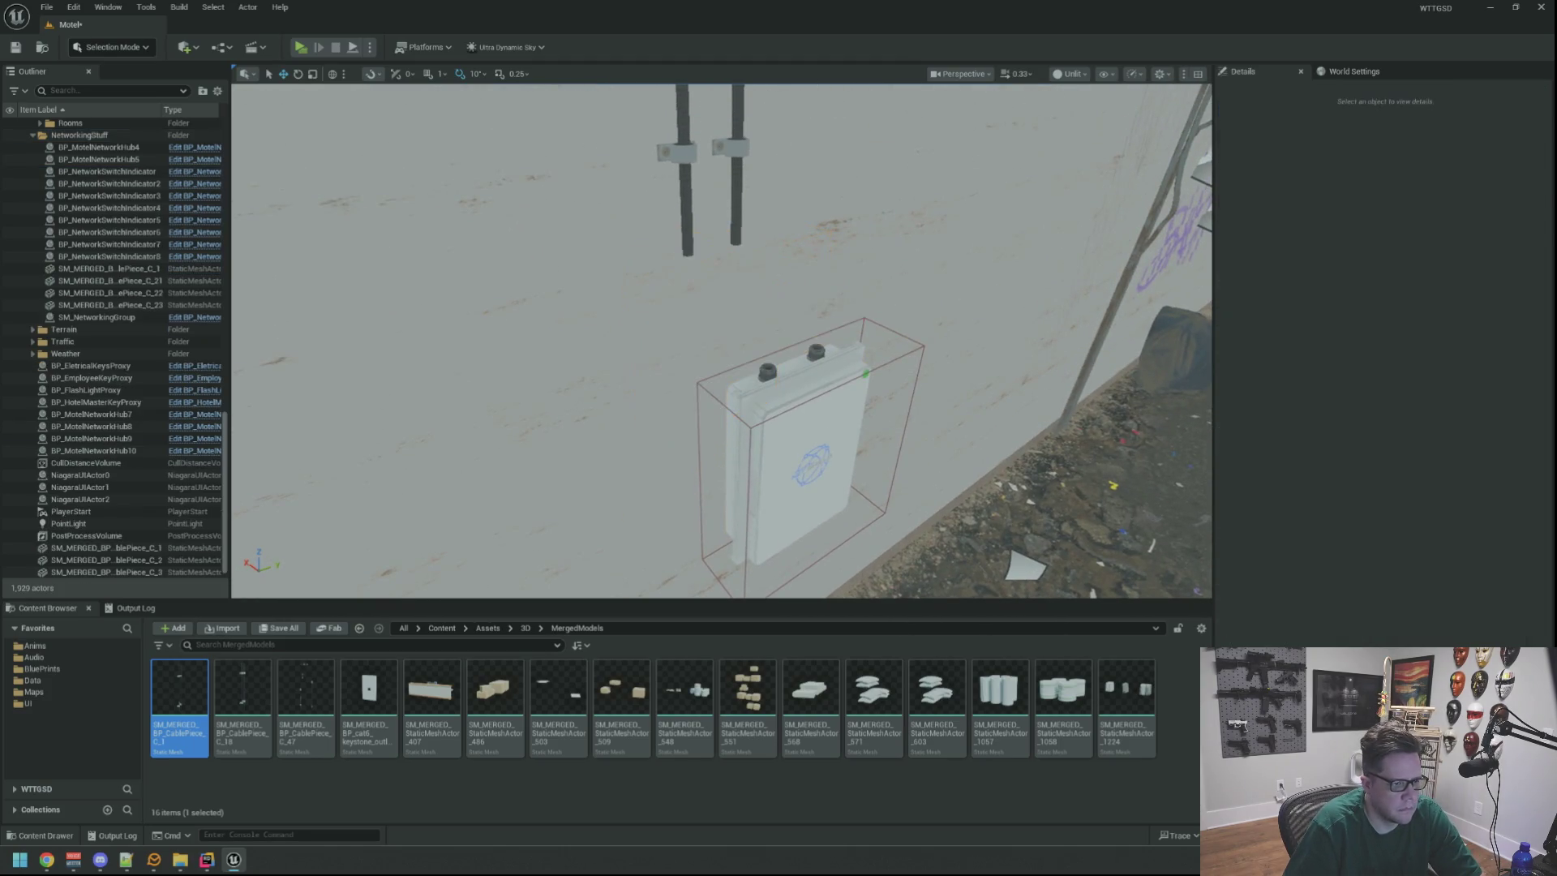
Give Hub10 hub 6's Location X and set its Reset Look At yaw to 0.
click(795, 463)
click(1455, 380)
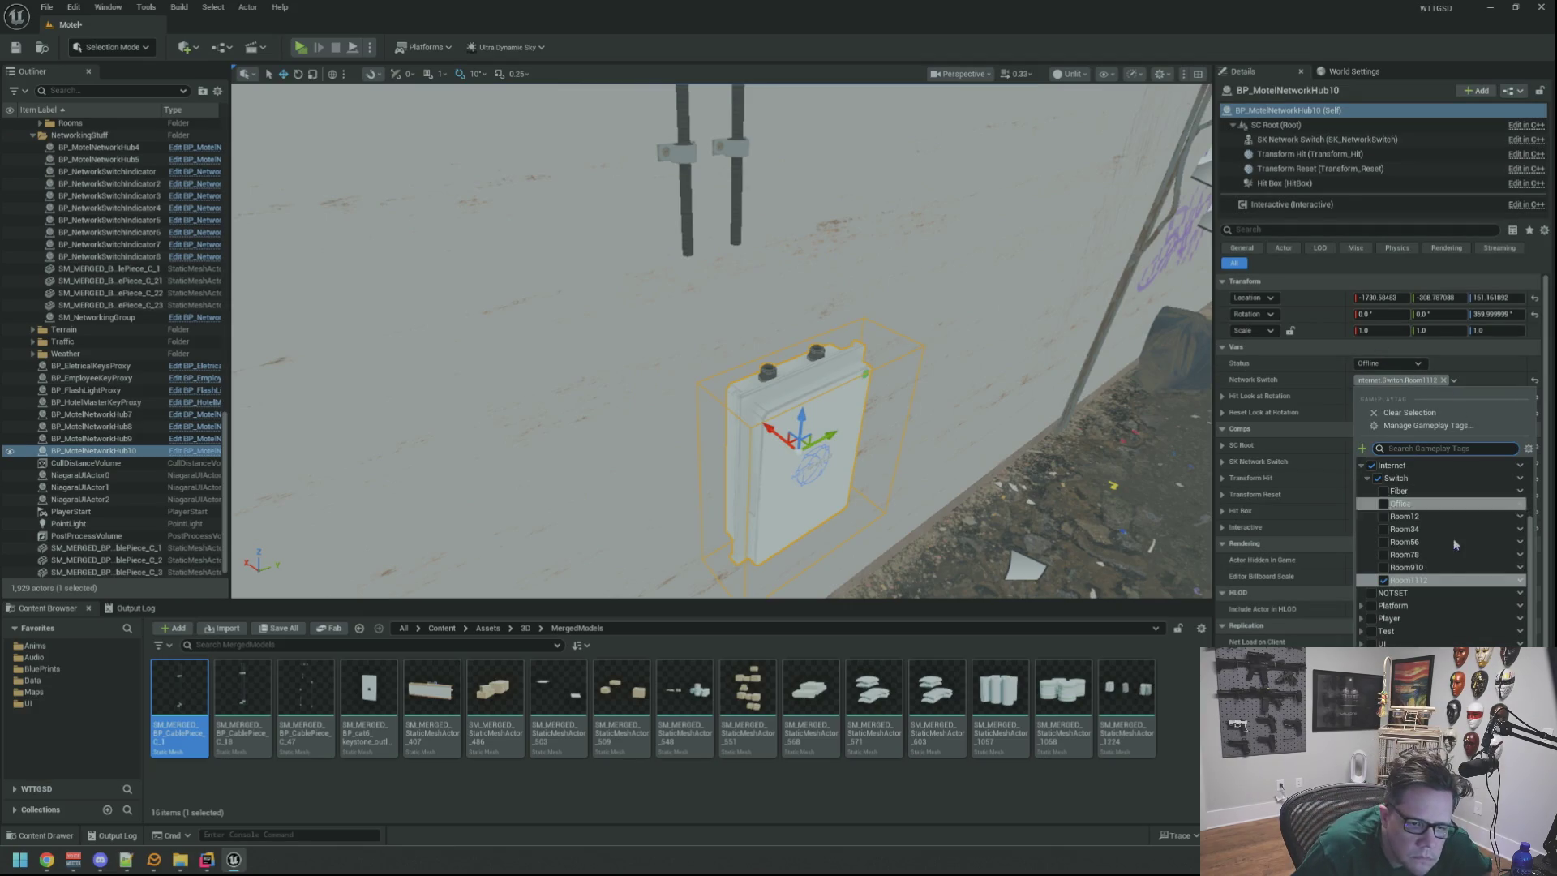
click(1401, 297)
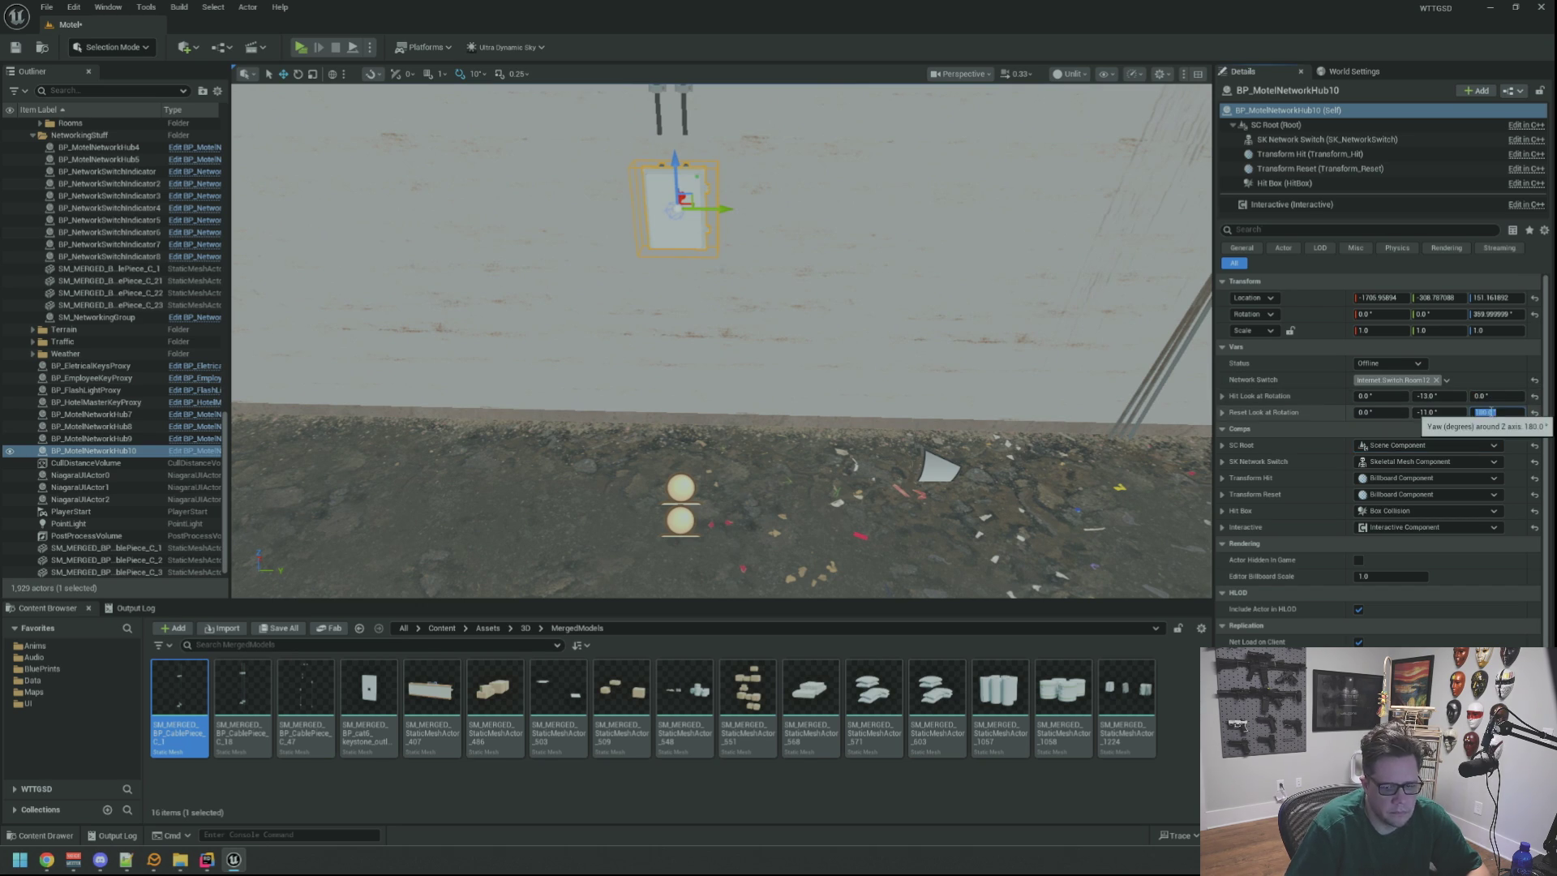
key(Return)
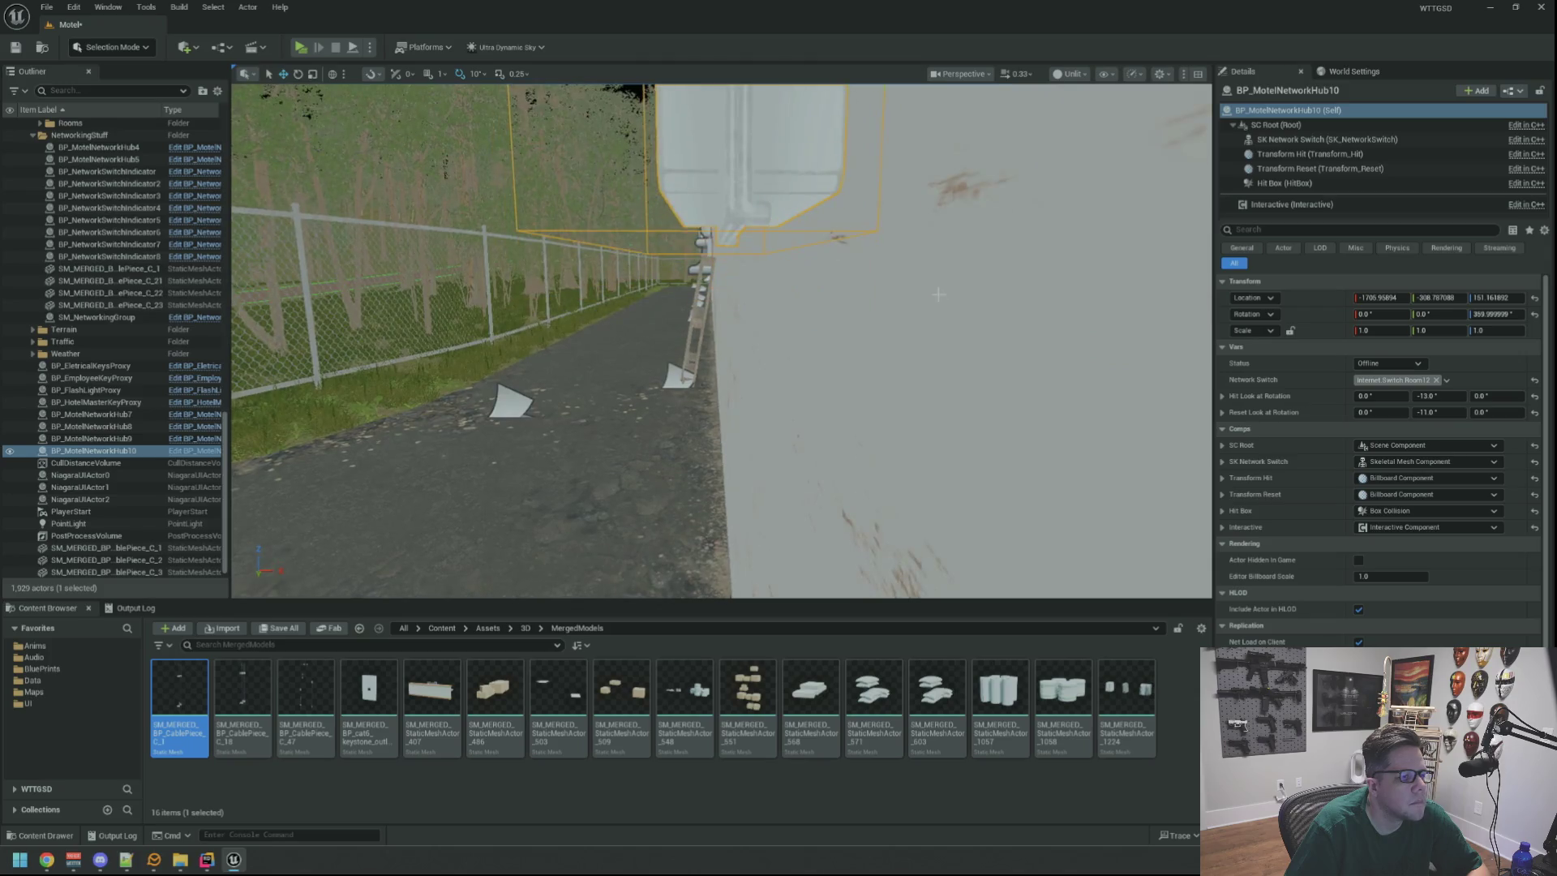
key(f)
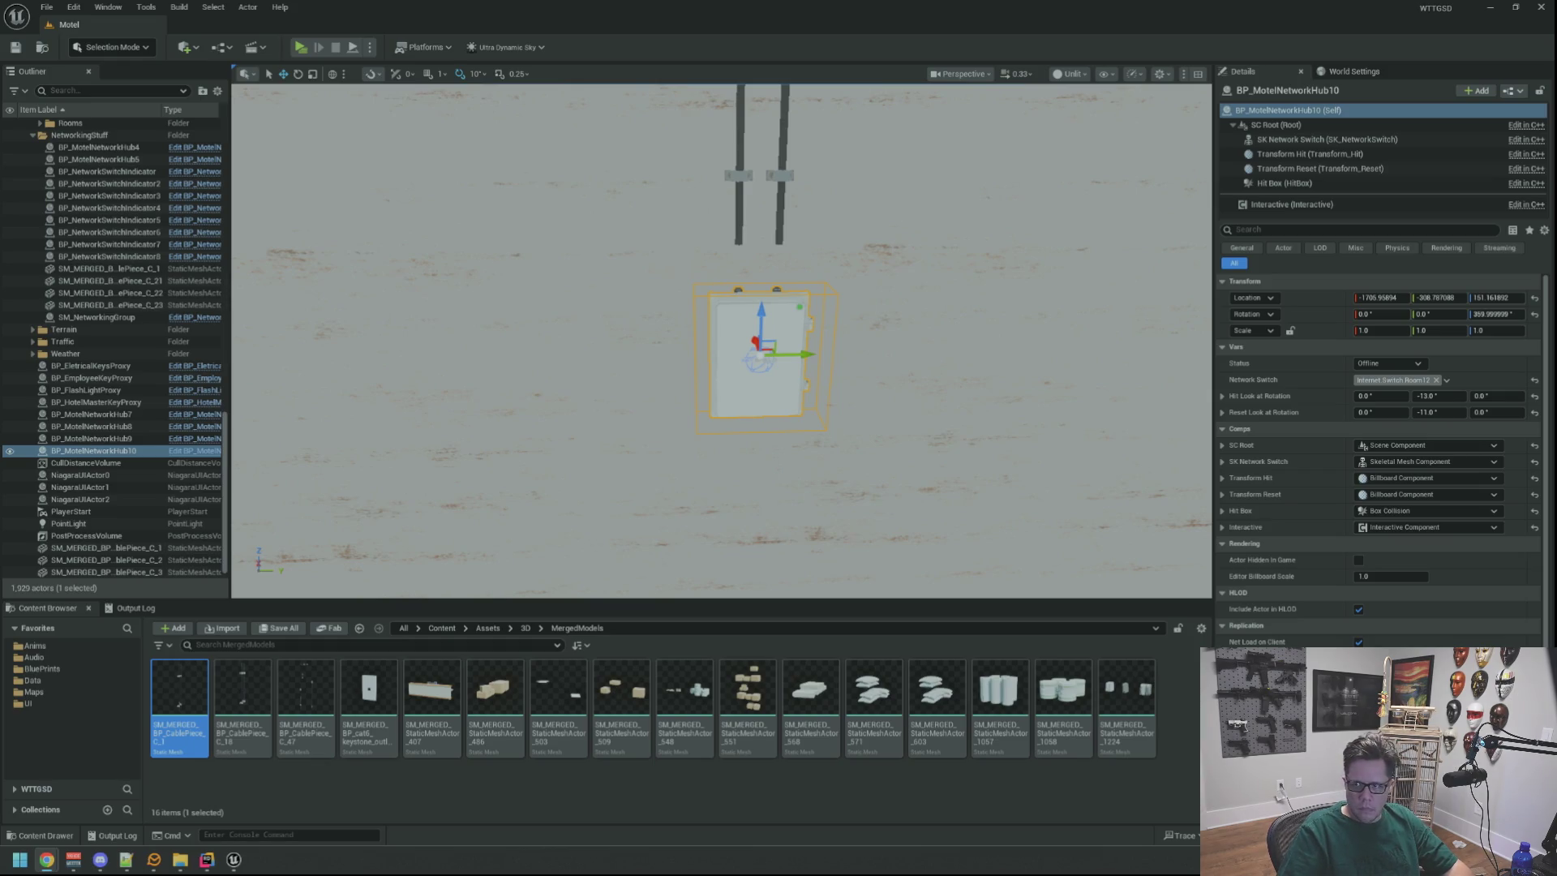
mouse_move(1116, 262)
mouse_down()
mouse_move(971, 255)
mouse_move(954, 203)
mouse_move(1087, 195)
mouse_move(1087, 227)
mouse_move(634, 265)
mouse_move(693, 293)
mouse_move(691, 339)
mouse_up()
drag(653, 254, 654, 253)
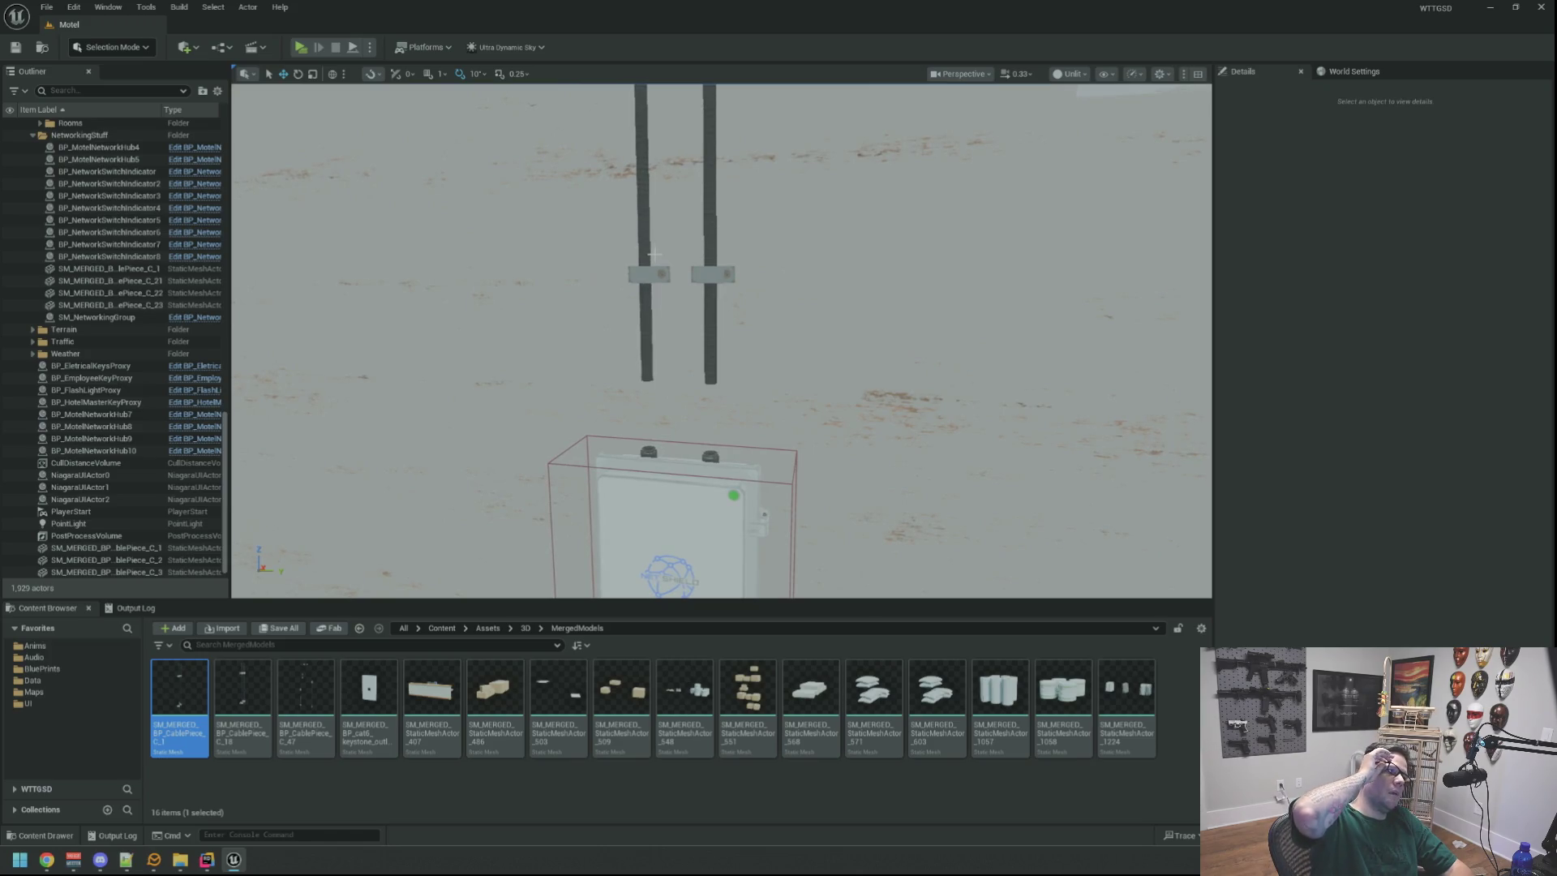
drag(675, 246, 722, 290)
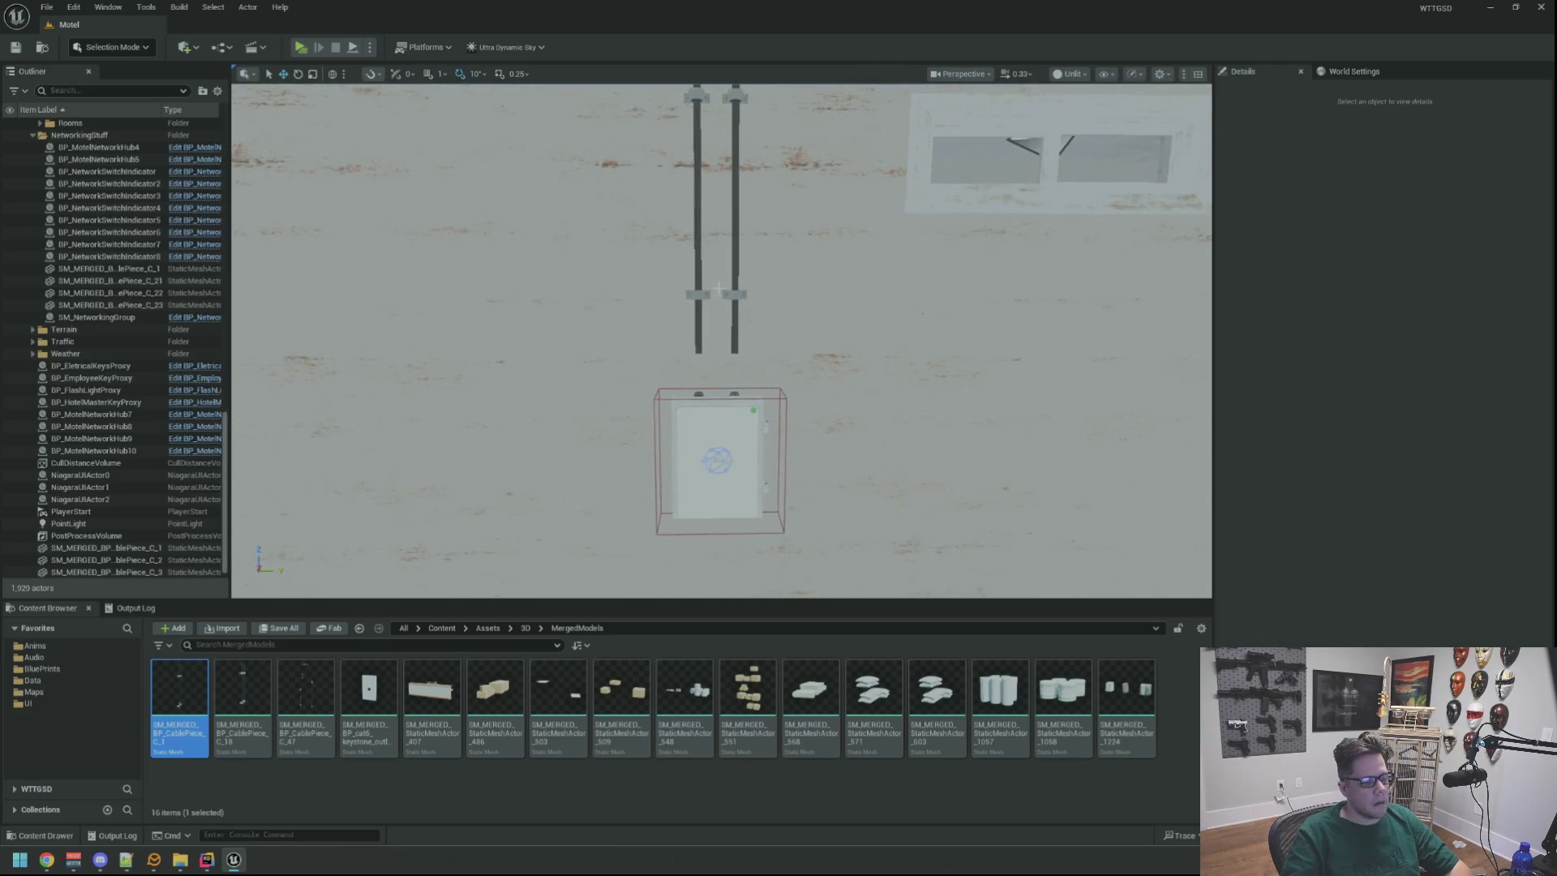
drag(711, 328, 711, 328)
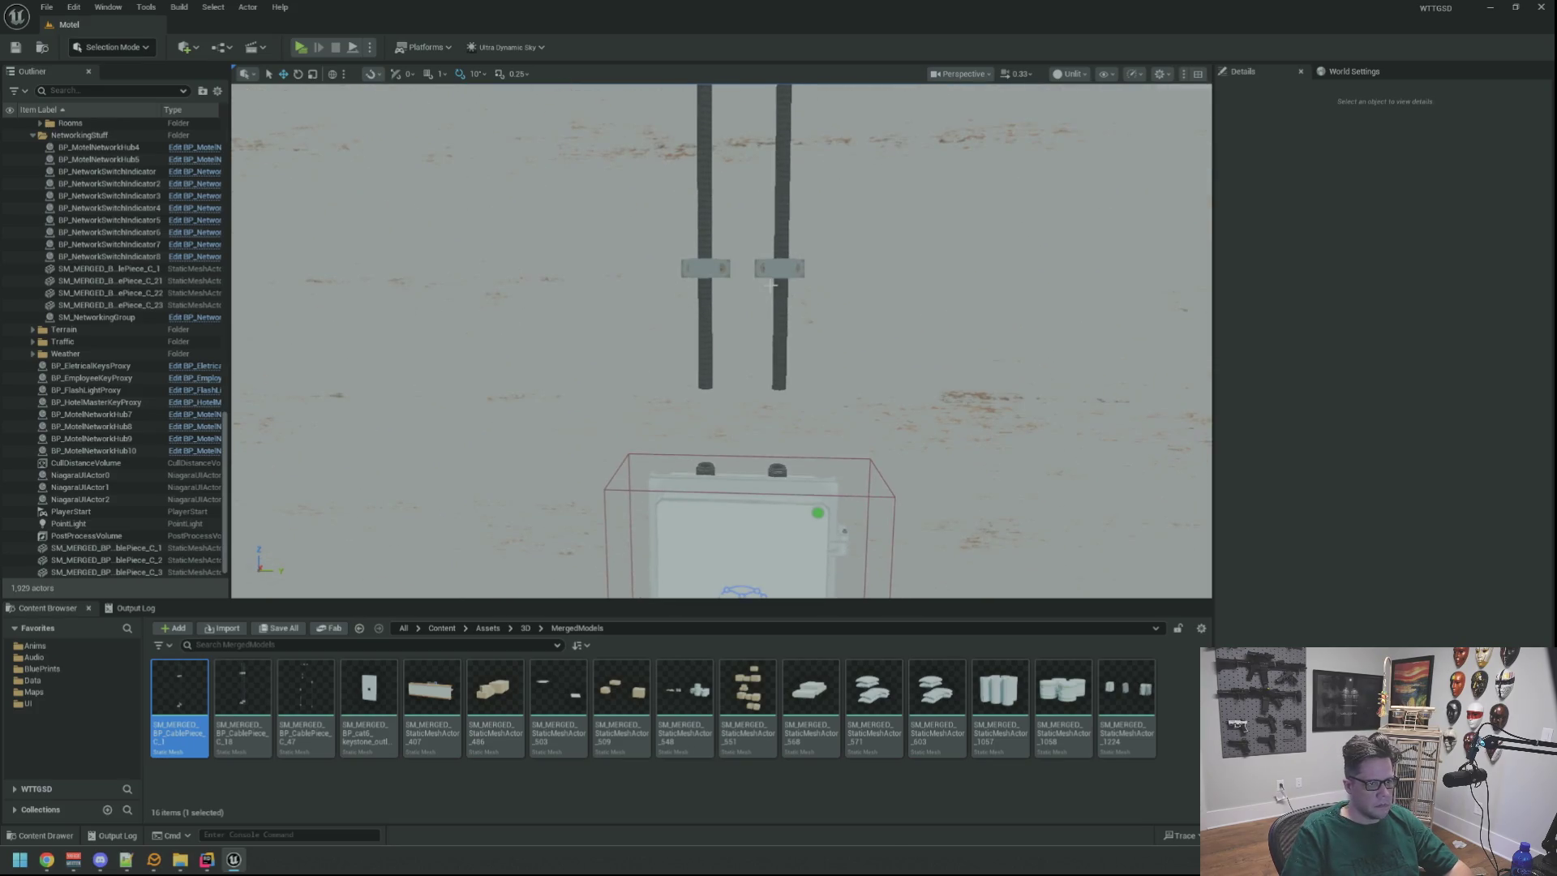
Delete cable pair SM_MERGED_BP_CablePiece_C_21 above the network box.
click(771, 285)
click(777, 267)
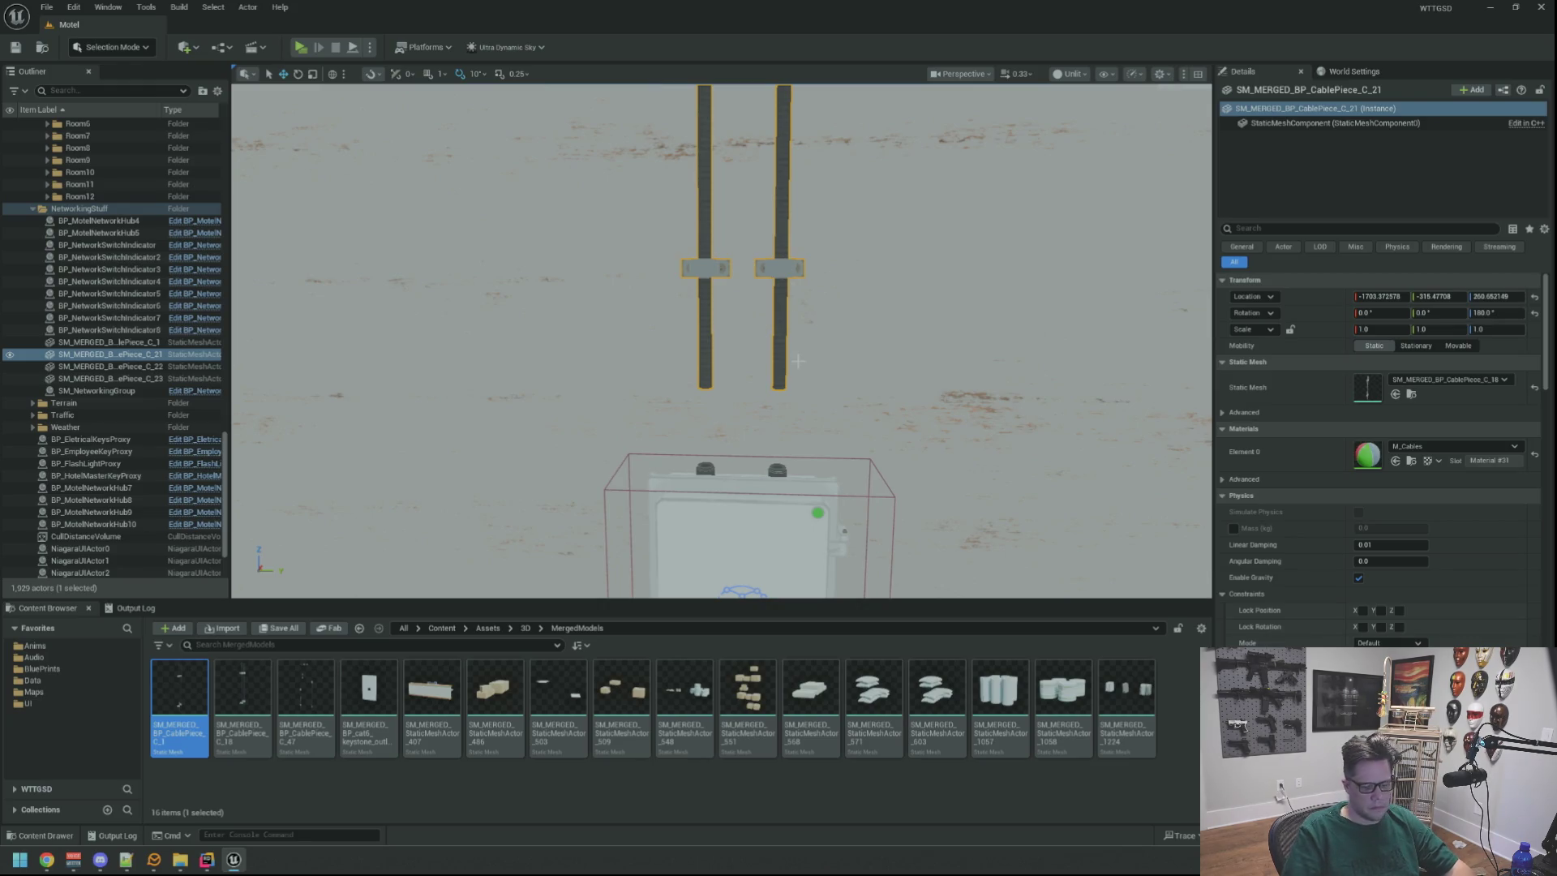
key(Delete)
Alt-drag cable piece C_3 along X to create copy C_4.
scroll(798, 361, down, 10)
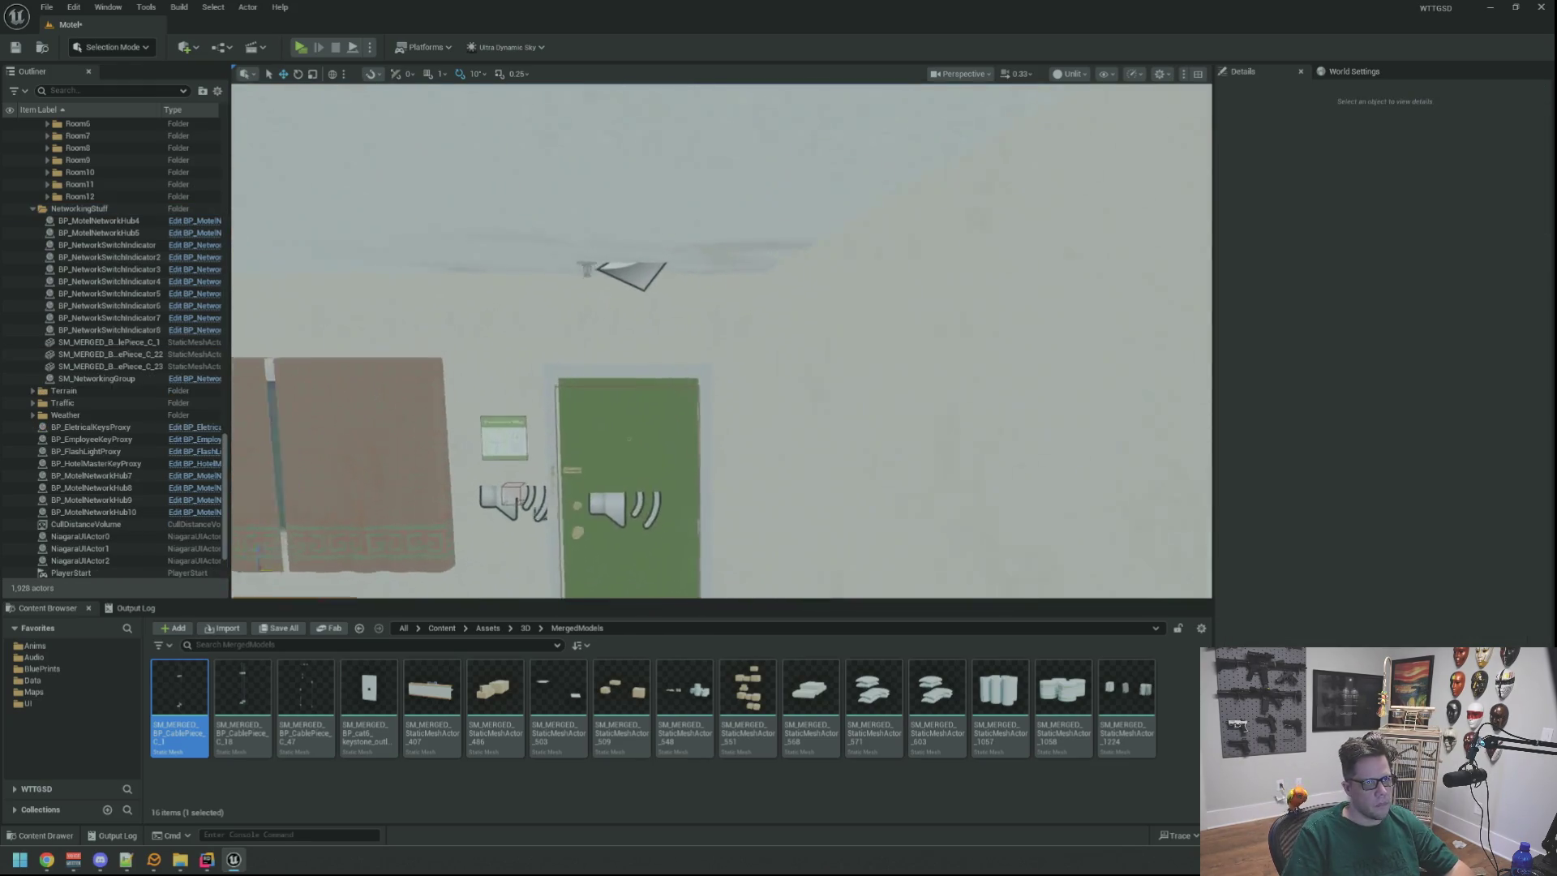
scroll(722, 340, up, 15)
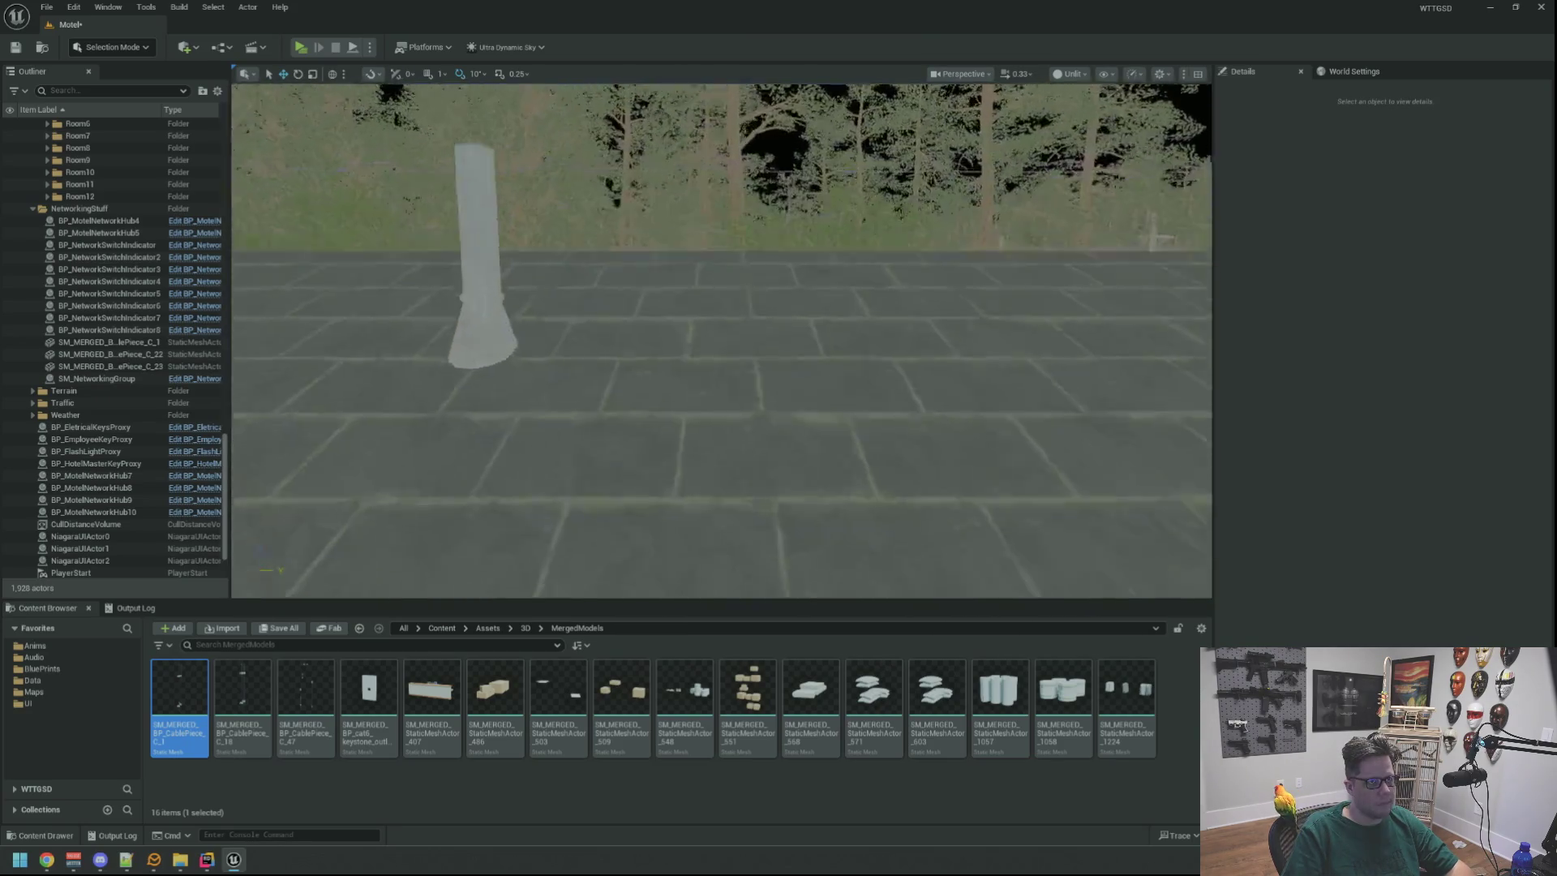
mouse_move(721, 340)
mouse_down()
mouse_move(681, 292)
mouse_move(698, 357)
mouse_move(665, 345)
mouse_move(689, 353)
mouse_move(705, 390)
mouse_move(694, 406)
mouse_move(705, 369)
mouse_up()
click(722, 381)
drag(621, 261, 450, 81)
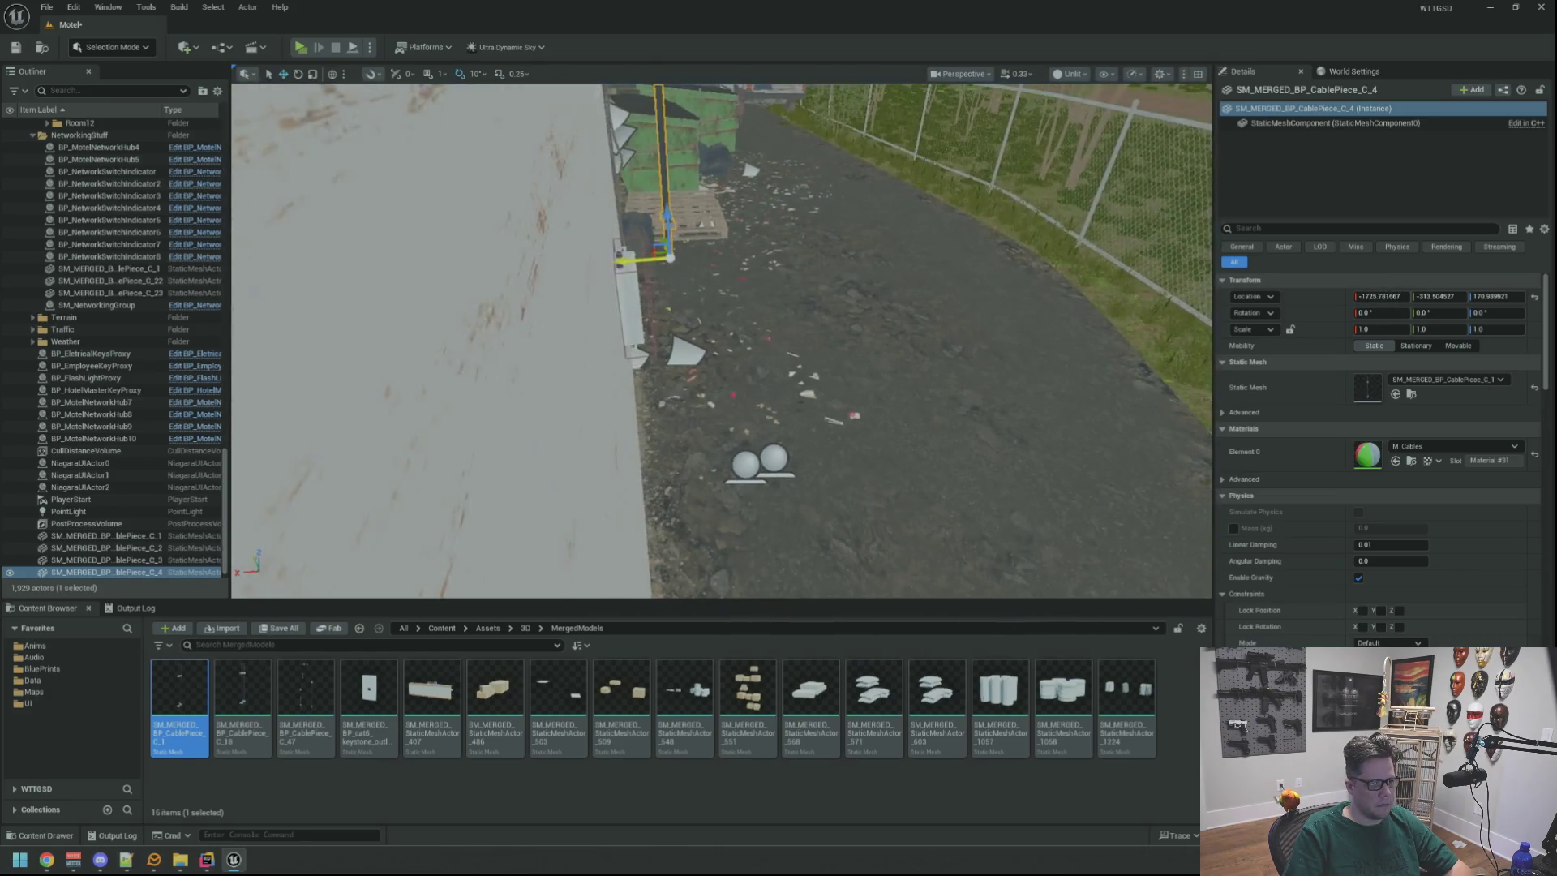
Move cable piece C_4 along X so it seats on the network box's ring.
key(f)
drag(737, 262, 704, 238)
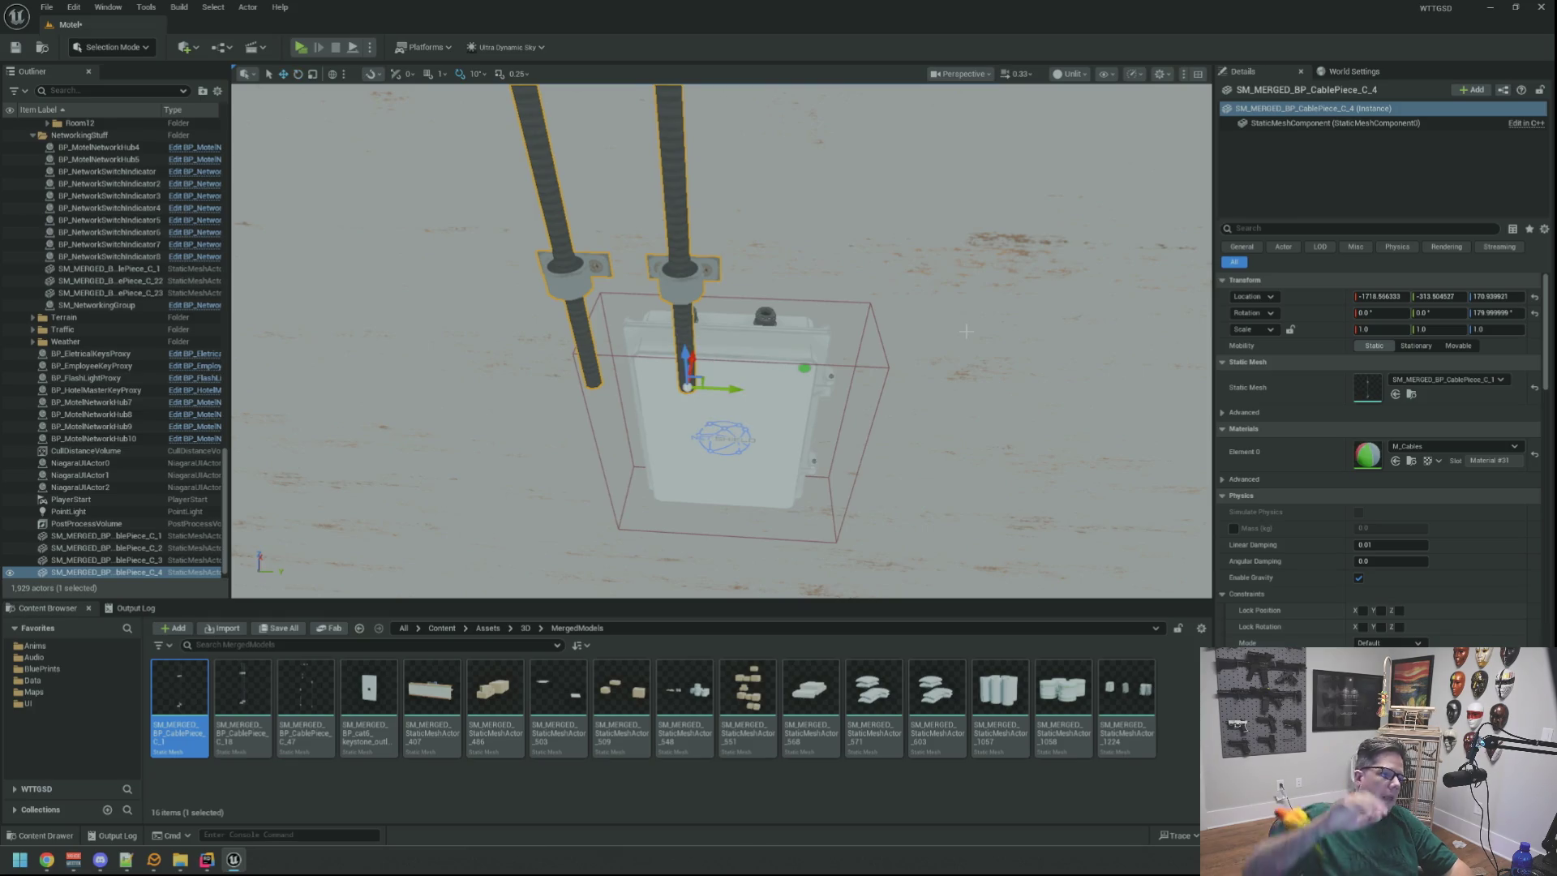
mouse_move(851, 300)
mouse_down()
mouse_move(702, 372)
mouse_move(703, 422)
mouse_move(631, 456)
mouse_move(694, 272)
mouse_move(1079, 243)
mouse_move(1176, 260)
mouse_move(1022, 340)
mouse_move(683, 373)
mouse_move(803, 357)
mouse_move(852, 382)
mouse_move(811, 357)
mouse_move(793, 301)
mouse_move(754, 340)
mouse_move(842, 313)
mouse_up()
drag(745, 373, 833, 389)
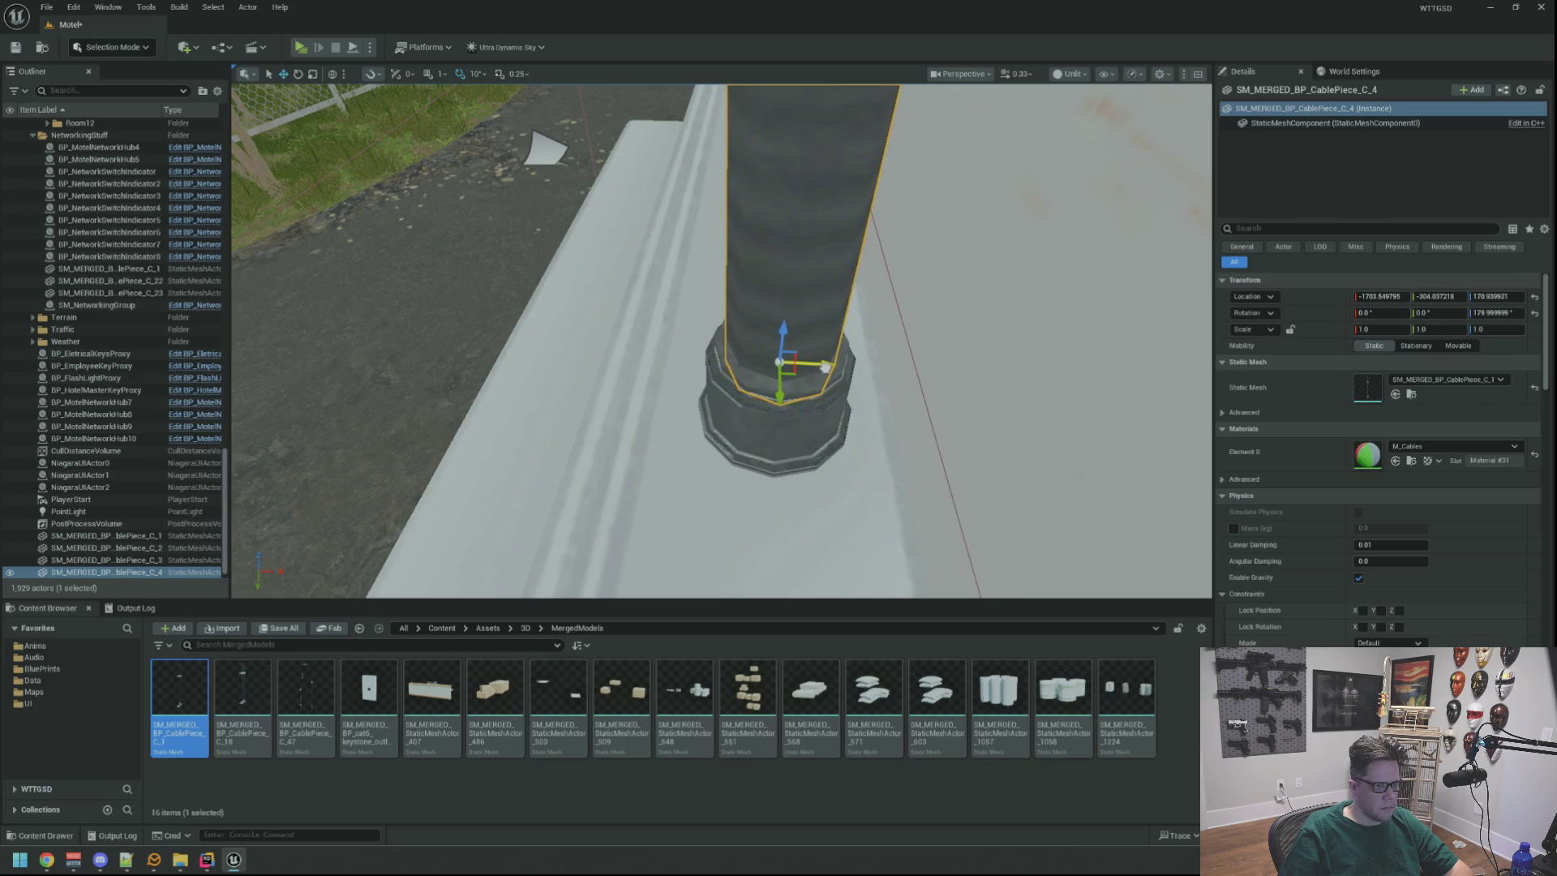
mouse_move(824, 367)
mouse_down()
mouse_move(888, 375)
mouse_move(847, 382)
mouse_move(880, 391)
mouse_move(788, 400)
mouse_move(823, 391)
mouse_move(761, 354)
mouse_up()
key(f)
key(Escape)
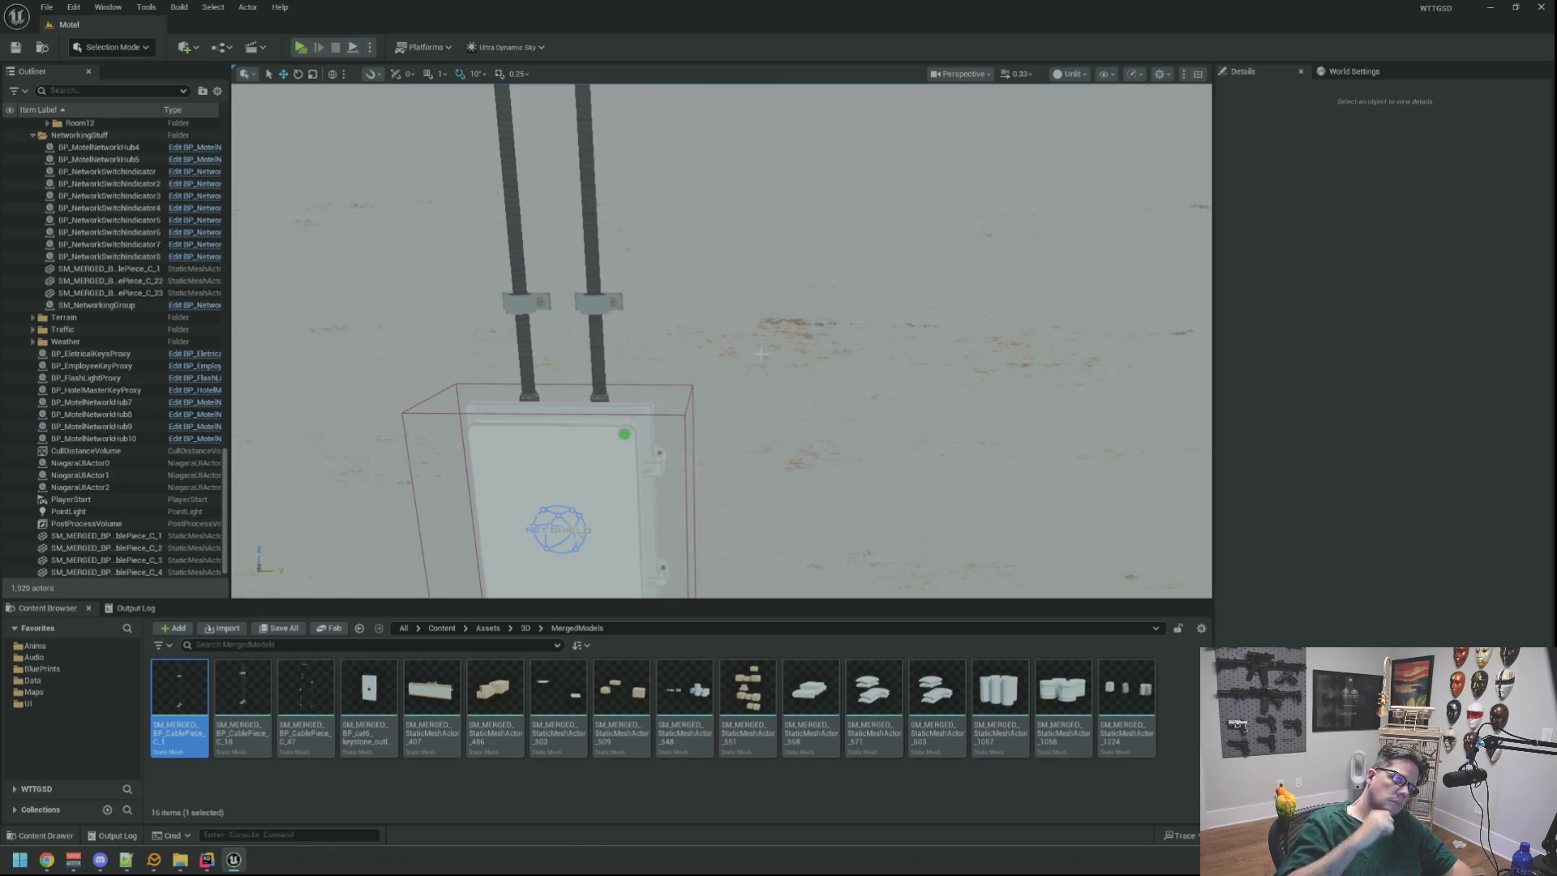
Alt-drag BP_MotelNetworkHub10 sideways to create copy BP_MotelNetworkHub11.
drag(761, 354, 738, 352)
click(657, 389)
drag(657, 390, 657, 389)
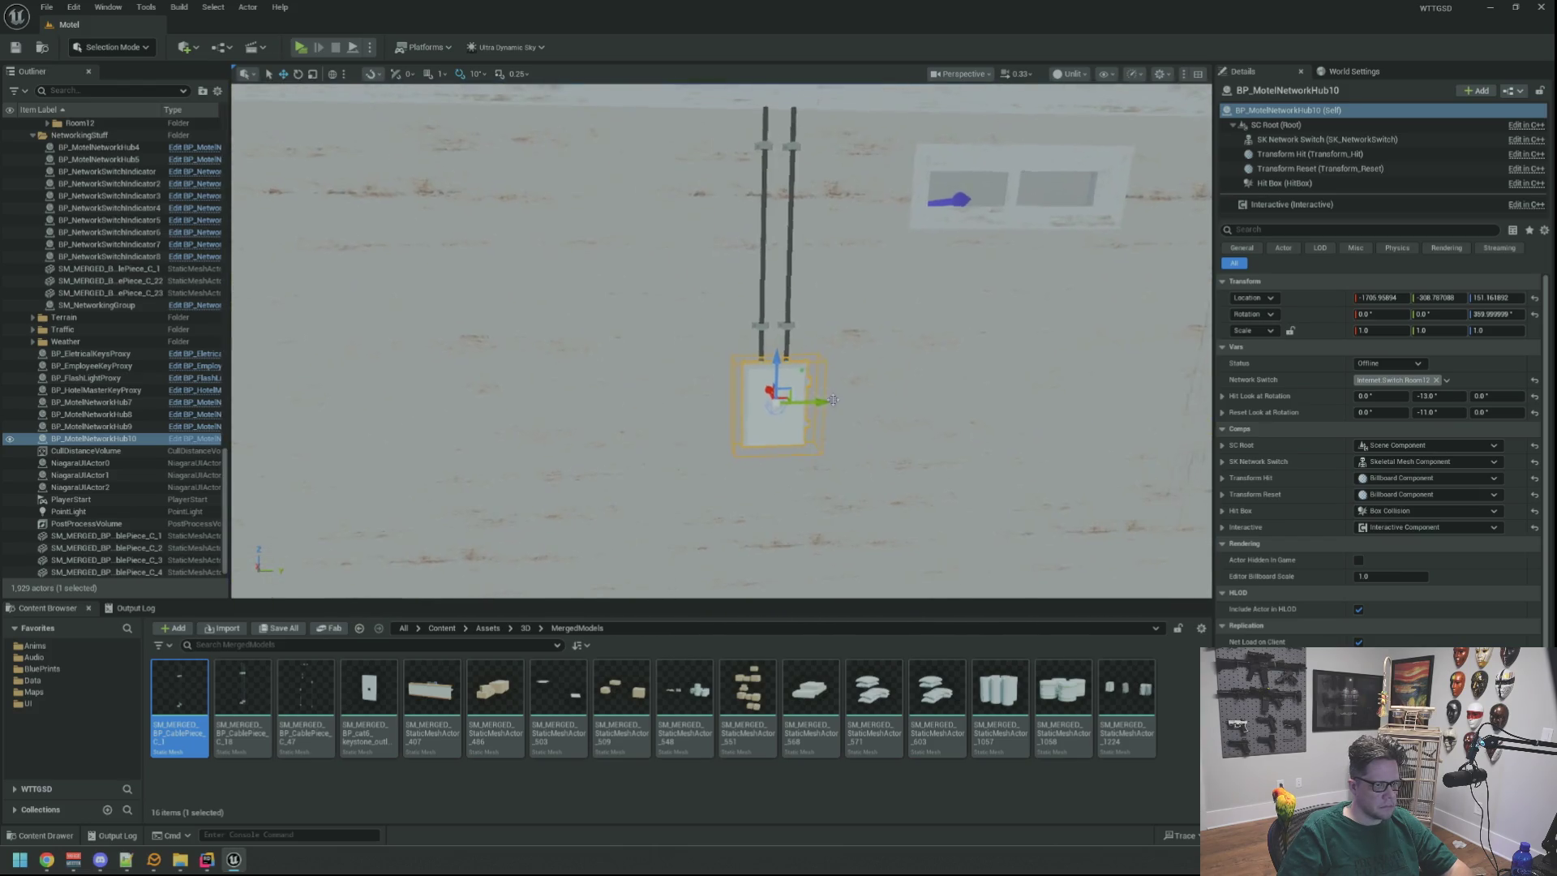
mouse_move(807, 397)
mouse_down()
mouse_move(819, 402)
mouse_move(661, 402)
mouse_move(820, 403)
mouse_move(697, 402)
mouse_move(730, 402)
mouse_up()
scroll(730, 402, up, 5)
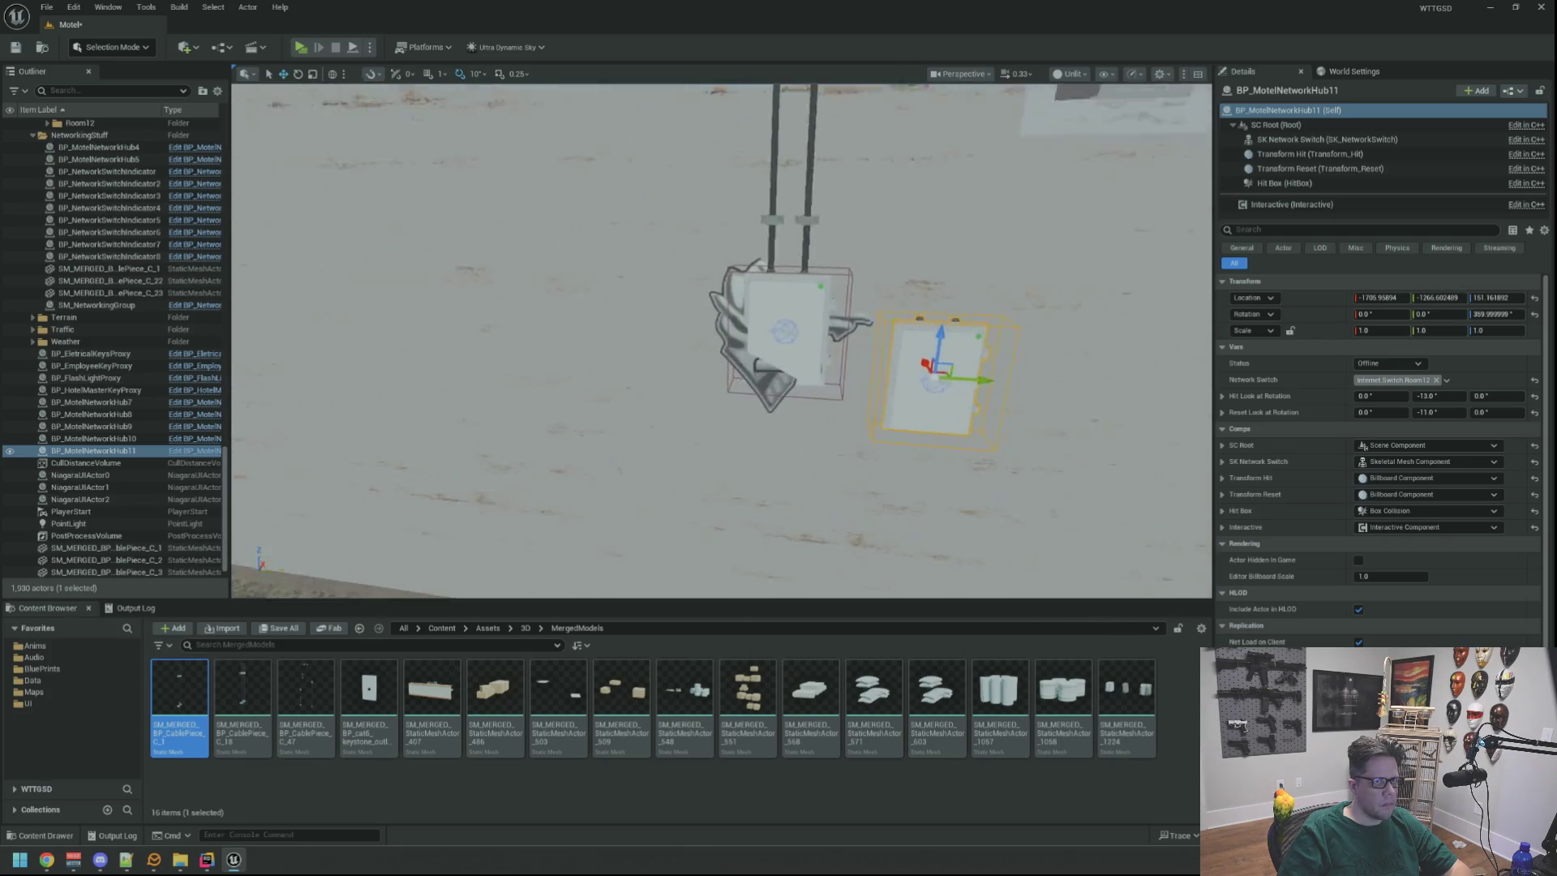
scroll(730, 402, down, 5)
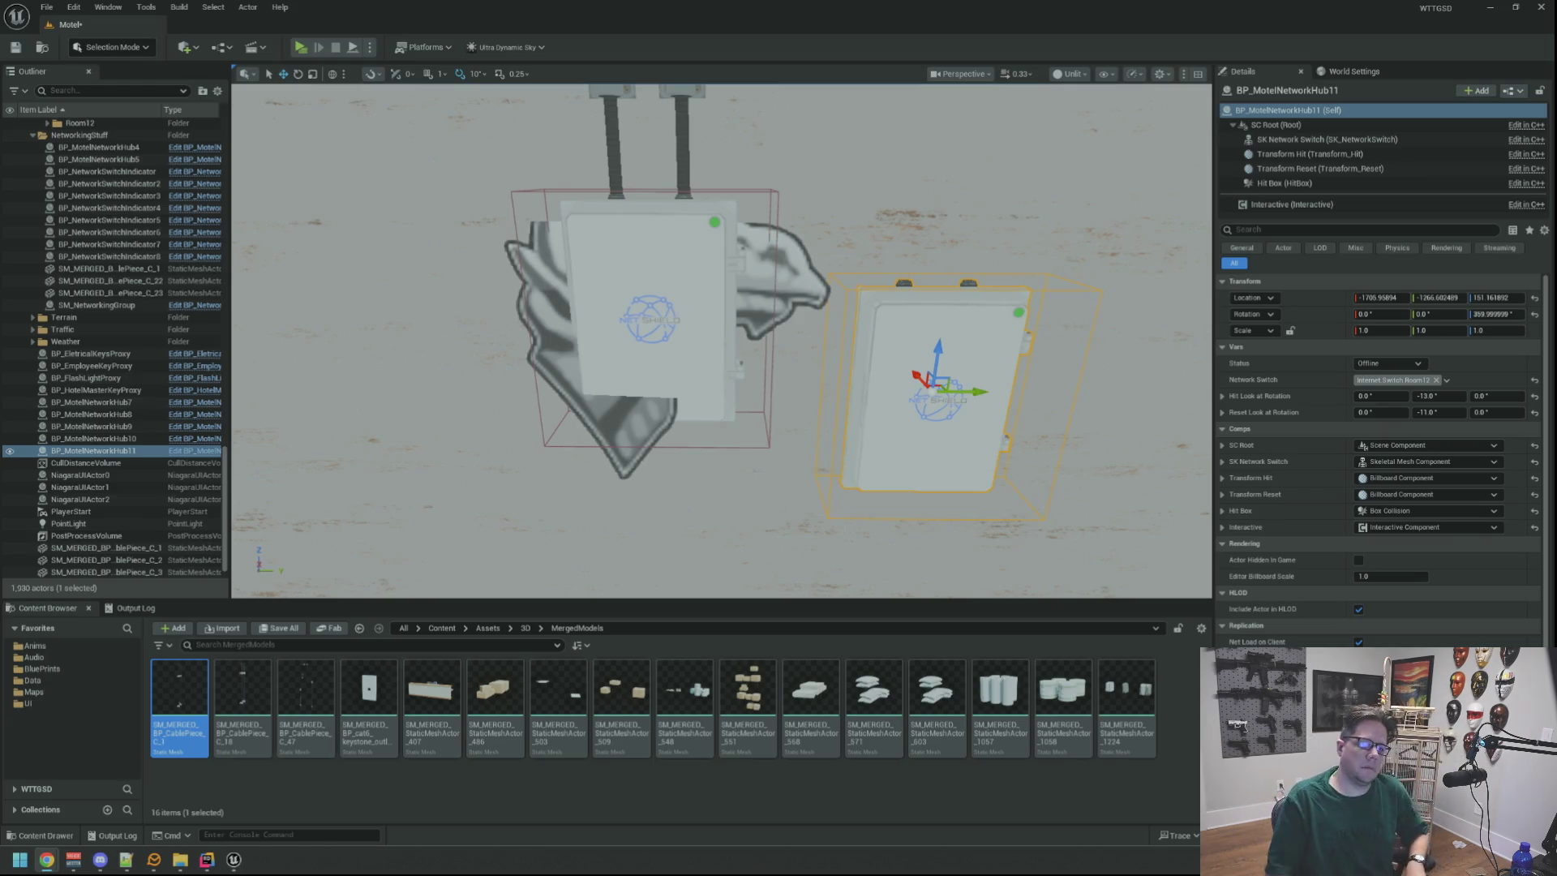
Set Hub11's Network Switch tag to Room34.
click(678, 295)
click(933, 389)
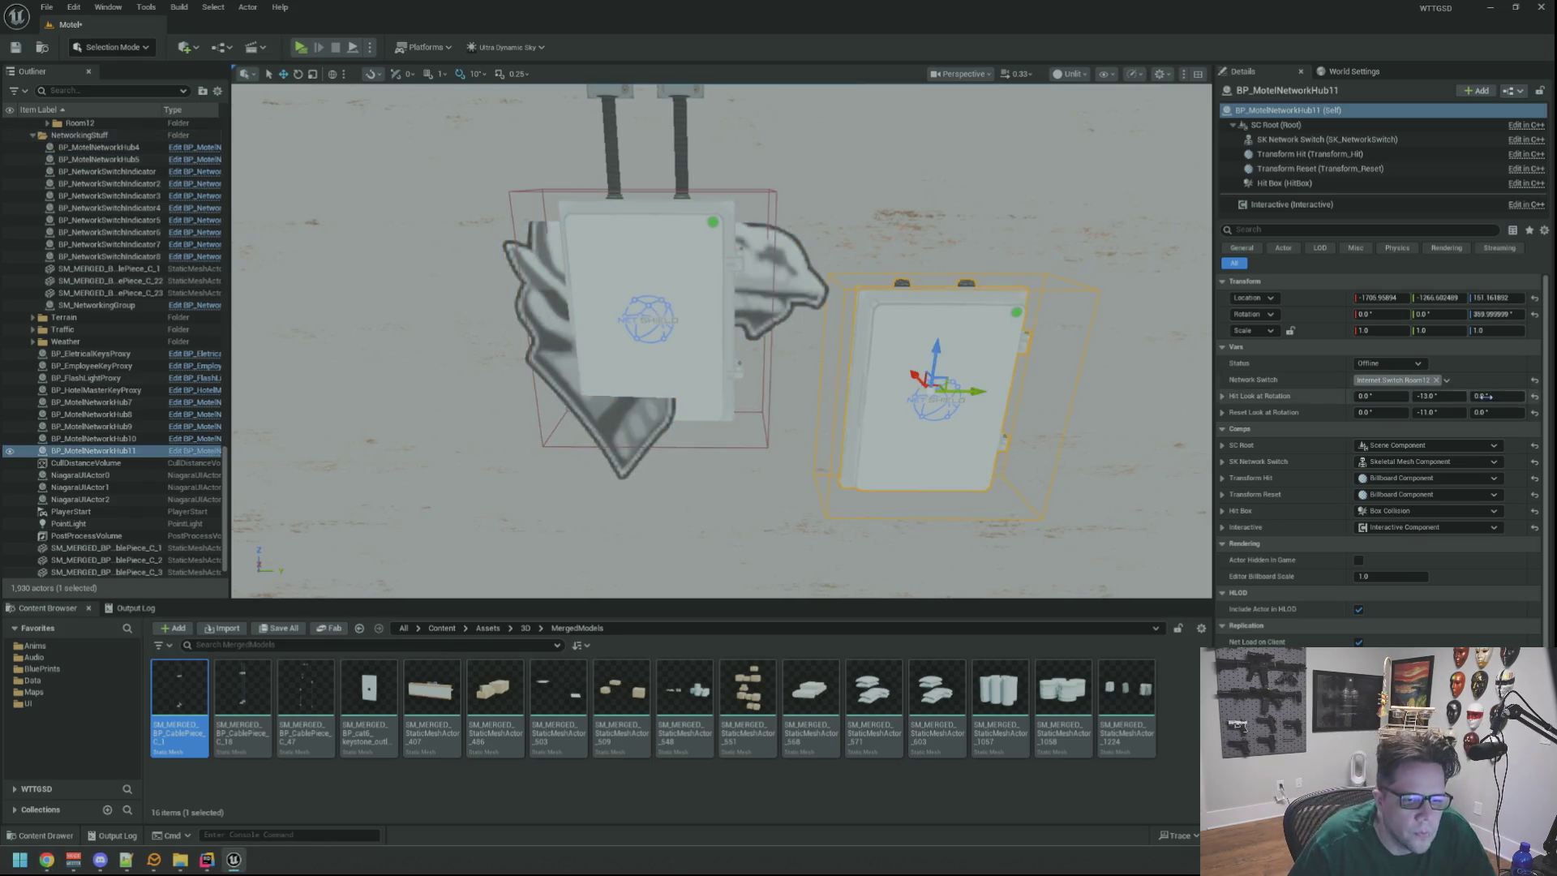
click(1447, 380)
click(1429, 631)
Paste hub 5's Location X into Hub11 and delete hub 5.
click(665, 254)
click(1401, 298)
drag(949, 304, 1123, 236)
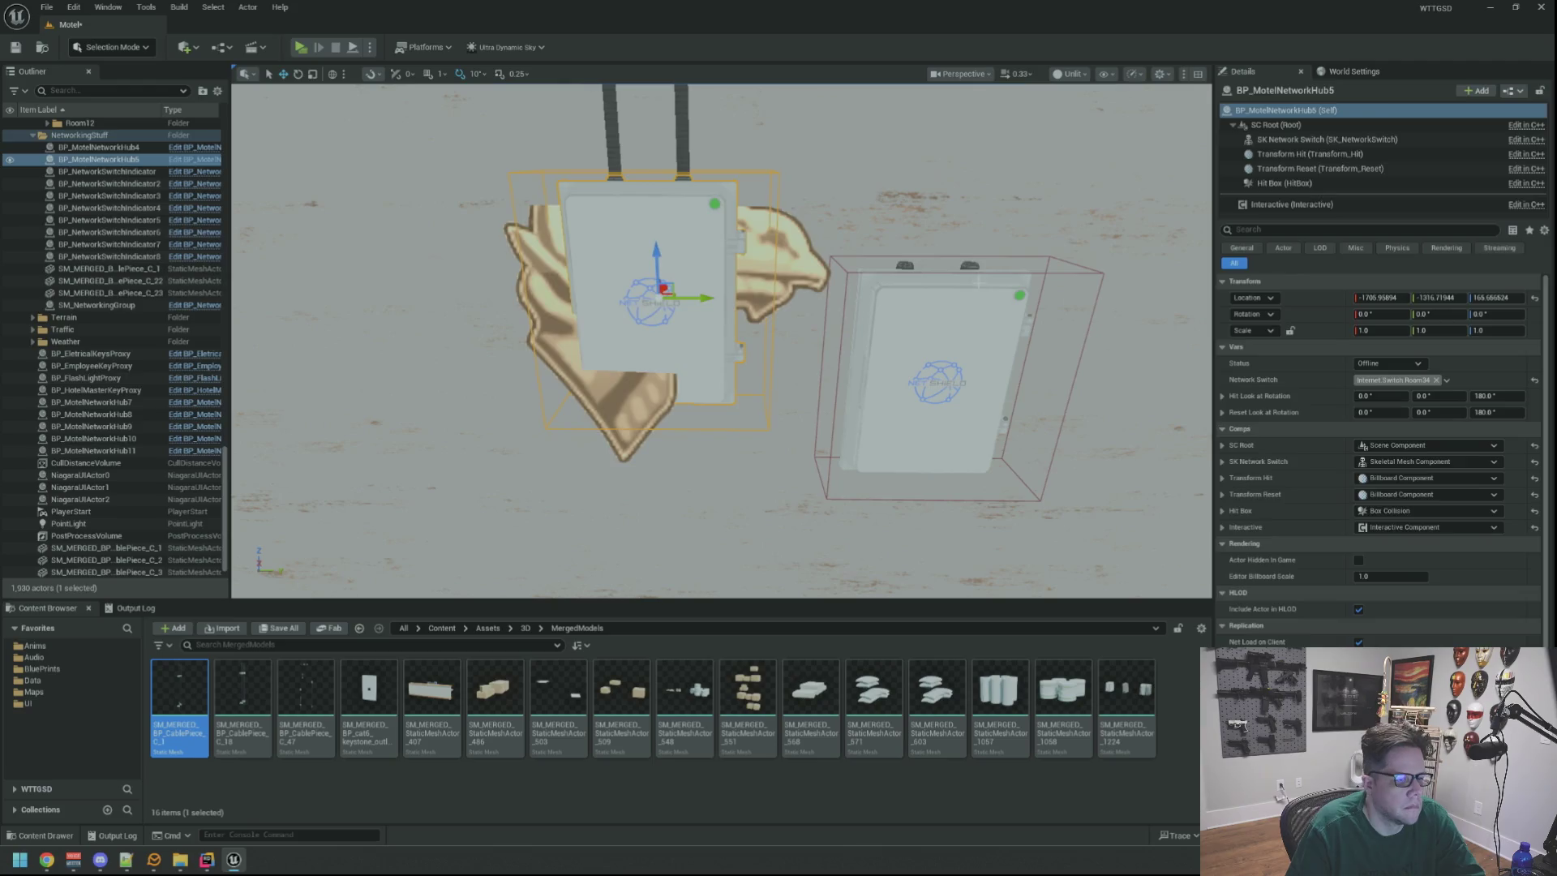
key(Delete)
click(933, 381)
click(1395, 298)
text(-1316.71944)
key(Tab)
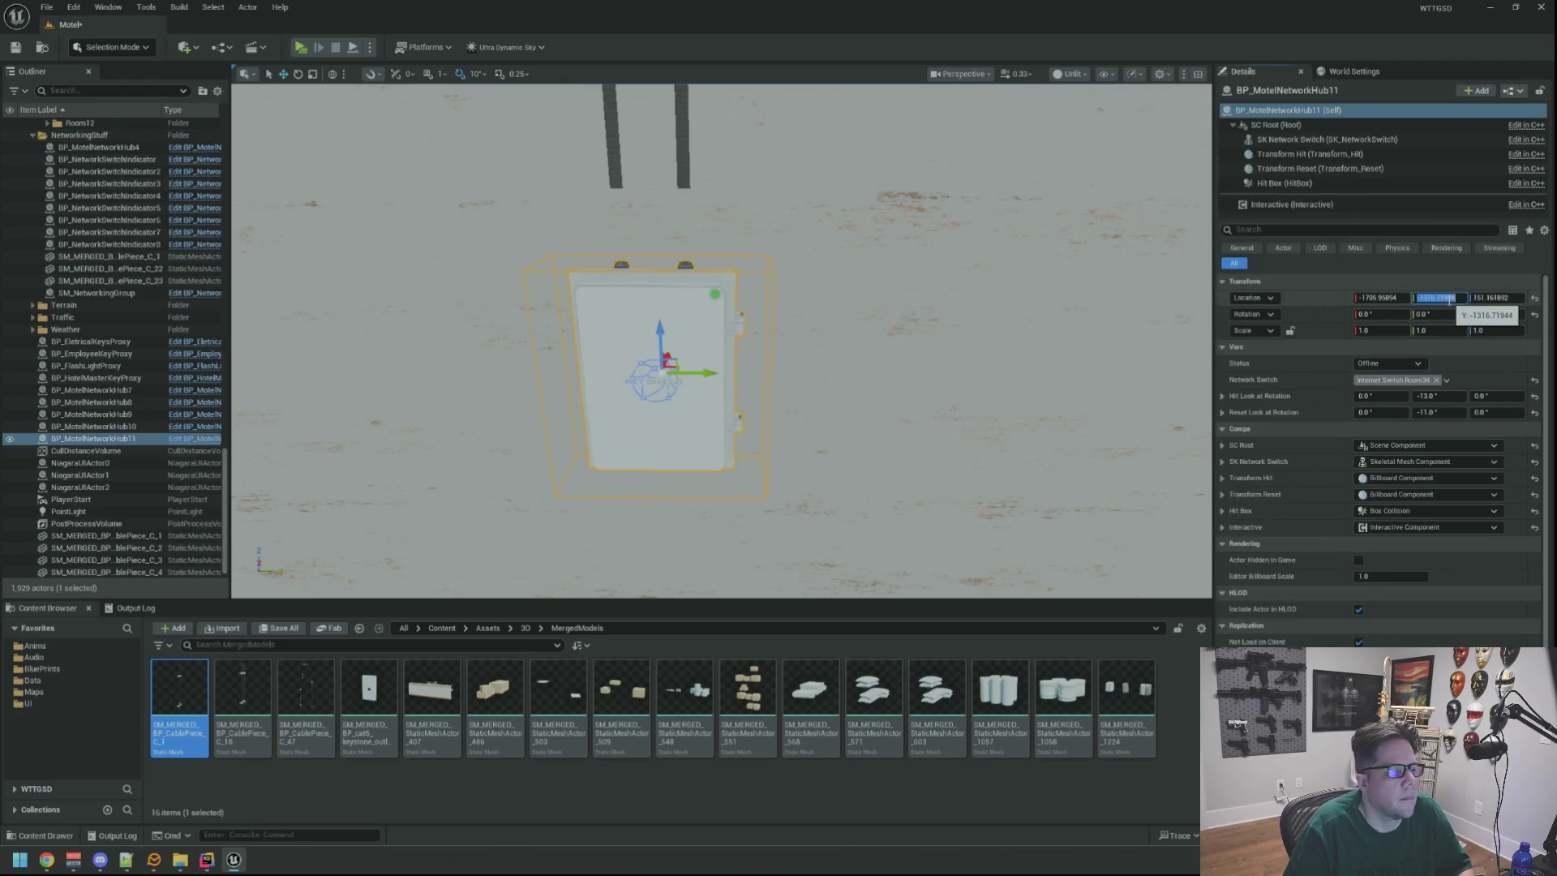
drag(786, 270, 689, 308)
click(688, 308)
click(689, 276)
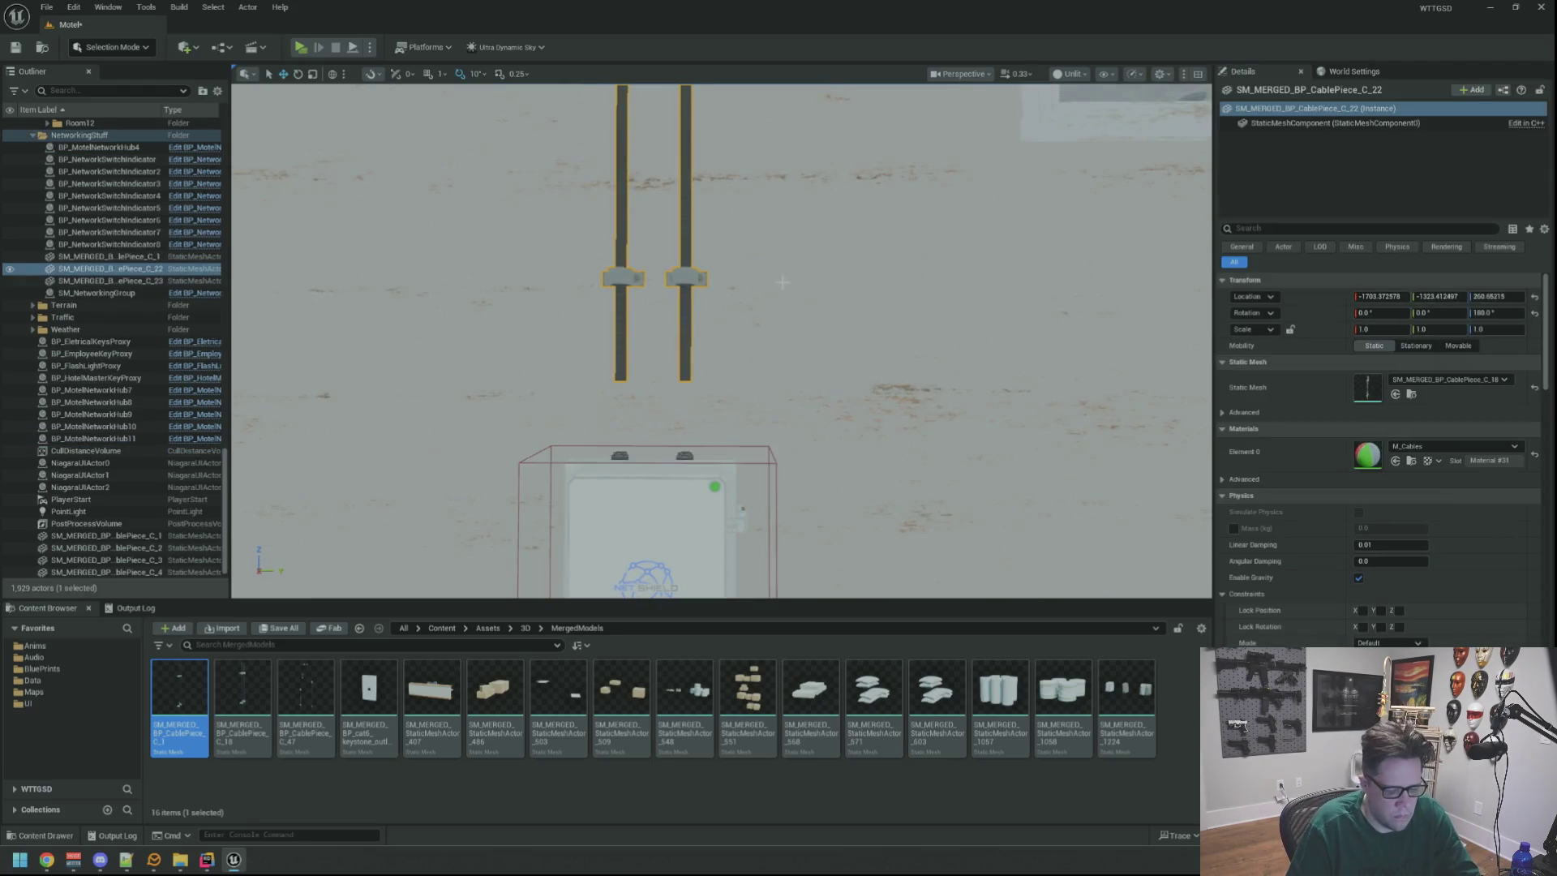
Delete old cable pair C_22 and move cable piece C_4 over the new hub box.
key(Delete)
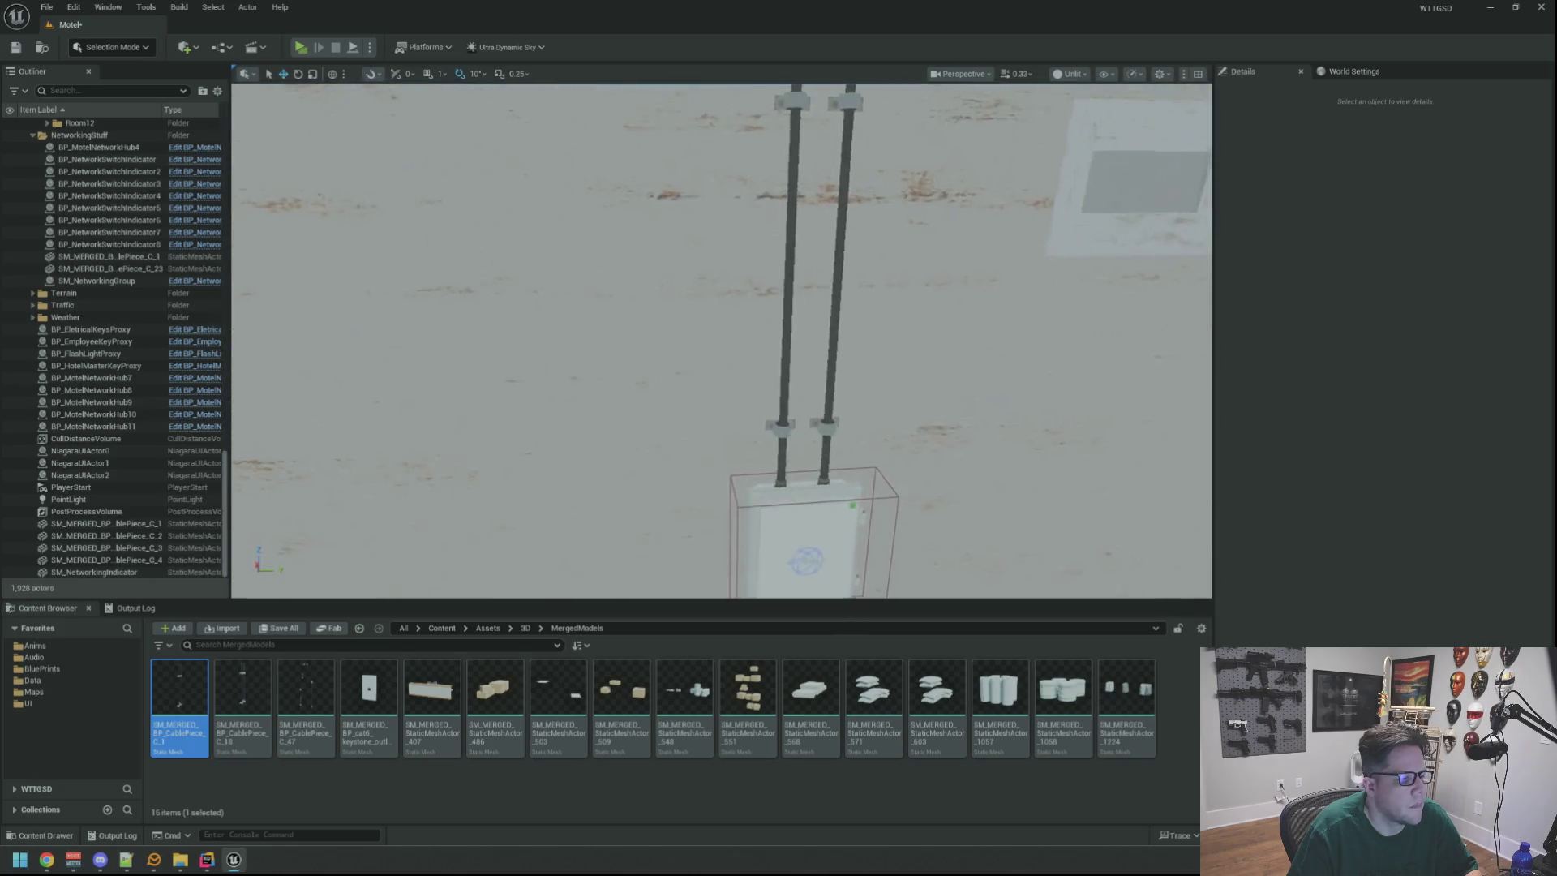
click(768, 320)
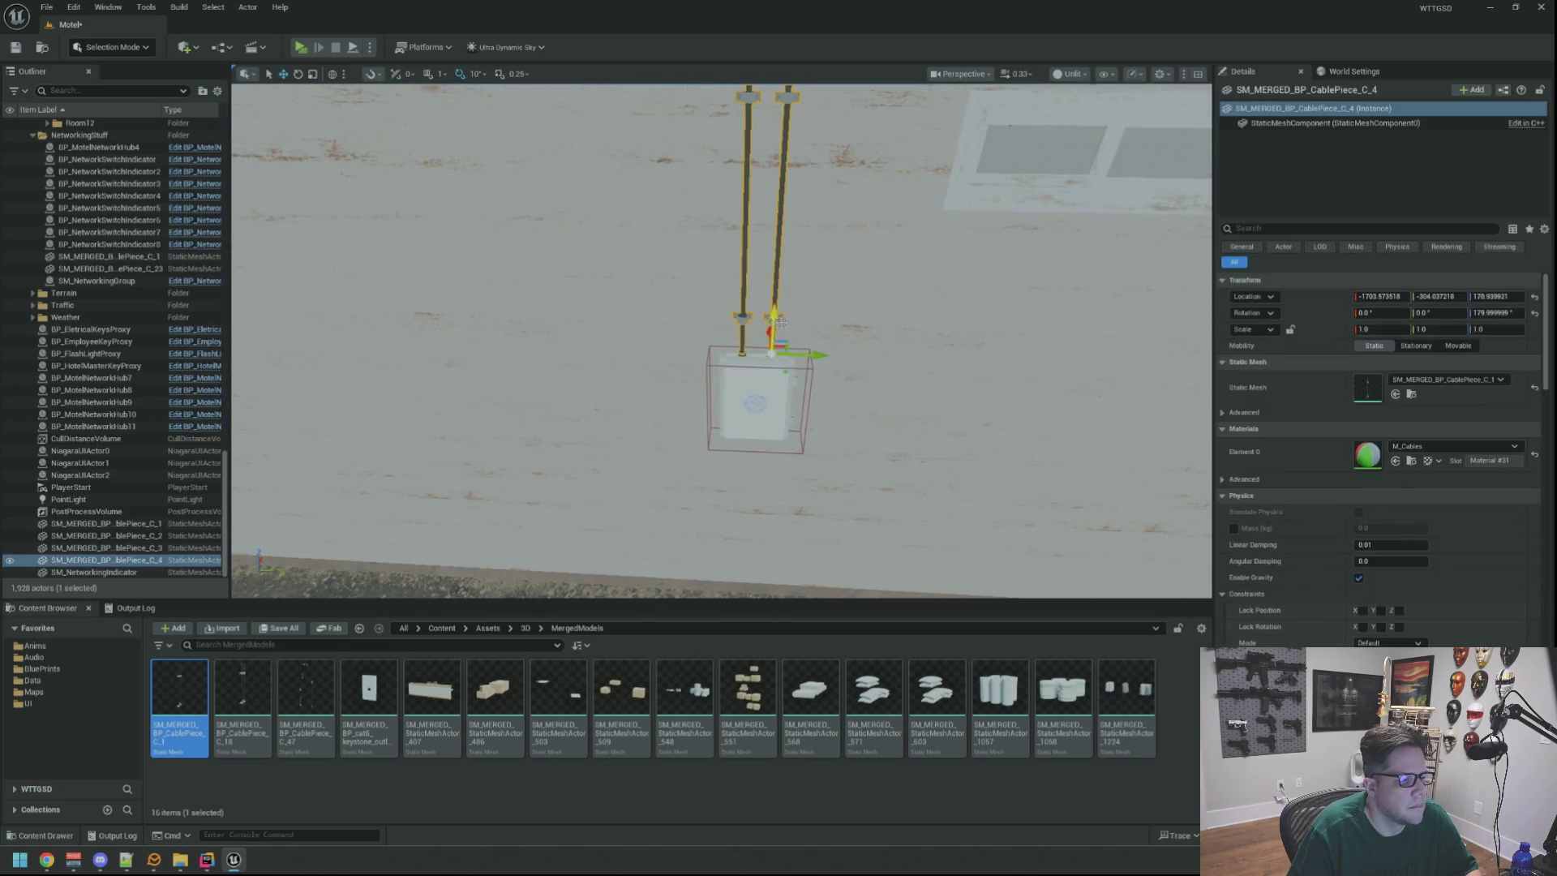
mouse_move(852, 330)
mouse_down()
mouse_move(945, 328)
mouse_move(893, 313)
mouse_up()
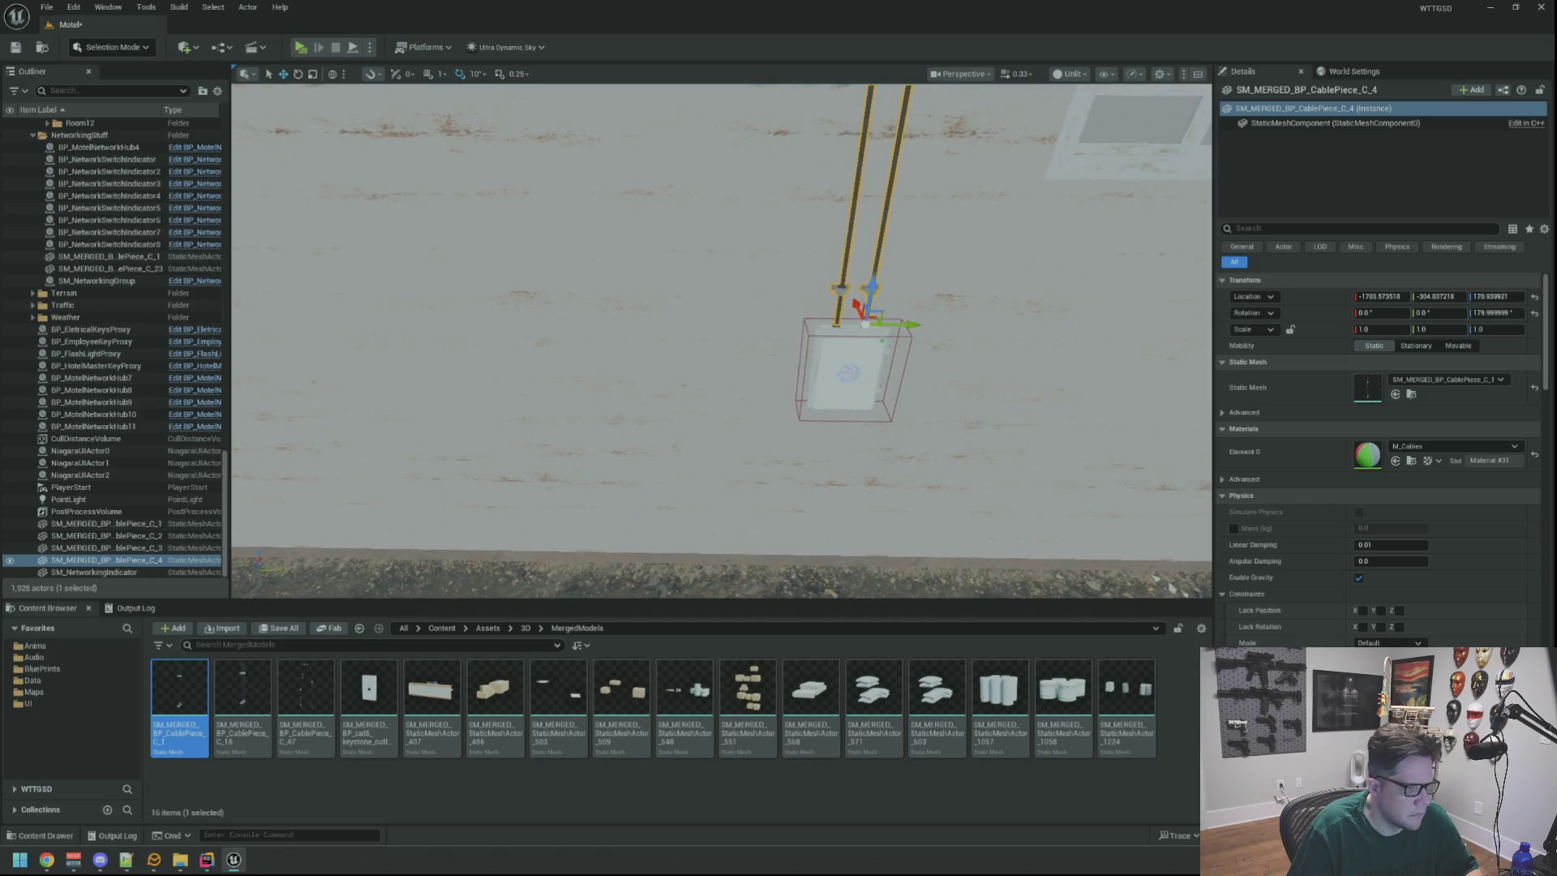
key(ctrl+d)
drag(762, 322, 709, 322)
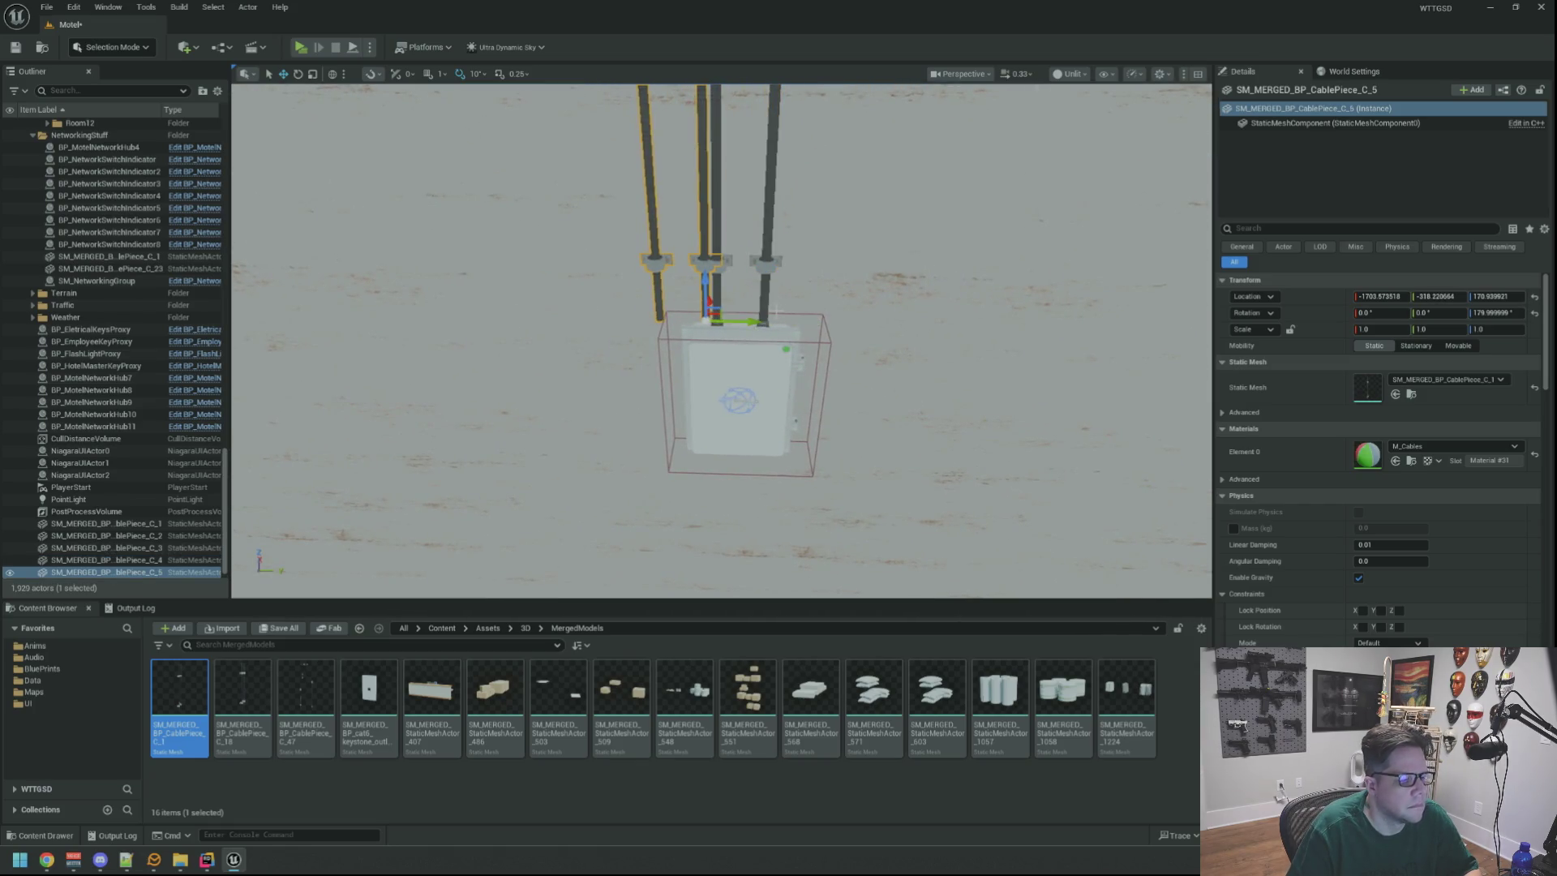
key(Delete)
click(765, 266)
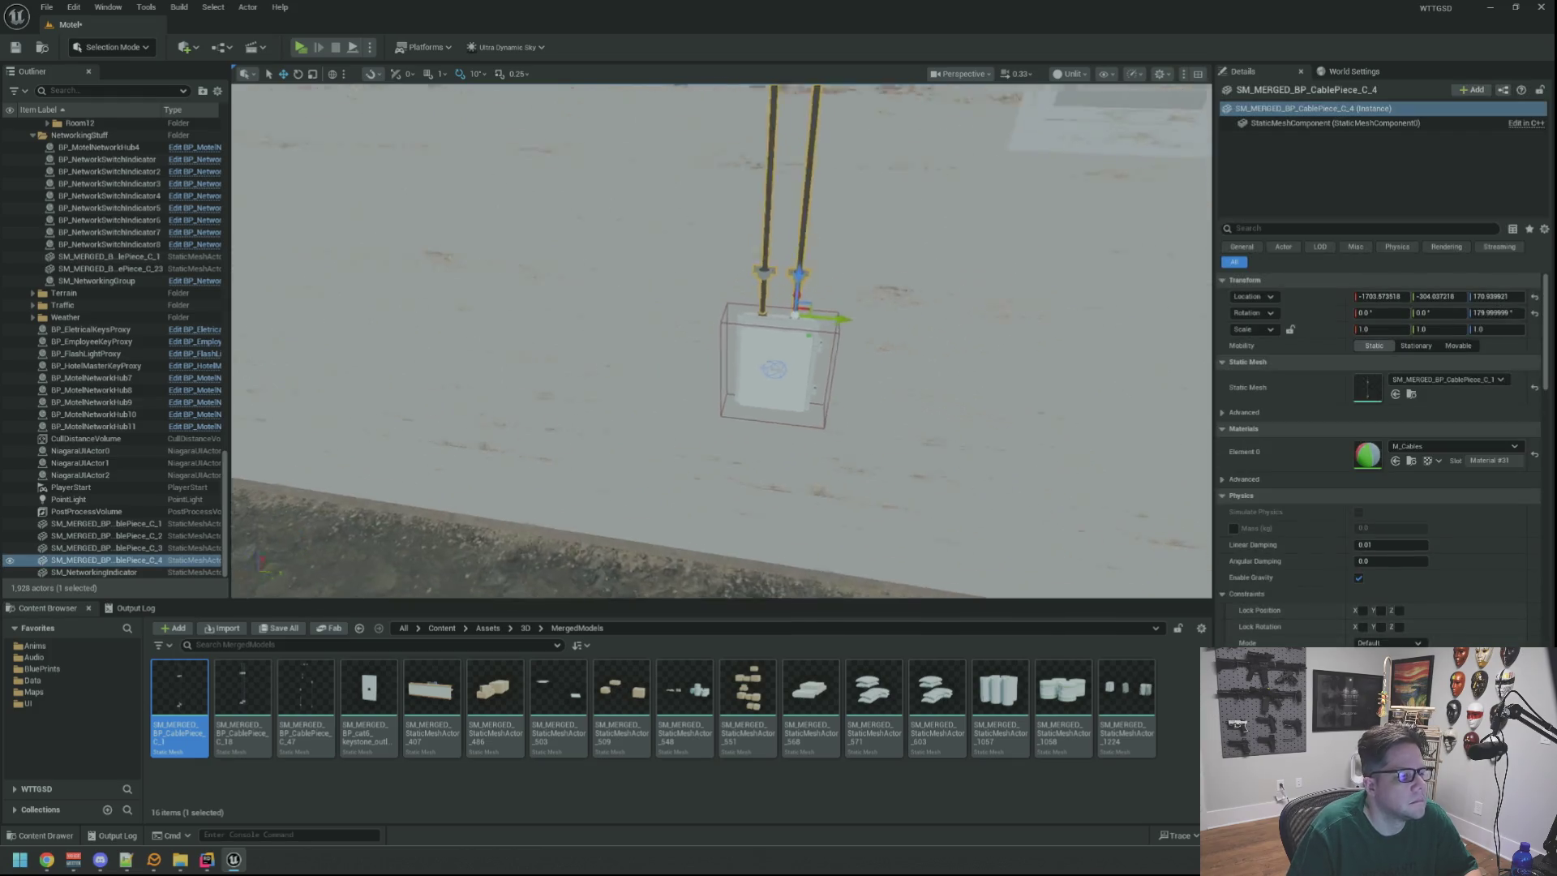
mouse_move(799, 338)
mouse_down()
mouse_move(641, 330)
mouse_move(851, 349)
mouse_up()
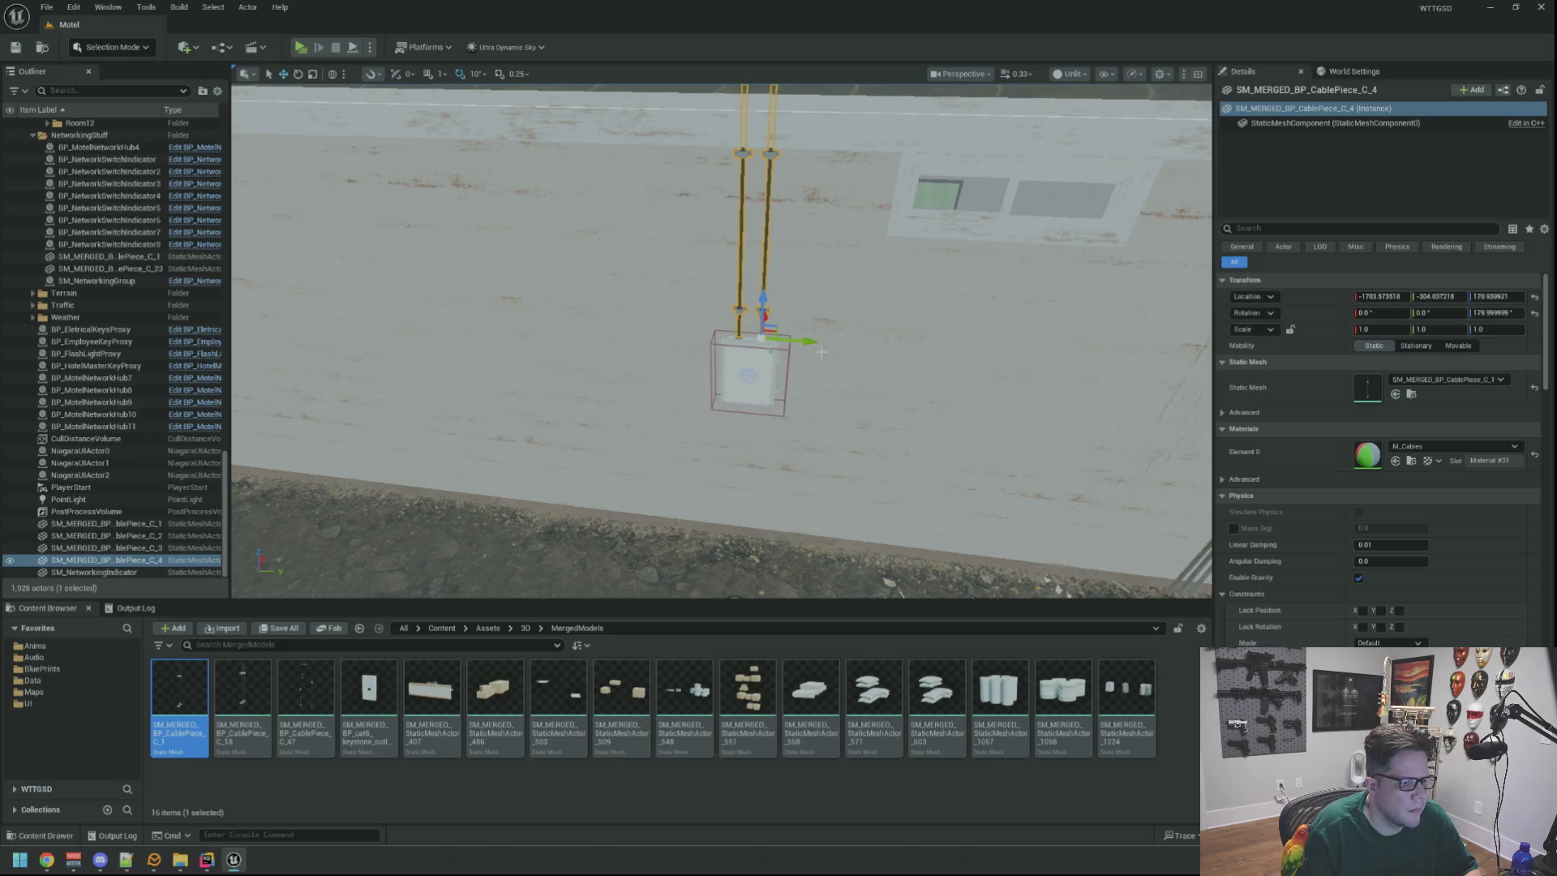
scroll(821, 357, up, 2)
key(Escape)
Duplicate C_4 as C_5 and centre it on the hub box's ring.
click(741, 280)
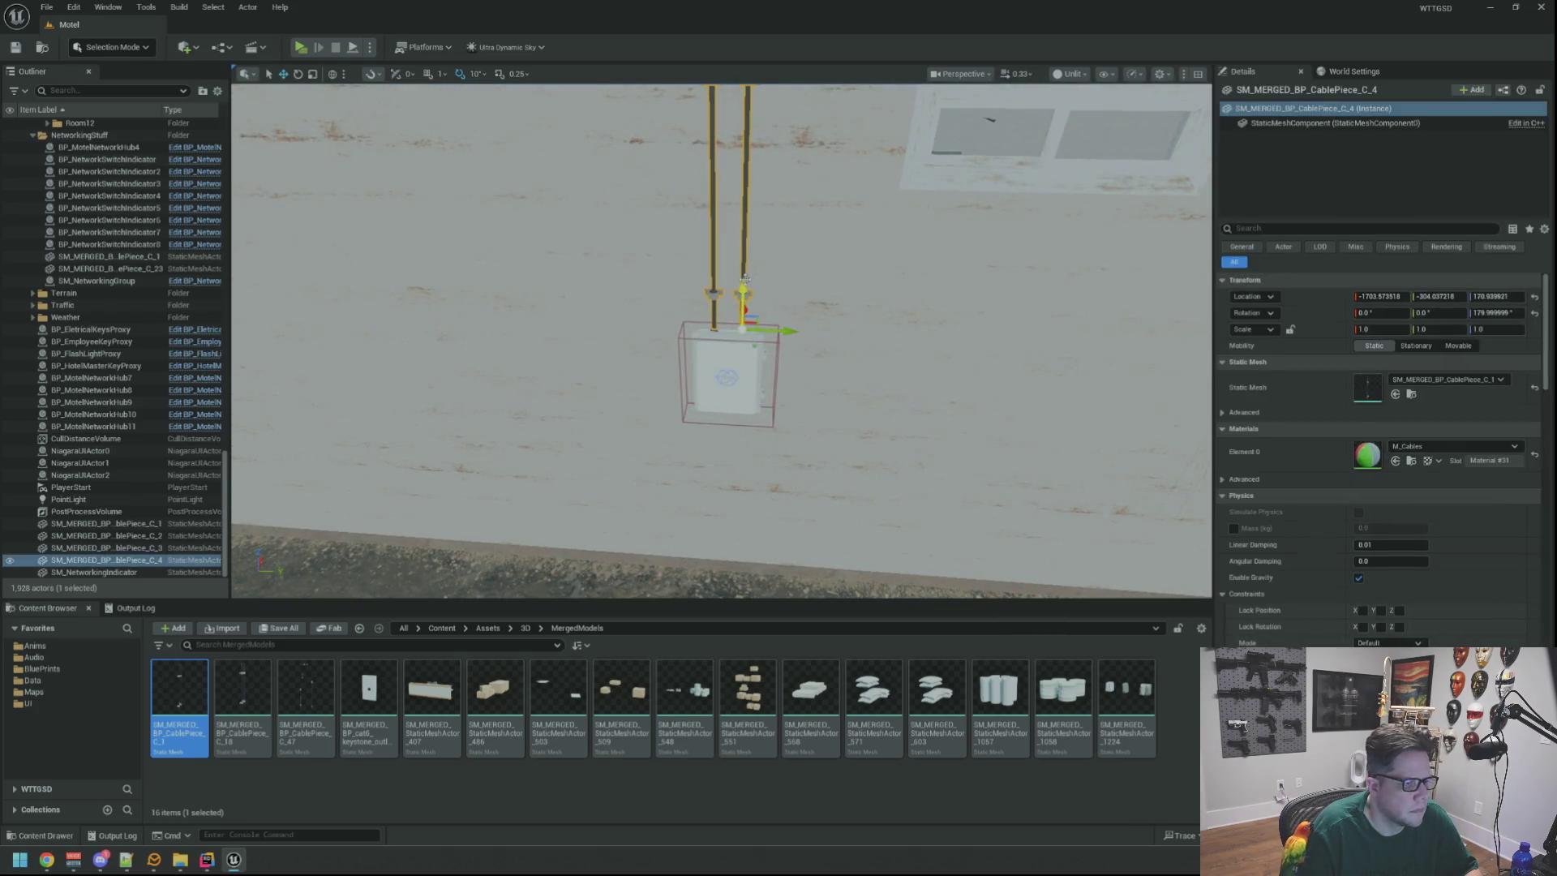
mouse_move(794, 330)
mouse_down()
mouse_move(421, 310)
mouse_move(794, 330)
mouse_up()
mouse_move(561, 336)
mouse_down()
mouse_move(596, 343)
mouse_move(649, 293)
mouse_move(682, 311)
mouse_move(682, 292)
mouse_up()
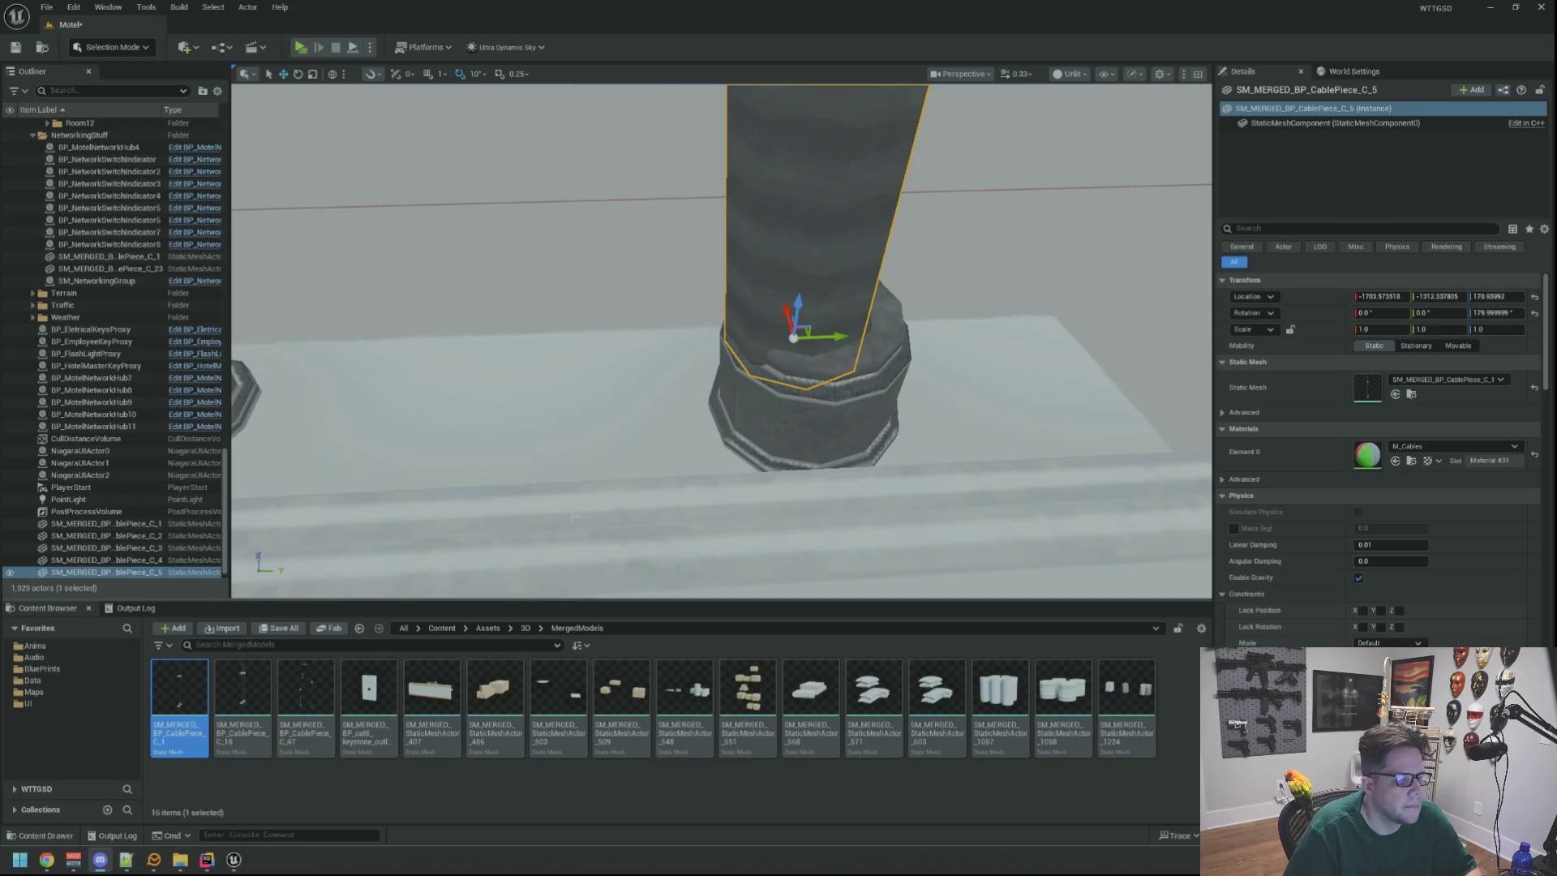
drag(719, 365, 721, 362)
drag(842, 352, 862, 353)
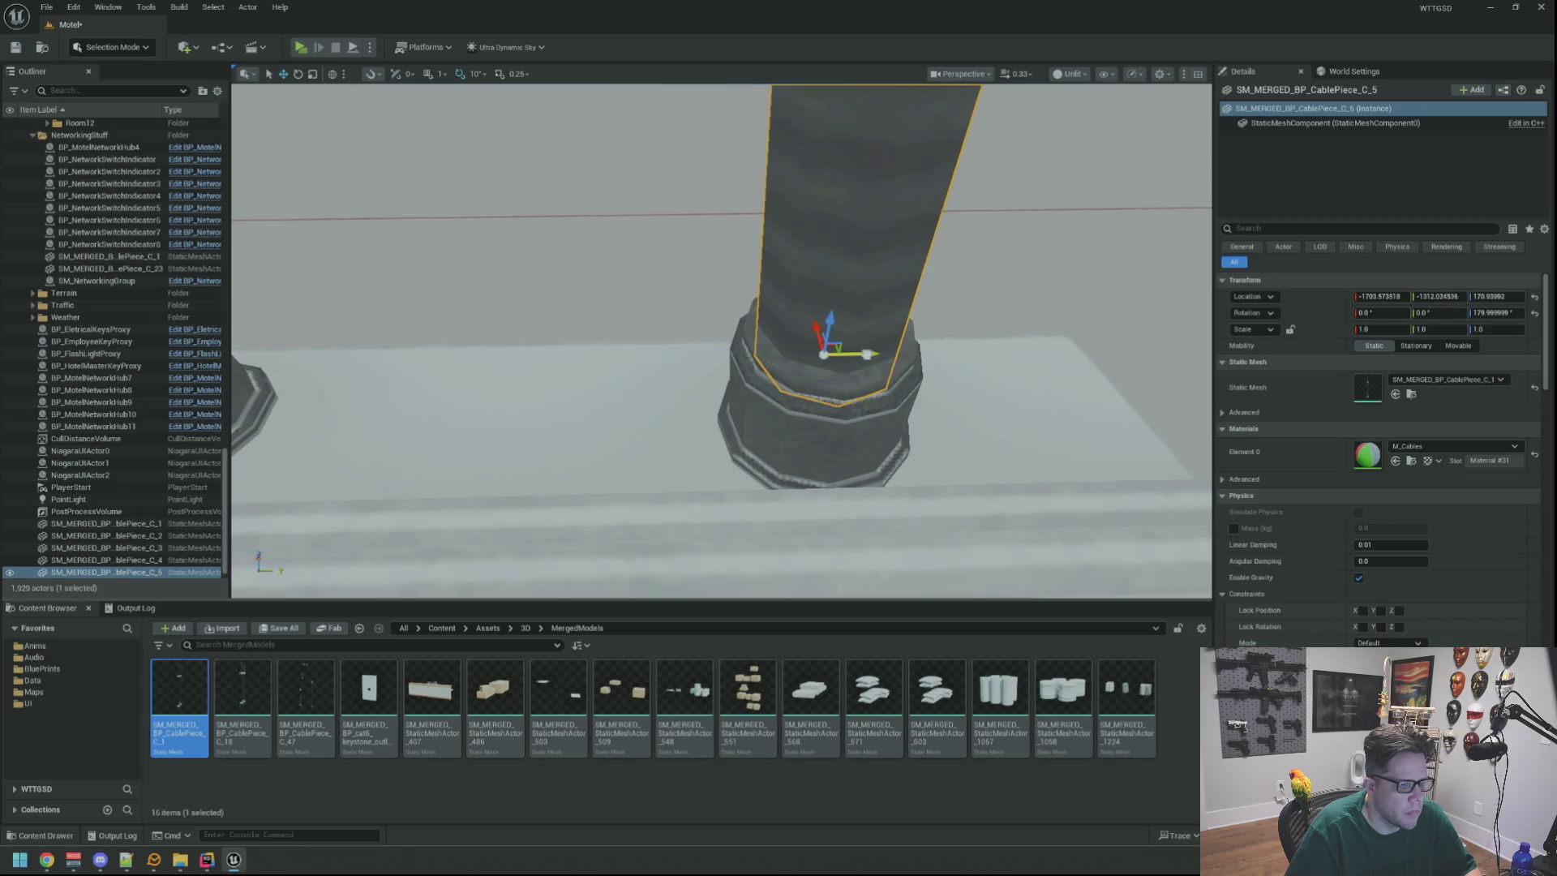
key(Escape)
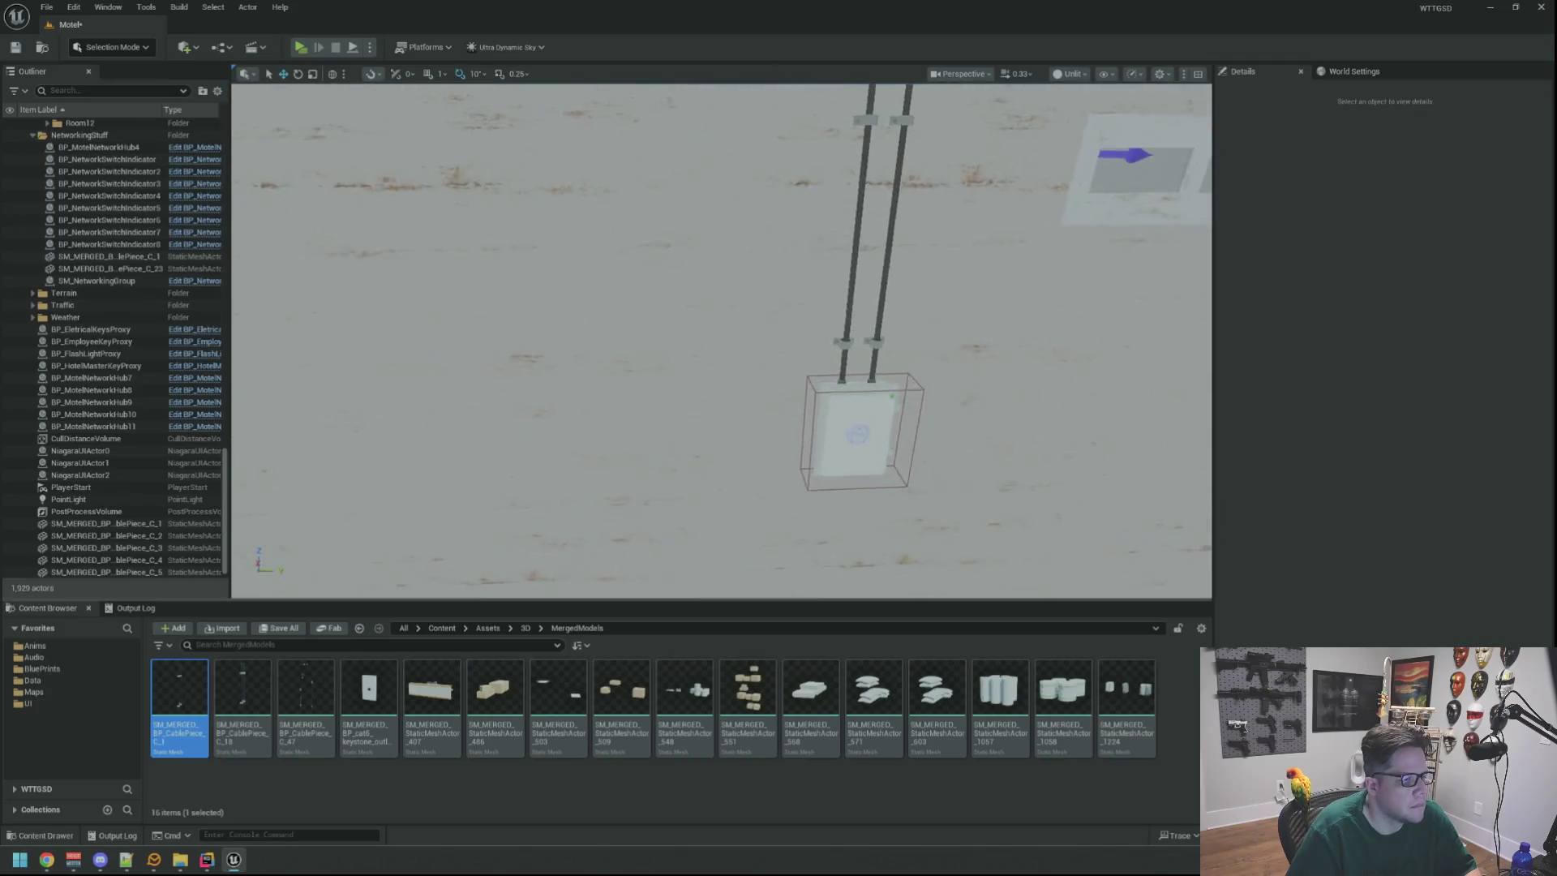
Alt-drag network hub 11 left to create copy BP_MotelNetworkHub12.
click(753, 334)
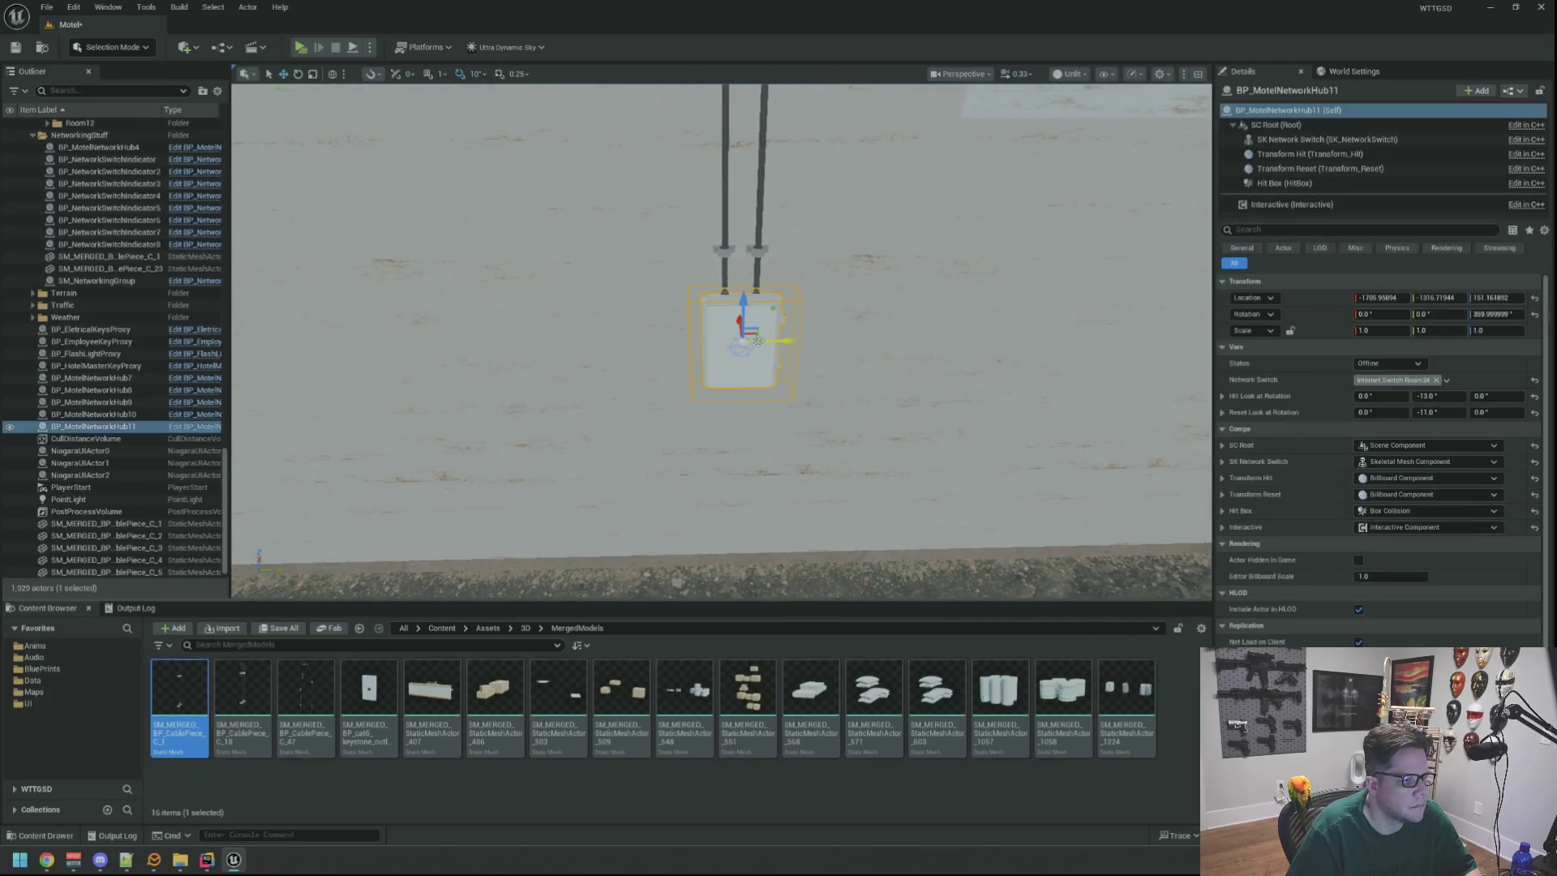
scroll(811, 336, down, 5)
drag(868, 346, 889, 348)
key(ctrl+z)
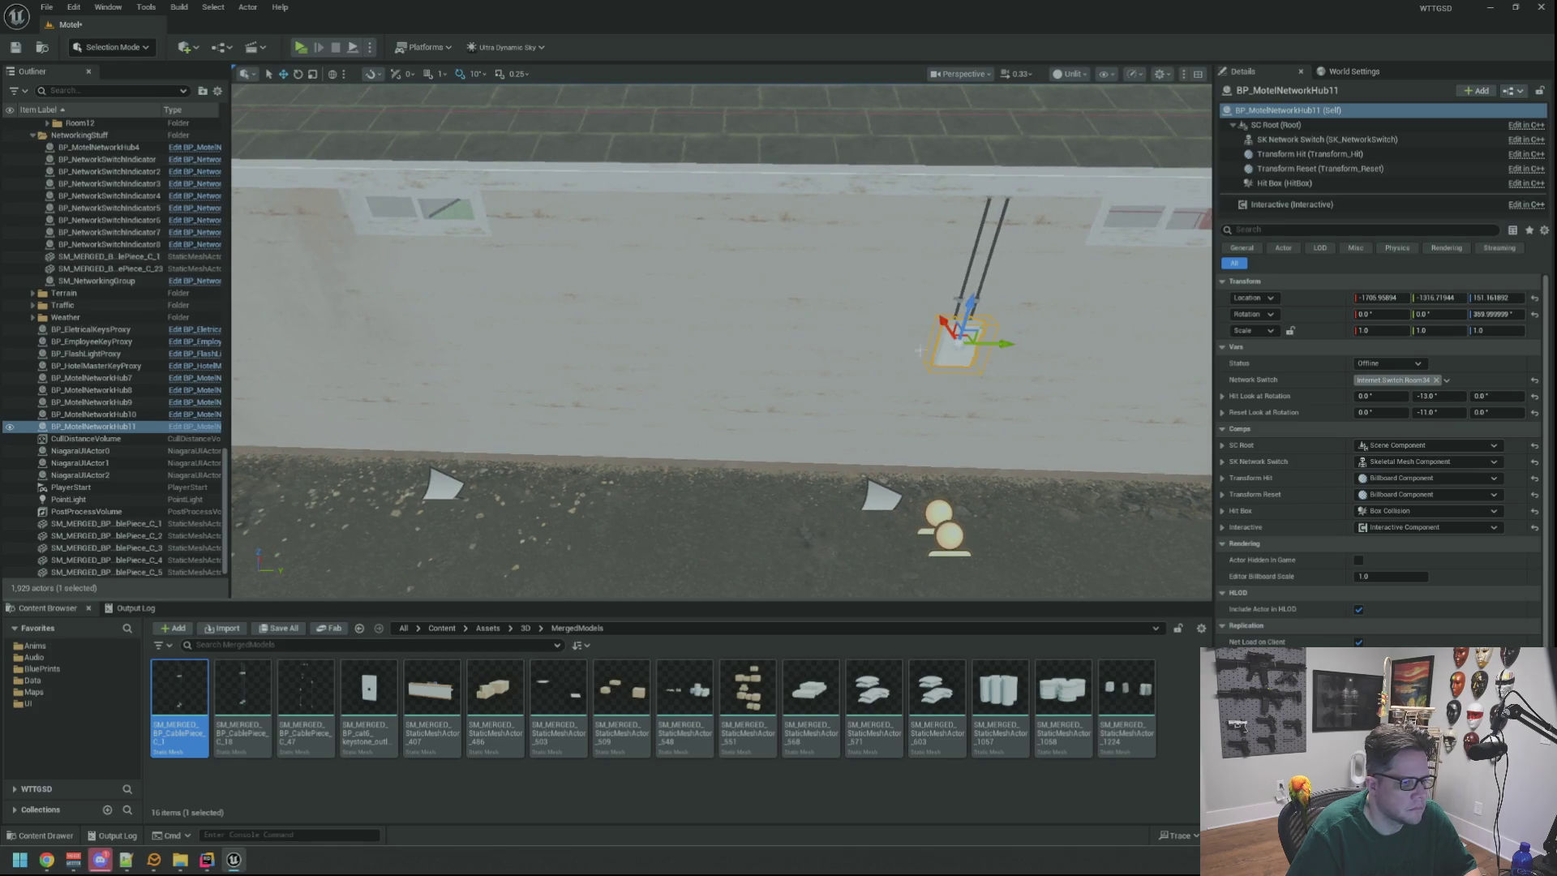
mouse_move(1015, 342)
mouse_down()
mouse_move(695, 338)
mouse_move(827, 345)
mouse_move(777, 325)
mouse_up()
key(f)
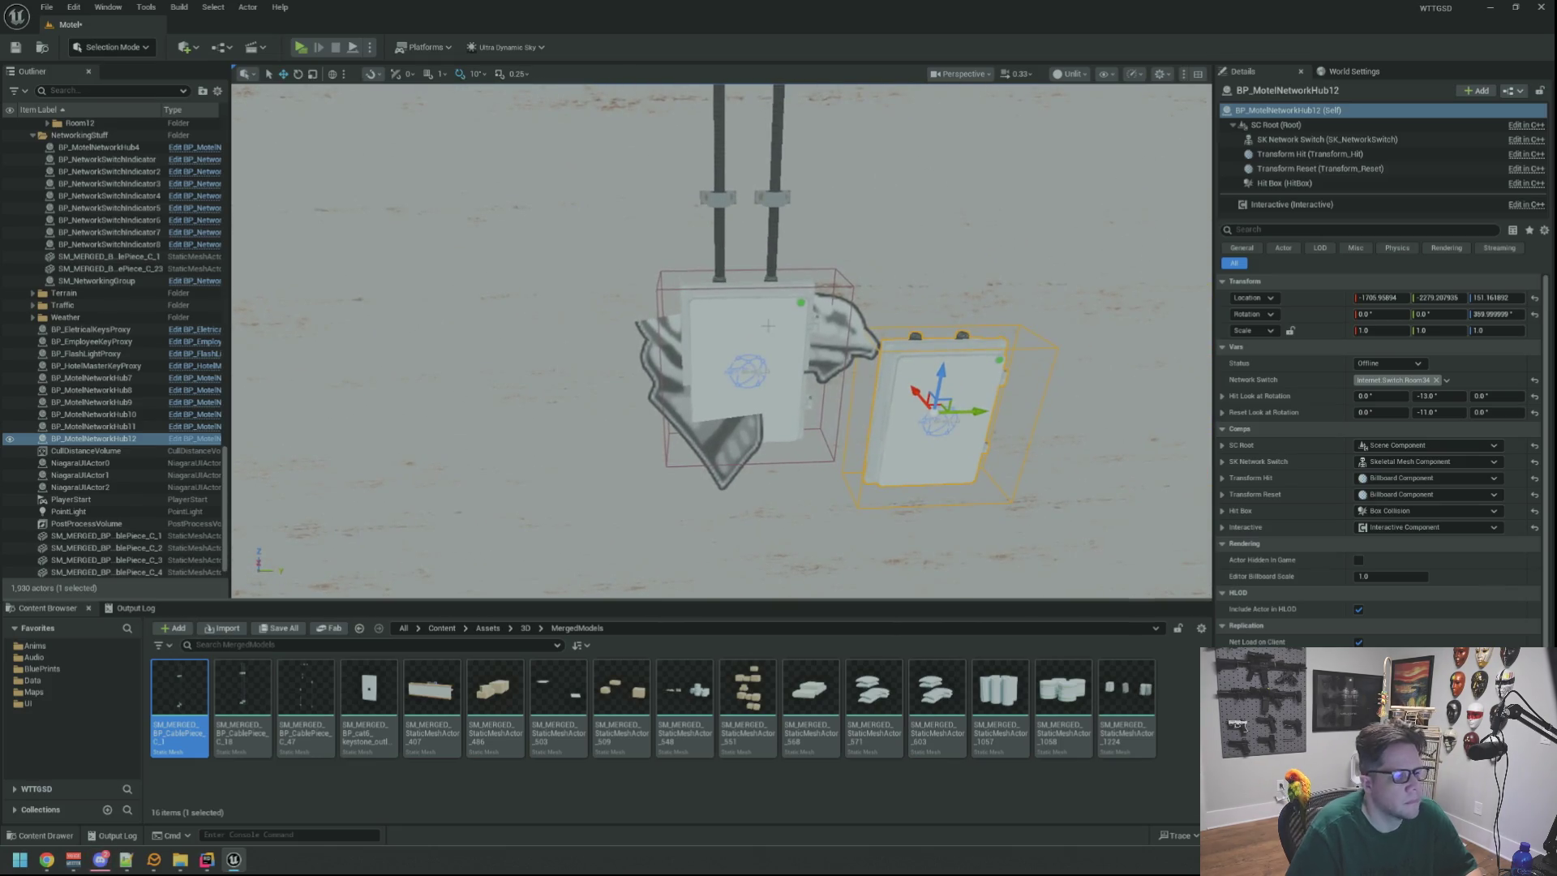
Paste hub 4's Location Y into Hub12 and delete hub 4.
click(777, 325)
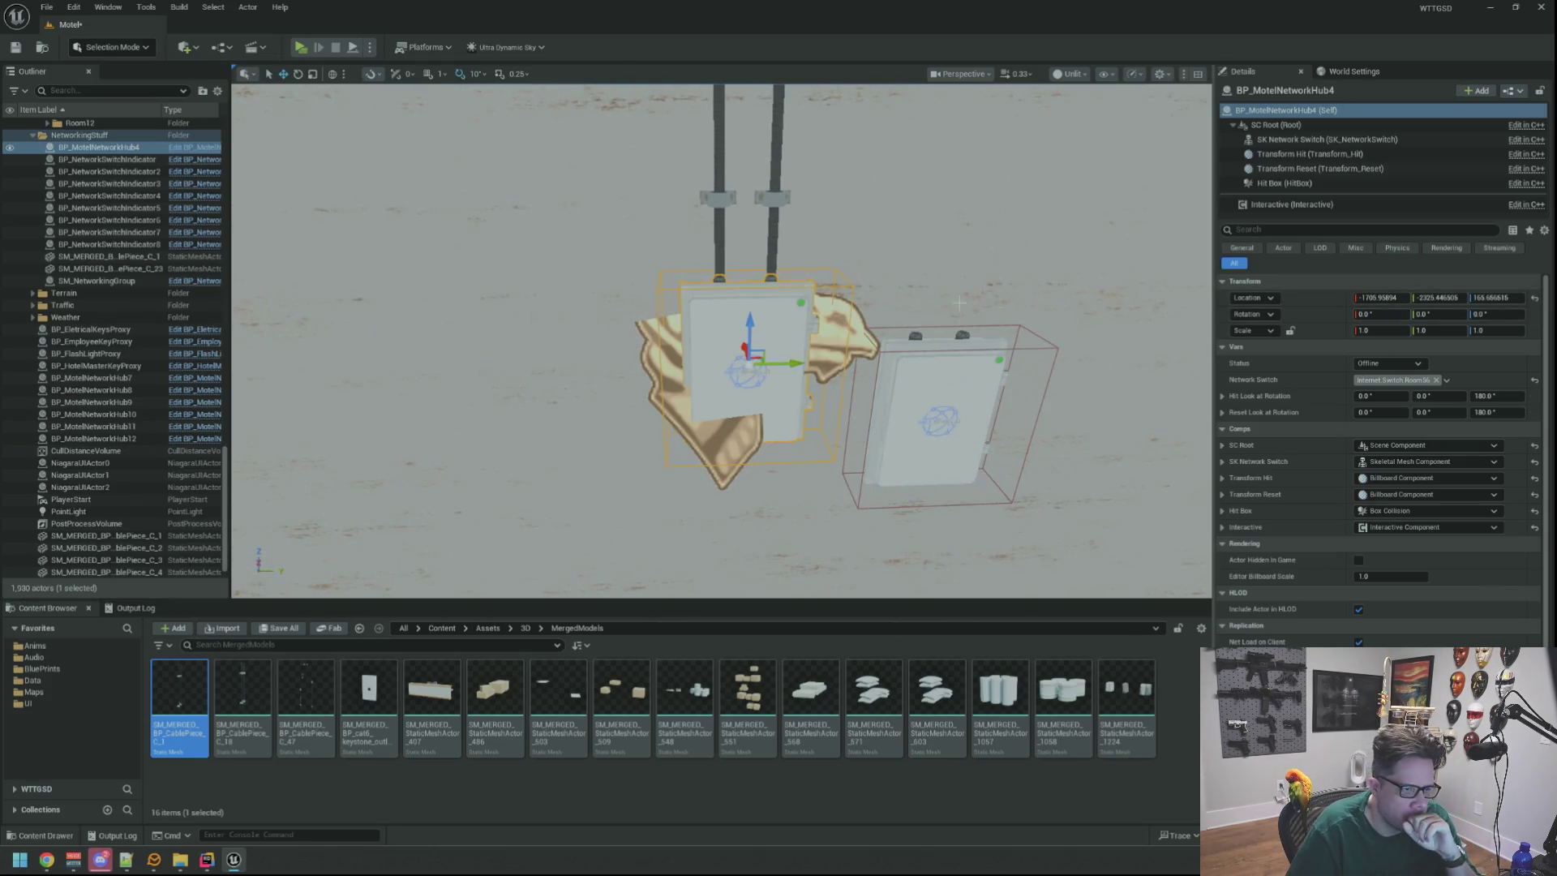
click(1438, 297)
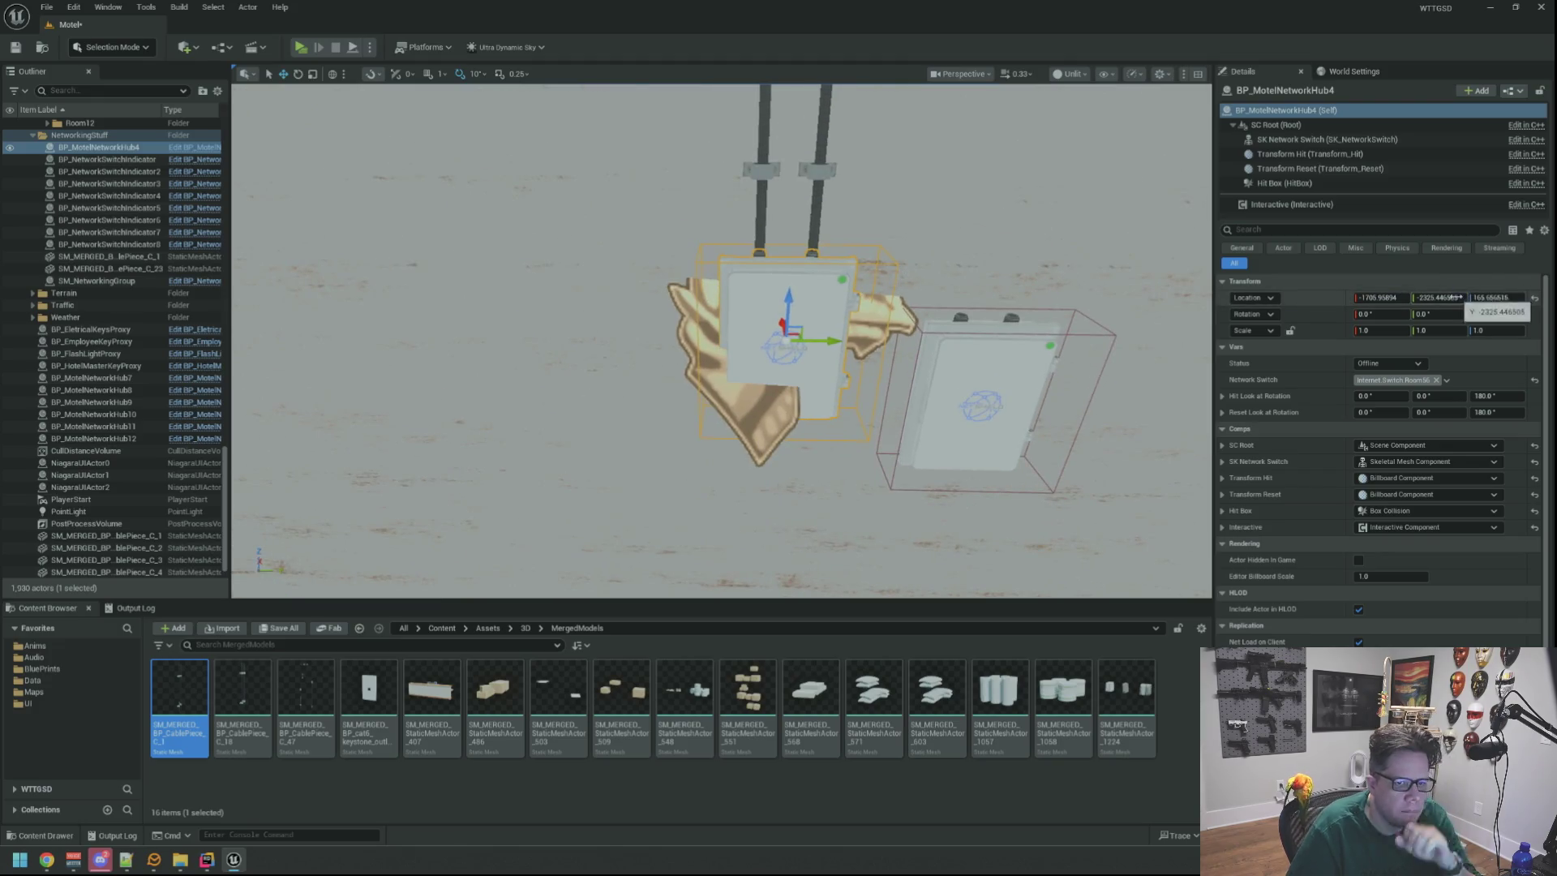
key(ctrl+z)
click(1438, 298)
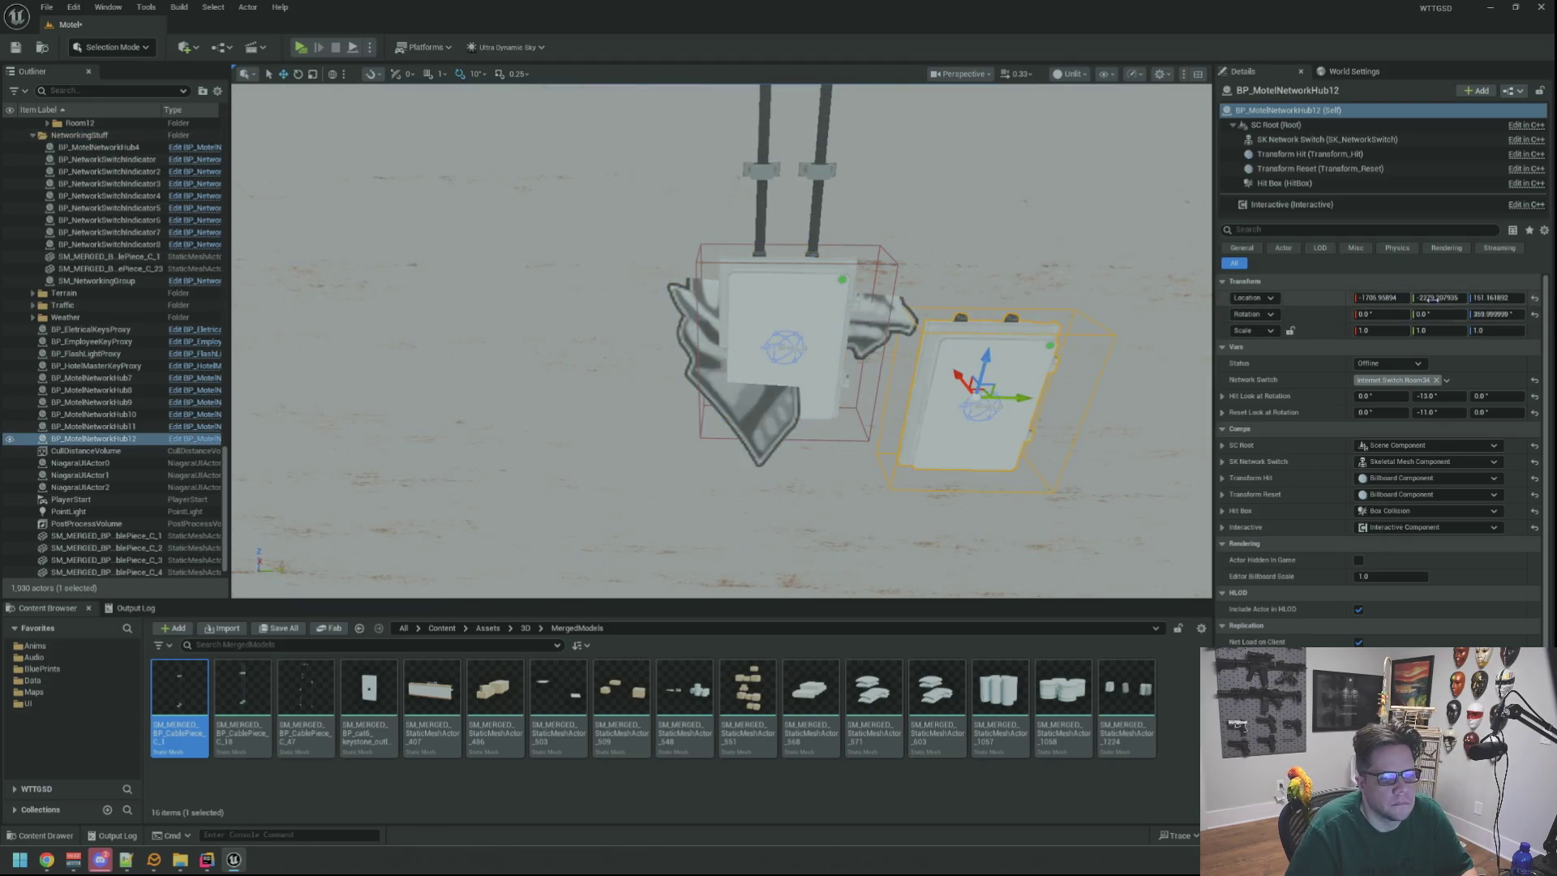
text(-2325.446505)
key(Return)
key(ctrl+z)
key(ctrl+z)
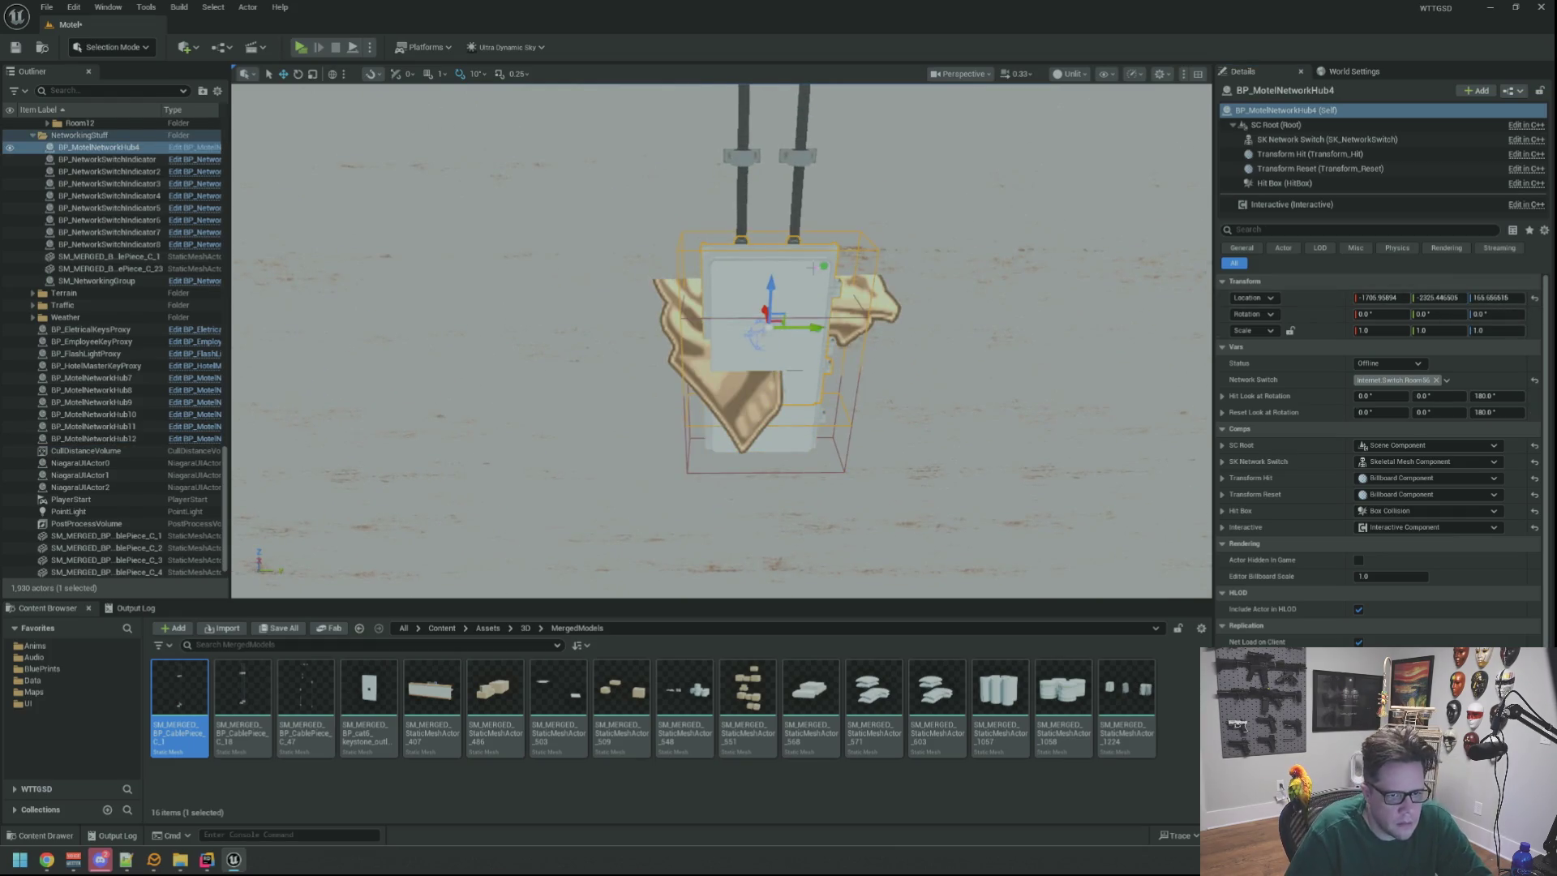
key(Delete)
Change Hub12's Network Switch tag from Room34 to Room56.
click(770, 381)
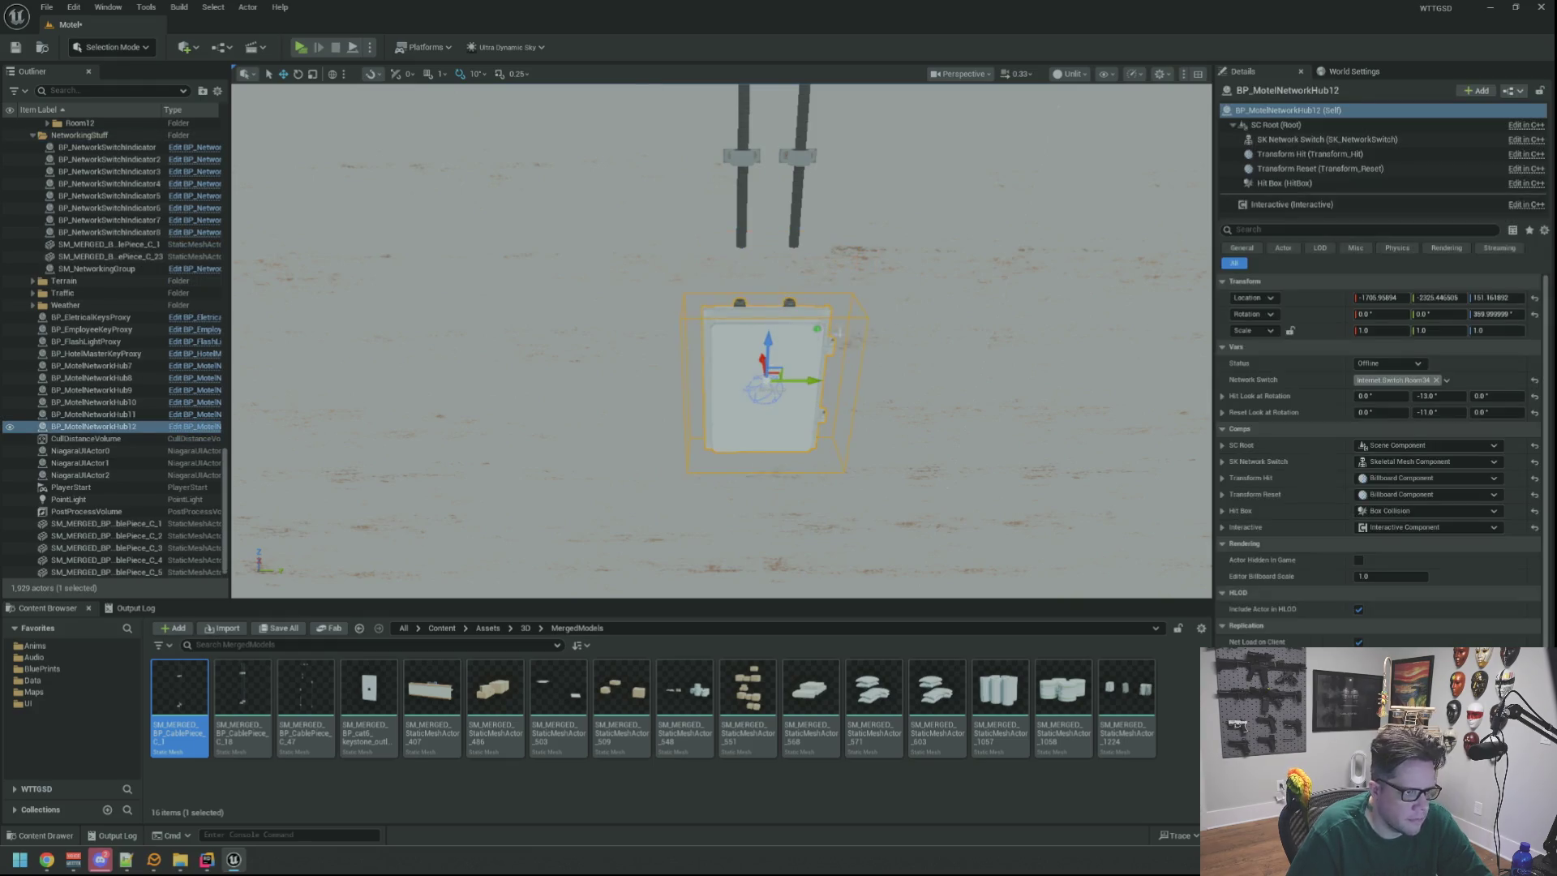
click(1447, 380)
click(1413, 602)
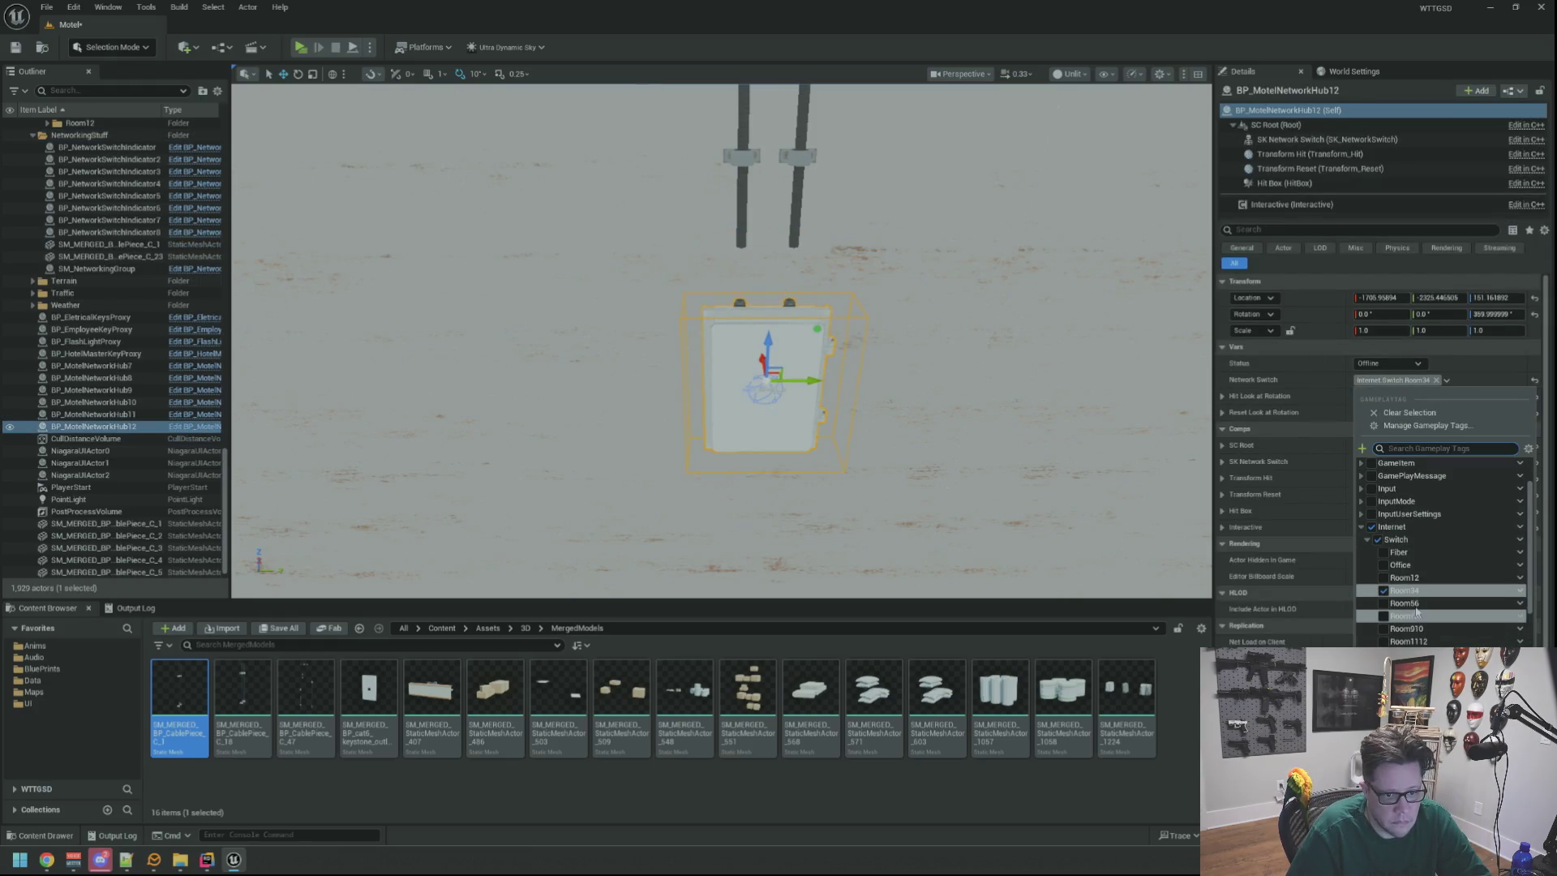
key(Escape)
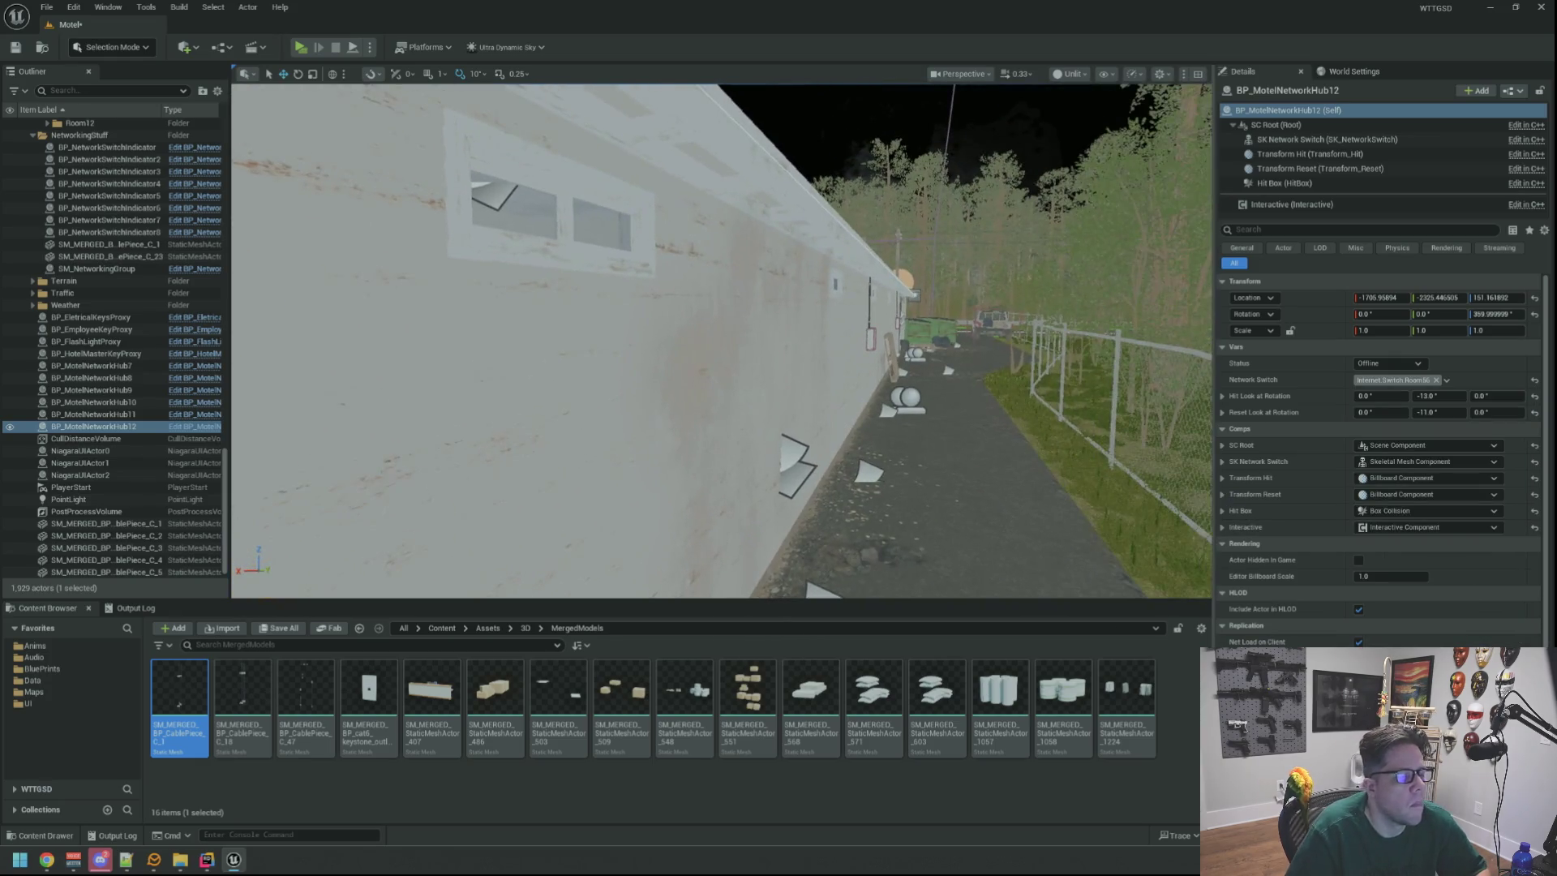
key(f)
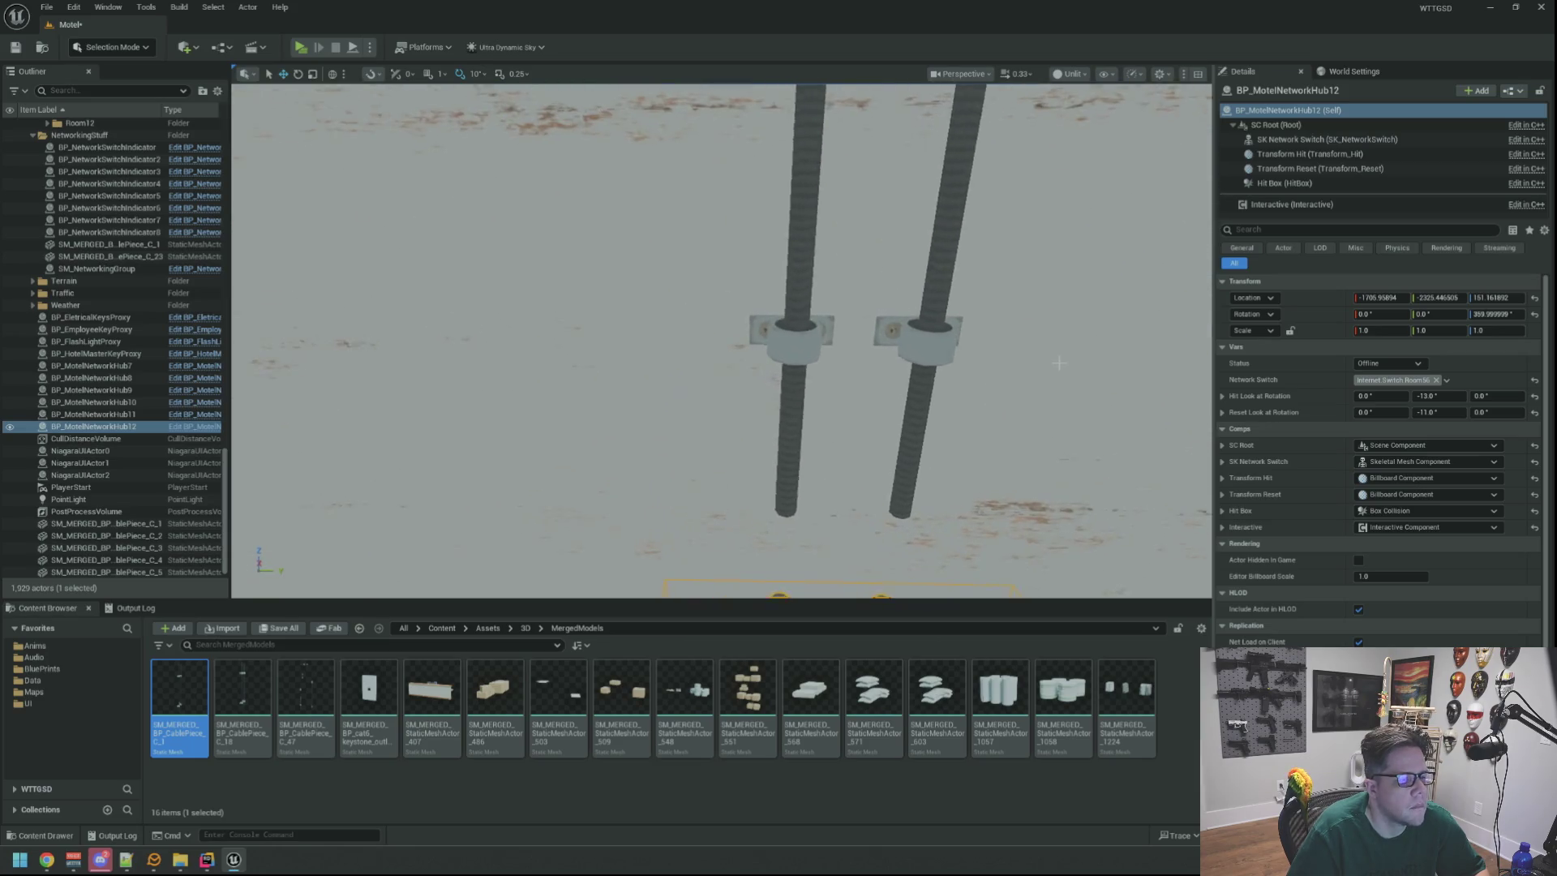
click(961, 333)
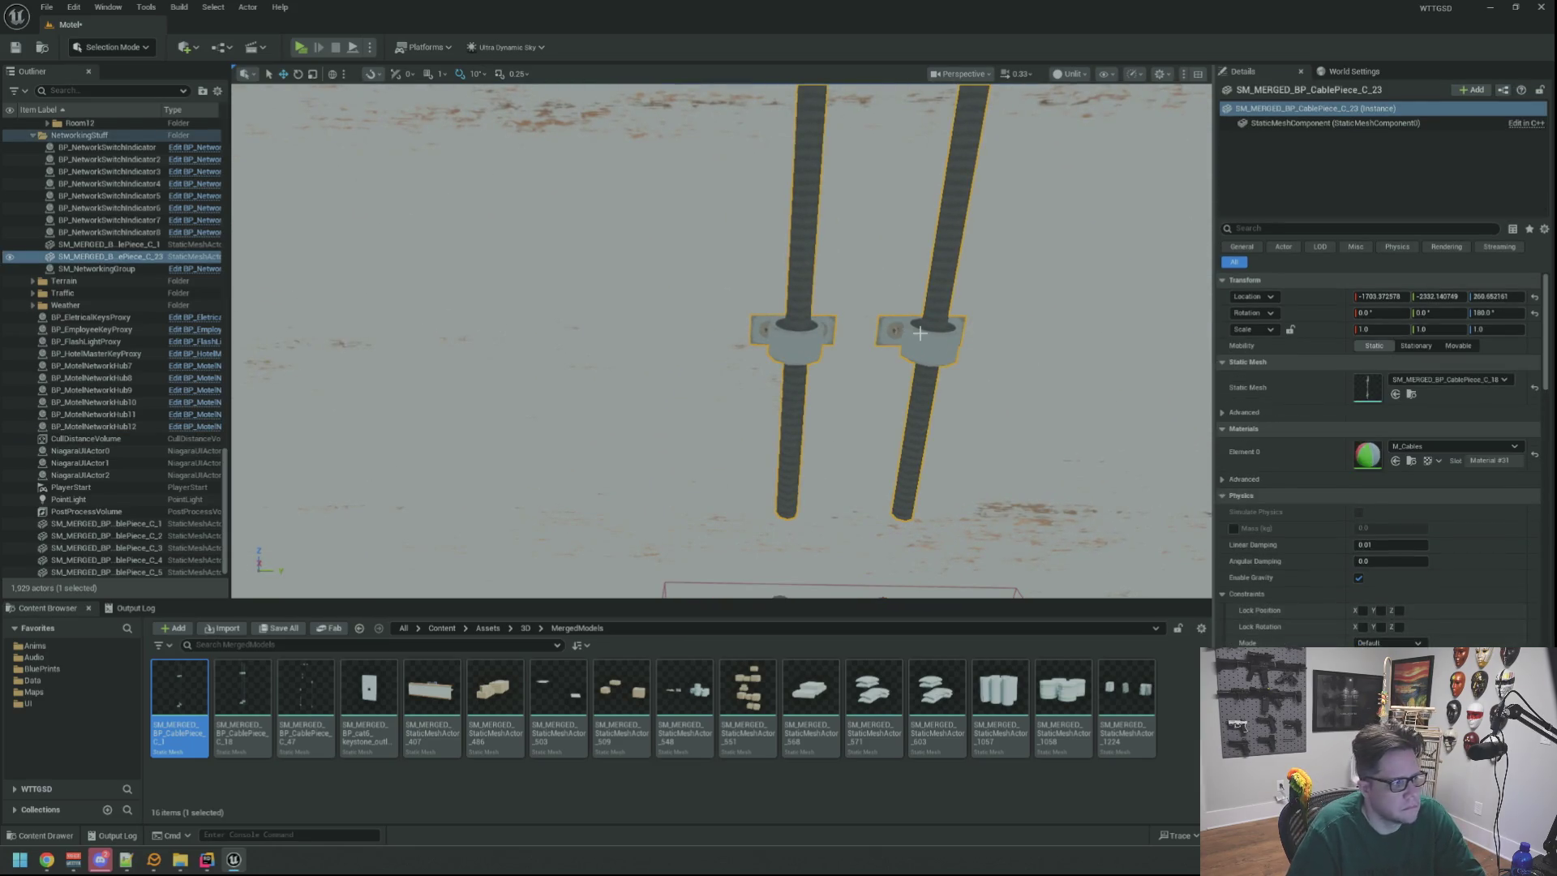
Delete cable pair C_23 and select SM_MERGED_BP_CablePiece_C_1 in the Outliner.
key(Delete)
drag(923, 344, 466, 320)
double_click(109, 244)
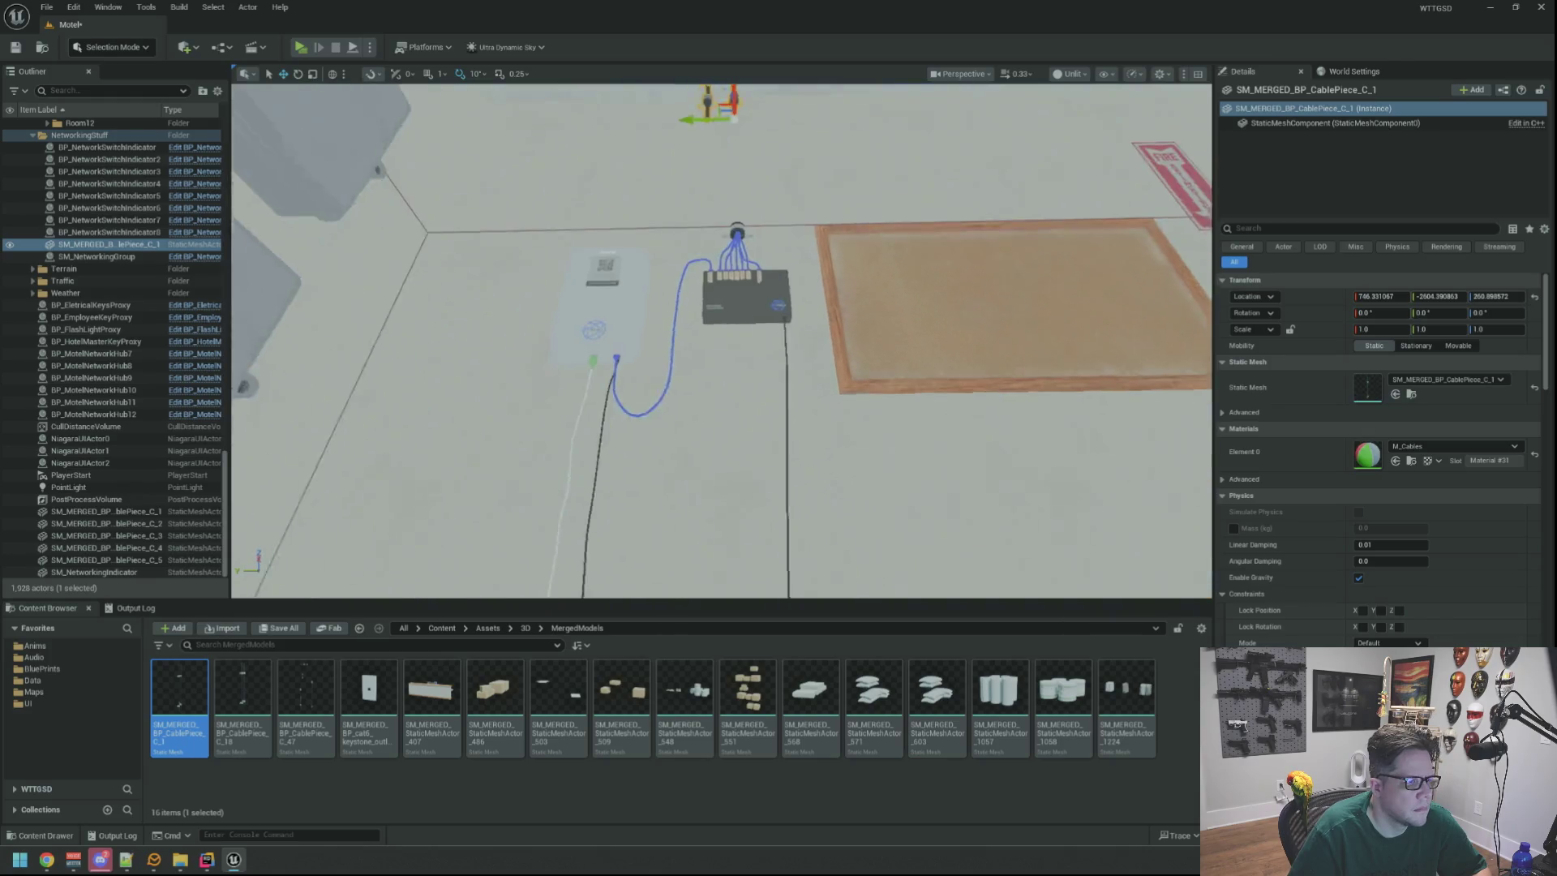
Lower cable piece C_1 down the wall on Z, then delete it from the level.
key(f)
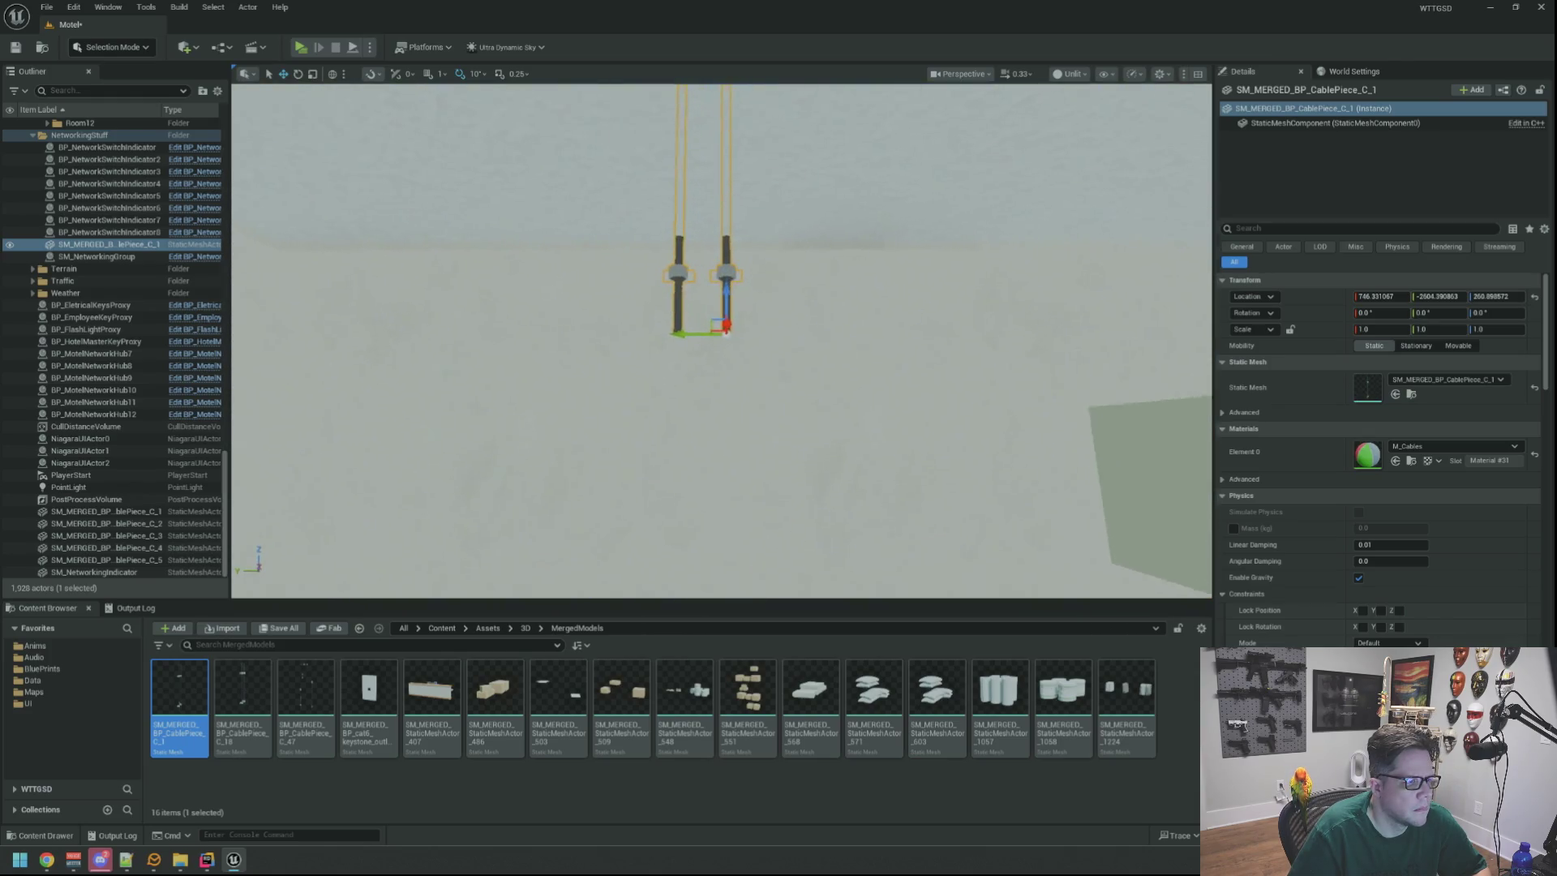
mouse_move(726, 293)
mouse_down()
mouse_move(727, 572)
mouse_move(714, 559)
mouse_up()
key(f)
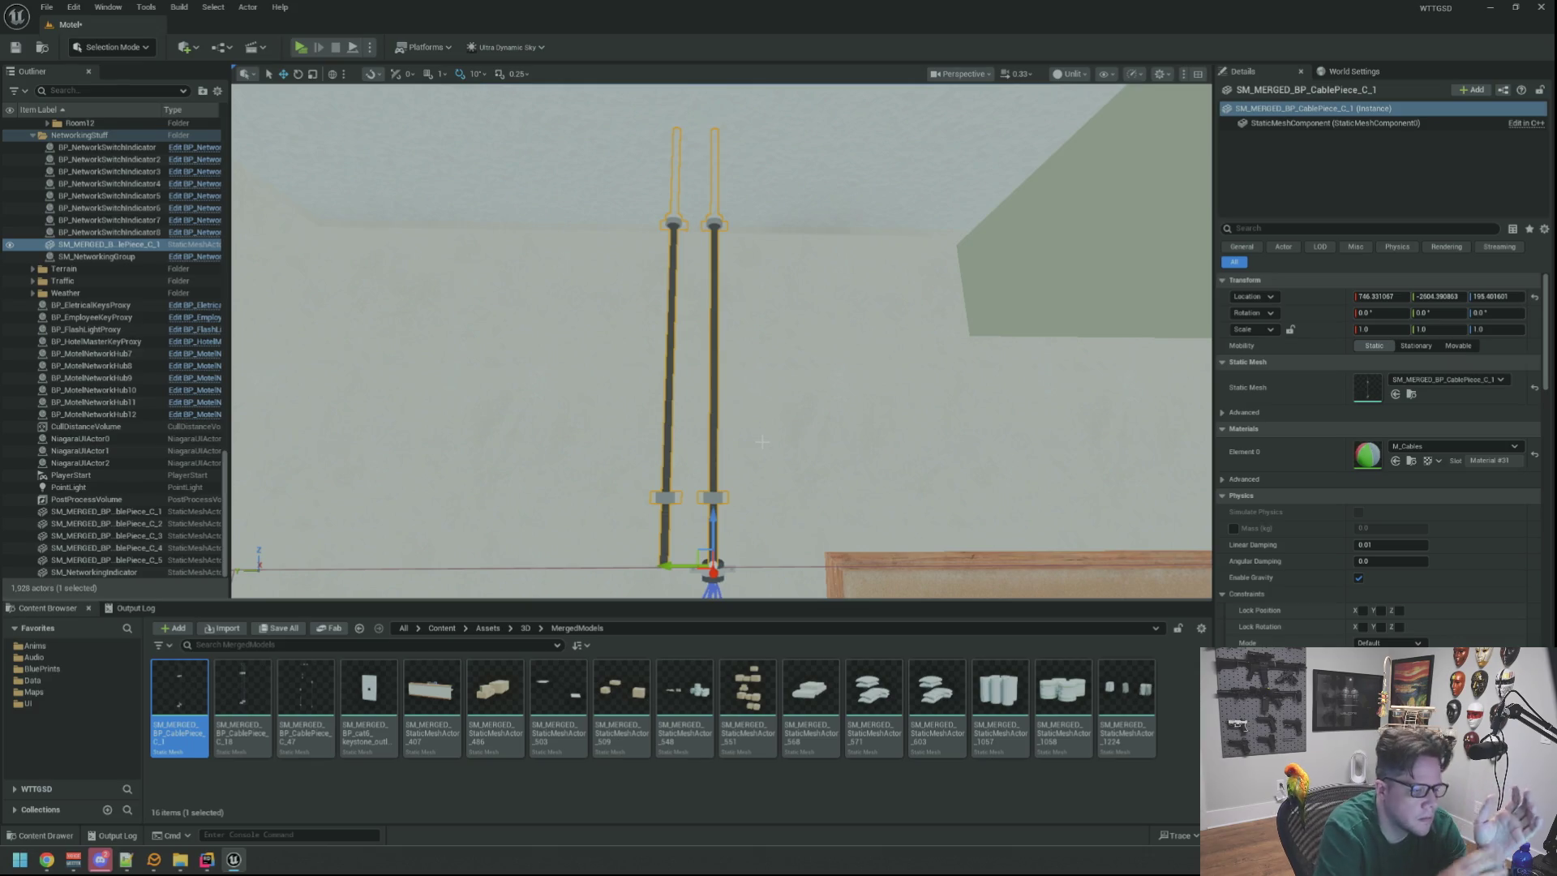
key(Delete)
Switch the viewport to Lit shading and fly over to the exterior electrical panel wall.
mouse_move(748, 420)
mouse_down()
mouse_move(739, 342)
mouse_move(704, 320)
mouse_move(707, 300)
mouse_up()
click(1076, 78)
click(1071, 117)
mouse_move(792, 251)
mouse_down()
mouse_move(865, 340)
mouse_move(484, 312)
mouse_up()
drag(738, 341, 738, 341)
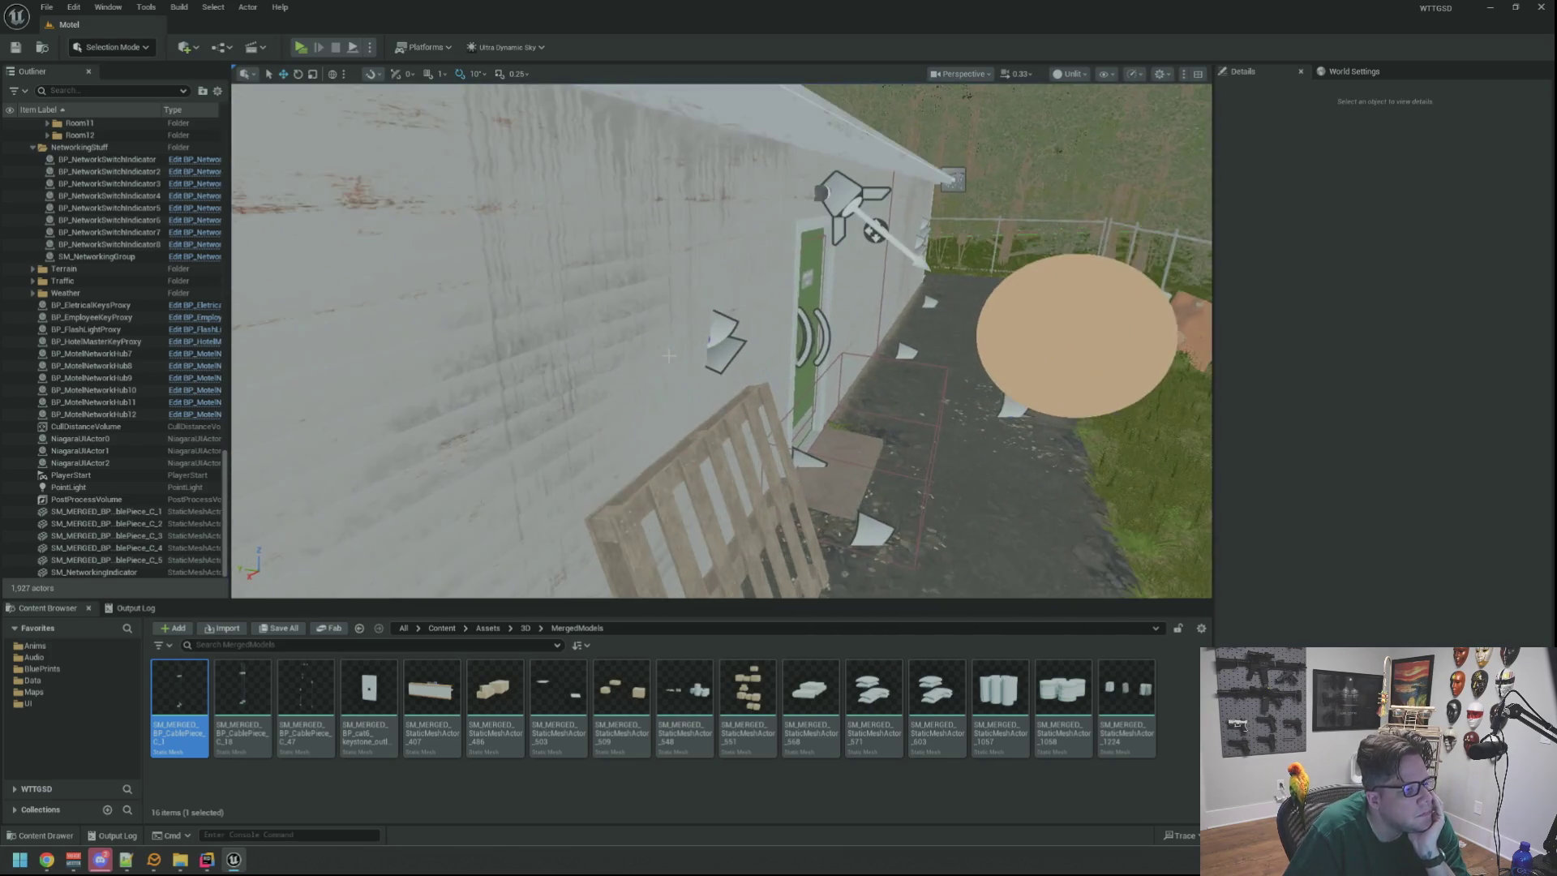
drag(676, 348, 892, 349)
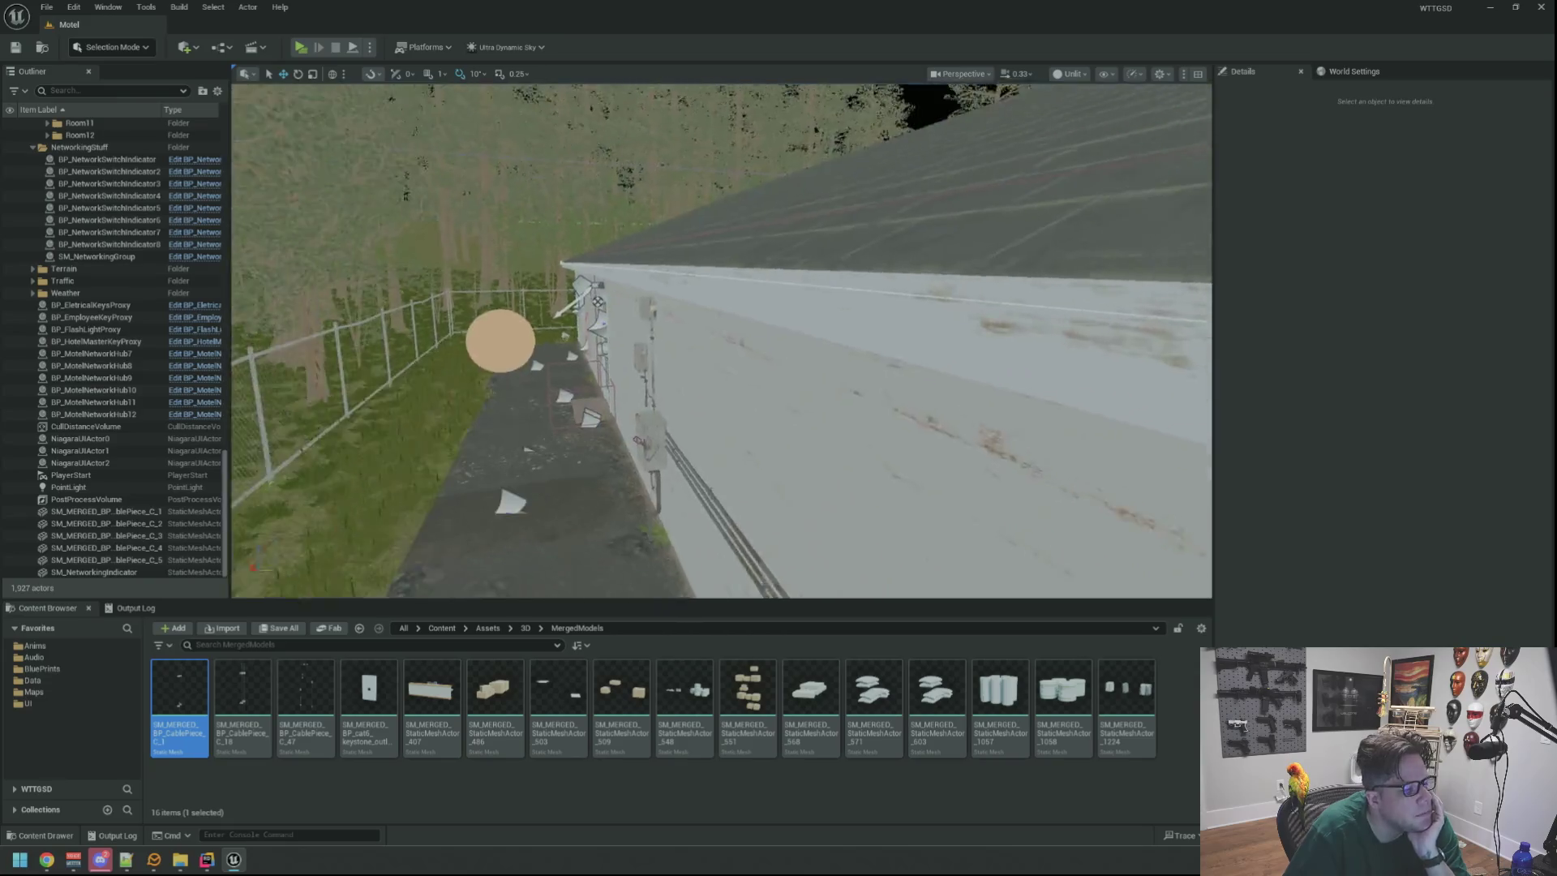
mouse_move(674, 357)
mouse_down()
mouse_move(674, 330)
mouse_move(759, 309)
mouse_move(844, 321)
mouse_move(778, 322)
mouse_move(803, 322)
mouse_move(752, 402)
mouse_up()
Duplicate CablePiece_C_5 along Y over the next hub box, seat its ends in the holes, and save.
click(748, 393)
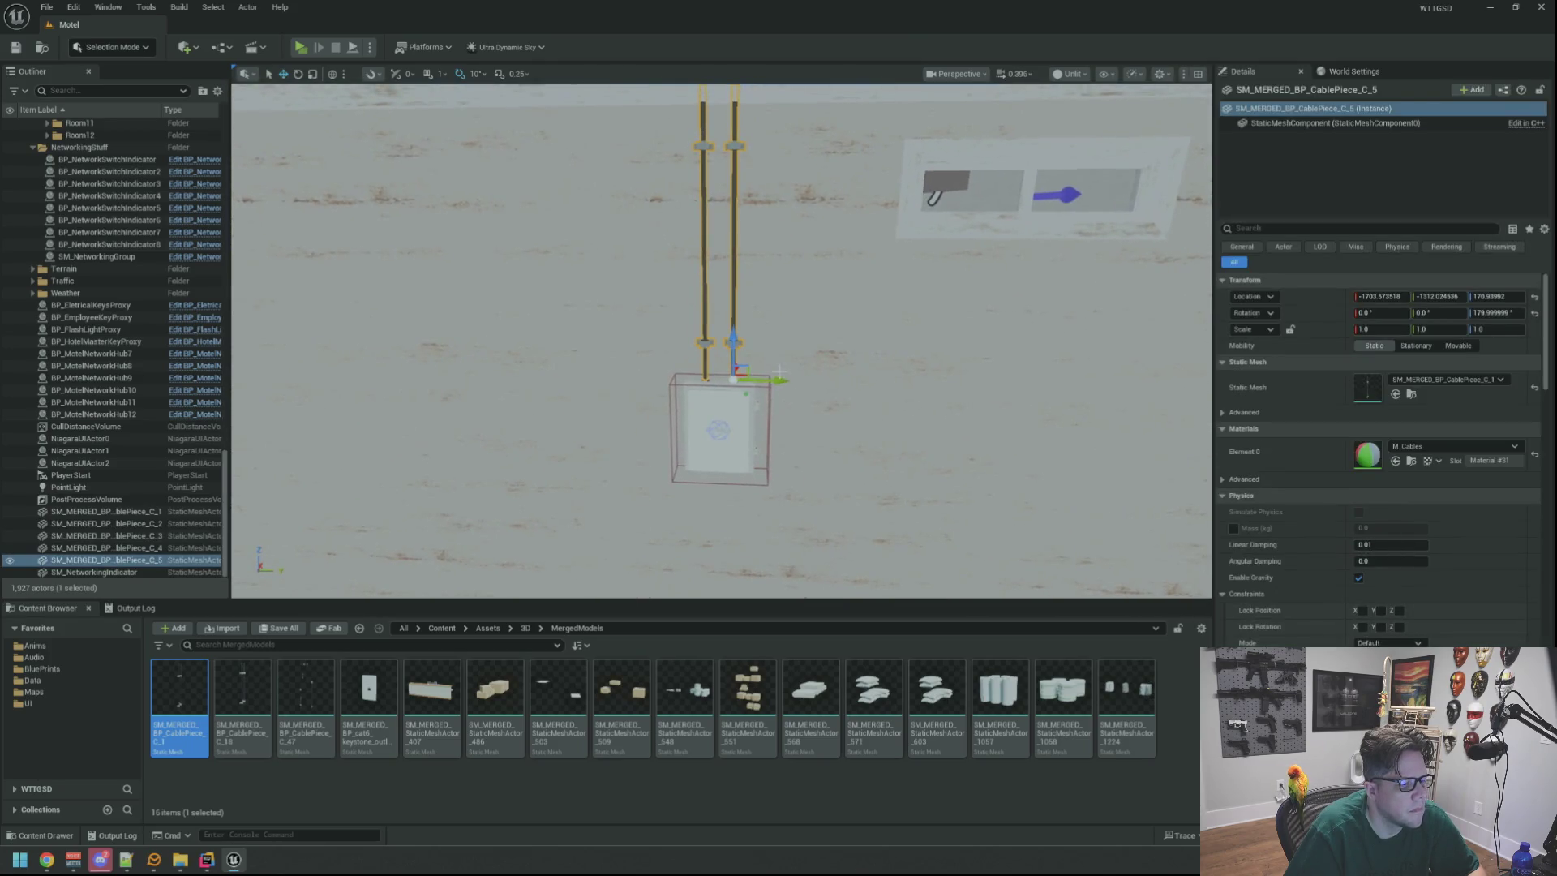
drag(785, 381, 600, 380)
key(f)
scroll(965, 460, up, 5)
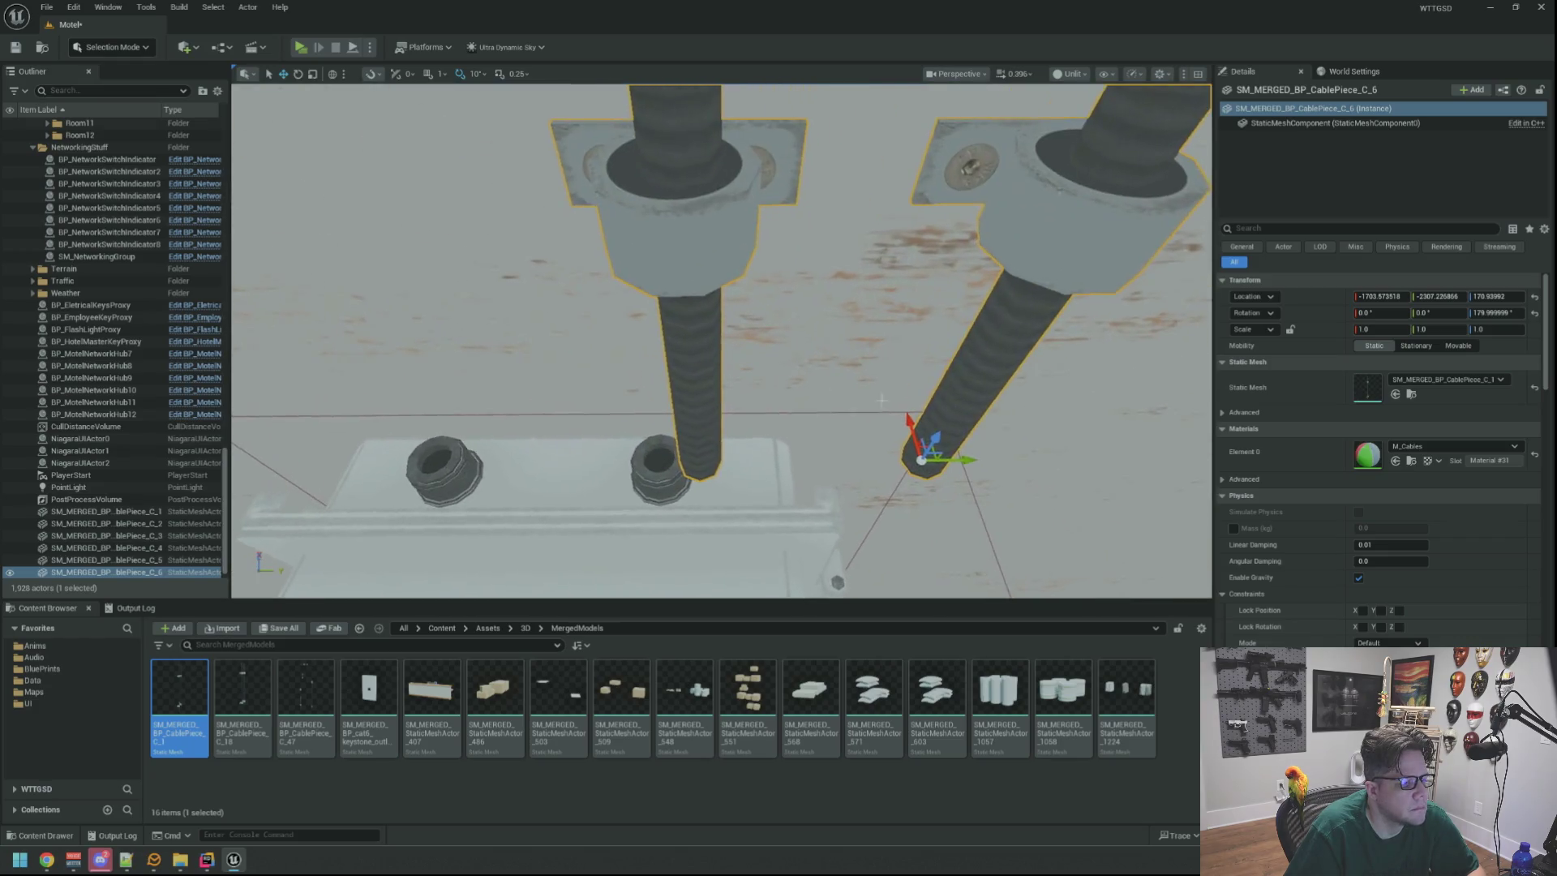
mouse_move(965, 461)
mouse_down()
mouse_move(704, 458)
mouse_move(681, 402)
mouse_move(681, 426)
mouse_move(681, 382)
mouse_up()
mouse_move(829, 357)
mouse_down()
mouse_move(867, 381)
mouse_move(844, 389)
mouse_move(859, 339)
mouse_up()
click(866, 369)
key(ctrl+s)
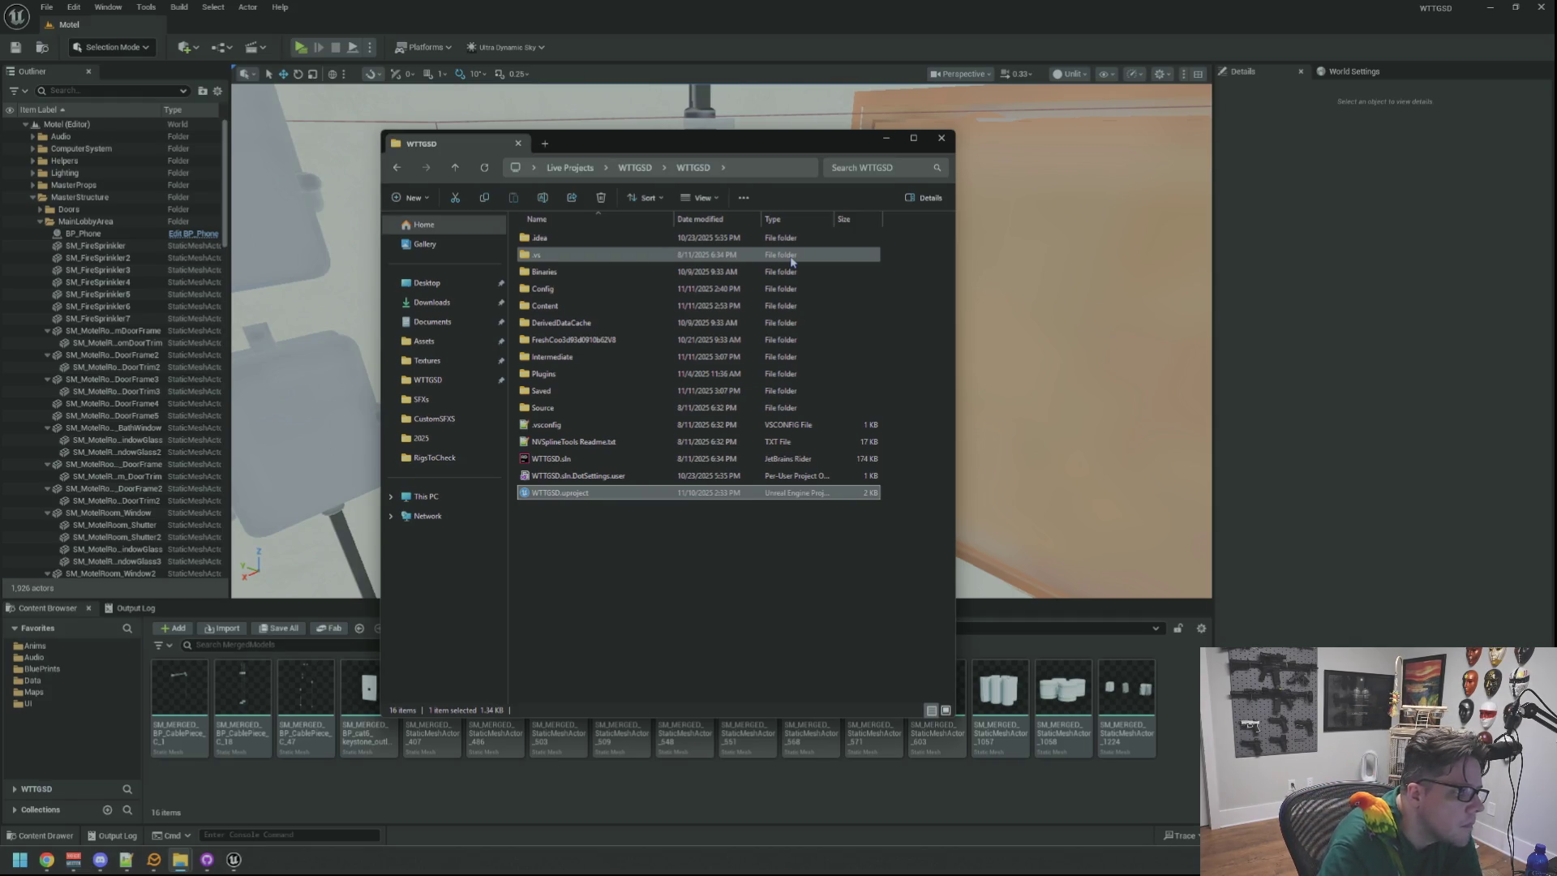
Select the CablePiece_C_1 mesh asset and choose Asset Actions > Export.
click(233, 860)
scroll(722, 340, up, 5)
scroll(722, 341, down, 5)
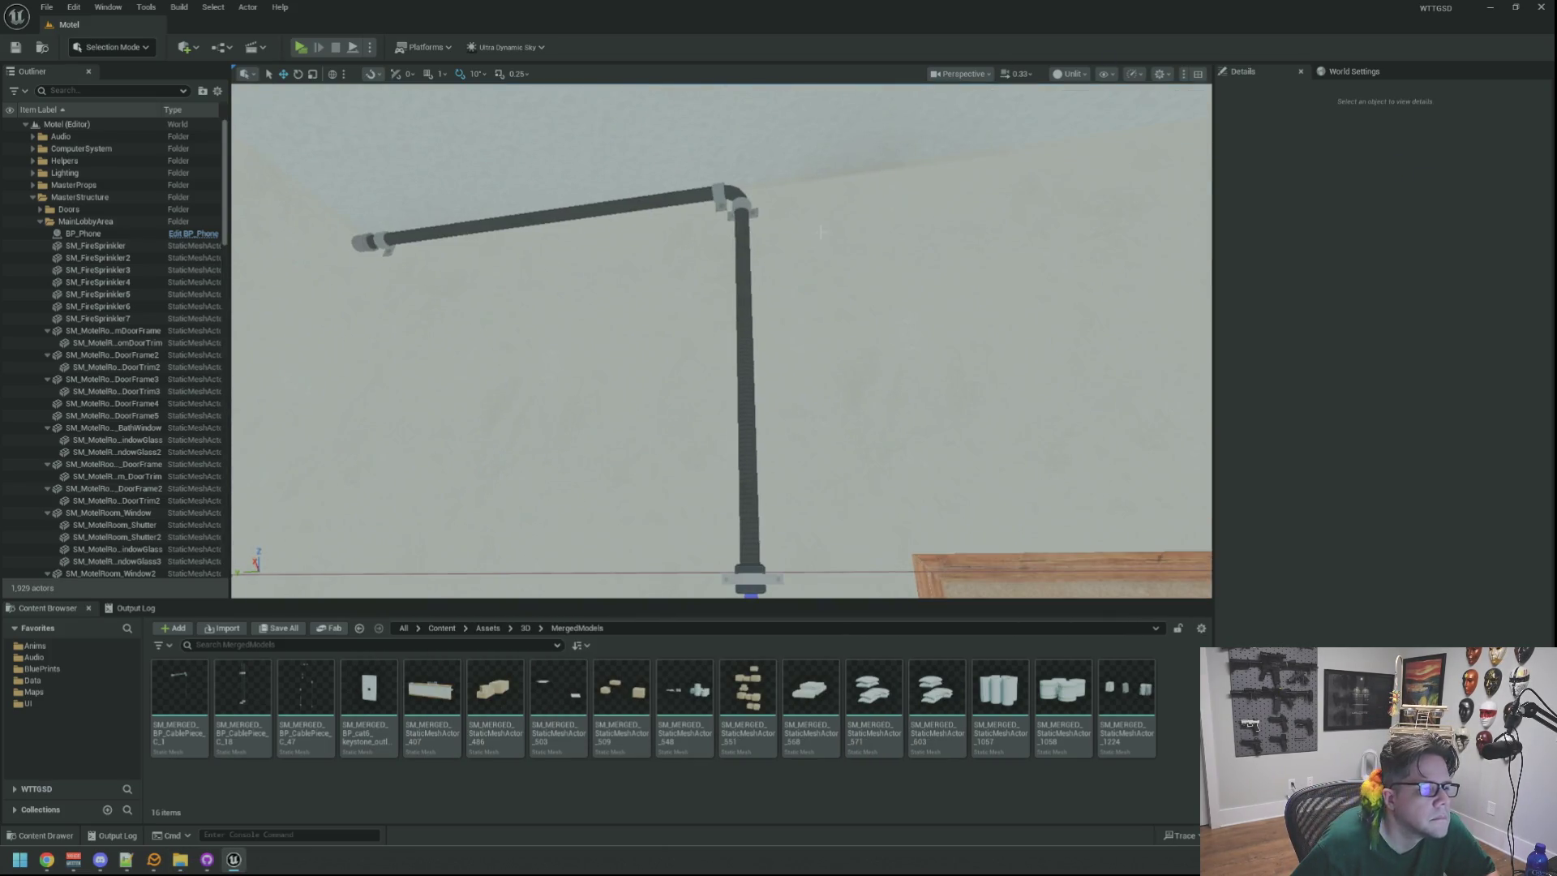
click(738, 221)
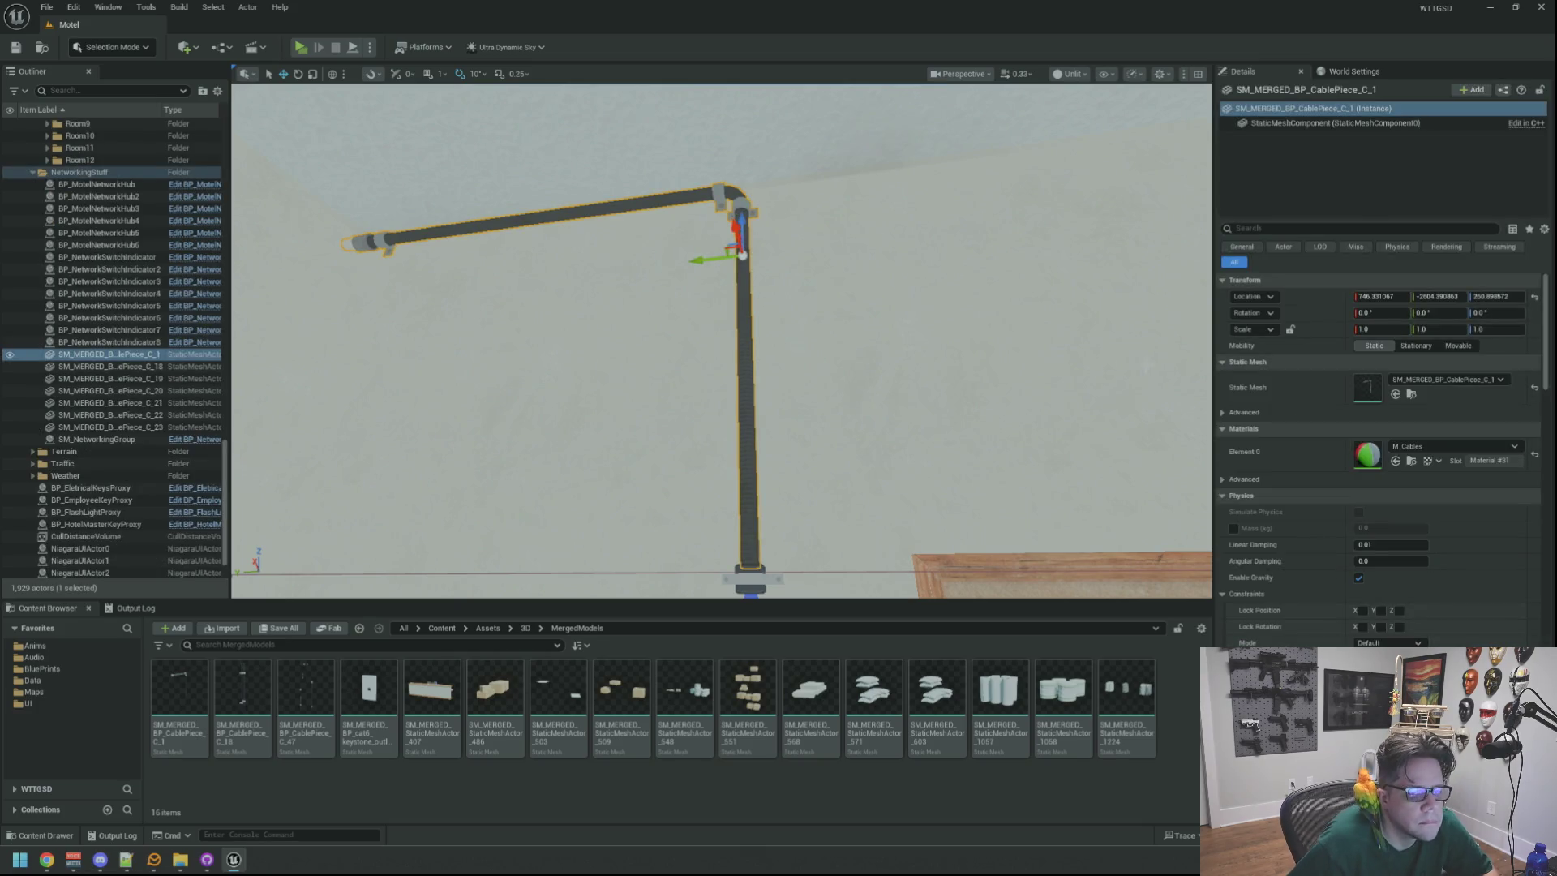
click(1412, 393)
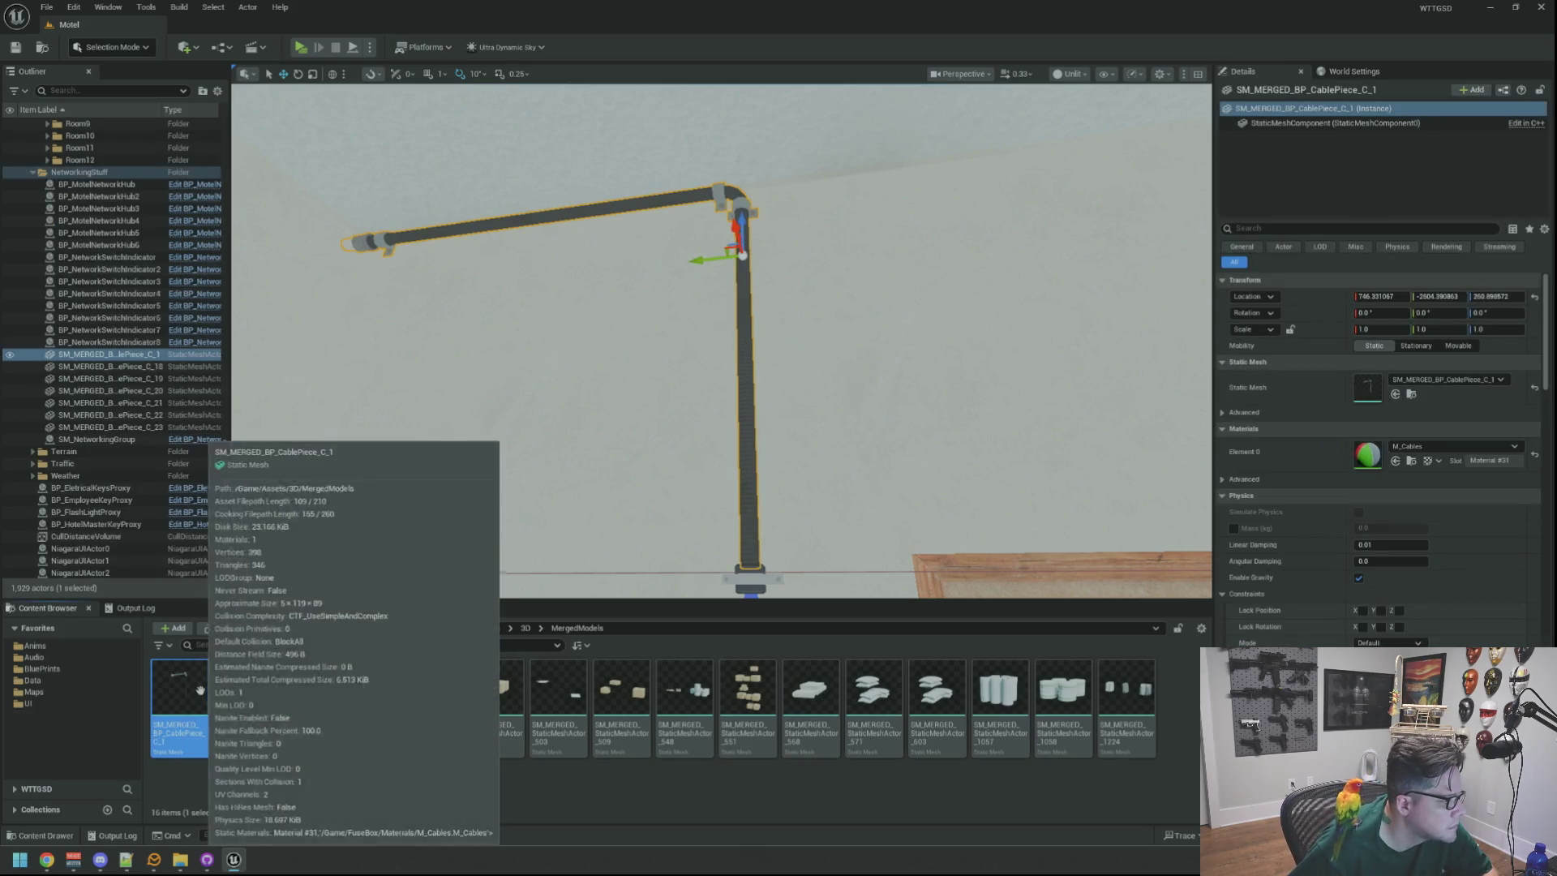
right_click(200, 689)
mouse_move(312, 459)
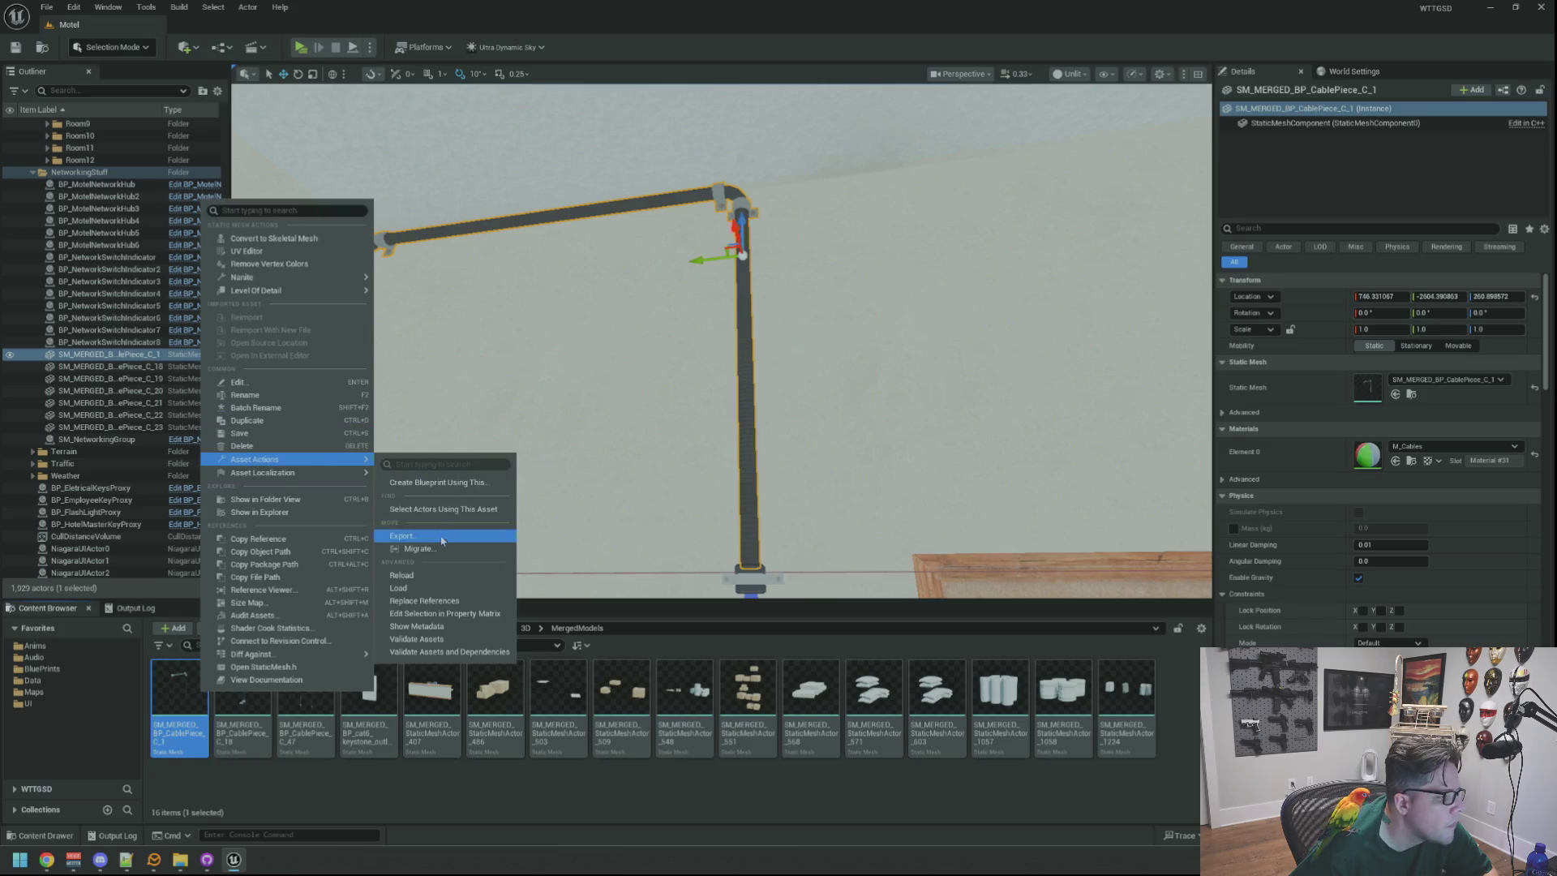
click(442, 537)
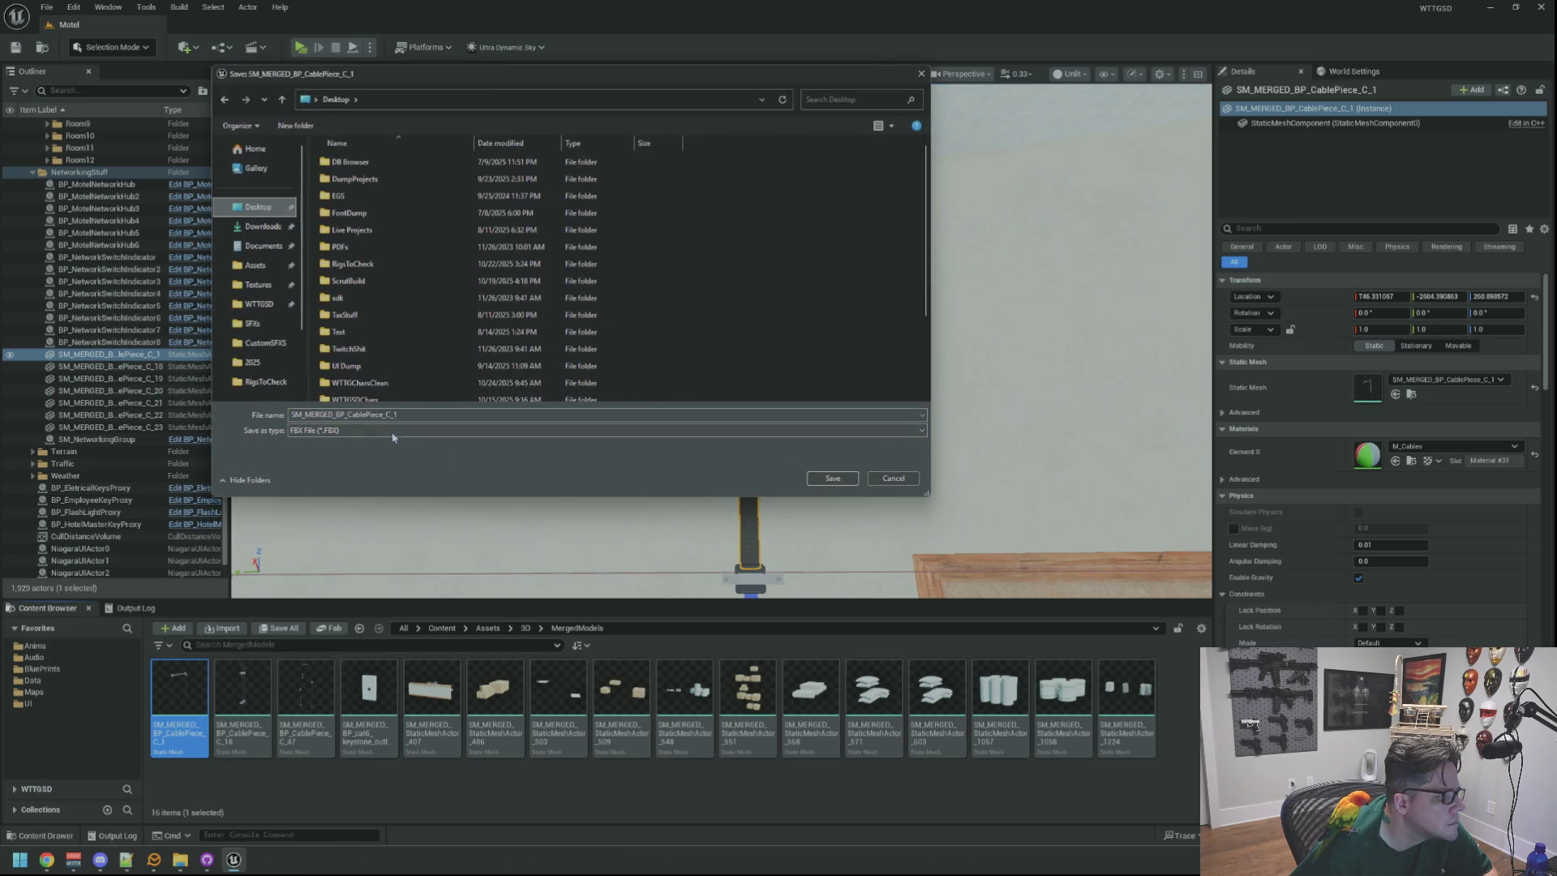
Save the mesh as a network-hub-named FBX on the Desktop, then close Unreal.
click(409, 414)
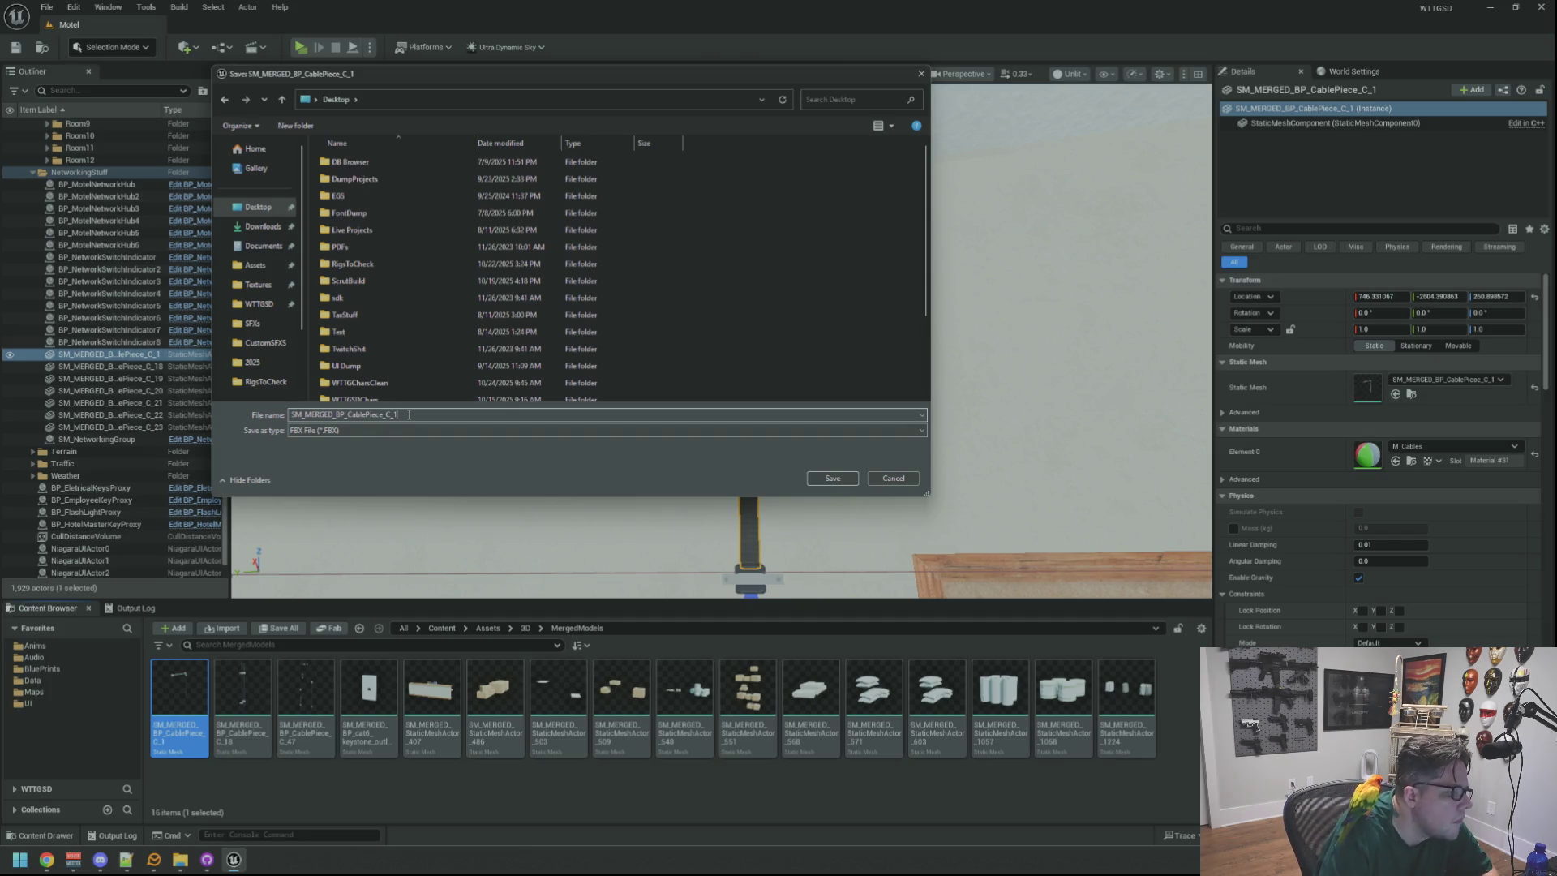
key(BackSpace)
key(BackSpace)
key(BackSpace)
text(Netwo)
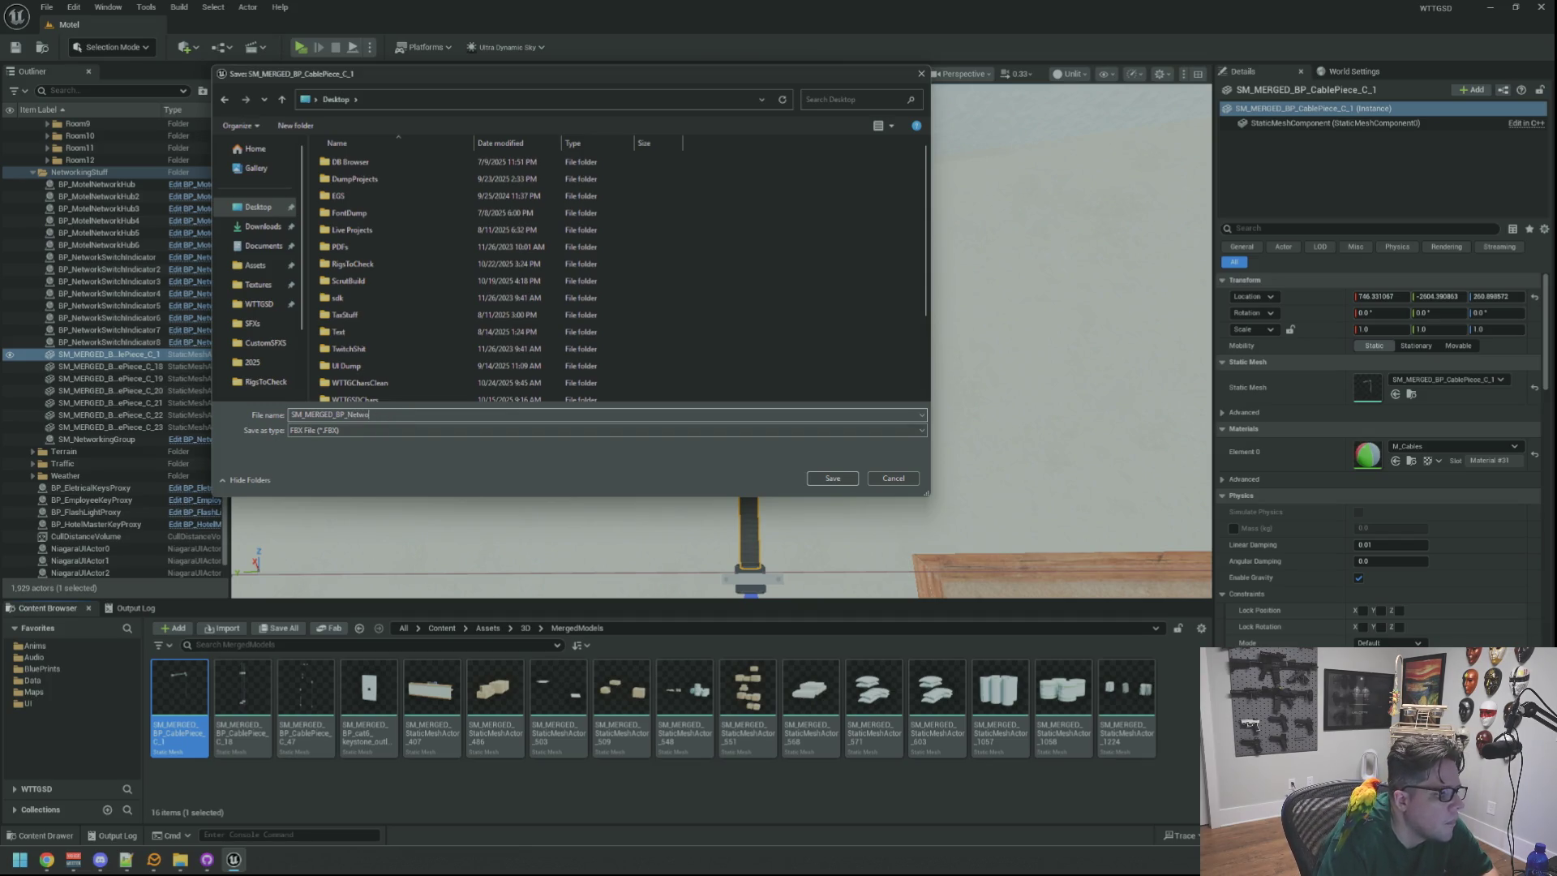
key(BackSpace)
key(BackSpace)
text(Hub)
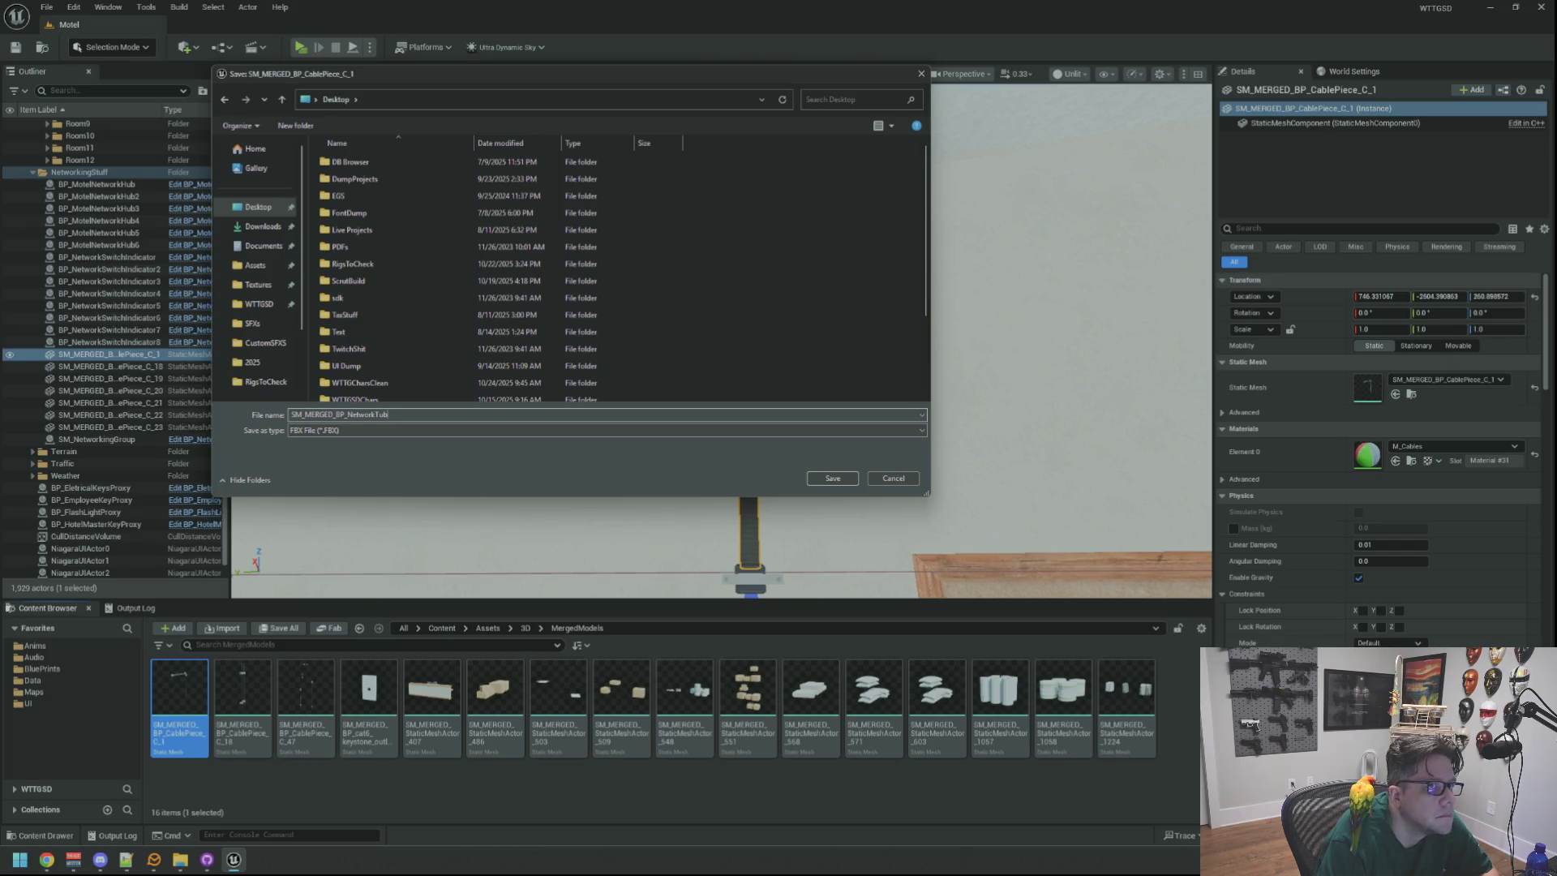
text(age)
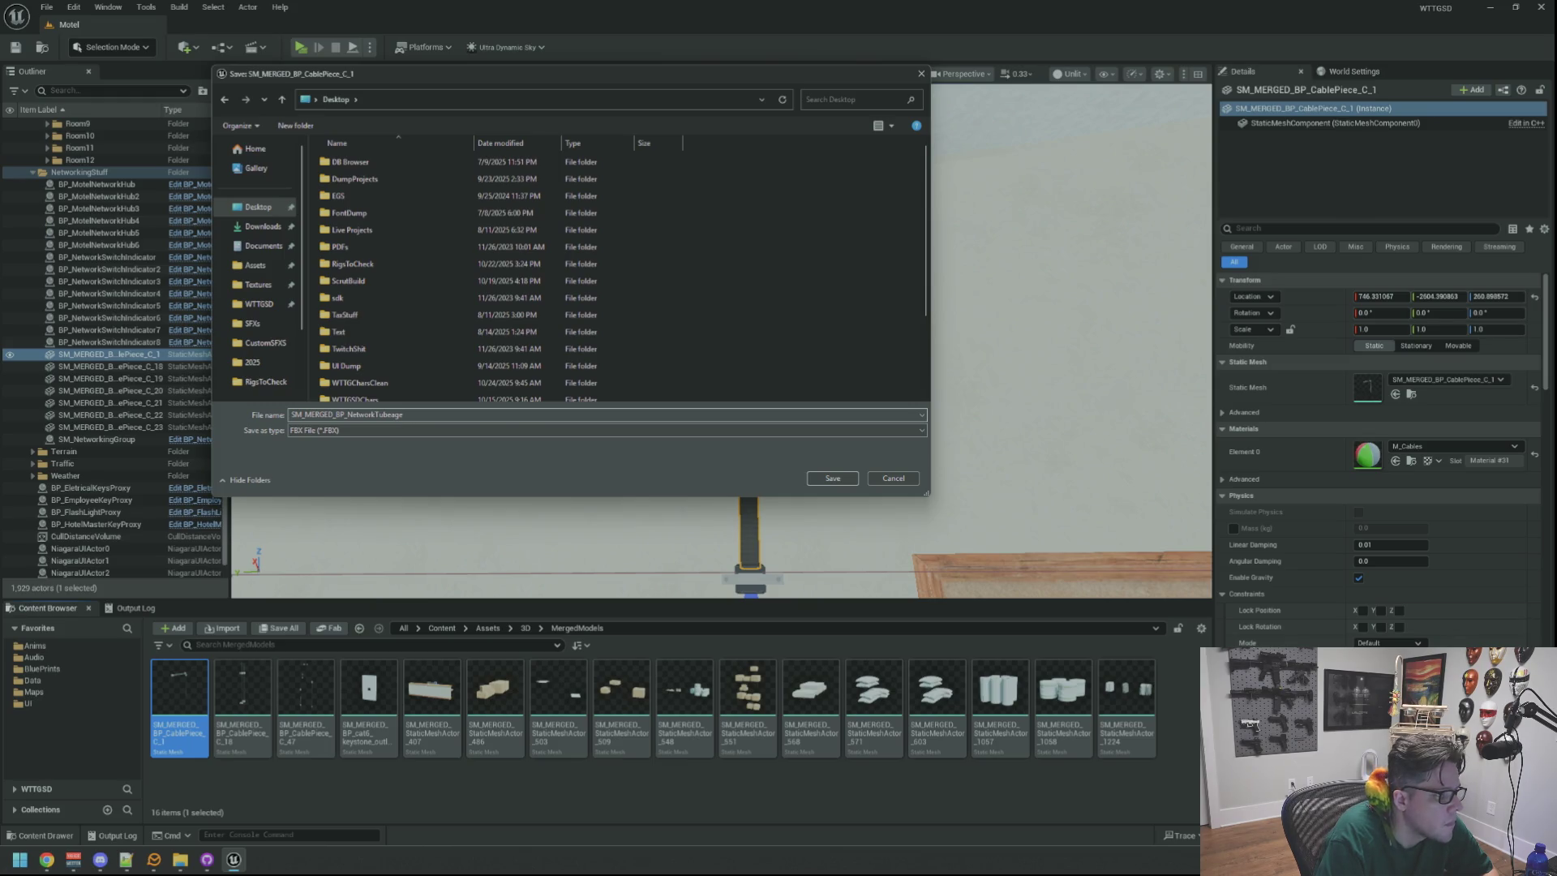
key(Return)
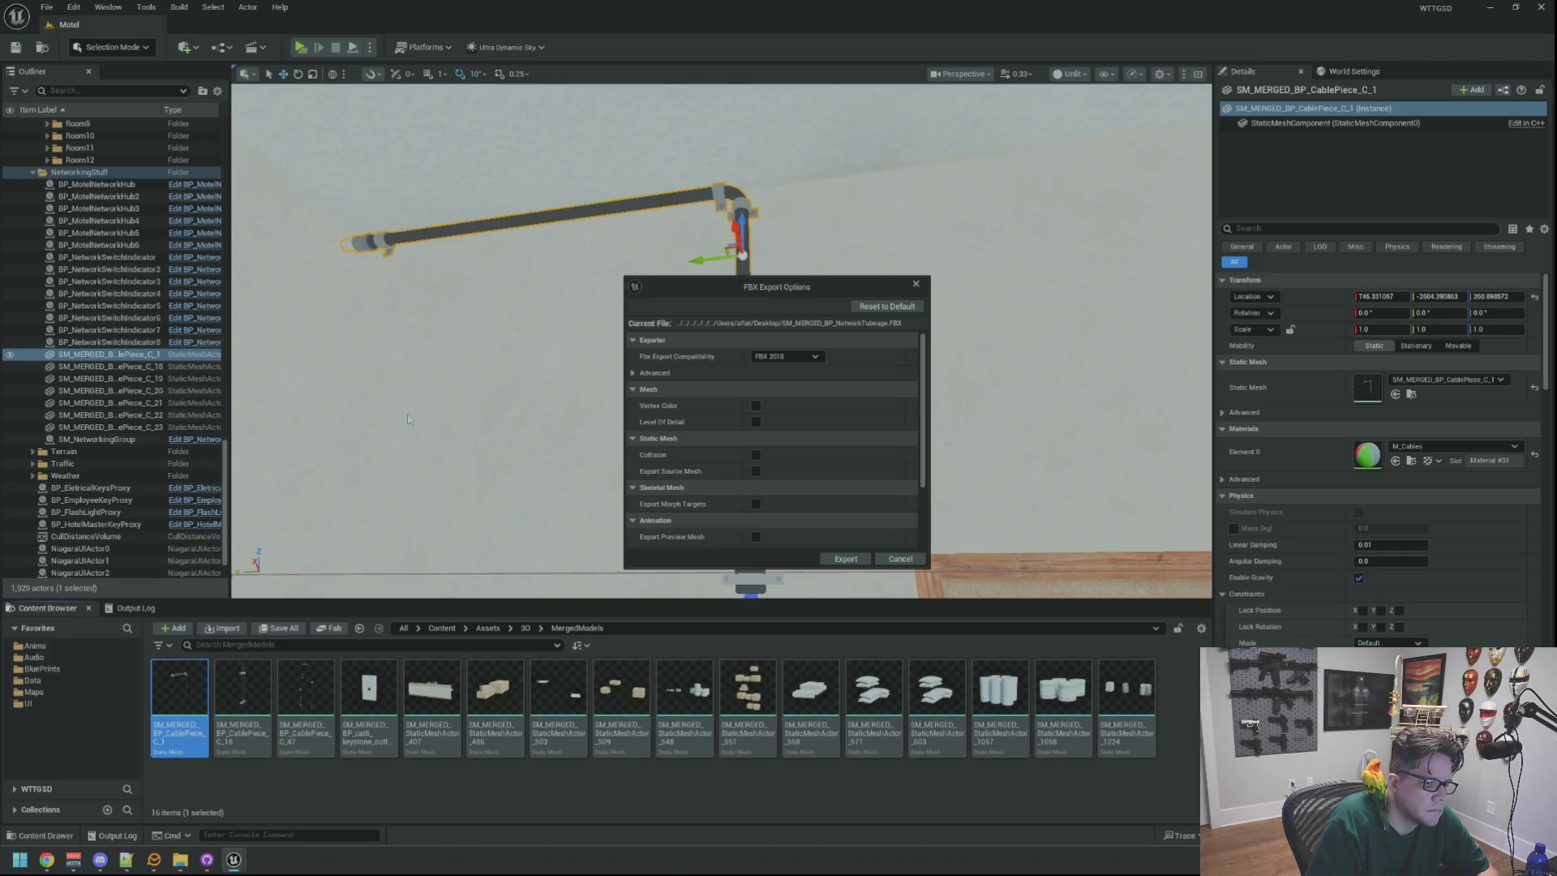
click(846, 559)
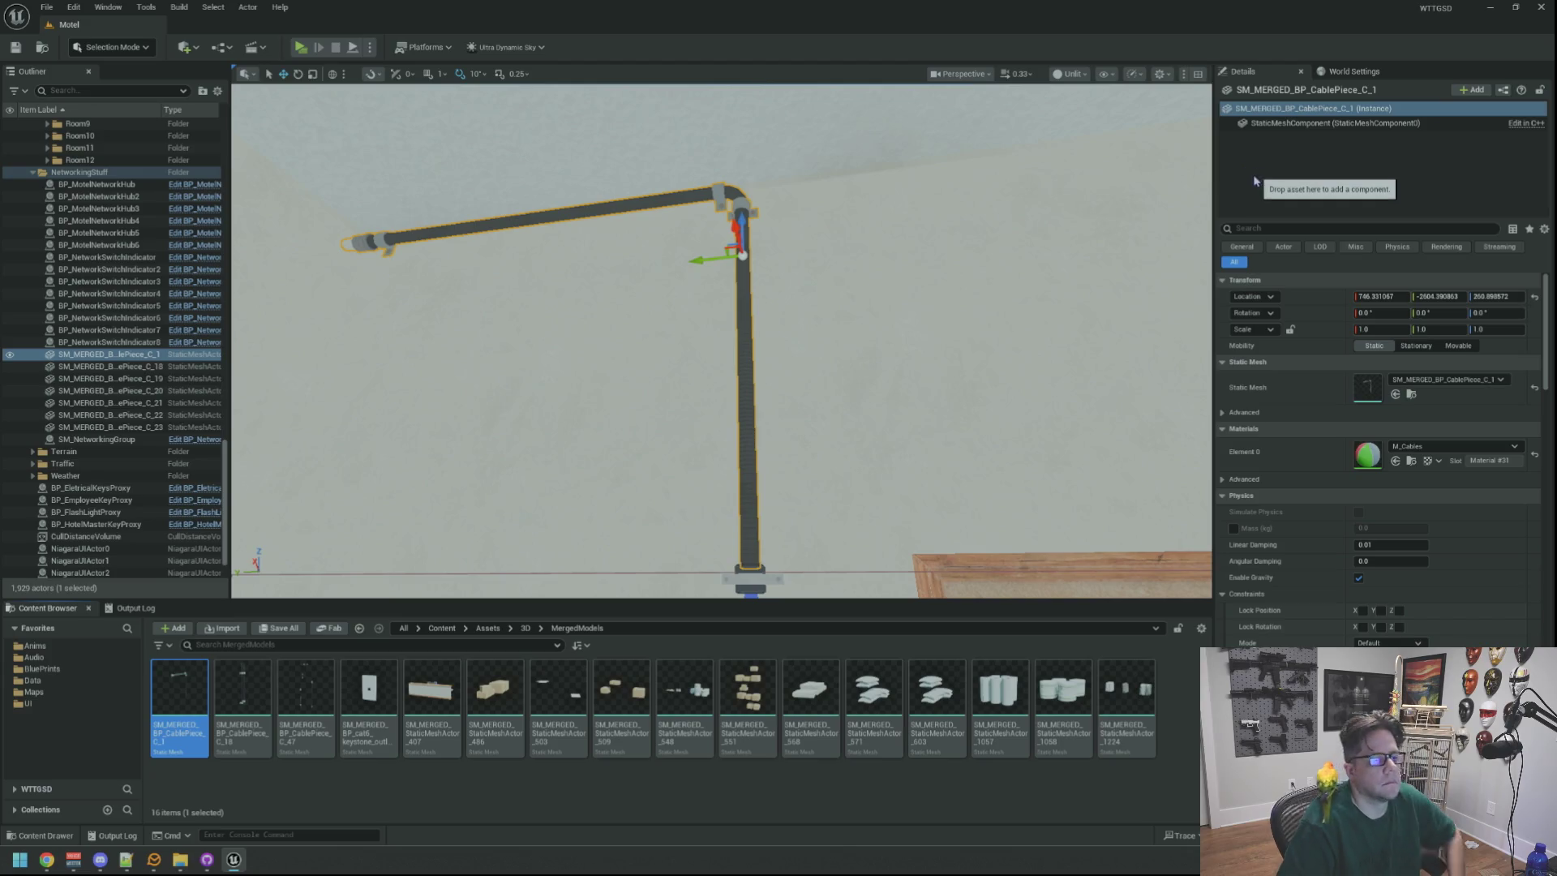
drag(960, 253, 959, 357)
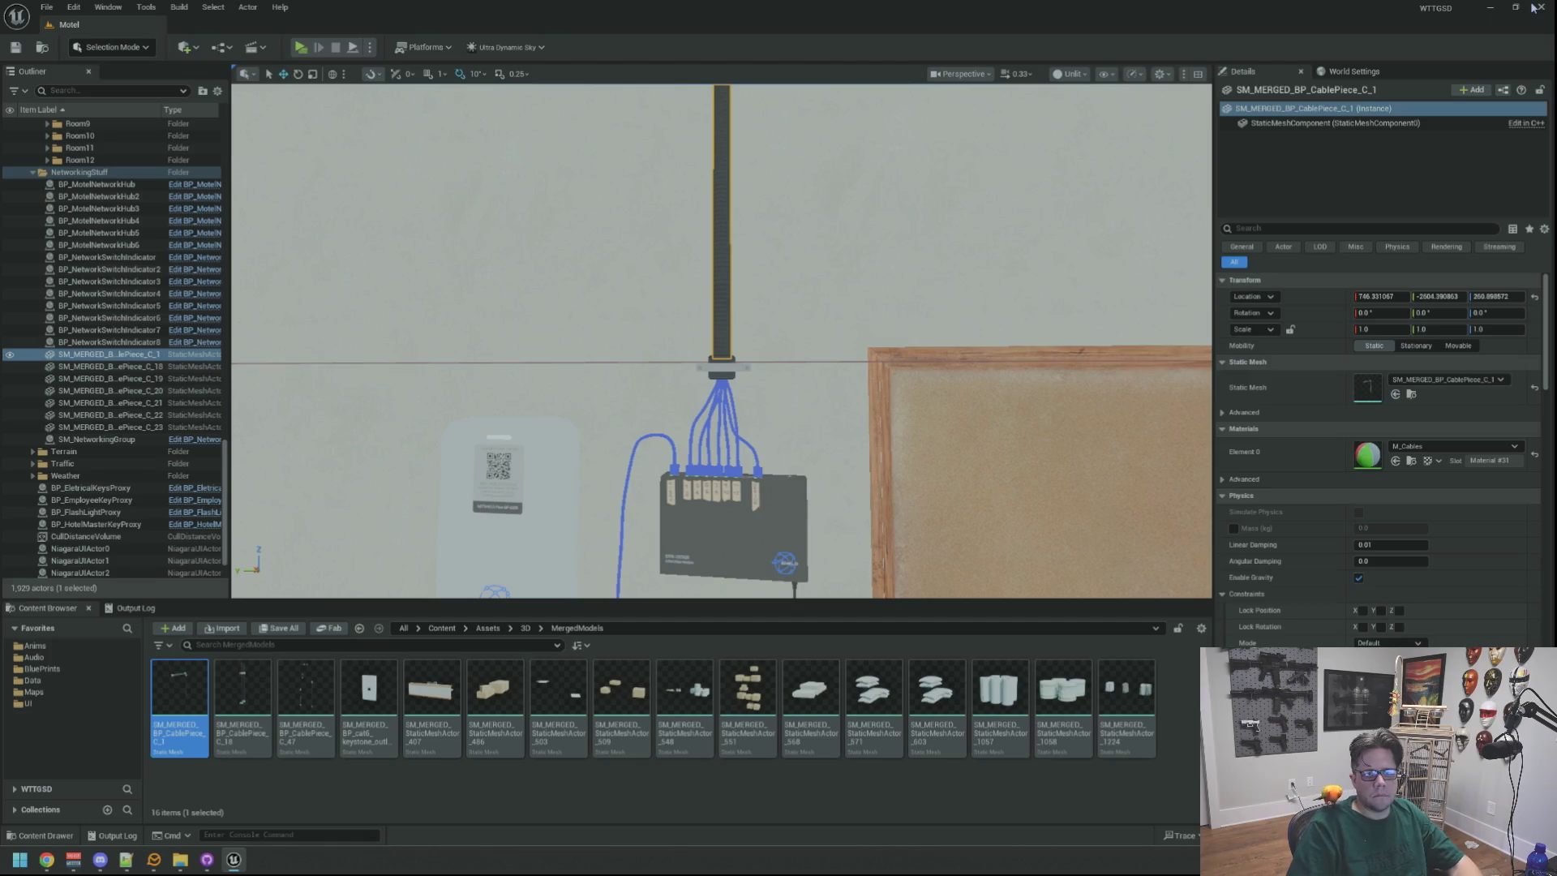
click(1535, 8)
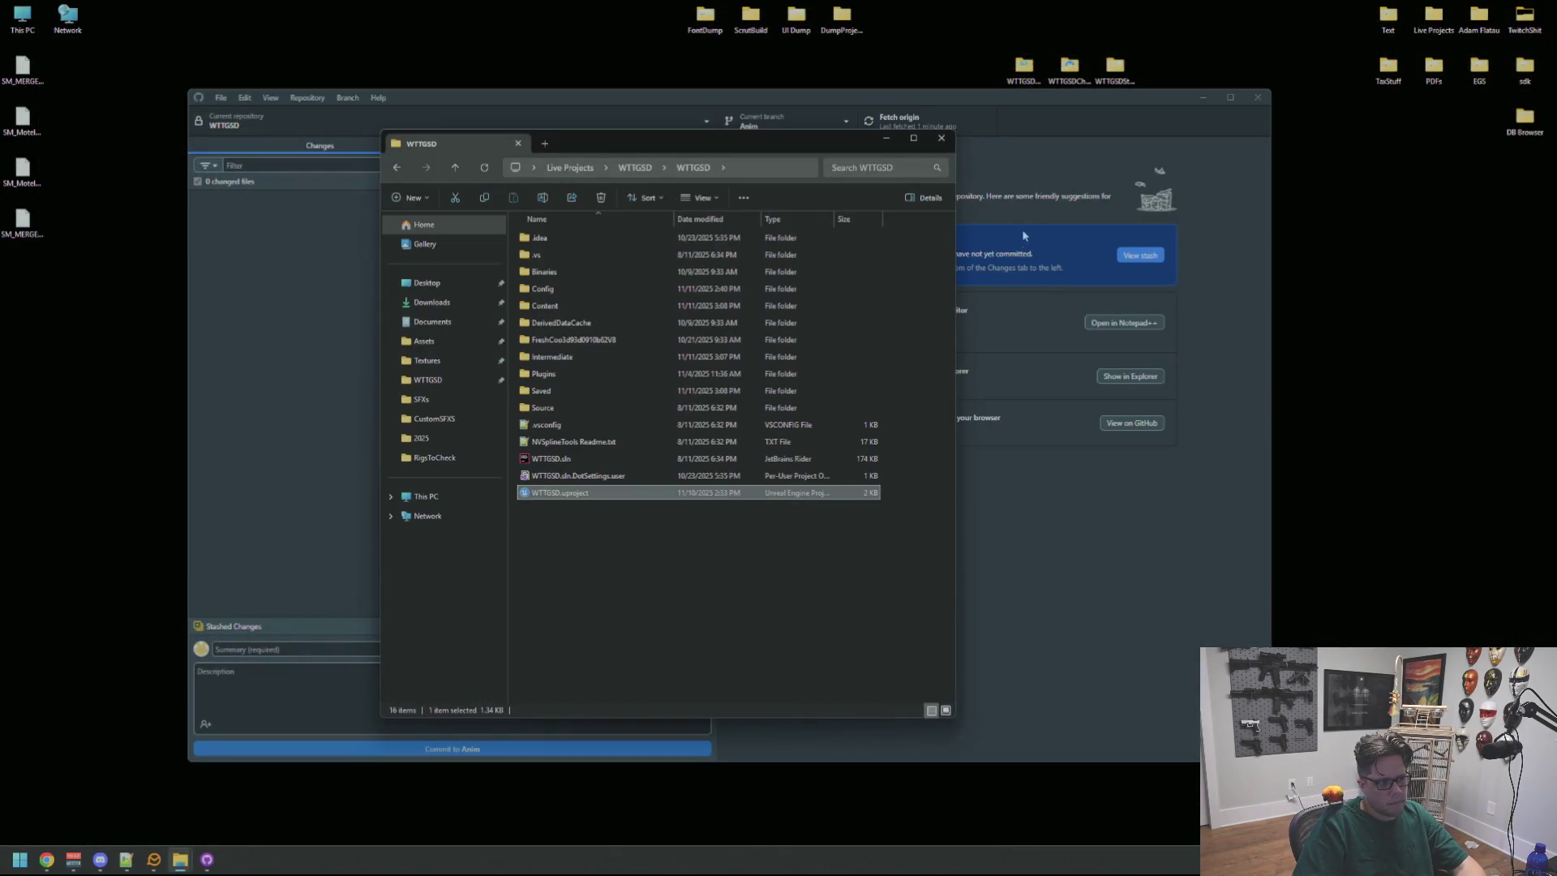
Close the project folder, switch WTTGSD from the Anim branch to main, and close GitHub Desktop.
click(694, 548)
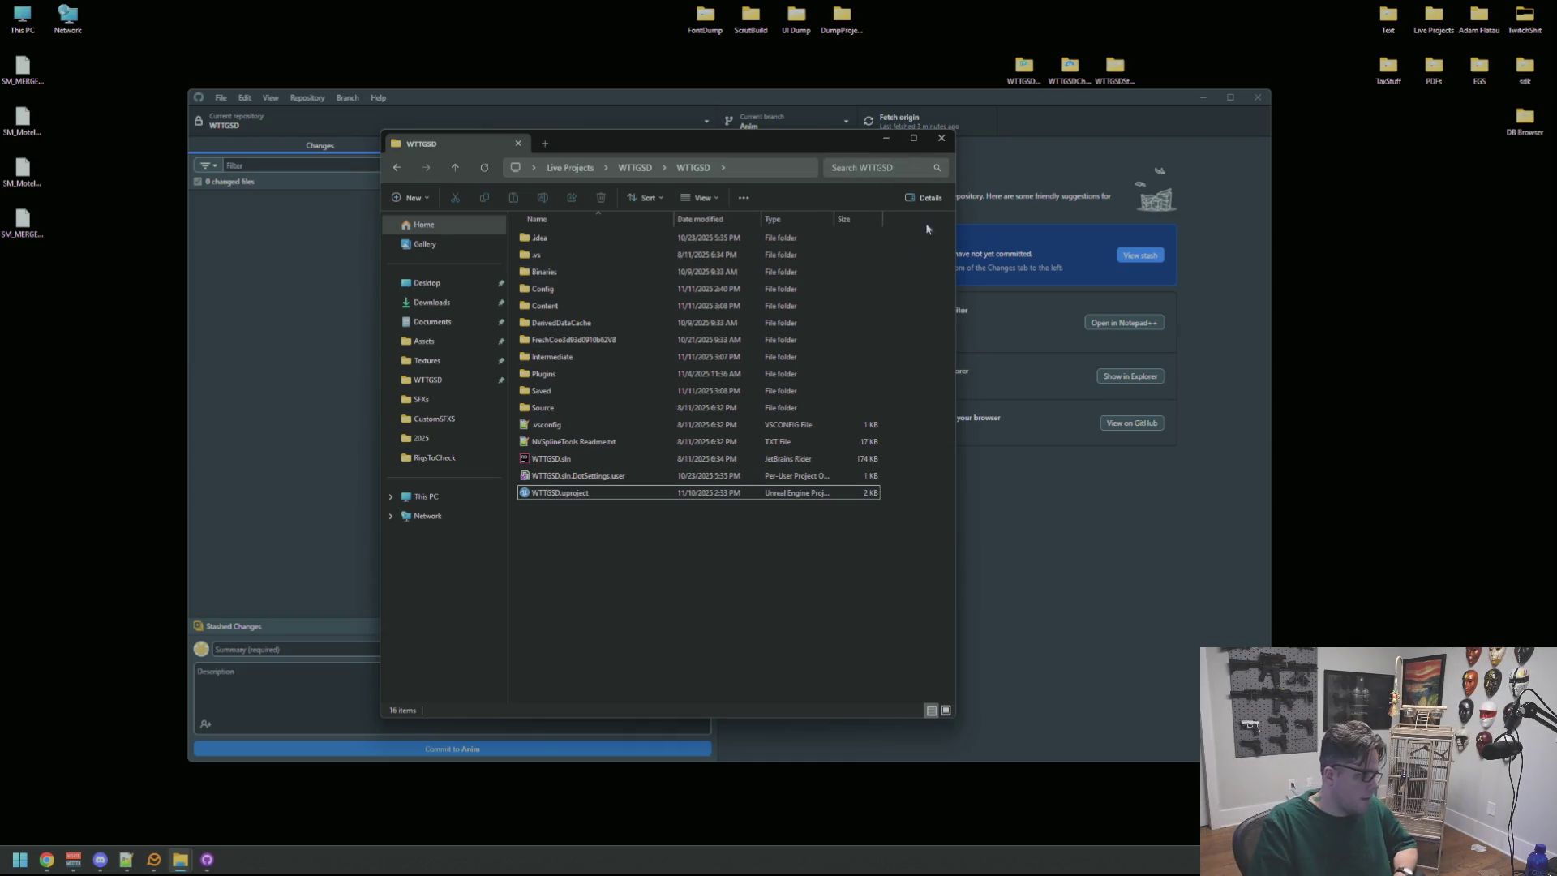
click(941, 138)
click(767, 124)
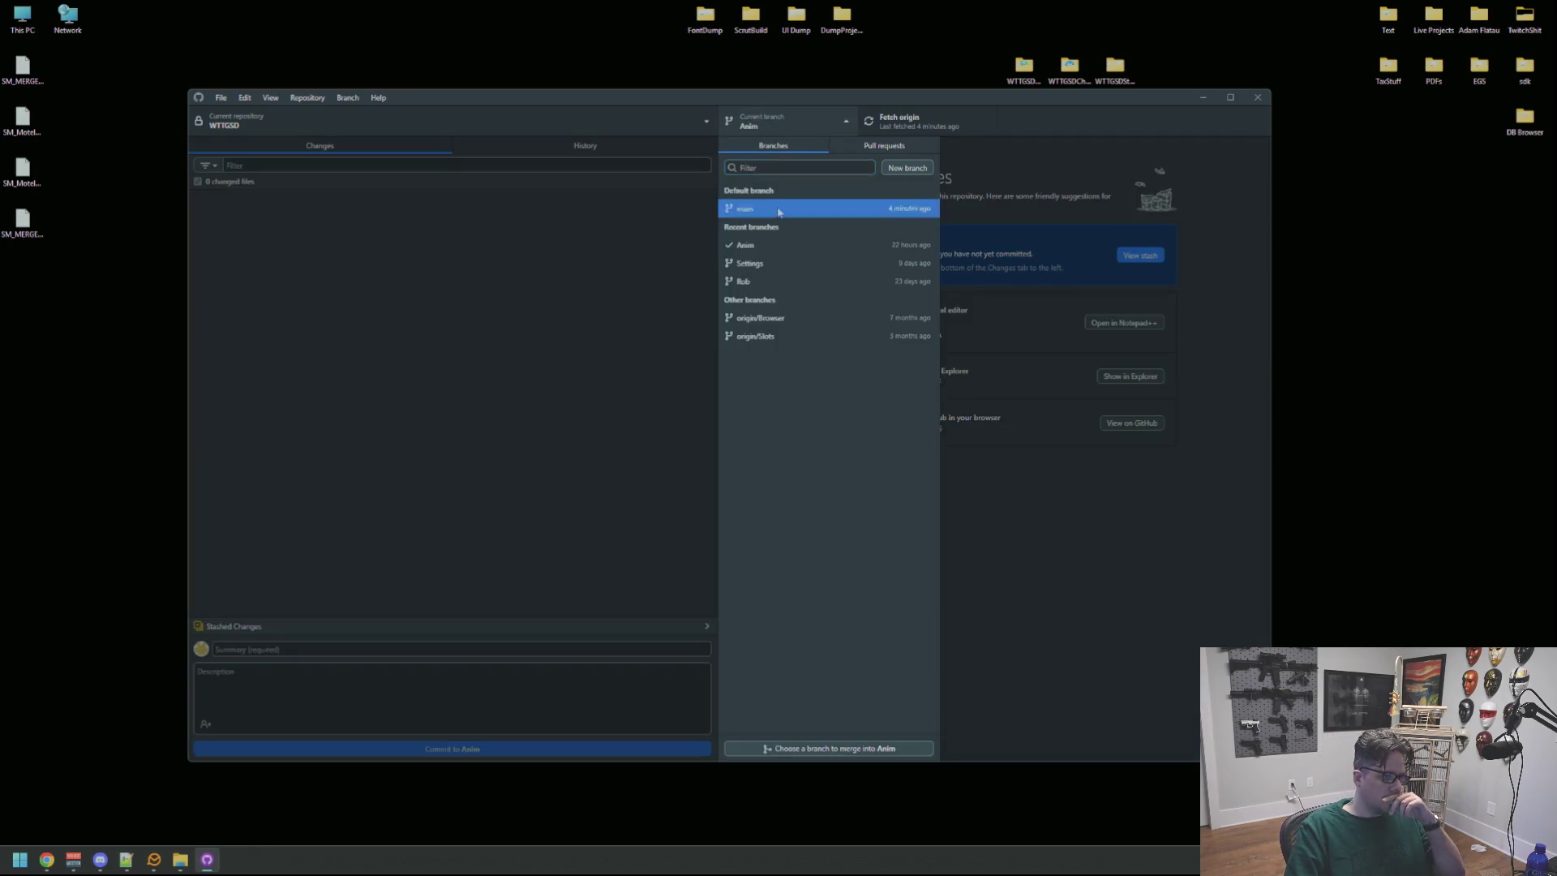
click(780, 210)
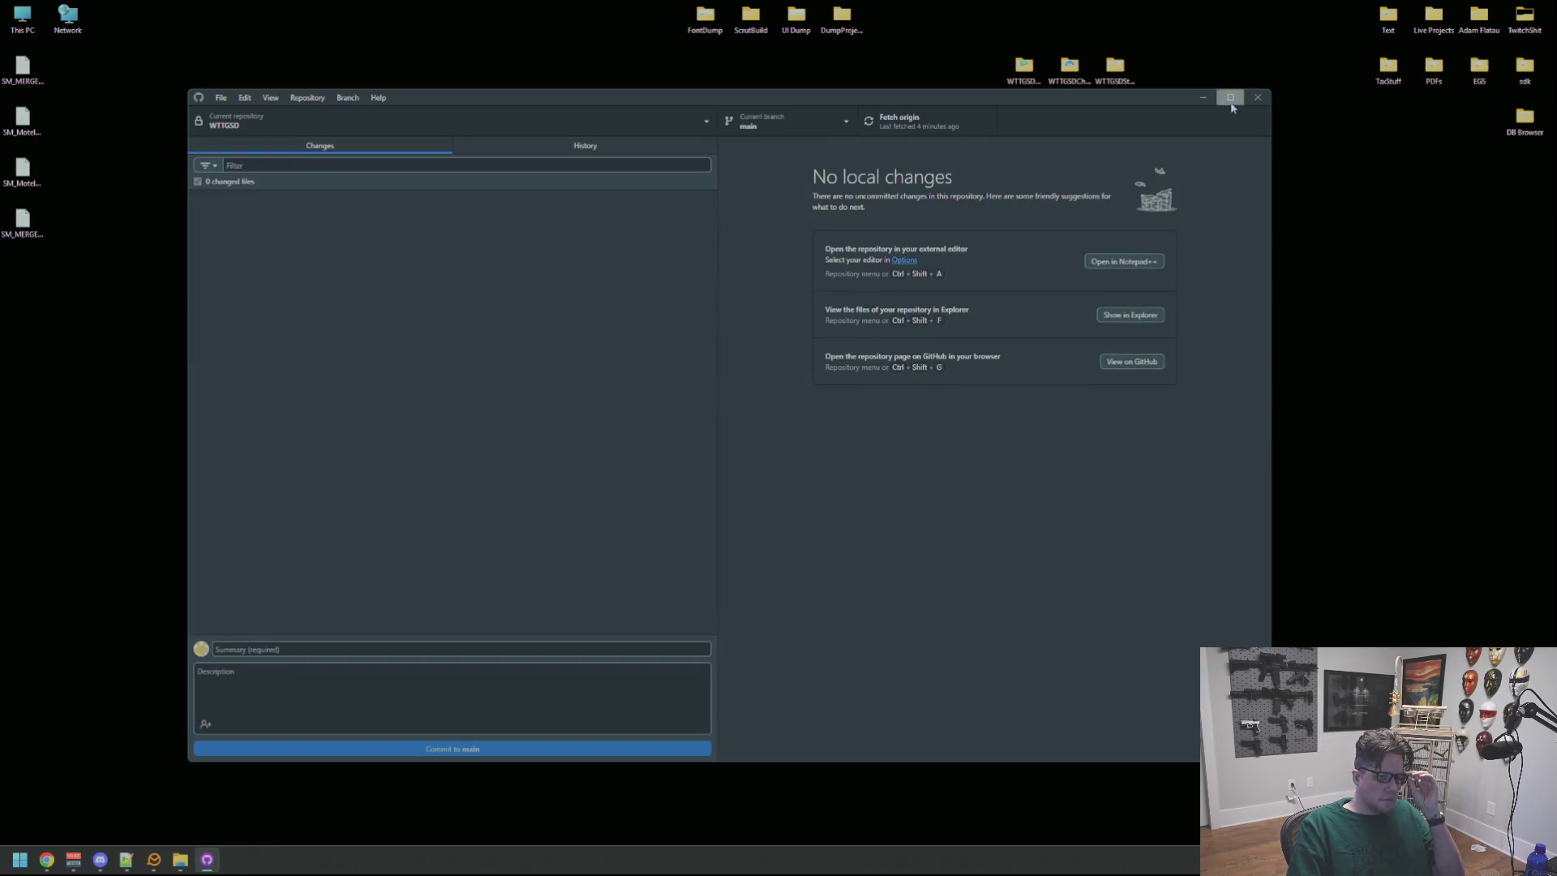
click(1258, 97)
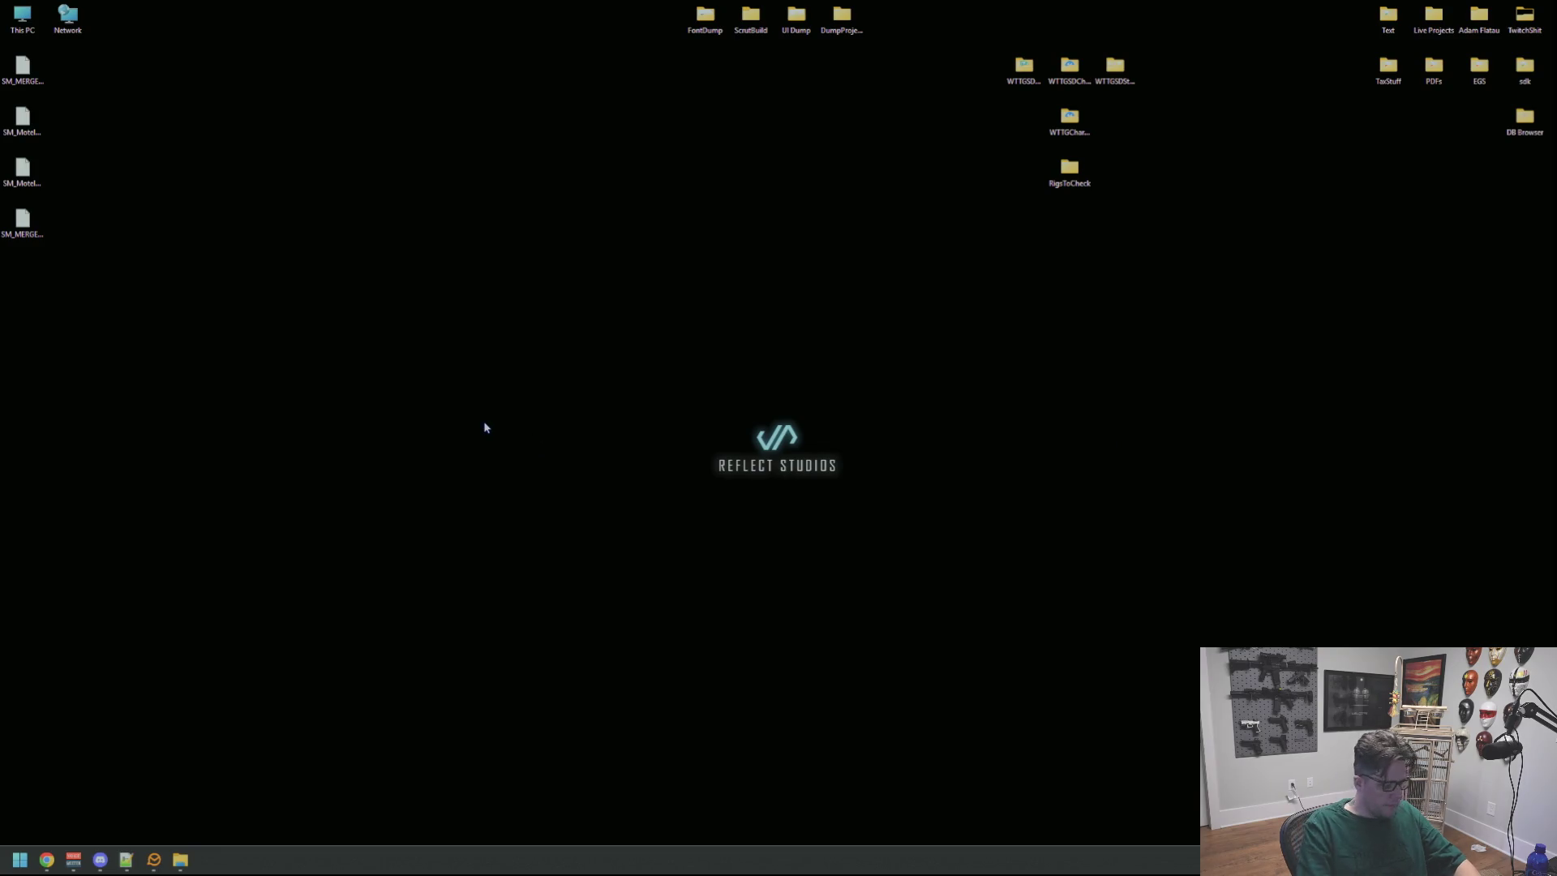
Launch JetBrains Rider from Windows search and open WTTGSD.sln from its welcome project list.
key(super)
text(rider)
key(Return)
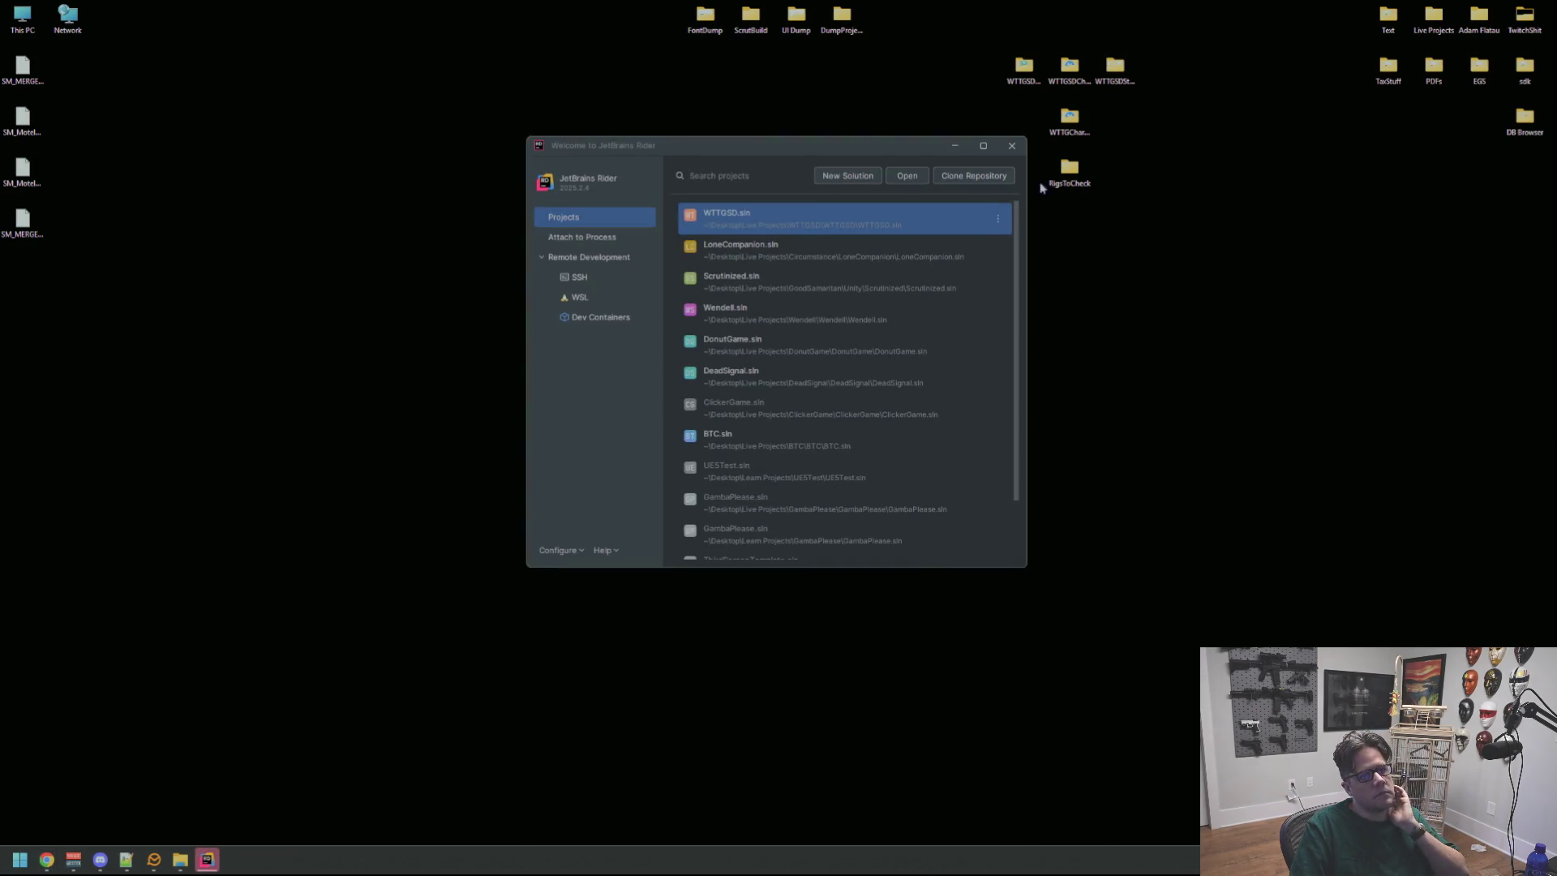
click(738, 230)
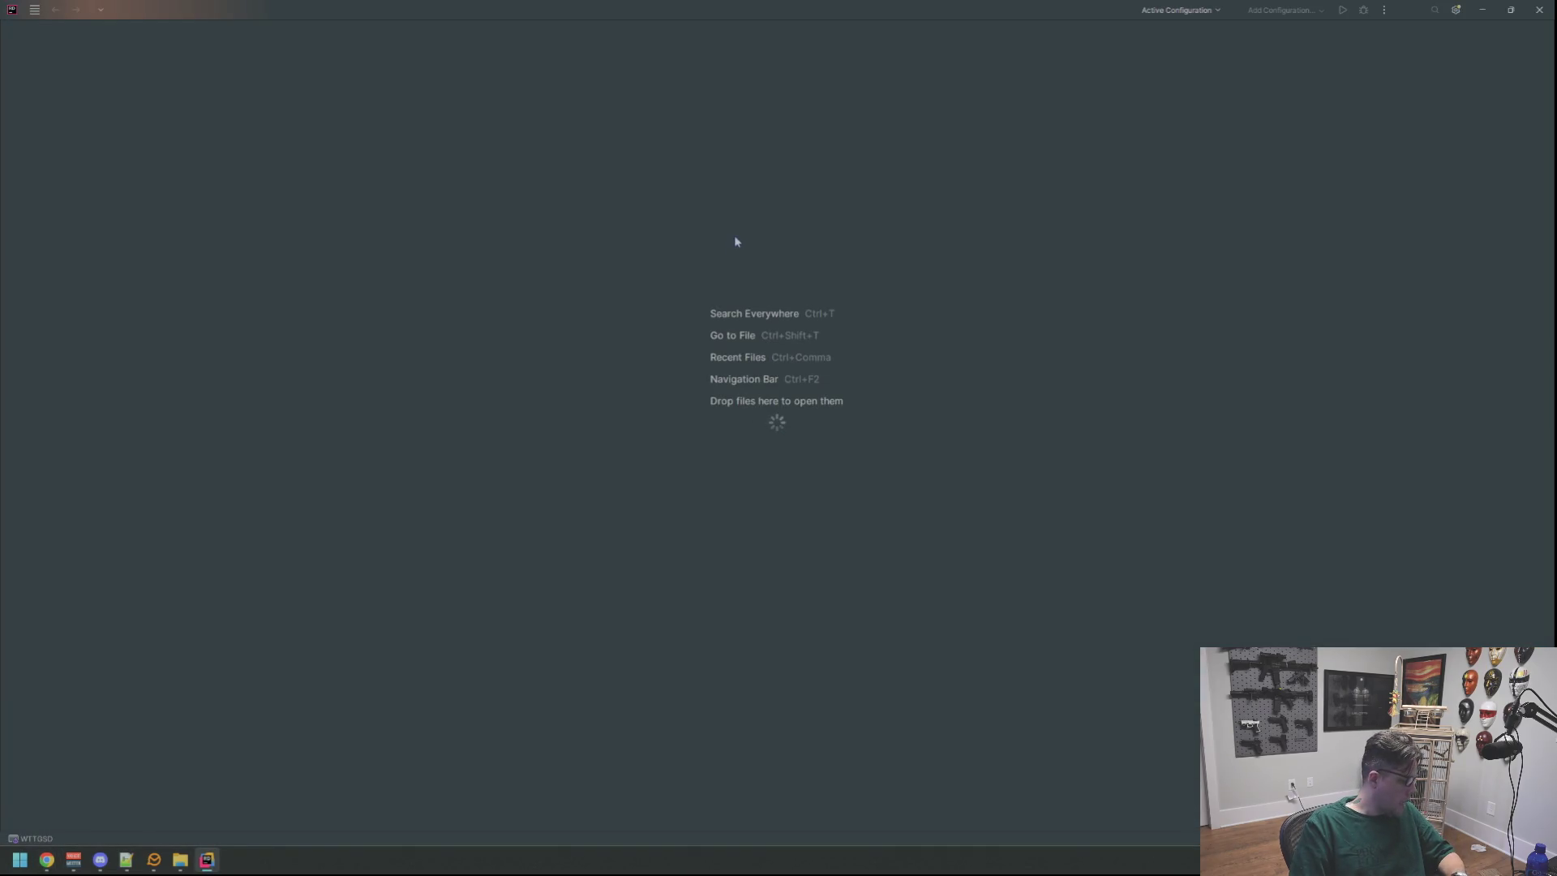